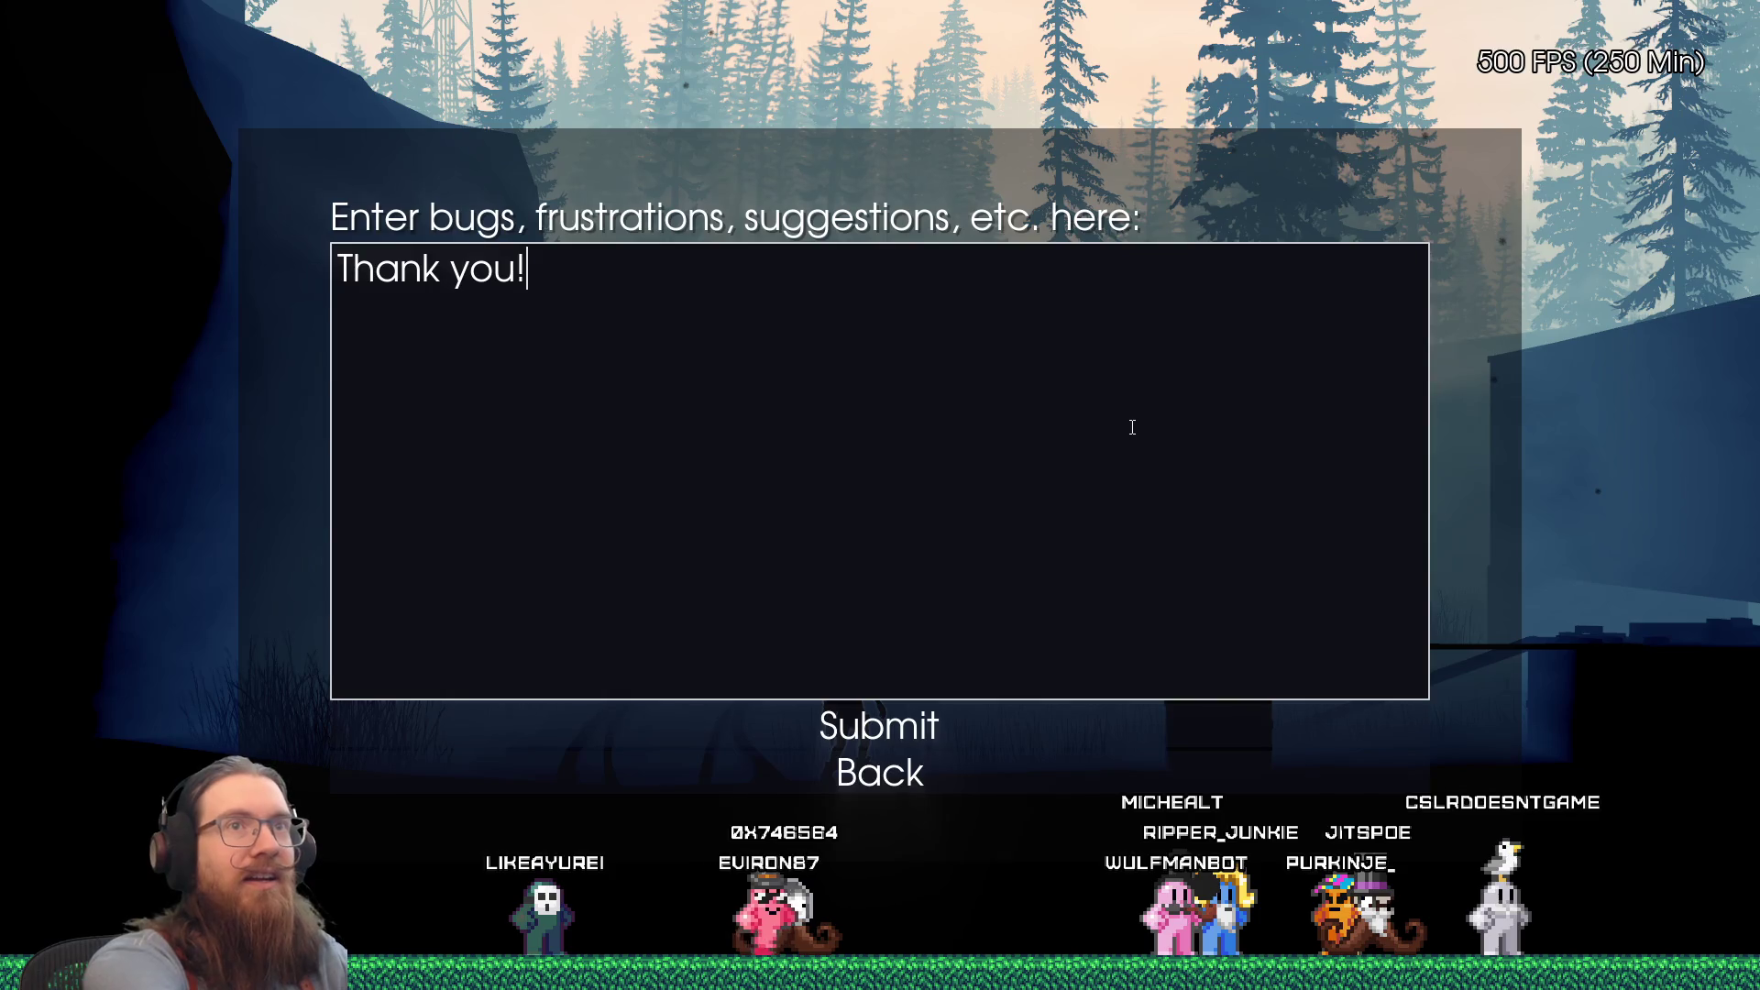
Step: Screenshot the feedback screen, leave it unsubmitted, and resume play
{"action": "key", "text": "F12"}
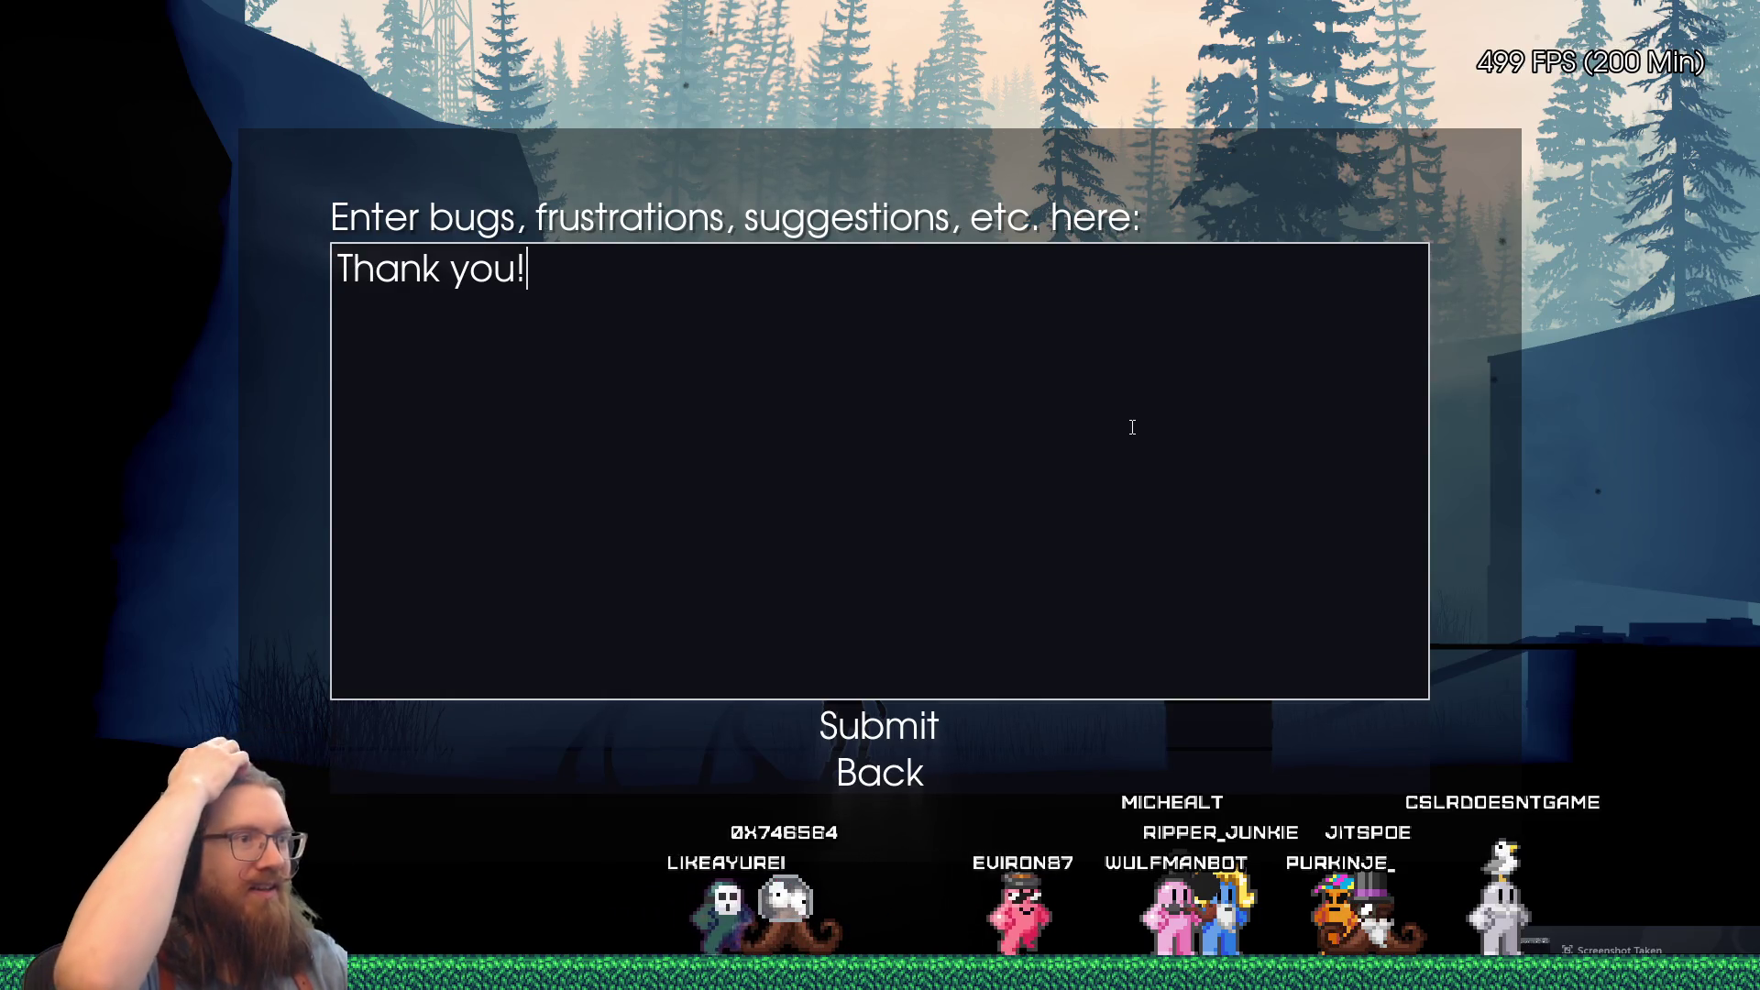
{"action": "left_click", "coordinate": [968, 786]}
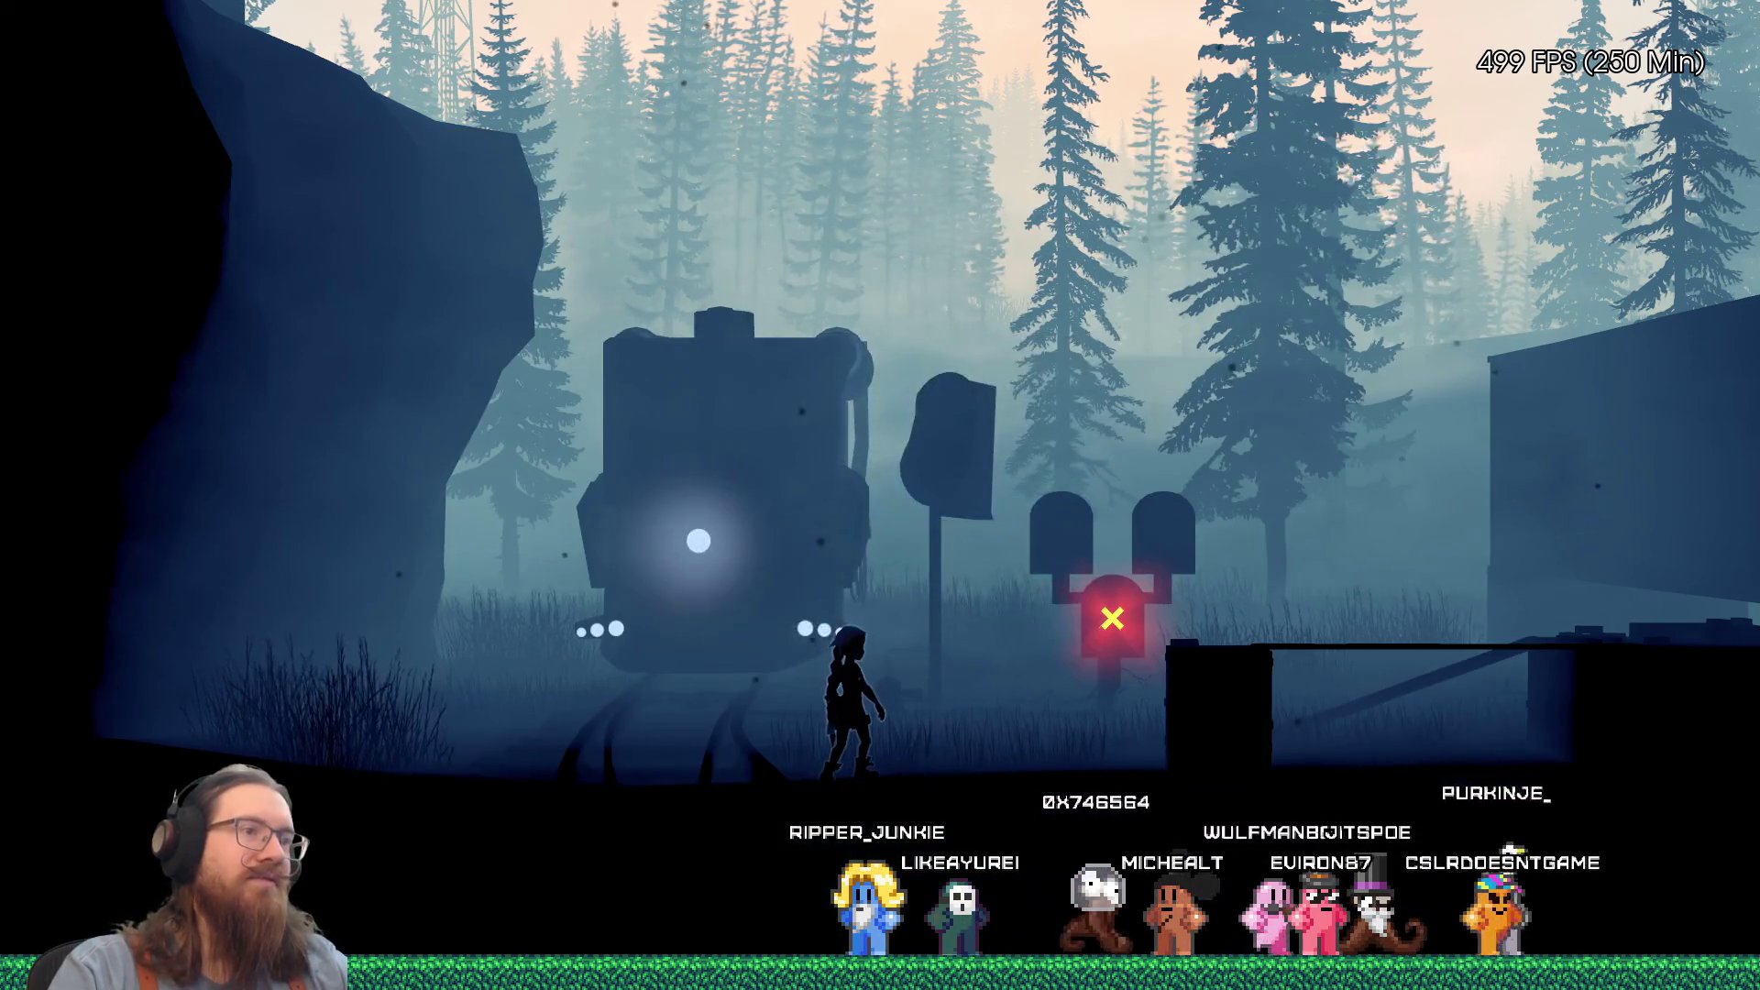
{"action": "key", "text": "Escape"}
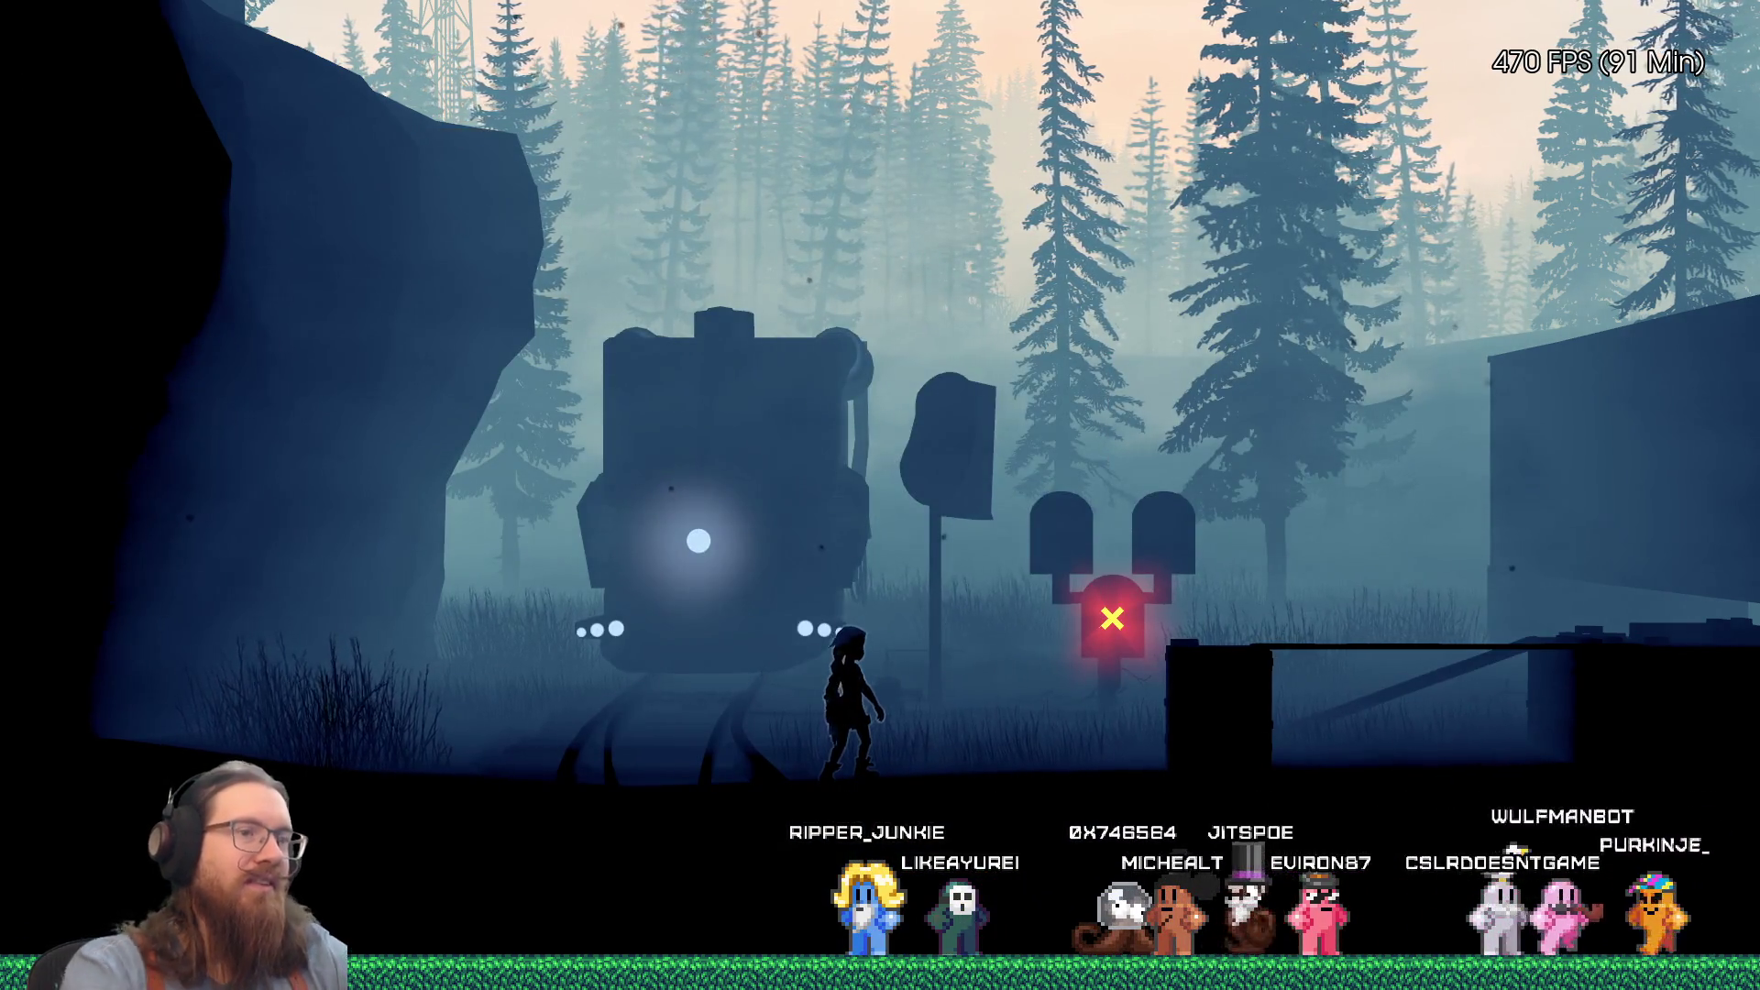
Step: Run and jump the character onto the platform, up the tall block's wall, and off to the right
{"action": "key", "text": "Right"}
{"action": "key", "text": "space"}
{"action": "key", "text": "Left"}
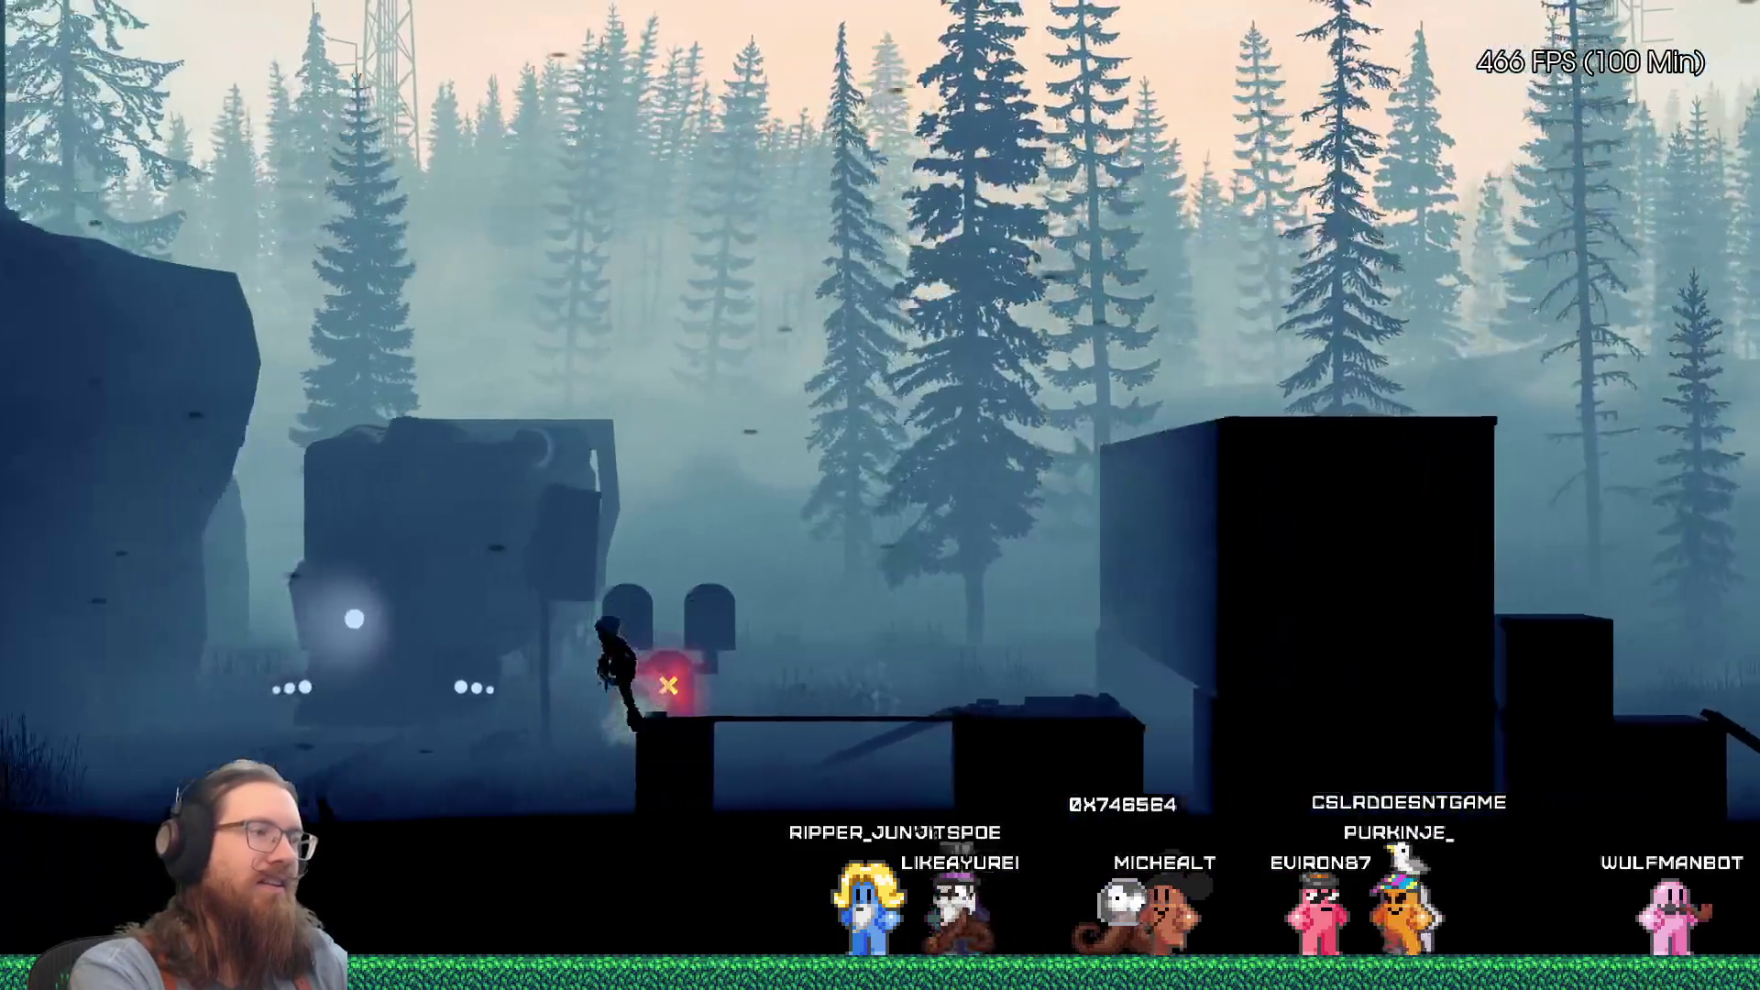
{"action": "key", "text": "Right"}
{"action": "key", "text": "space"}
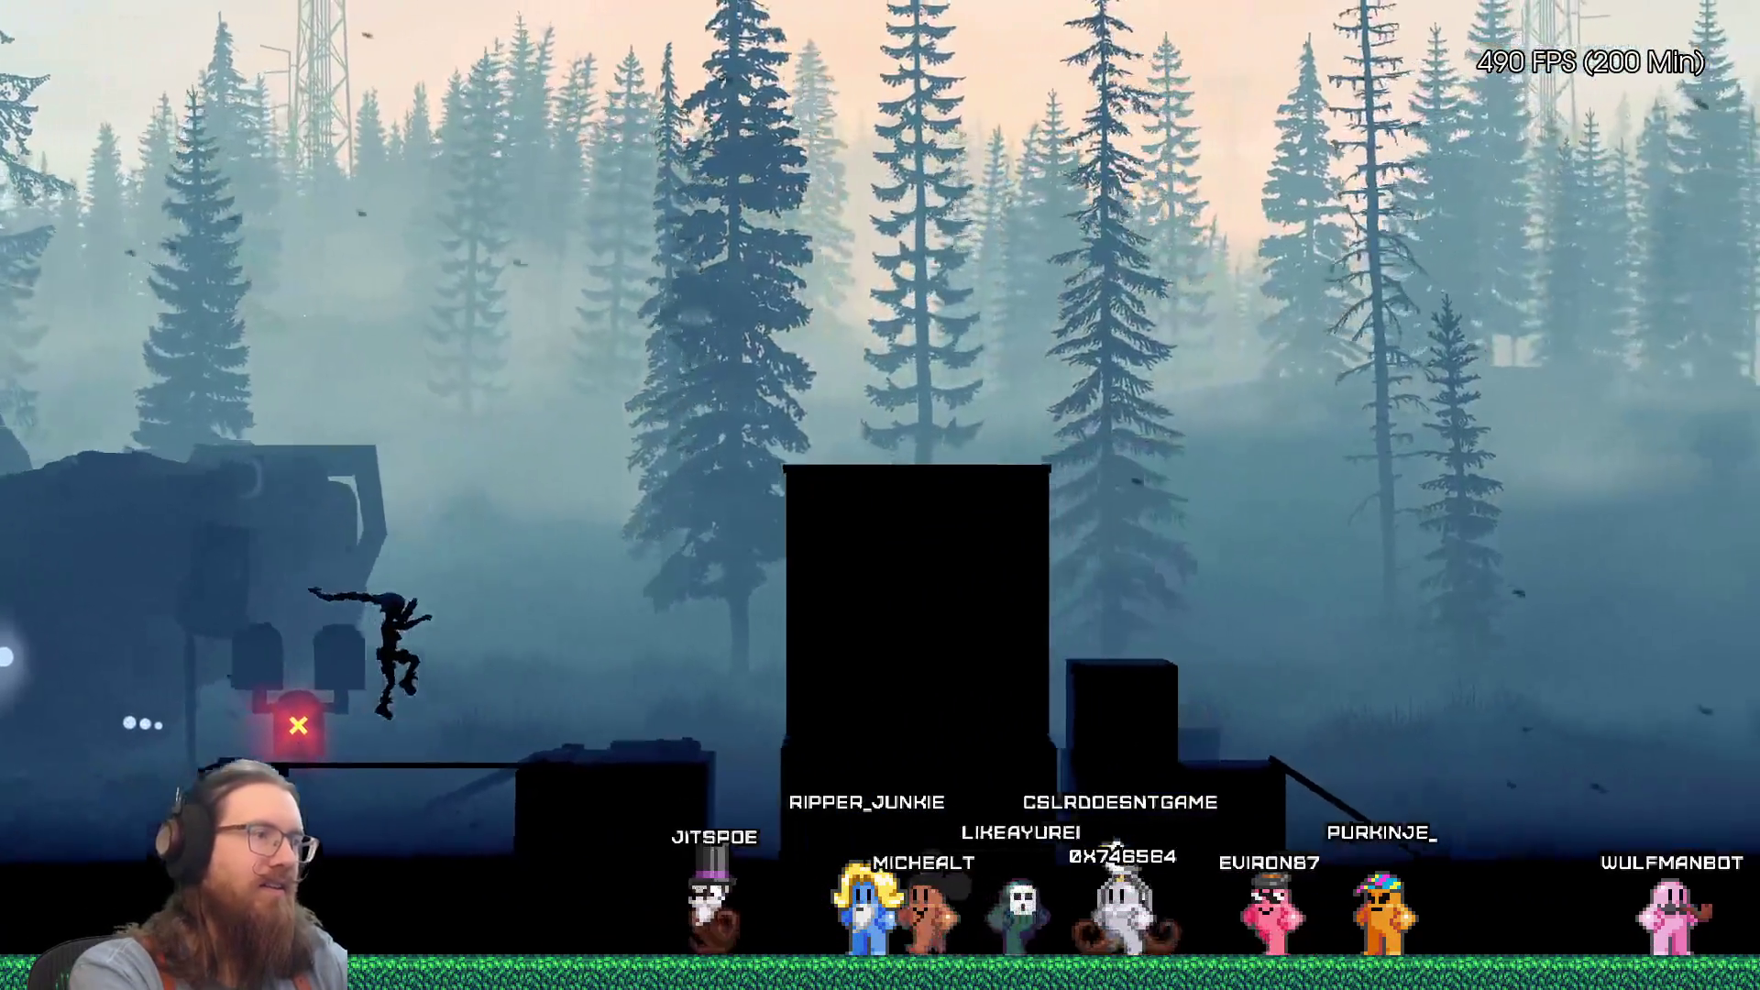
{"action": "key", "text": "Left"}
{"action": "key", "text": "Right"}
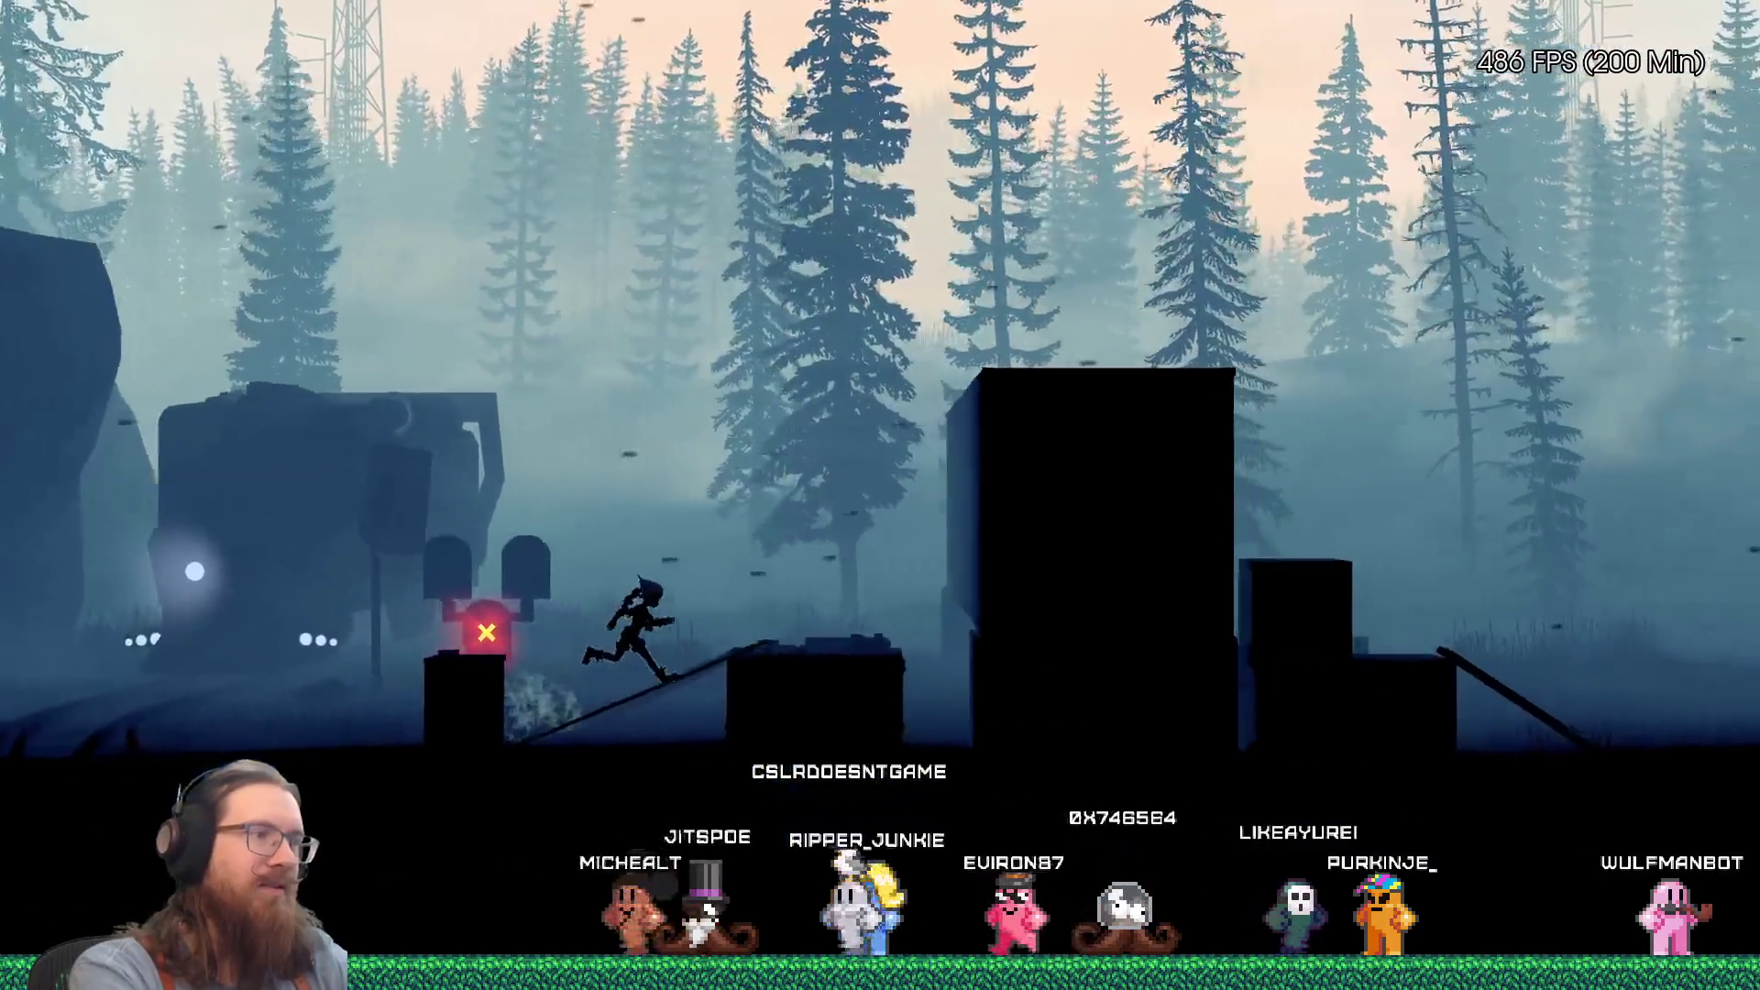
{"action": "key", "text": "space"}
{"action": "key", "text": "Right"}
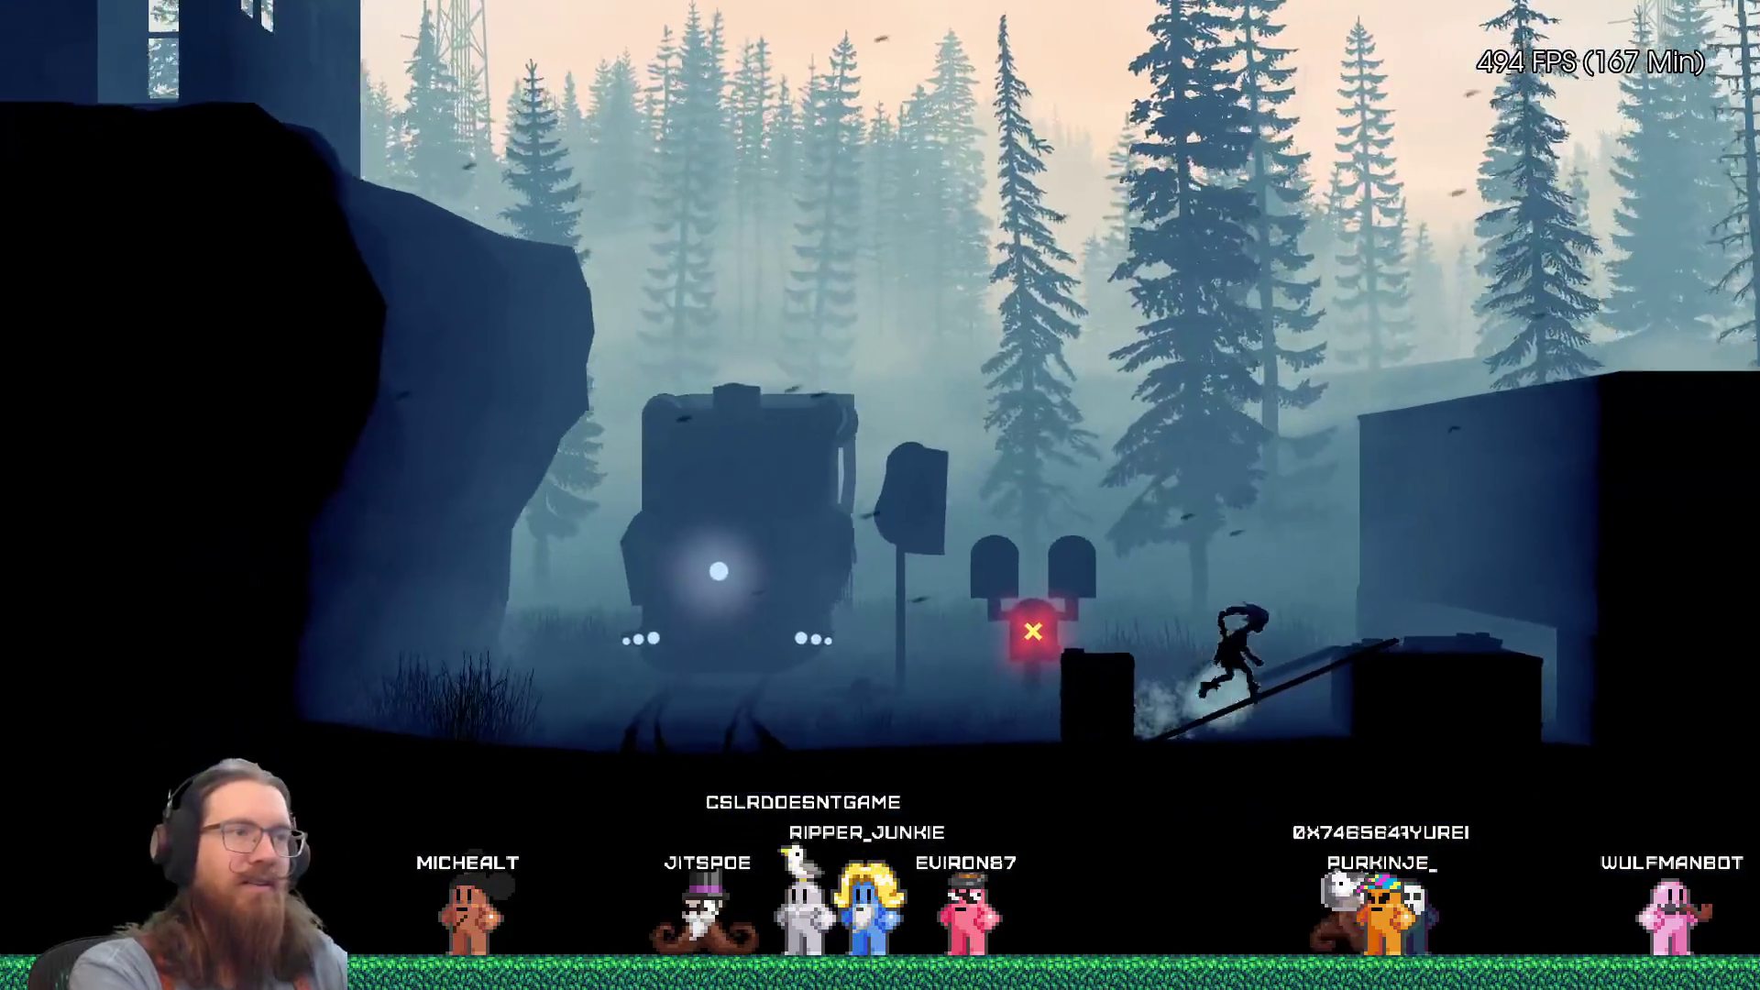
{"action": "key", "text": "space"}
{"action": "key", "text": "grave"}
{"action": "key", "text": "grave"}
Step: Pause the game and write 'Thank you!' on the feedback screen
{"action": "key", "text": "Escape"}
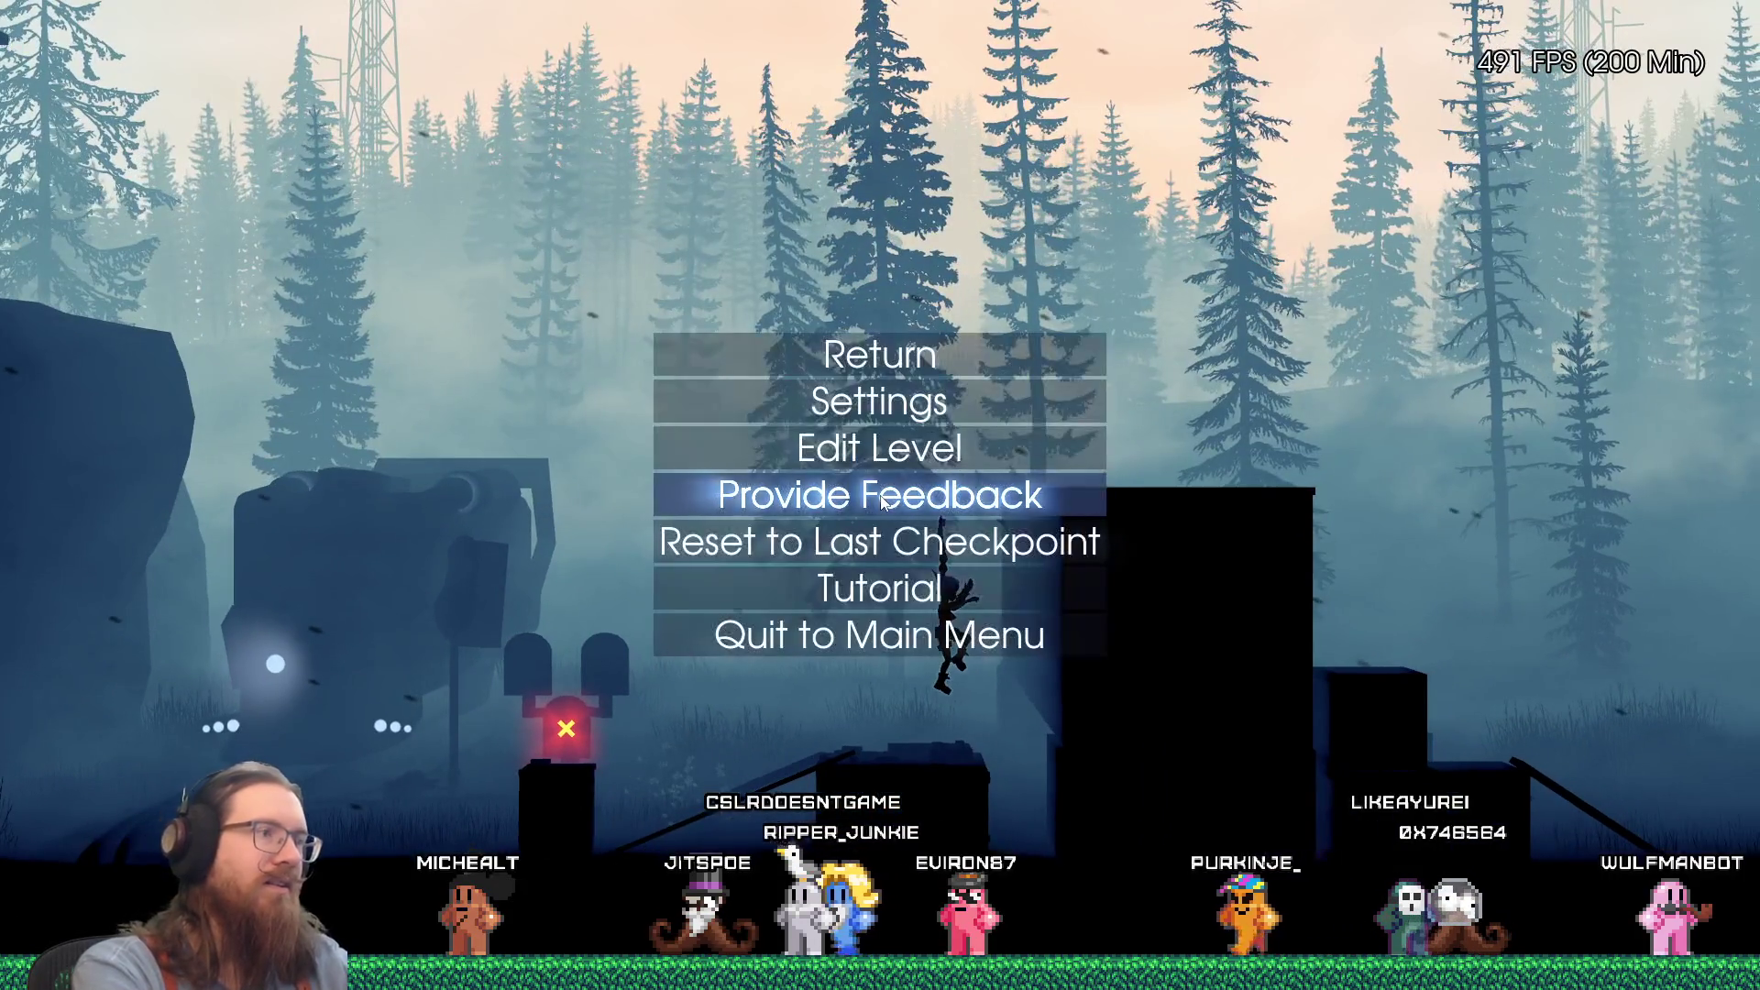
{"action": "left_click", "coordinate": [883, 500]}
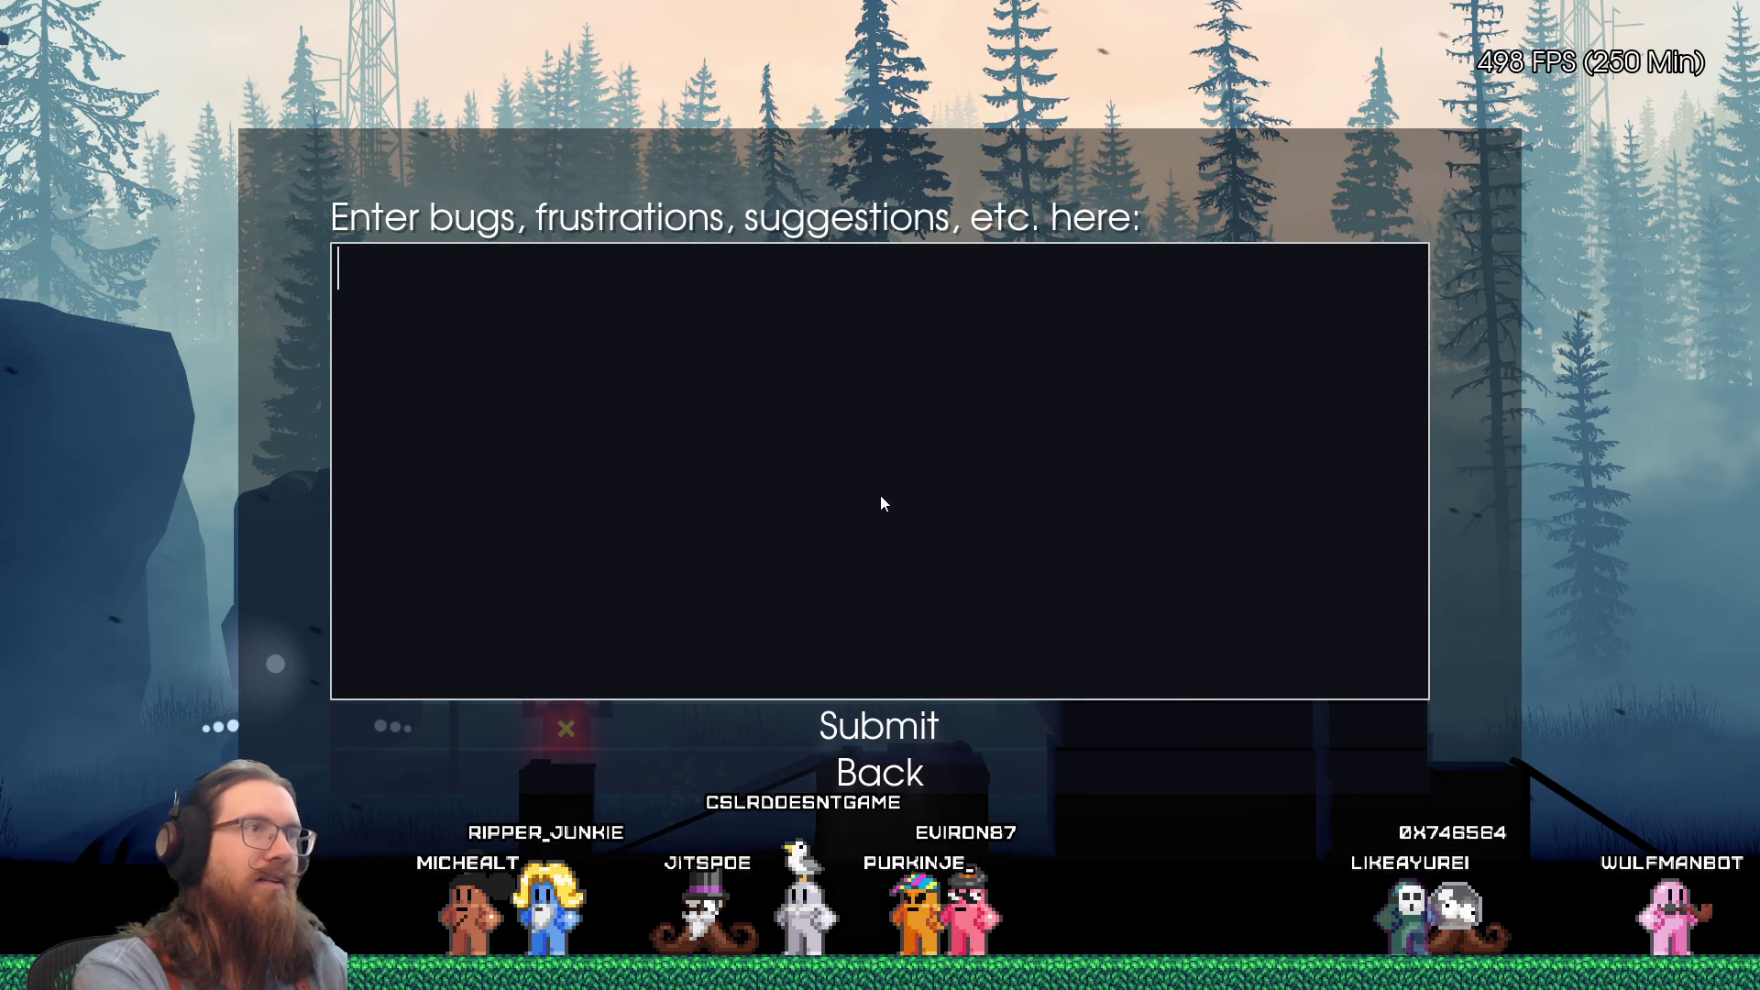
{"action": "type", "text": "Thank you!"}
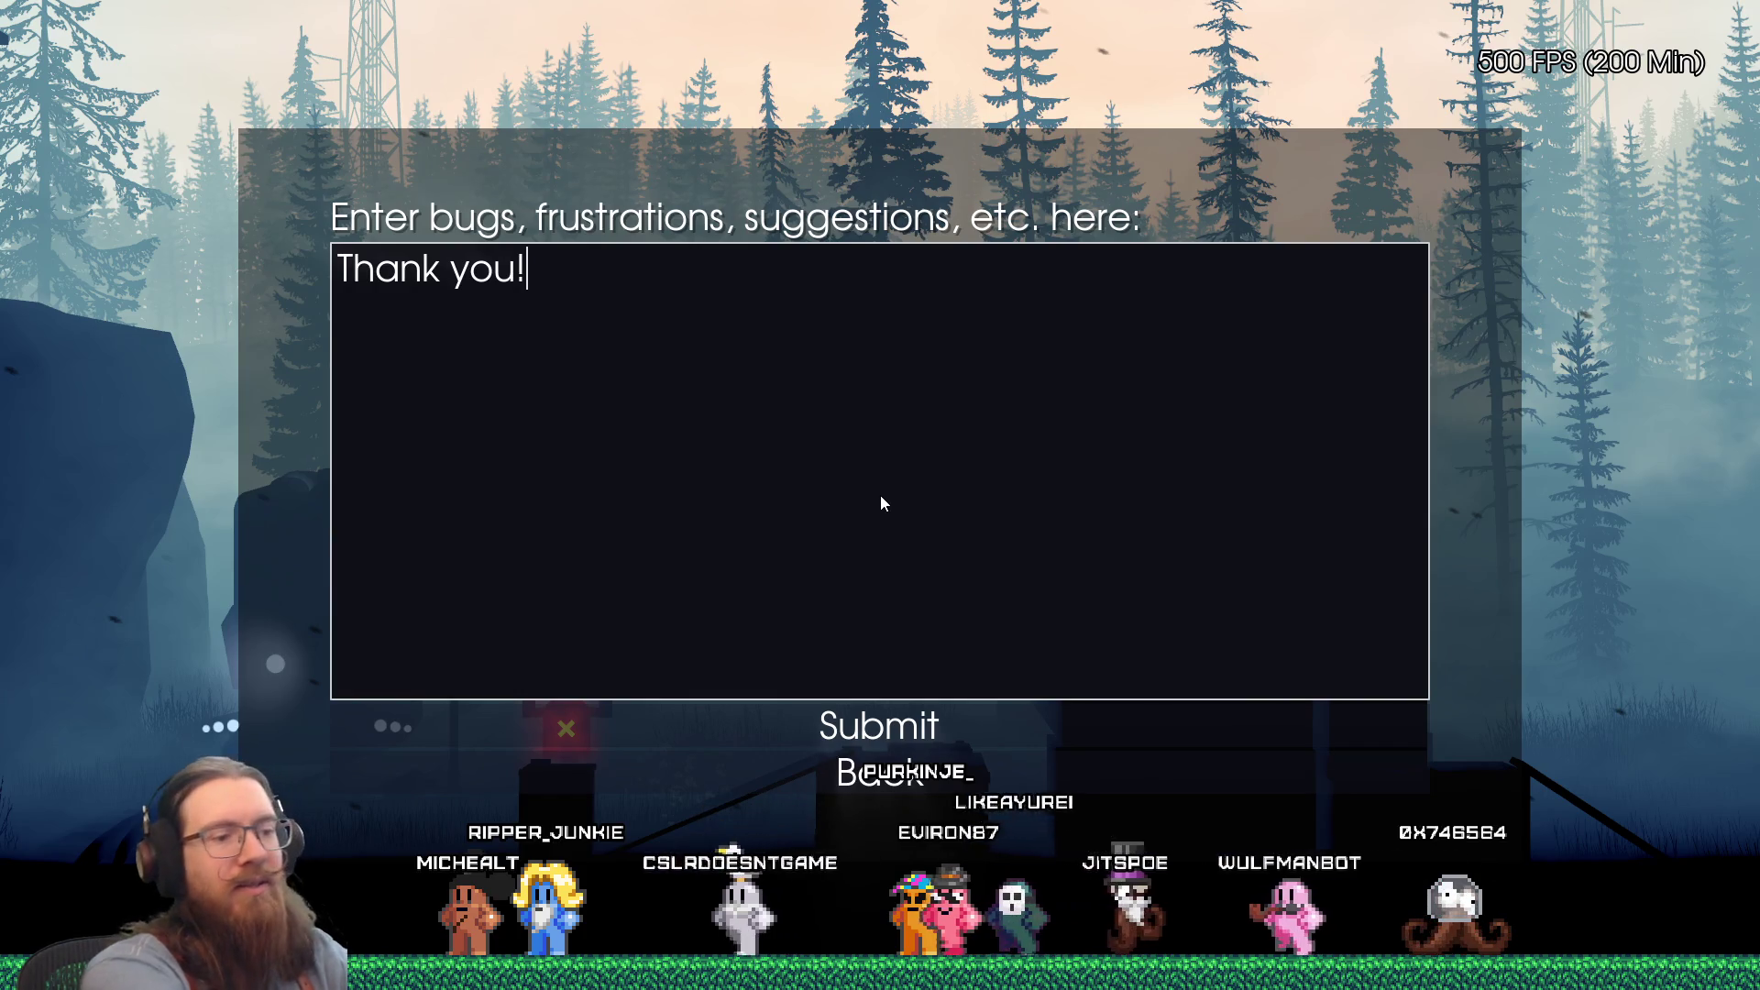
Step: Screenshot the written feedback, back out unsubmitted, and quit the game via the main menu
{"action": "key", "text": "F12"}
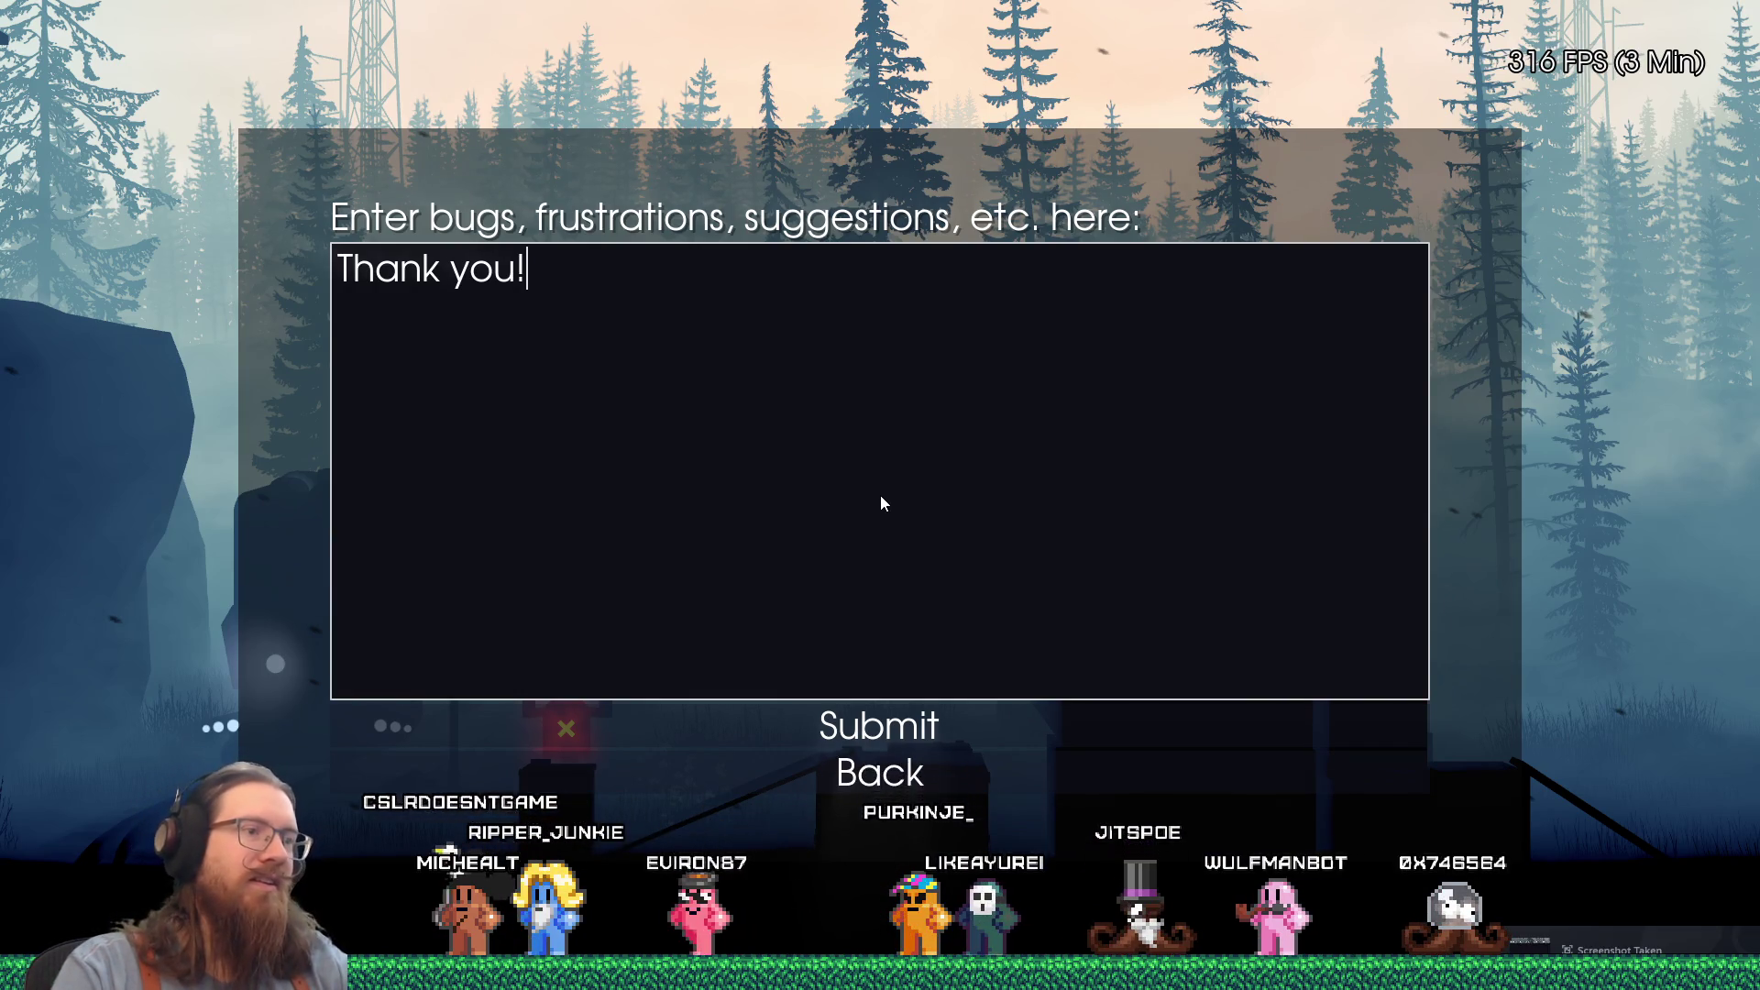
{"action": "left_click", "coordinate": [942, 787]}
{"action": "left_click", "coordinate": [939, 647]}
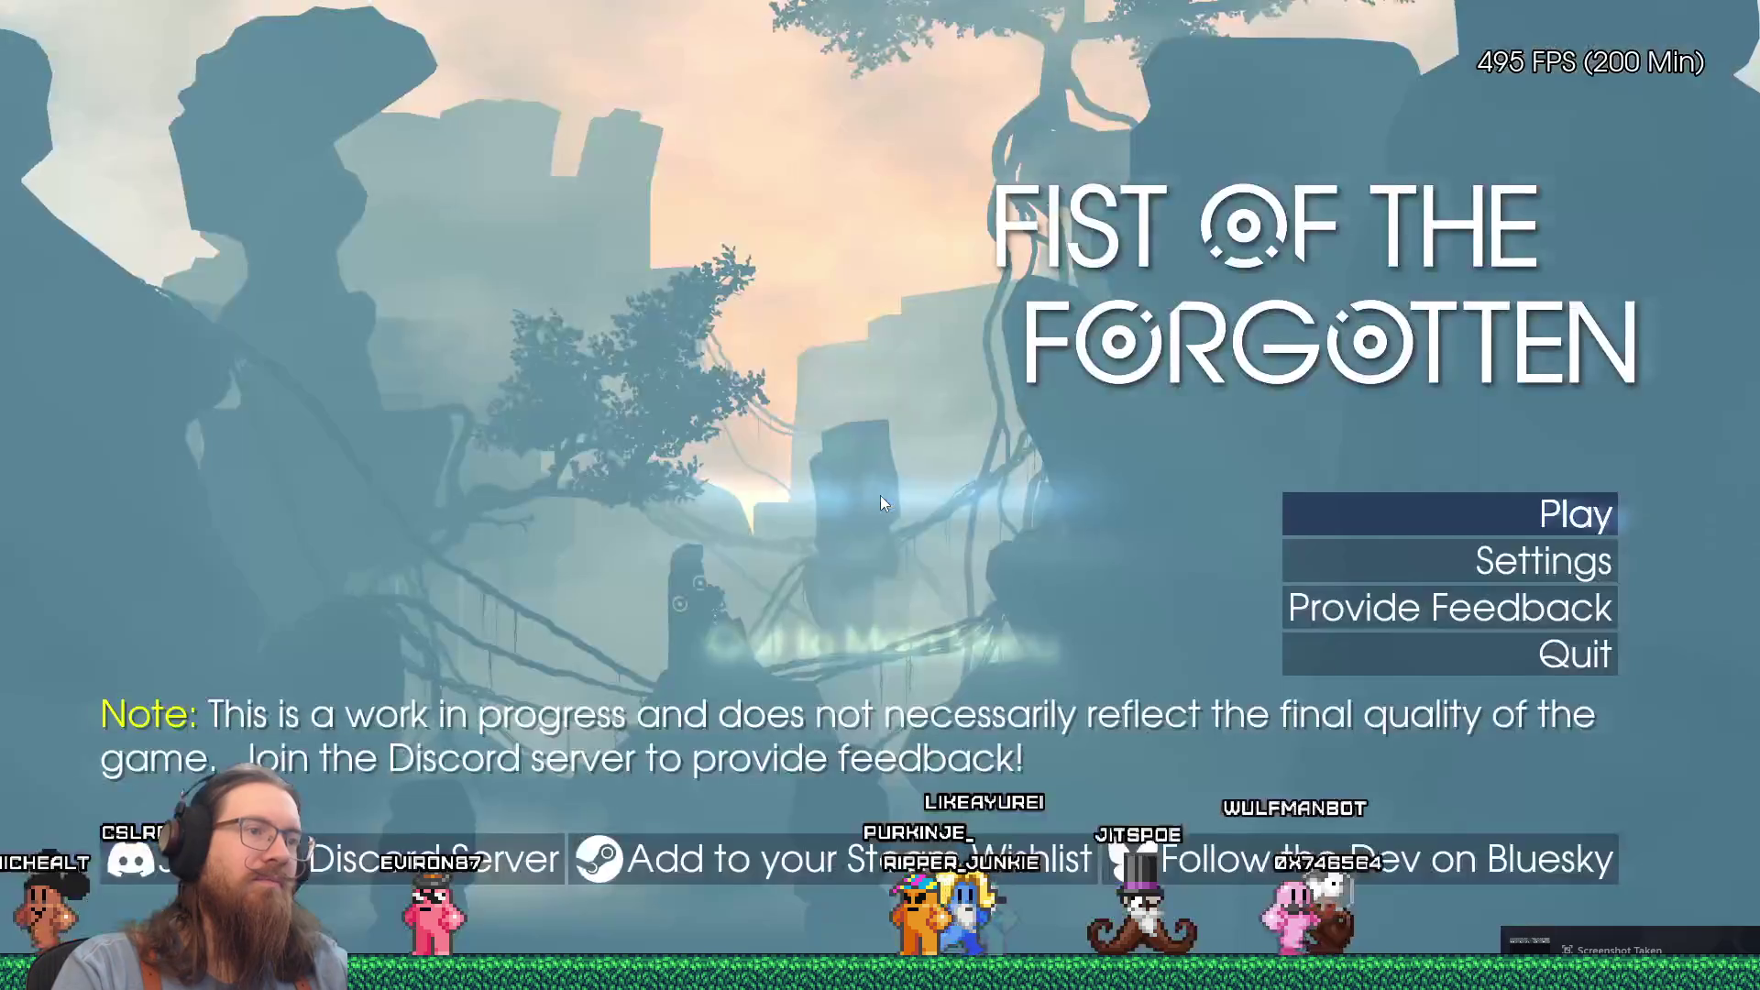
{"action": "left_click", "coordinate": [1357, 657]}
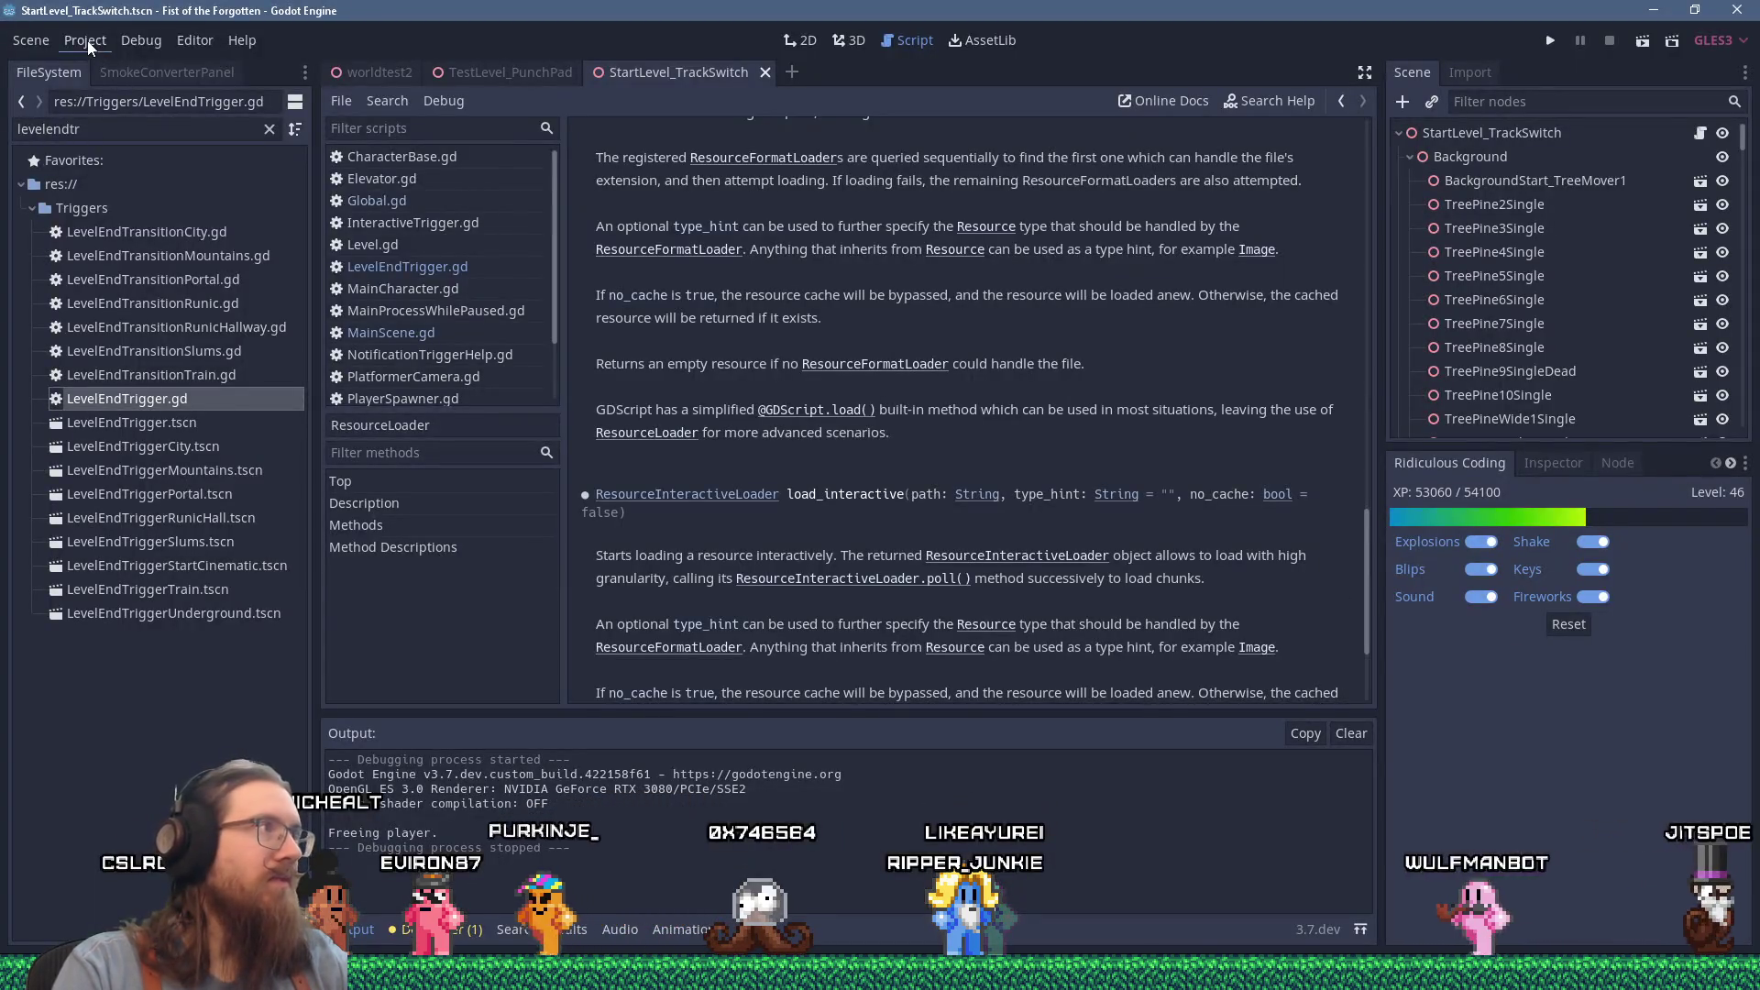
{"action": "left_click", "coordinate": [86, 41]}
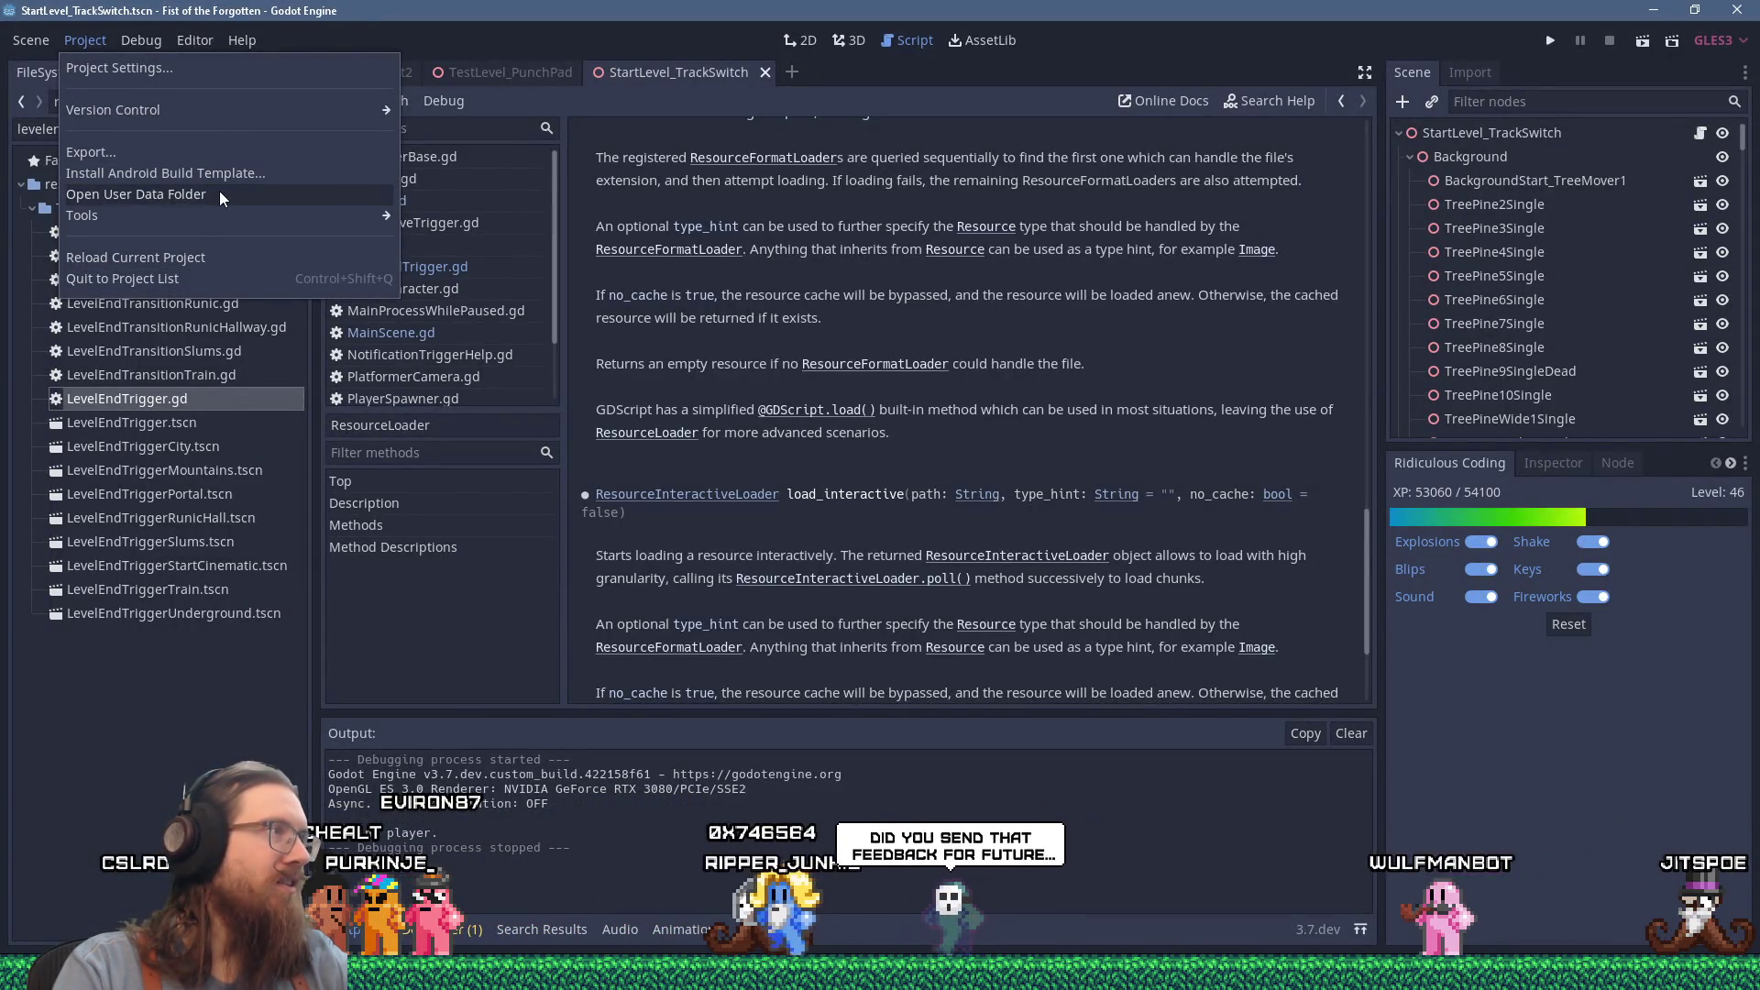
Step: Open the user data folder's screenshots subfolder and view the newest fotf_screenshot PNG
{"action": "left_click", "coordinate": [470, 317]}
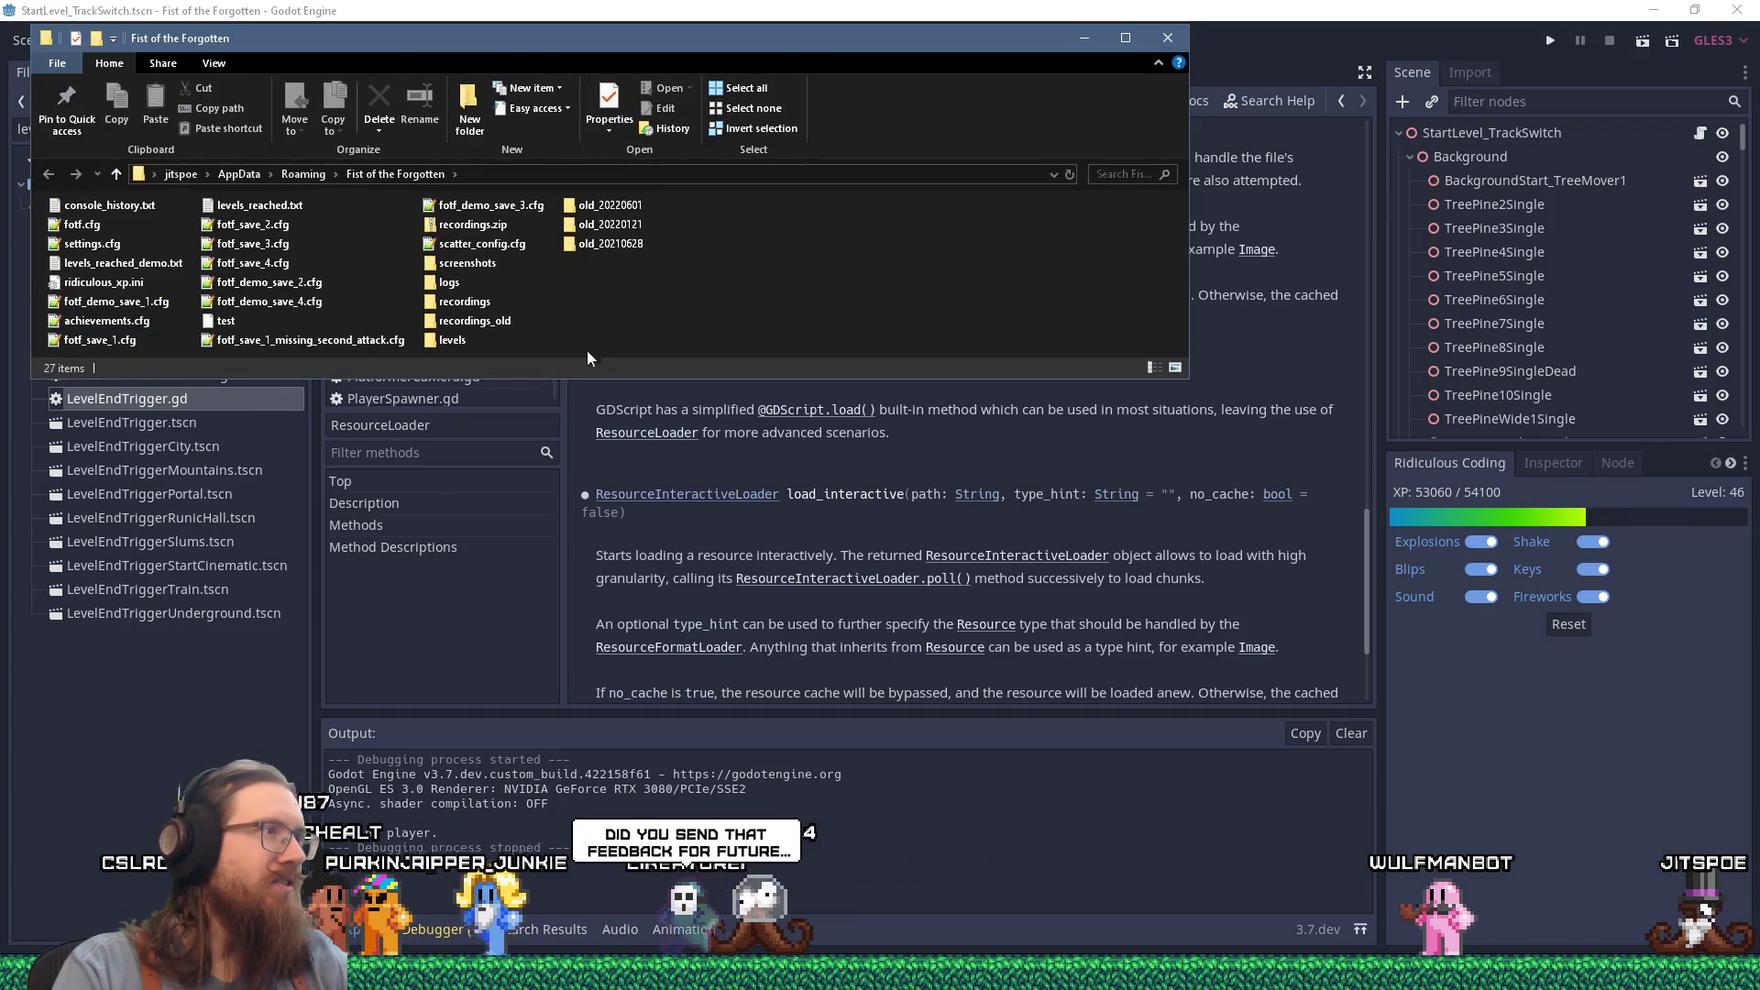
{"action": "double_click", "coordinate": [481, 265]}
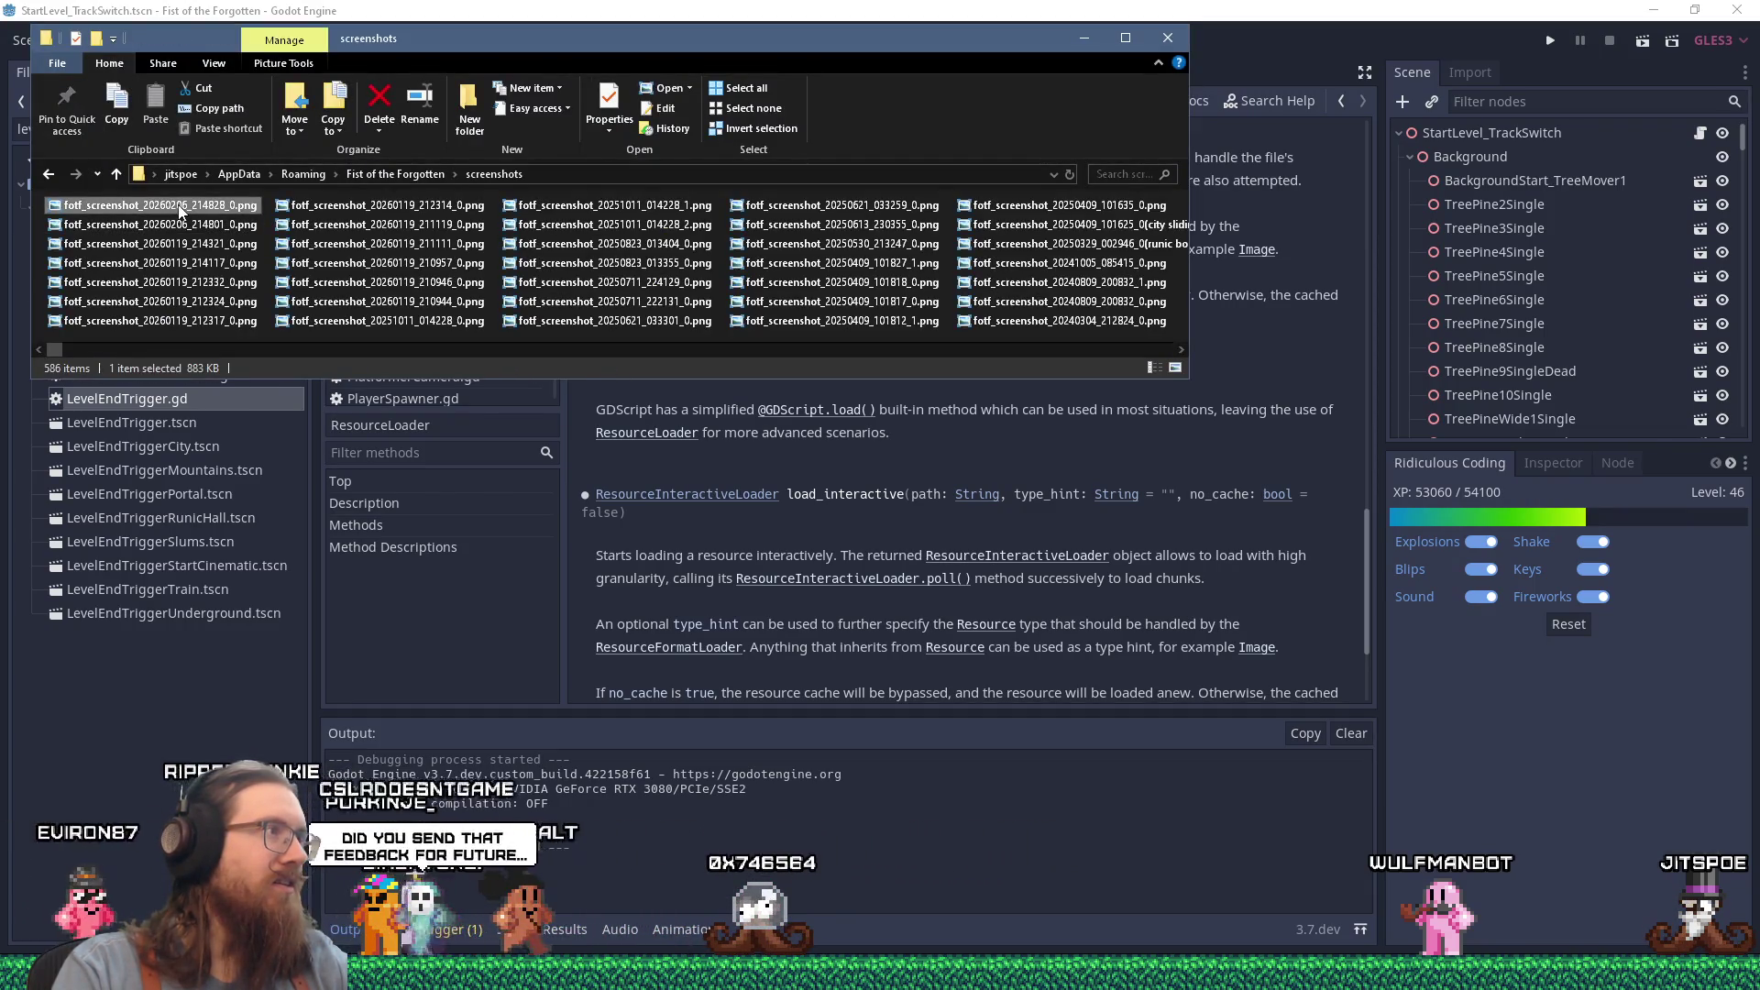
{"action": "double_click", "coordinate": [181, 211]}
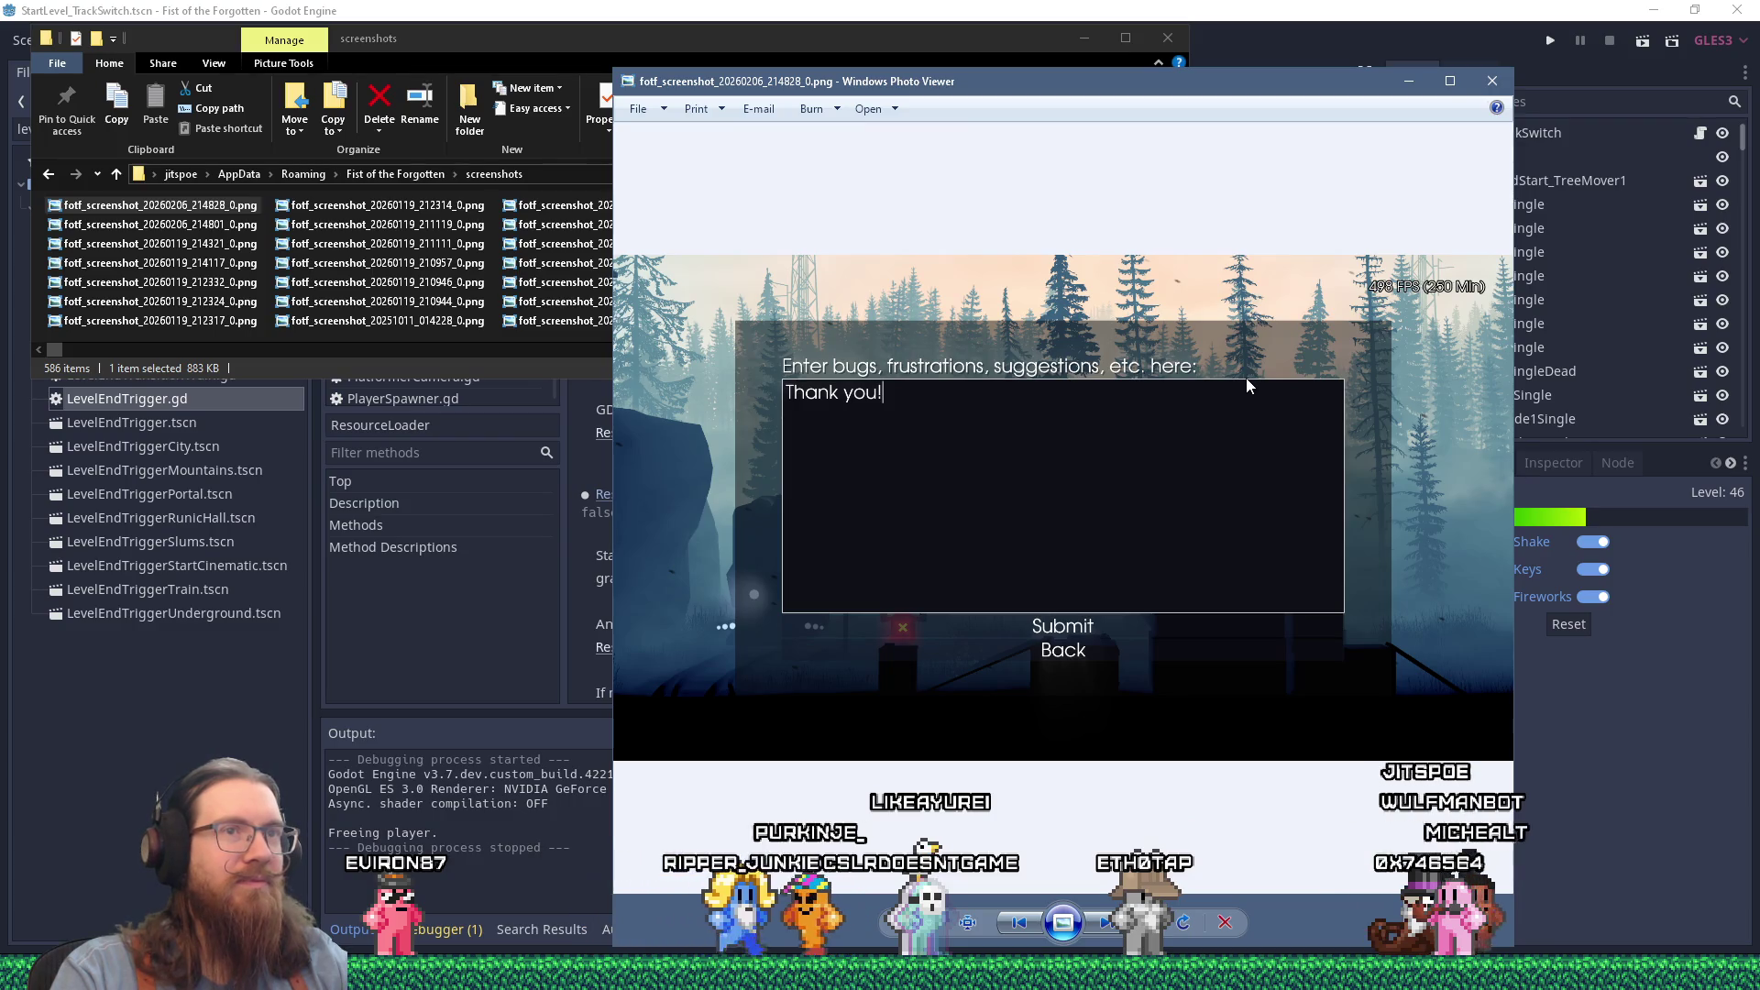
Step: Reveal the screenshot's folder in File Explorer and move that window down and right
{"action": "right_click", "coordinate": [1263, 441]}
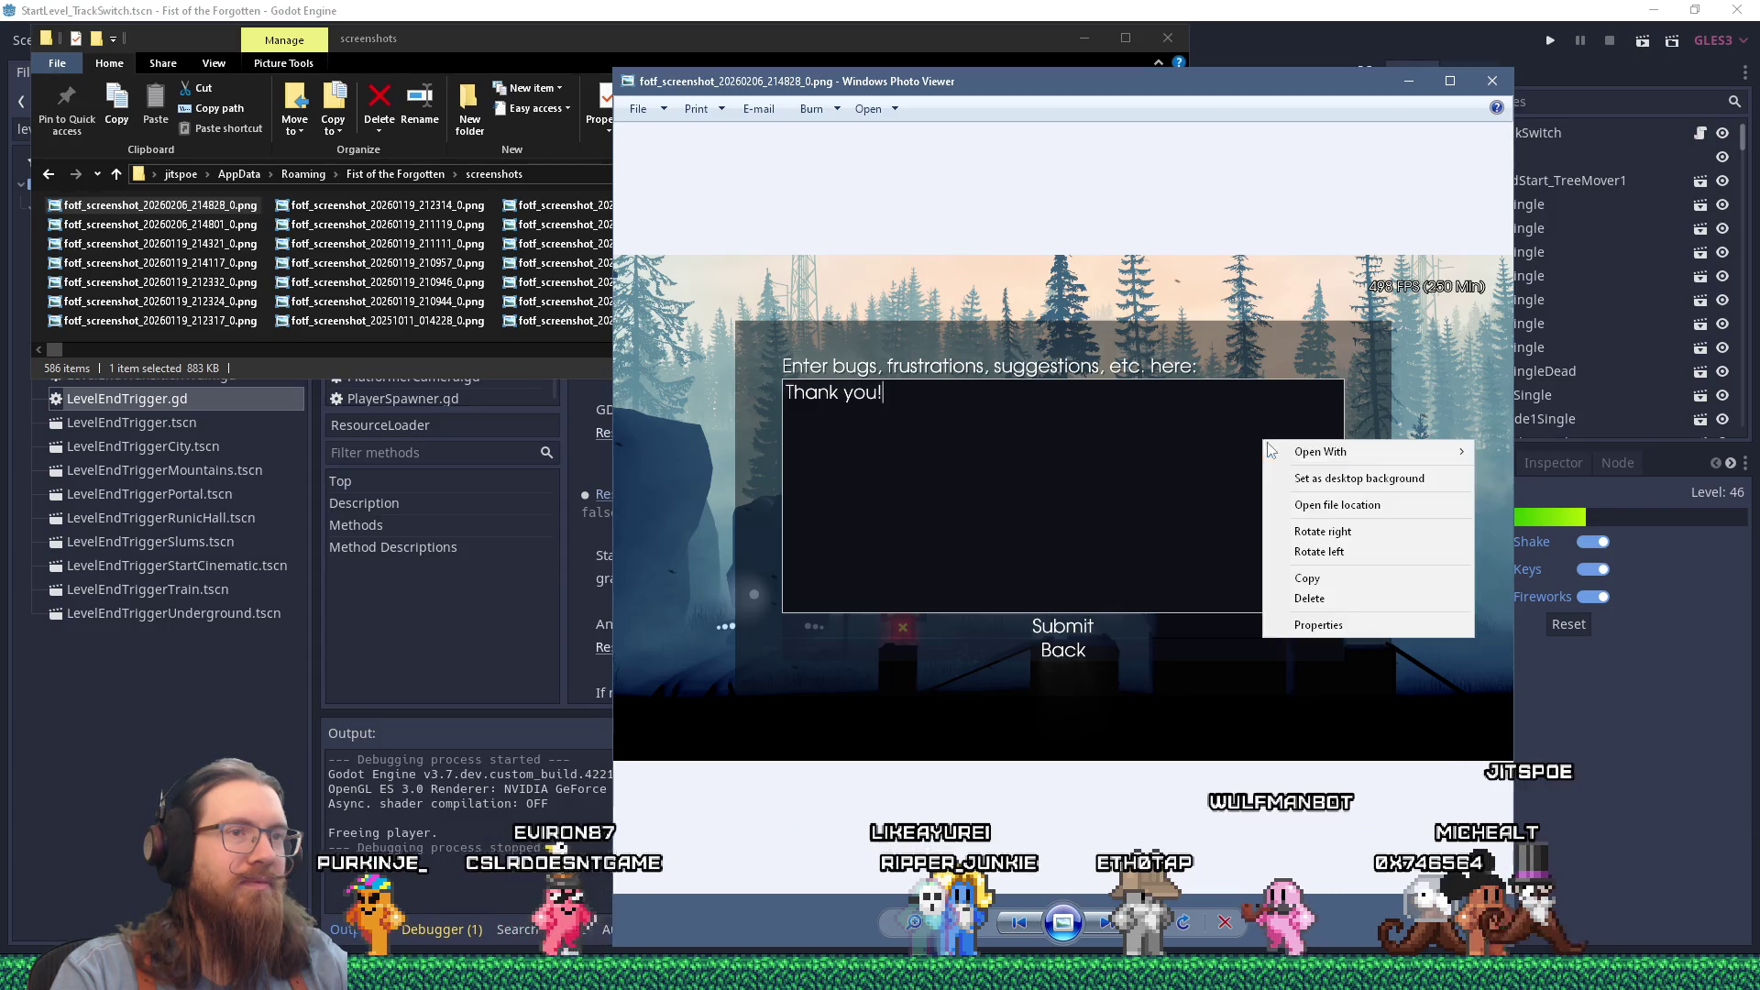
{"action": "left_click", "coordinate": [1334, 507]}
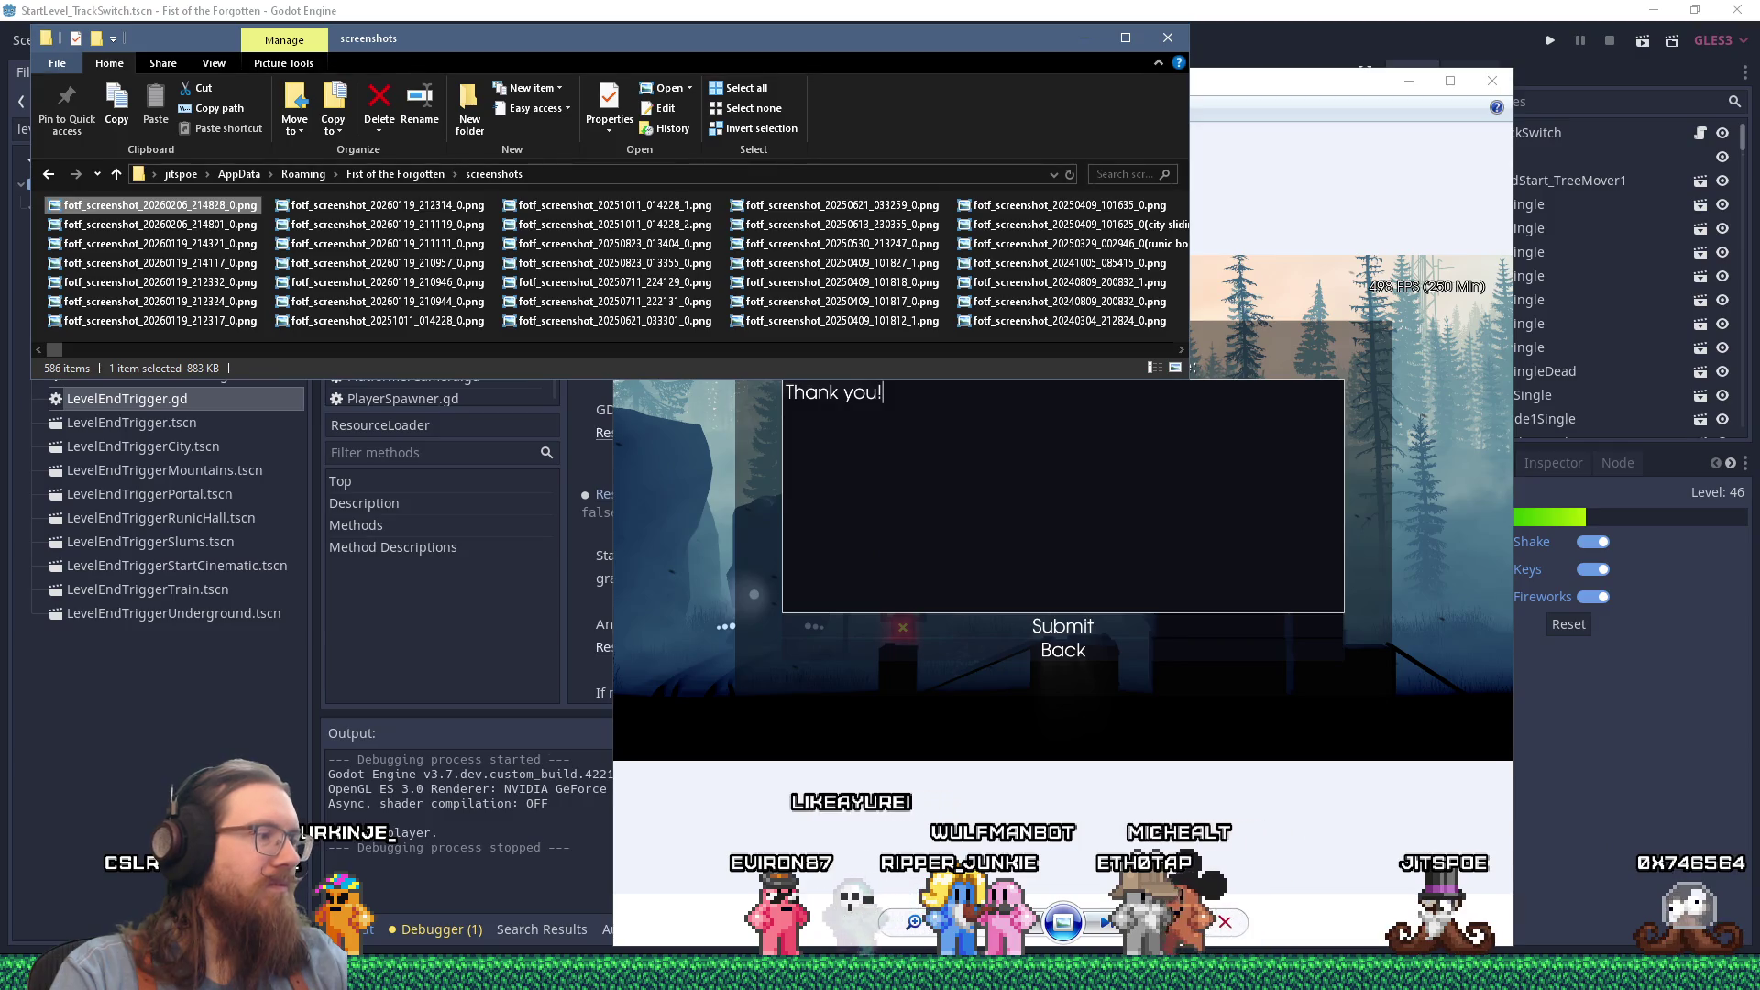
{"action": "mouse_move", "coordinate": [452, 51]}
{"action": "left_mouse_down"}
{"action": "mouse_move", "coordinate": [503, 117]}
{"action": "mouse_move", "coordinate": [502, 146]}
{"action": "left_mouse_up"}
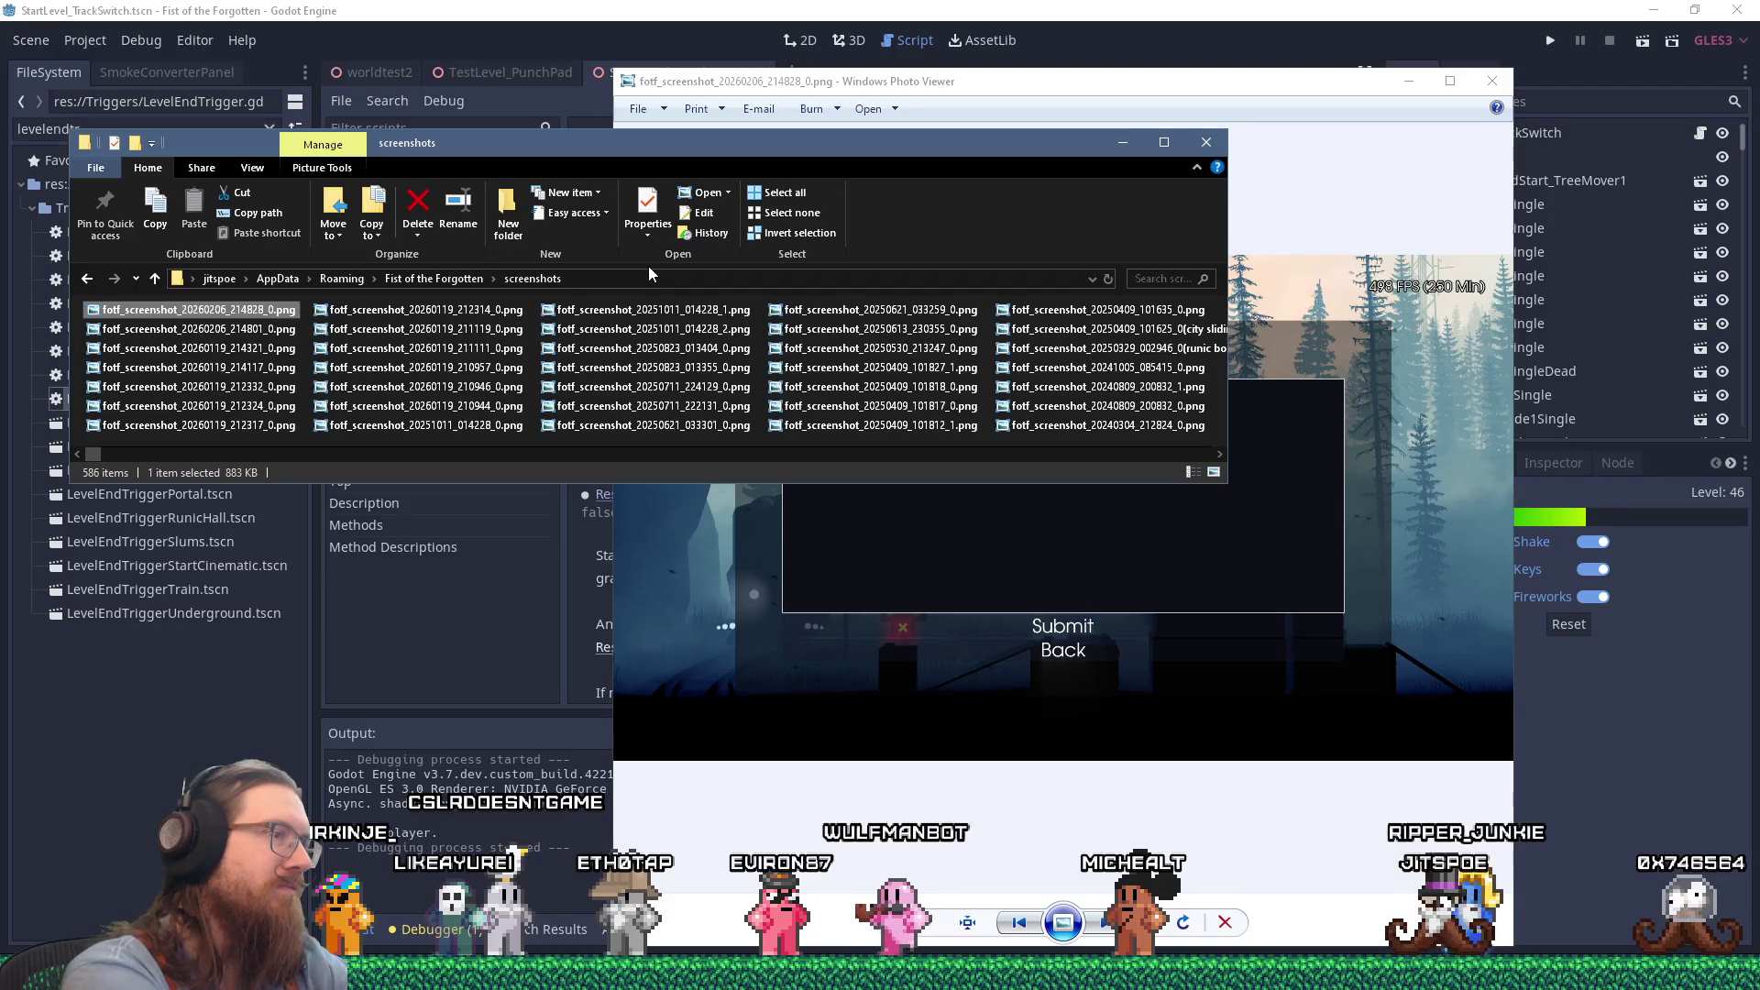
Step: Bring up the Run prompt, discarding a typed e:\projects\ path along the way
{"action": "key", "text": "super+r"}
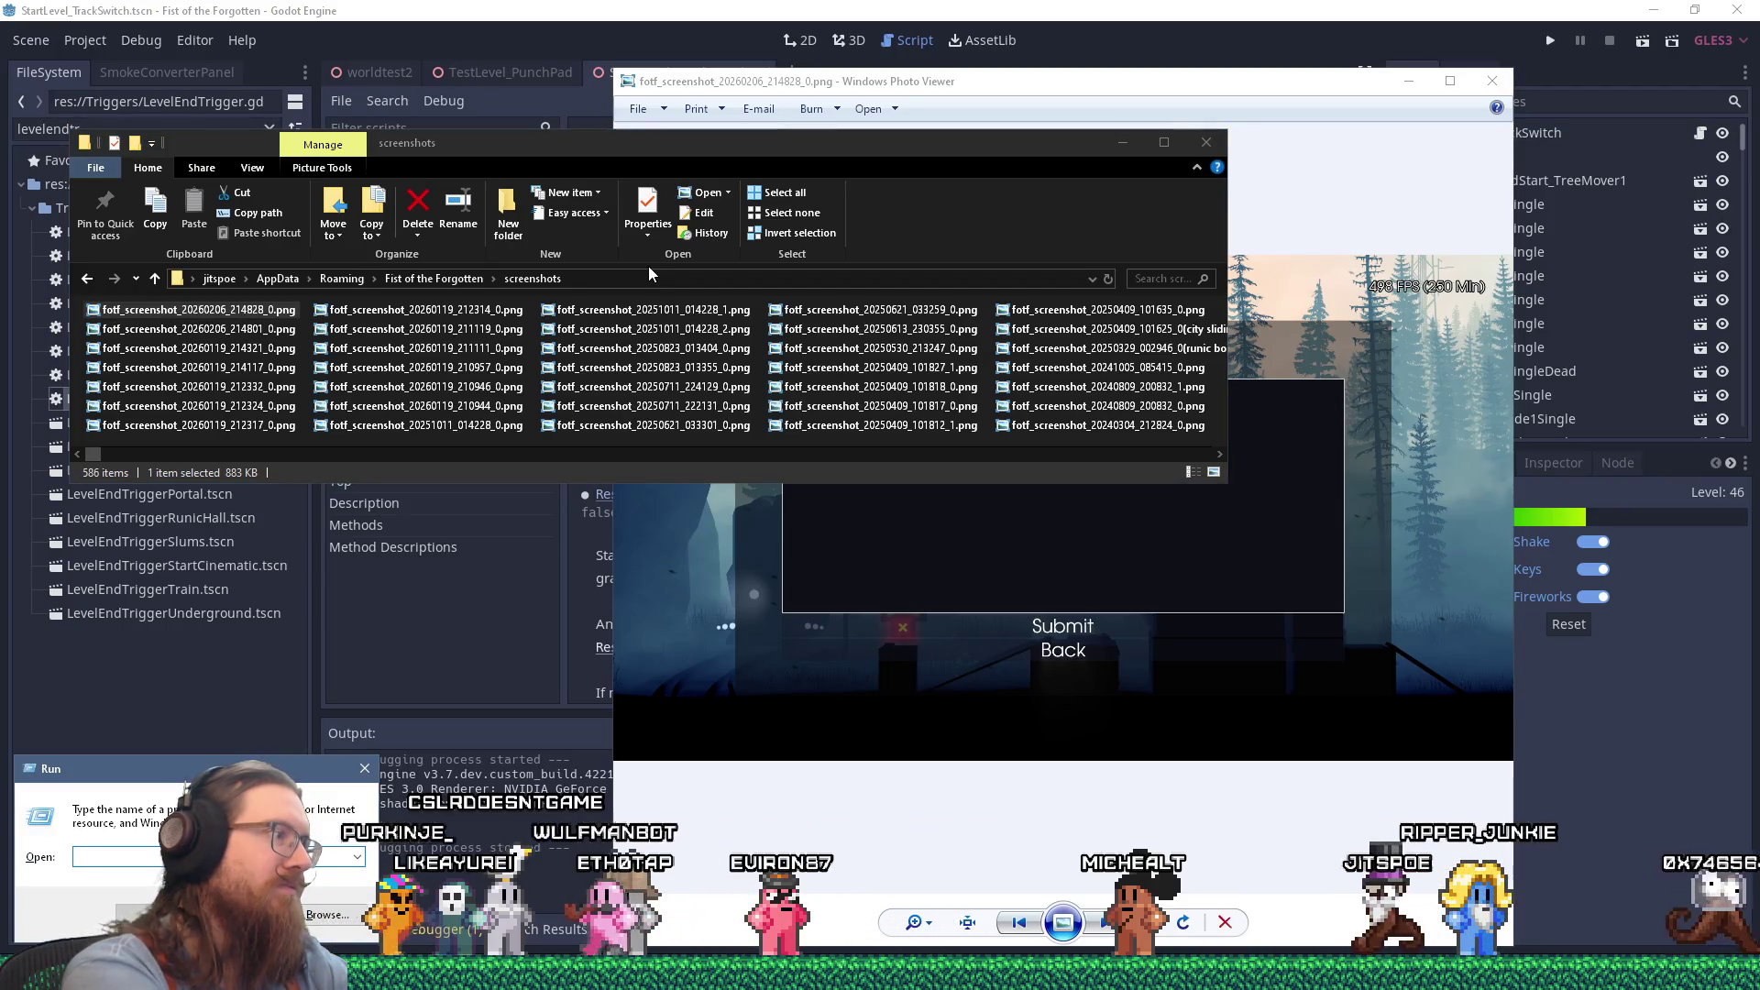
{"action": "type", "text": "e:\\projects\\"}
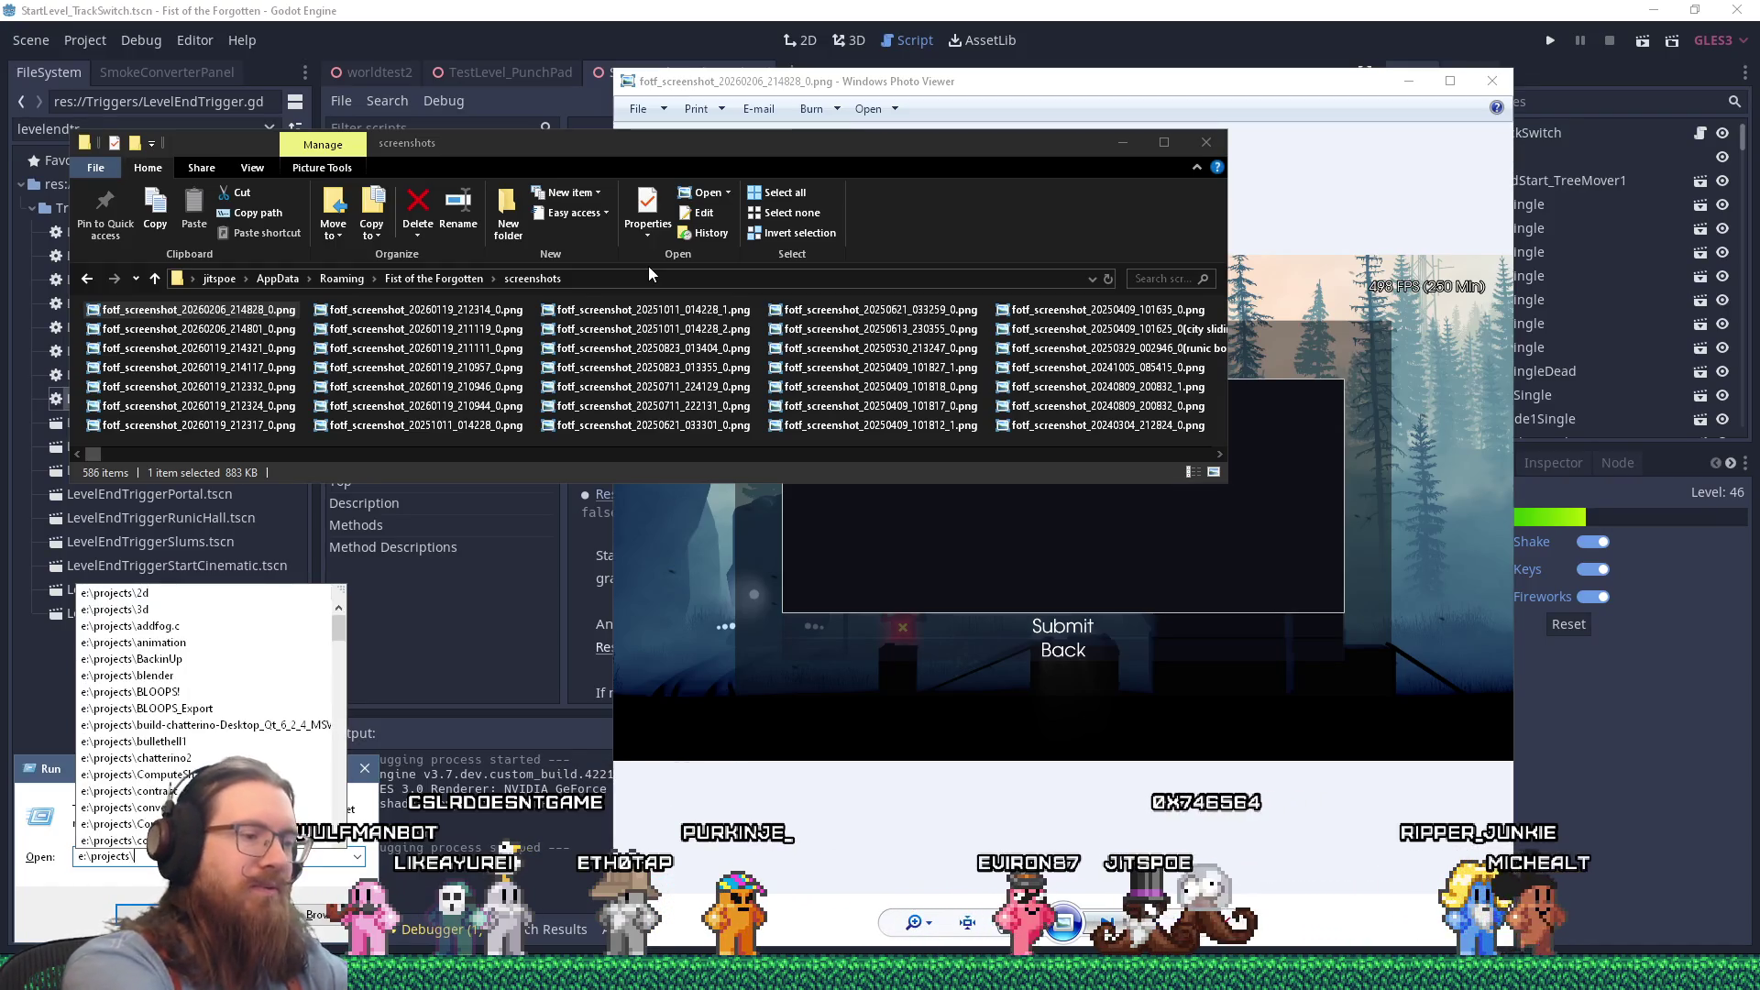
{"action": "key", "text": "ctrl+a"}
{"action": "key", "text": "BackSpace"}
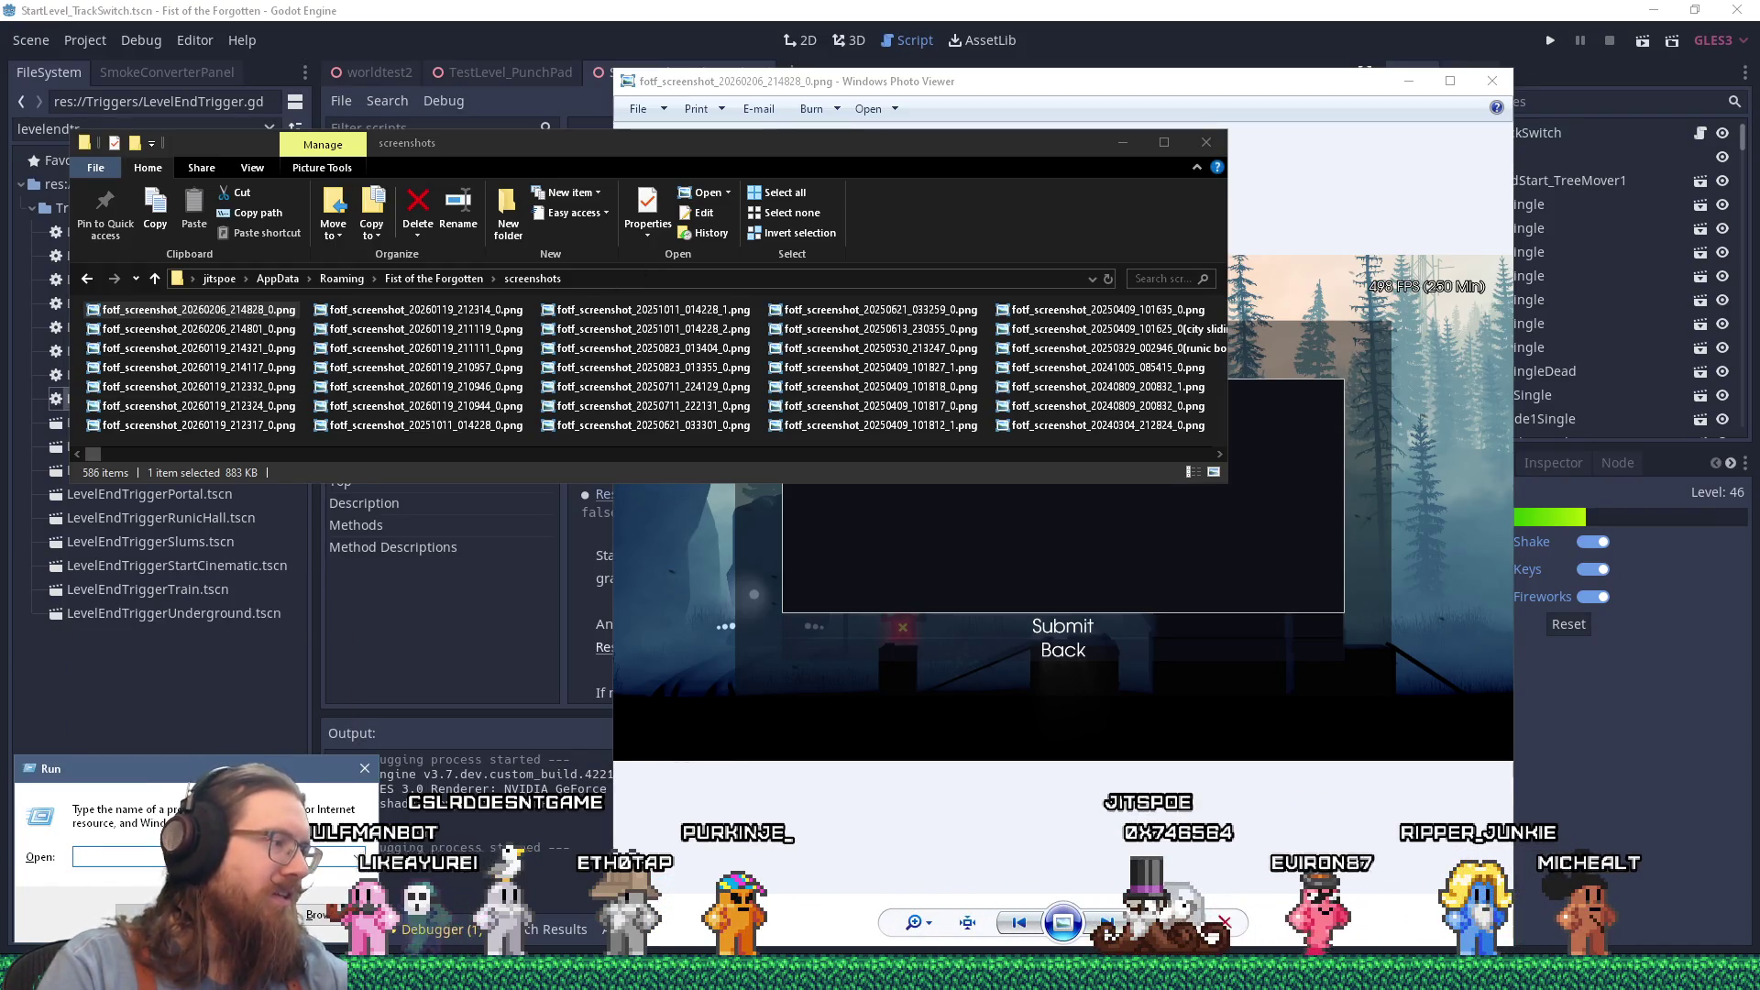
{"action": "left_click", "coordinate": [317, 972]}
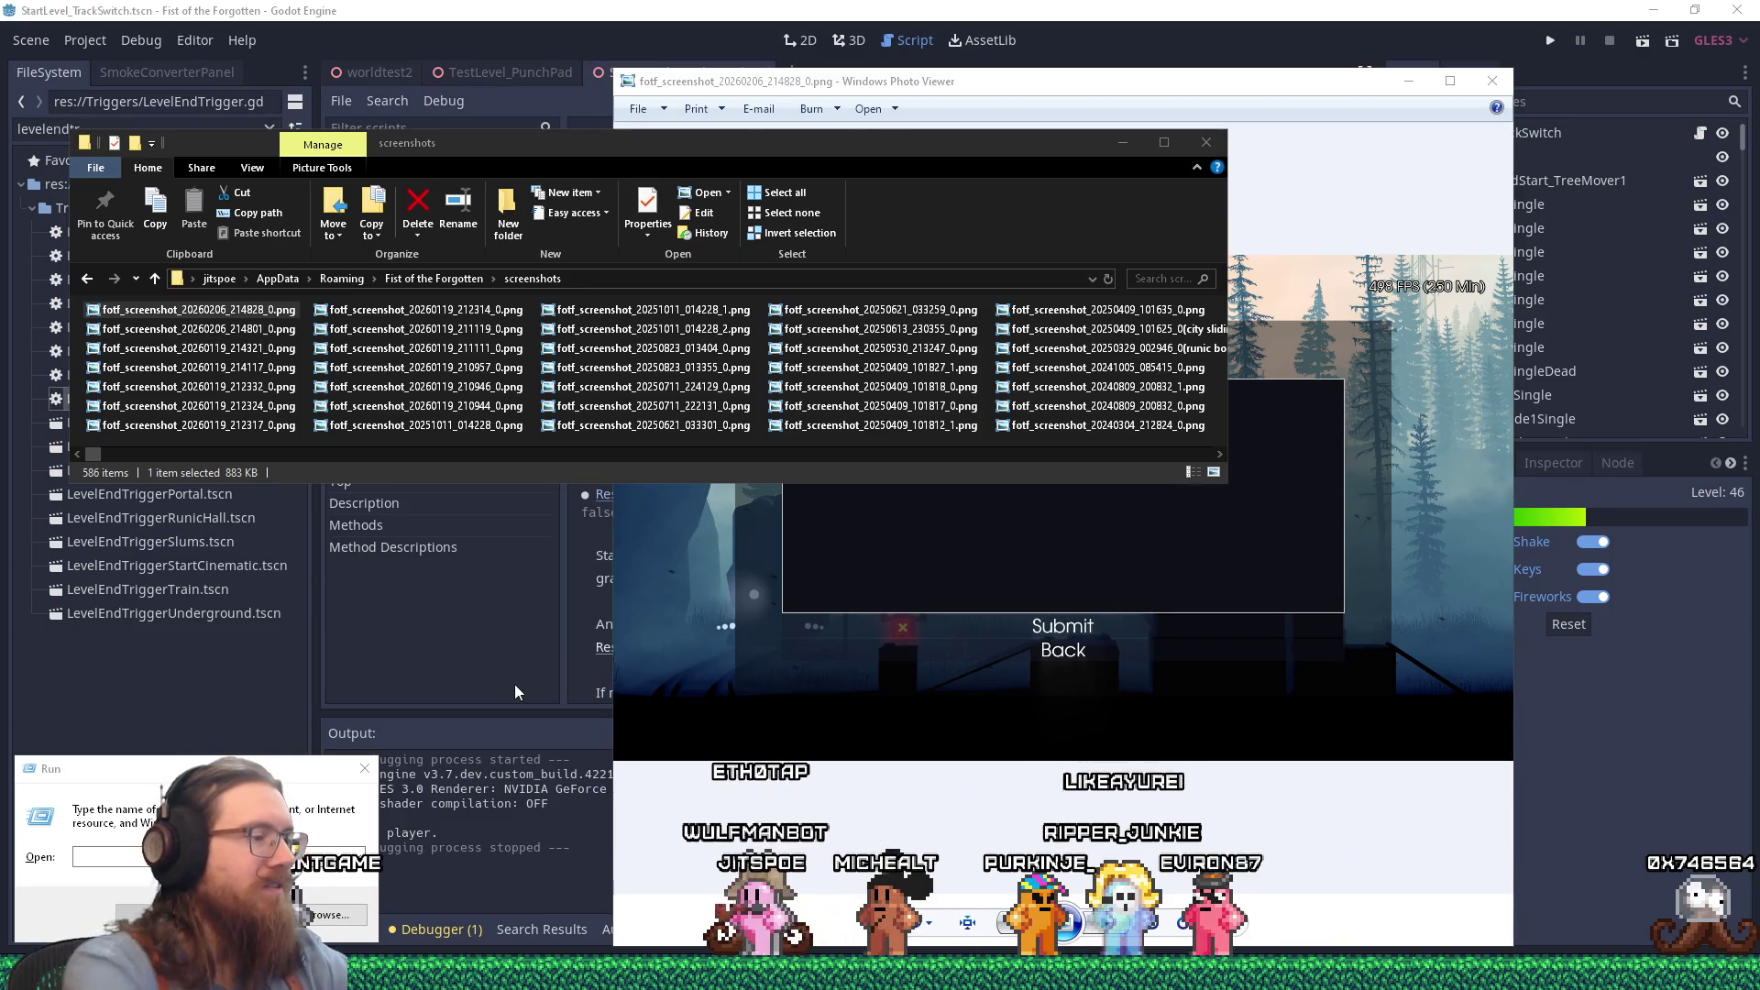
{"action": "key", "text": "super+r"}
Step: Launch Notepad and begin 'To those of you who reported bugs through the Fist of...'
{"action": "type", "text": "notepad"}
{"action": "key", "text": "Return"}
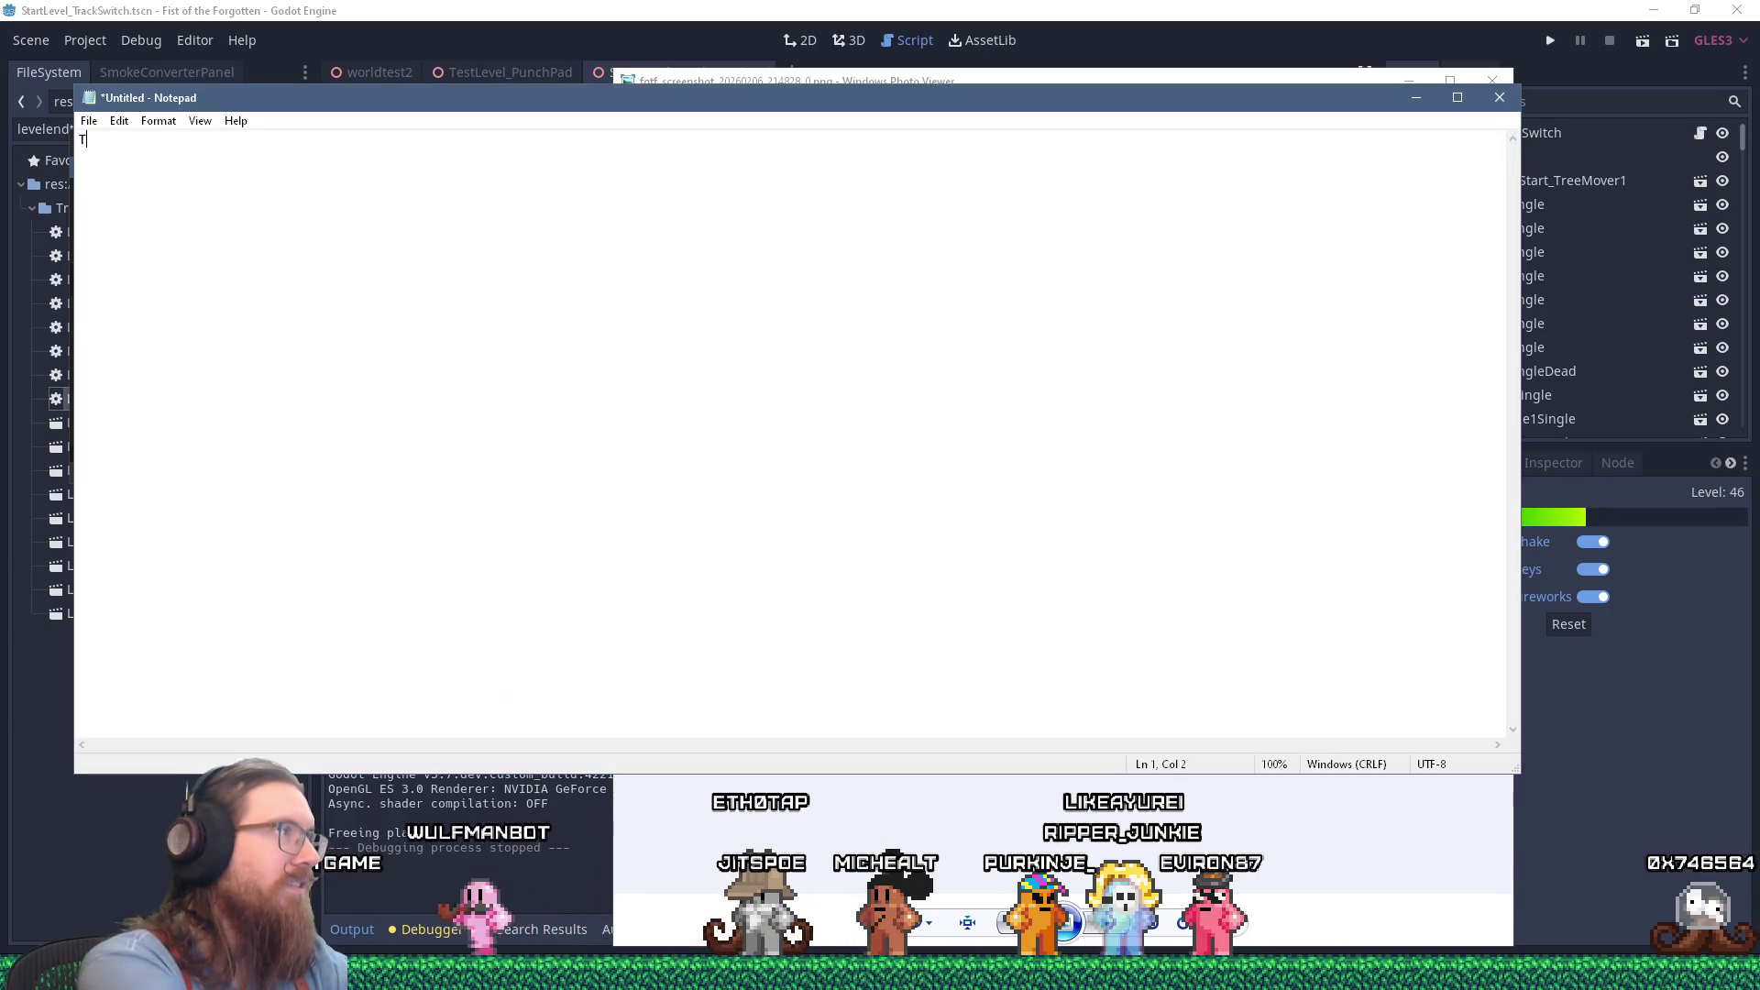
{"action": "type", "text": "To those of you who "}
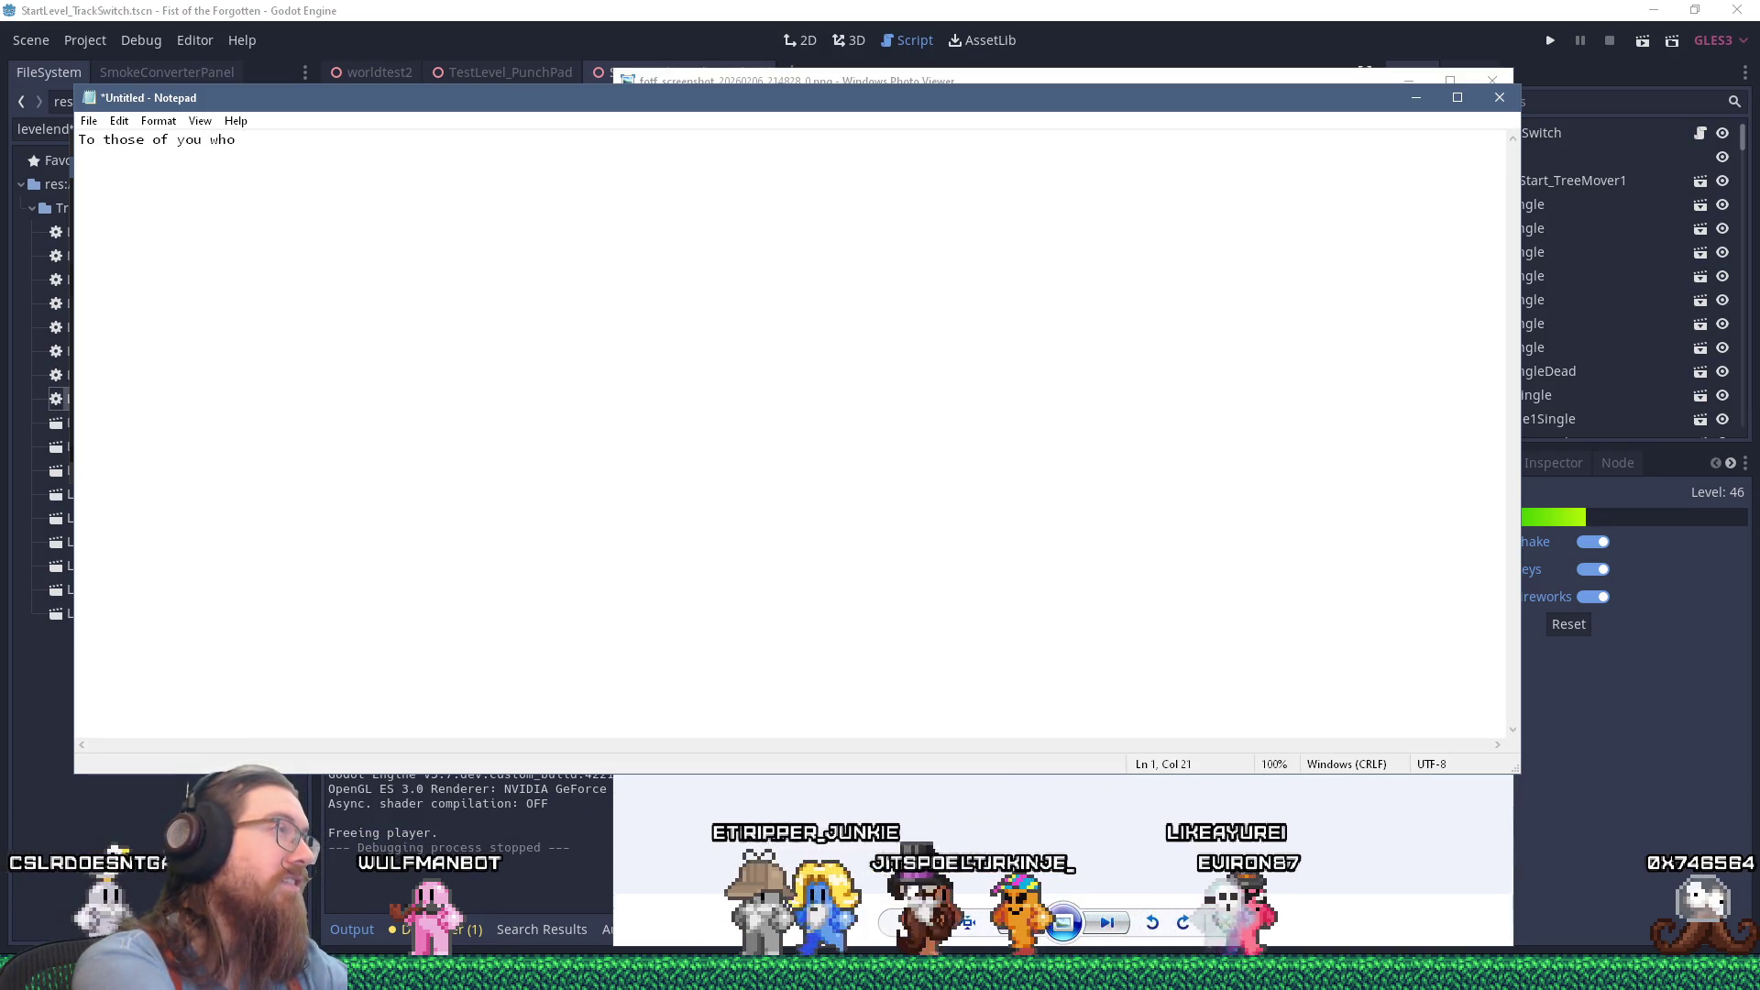
{"action": "type", "text": "reported bugs"}
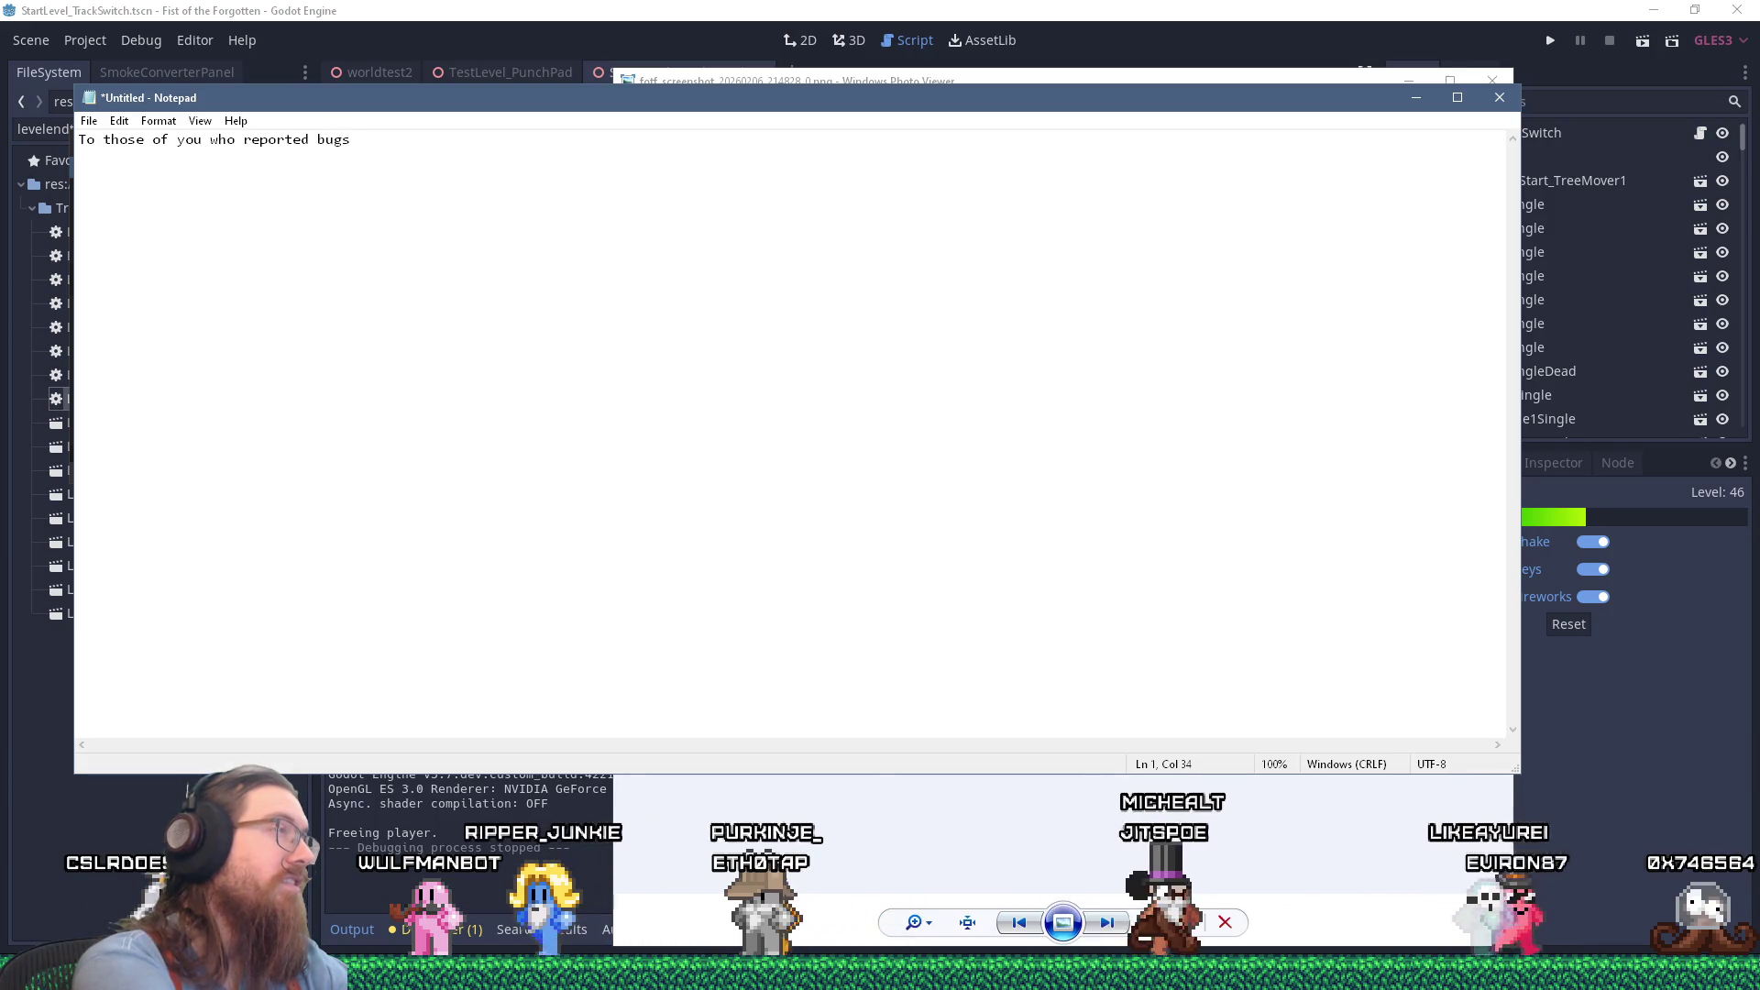
{"action": "type", "text": " a"}
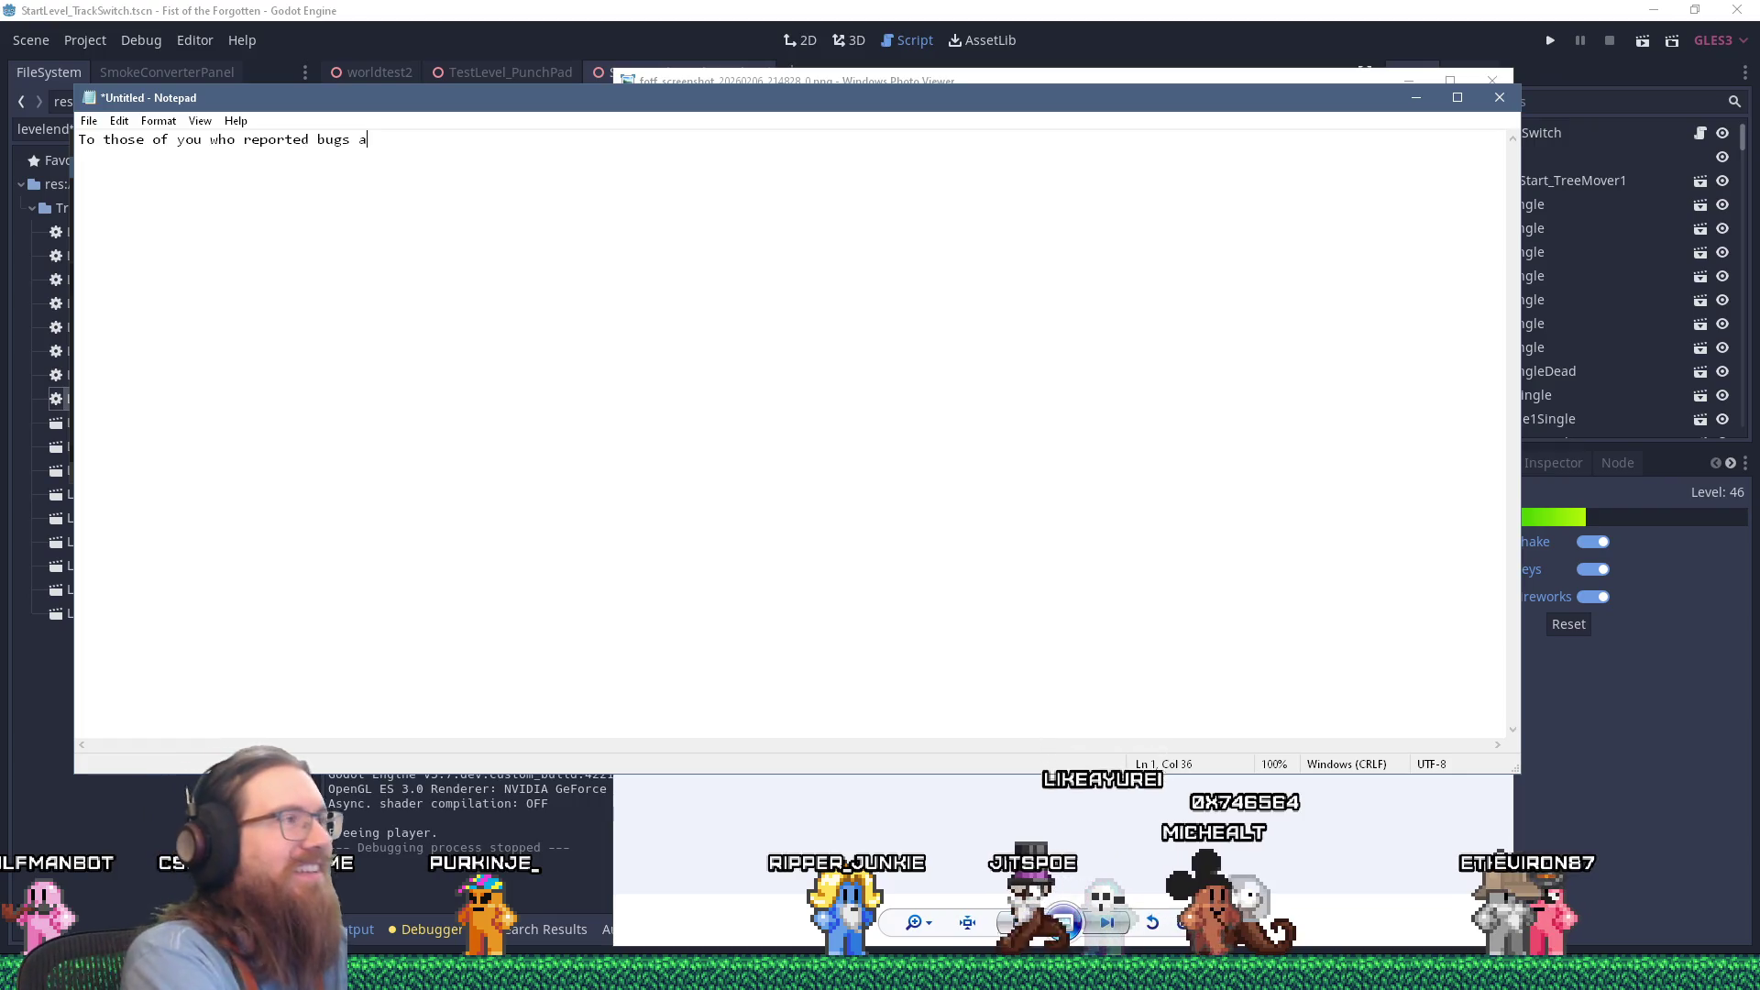
{"action": "key", "text": "BackSpace"}
{"action": "type", "text": "throug"}
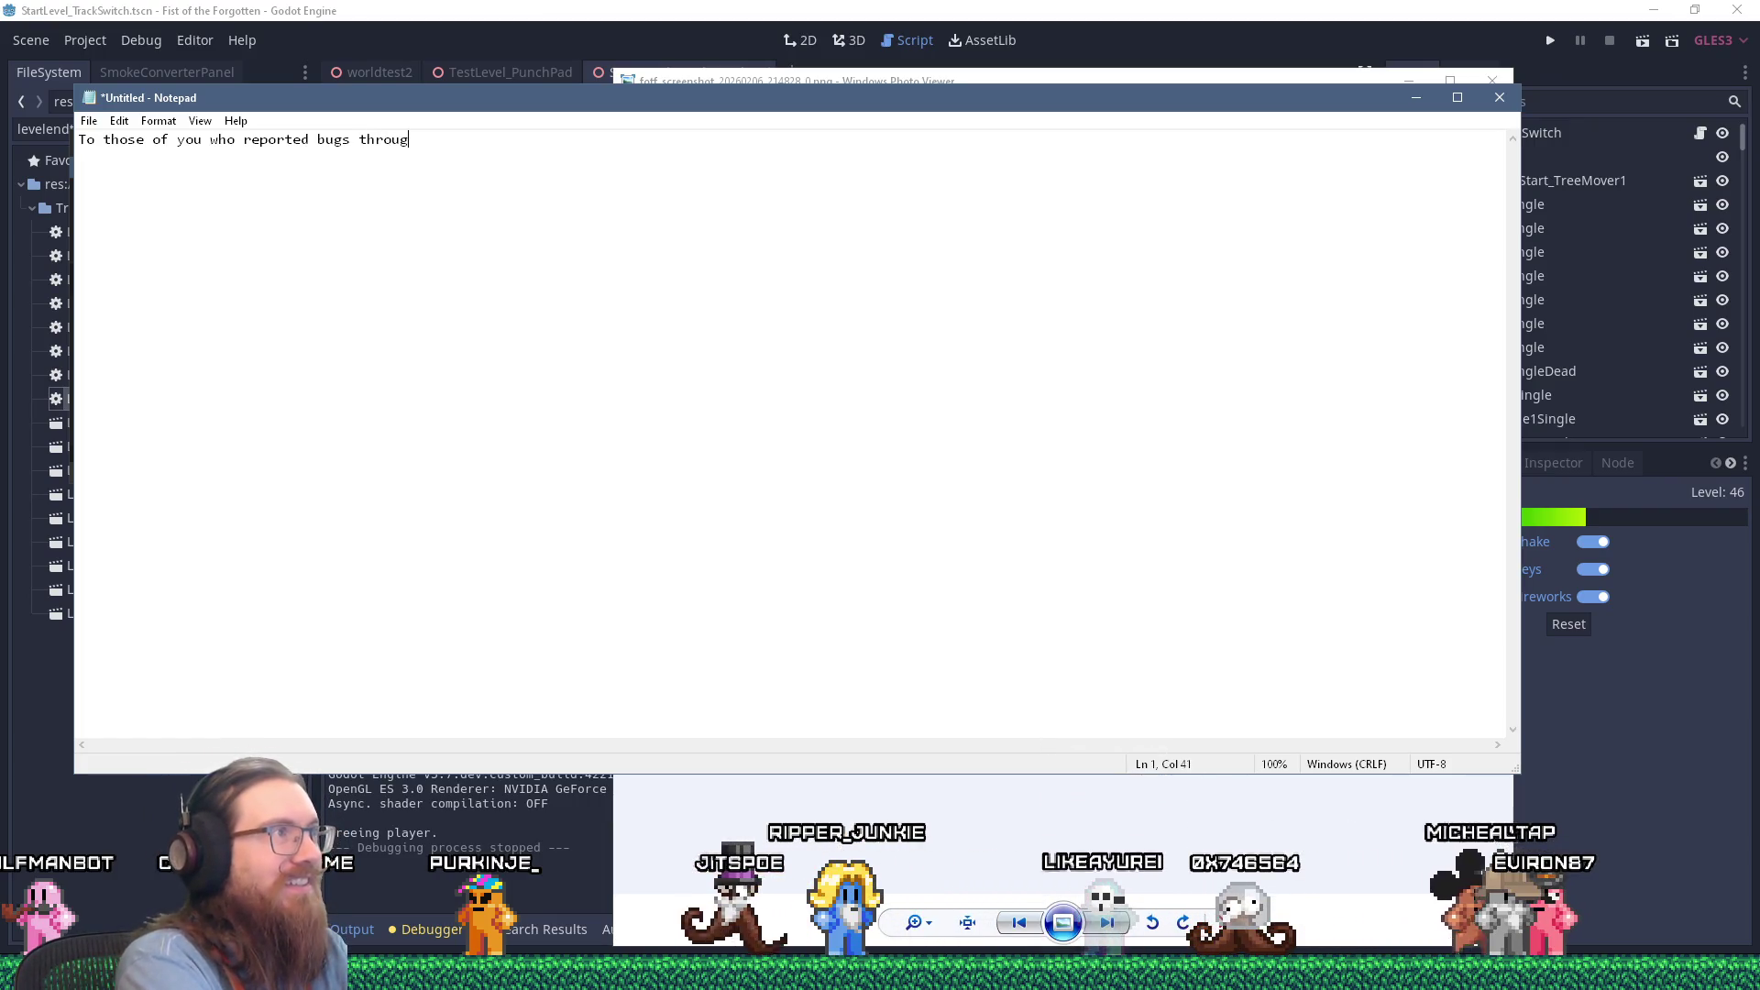
{"action": "type", "text": "h the Fist o"}
Step: Finish the thank-you line, ending 'I do appreciate it!', and select it all
{"action": "key", "text": "BackSpace"}
{"action": "key", "text": "BackSpace"}
{"action": "key", "text": "BackSpace"}
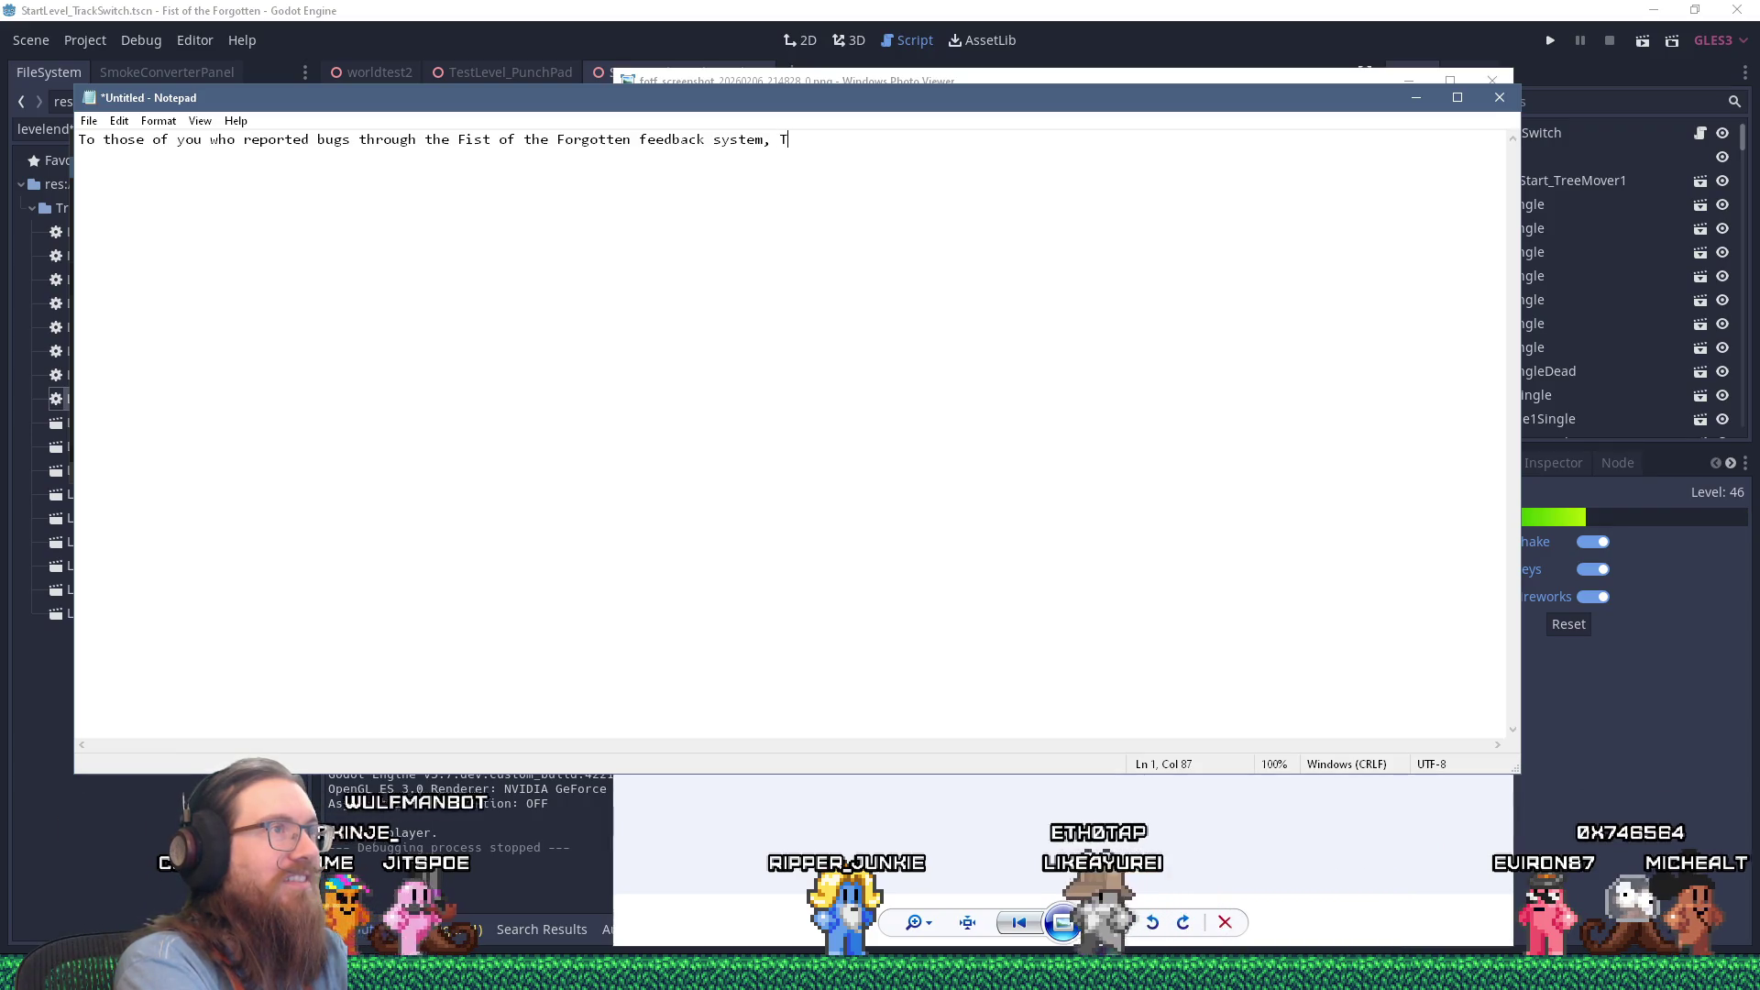
{"action": "type", "text": "hank you!  I don't know who you are, since it's anonymous, but"}
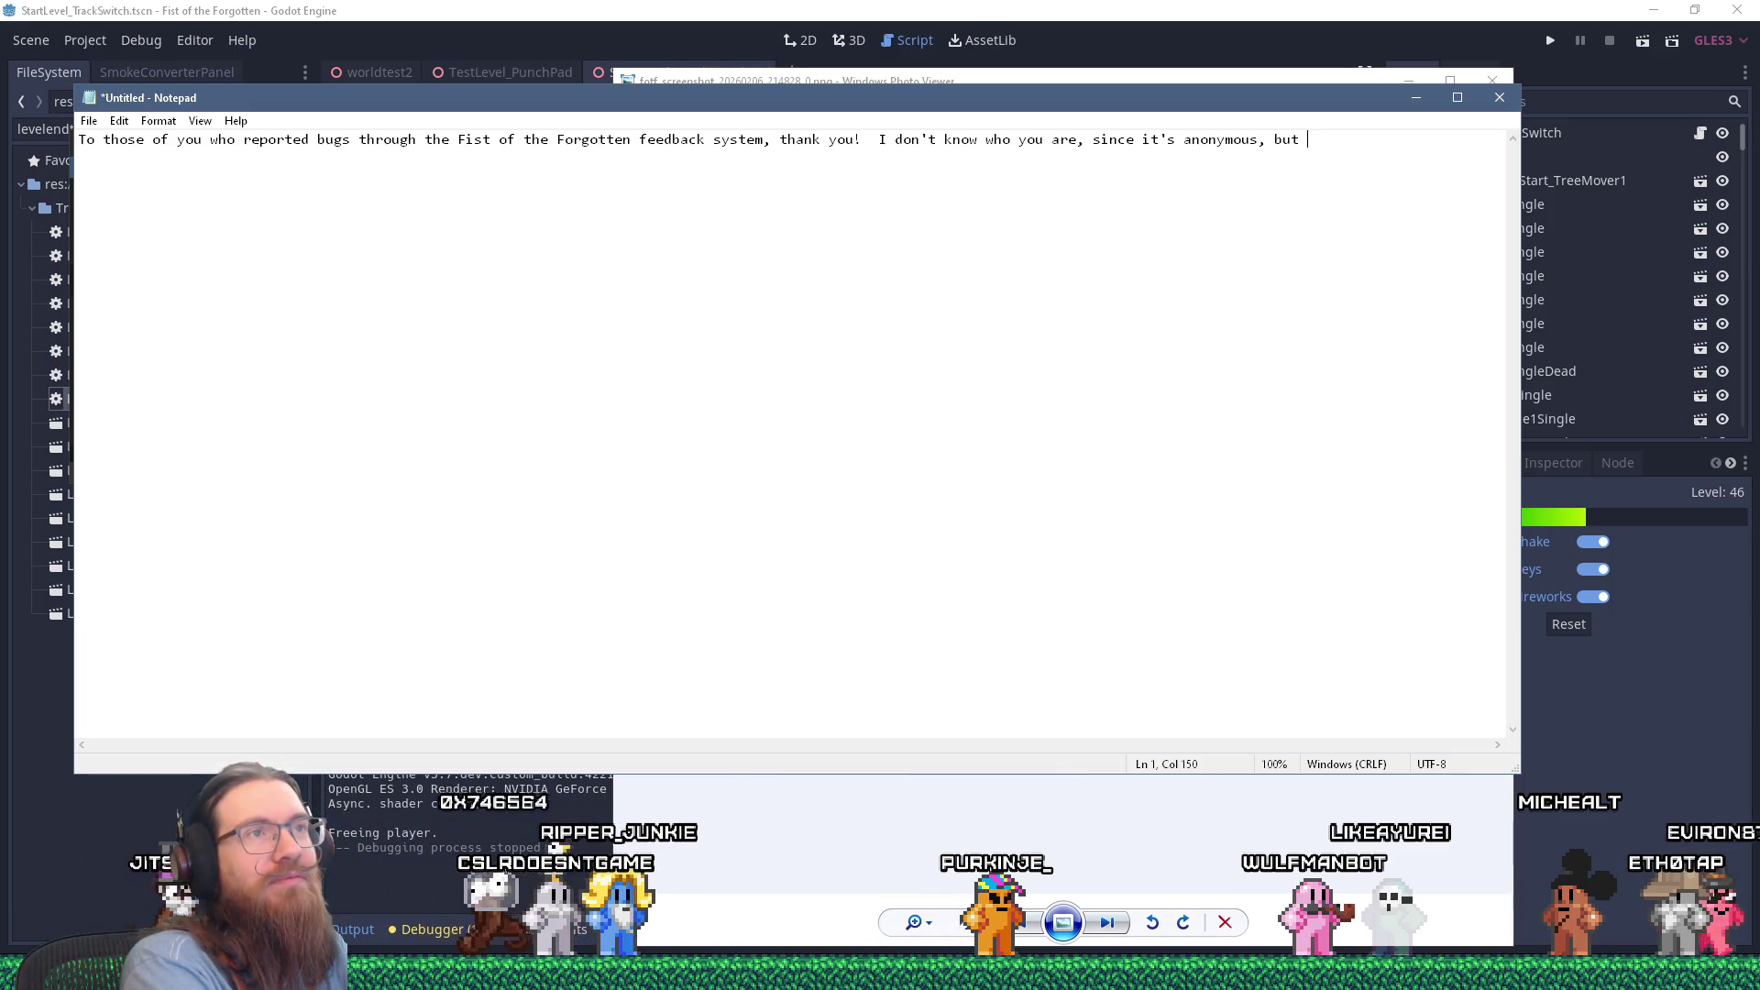
{"action": "type", "text": "I do a"}
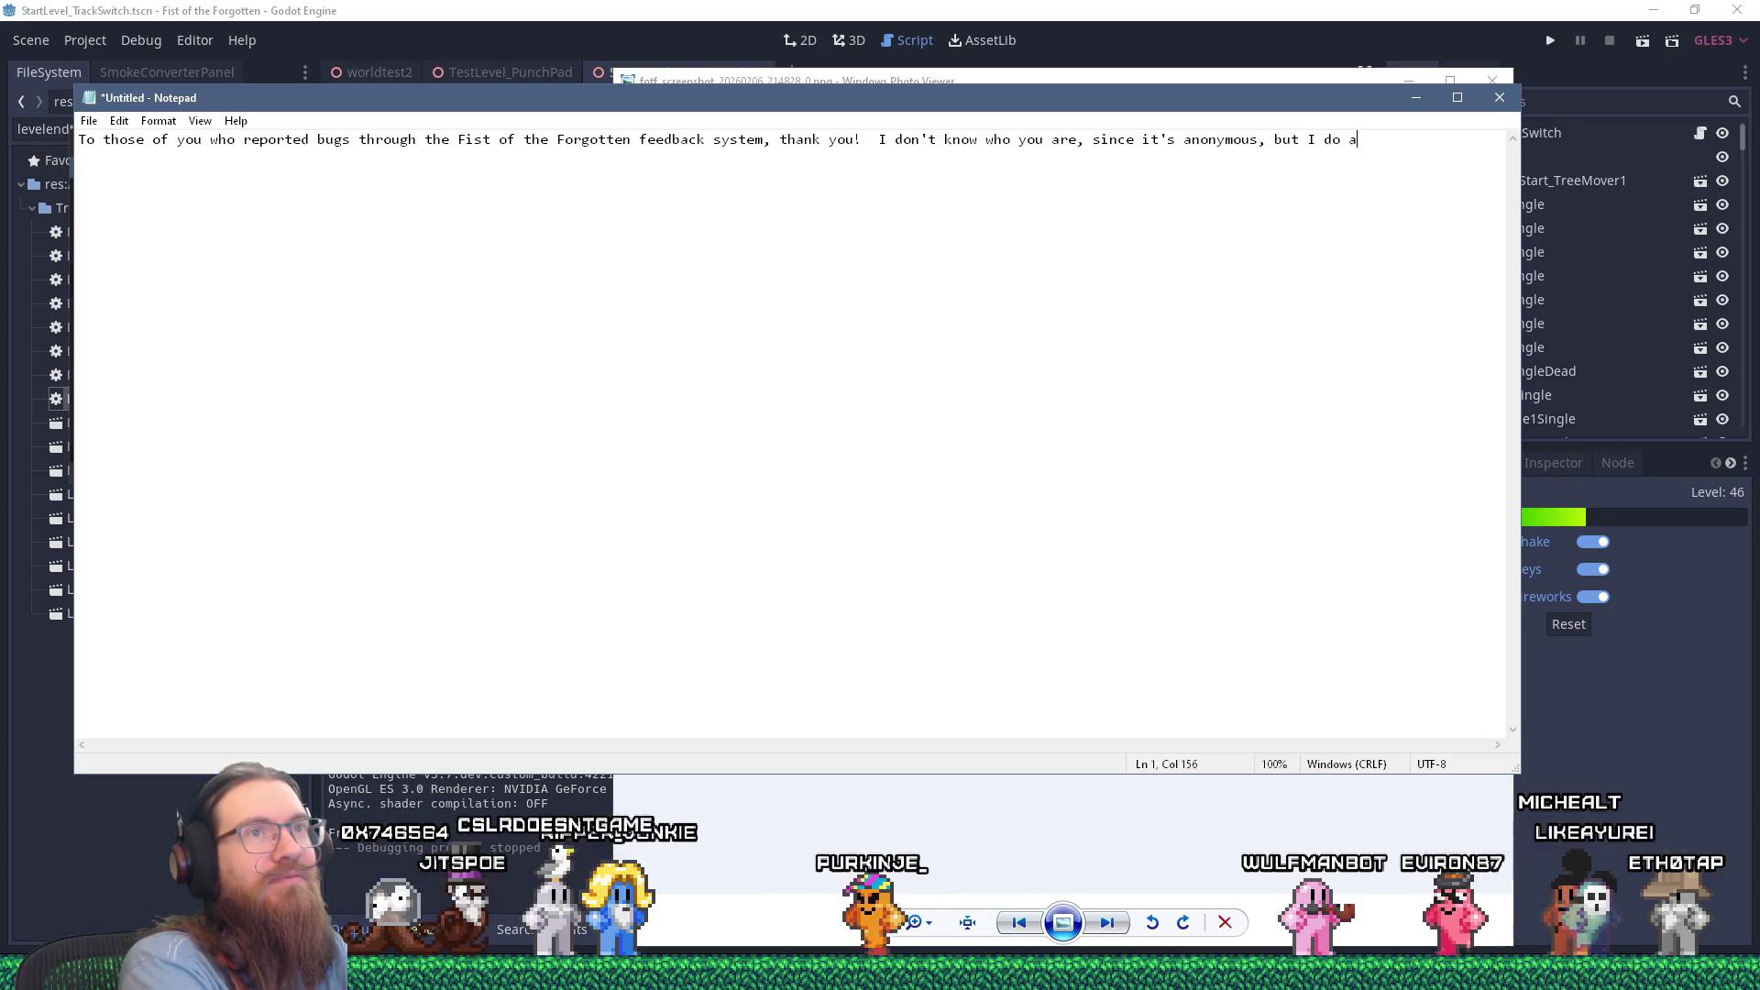
{"action": "type", "text": "ppreciate it"}
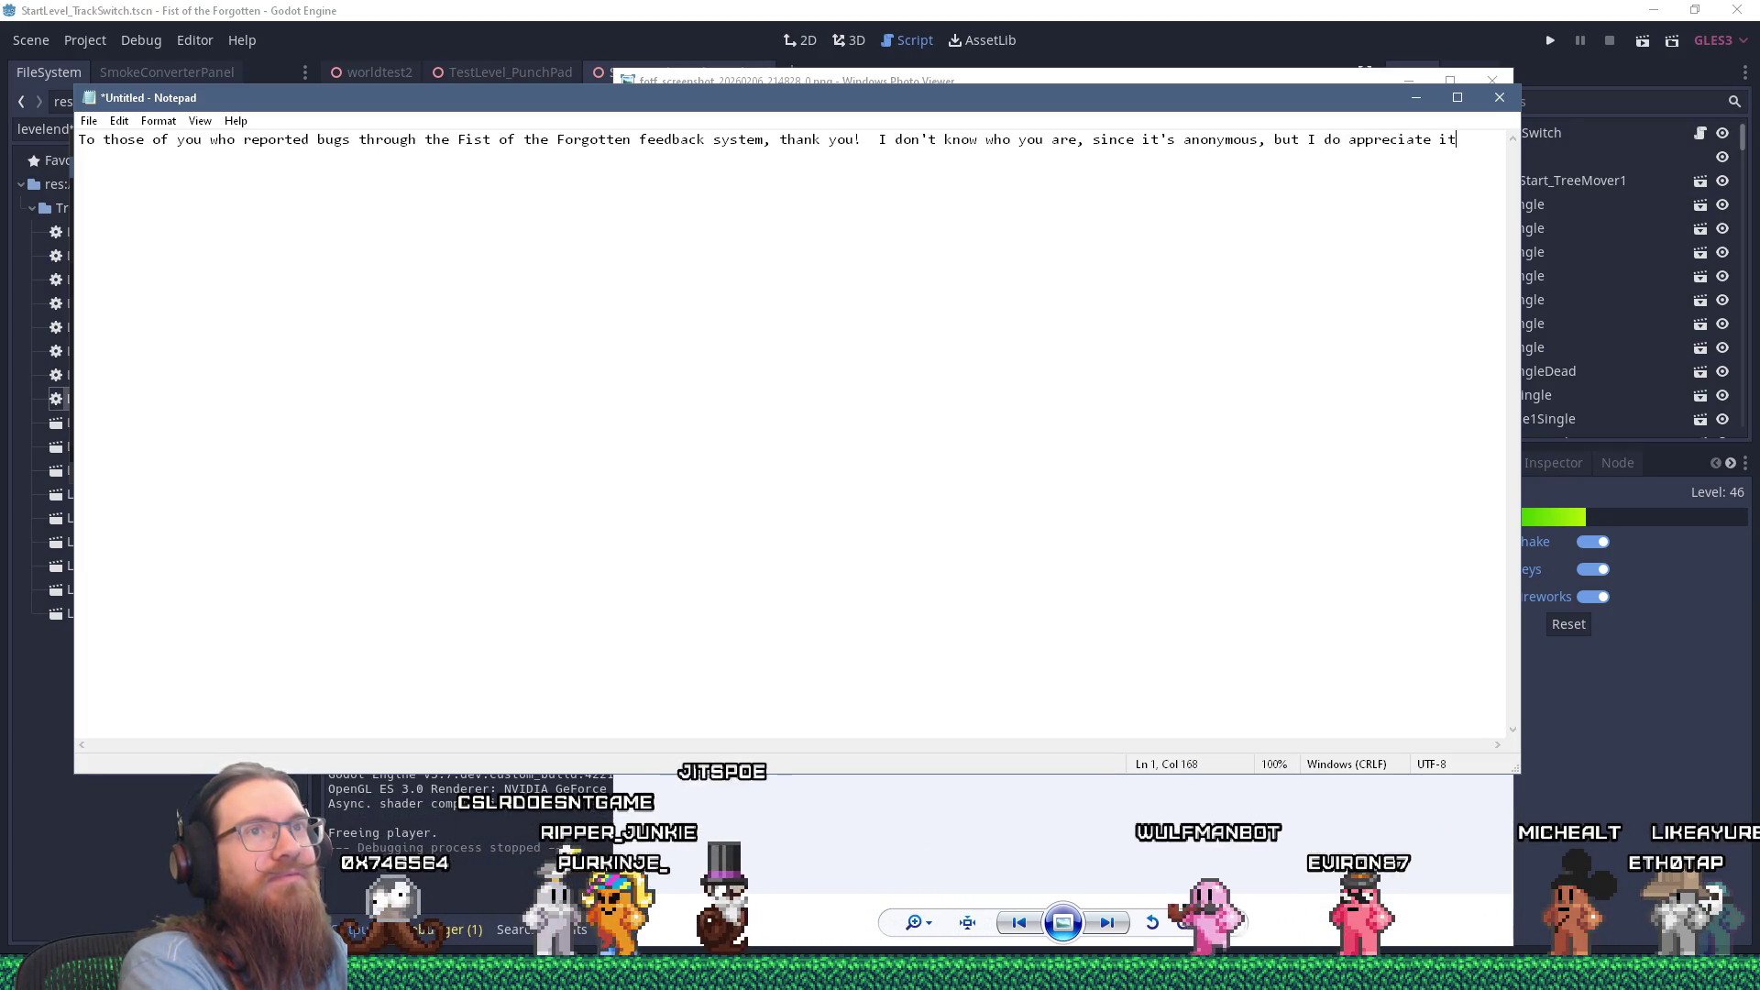
{"action": "type", "text": "!"}
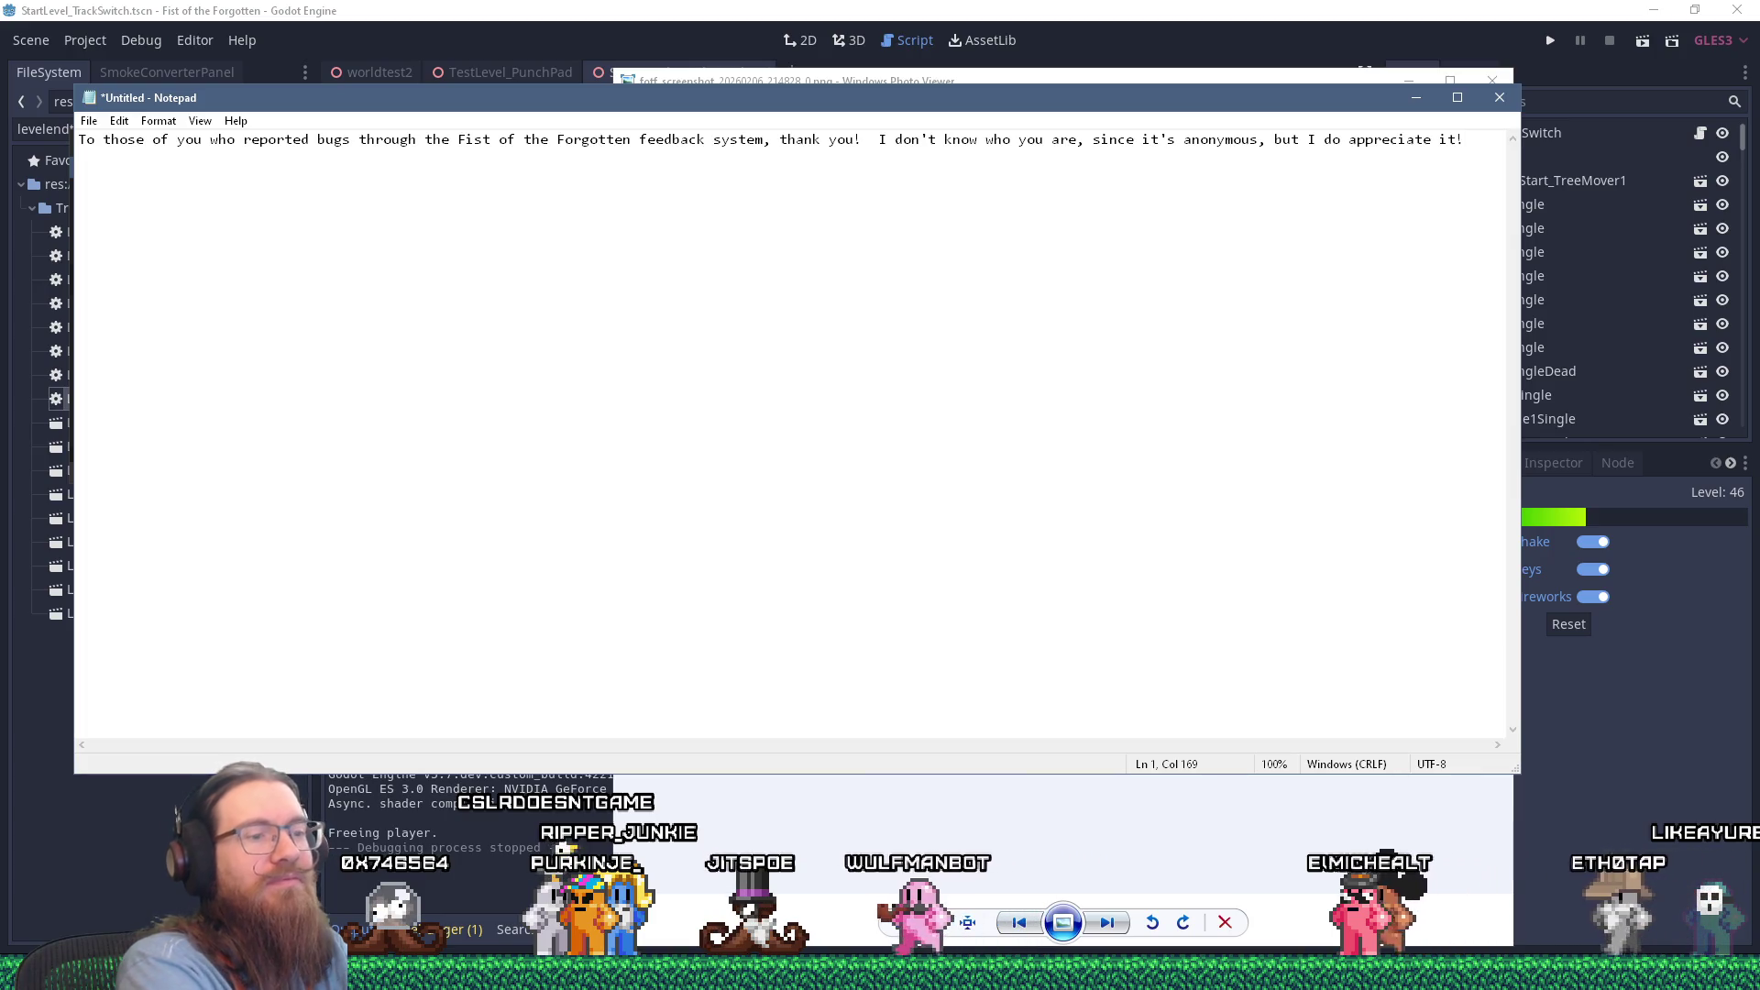
{"action": "key", "text": "ctrl+a"}
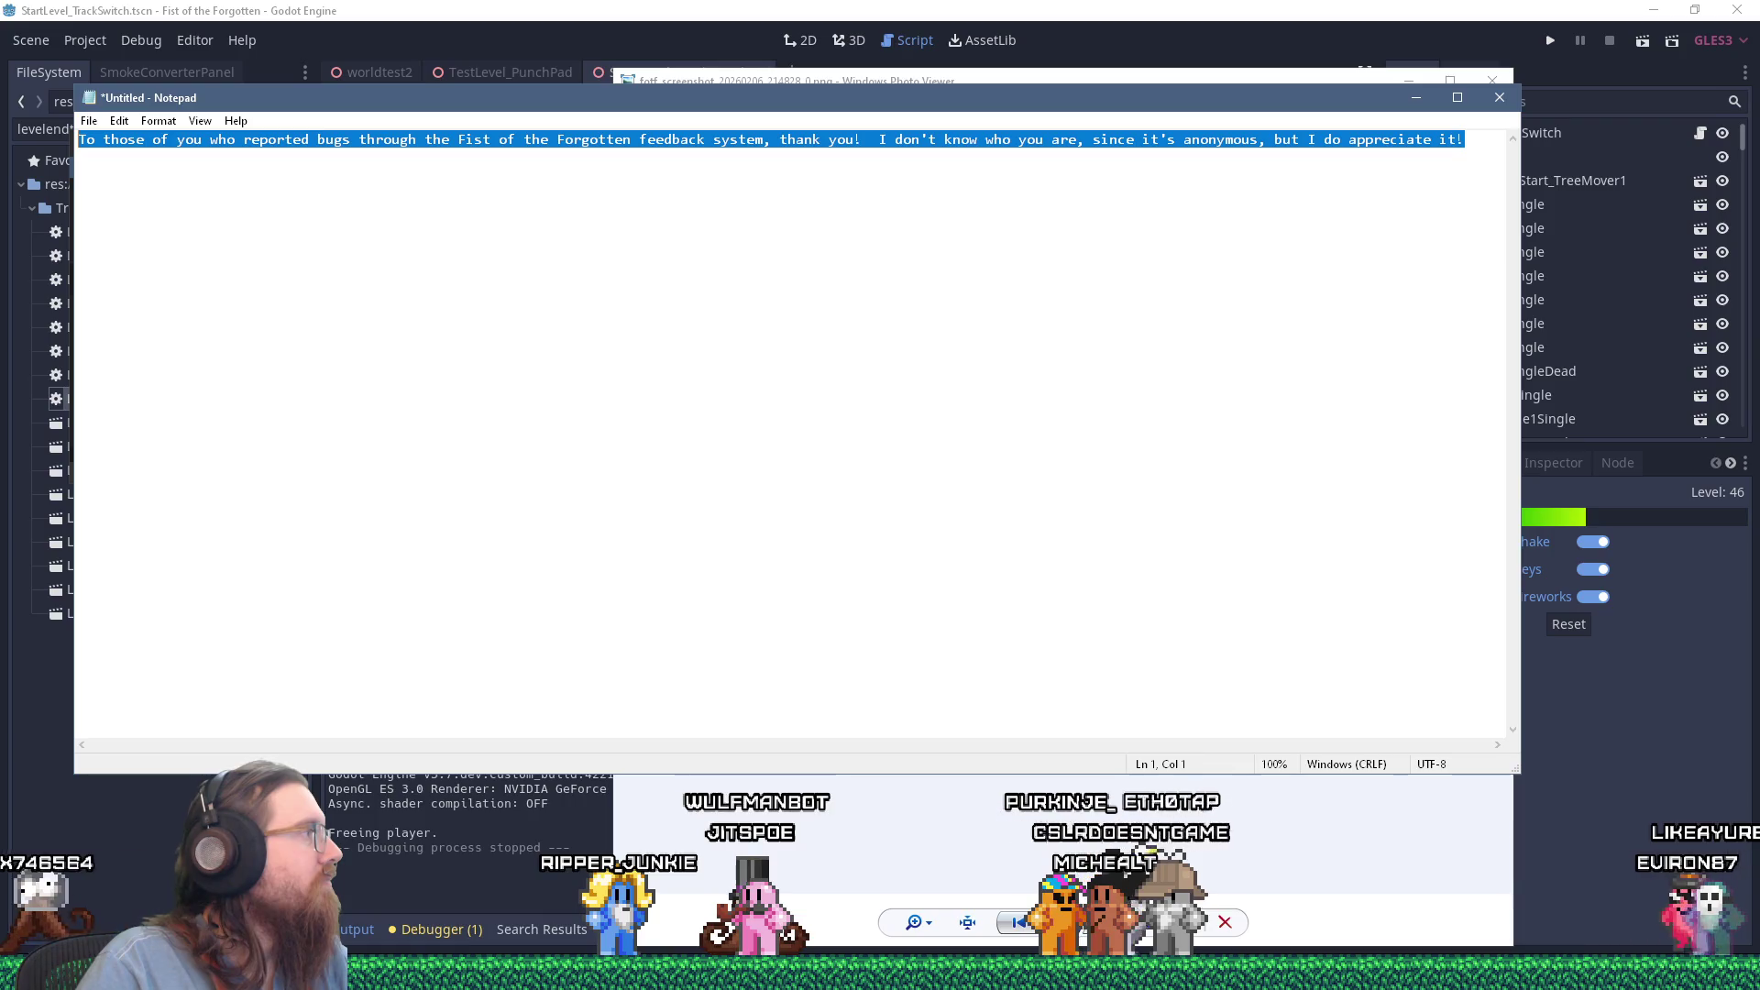
{"action": "key", "text": "alt+Tab"}
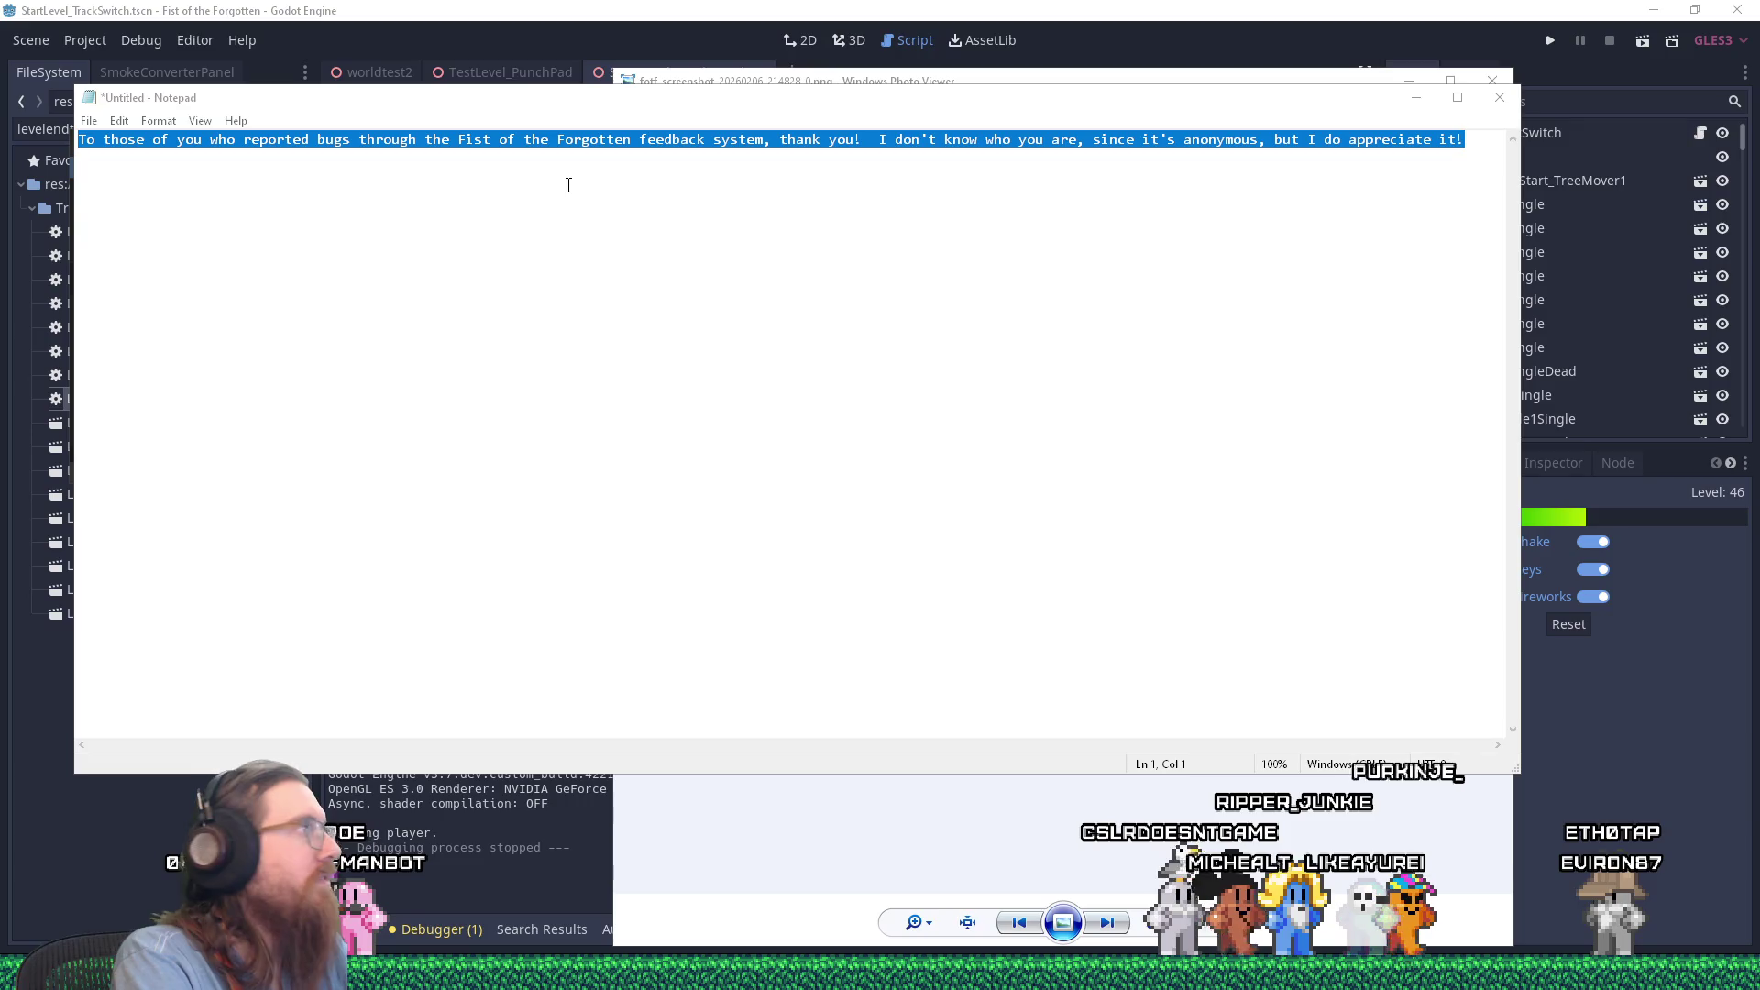
Step: Add a line describing the feedback form screenshot saying "Thank you!" and select it
{"action": "left_click_drag", "start_coordinate": [772, 229], "coordinate": [780, 229]}
{"action": "key", "text": "ctrl+End"}
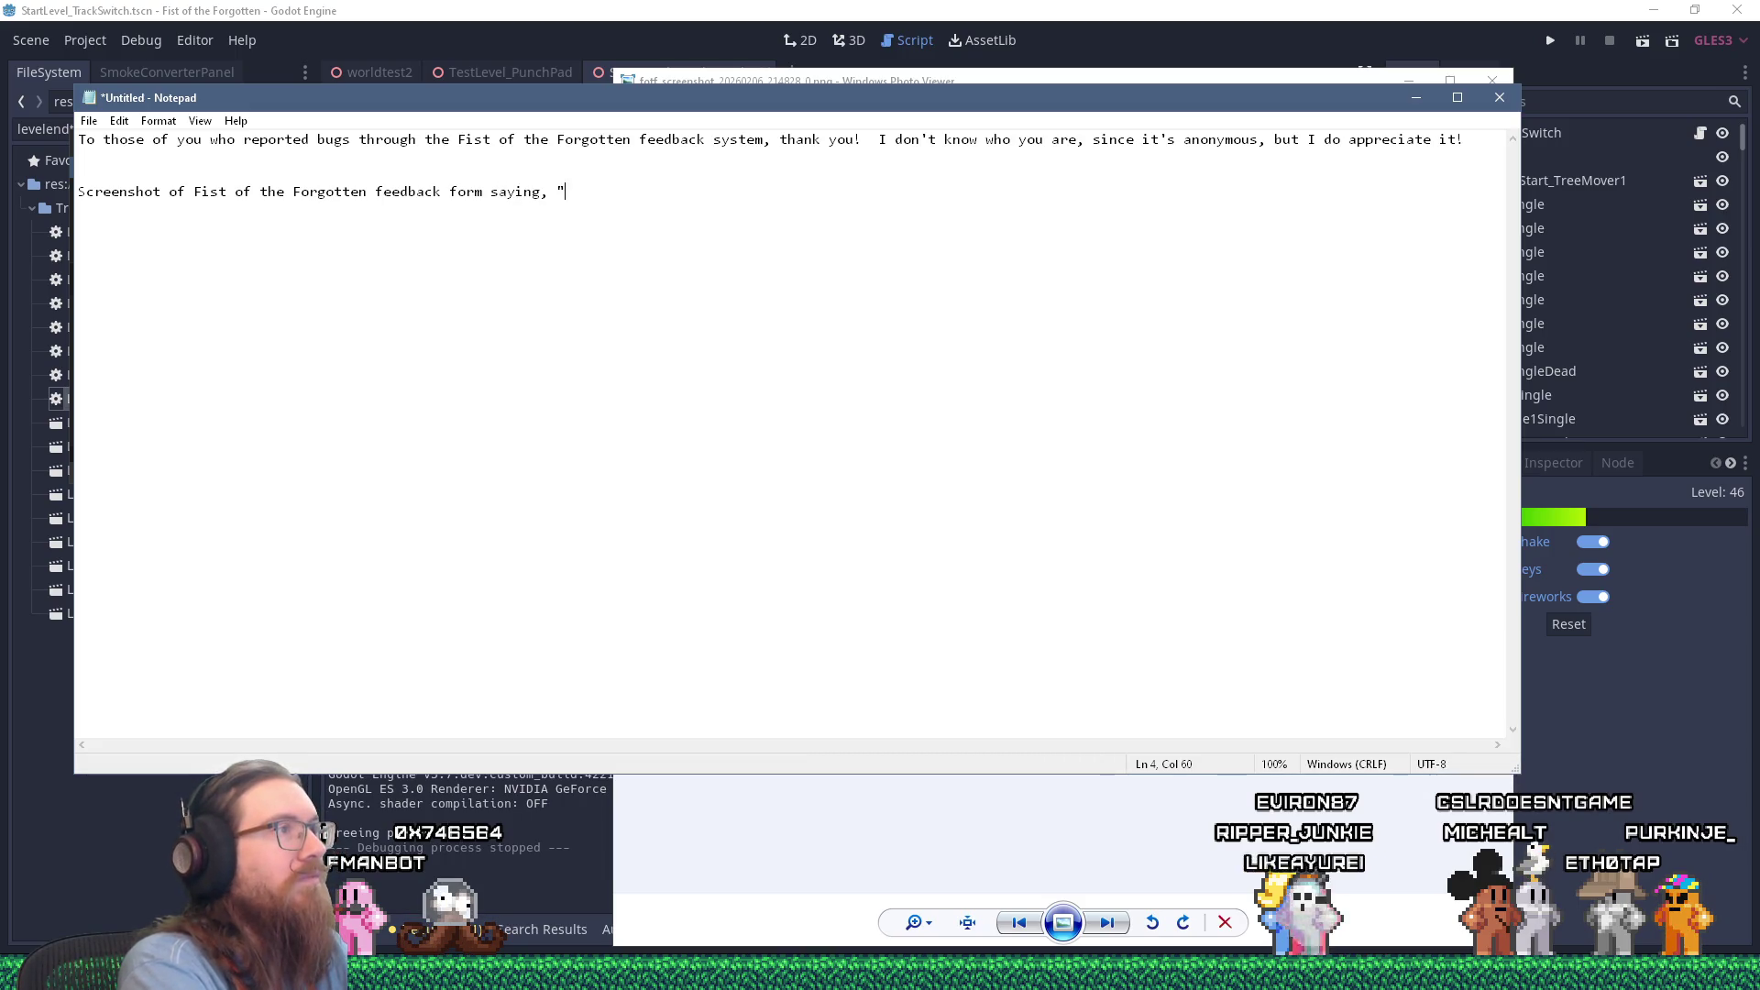
{"action": "type", "text": "Thank You\"!"}
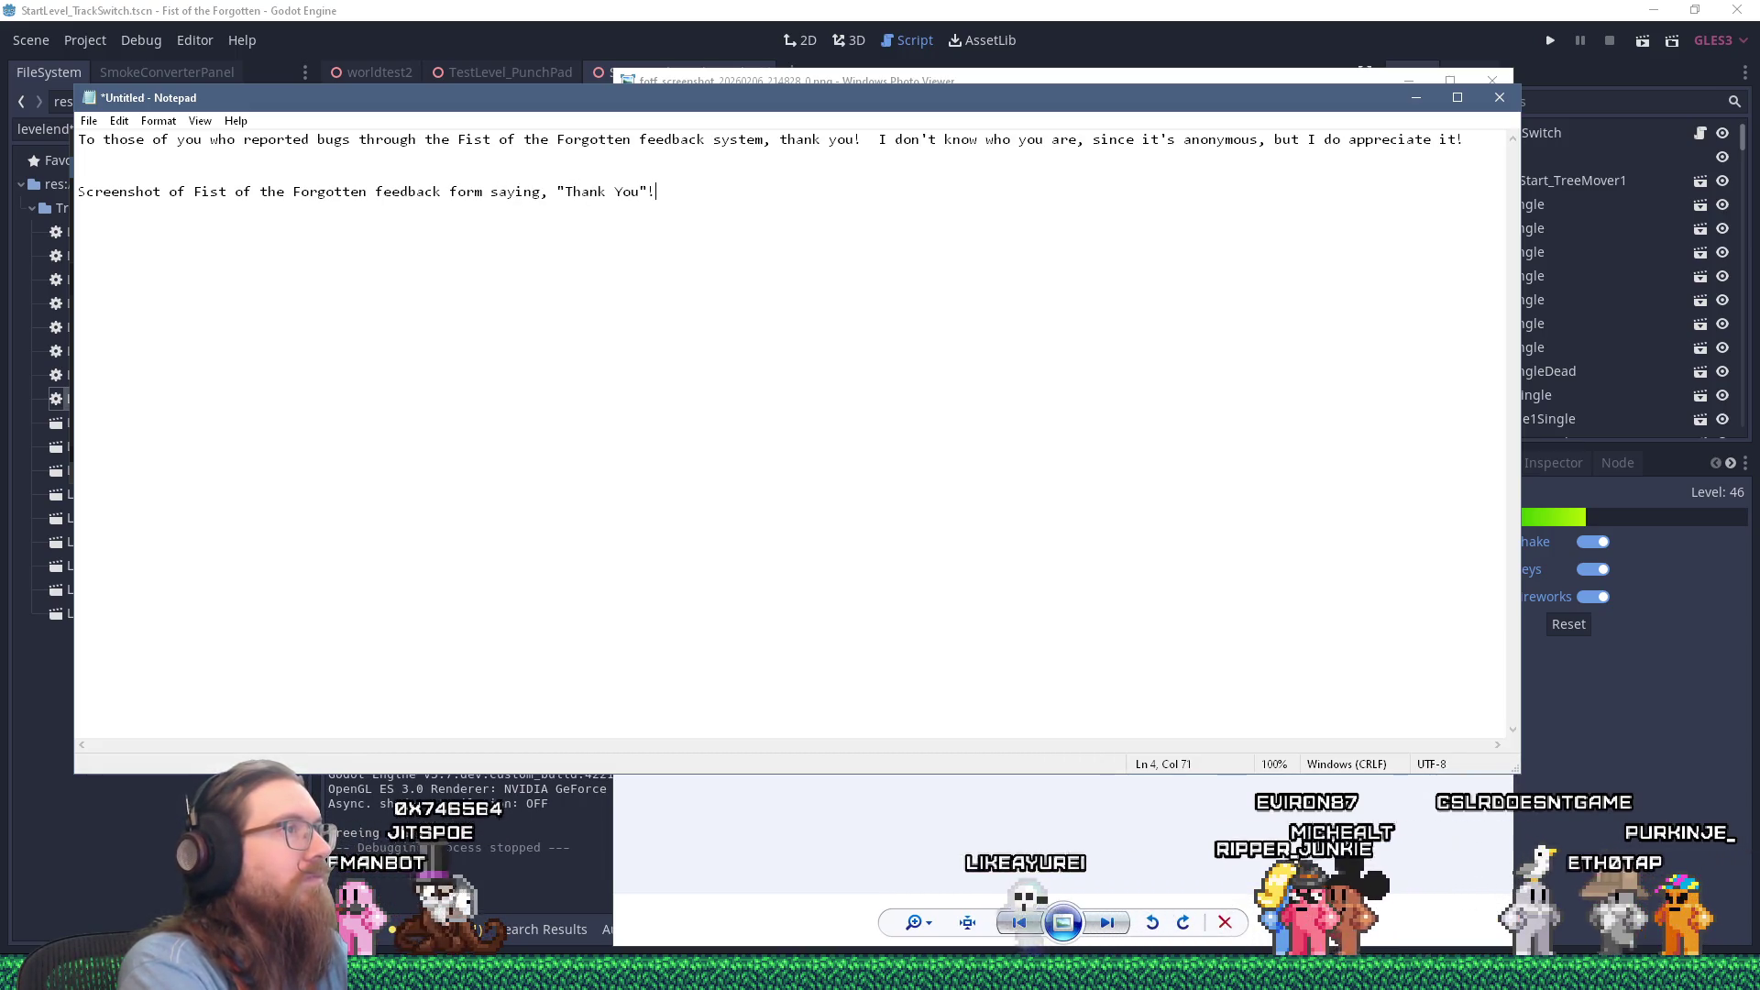
{"action": "key", "text": "BackSpace"}
{"action": "key", "text": "BackSpace"}
{"action": "key", "text": "BackSpace"}
{"action": "type", "text": "you"}
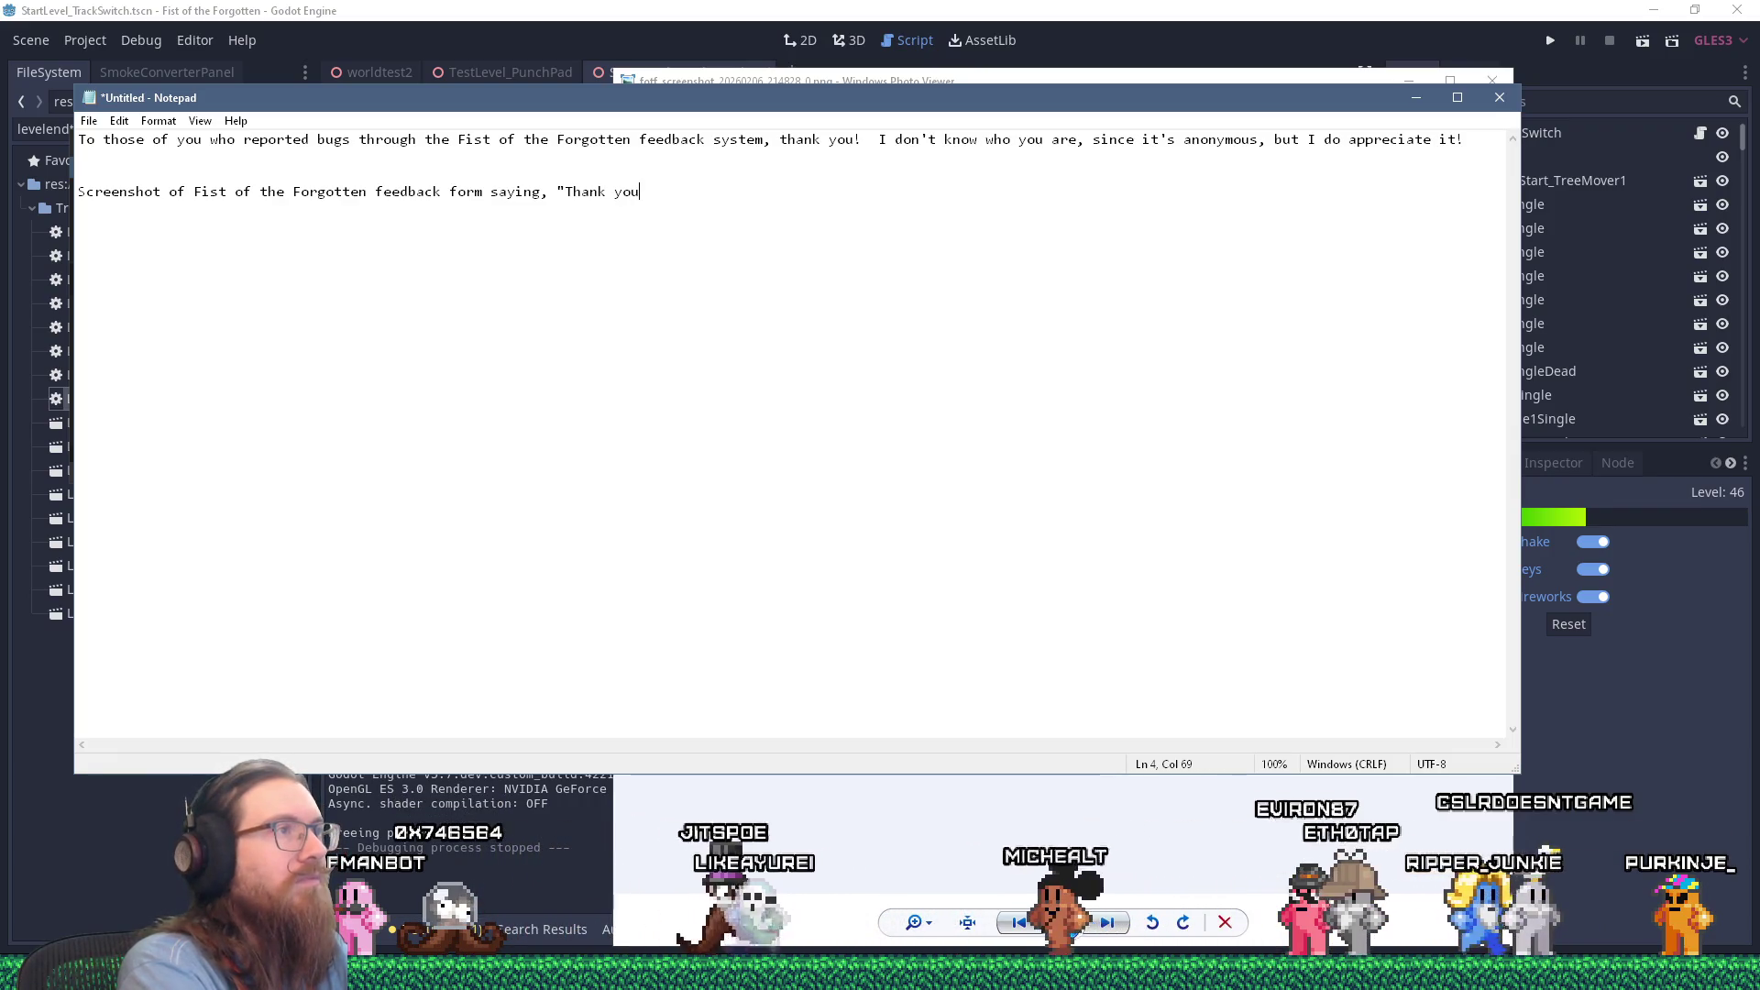
{"action": "type", "text": "!\""}
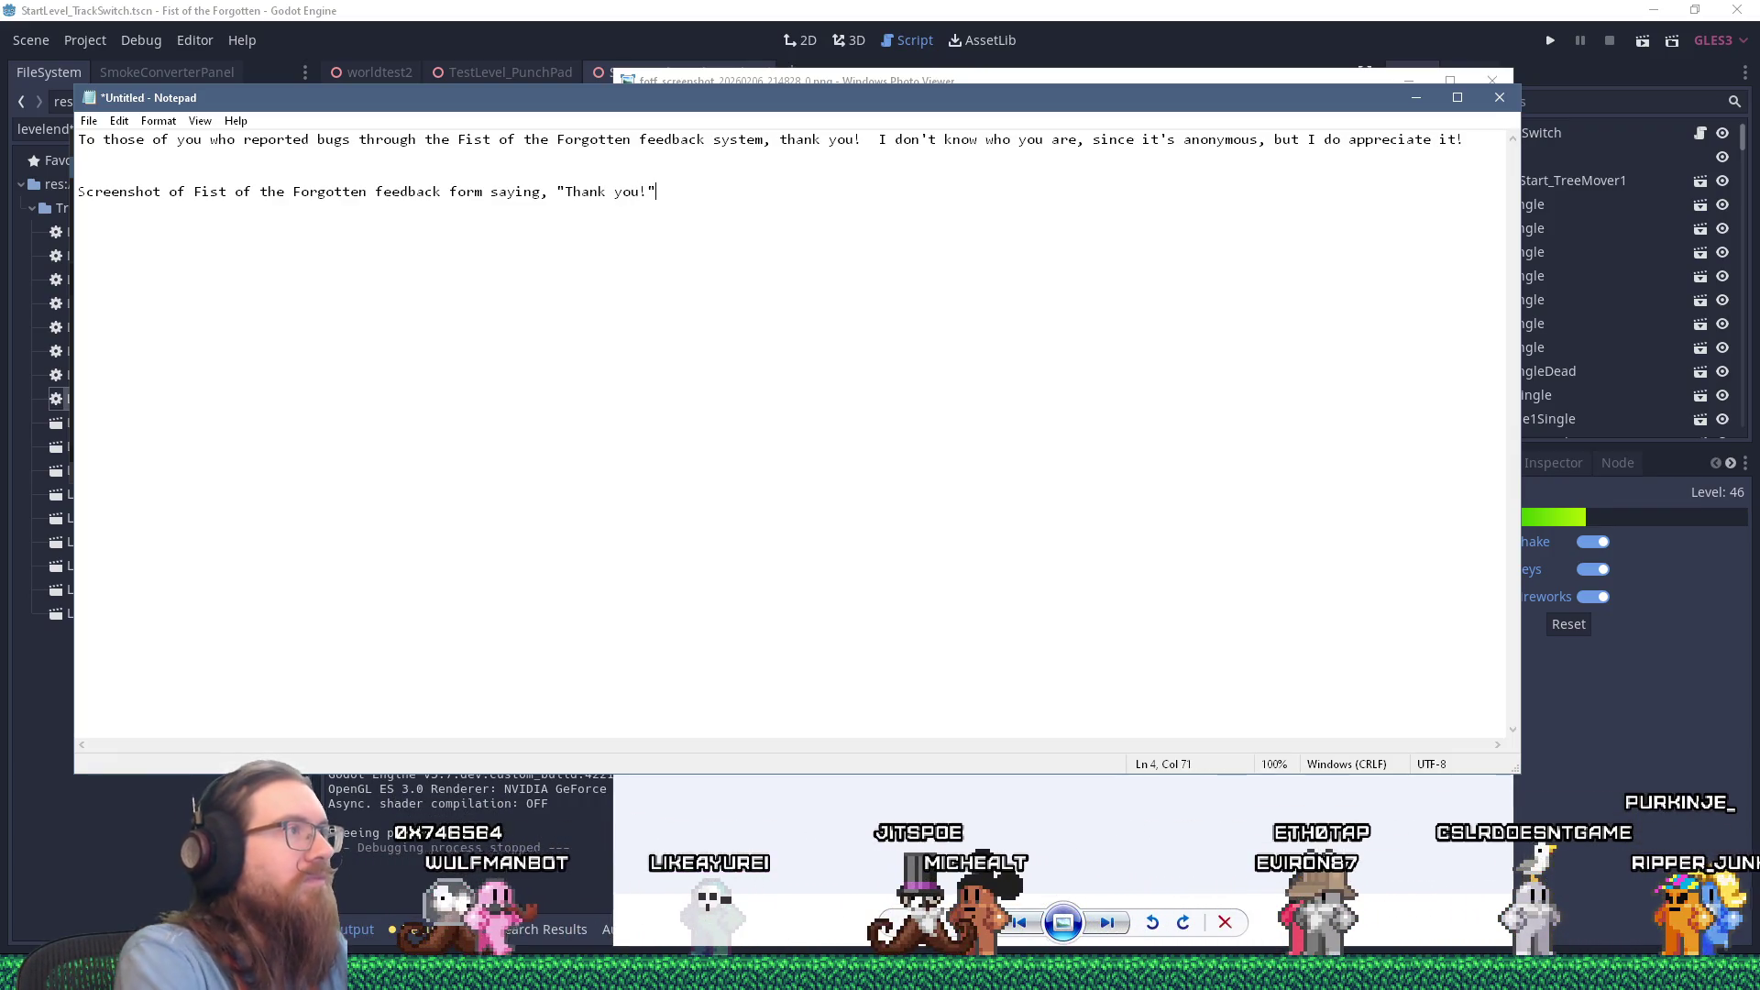
{"action": "key", "text": "shift+Home"}
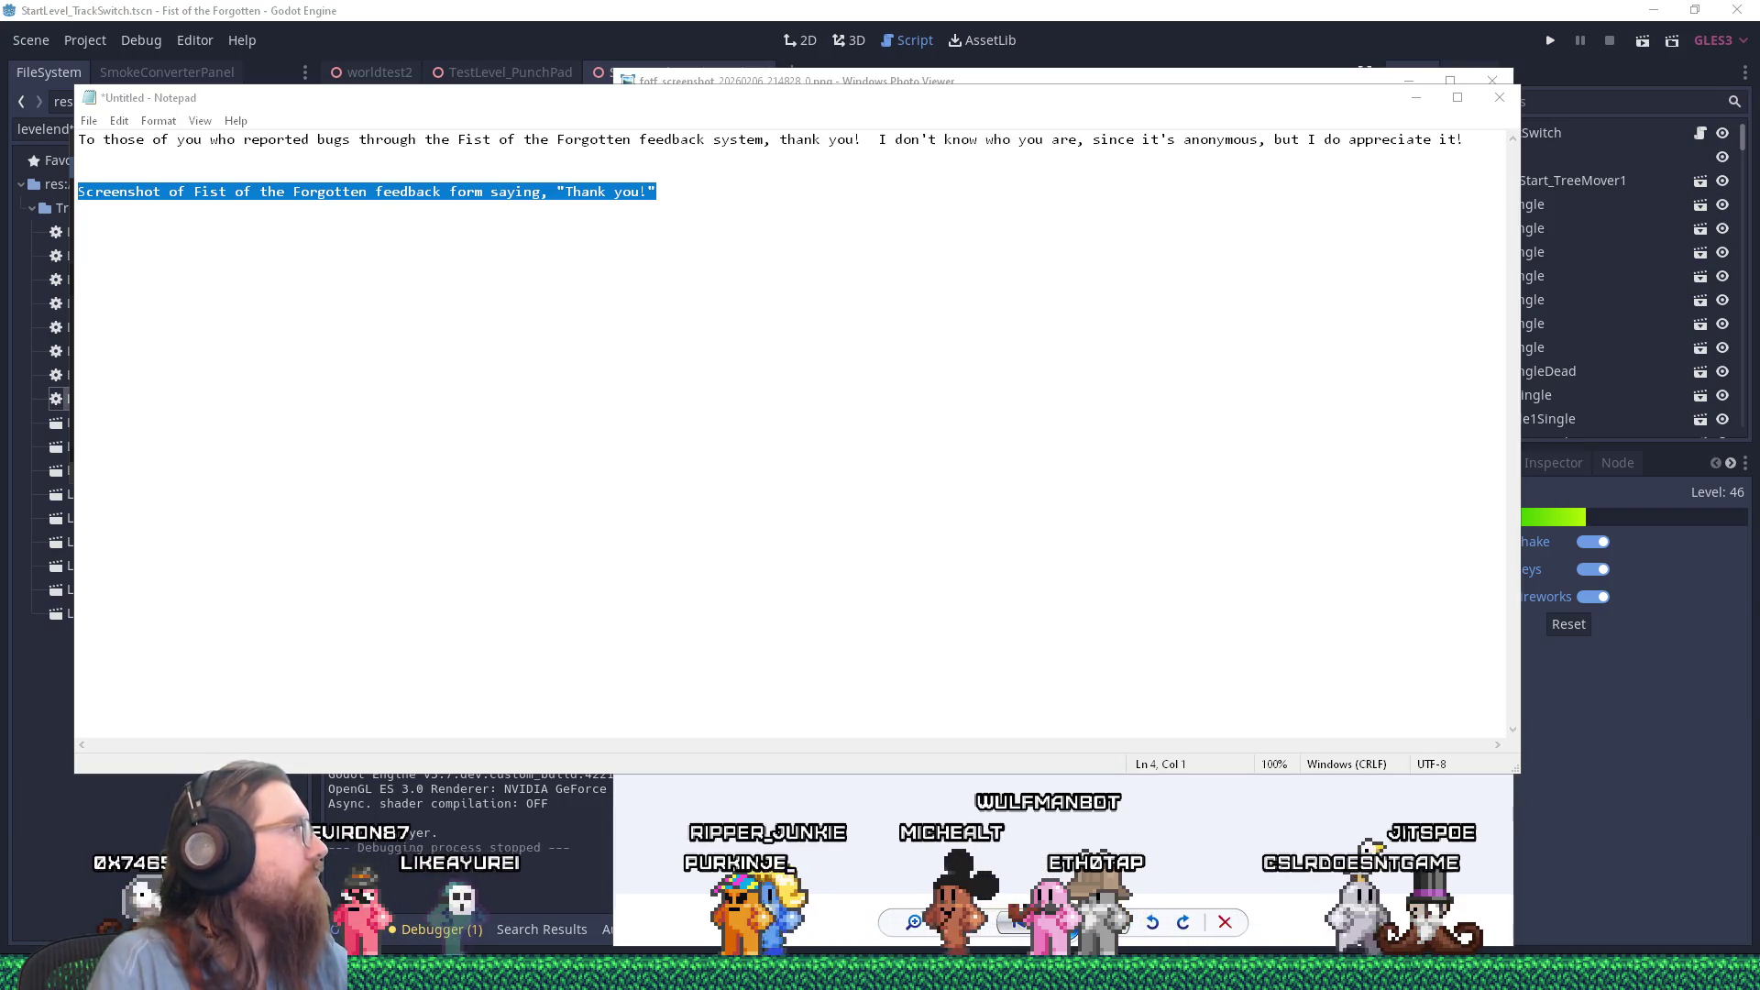
Step: Move the Bluesky browser window up and to the right, then return to Notepad
{"action": "key", "text": "alt+Tab"}
{"action": "left_click_drag", "start_coordinate": [27, 229], "coordinate": [631, 85]}
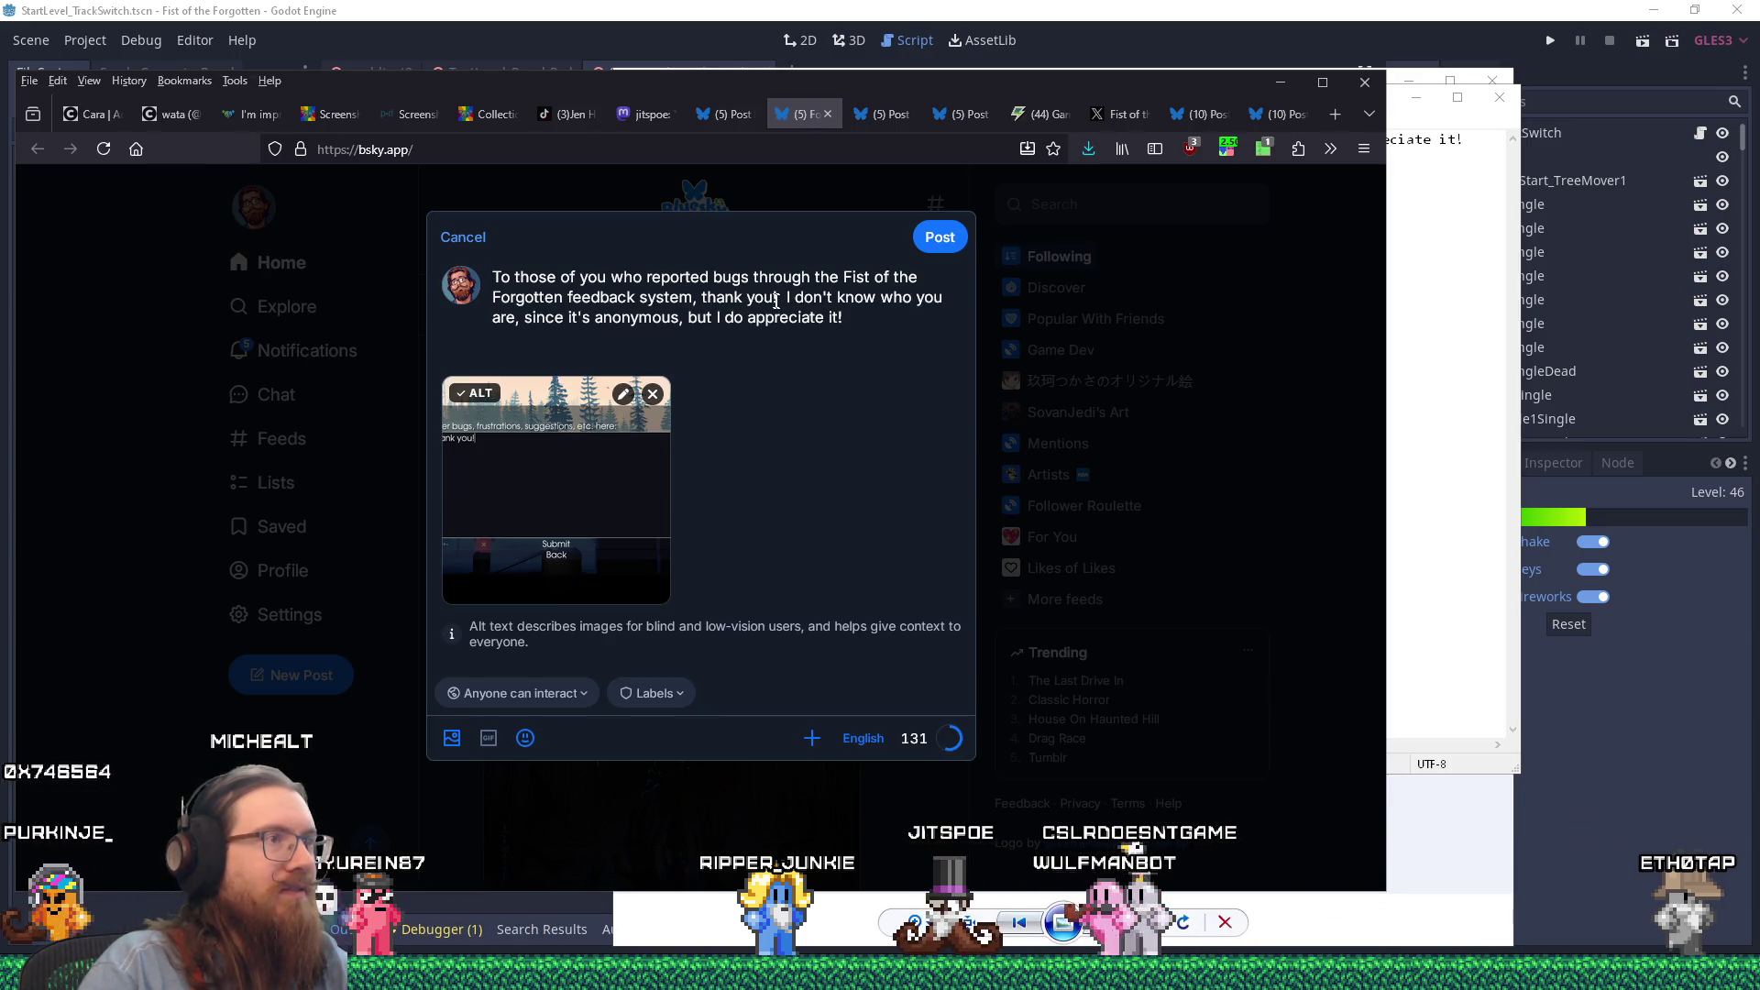
{"action": "key", "text": "alt+Tab"}
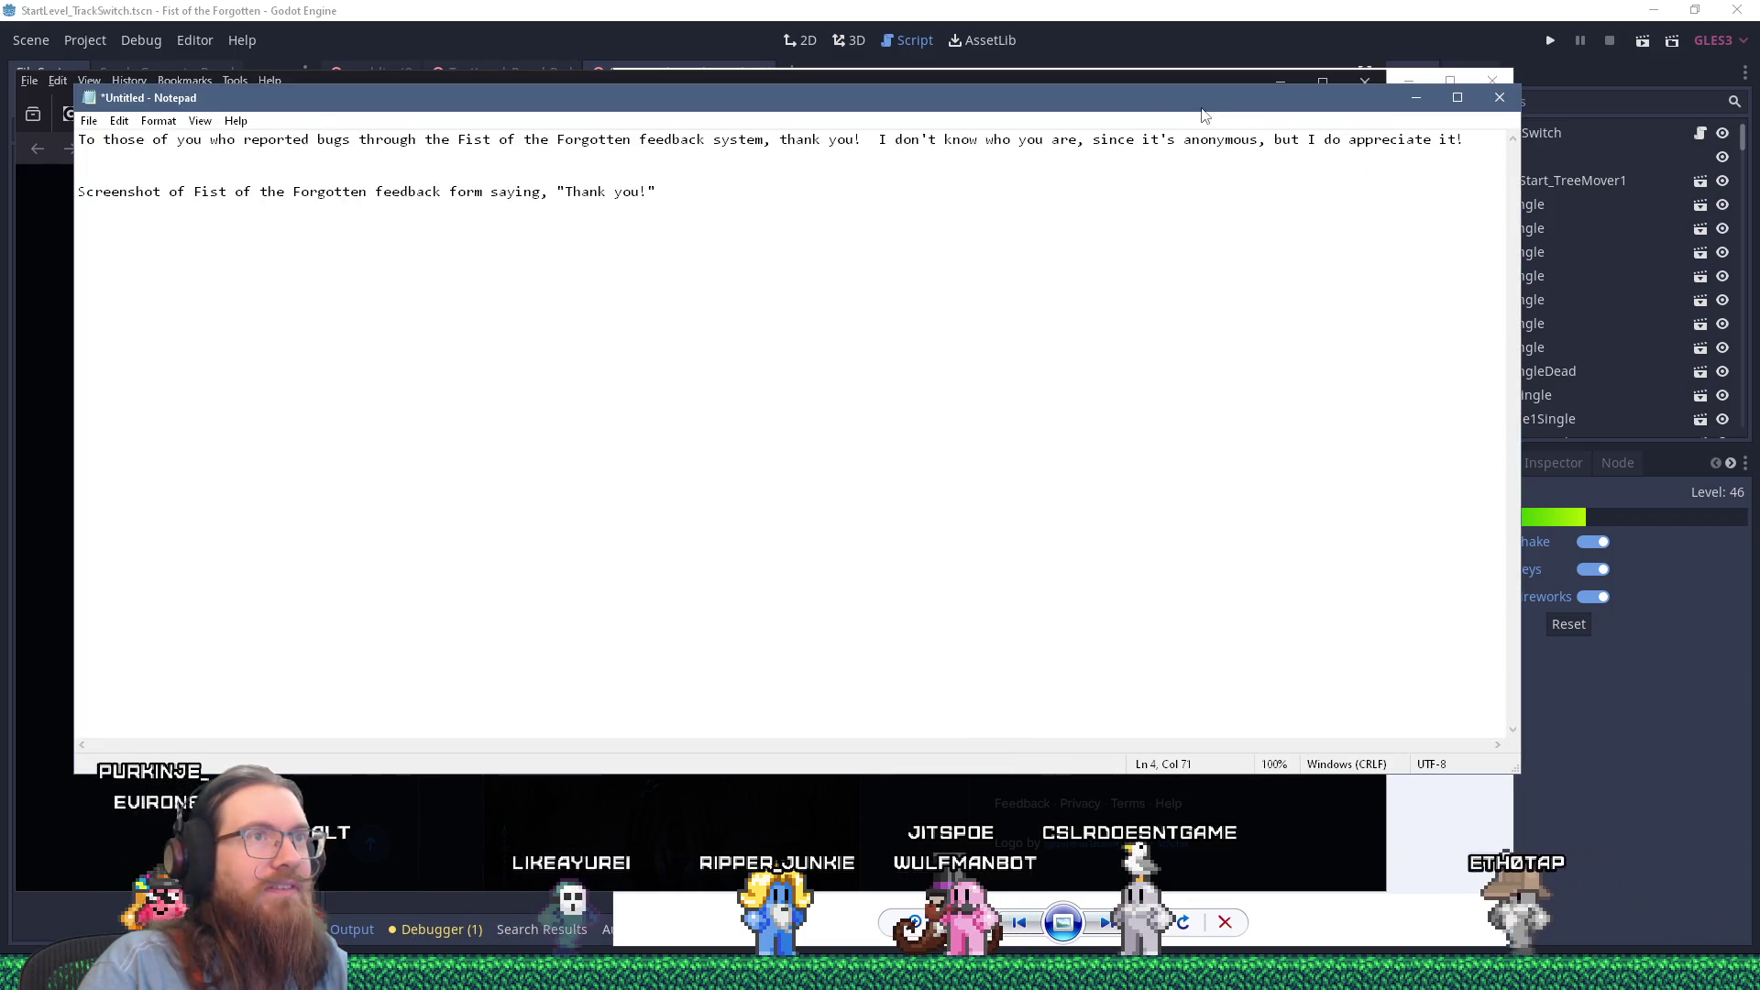
Step: Insert 'I was able to fix a couple issues I didn't even know about yet.'
{"action": "left_click", "coordinate": [878, 139]}
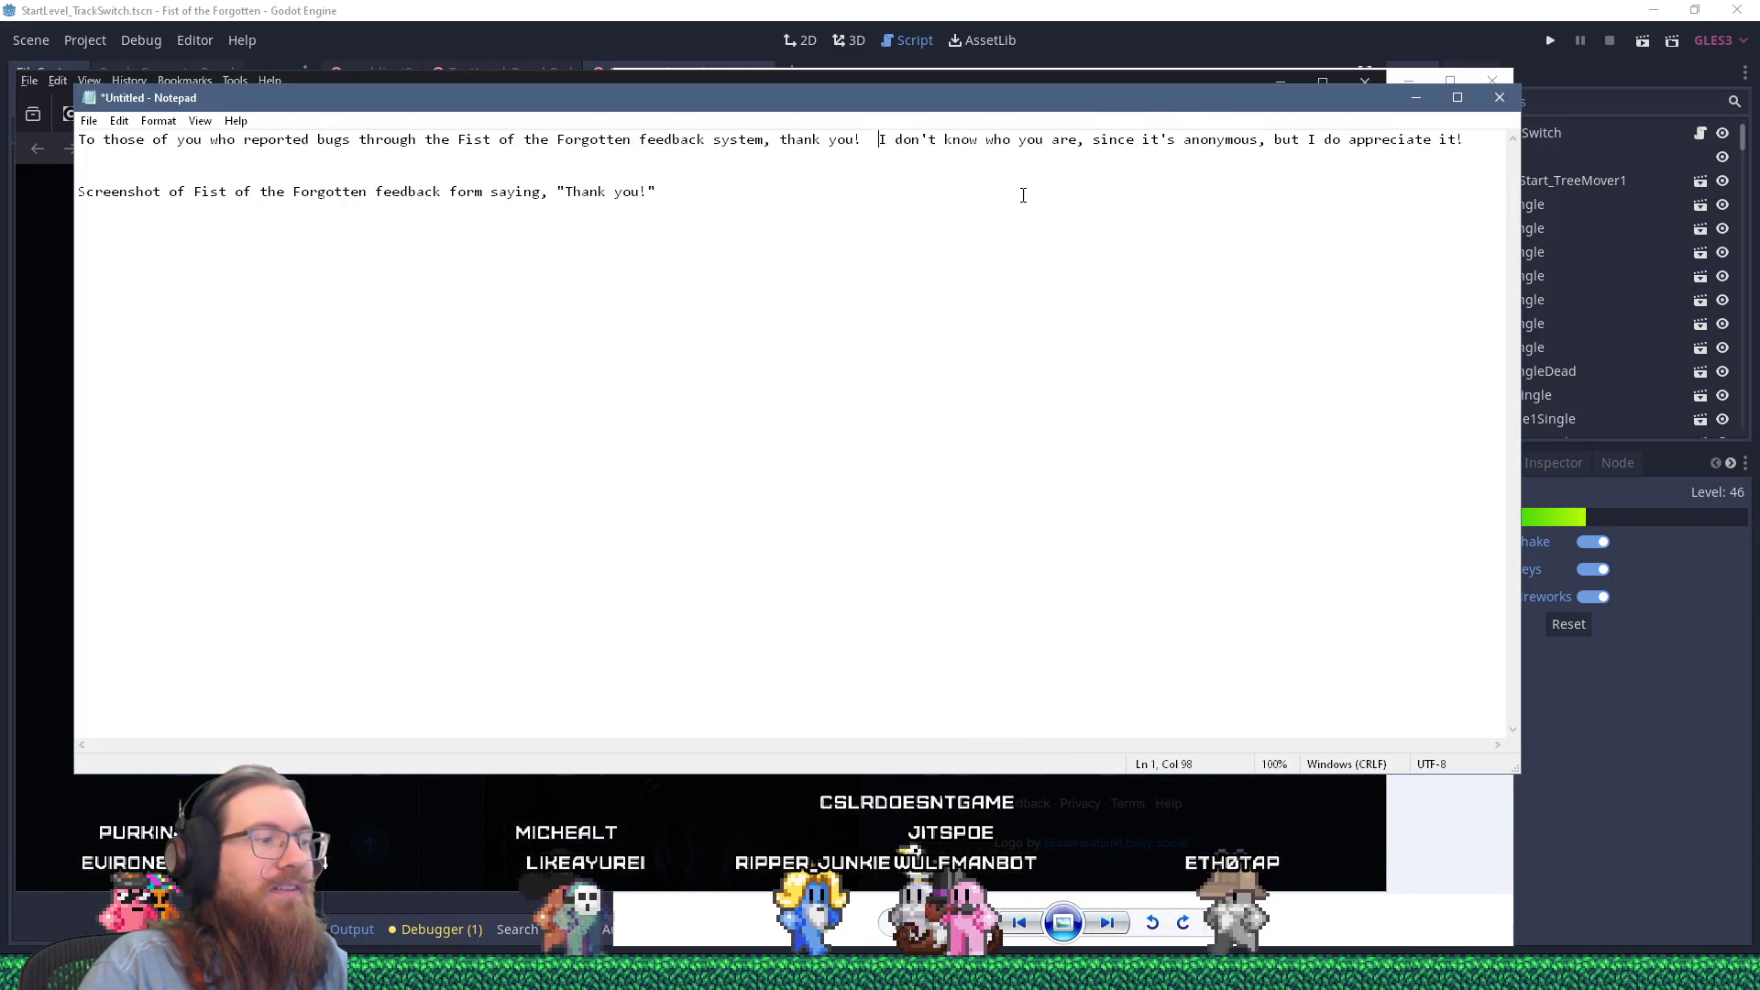
{"action": "type", "text": "I was ablI"}
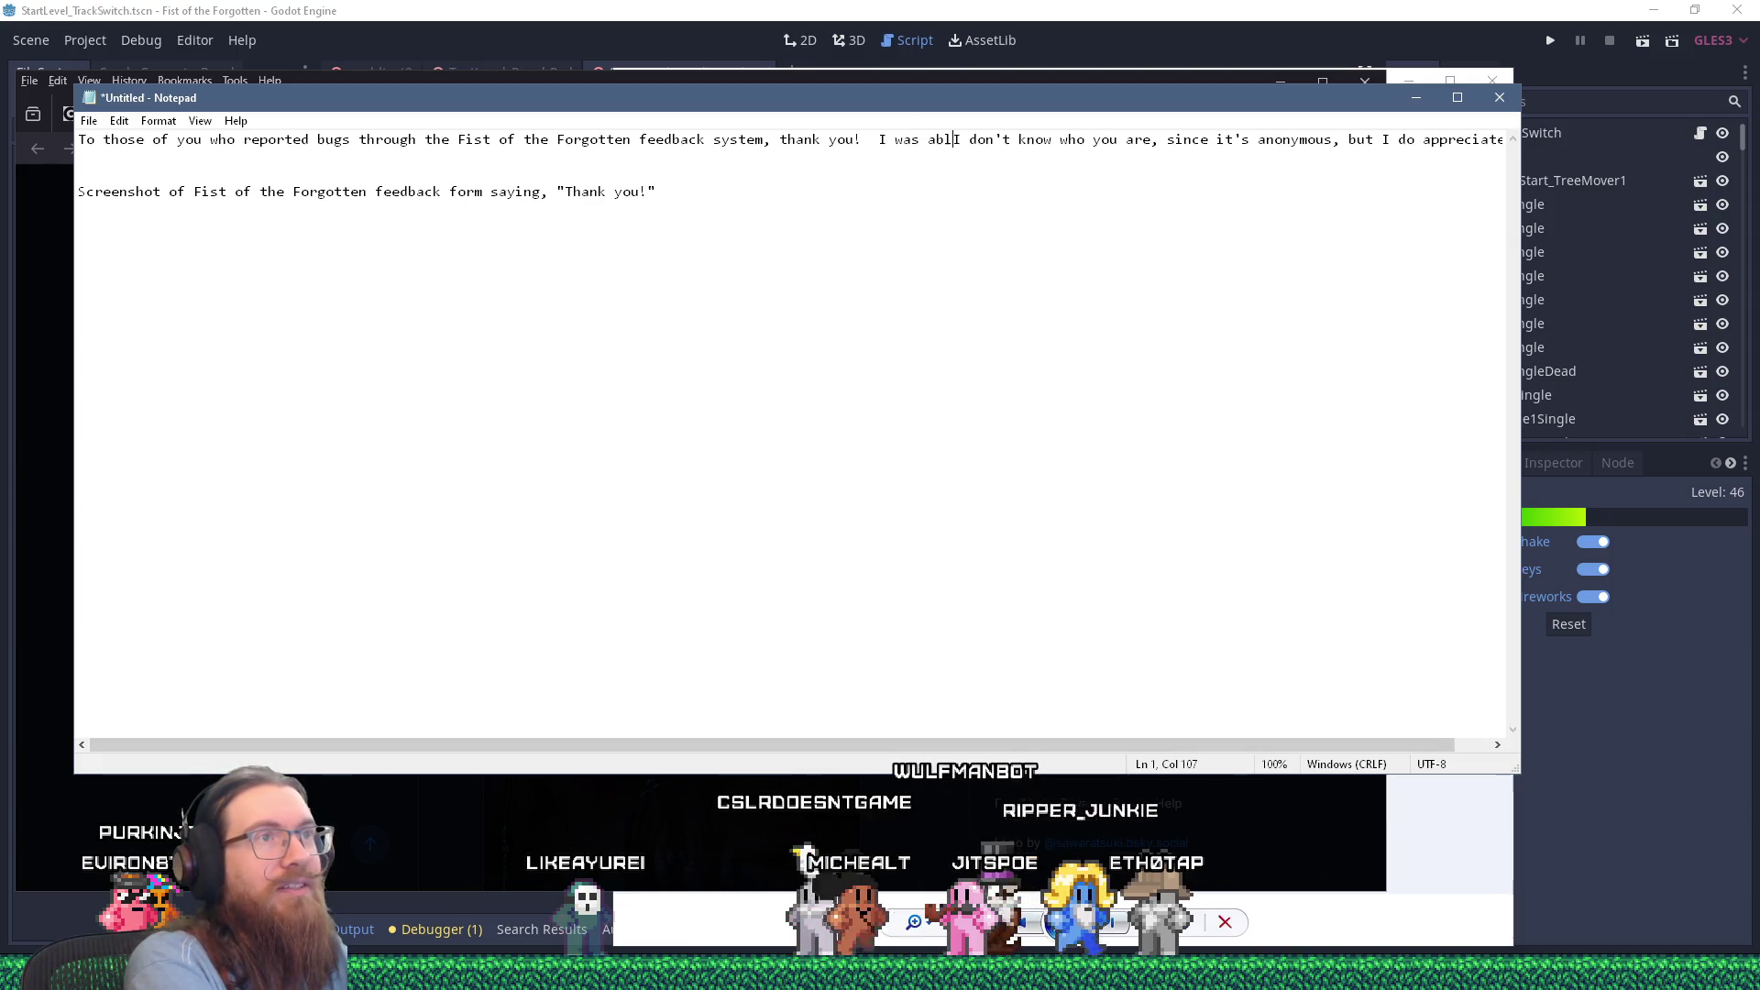
{"action": "key", "text": "BackSpace"}
{"action": "key", "text": "BackSpace"}
{"action": "key", "text": "BackSpace"}
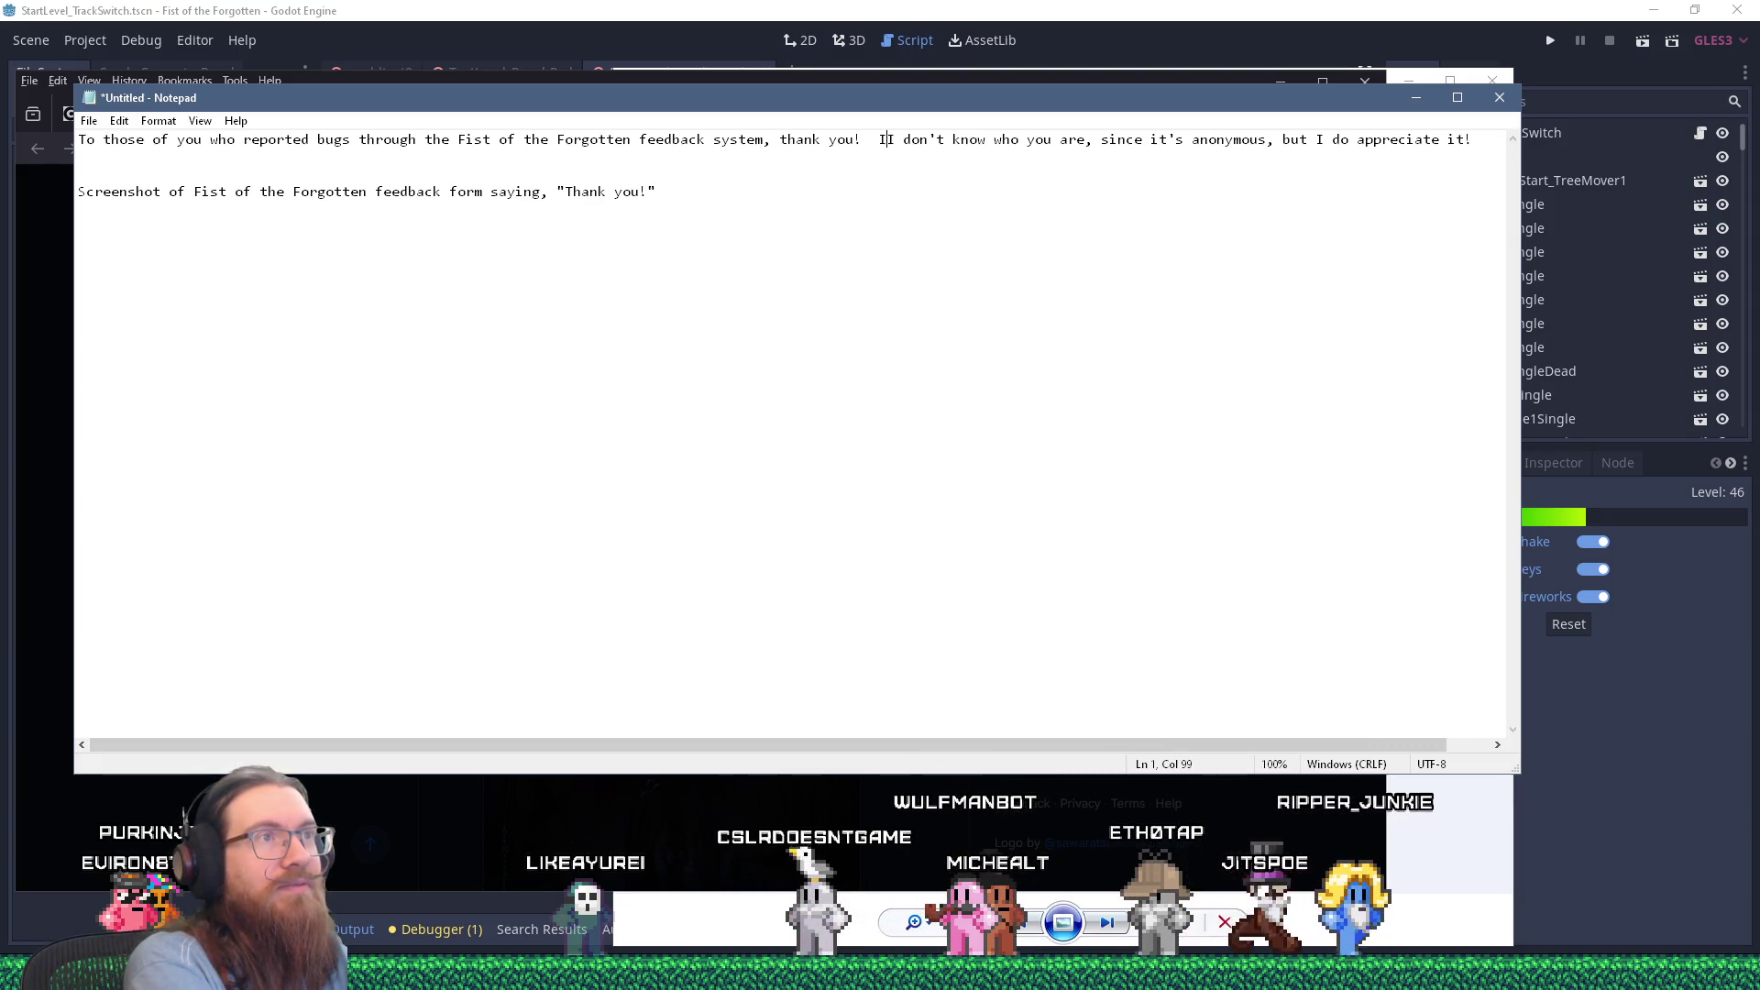
{"action": "key", "text": "BackSpace"}
{"action": "type", "text": "as able to fix a couple issues I d"}
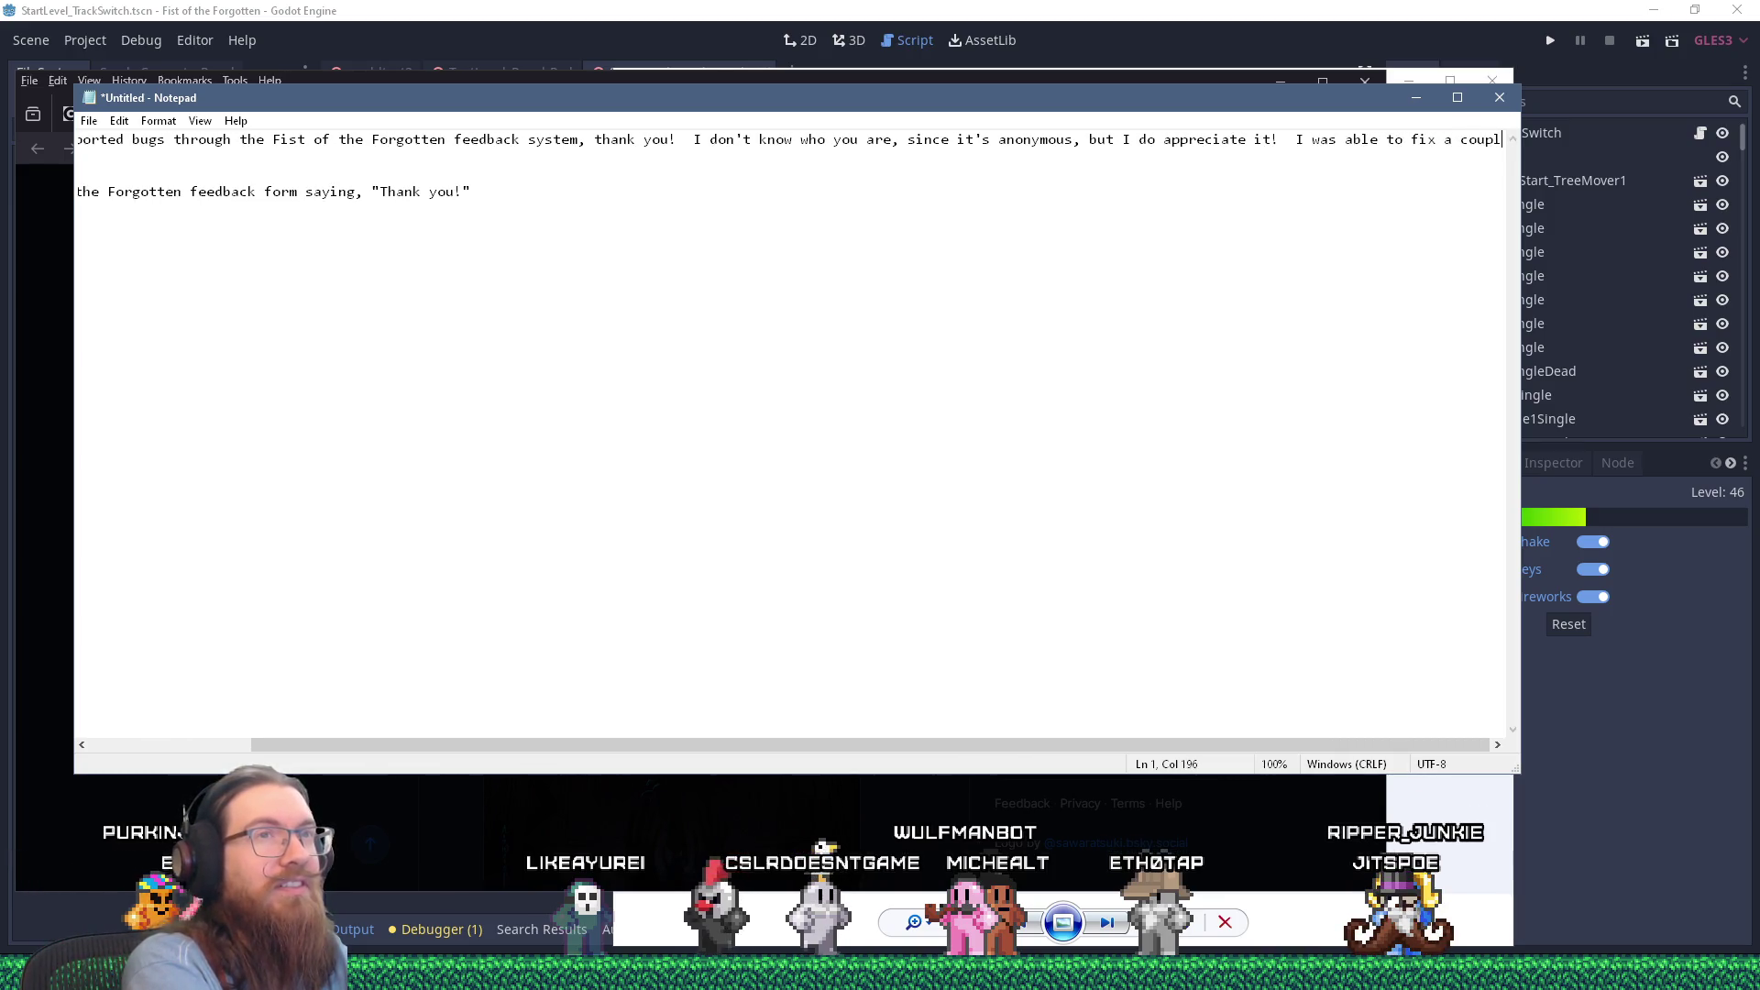
{"action": "type", "text": "idn't eve"}
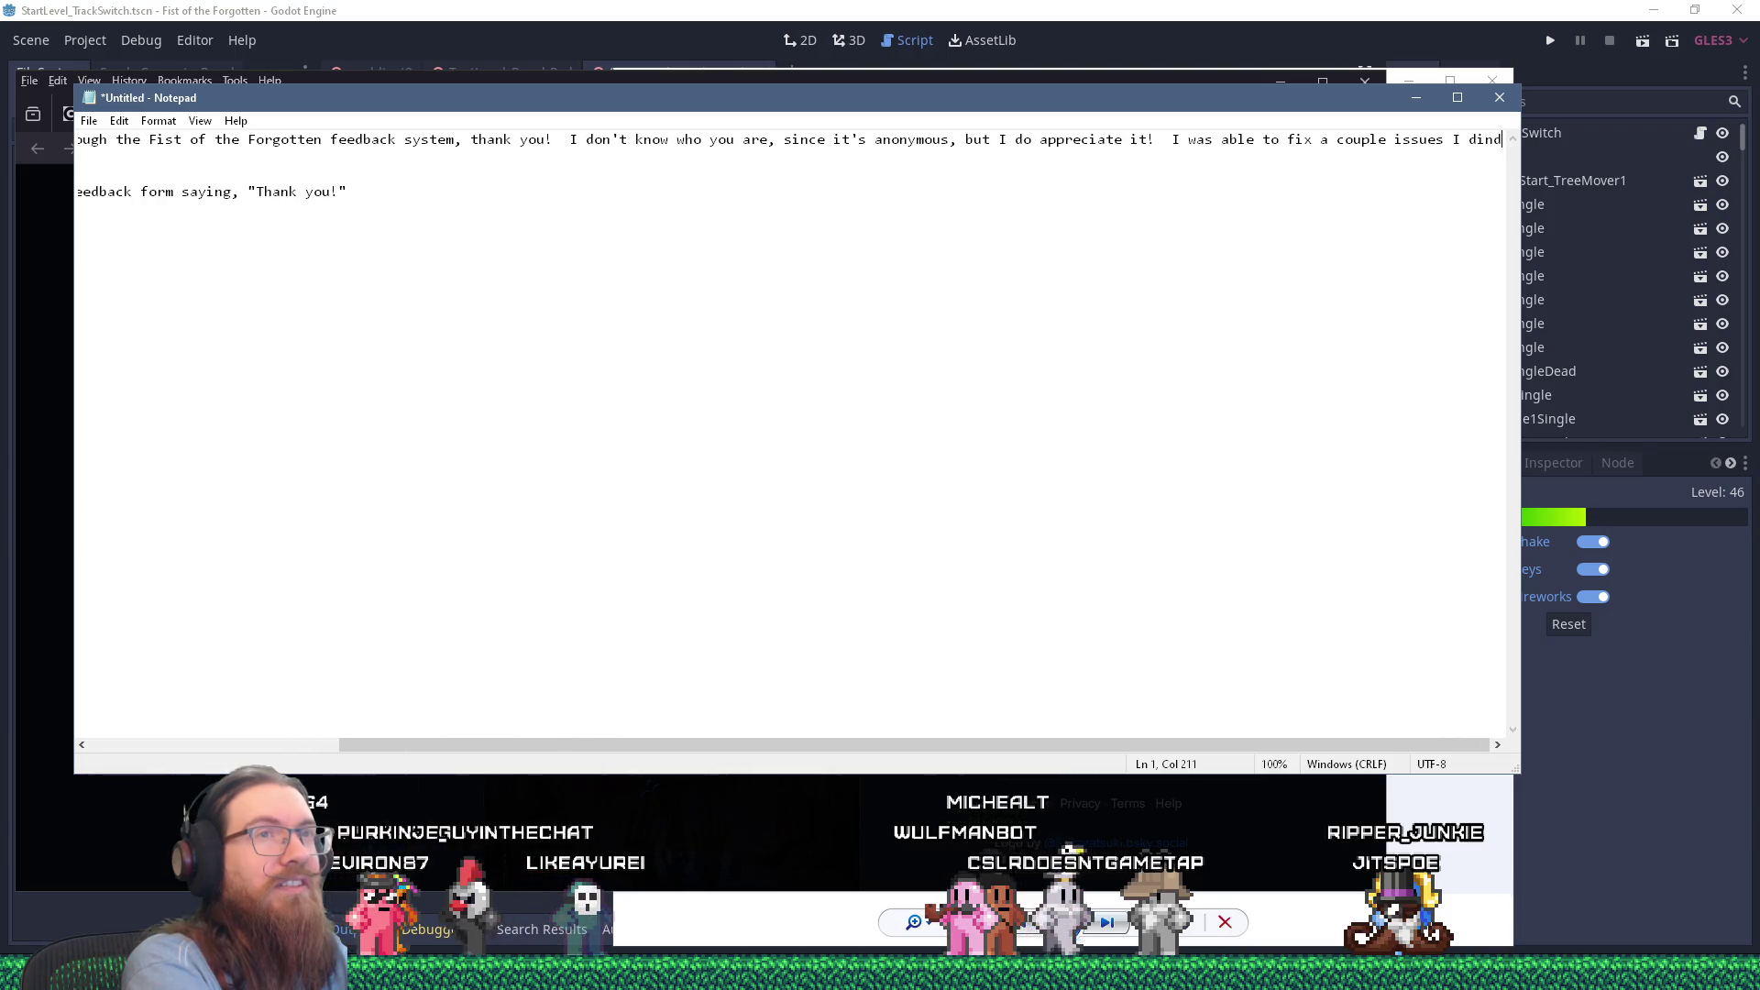
{"action": "type", "text": "n kn"}
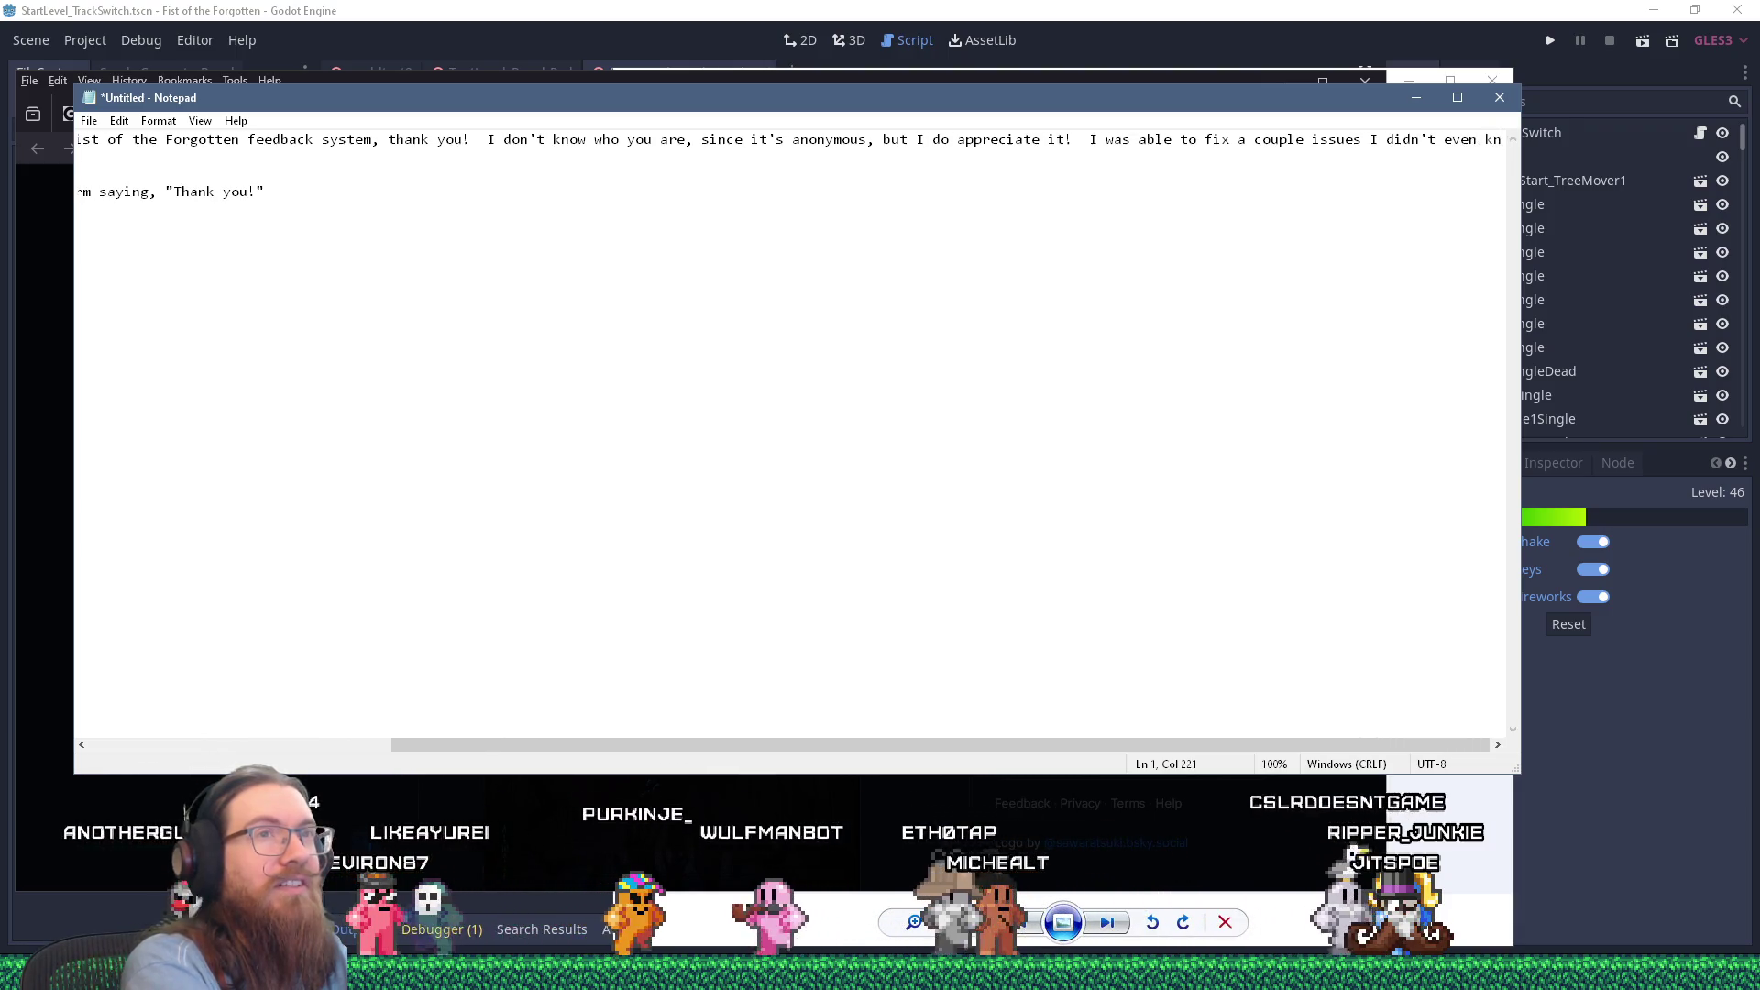
{"action": "type", "text": "ow about yet."}
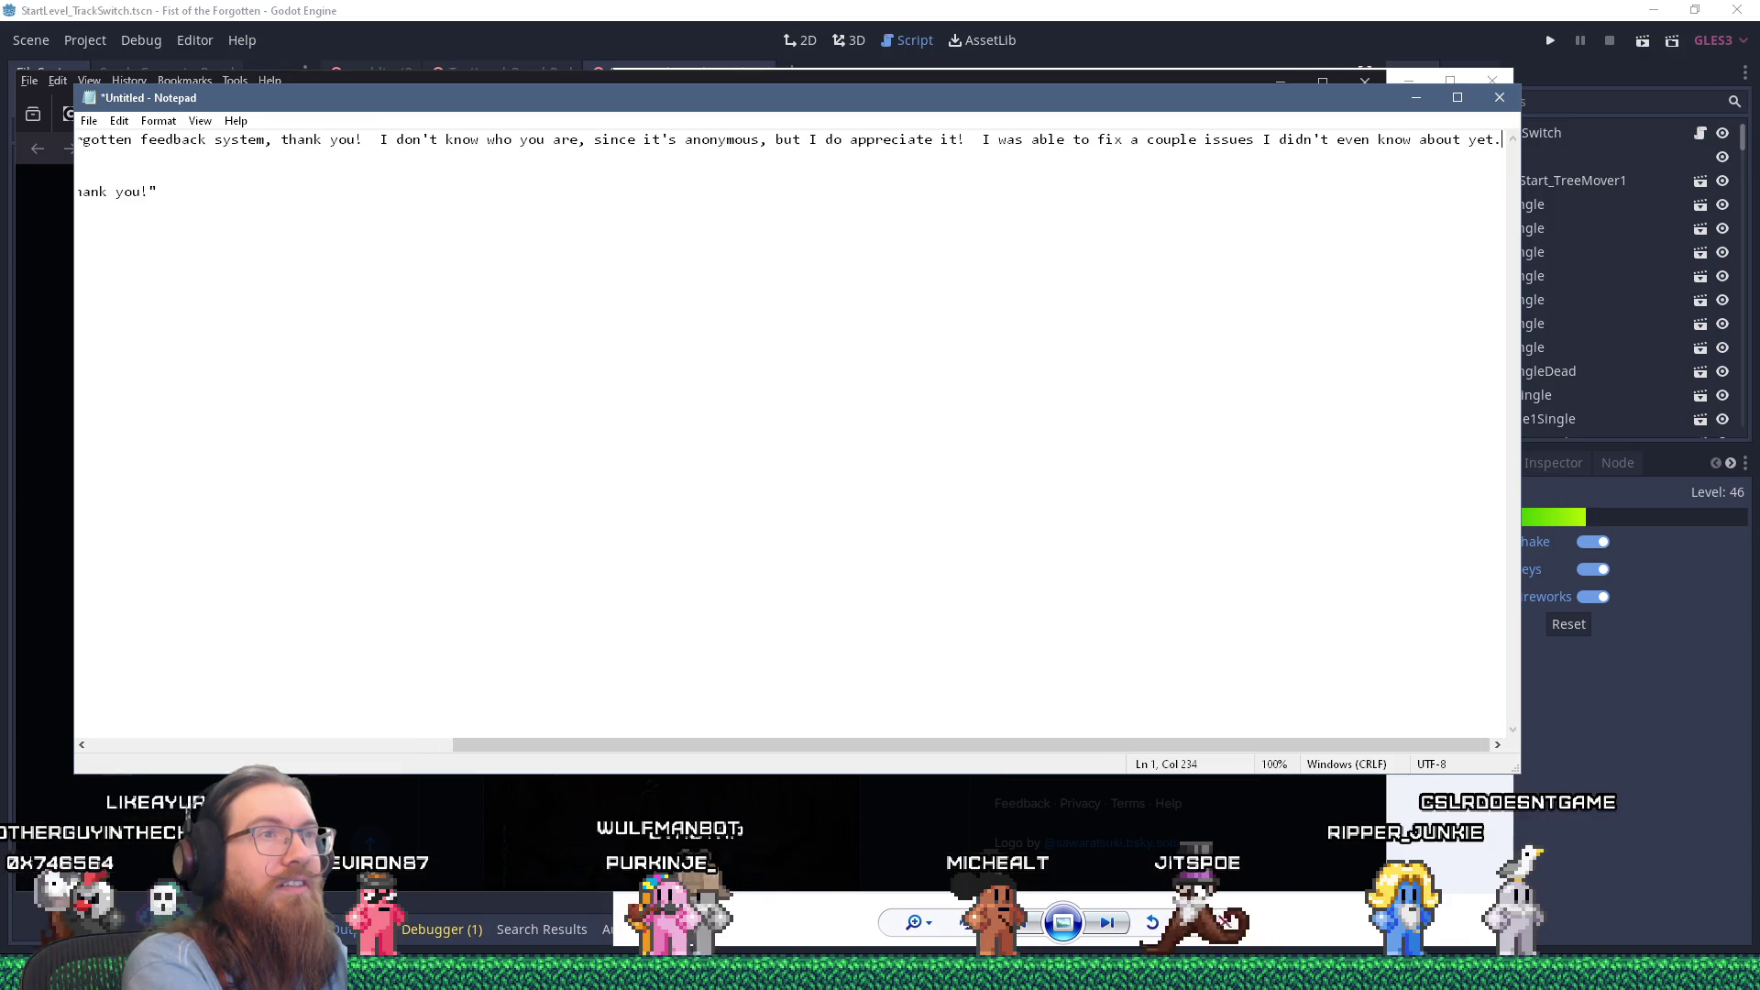
Step: Copy the new sentence and return to the Bluesky post composer
{"action": "left_click", "coordinate": [961, 138], "text": "shift"}
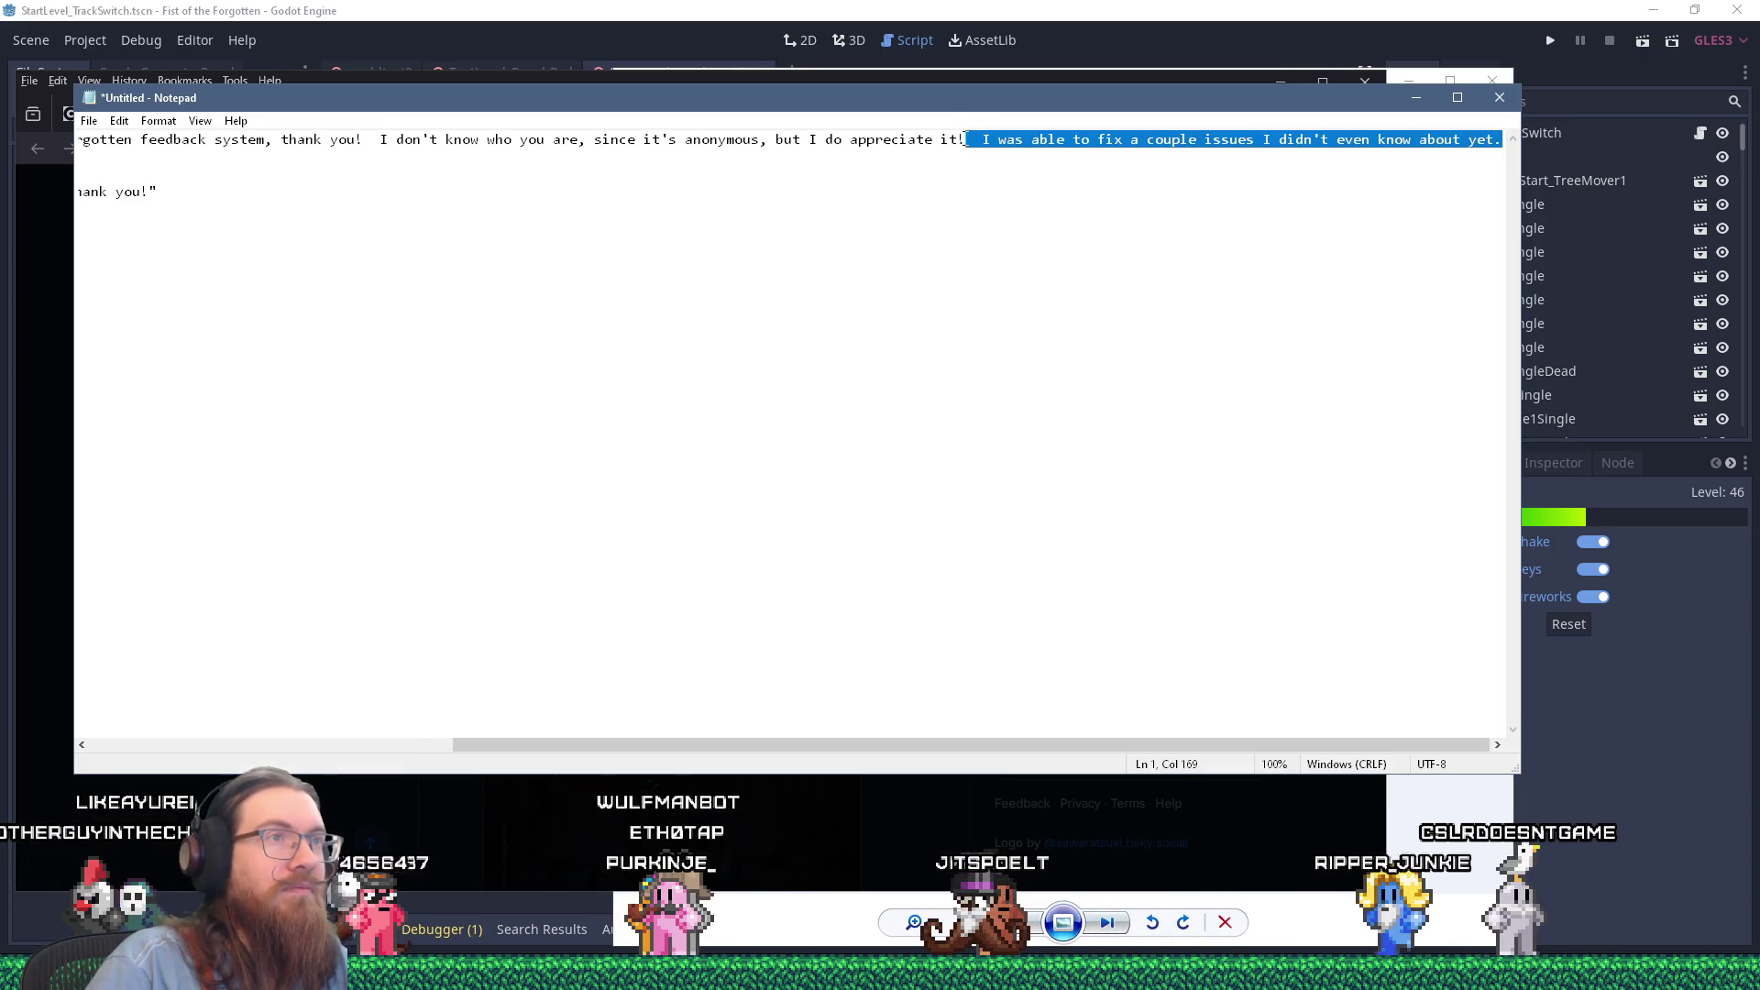
{"action": "right_click", "coordinate": [976, 134]}
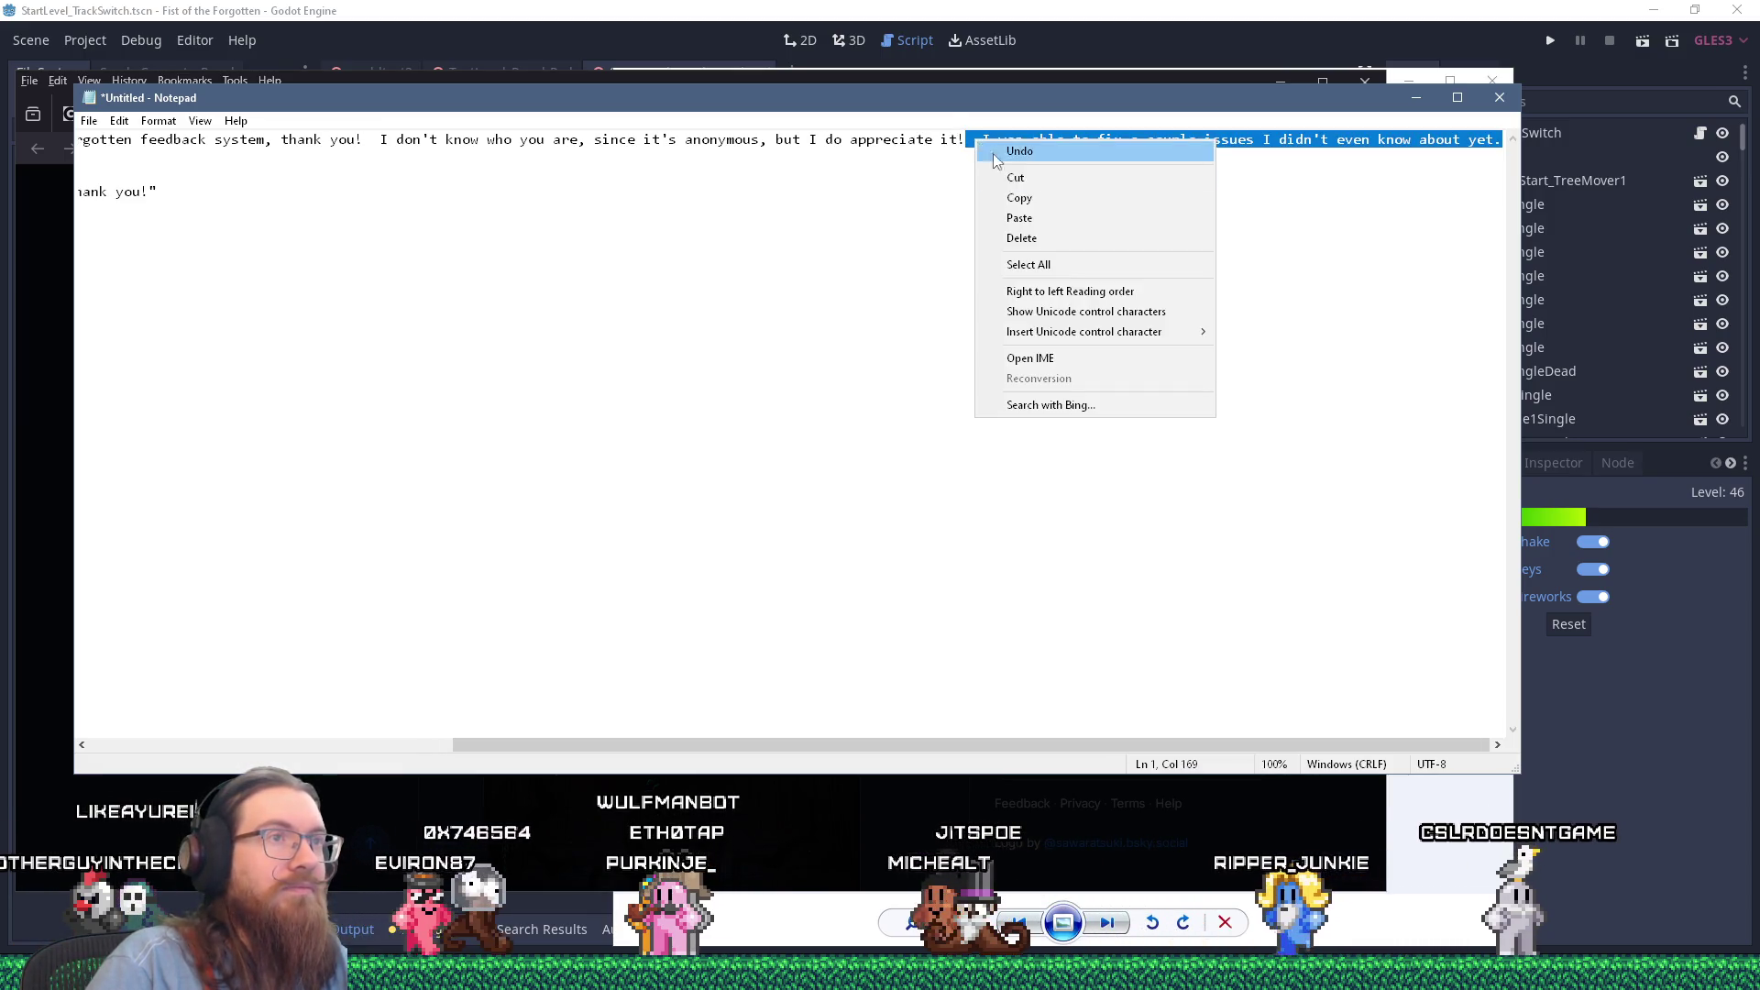
{"action": "left_click", "coordinate": [1048, 198]}
{"action": "key", "text": "alt+Tab"}
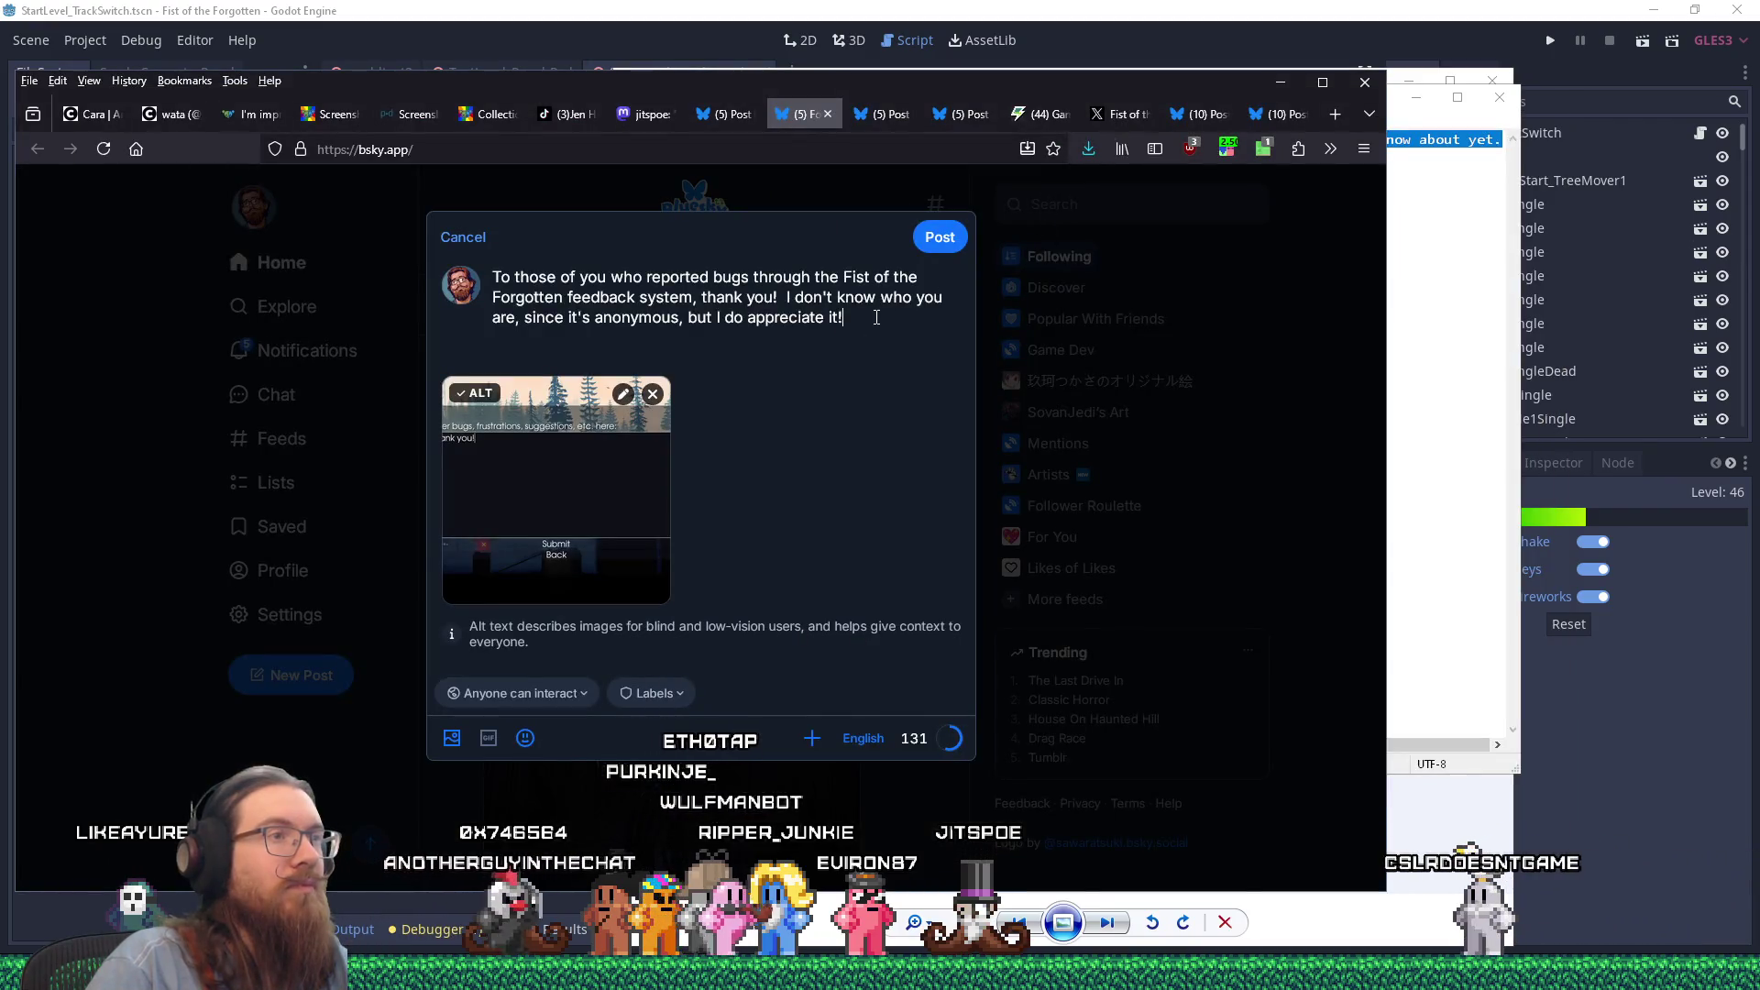
Step: Paste the issue-fixing sentence into the Bluesky post text, then go back to Notepad
{"action": "right_click", "coordinate": [876, 317]}
{"action": "left_click", "coordinate": [955, 425]}
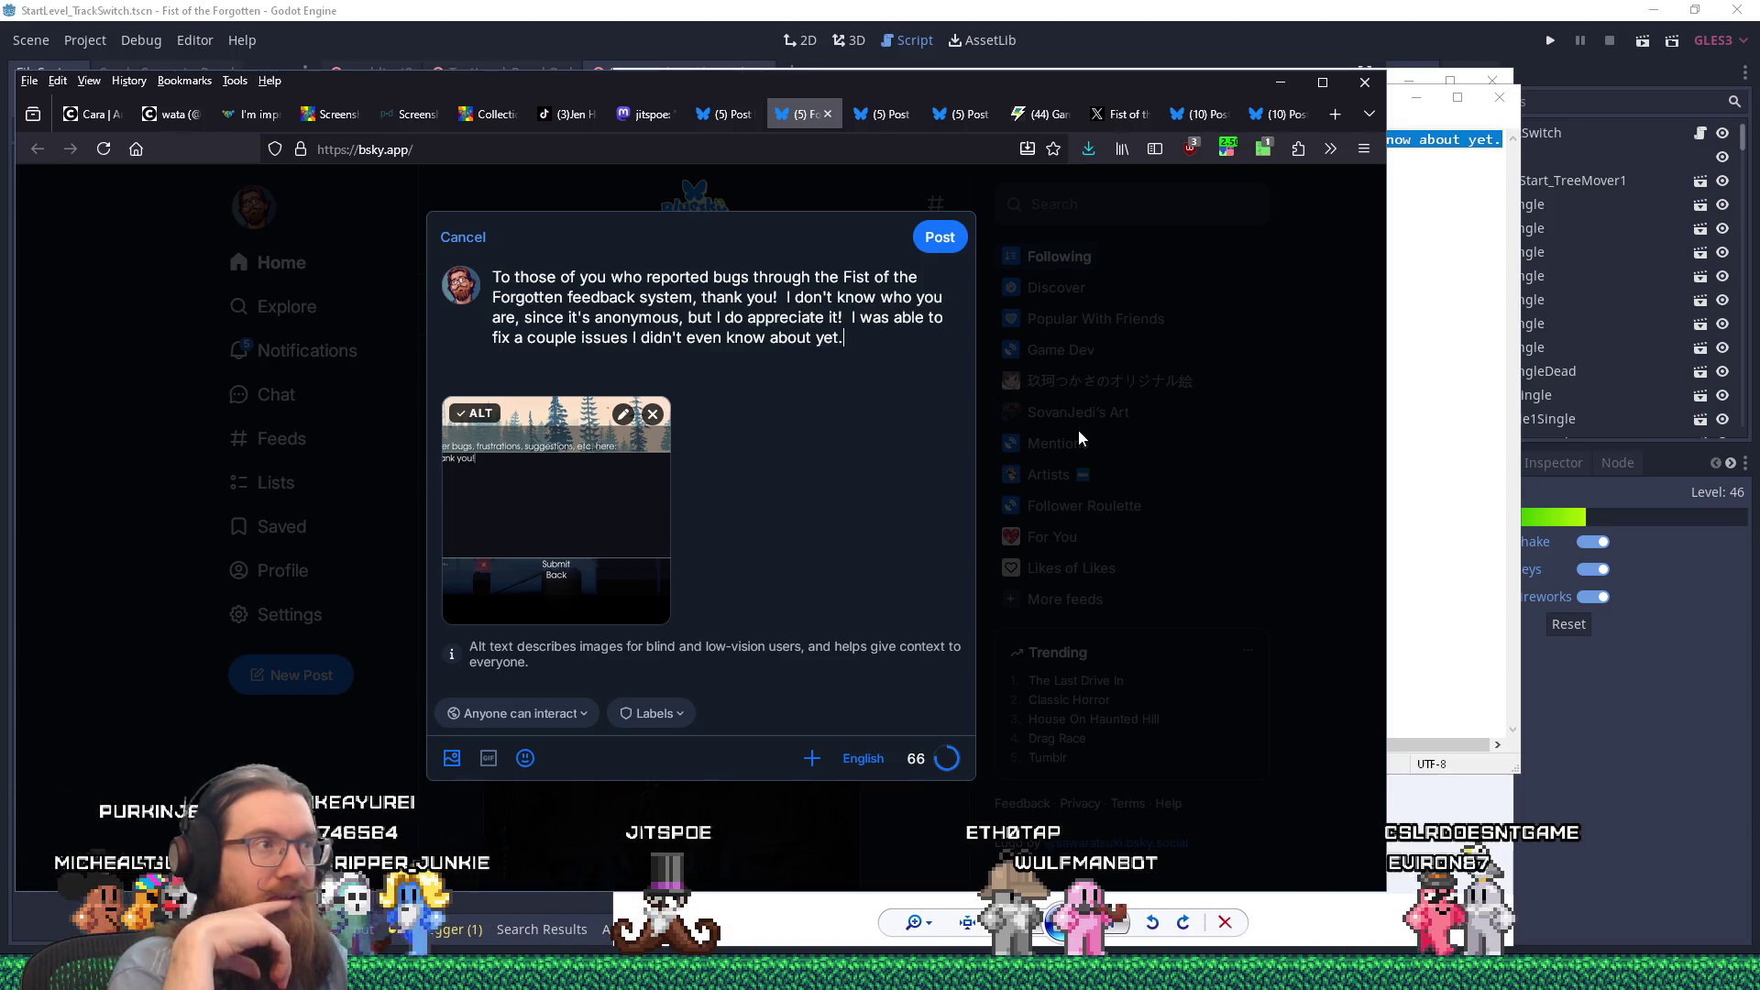
{"action": "key", "text": "alt+Tab"}
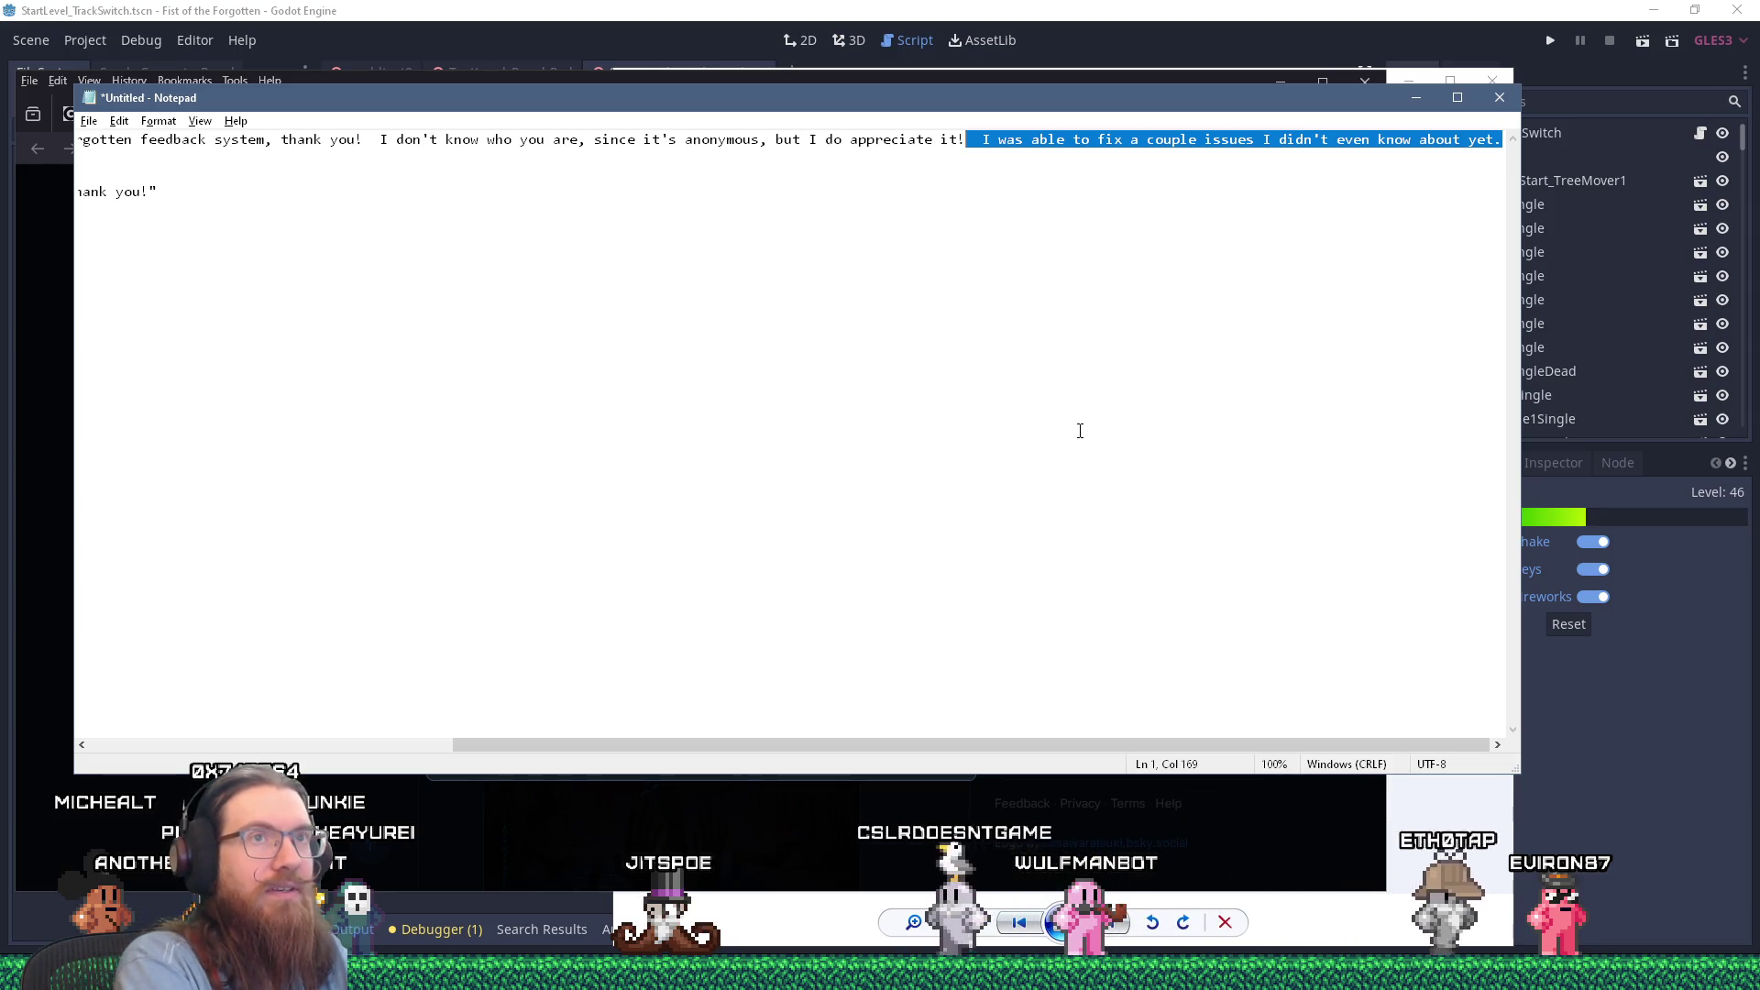
Step: Replace the sentence's final period with 'and will likely update the demo soon:'
{"action": "key", "text": "Right"}
{"action": "key", "text": "BackSpace"}
{"action": "type", "text": "and wil"}
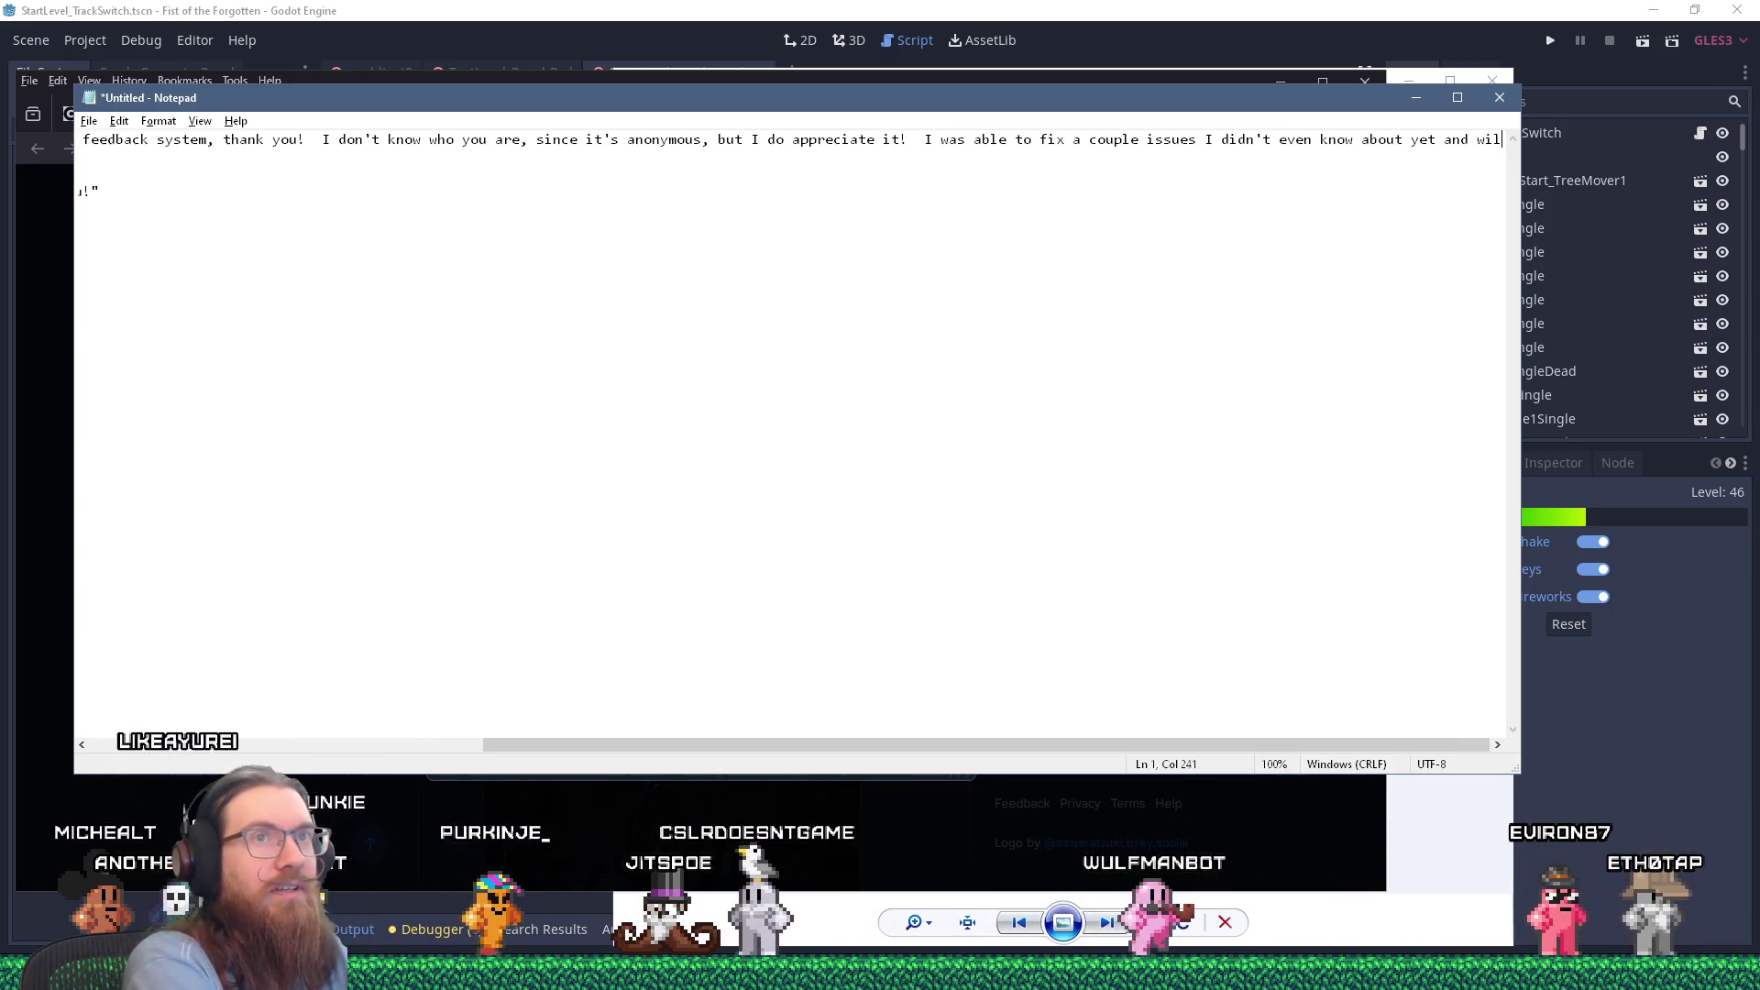
{"action": "type", "text": "l likely update th"}
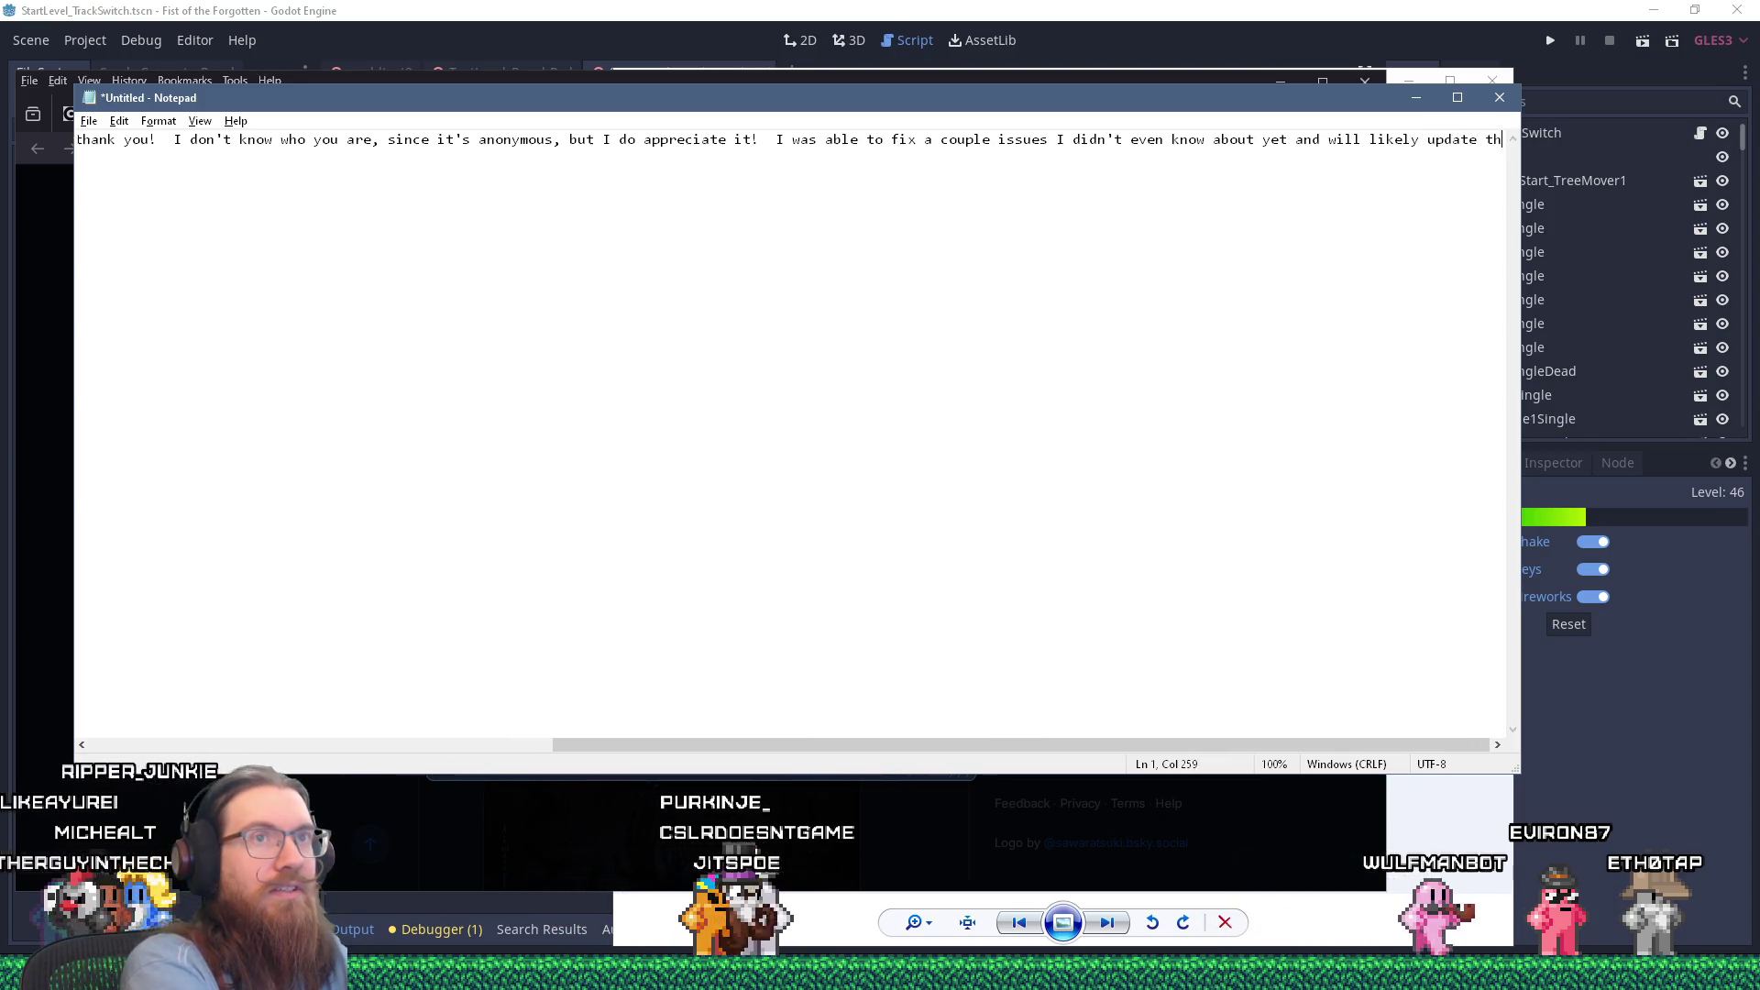
{"action": "type", "text": "e demo soon:"}
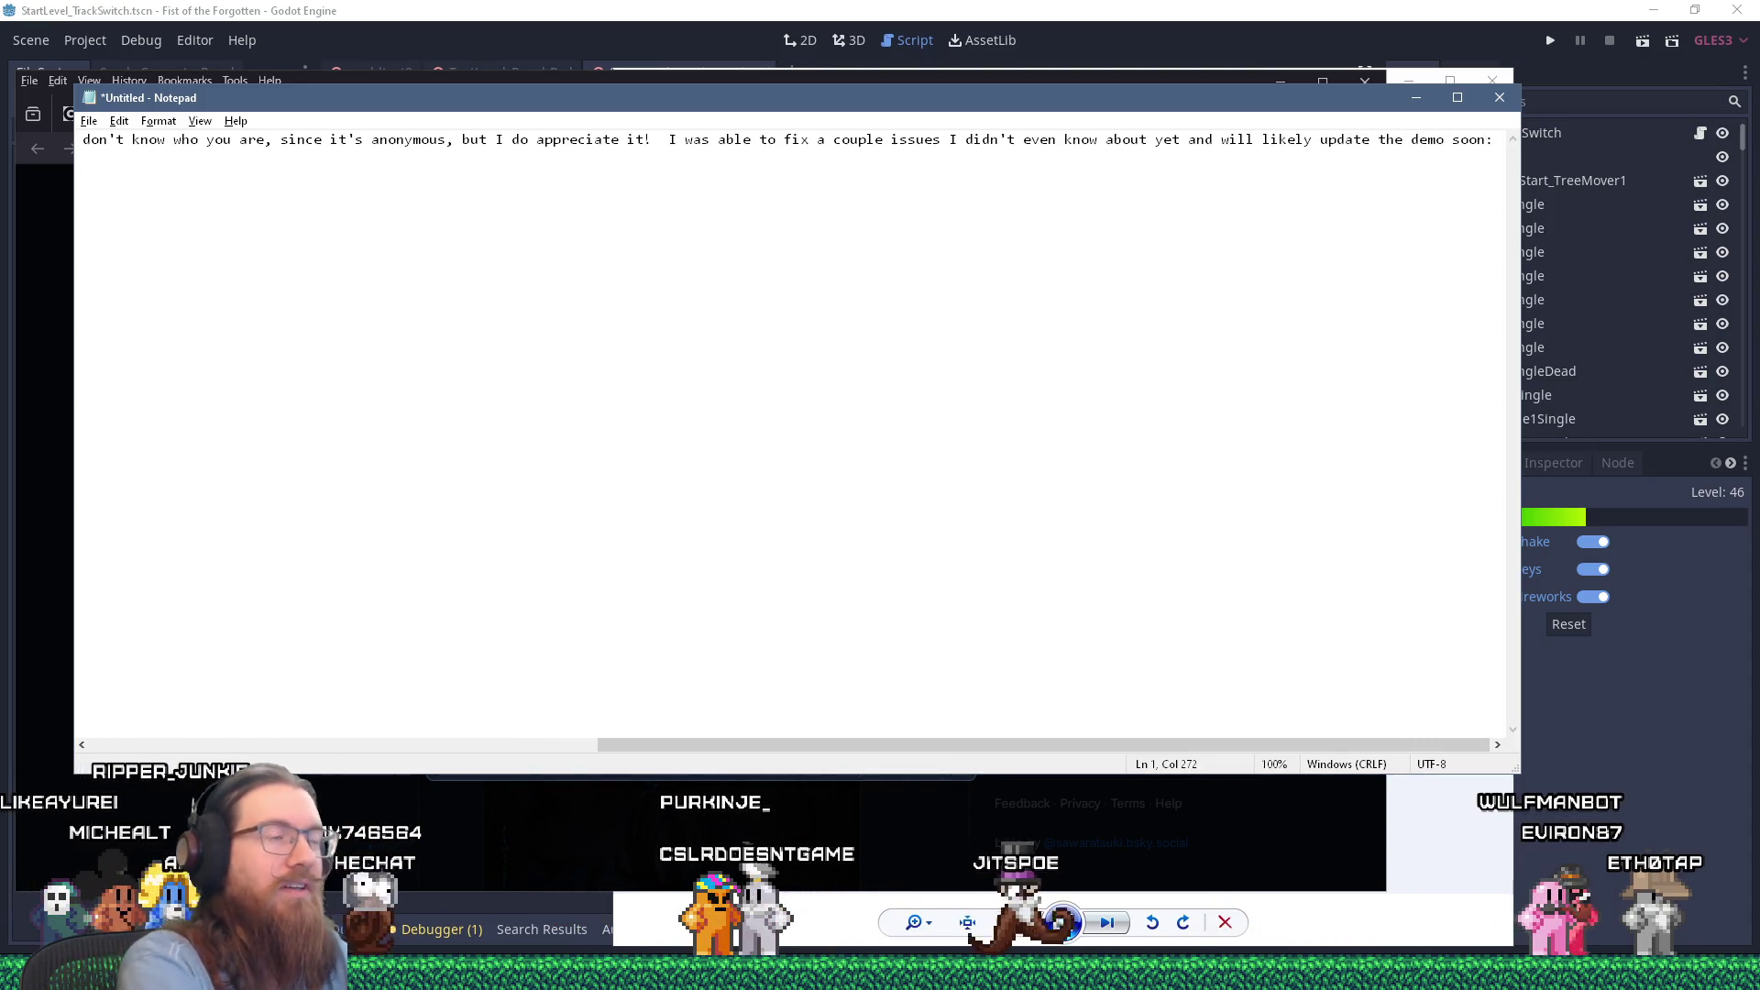
Step: Paste the Steam demo link, change its utm_source from twitch to bsky, and select the line
{"action": "key", "text": "alt+Tab"}
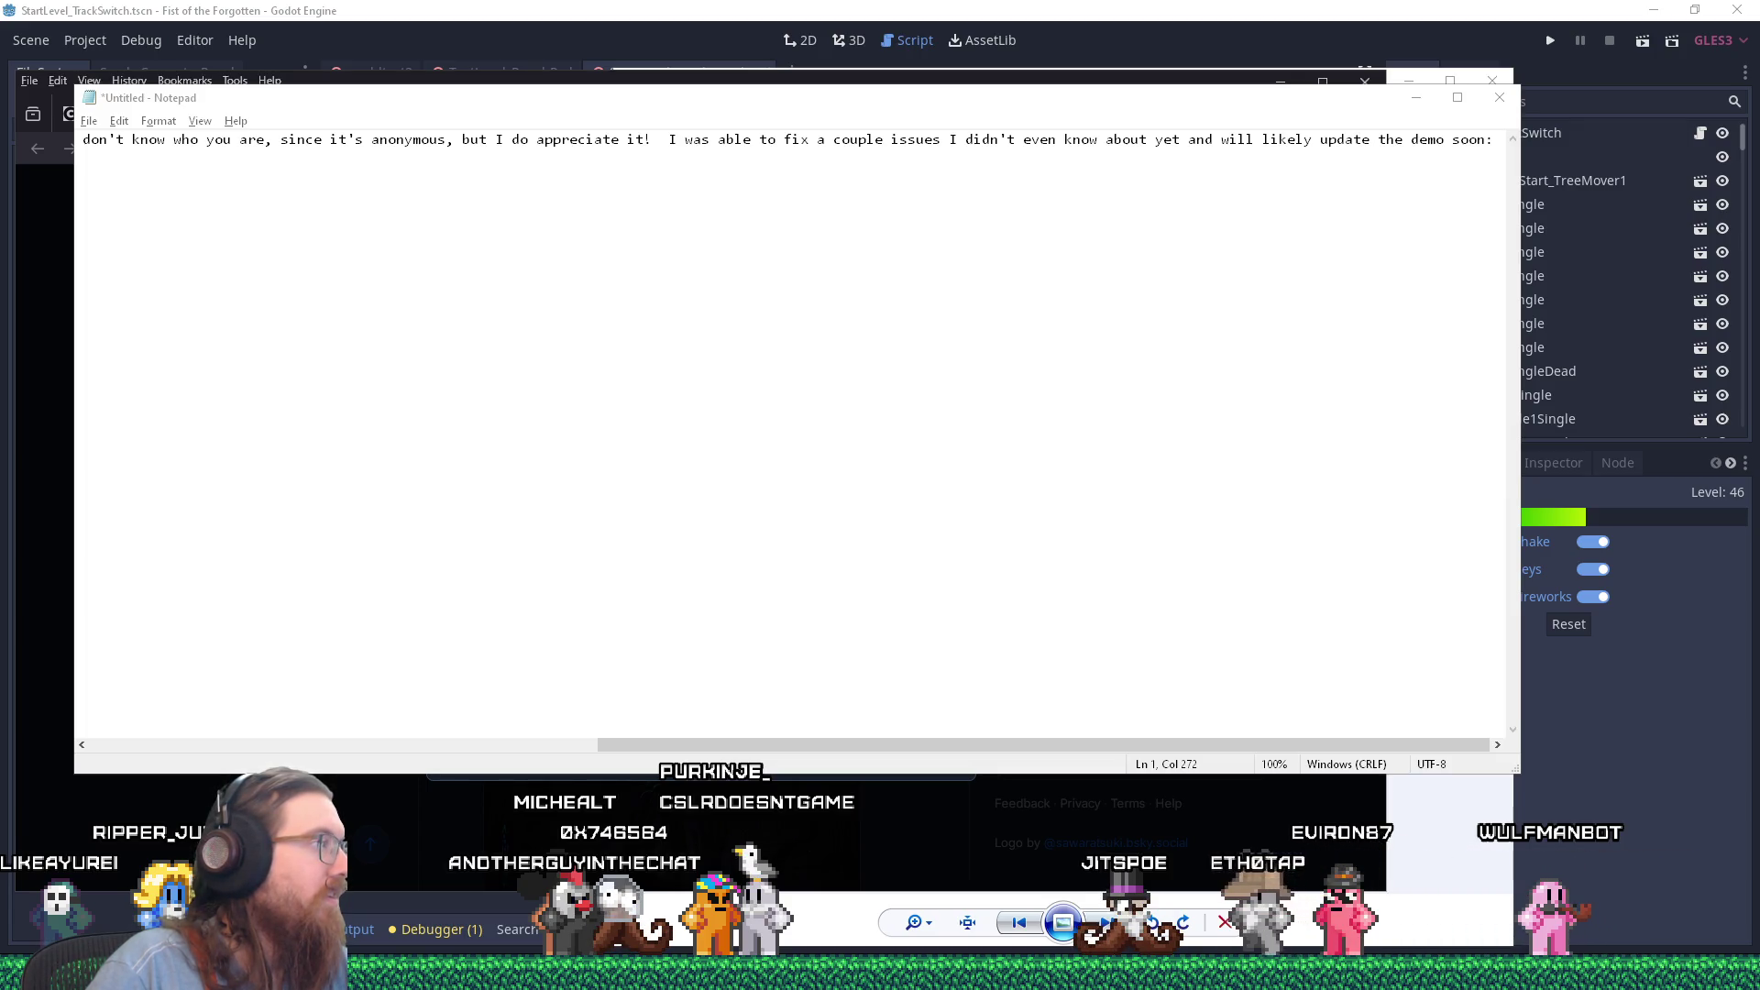
{"action": "left_click", "coordinate": [1450, 241]}
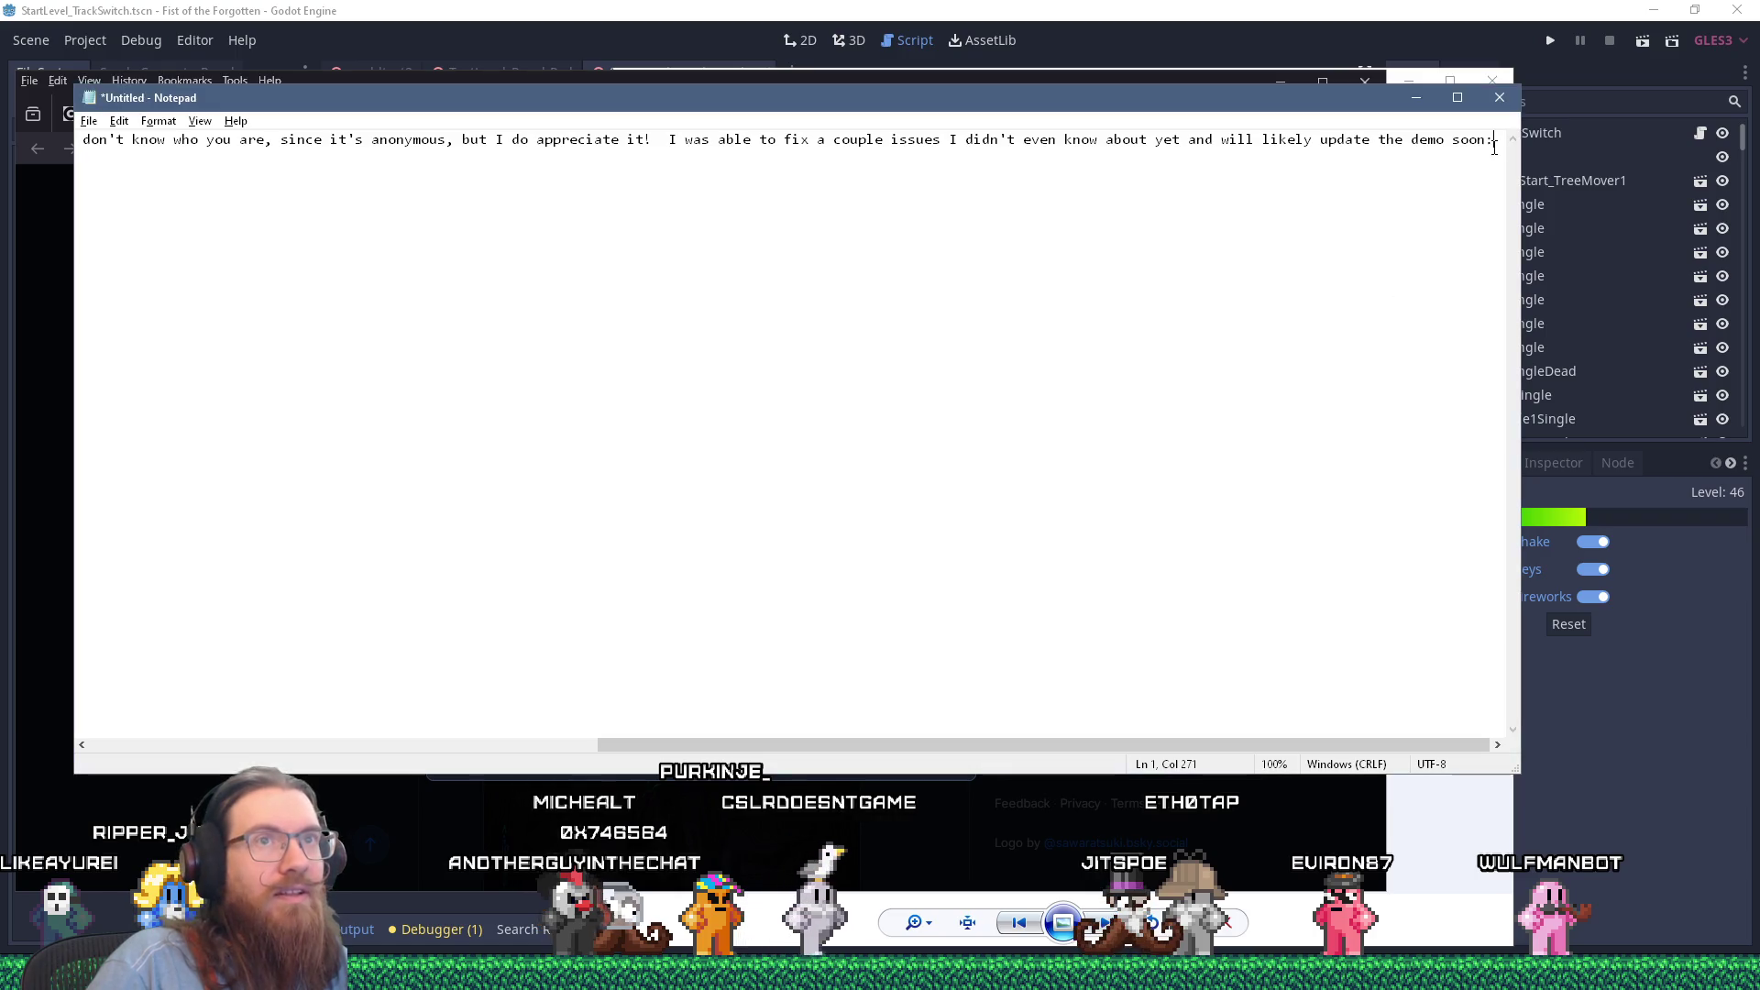
{"action": "type", "text": "https://store.steampowered.com/app/1843990/Fist_of_the_Forgotten_Demo/?utm_source=twitch"}
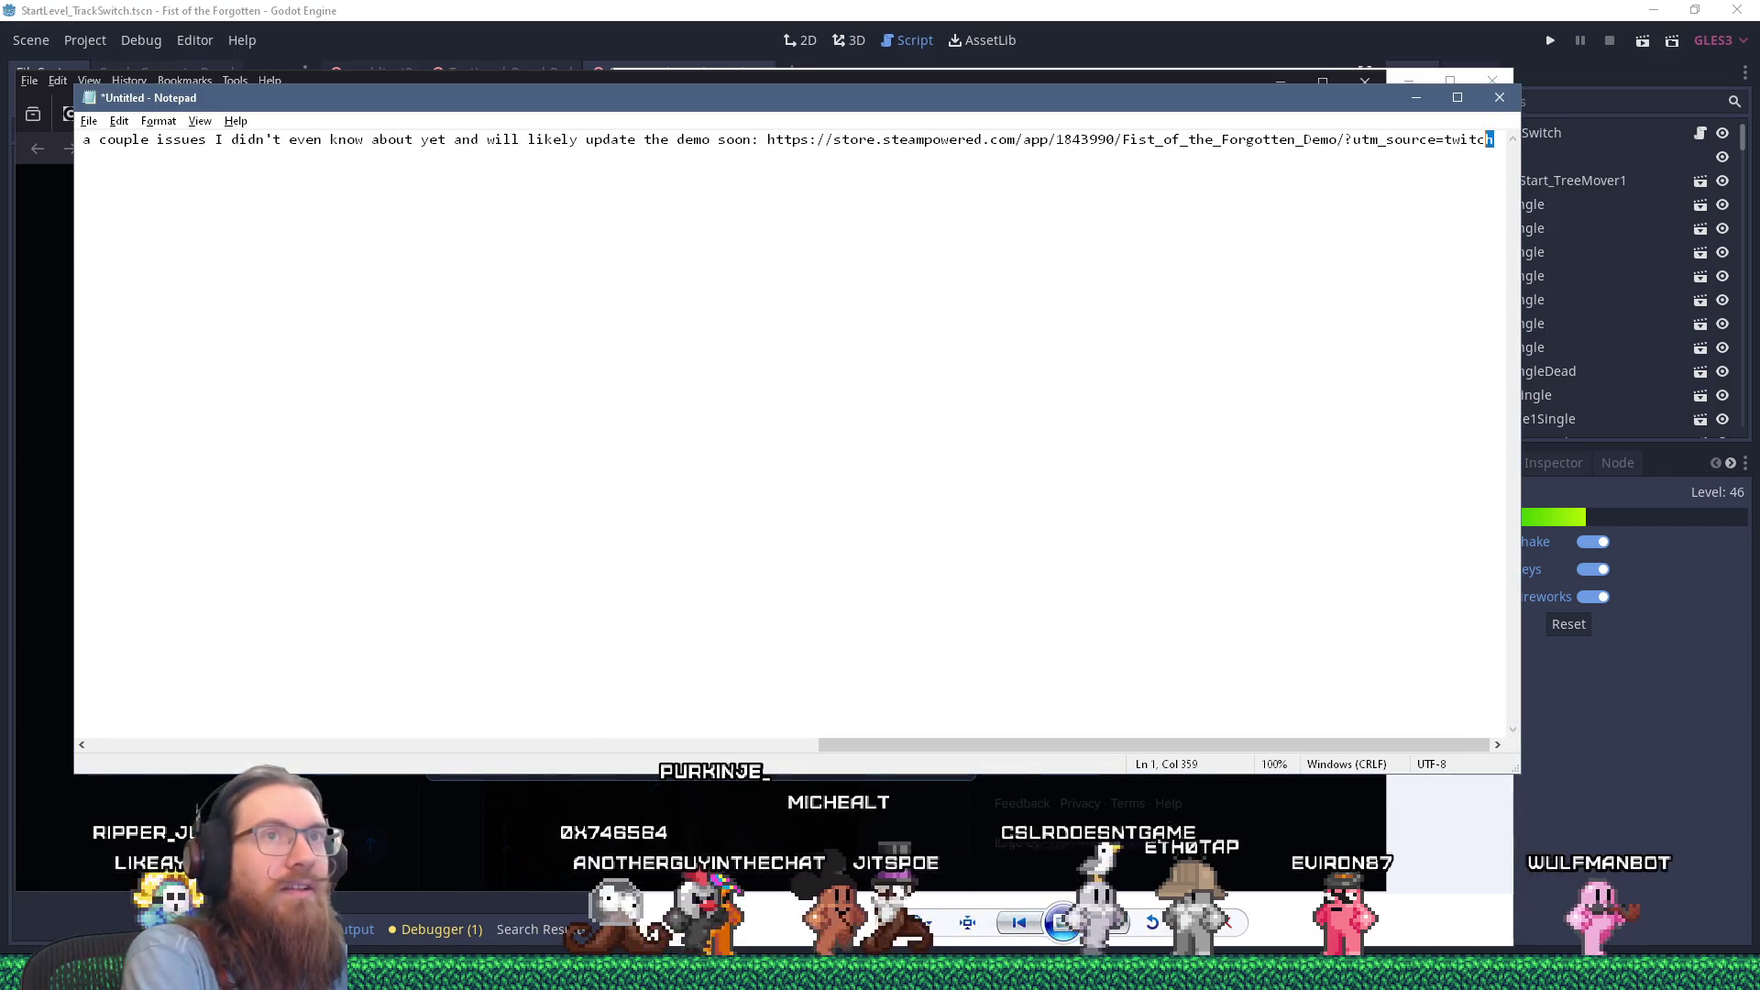
{"action": "key", "text": "ctrl+shift+Left"}
{"action": "type", "text": "bksy"}
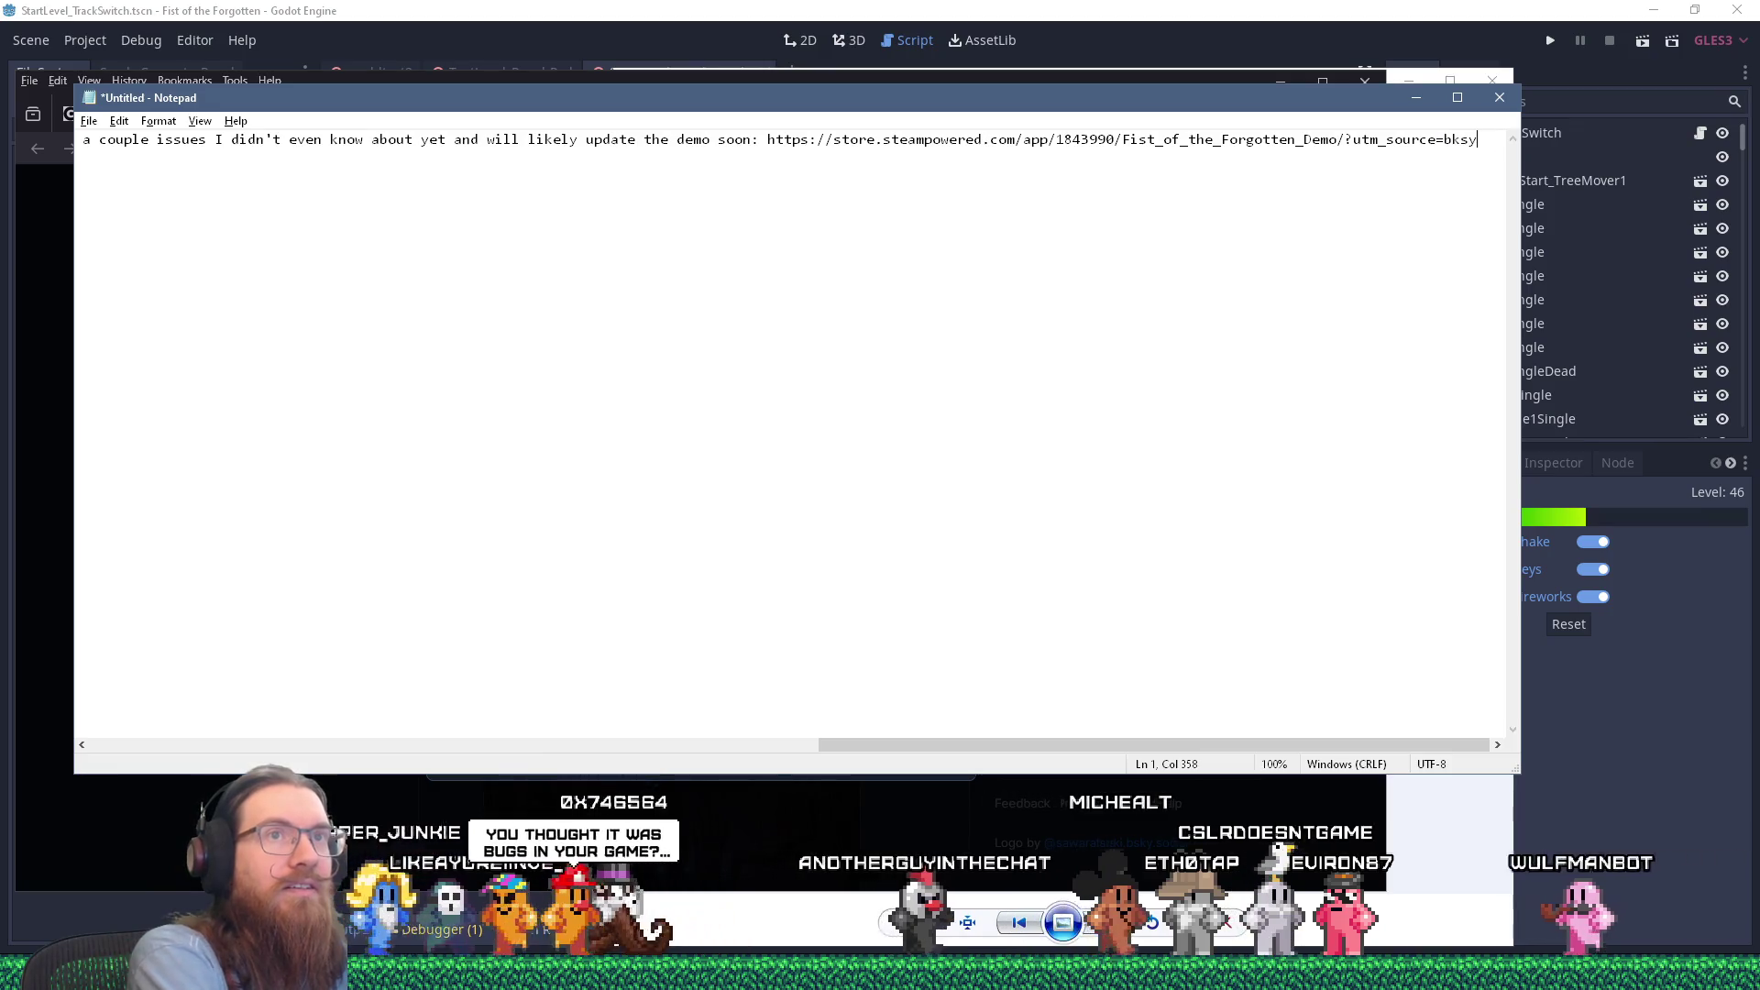
{"action": "type", "text": "bsk"}
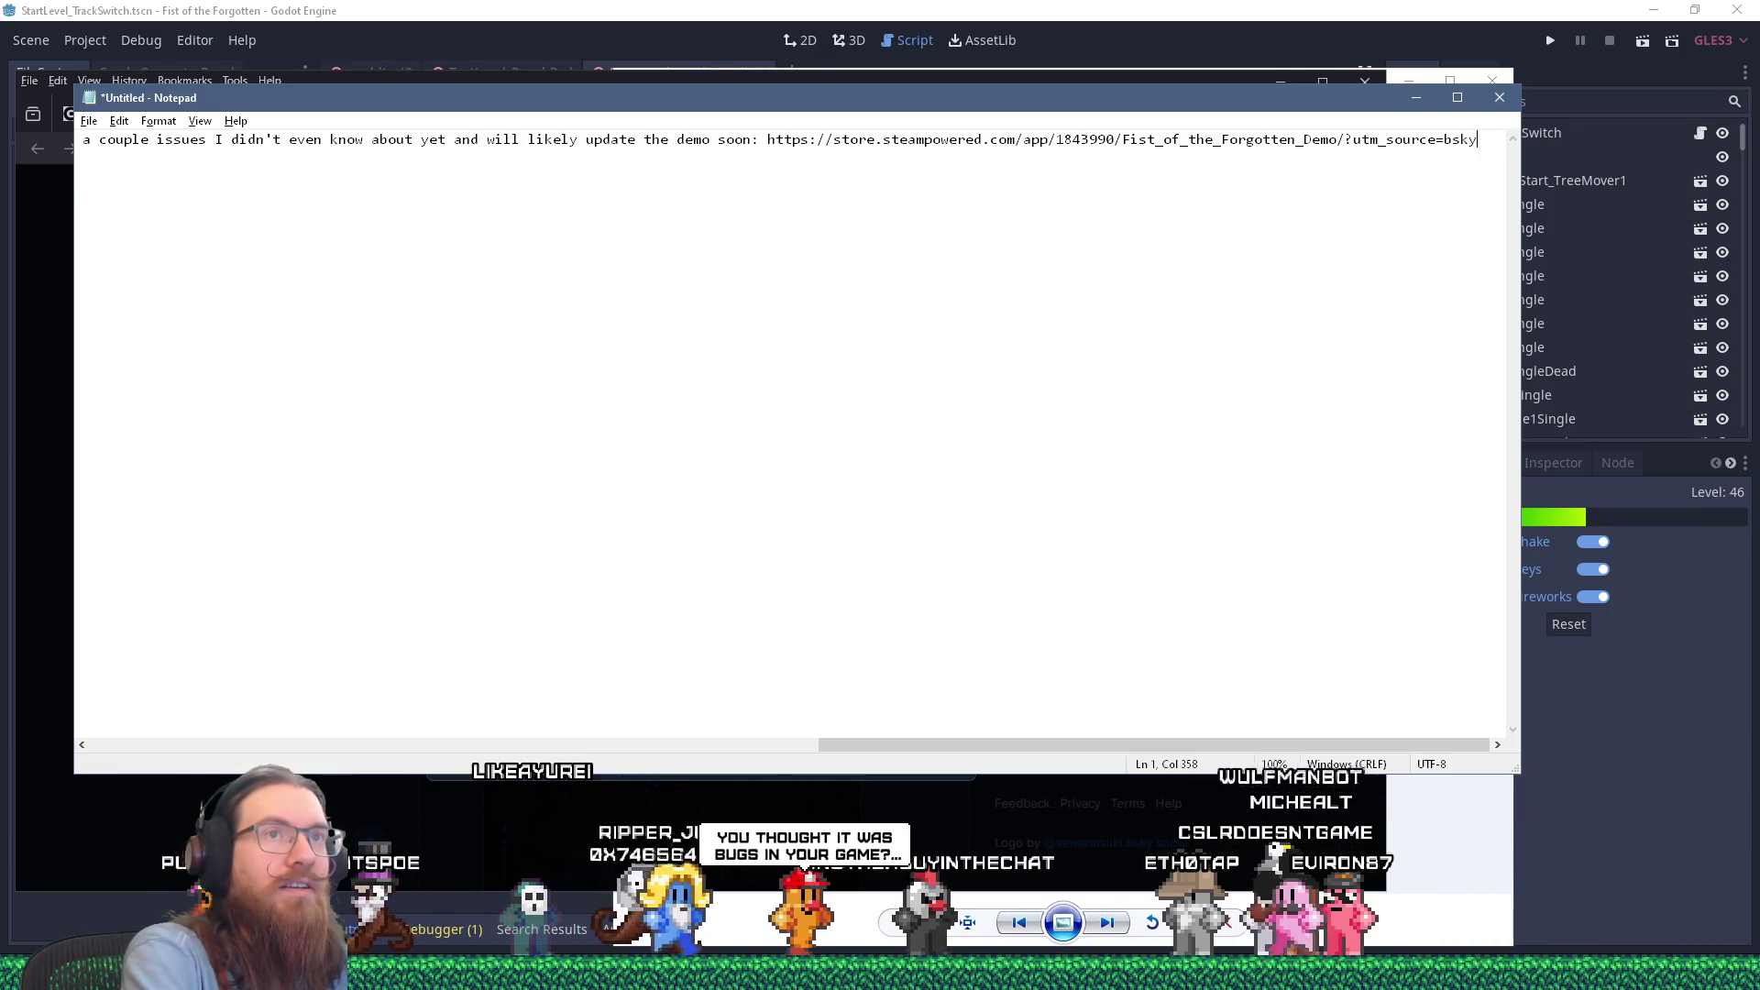
{"action": "key", "text": "shift+Home"}
{"action": "key", "text": "ctrl+c"}
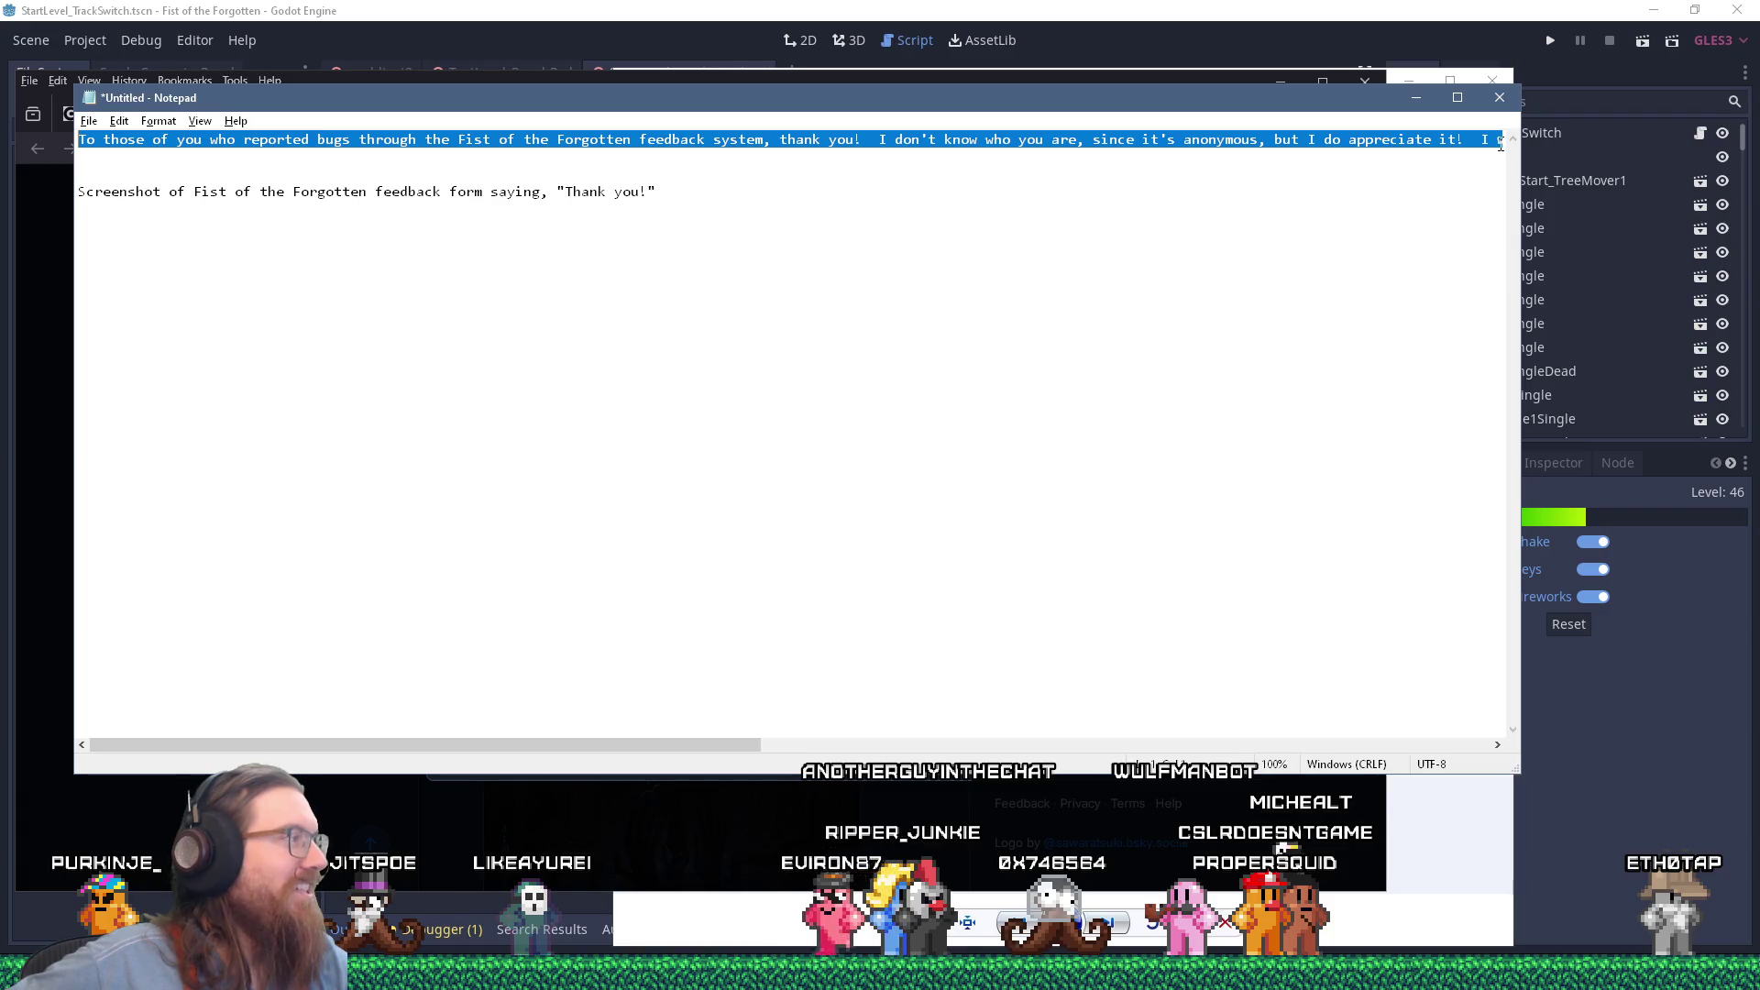
Step: Paste the demo-update sentence and Steam link into the Bluesky draft, then return to Notepad
{"action": "key", "text": "alt+Tab"}
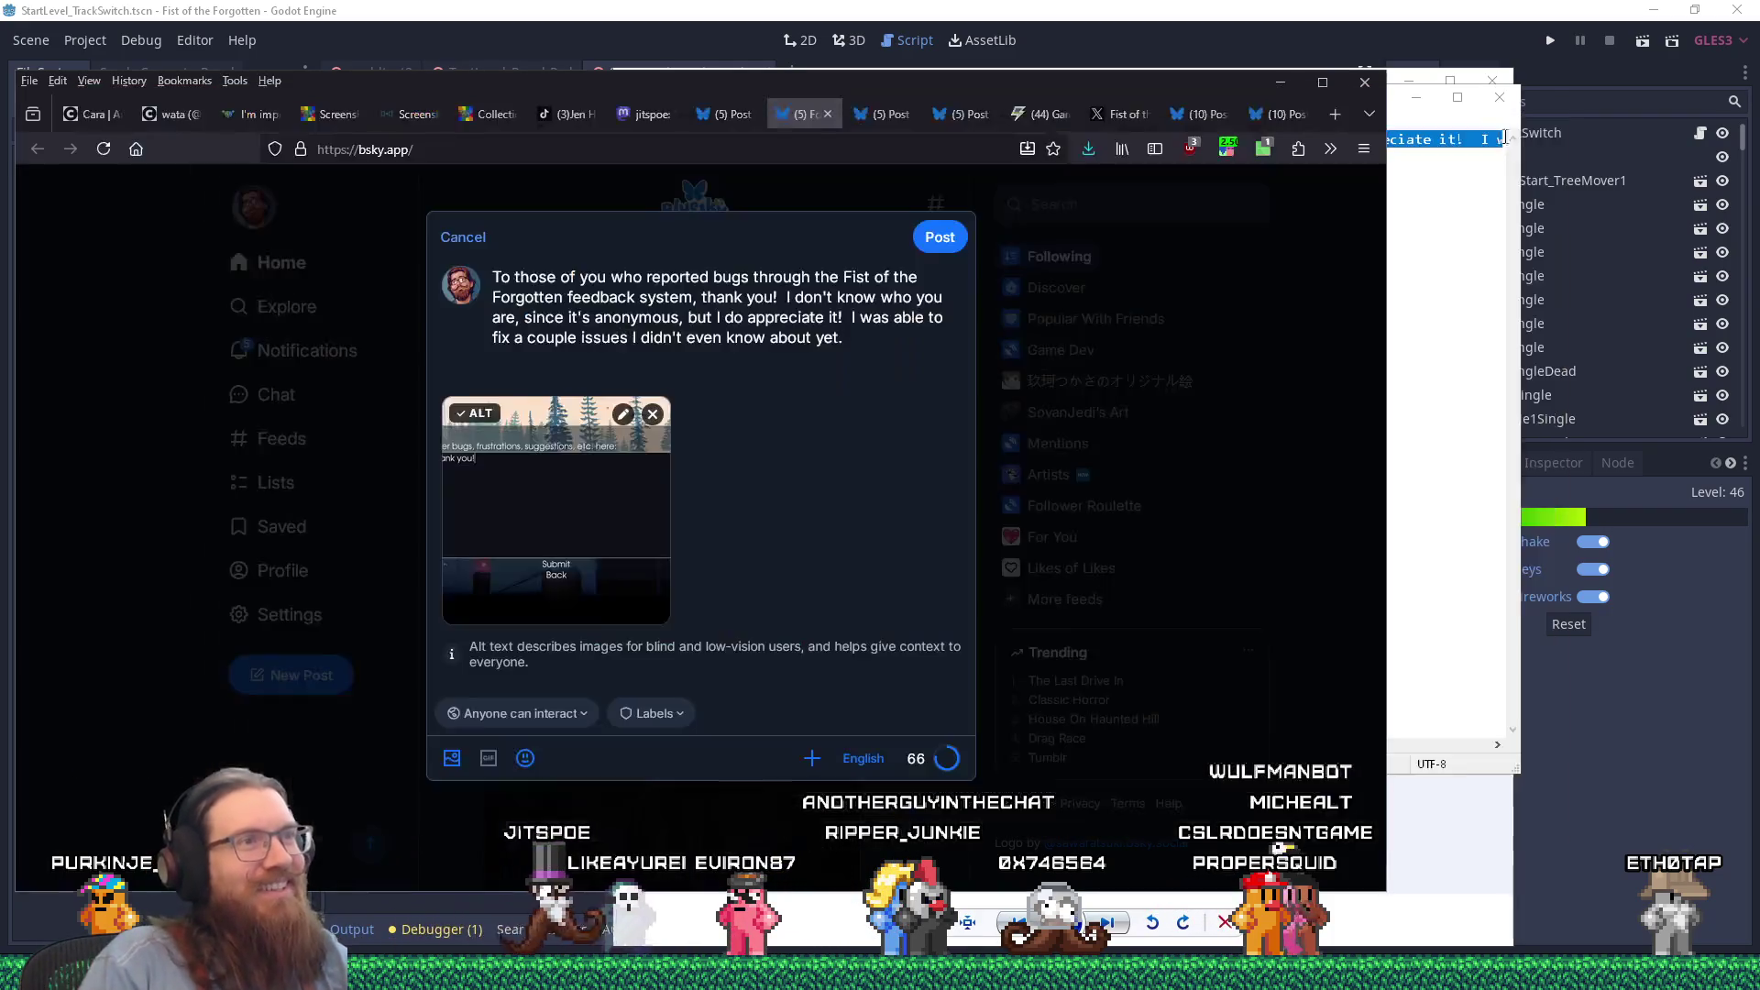
{"action": "key", "text": "ctrl+v"}
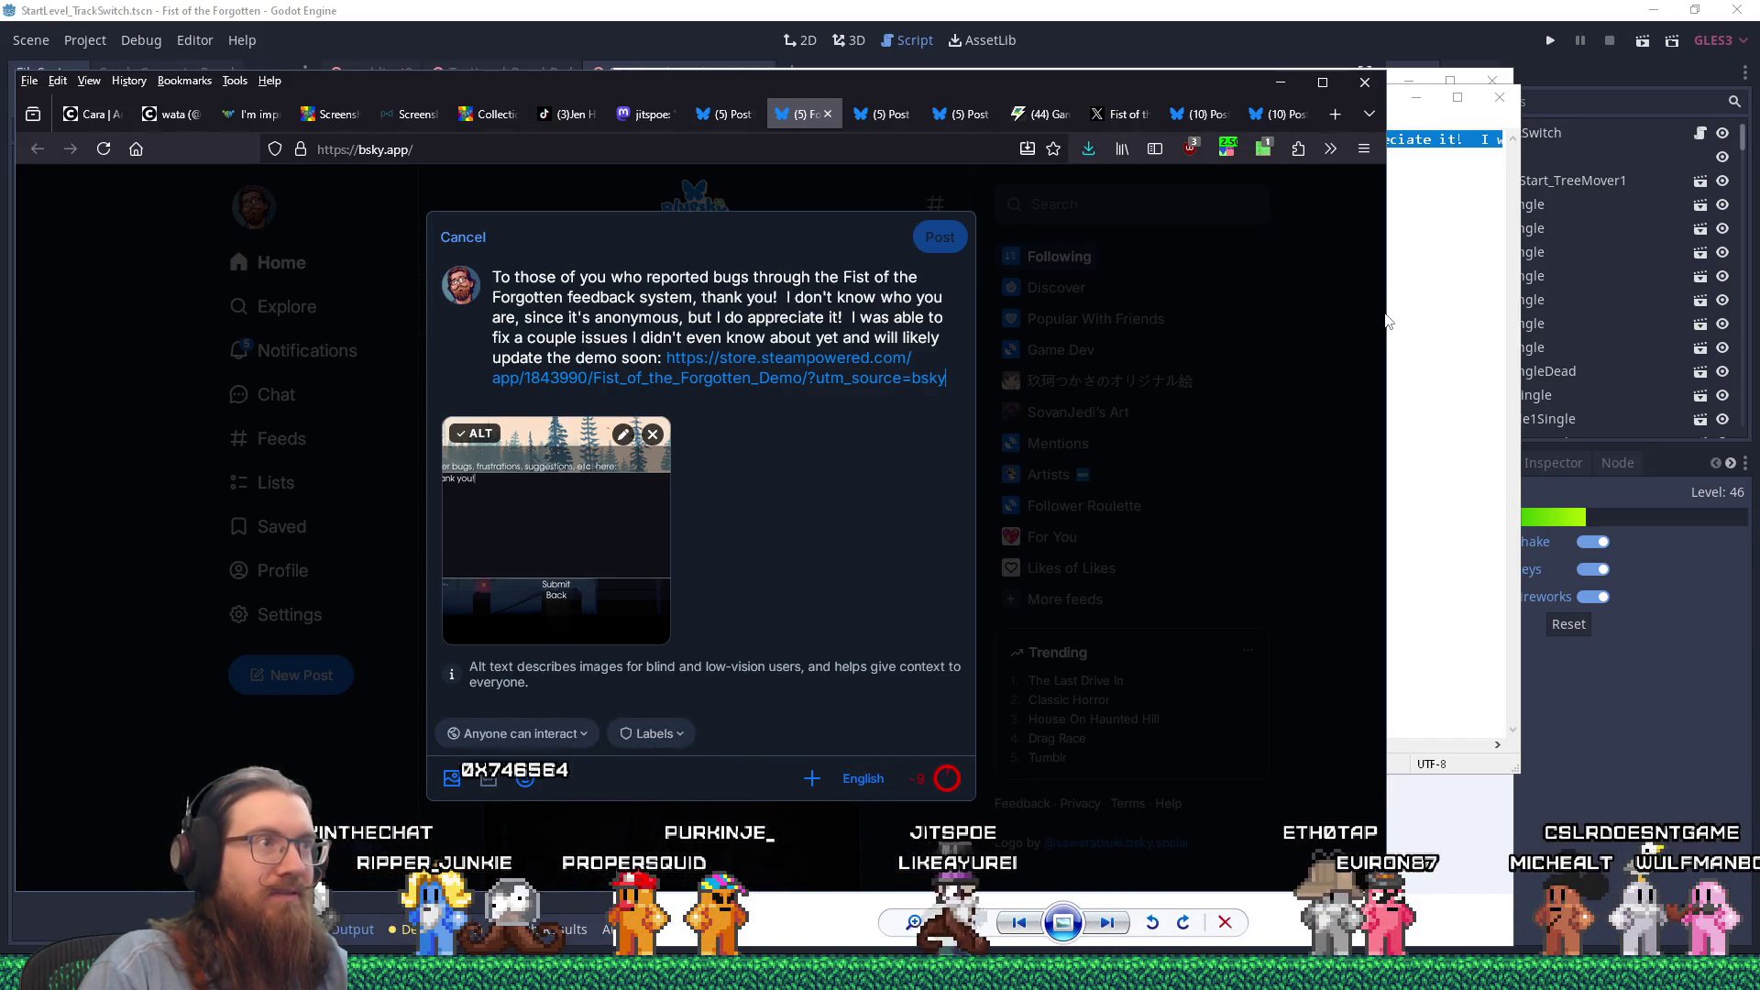
{"action": "left_click", "coordinate": [1477, 284]}
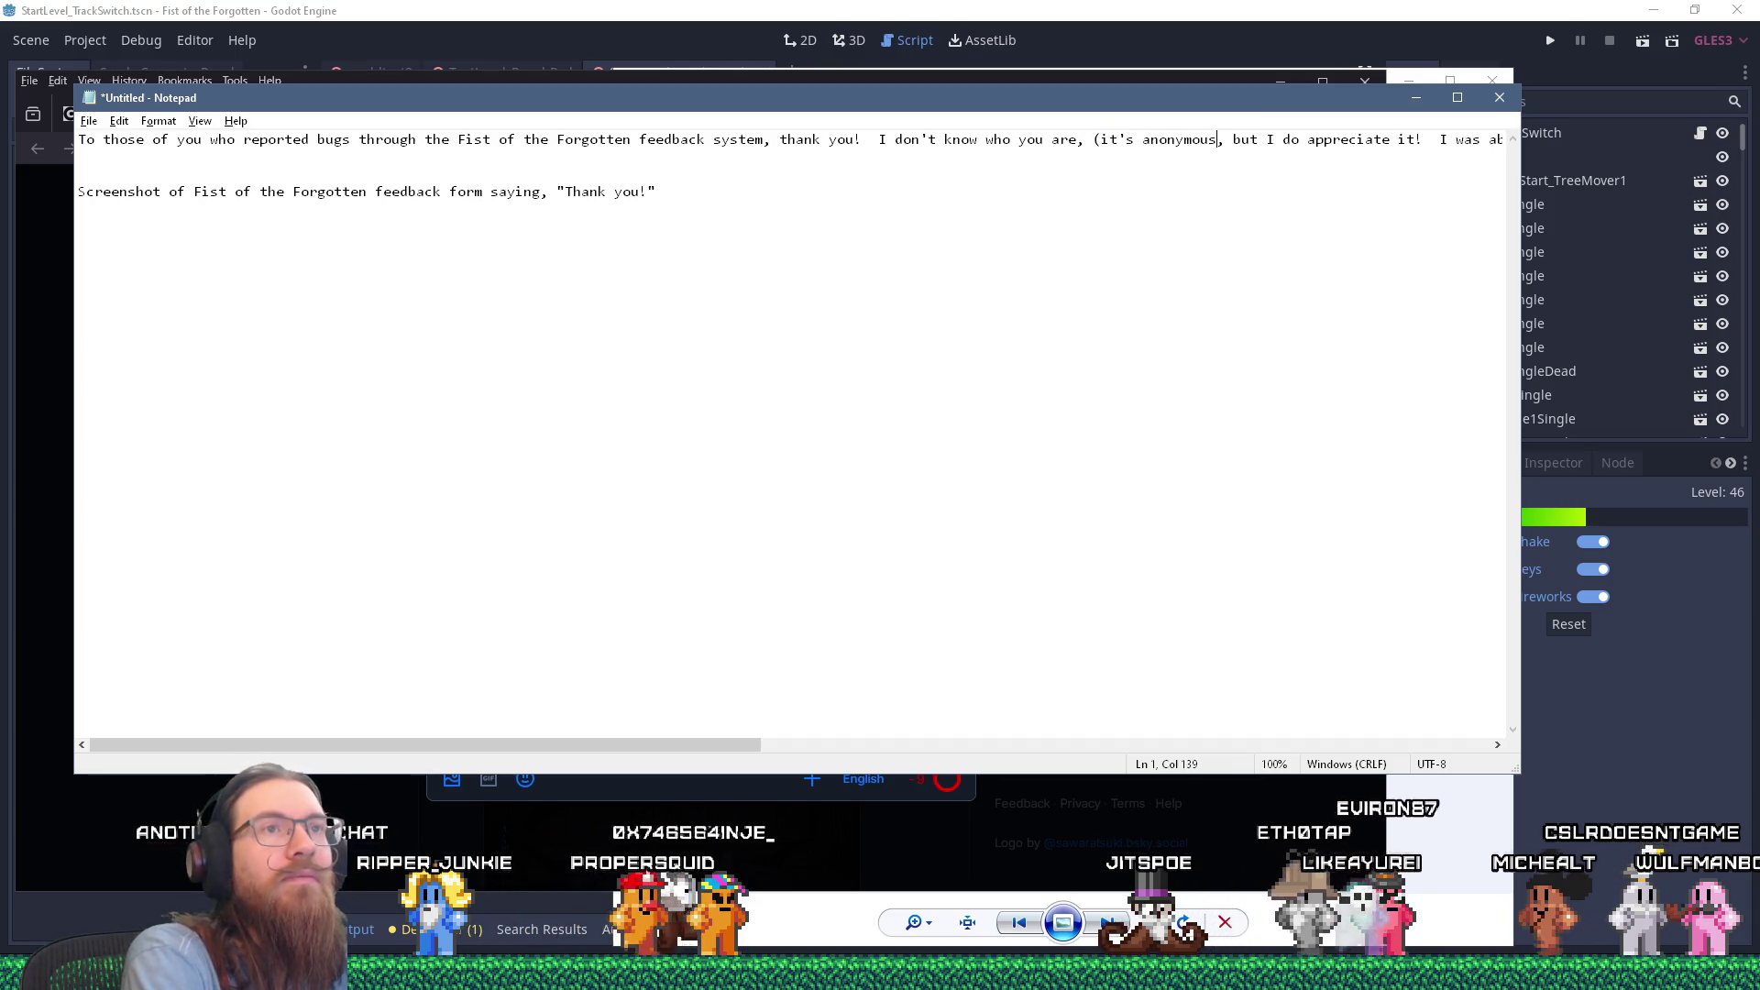
Step: Add ')' after 'anonymous' and remove 'do' from 'I do appreciate it'
{"action": "left_click", "coordinate": [1218, 140]}
{"action": "type", "text": ")"}
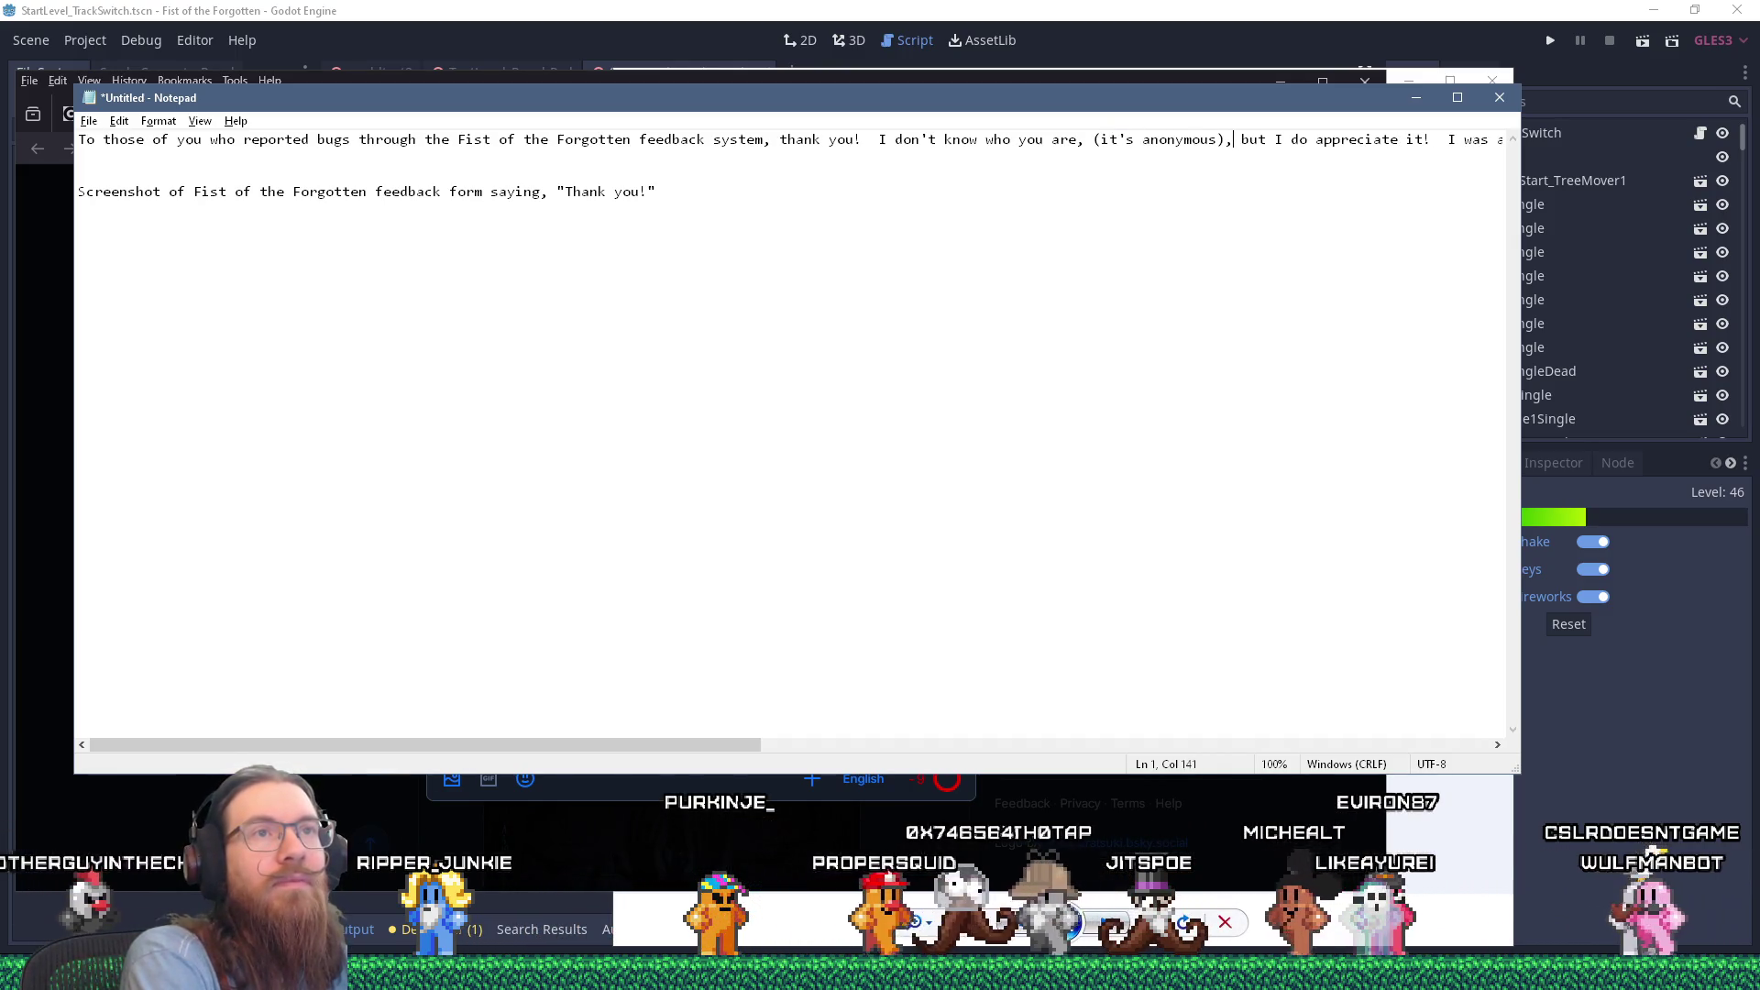
{"action": "double_click", "coordinate": [1298, 139]}
{"action": "key", "text": "BackSpace"}
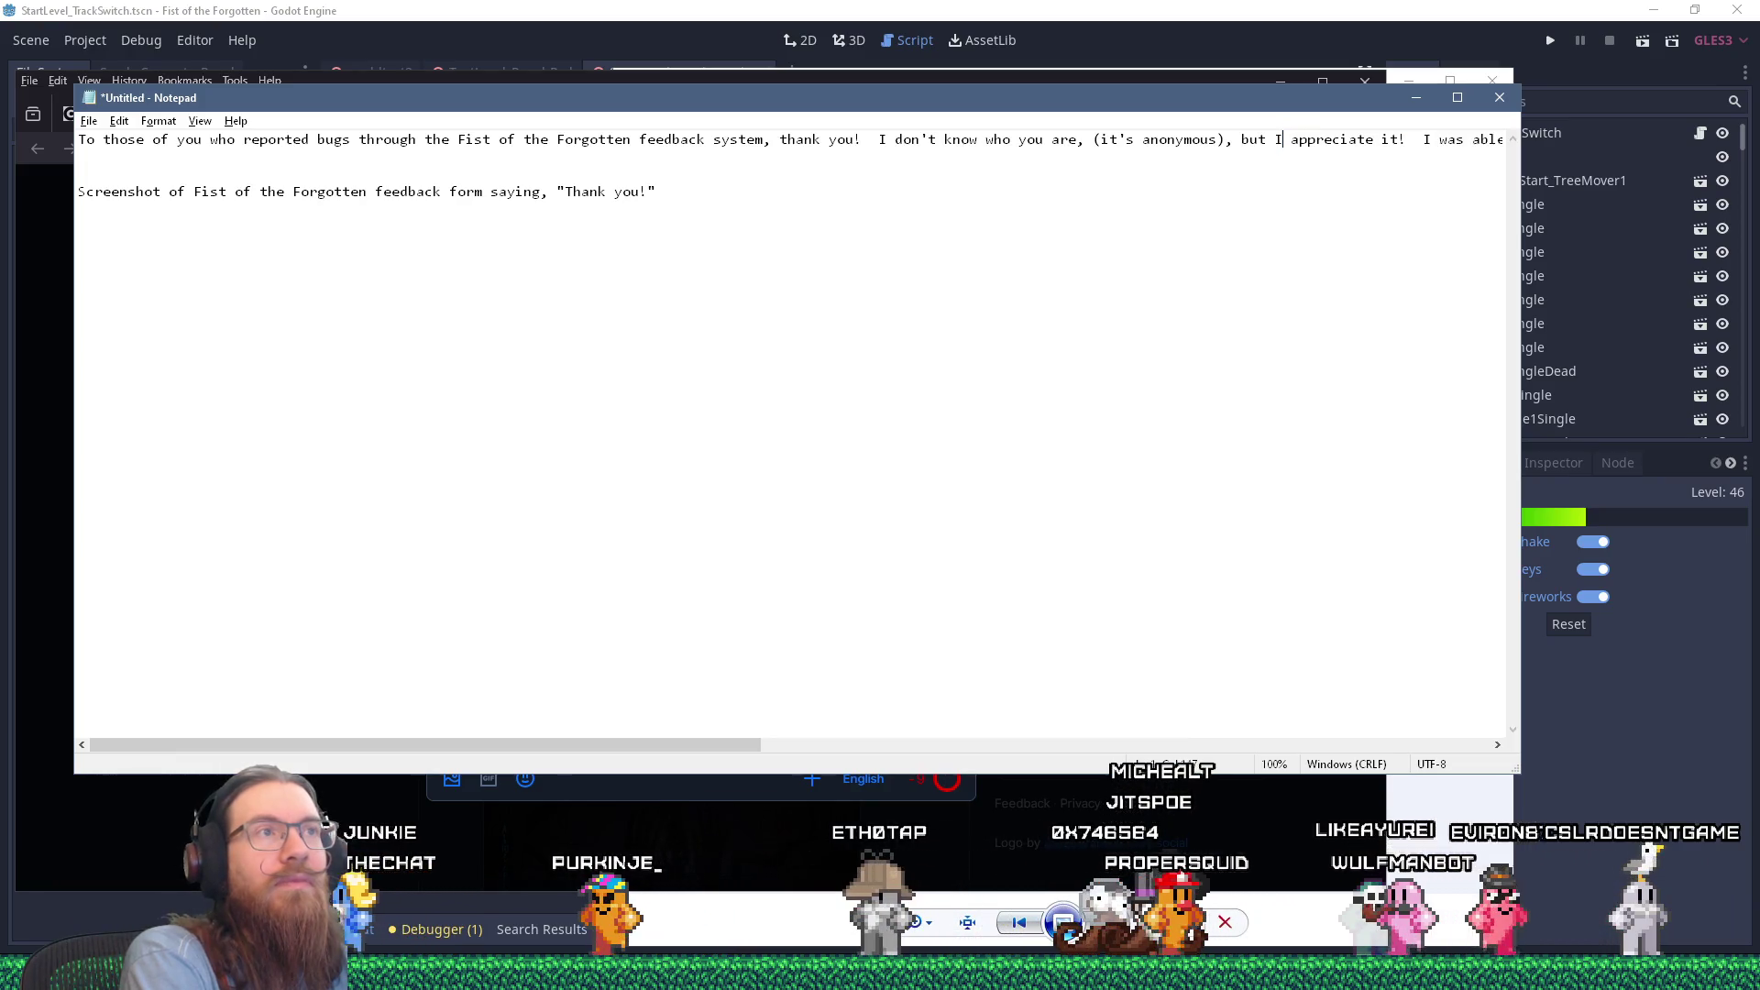
Step: Replace the Bluesky post text with the revised first line from Notepad
{"action": "key", "text": "ctrl+a"}
{"action": "left_click", "coordinate": [1156, 170]}
{"action": "key", "text": "shift+End"}
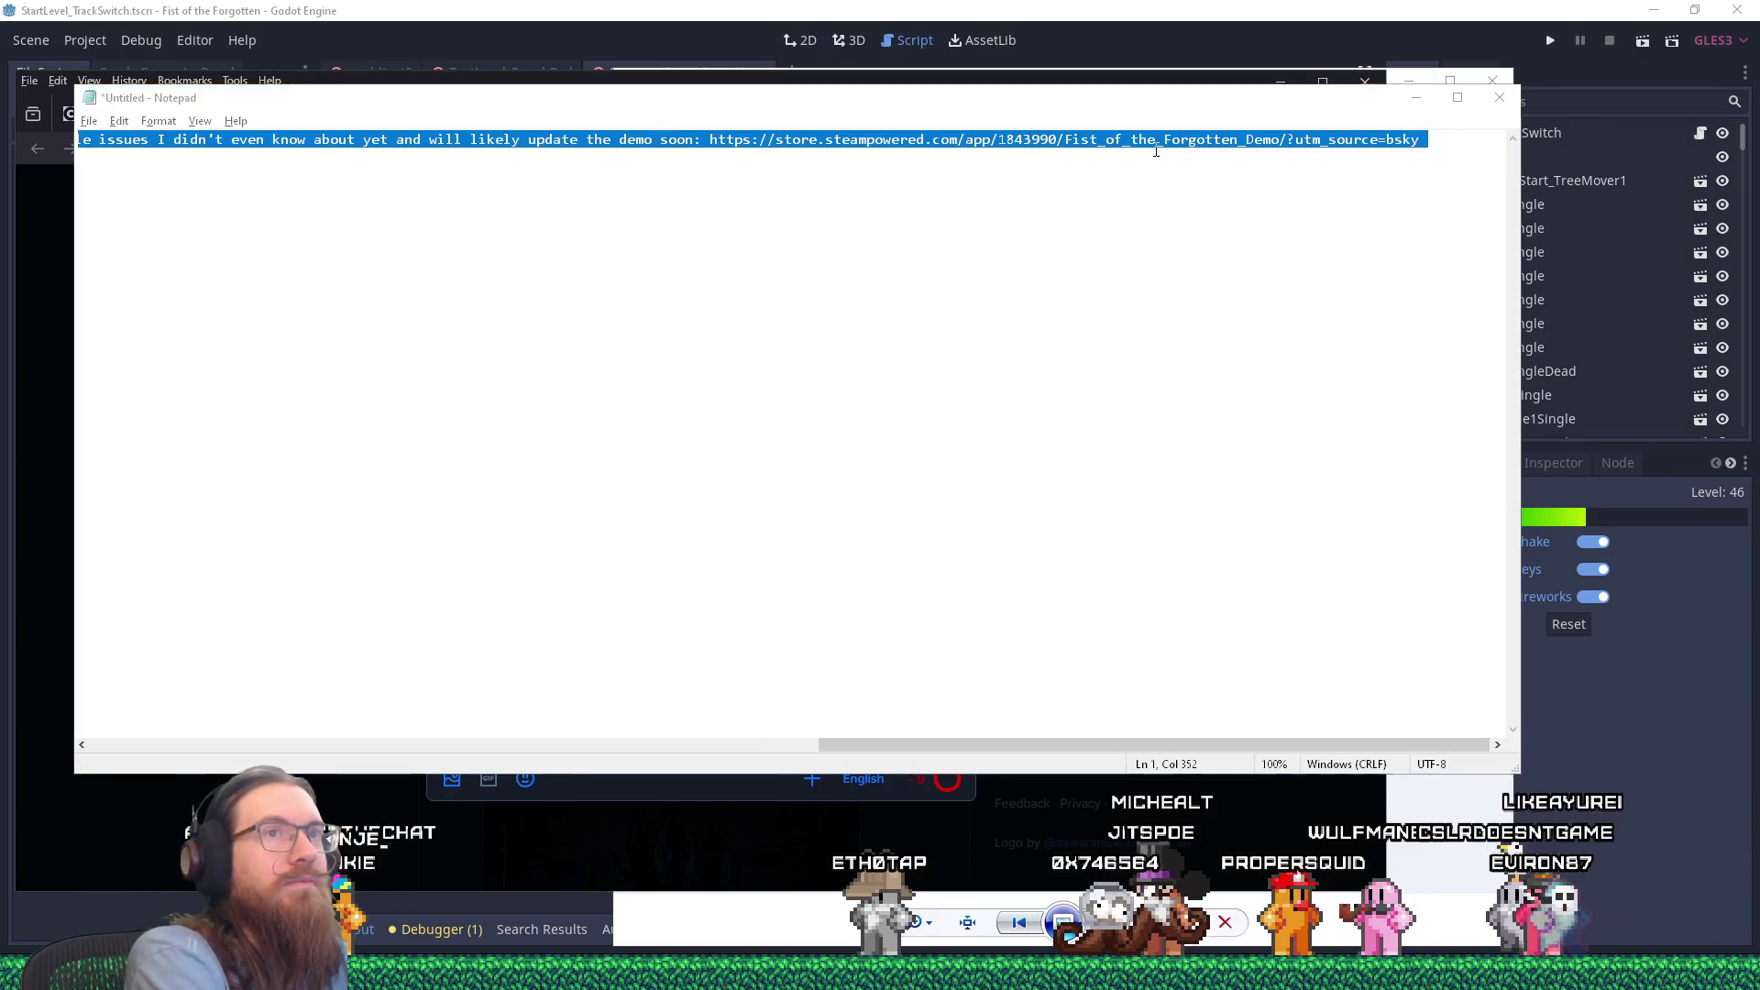
{"action": "key", "text": "alt+Tab"}
{"action": "key", "text": "ctrl+a"}
{"action": "type", "text": "To those of you who reported bugs through the Fist of the Forgotten feedback system, thank you!  I don't know who you are, (it's anonymous), but I appreciate it!  I was able to fix a couple issues I didn't even know about yet and will likely update the demo soon: https://store.steampowered.com/app/1843990/Fist_of_the_Forgotten_Demo/?utm_source=bsky"}
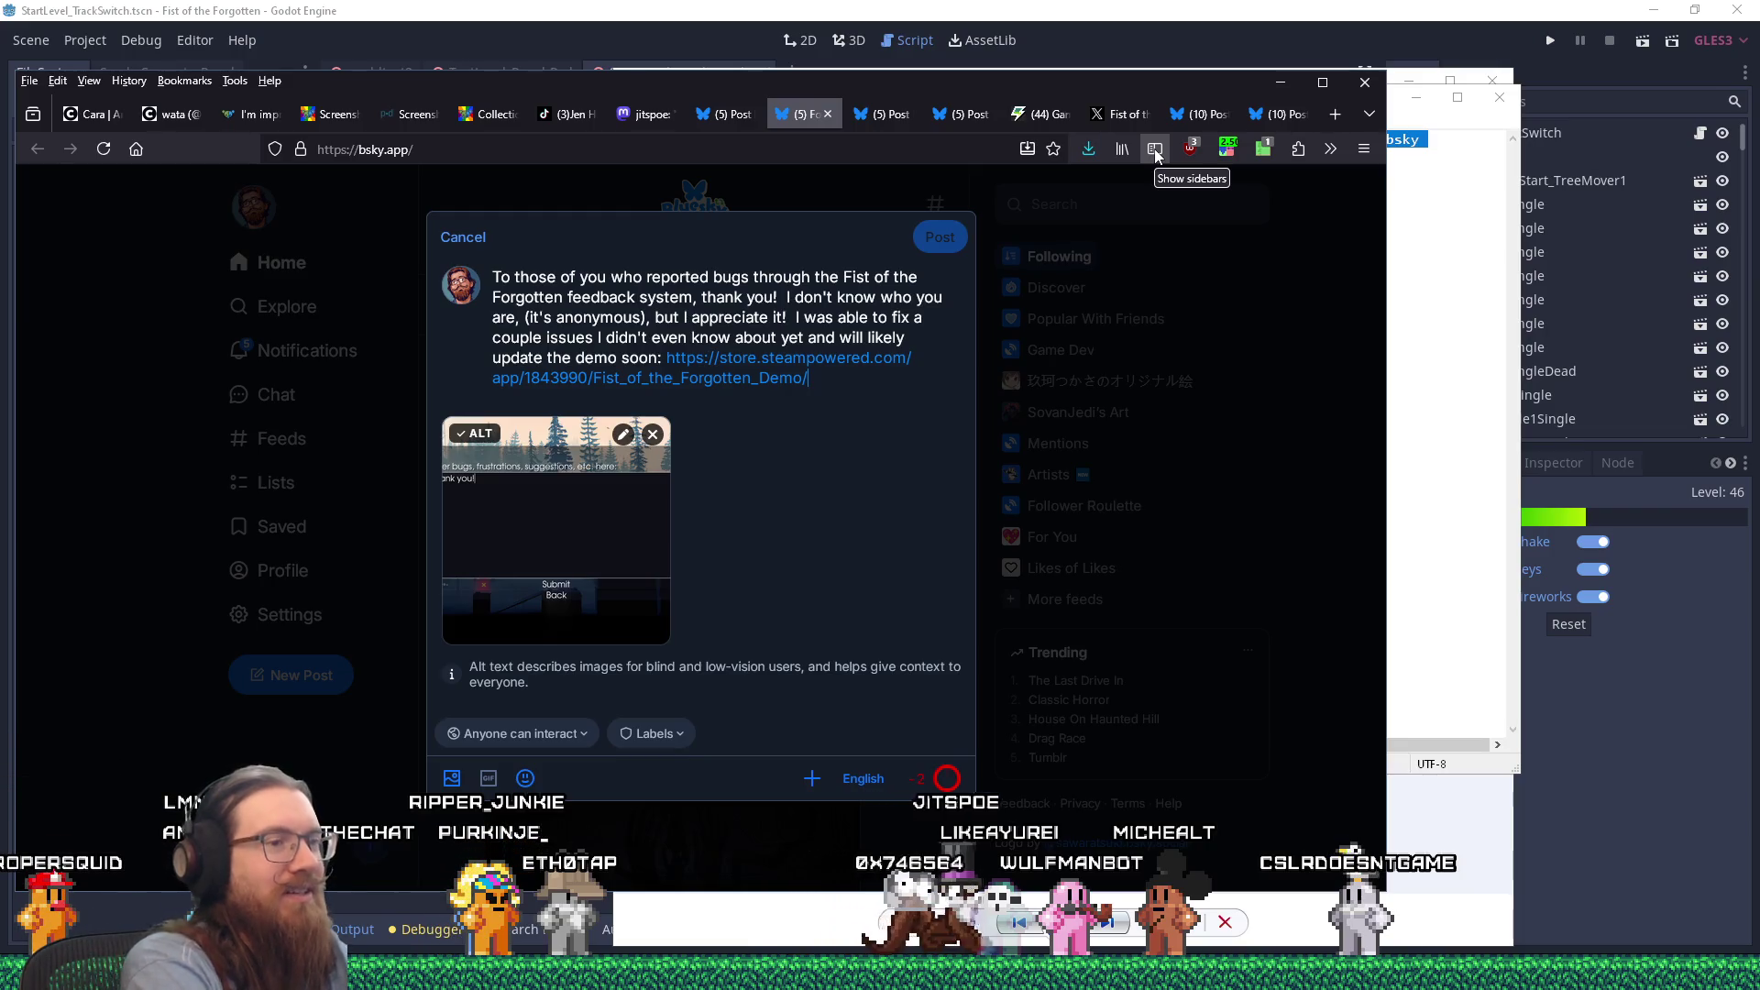
Step: Finish the demo link in the Bluesky draft with utm_source=bsky, then return to the Notepad draft
{"action": "type", "text": "y"}
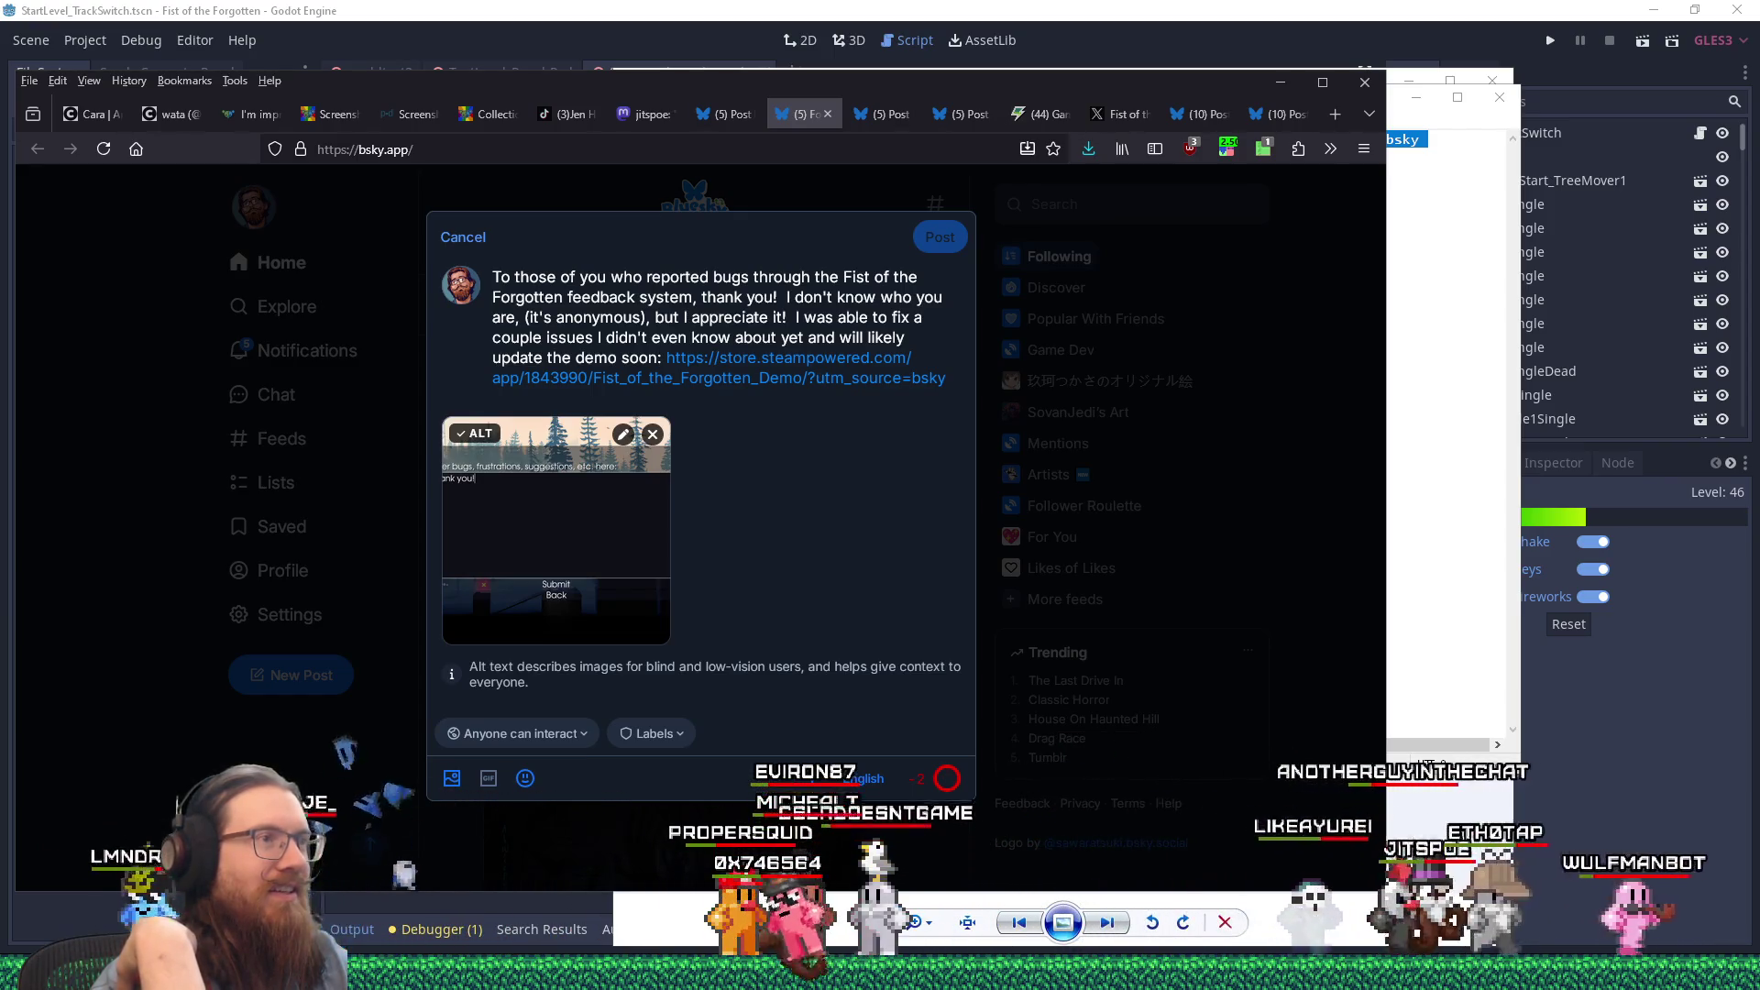
{"action": "key", "text": "alt+Tab"}
{"action": "key", "text": "Escape"}
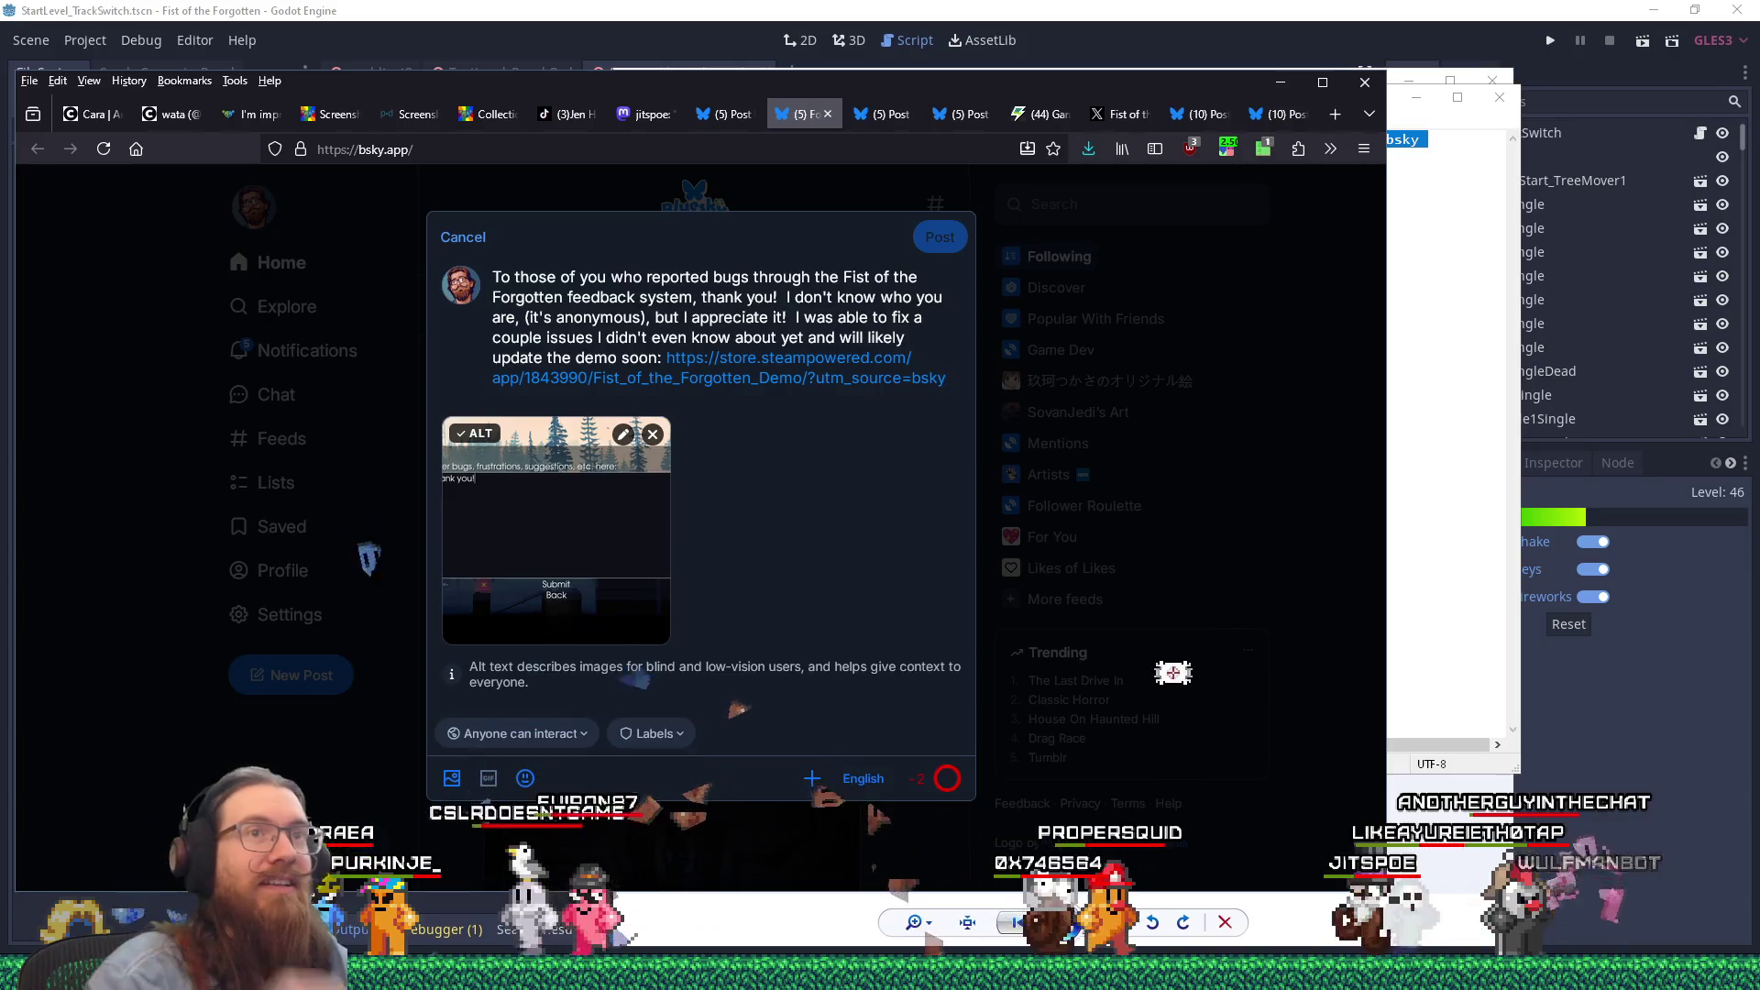
{"action": "left_click", "coordinate": [1455, 318]}
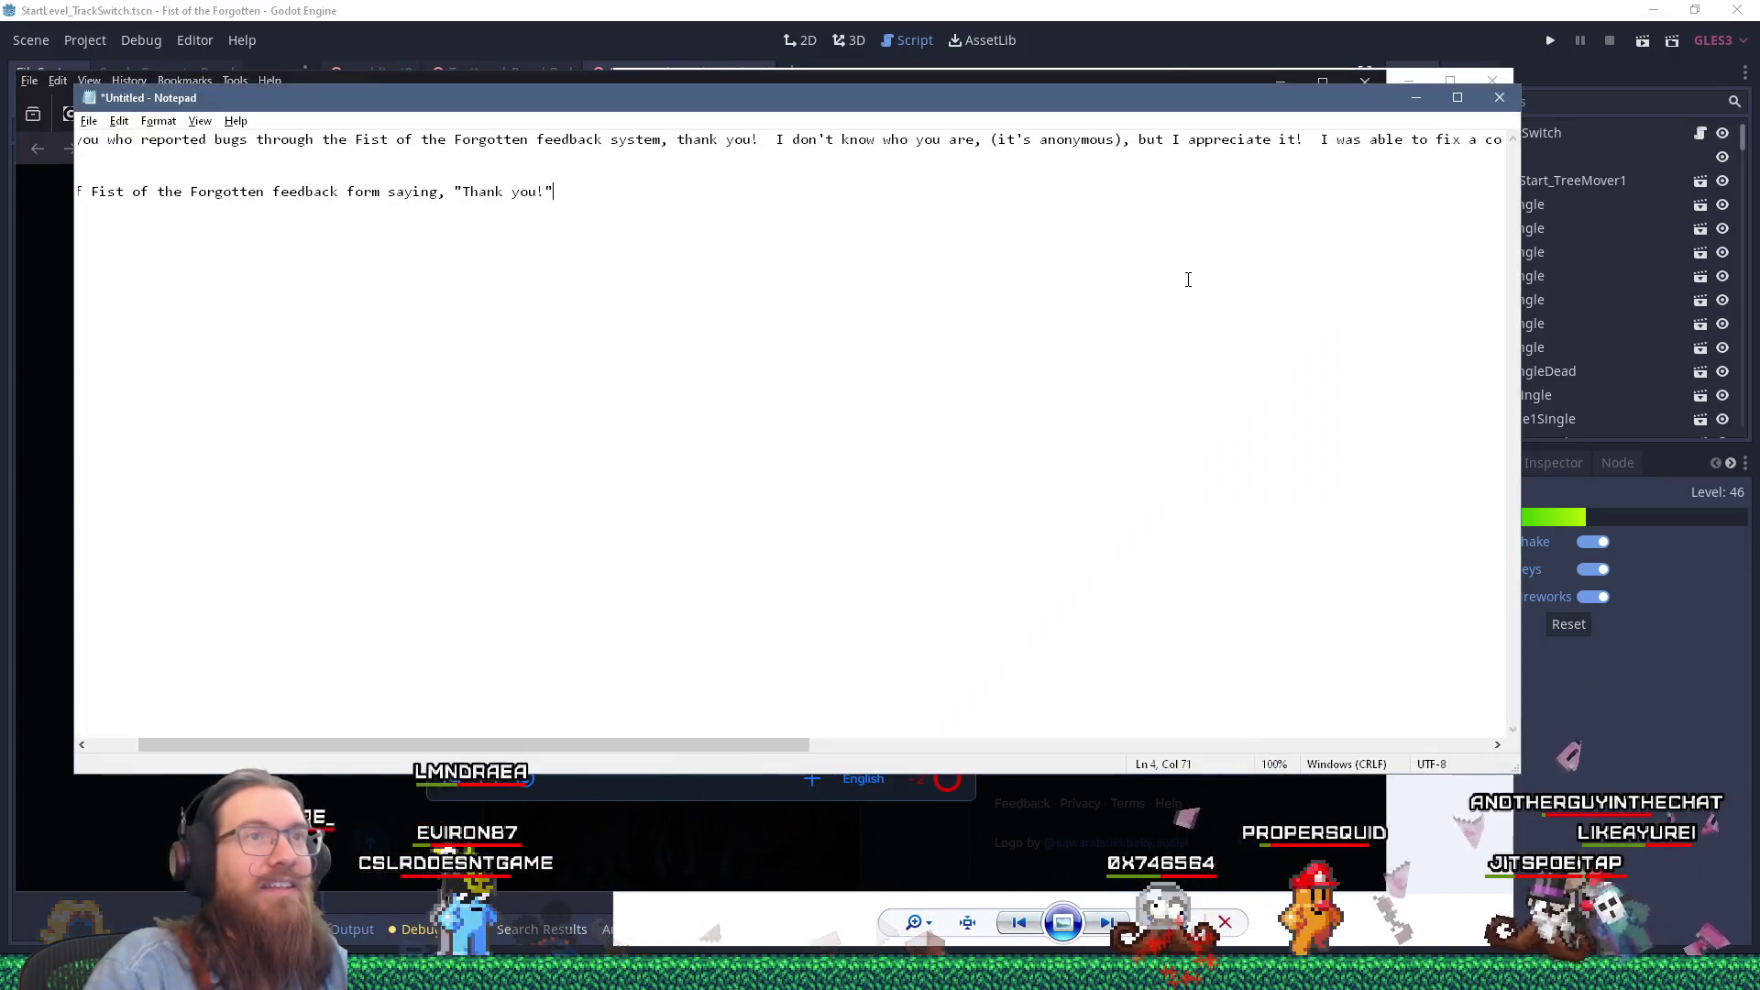
Step: Delete 'yet' from 'didn't even know about yet' in the Notepad draft
{"action": "left_click_drag", "start_coordinate": [750, 754], "coordinate": [1226, 752]}
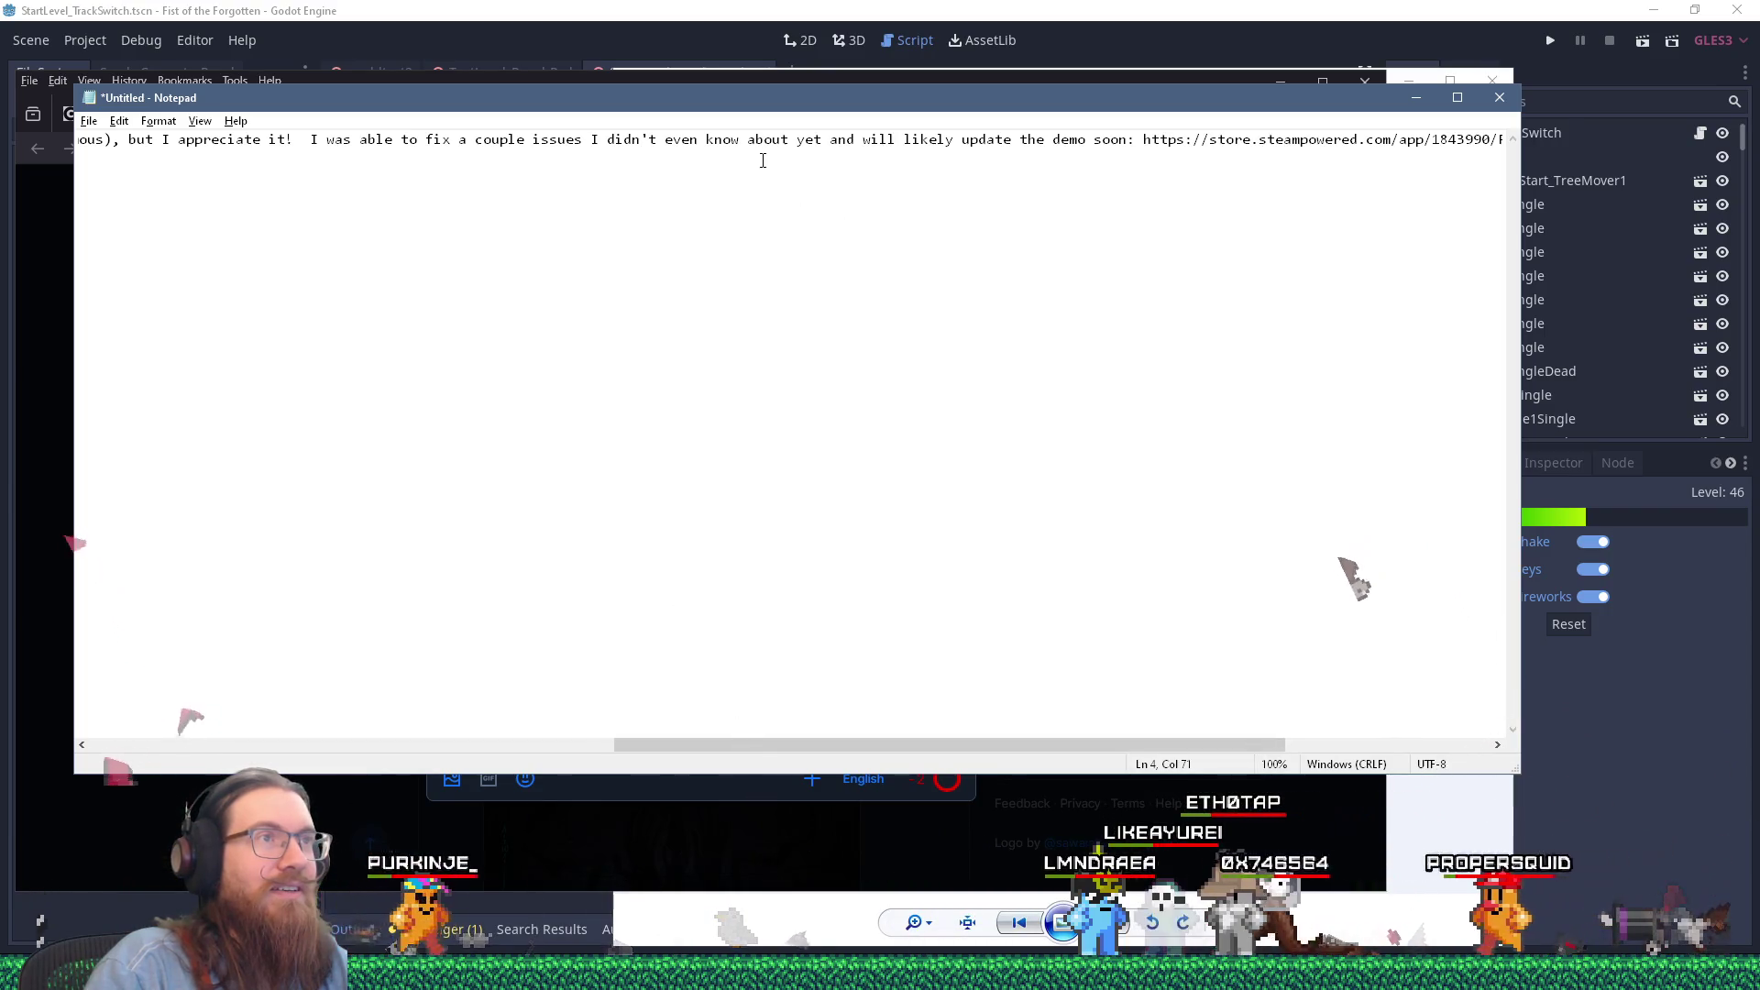
{"action": "left_click_drag", "start_coordinate": [788, 142], "coordinate": [822, 142]}
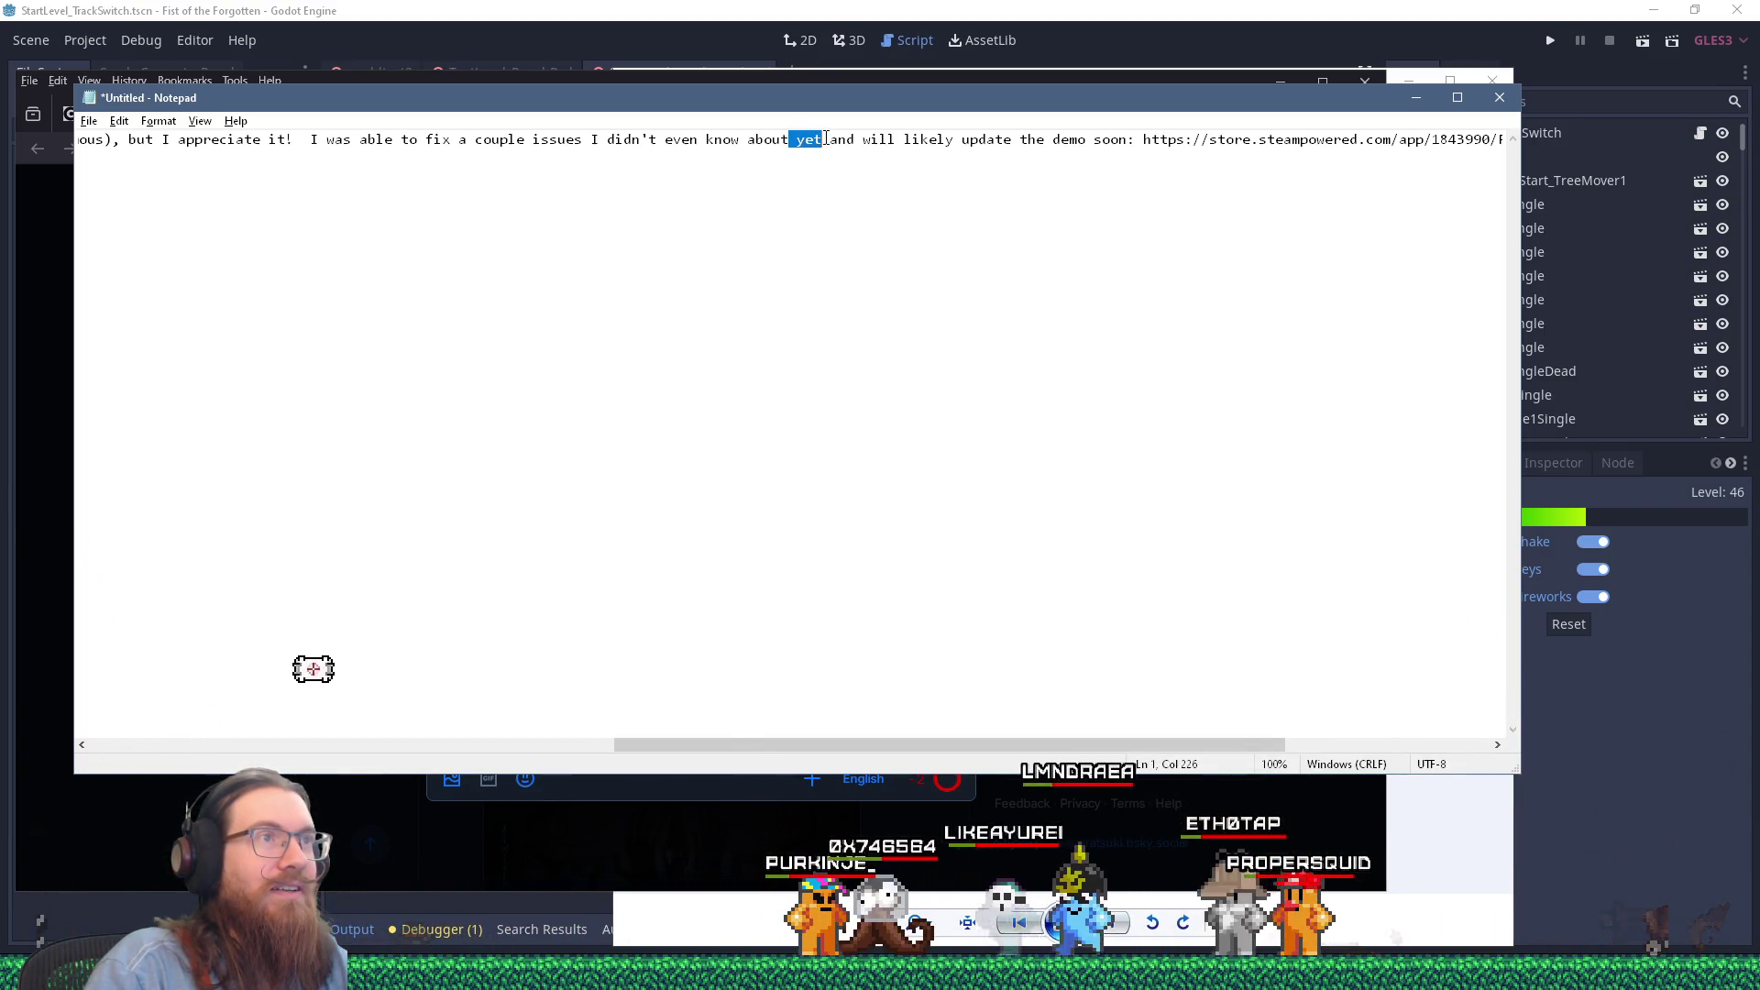
{"action": "key", "text": "BackSpace"}
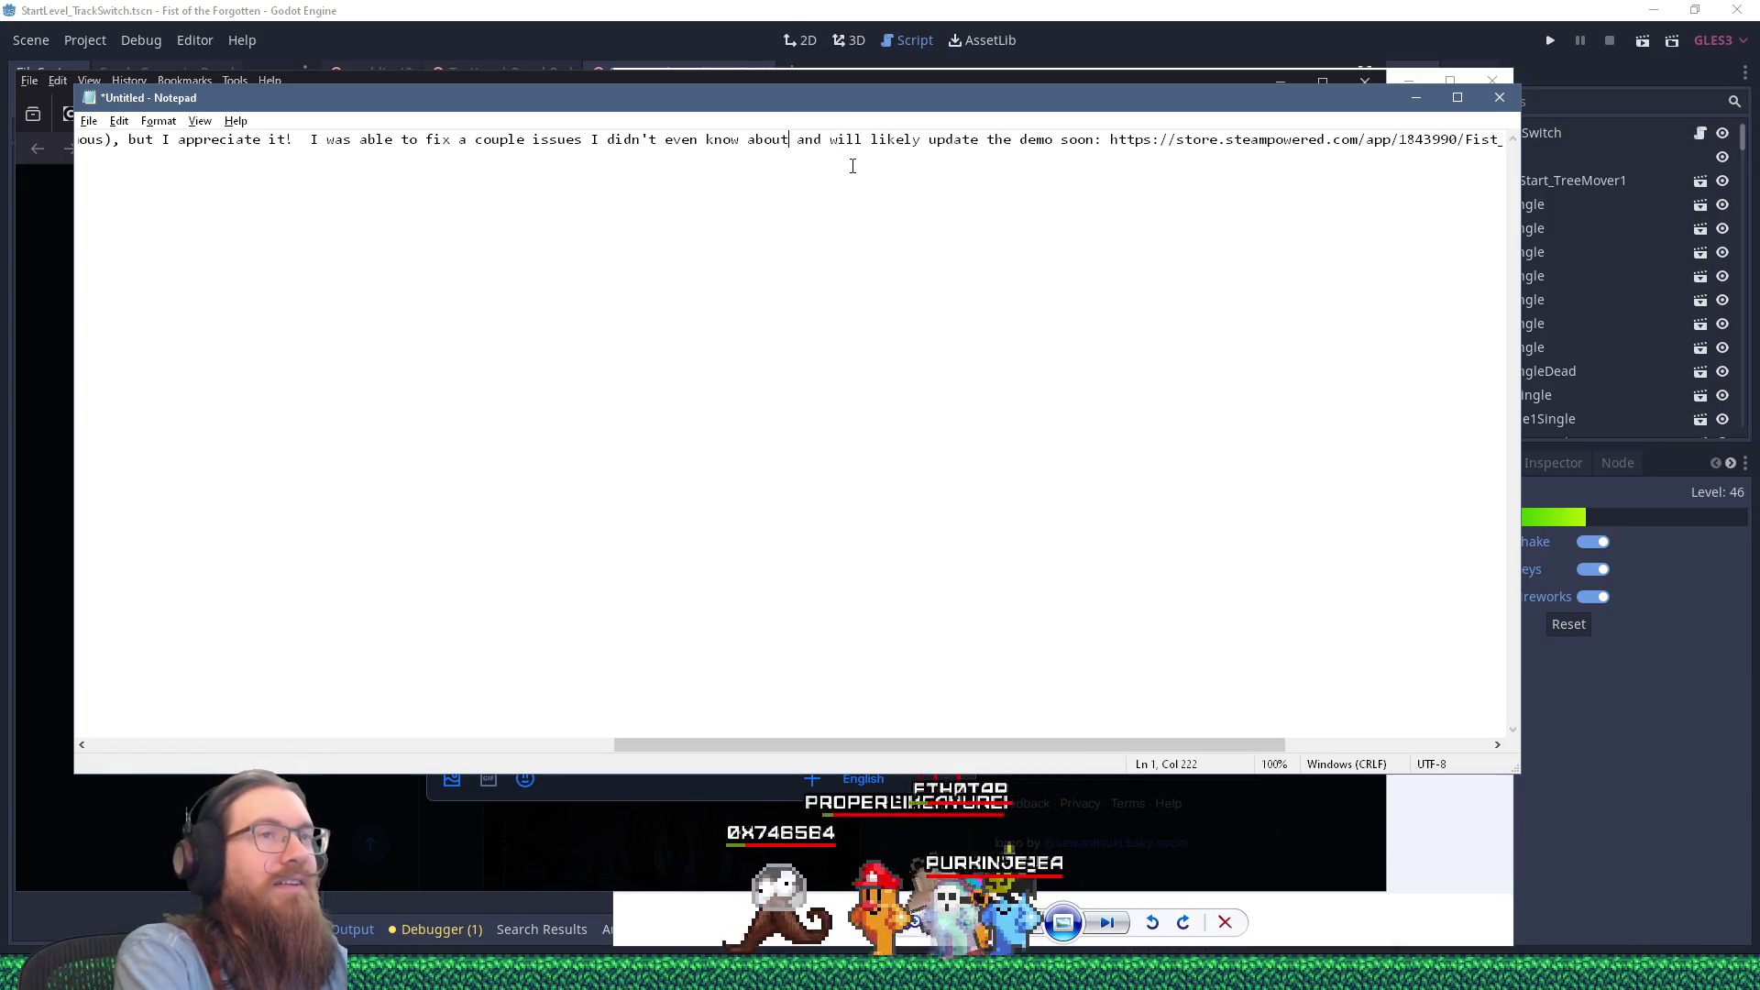
Step: Select the revised first announcement line and the existing text in the Bluesky composer
{"action": "key", "text": "ctrl+a"}
{"action": "key", "text": "End"}
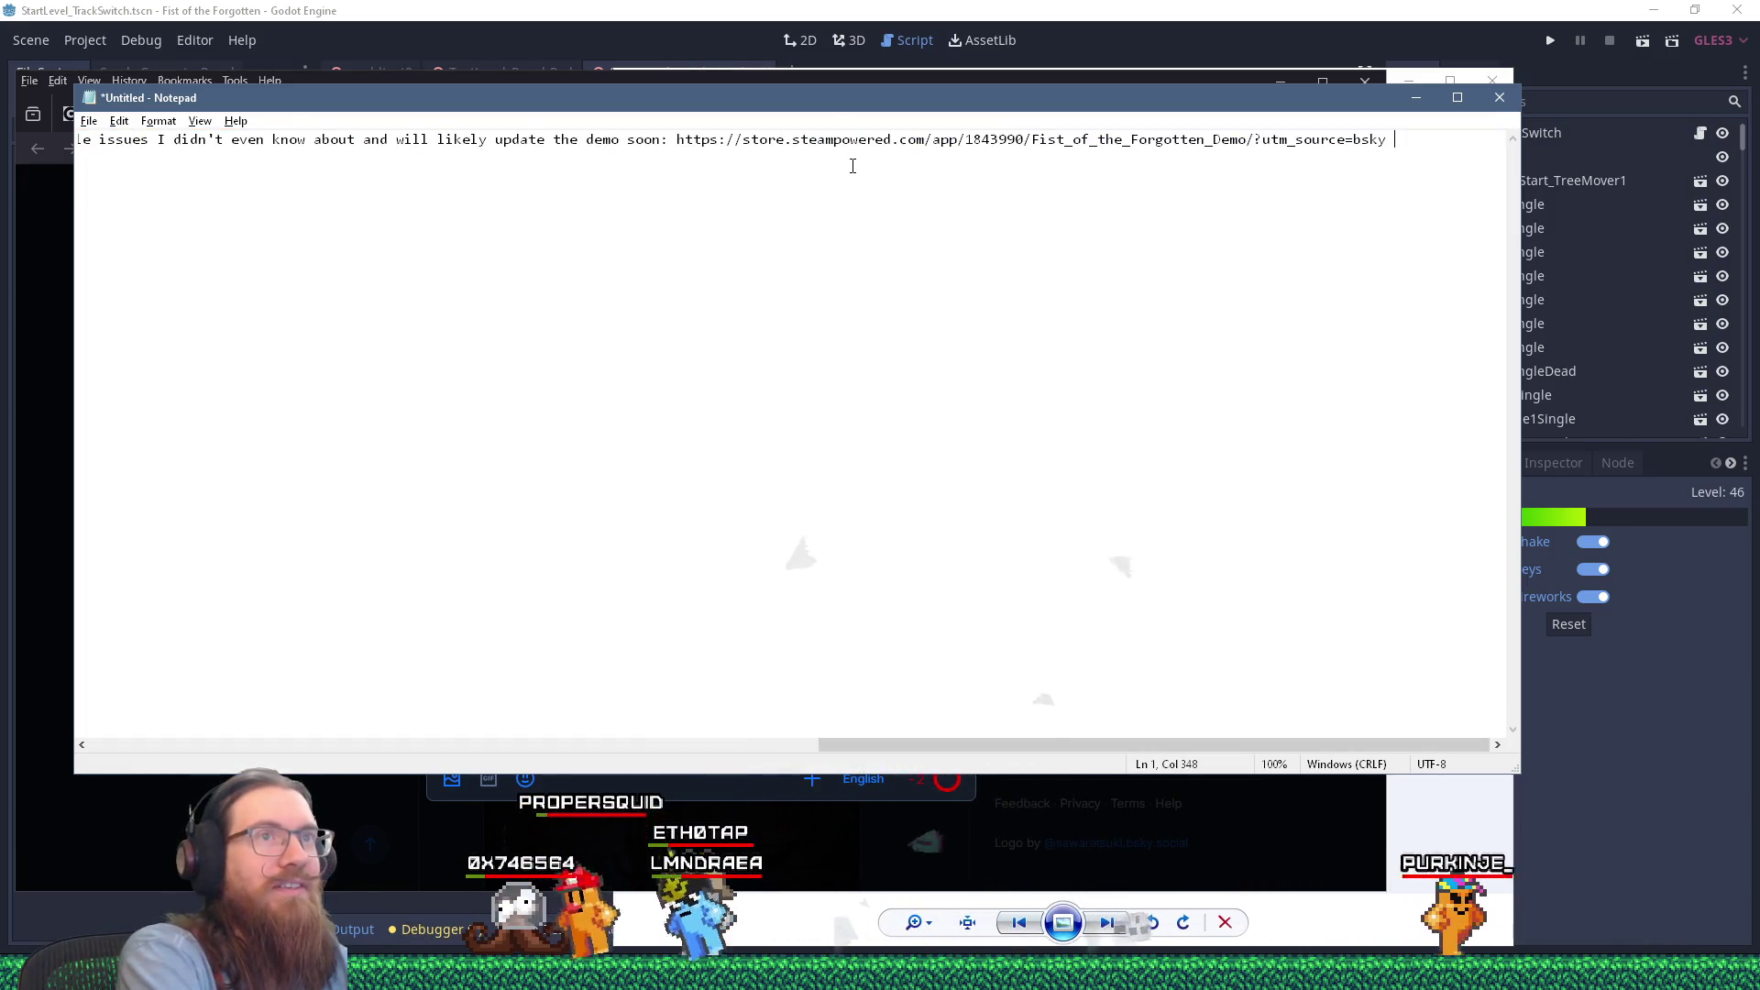
{"action": "key", "text": "shift+Home"}
{"action": "key", "text": "ctrl+c"}
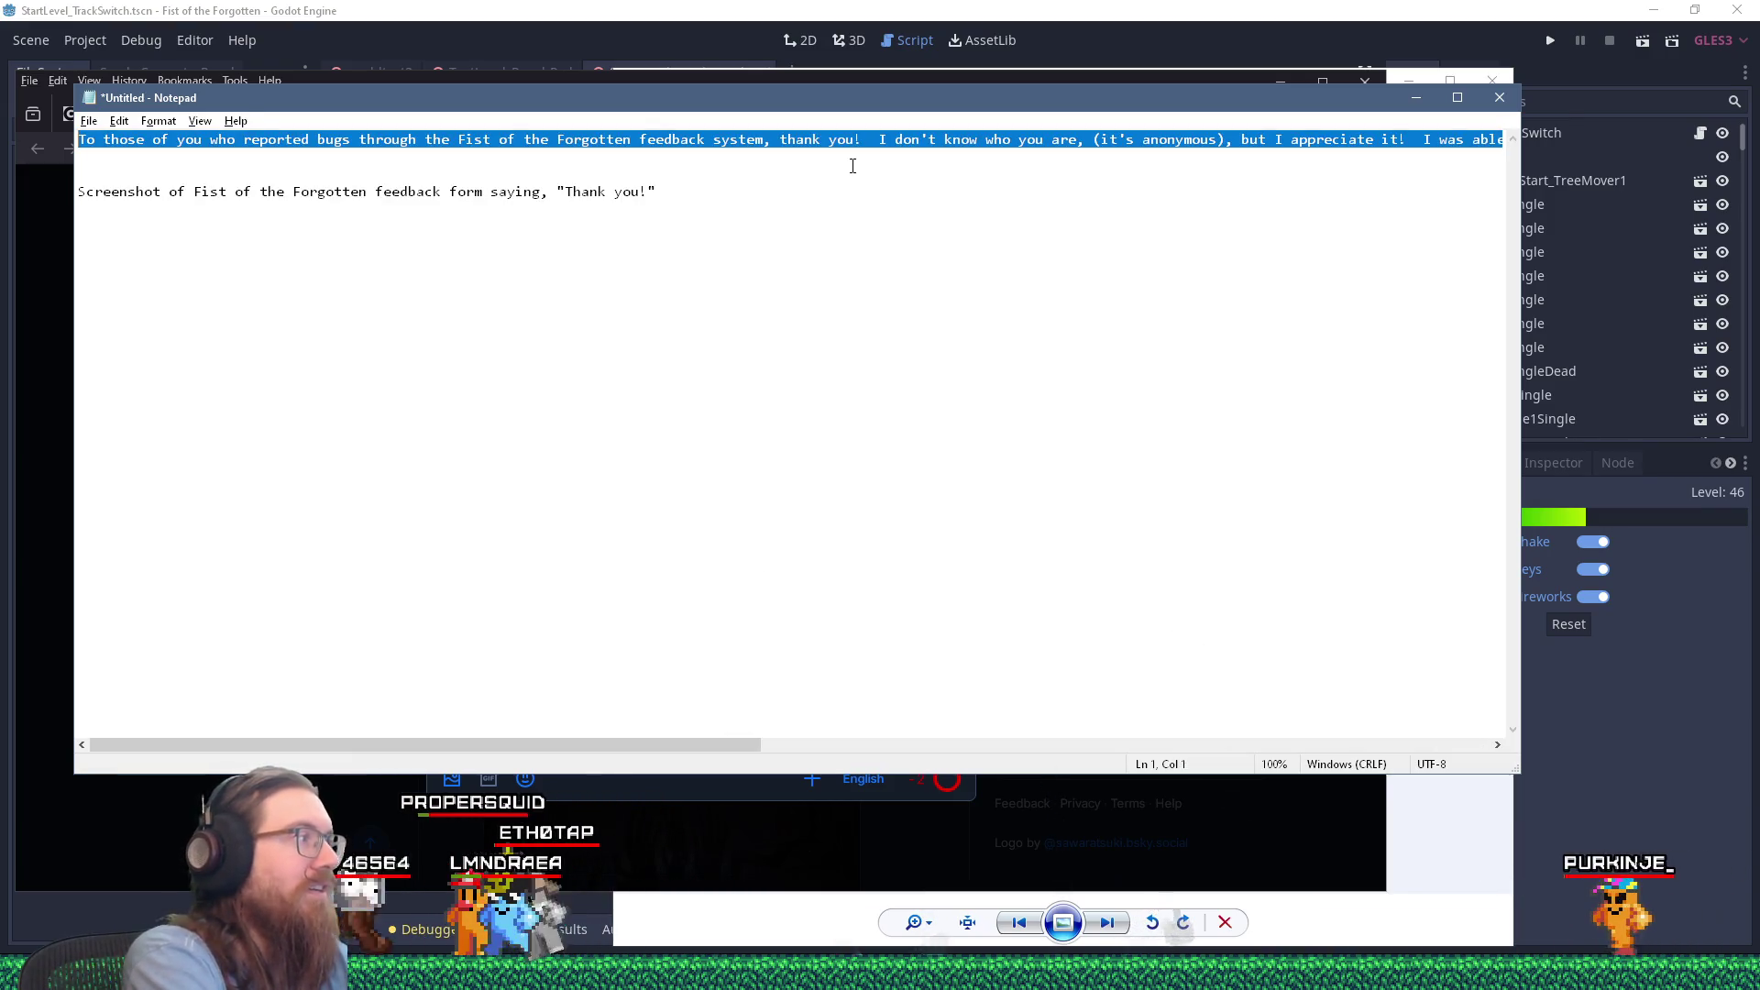
{"action": "key", "text": "alt+Tab"}
{"action": "key", "text": "shift+Up"}
{"action": "key", "text": "shift+Up"}
{"action": "key", "text": "shift+Up"}
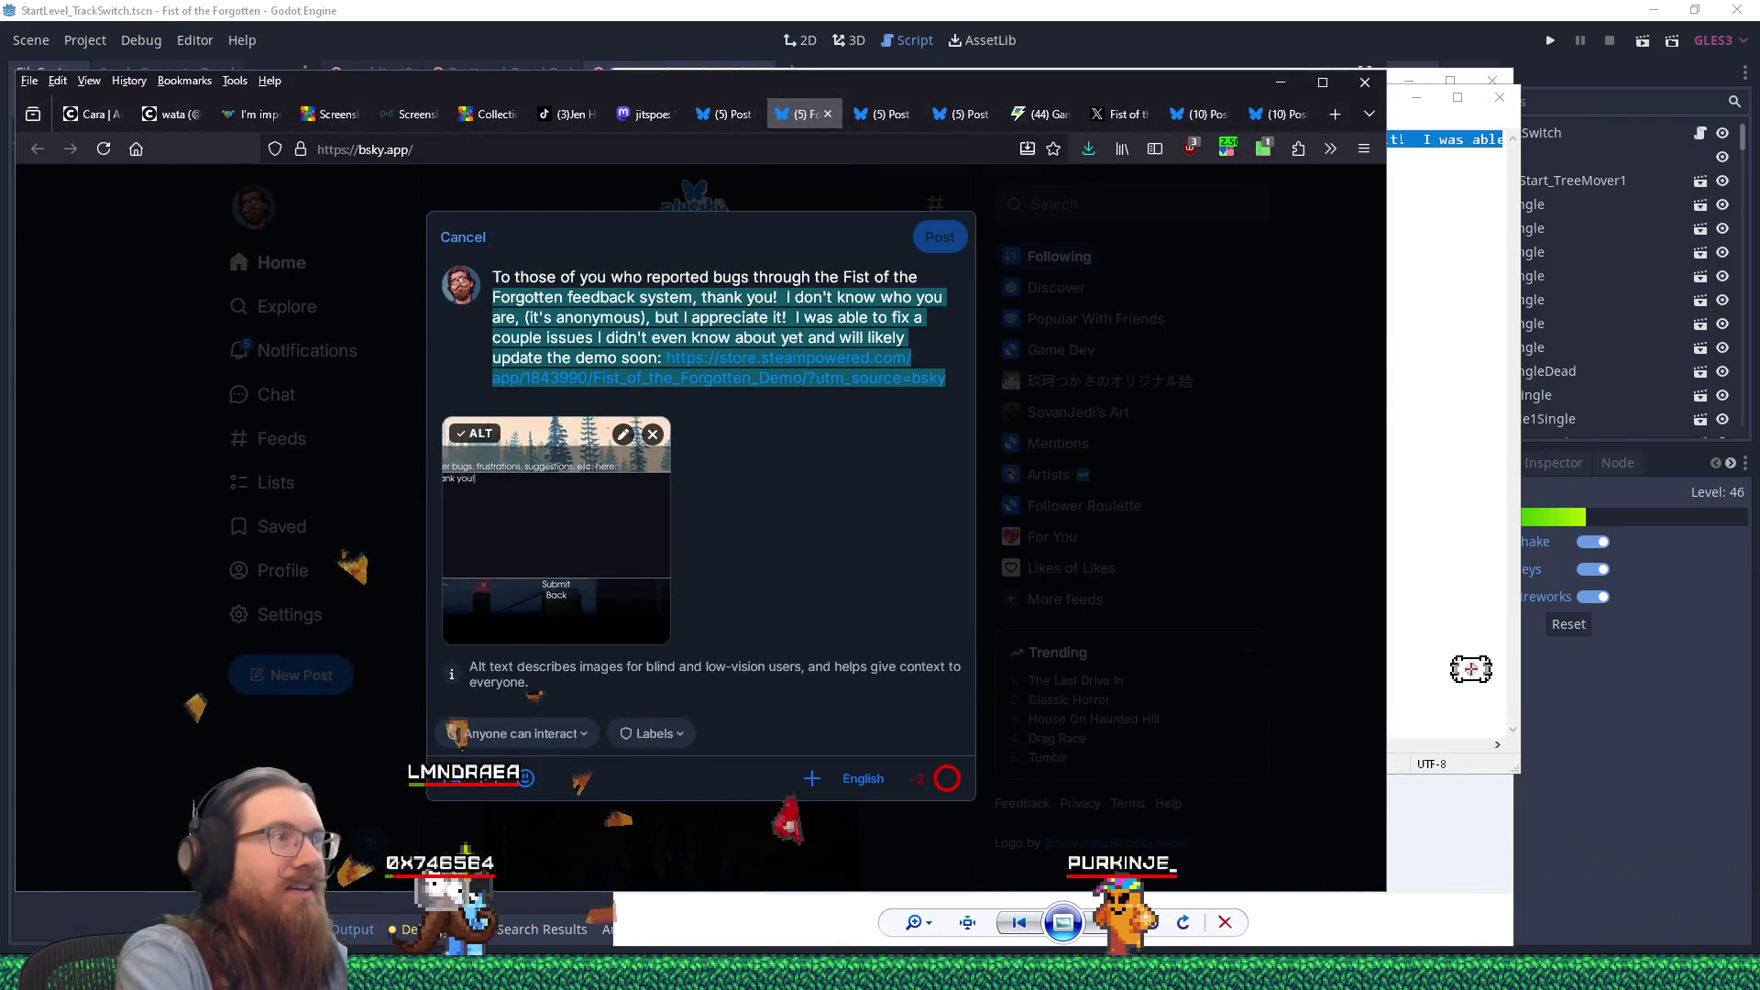
Step: Paste the revised thank-you text into Bluesky, drop the comma before '(it's anonymous)', and post
{"action": "key", "text": "ctrl+v"}
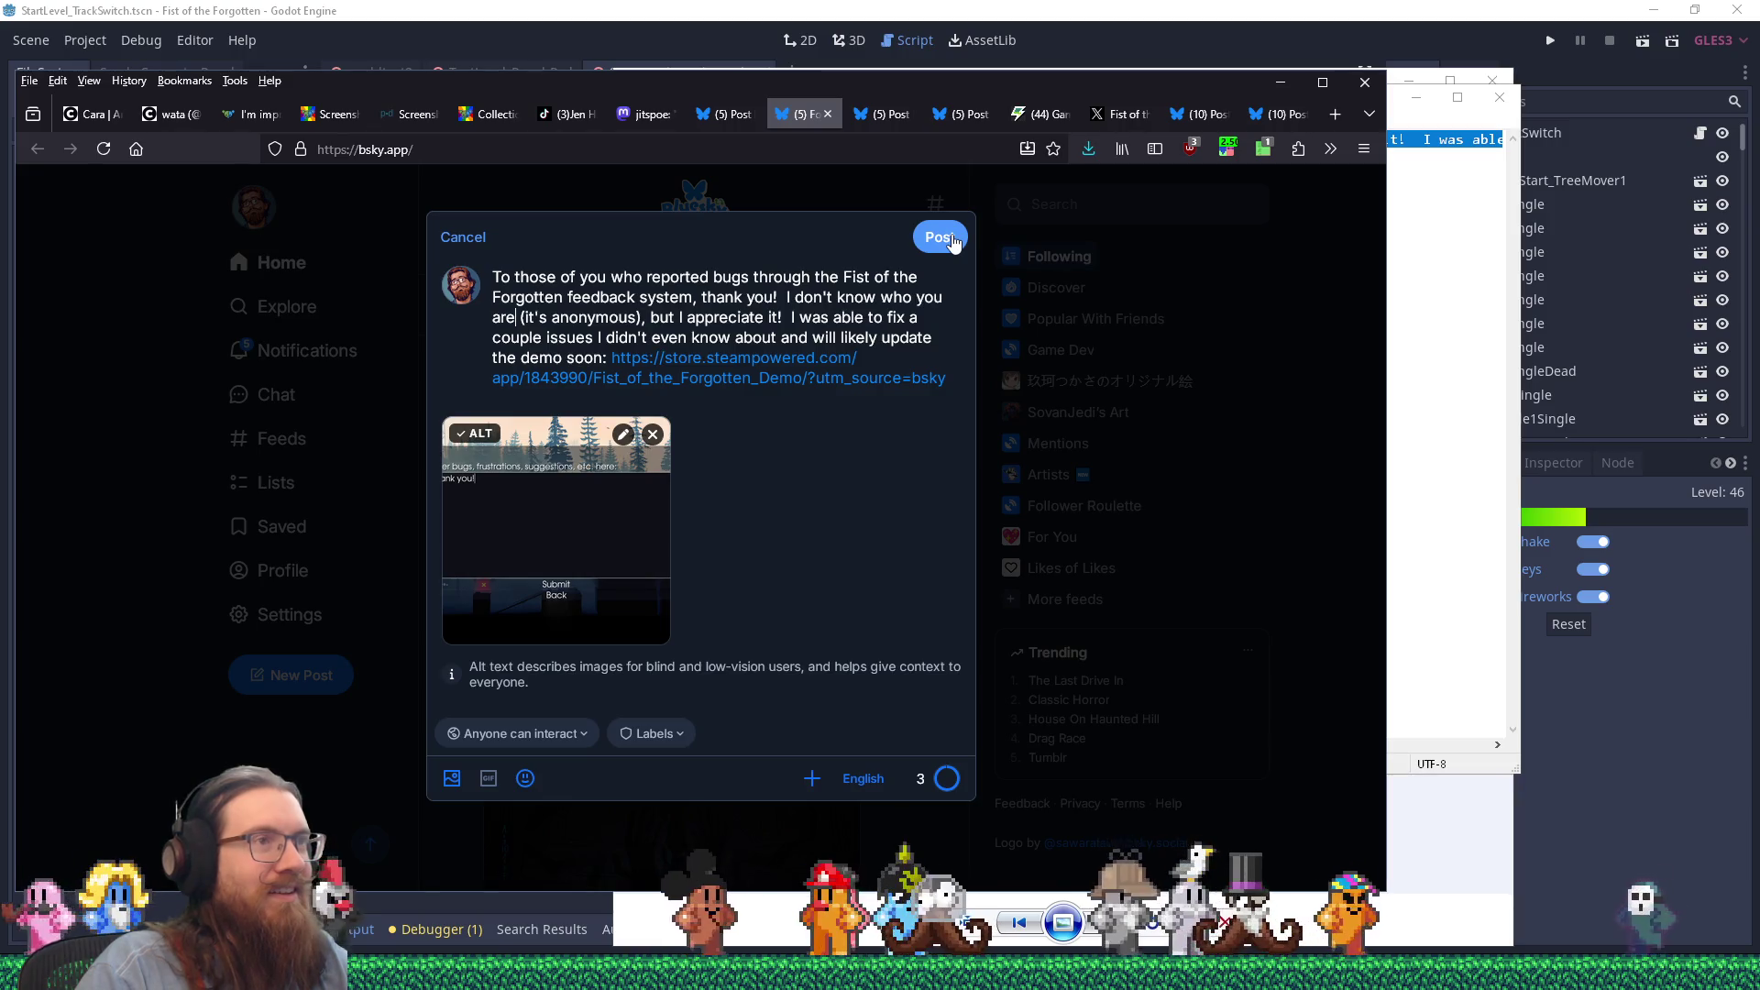
{"action": "left_click", "coordinate": [1407, 256]}
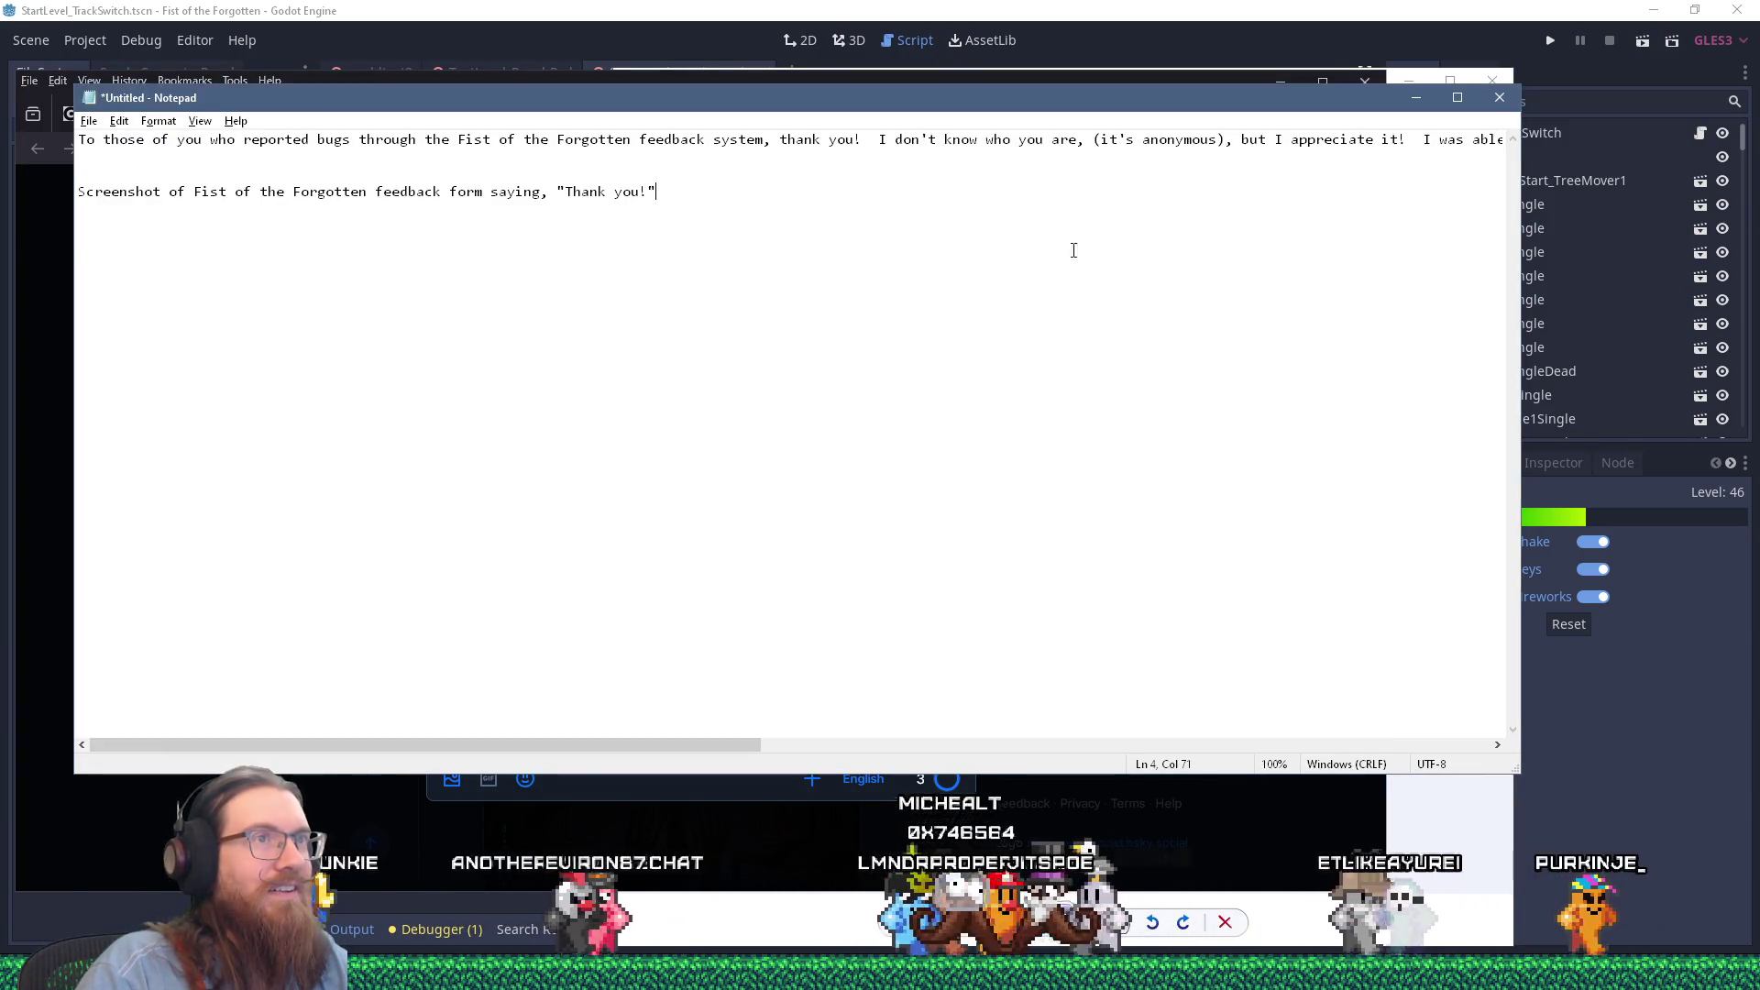
{"action": "left_click_drag", "start_coordinate": [1085, 141], "coordinate": [1075, 141]}
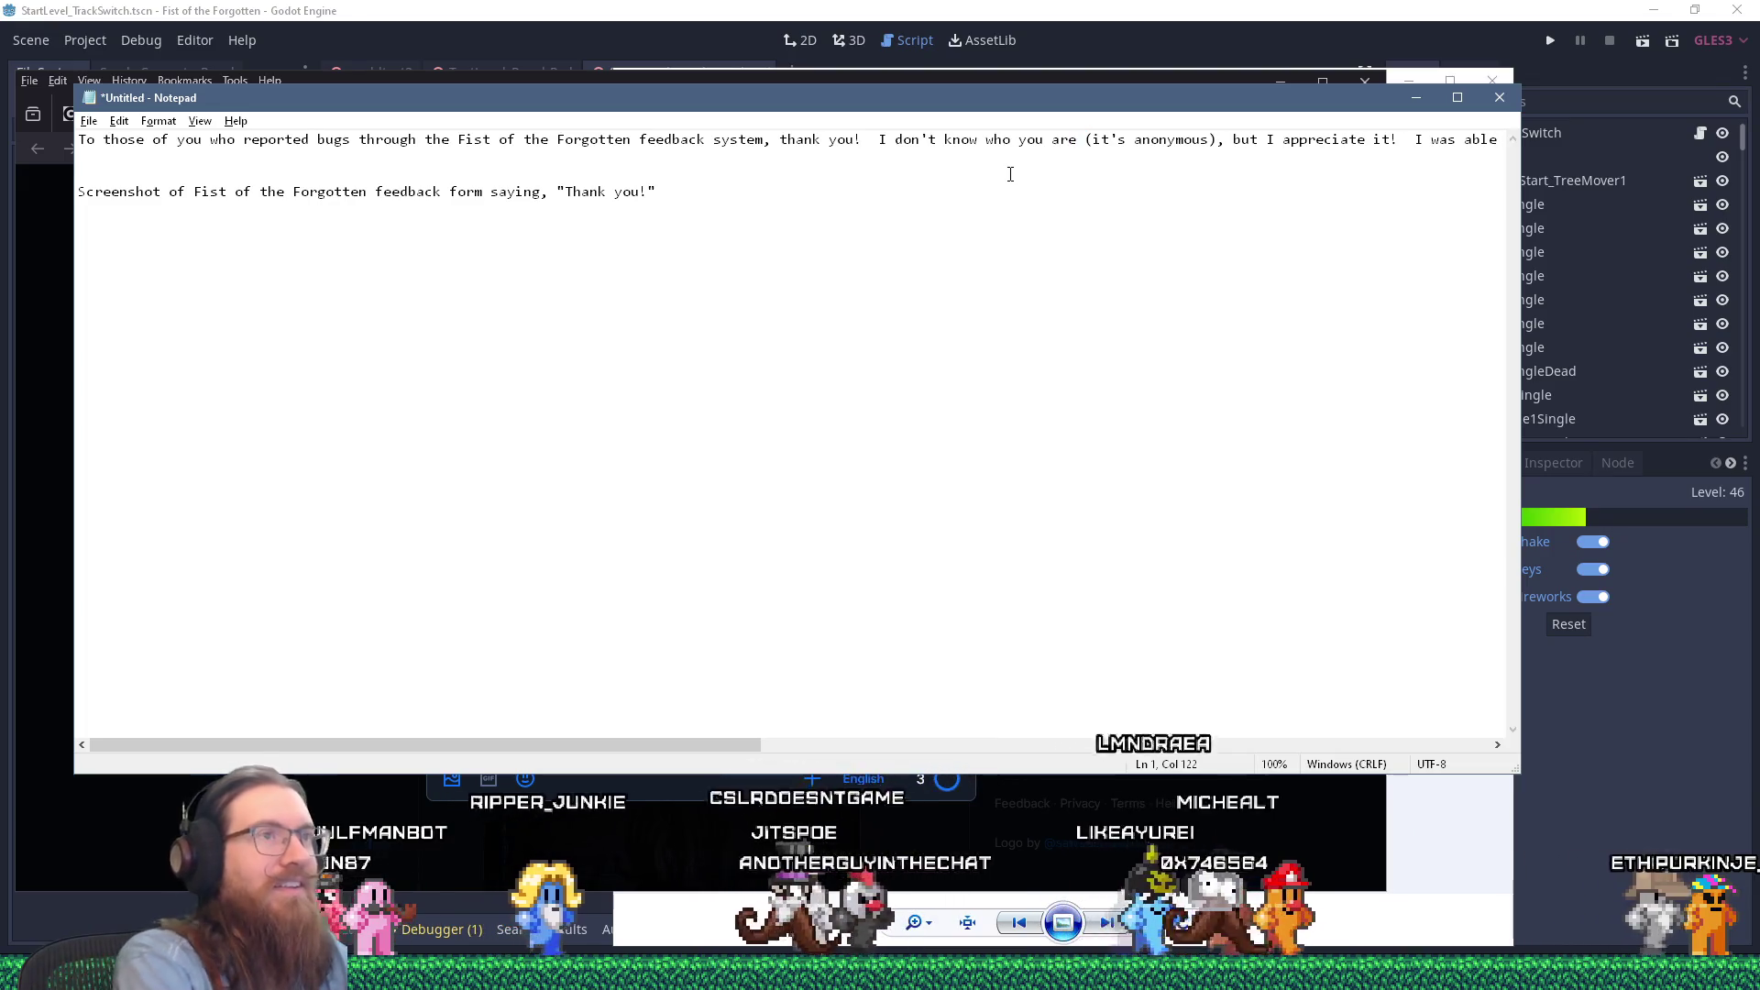
{"action": "key", "text": "alt+Tab"}
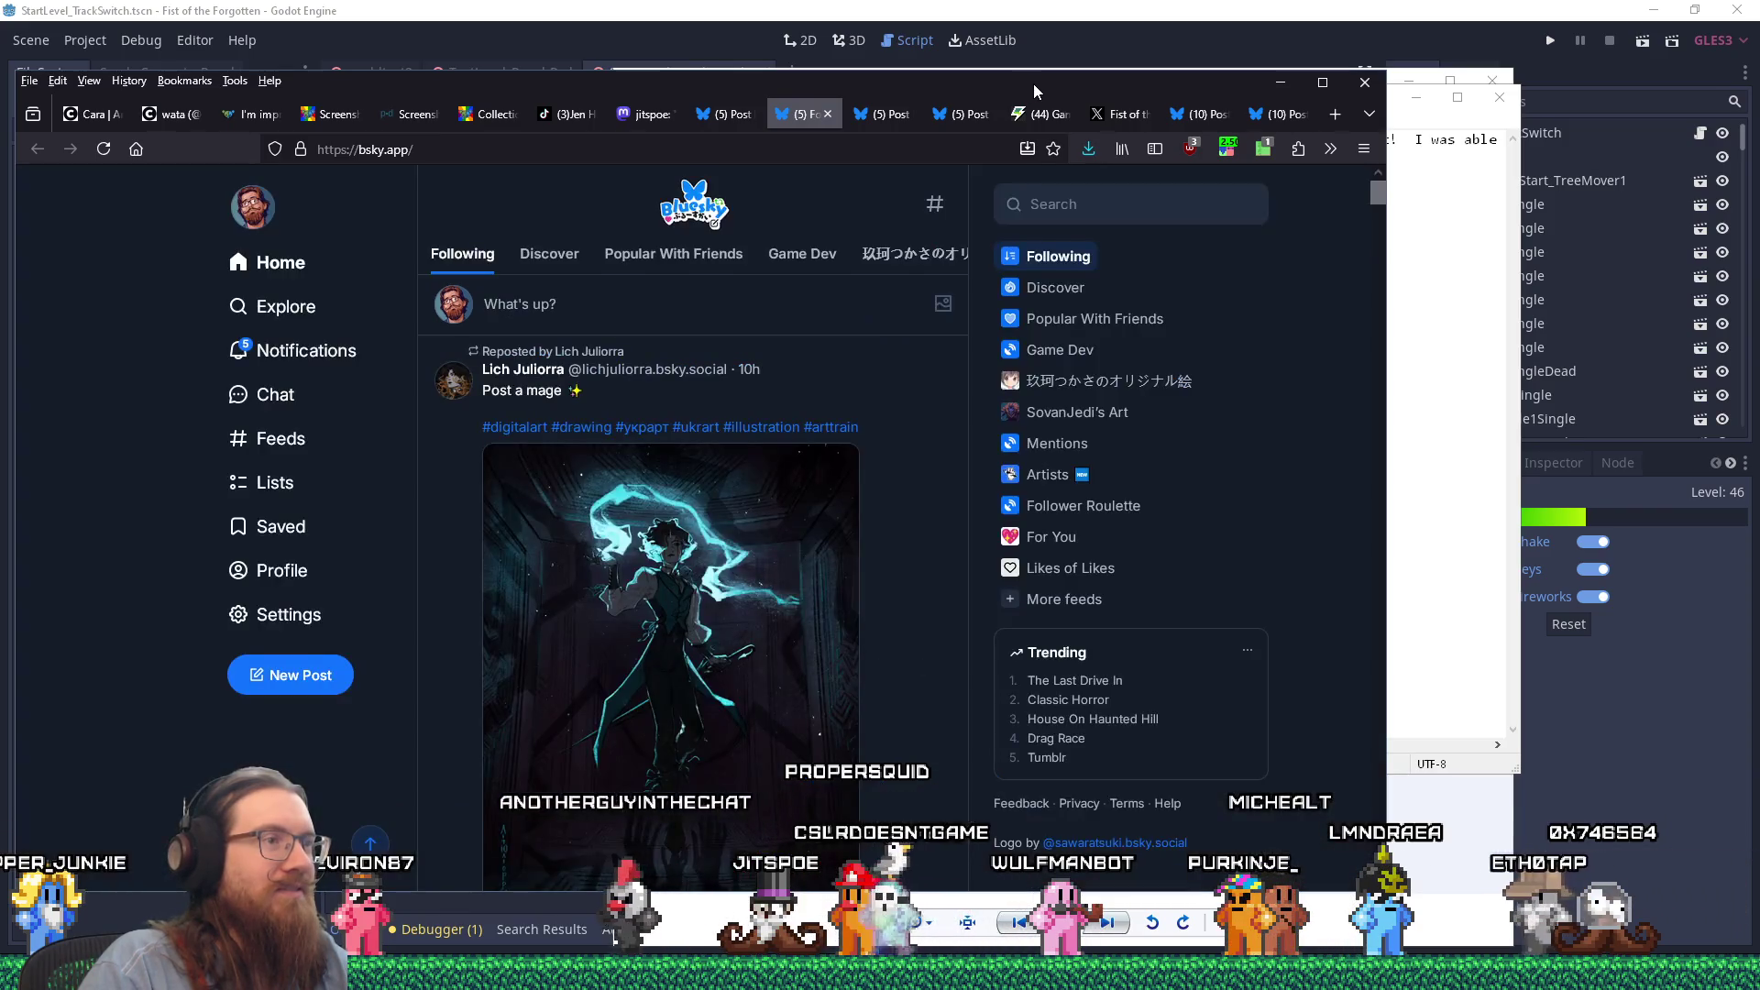
{"action": "left_click_drag", "start_coordinate": [1032, 84], "coordinate": [0, 87]}
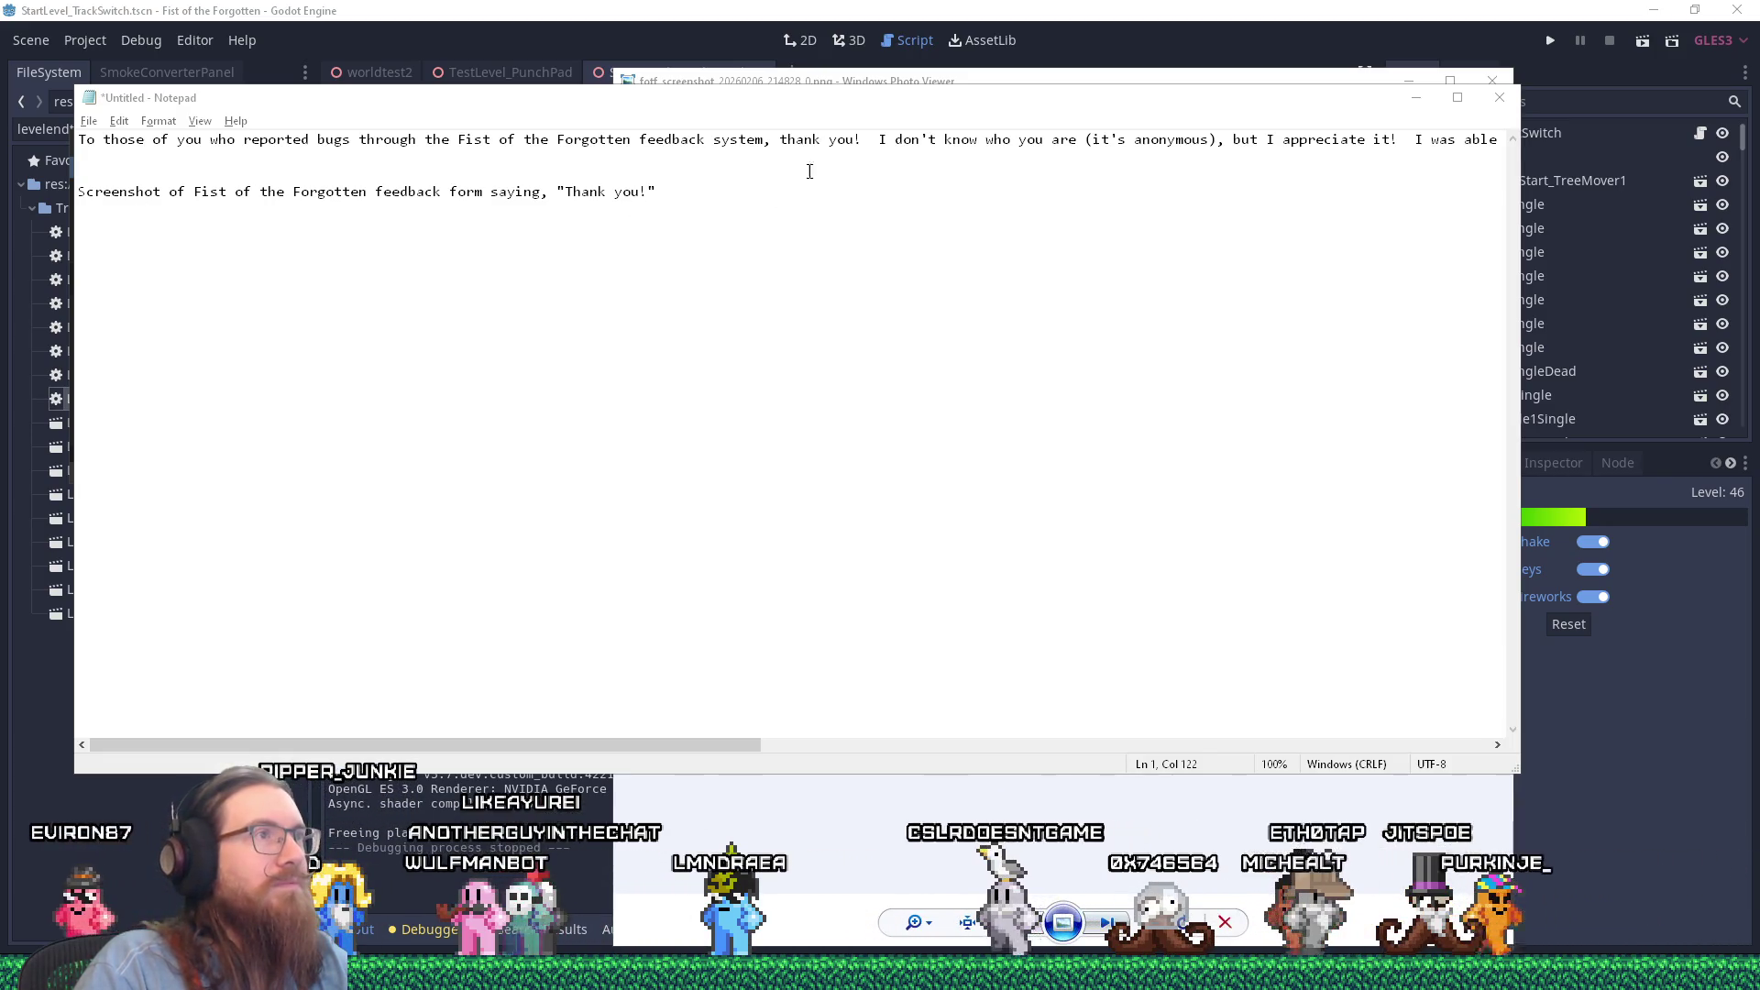
Step: Change the Notepad demo link's utm_source from bsky to mastodon
{"action": "left_click", "coordinate": [833, 145]}
{"action": "key", "text": "End"}
{"action": "key", "text": "BackSpace"}
{"action": "key", "text": "BackSpace"}
{"action": "key", "text": "BackSpace"}
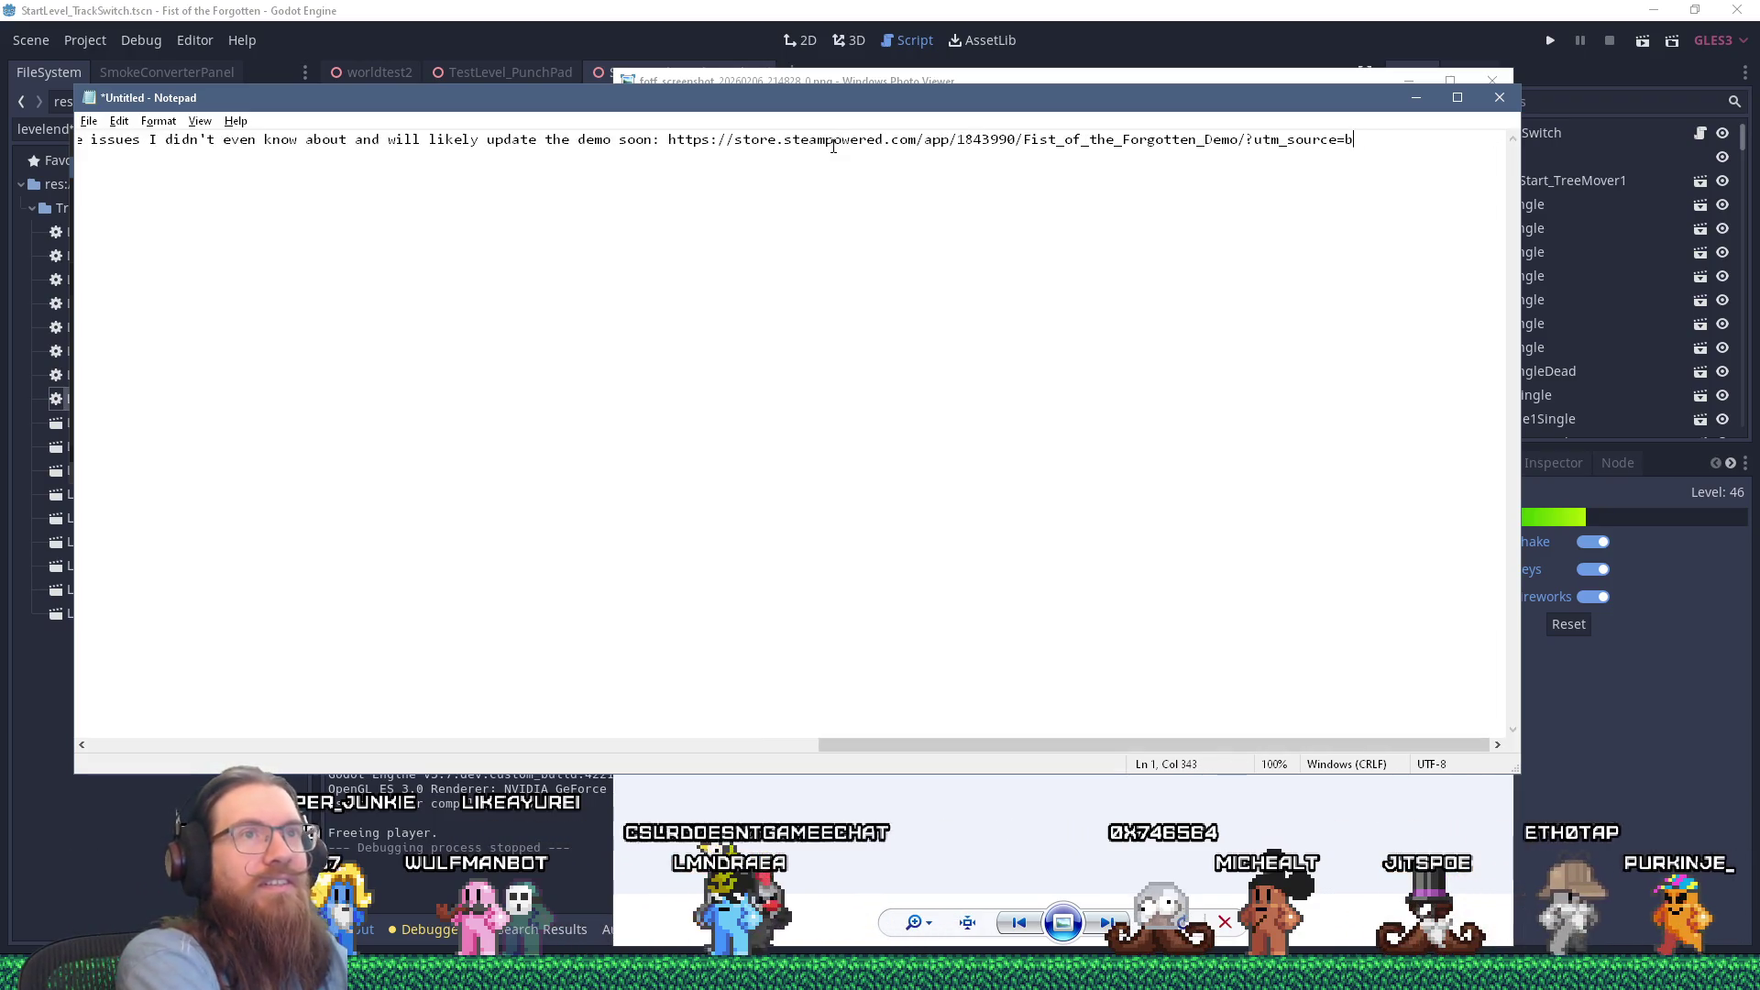
{"action": "type", "text": "mastodon"}
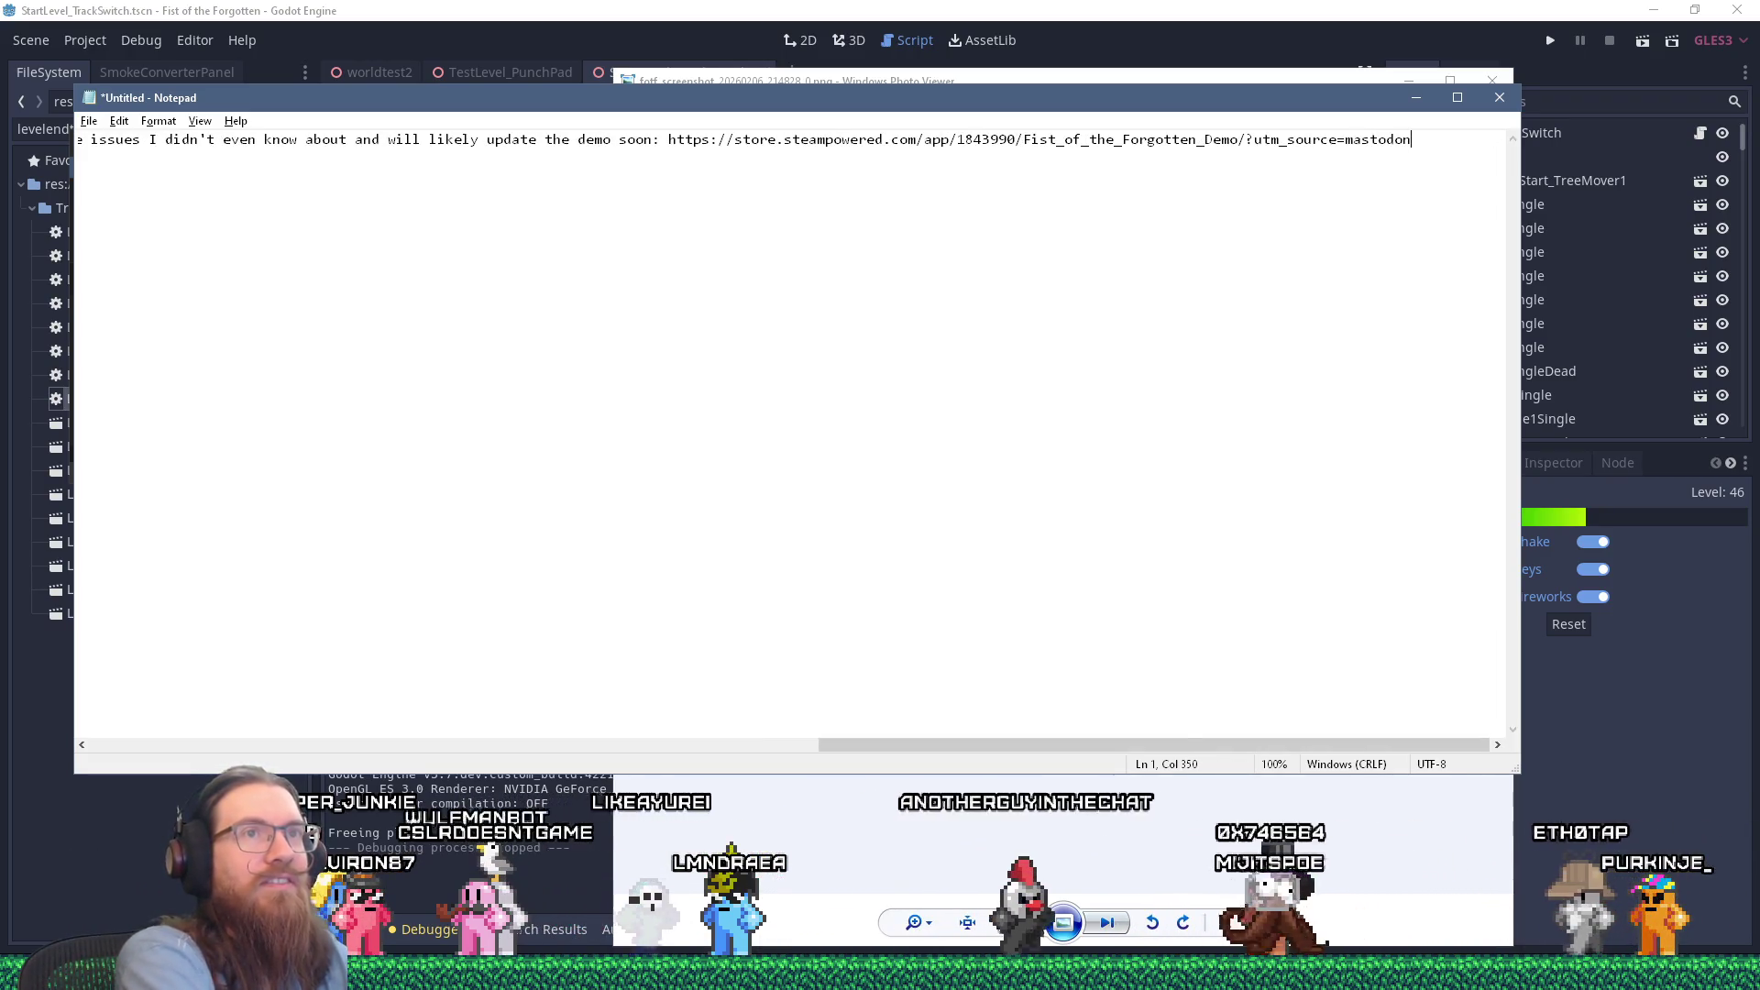
{"action": "key", "text": "Return"}
{"action": "key", "text": "Return"}
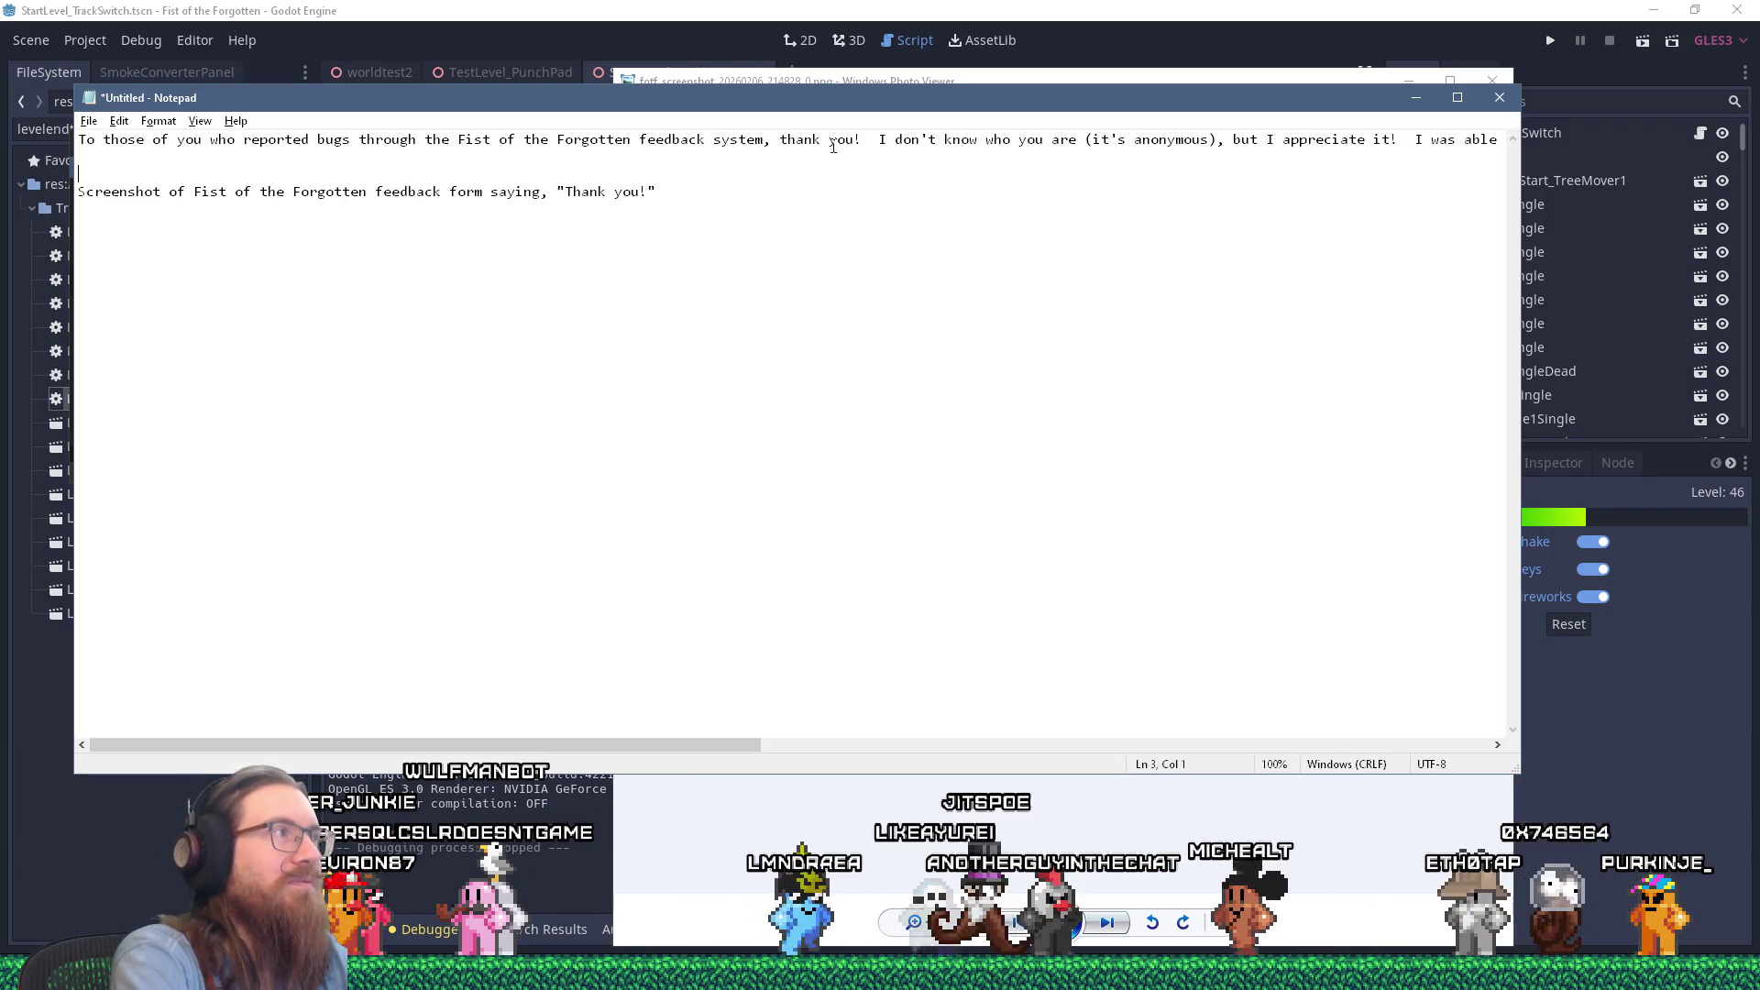
Step: Select the whole announcement line and bring the screenshots folder window forward
{"action": "triple_click", "coordinate": [834, 145]}
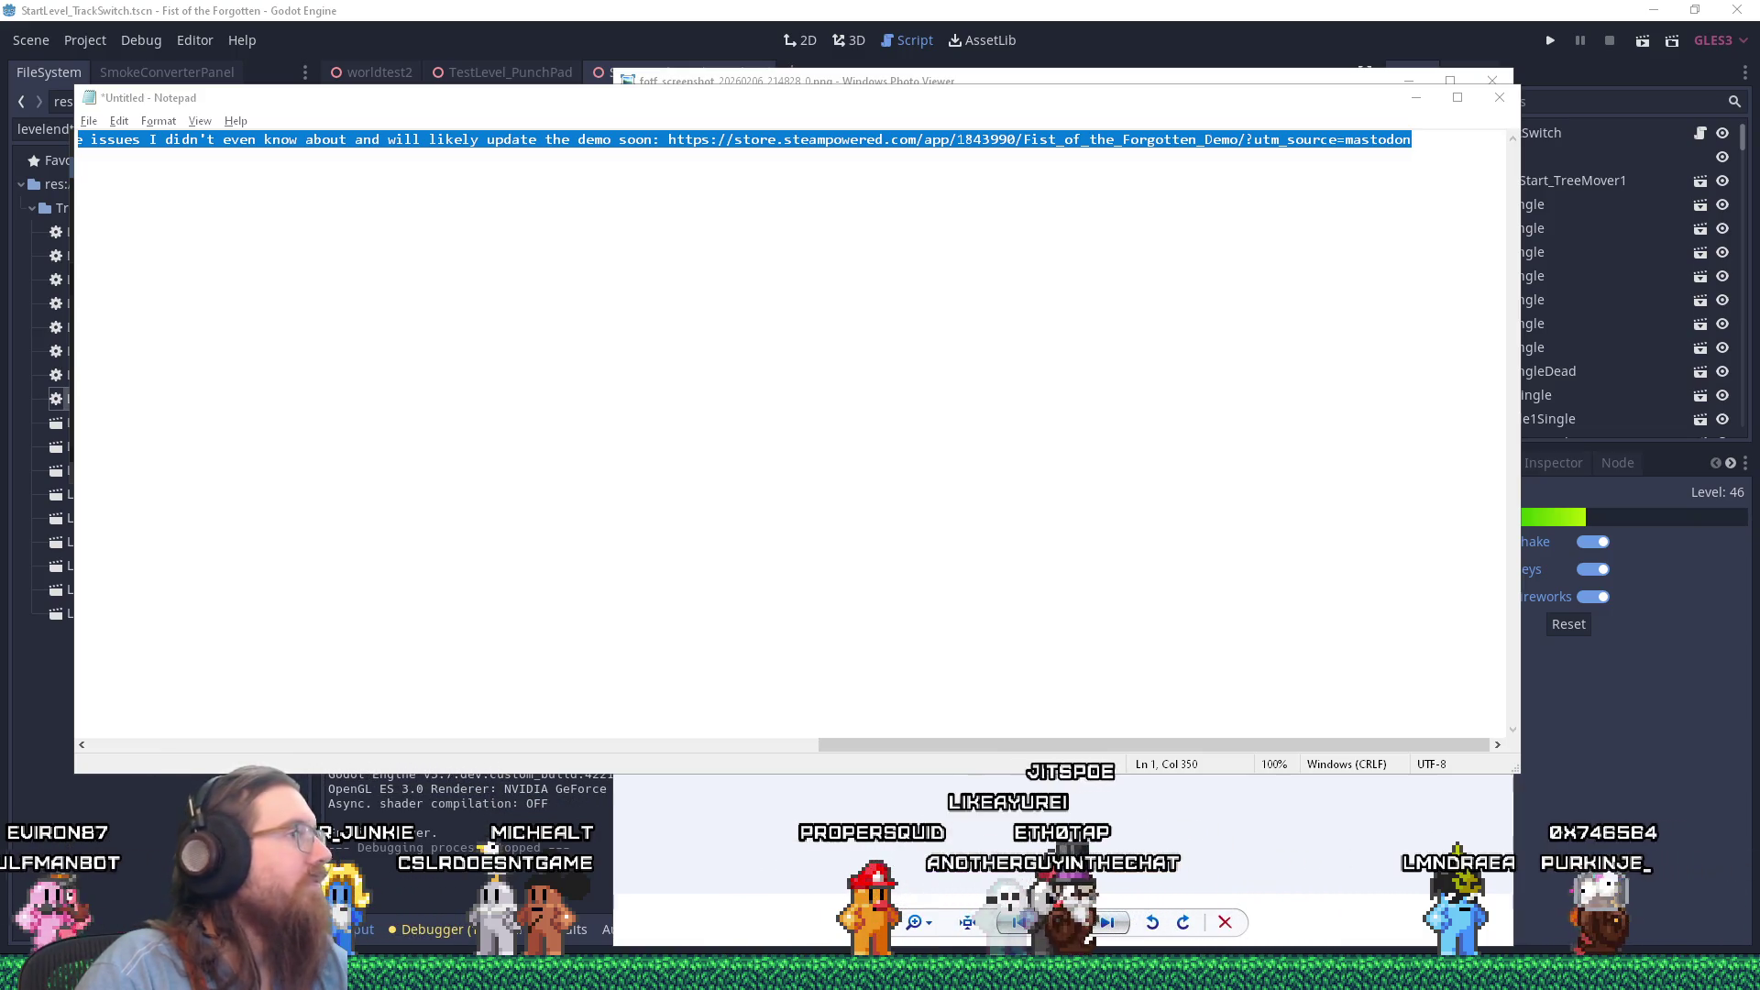
{"action": "key", "text": "alt+Tab"}
{"action": "key", "text": "Escape"}
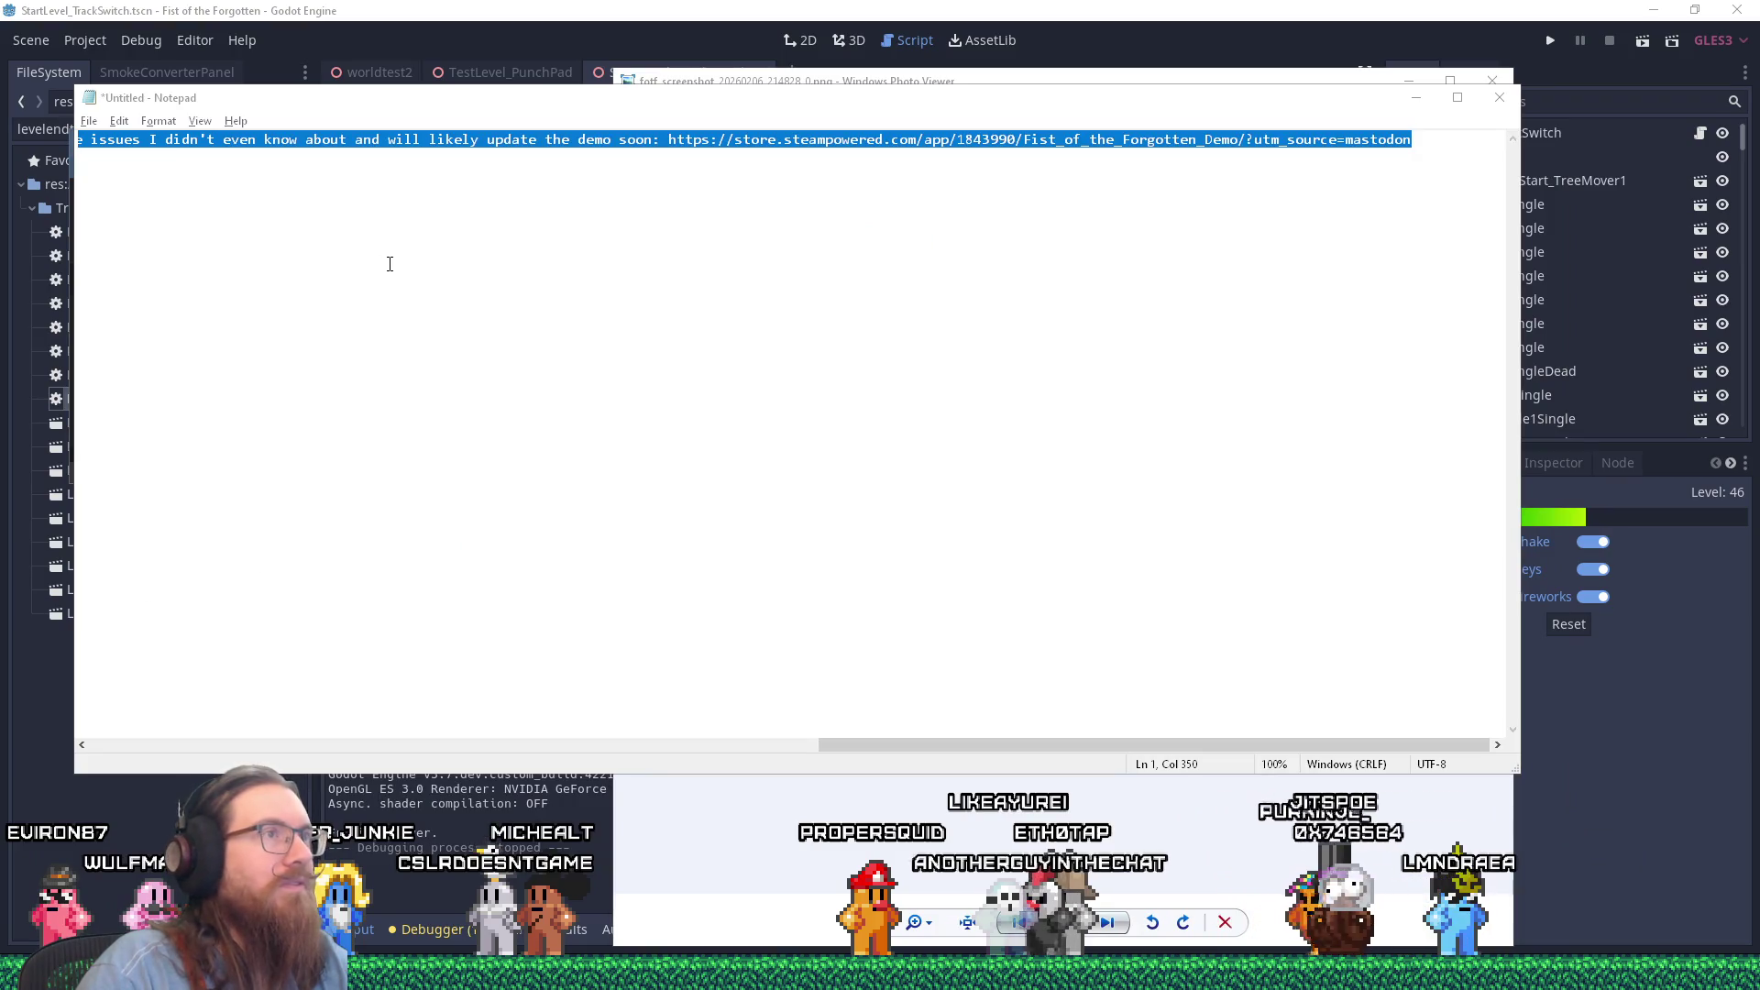
{"action": "key", "text": "alt+Tab"}
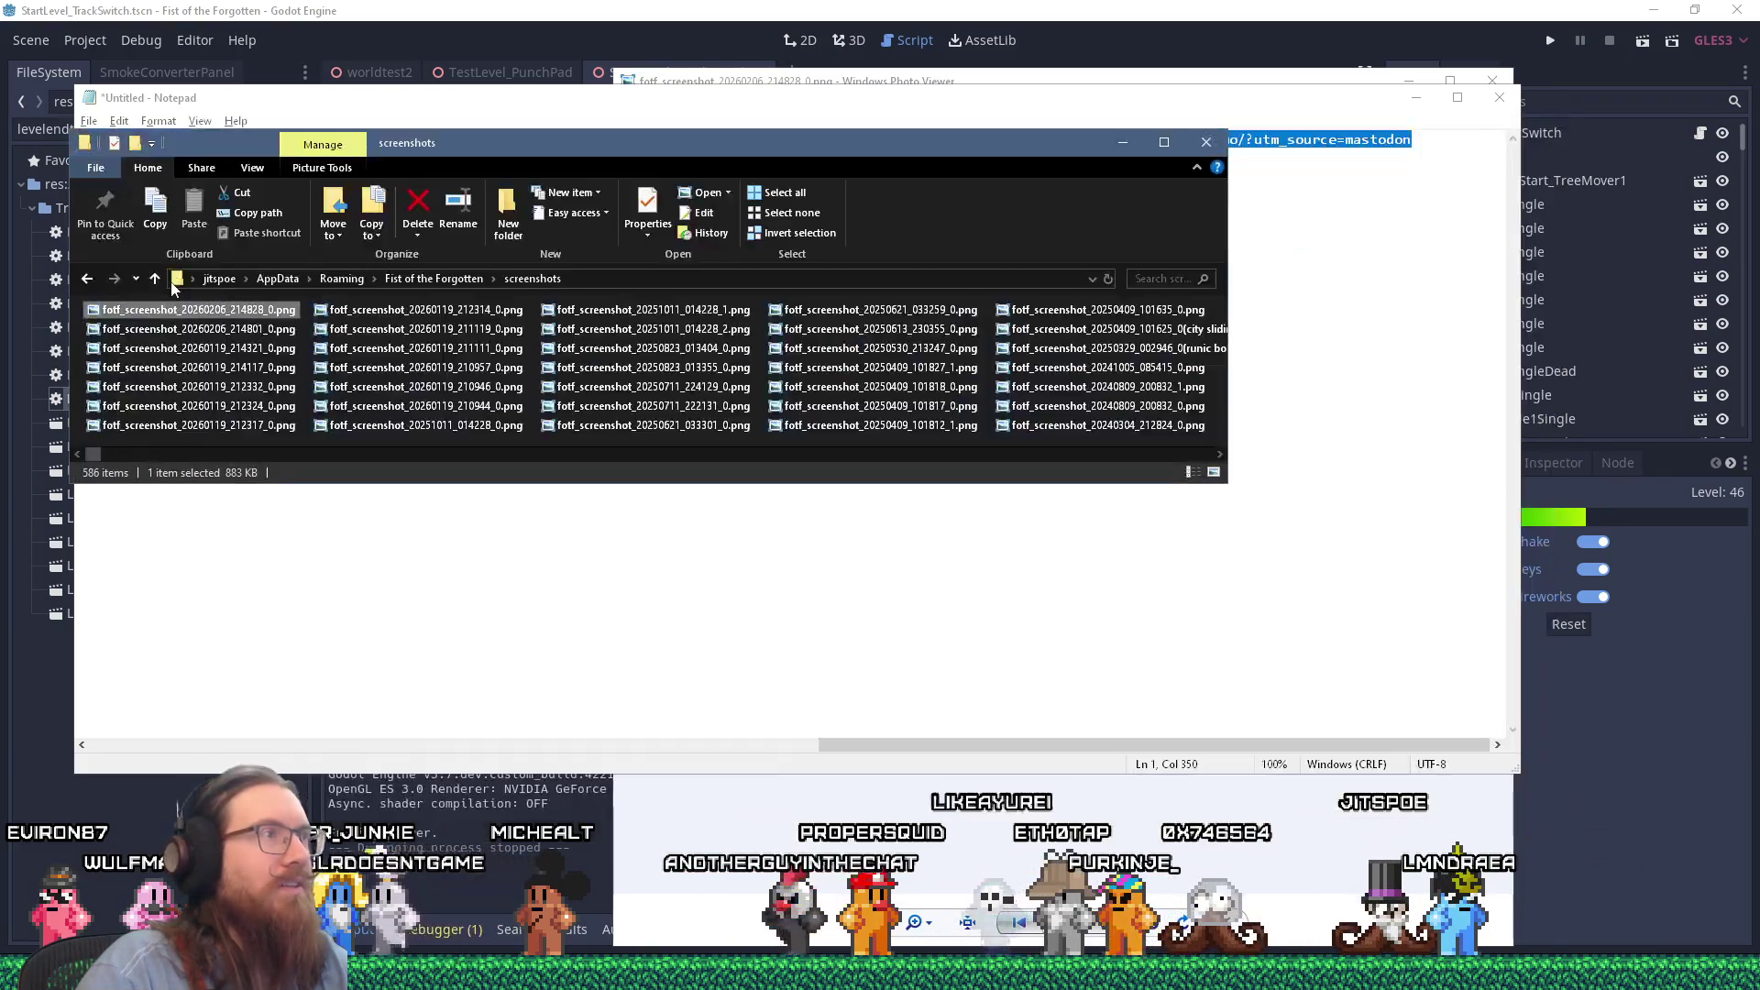
Step: Move the screenshots folder aside, then select and copy the screenshot caption line in Notepad
{"action": "left_click_drag", "start_coordinate": [474, 146], "coordinate": [772, 173]}
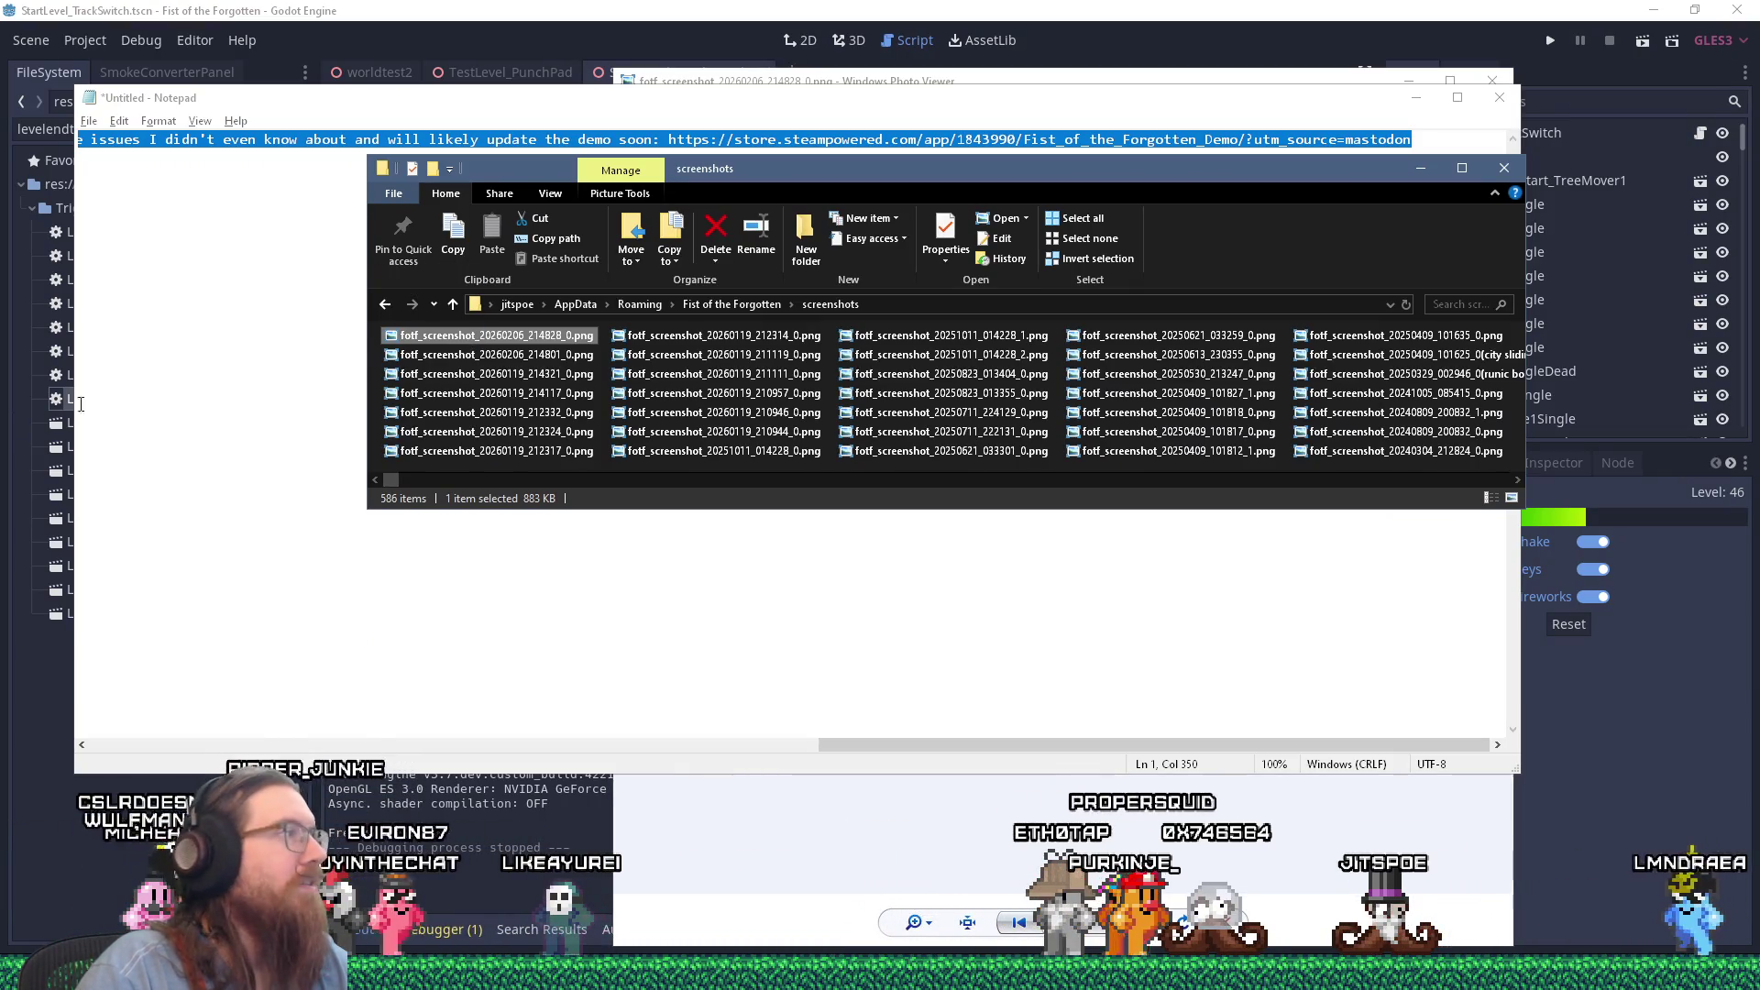
{"action": "left_click_drag", "start_coordinate": [80, 405], "coordinate": [226, 257]}
{"action": "key", "text": "shift+Home"}
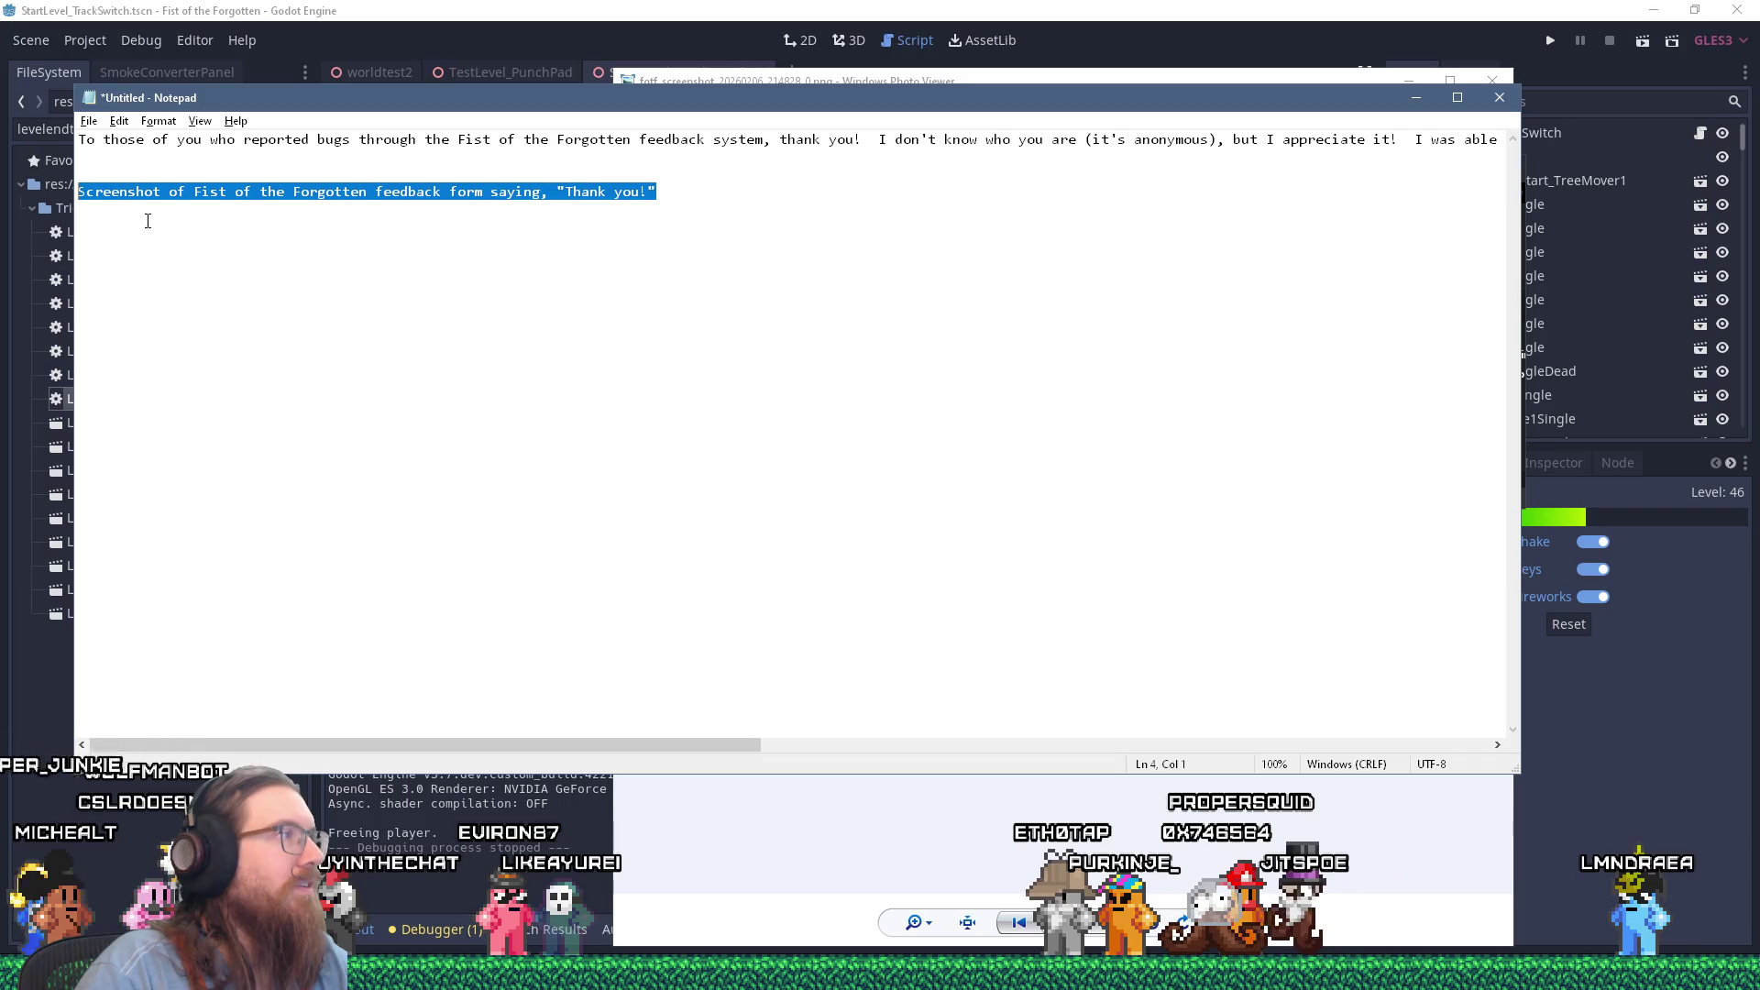
{"action": "right_click", "coordinate": [182, 203]}
{"action": "left_click", "coordinate": [262, 266]}
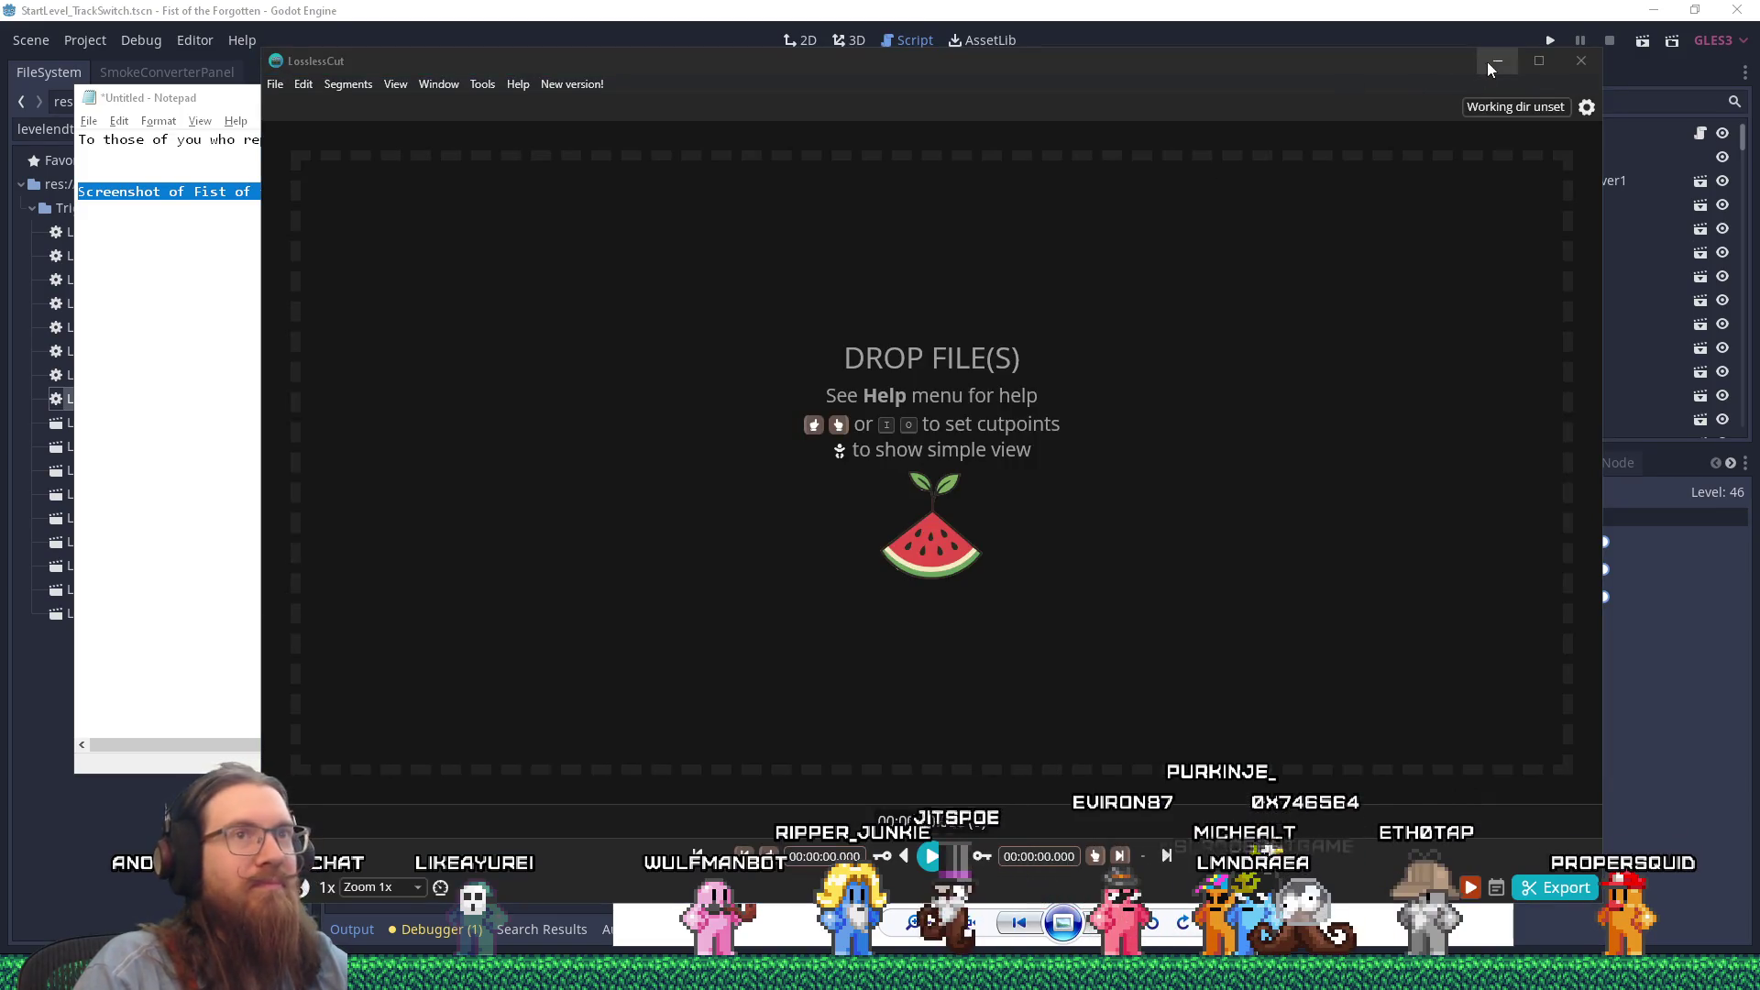
Step: Get the LosslessCut window out of the way and bring the kook_todo notes forward
{"action": "left_click", "coordinate": [1497, 61]}
{"action": "right_click", "coordinate": [326, 974]}
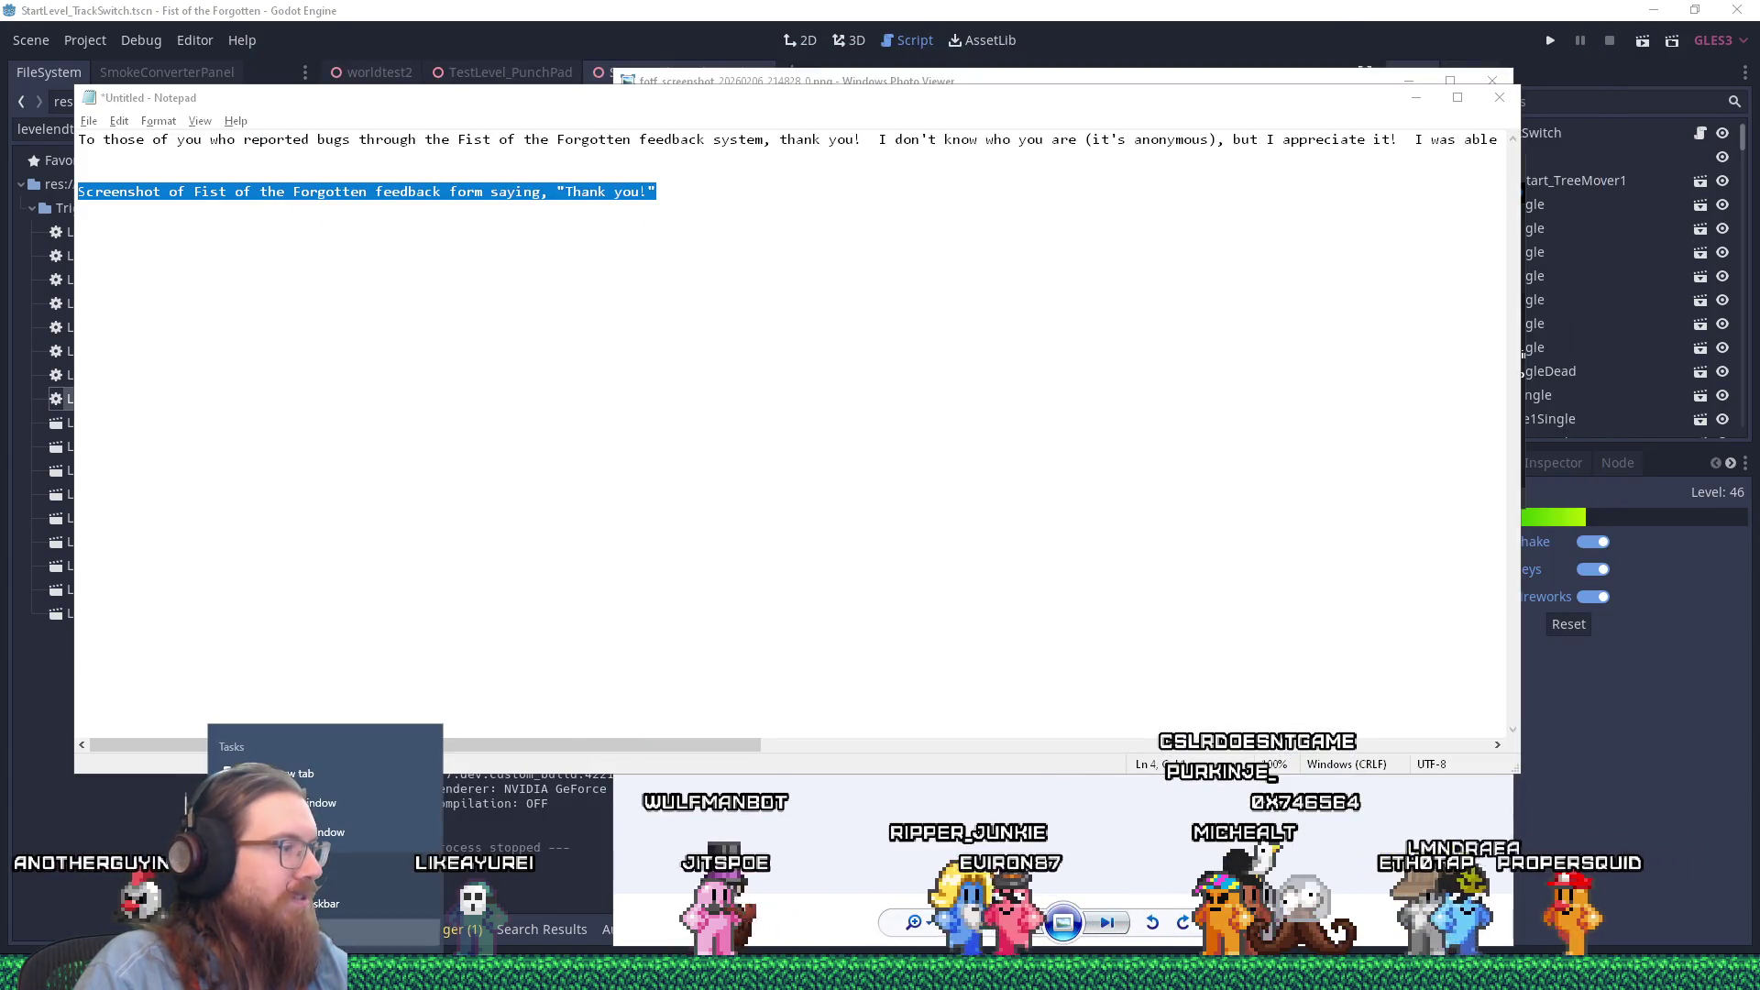
{"action": "key", "text": "Escape"}
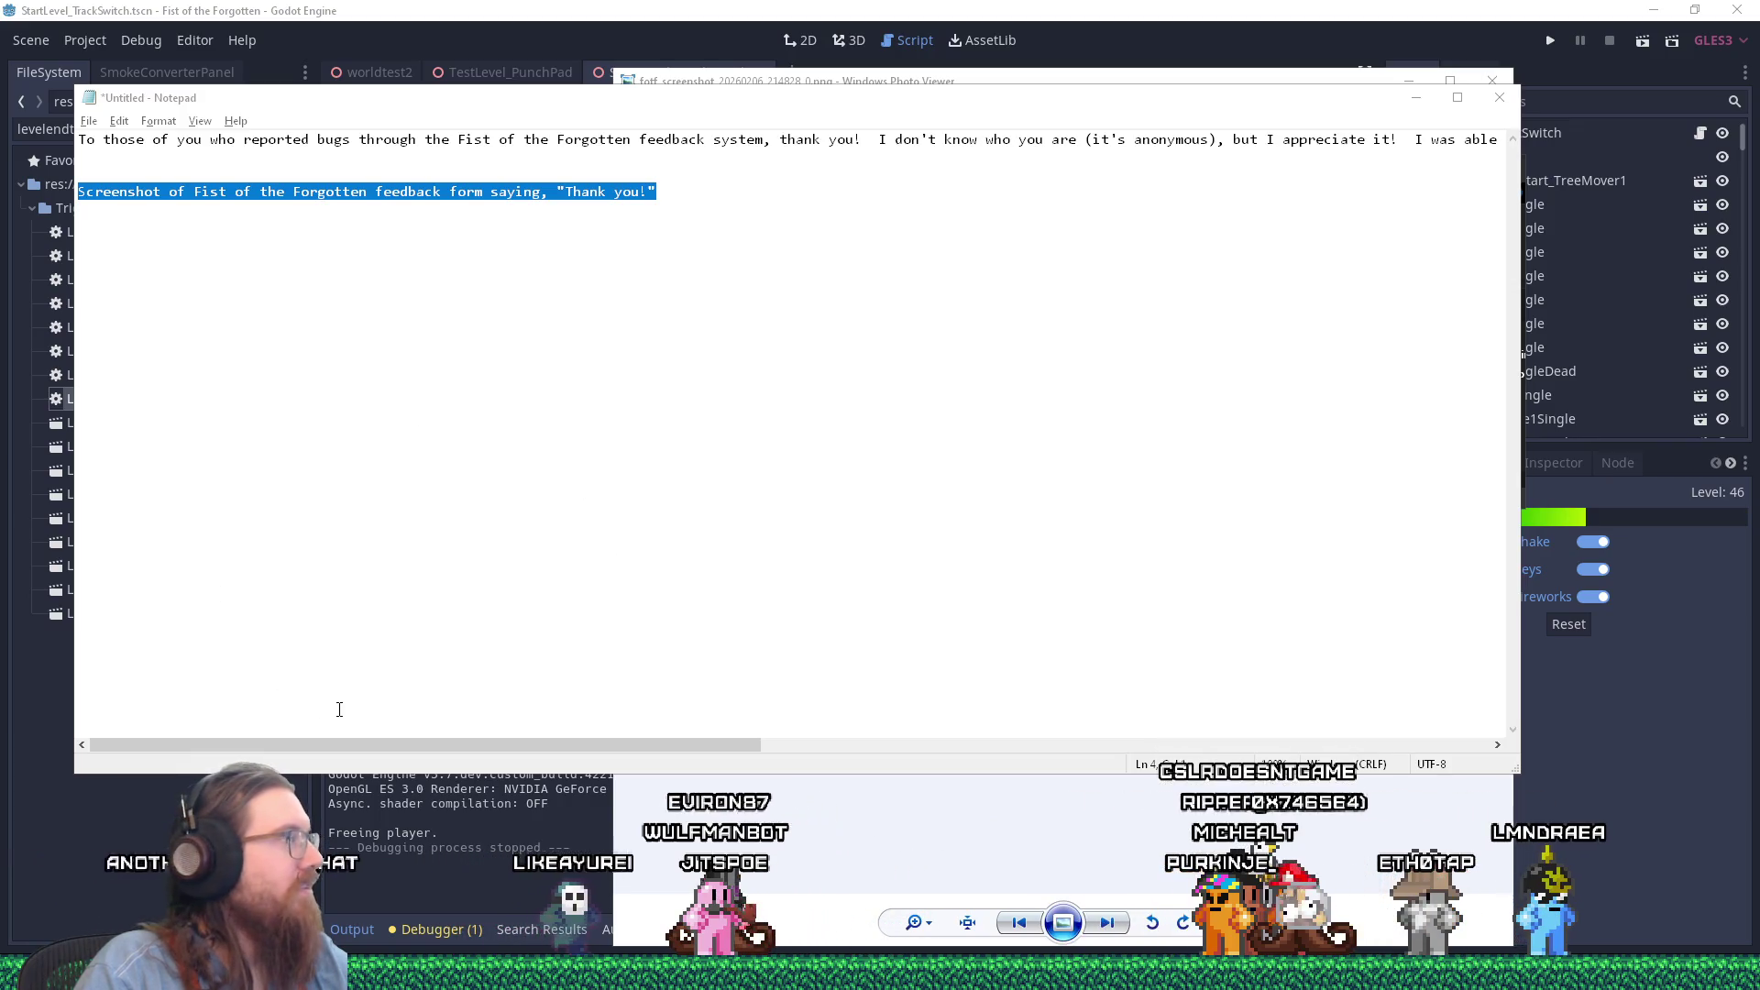
{"action": "left_click", "coordinate": [115, 973]}
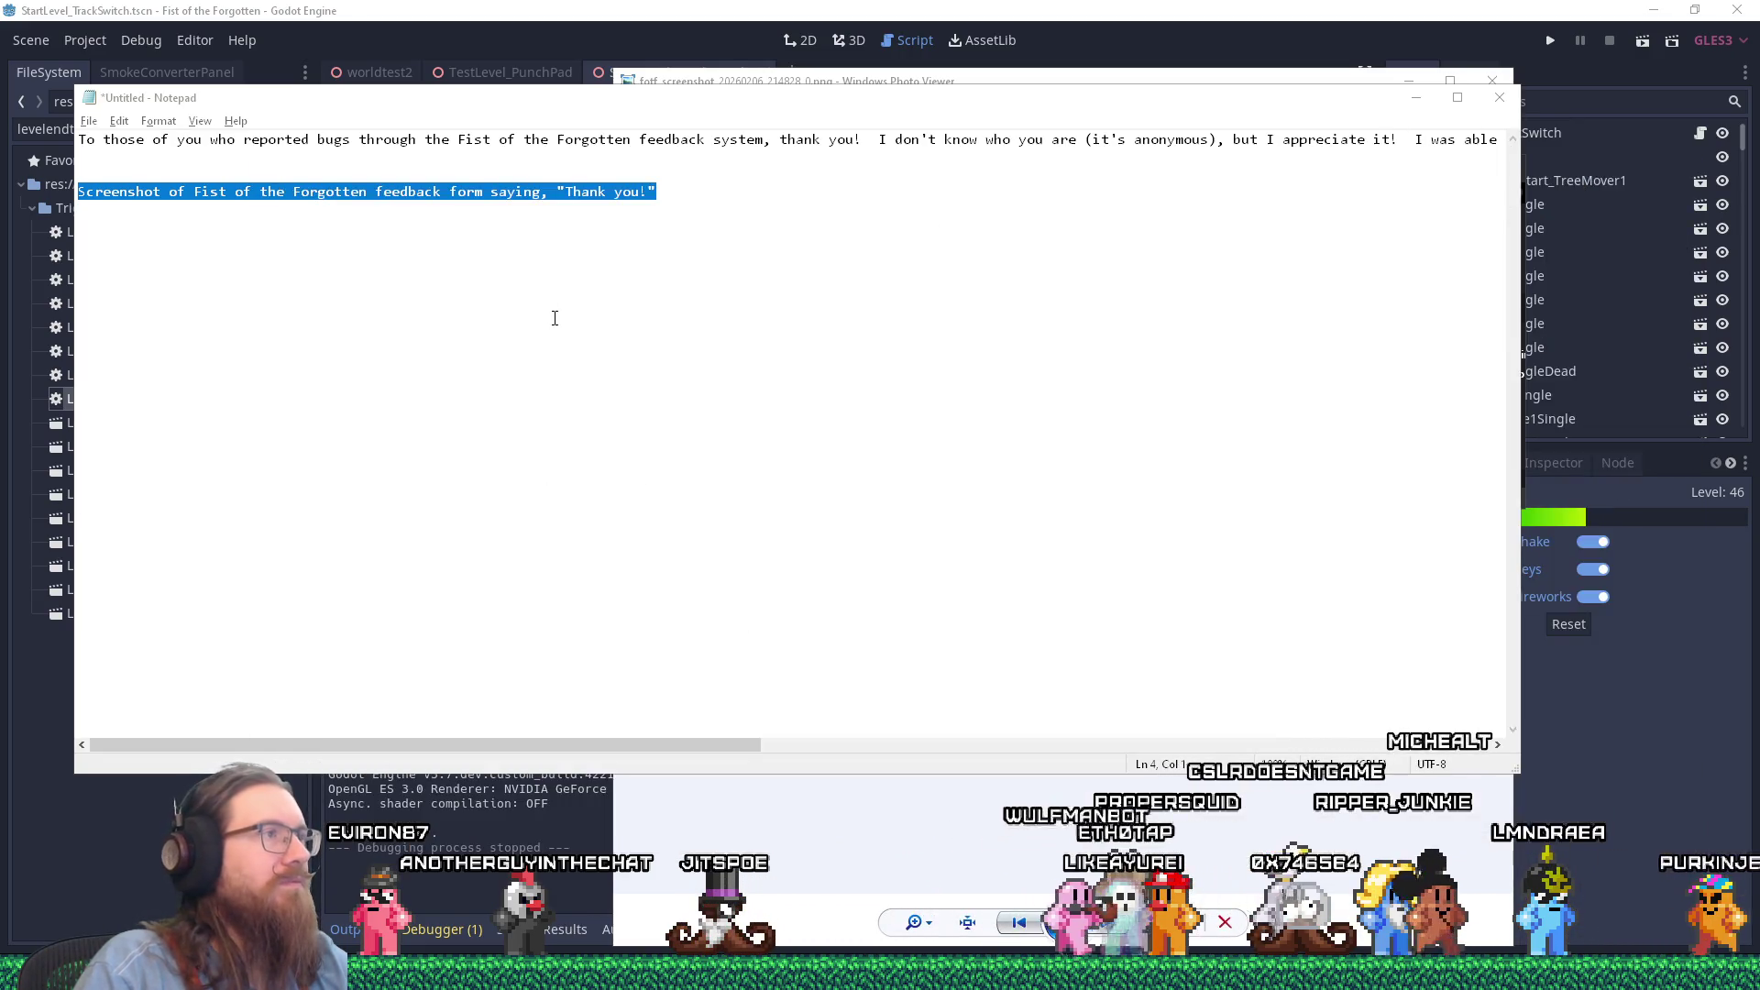
Step: Change the demo link's utm_source from mastodon to twitter
{"action": "left_click", "coordinate": [894, 140]}
{"action": "key", "text": "End"}
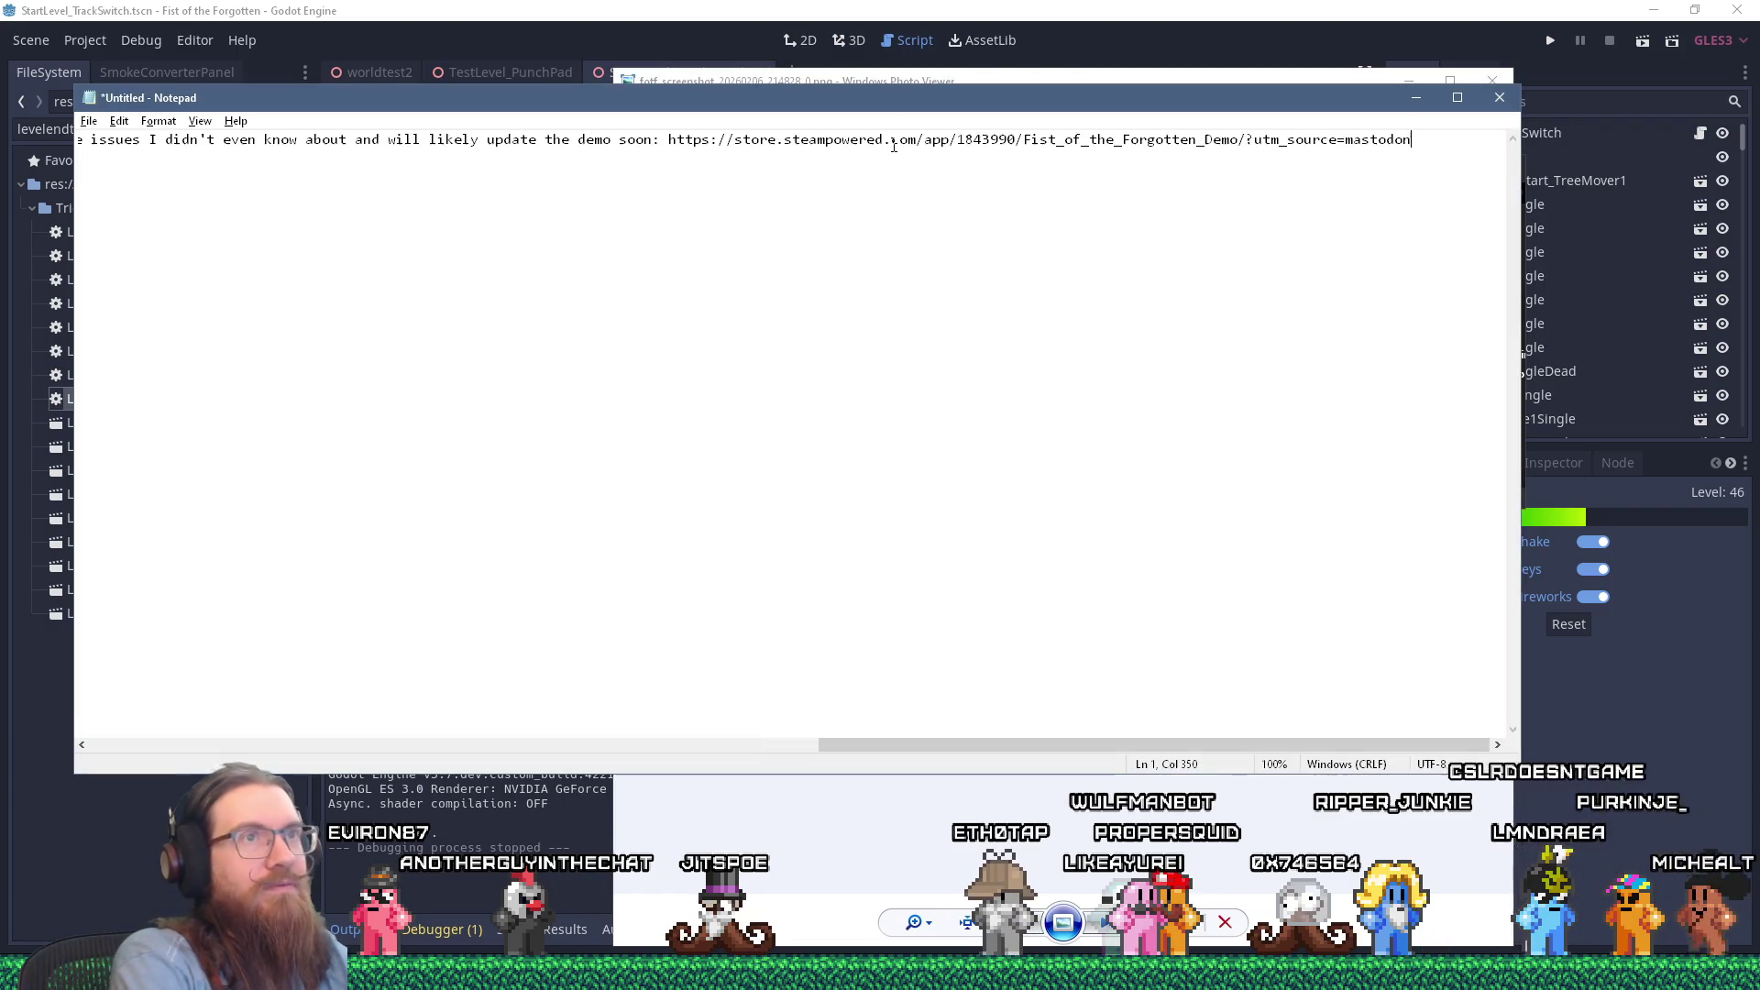
{"action": "key", "text": "BackSpace"}
{"action": "key", "text": "BackSpace"}
{"action": "key", "text": "BackSpace"}
{"action": "type", "text": "twitter"}
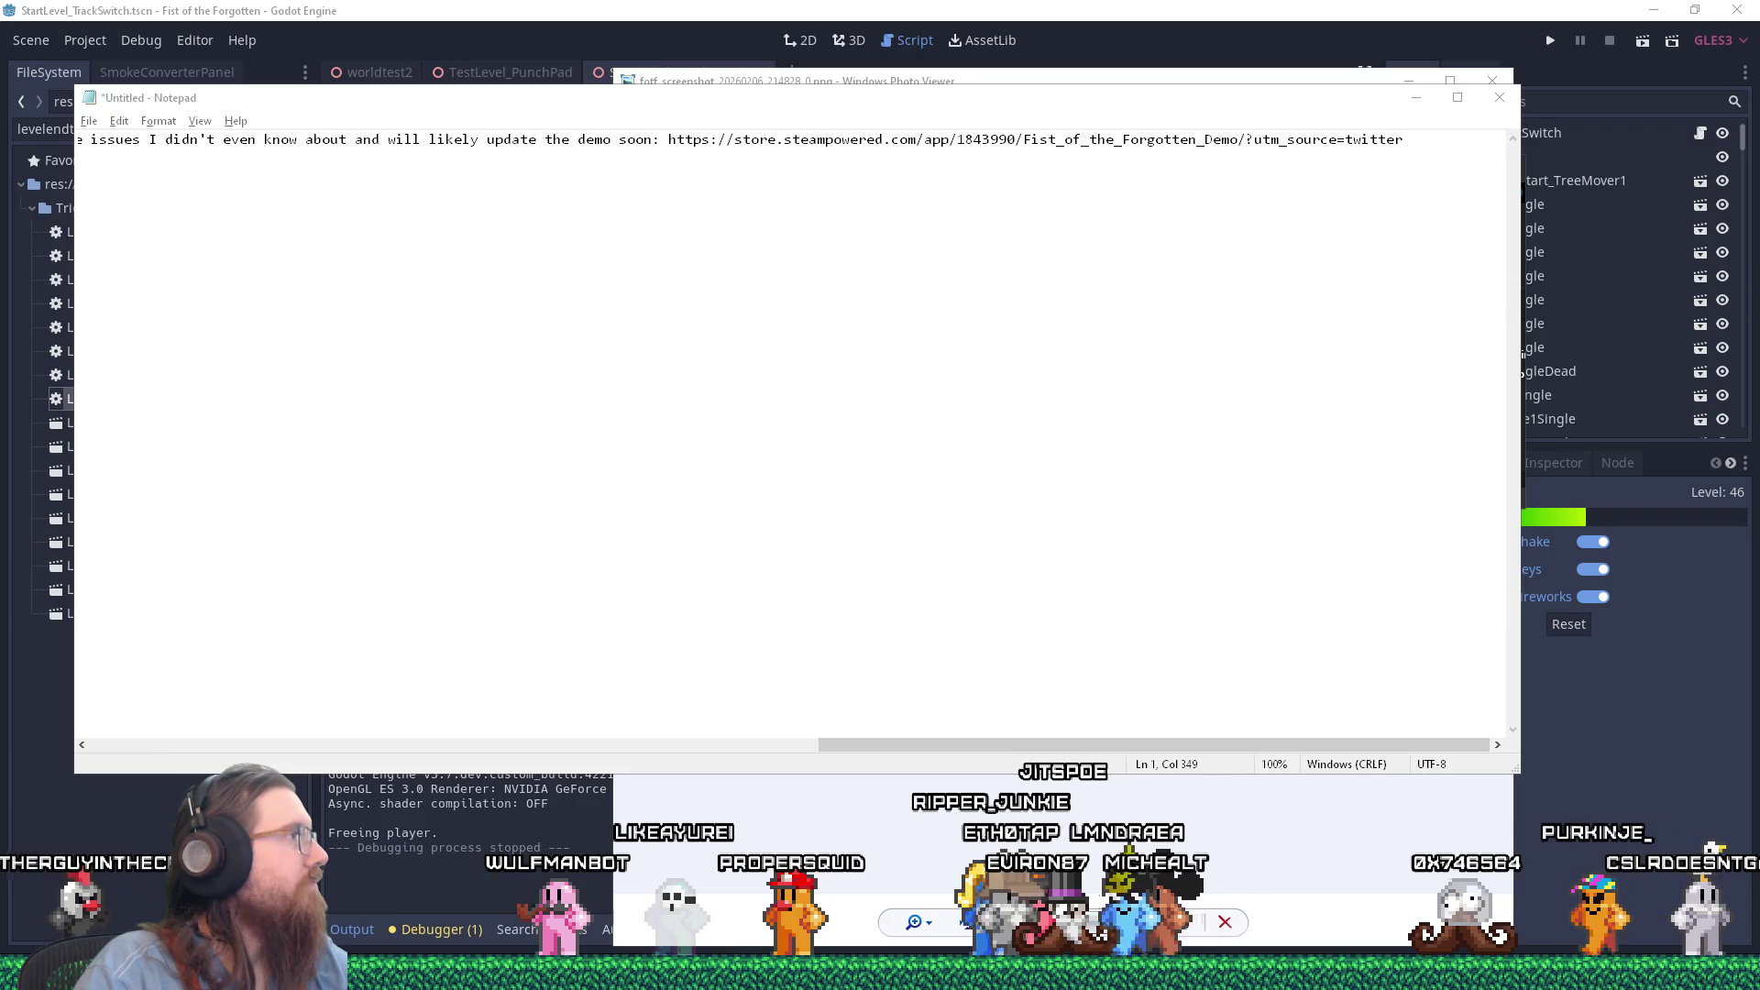
Step: Select the whole first line of the post, ready to copy for Twitter
{"action": "left_click", "coordinate": [587, 229]}
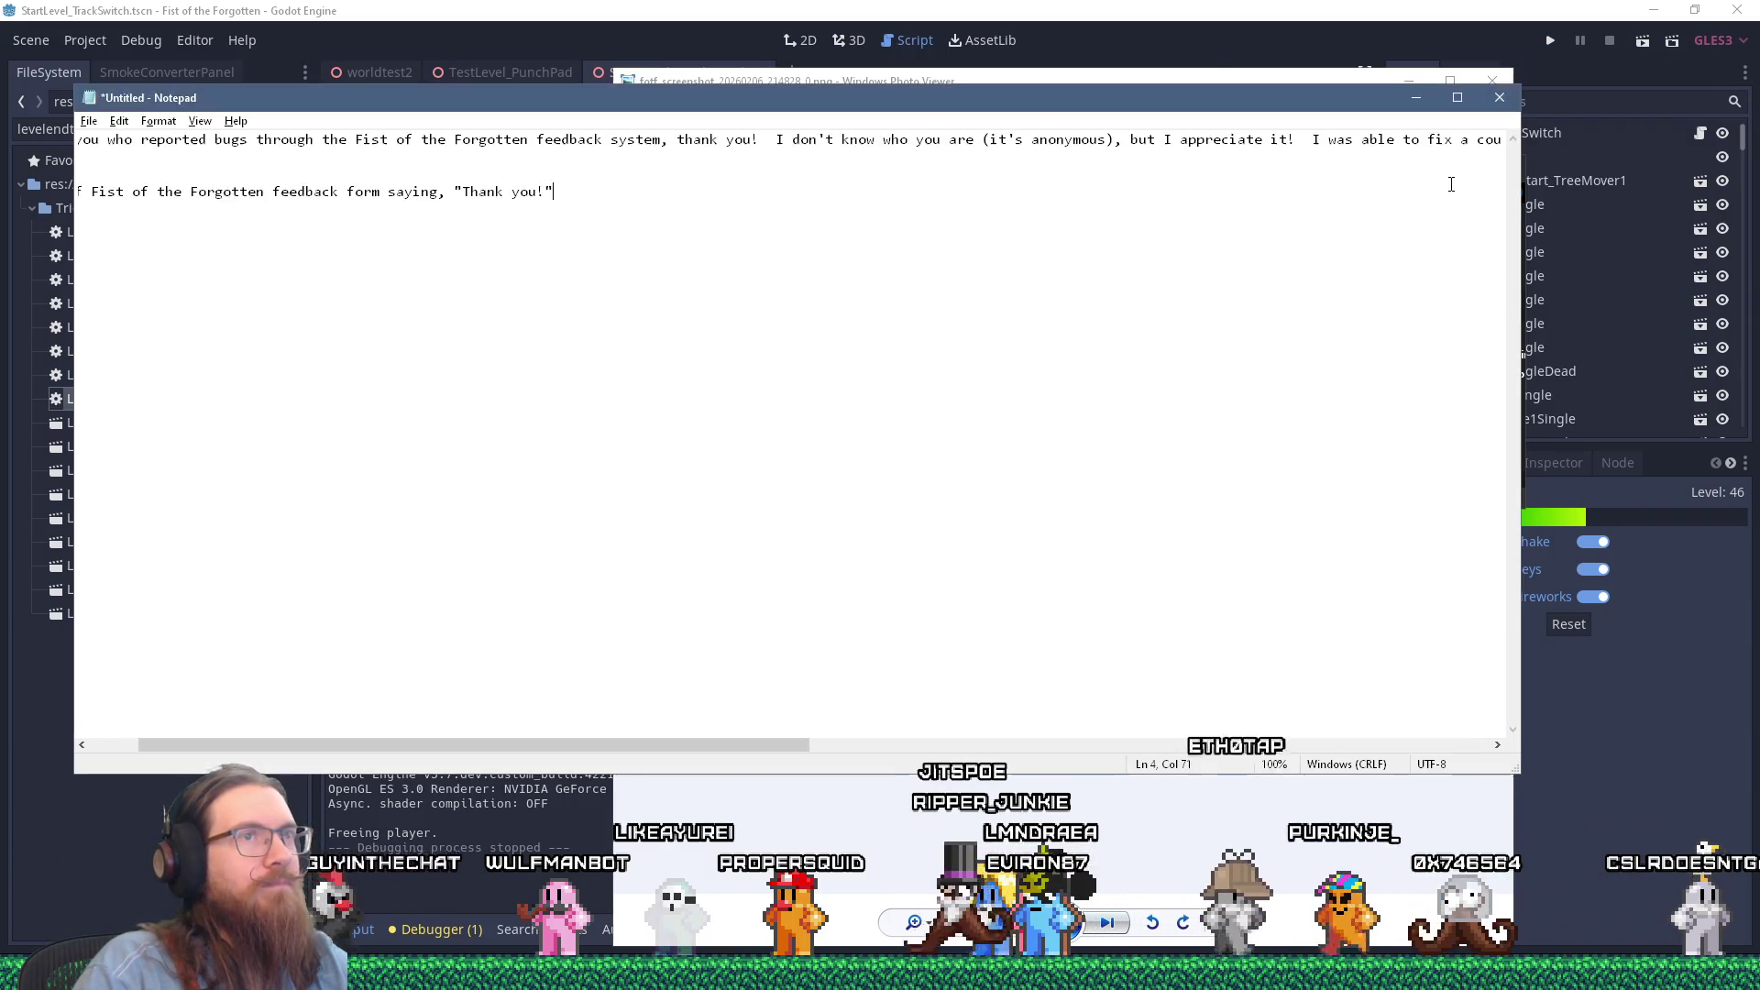
{"action": "key", "text": "Up"}
{"action": "key", "text": "Up"}
{"action": "key", "text": "Up"}
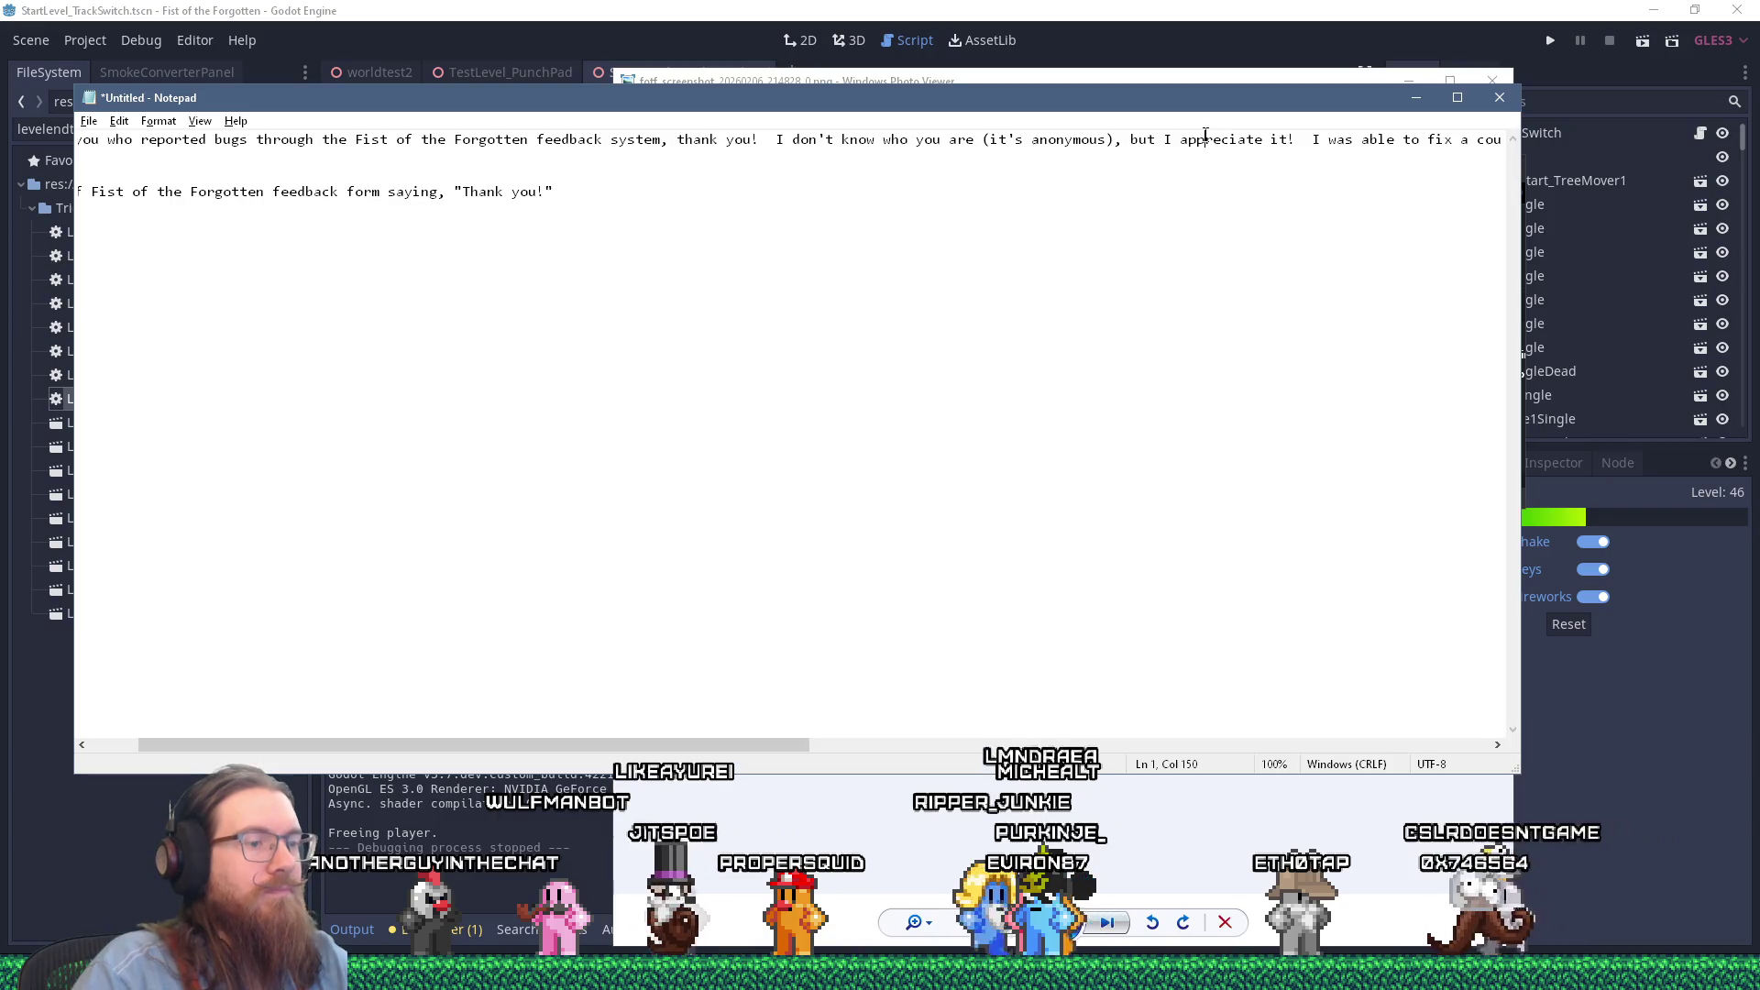
{"action": "key", "text": "End"}
{"action": "key", "text": "shift+Home"}
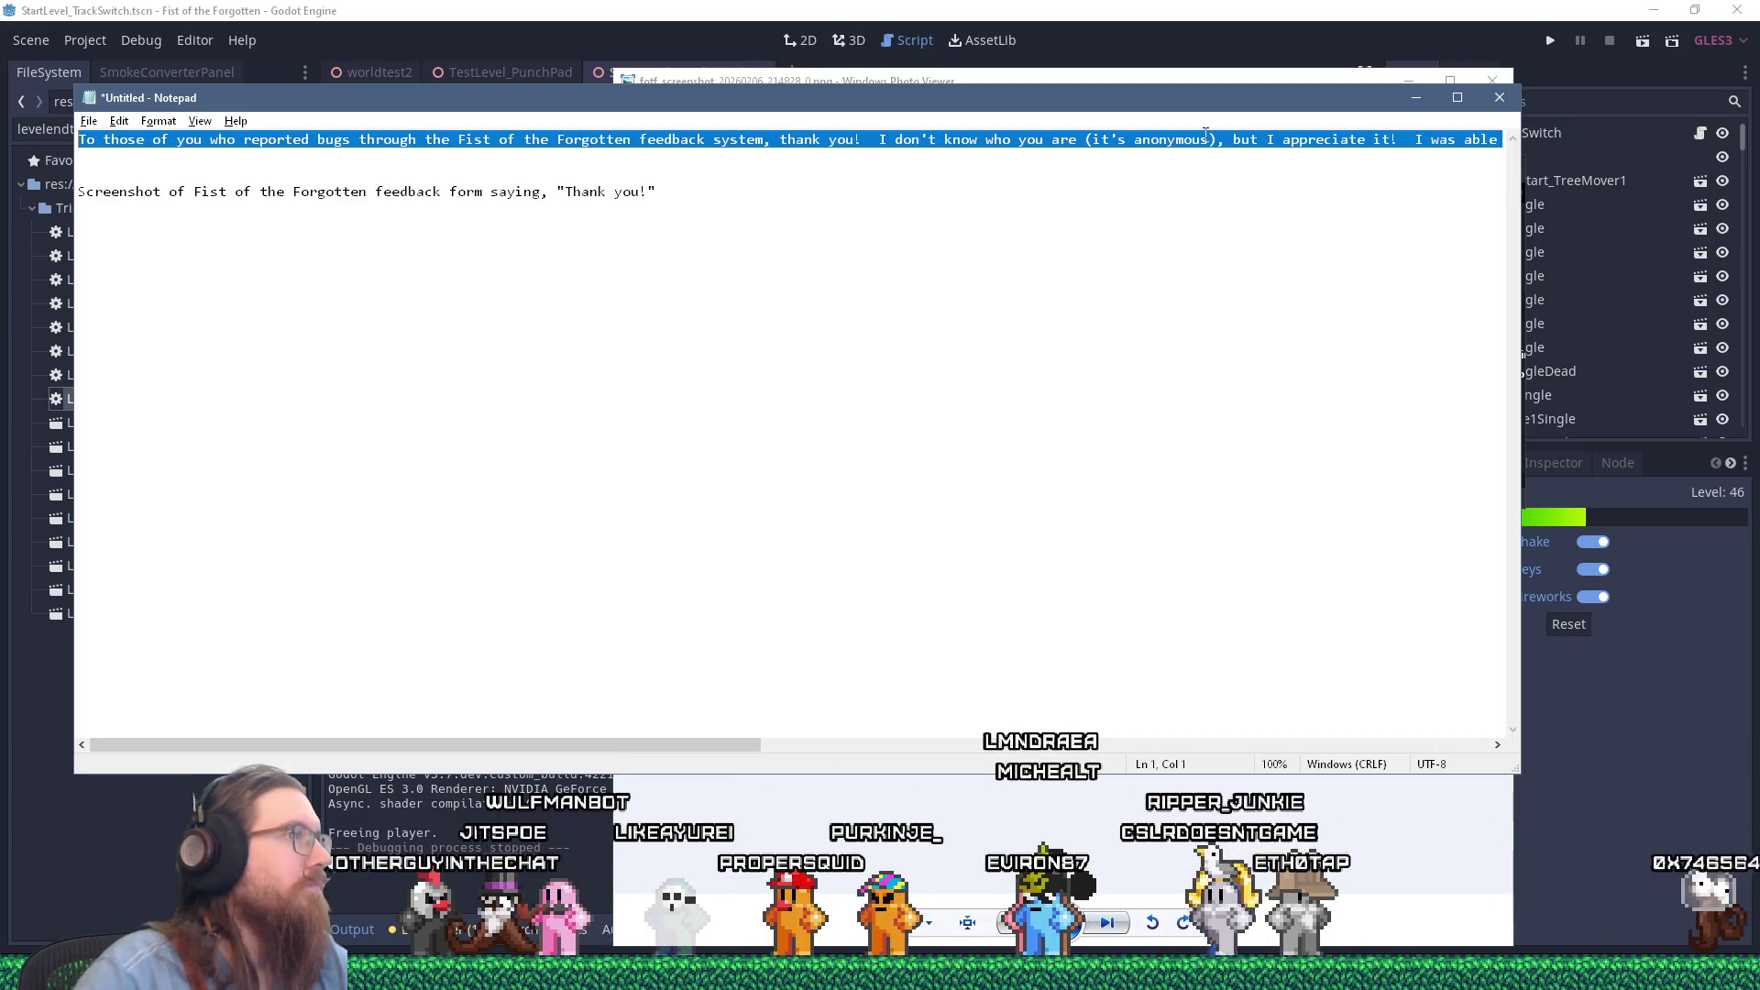
Step: Bring up the YouTube Studio analytics for the KOOK dev highlights video, showing 89 views
{"action": "key", "text": "alt+Tab"}
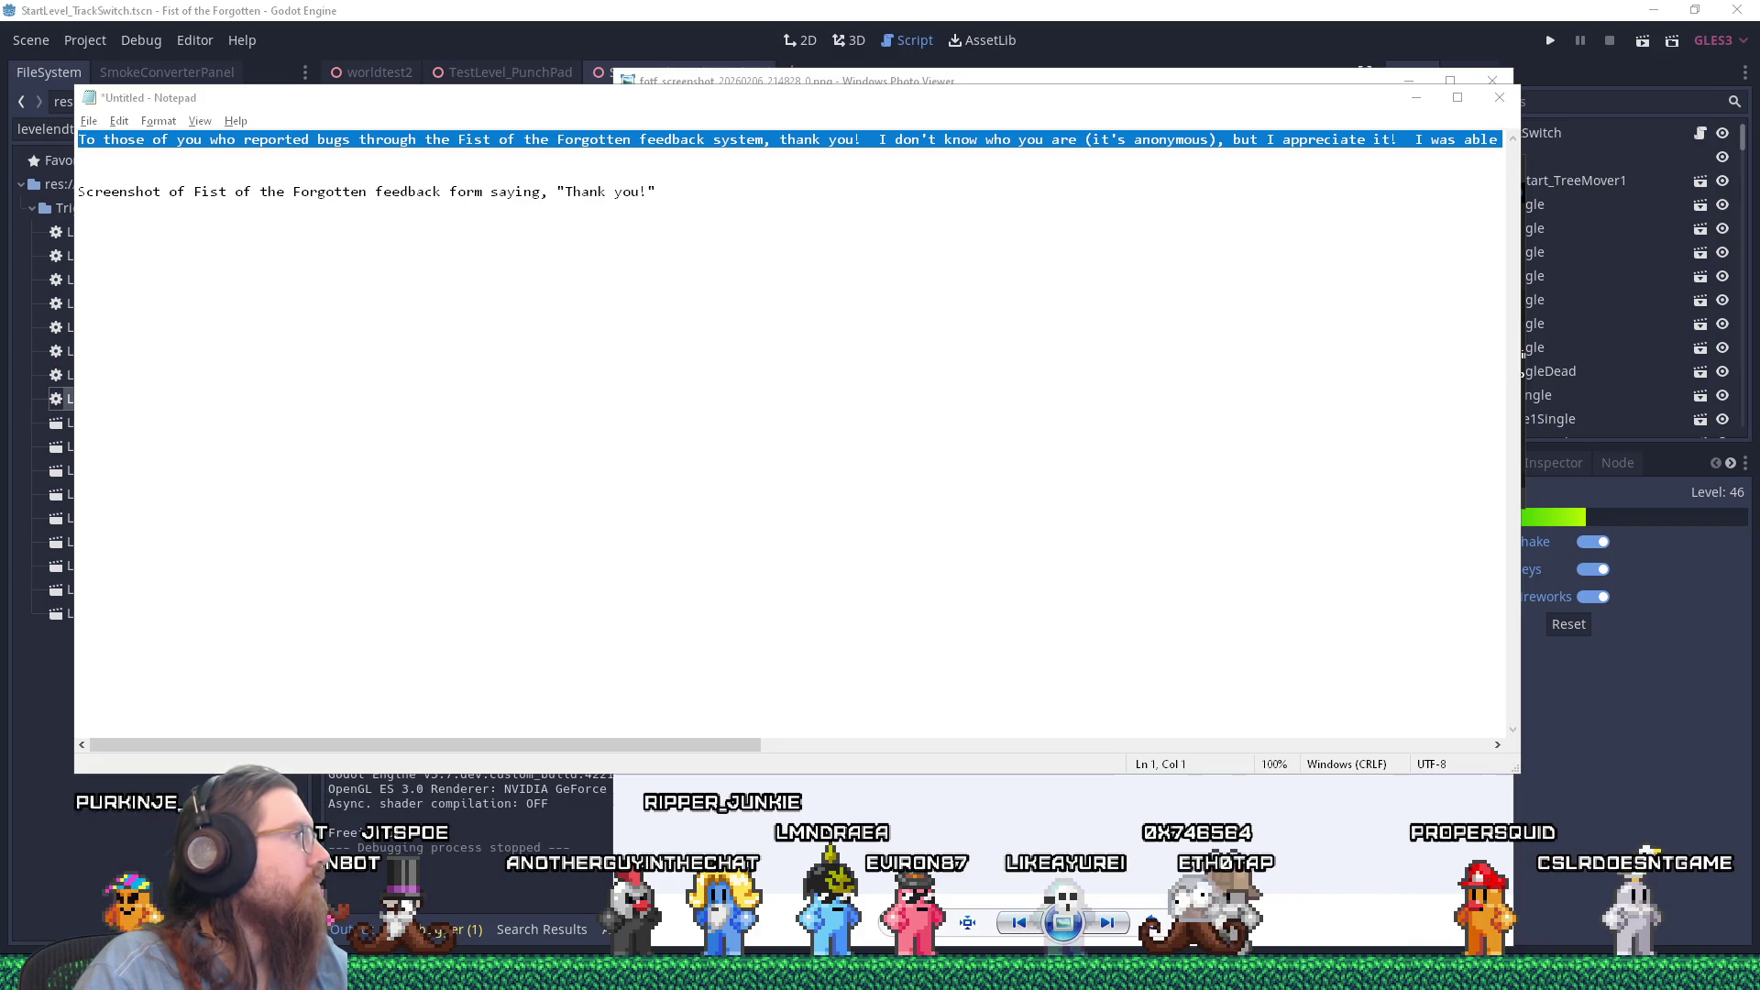
{"action": "key", "text": "alt+Tab"}
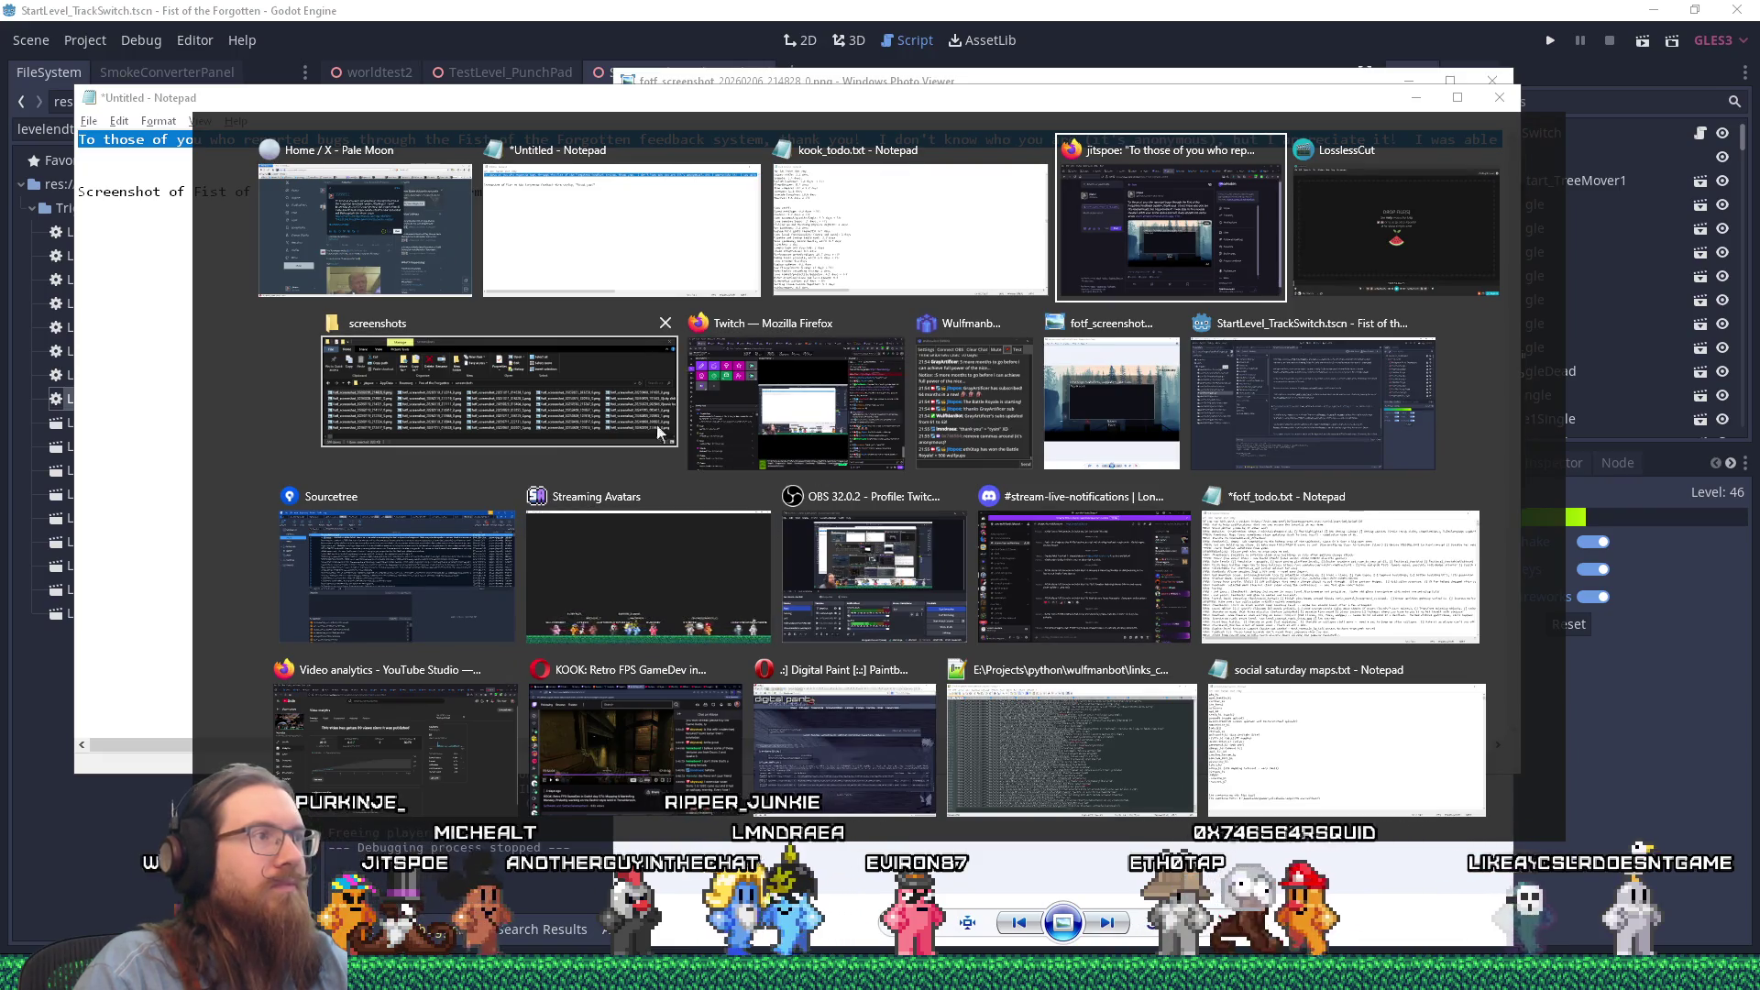
{"action": "key", "text": "alt+Tab"}
{"action": "key", "text": "alt+Tab"}
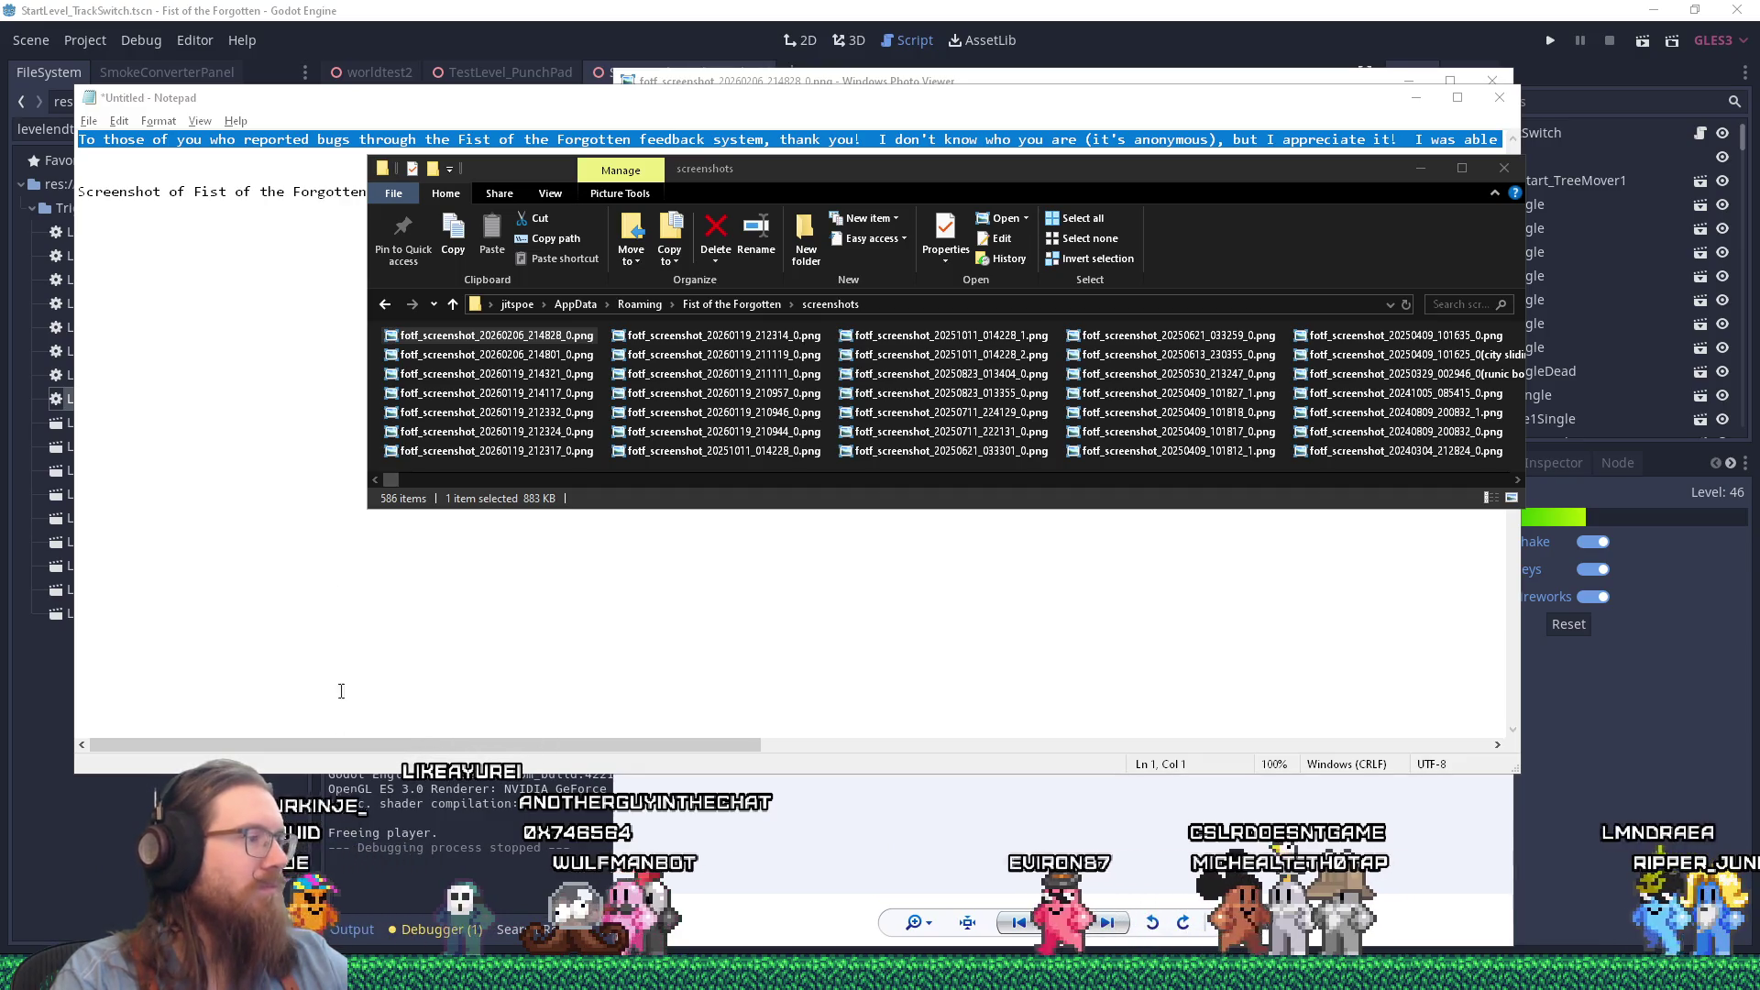
{"action": "mouse_move", "coordinate": [1663, 976]}
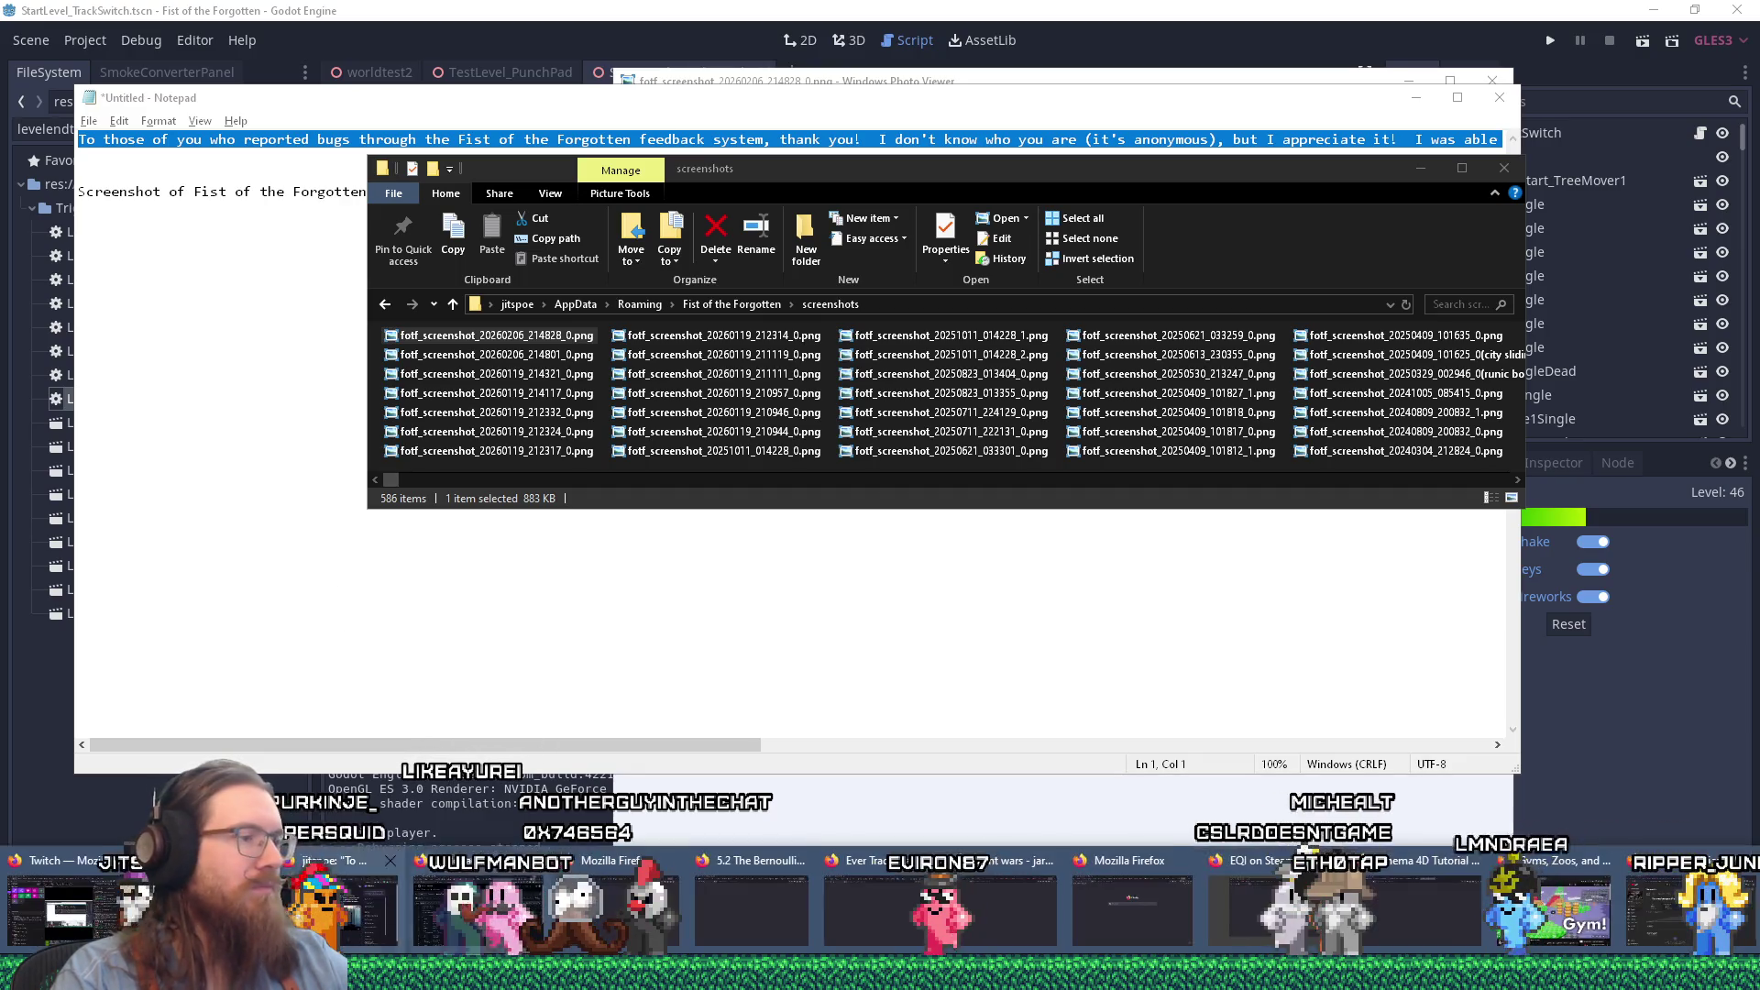
{"action": "left_click", "coordinate": [1663, 895]}
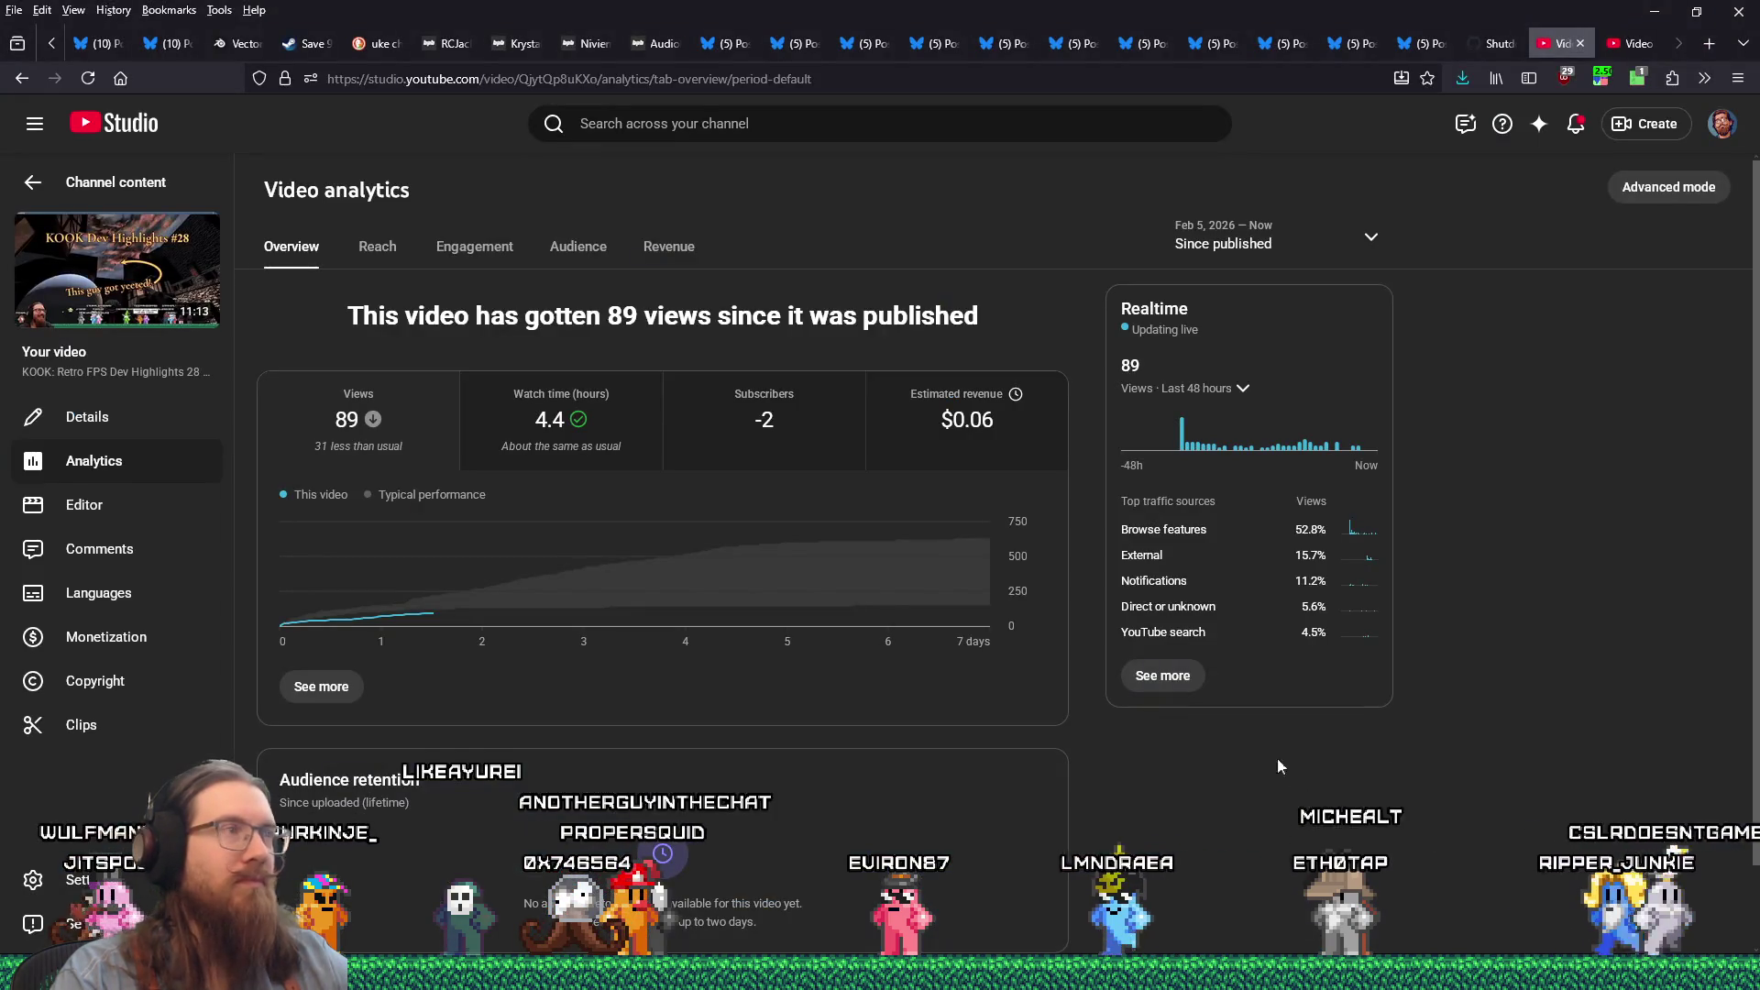
{"action": "mouse_move", "coordinate": [1663, 977]}
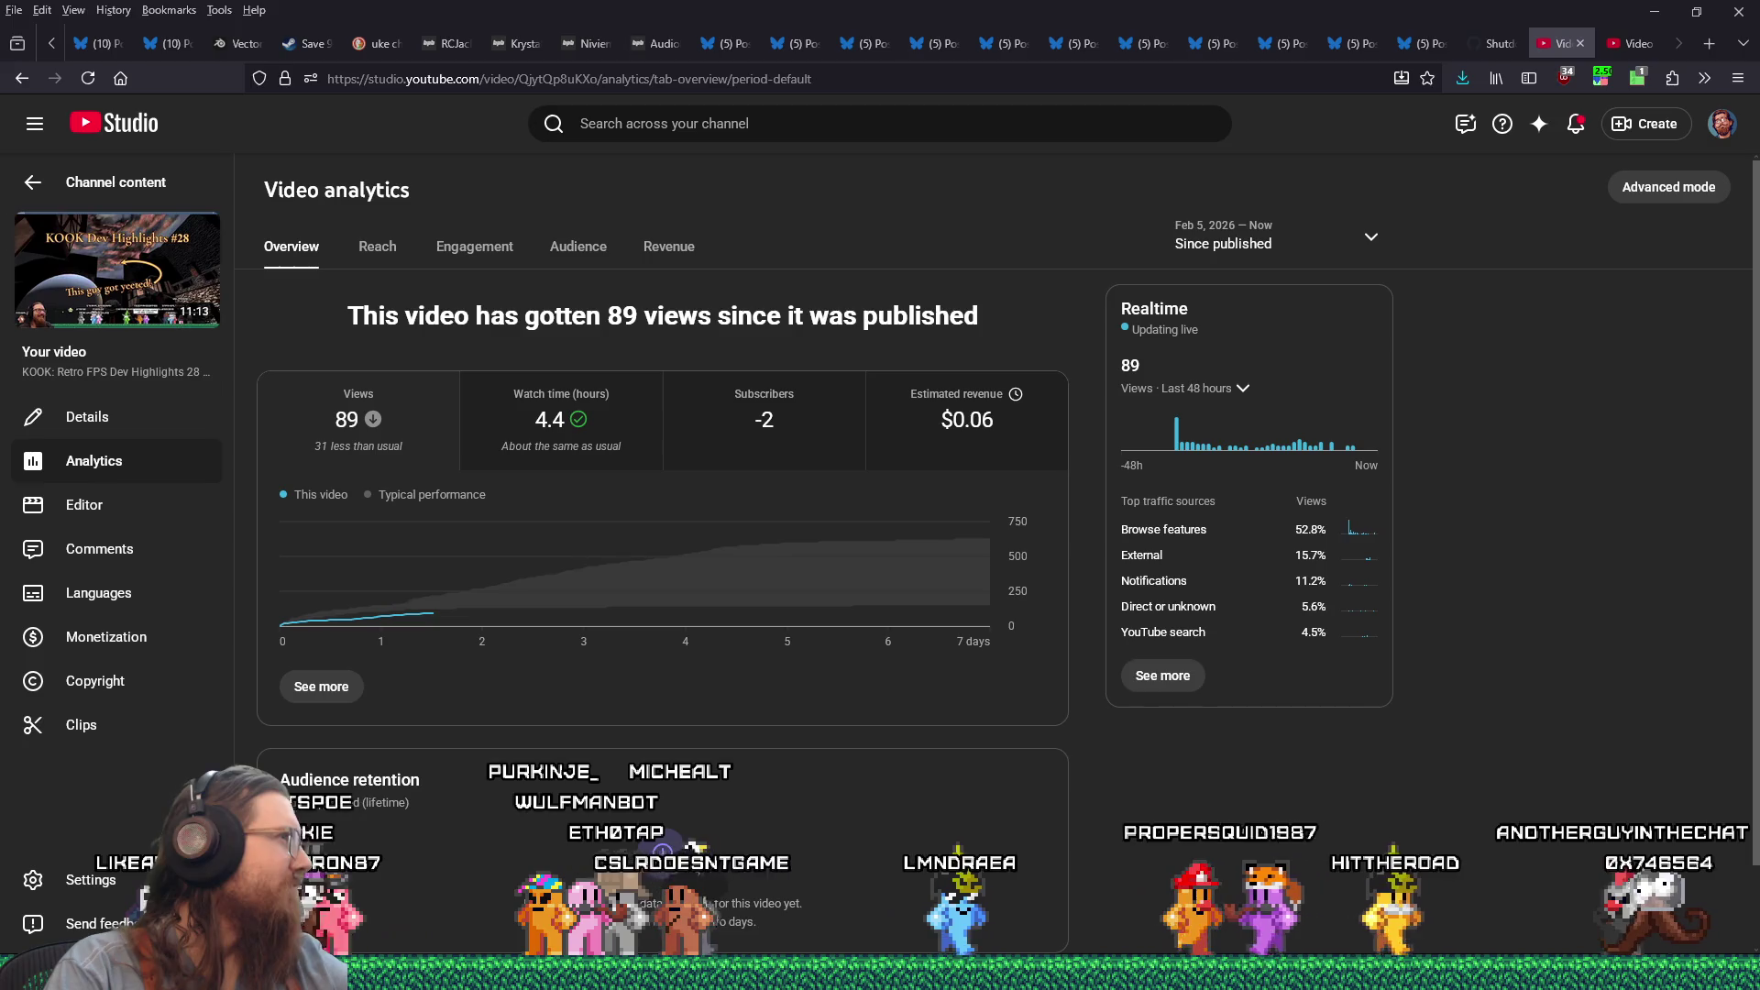
{"action": "key", "text": "alt+Tab"}
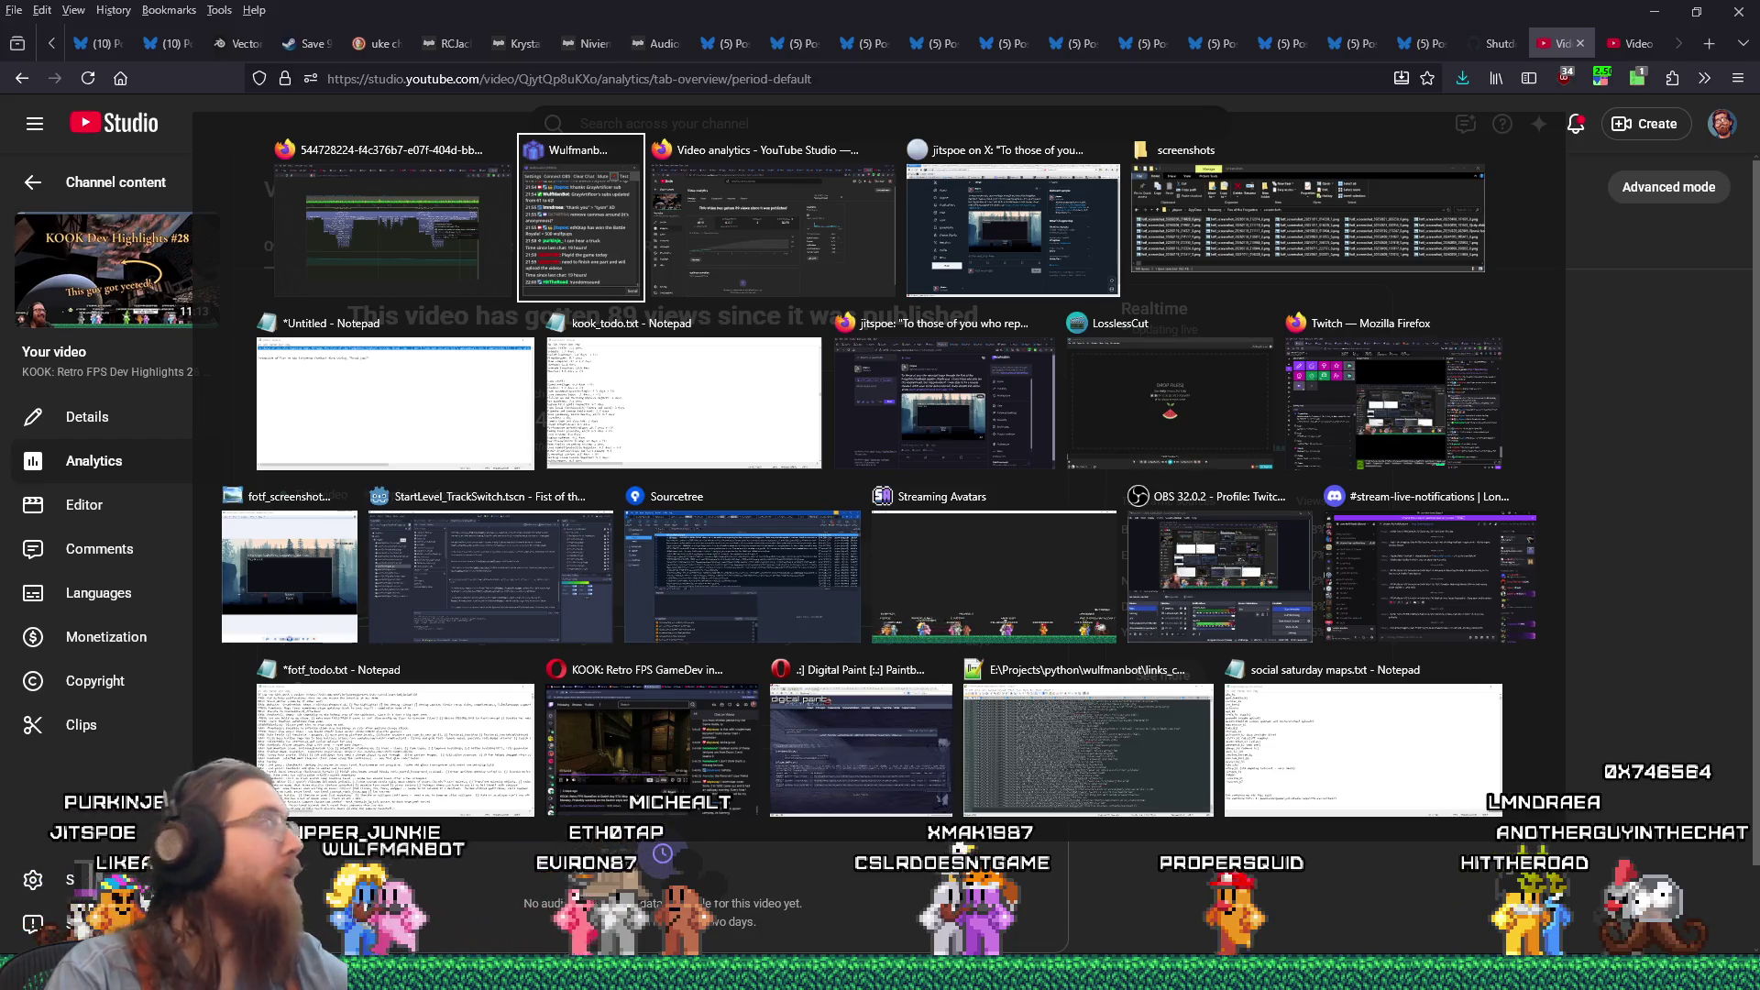
Step: Switch from the YouTube Studio analytics to the Firefox window showing the x.com home feed
{"action": "key", "text": "Escape"}
{"action": "key", "text": "alt+Tab"}
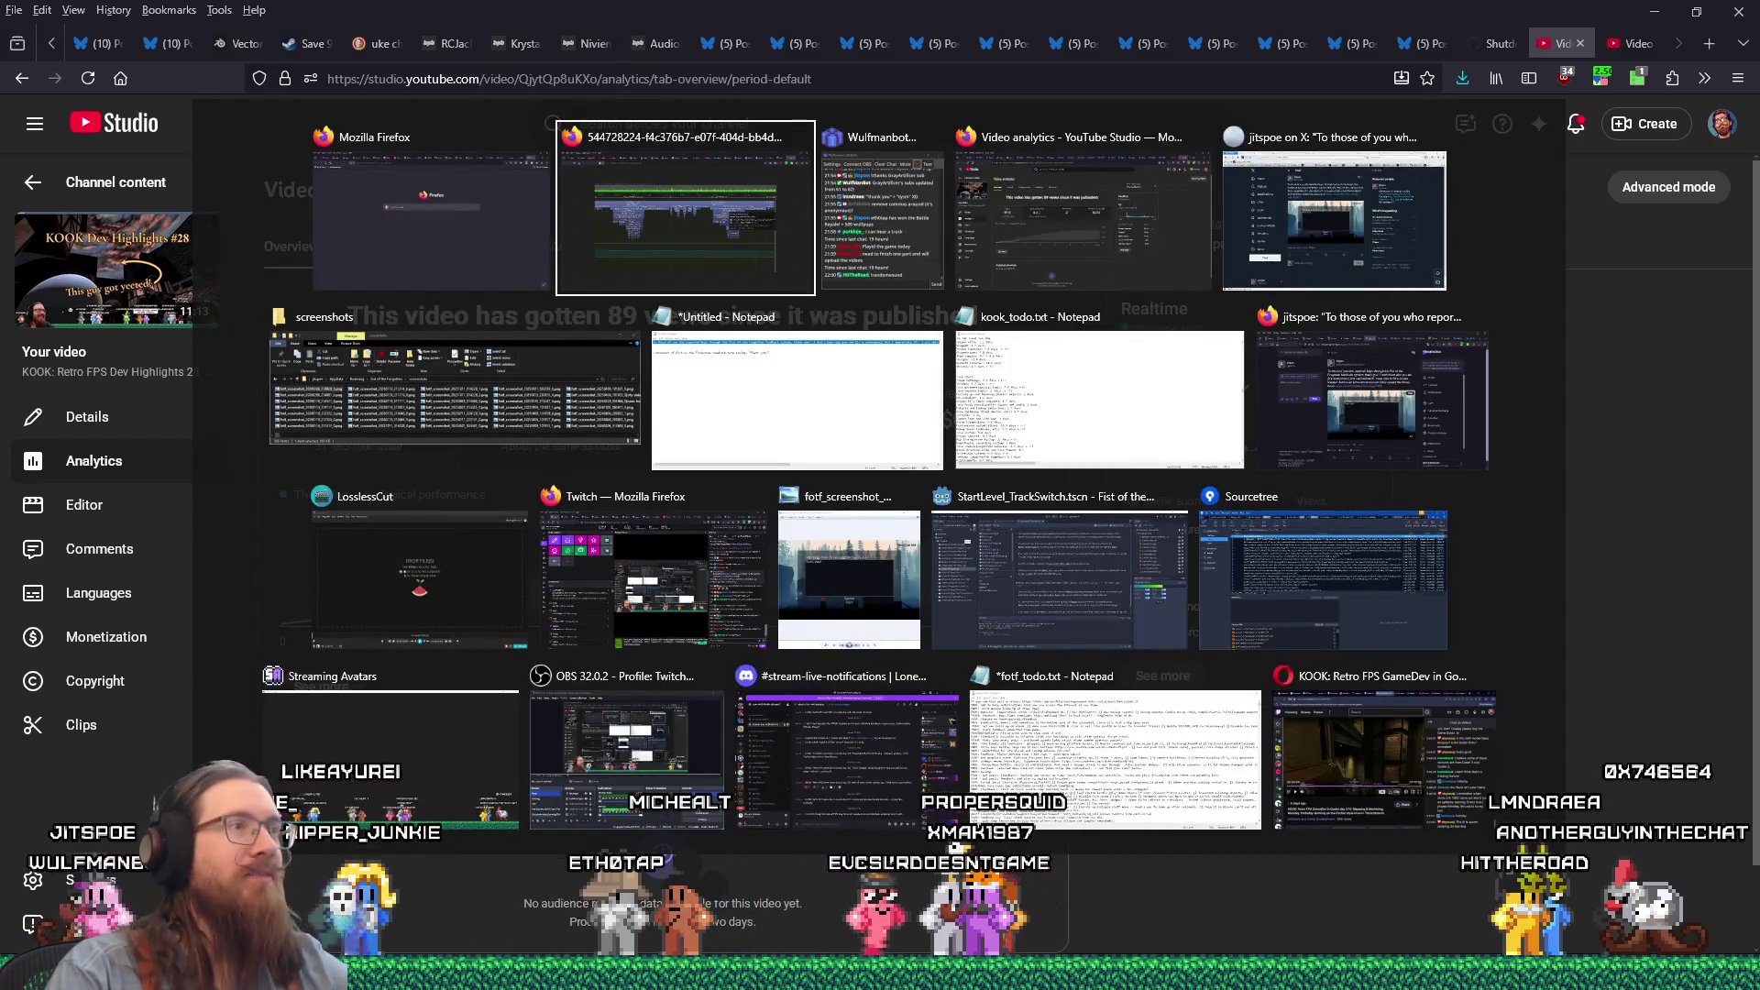
{"action": "key", "text": "Escape"}
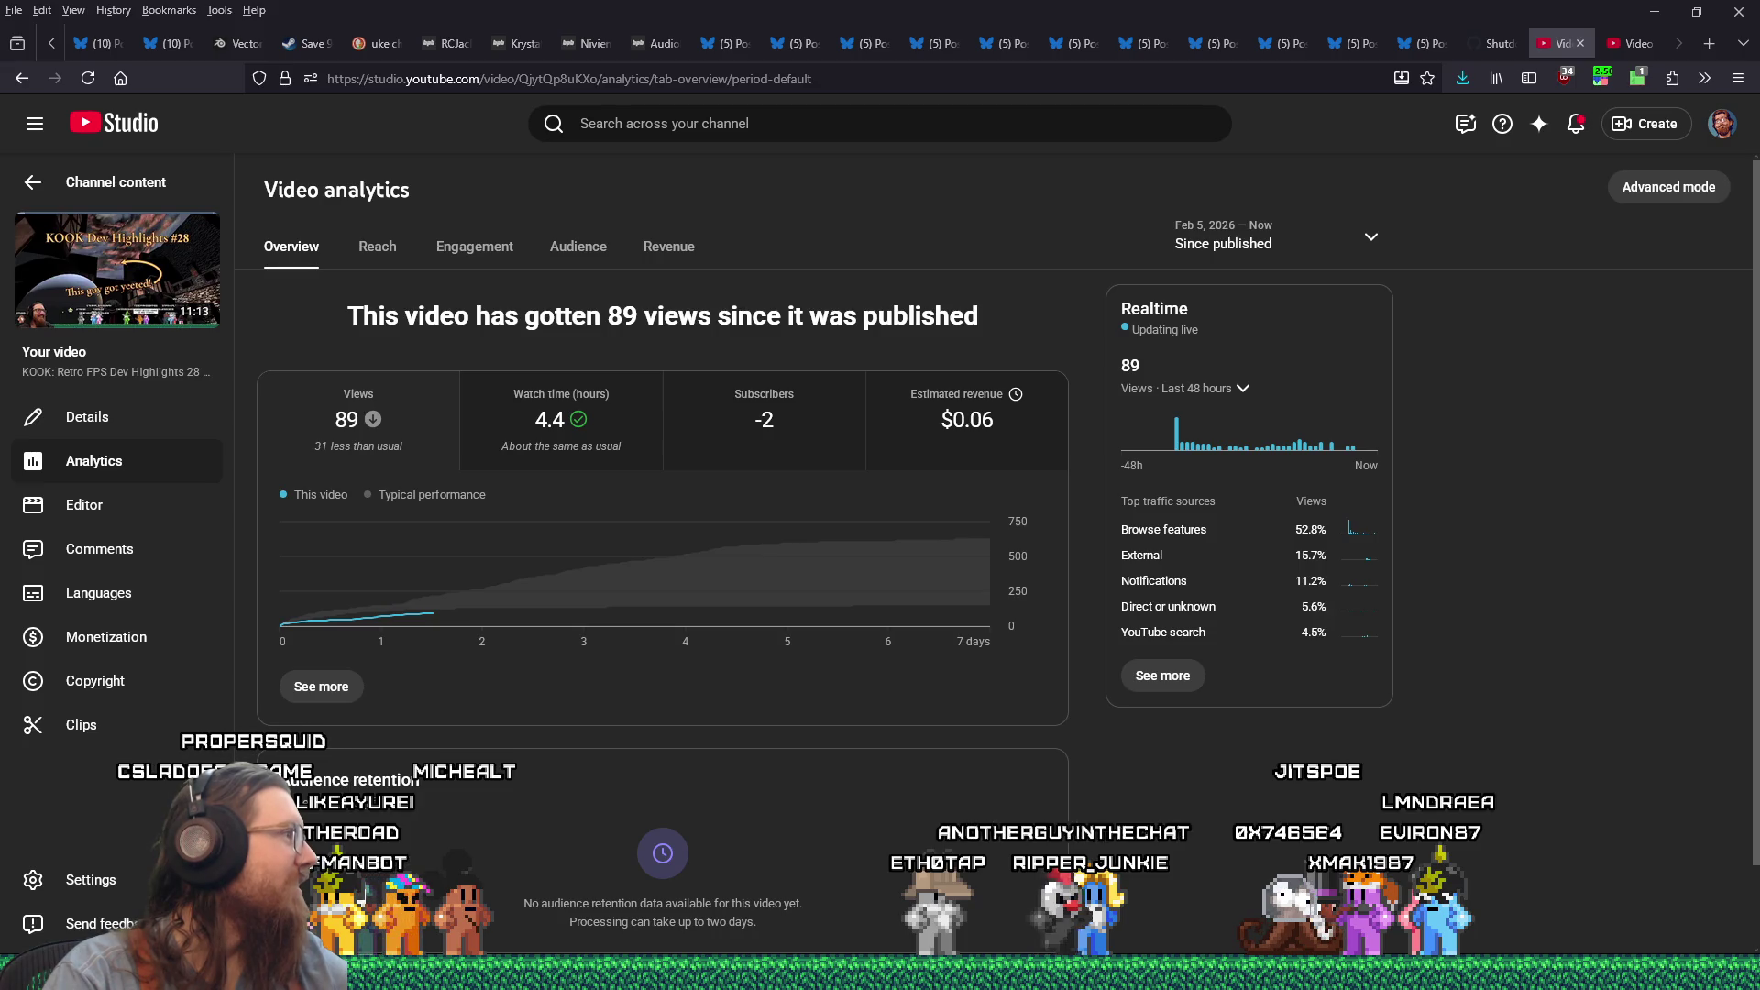
{"action": "key", "text": "alt+Tab"}
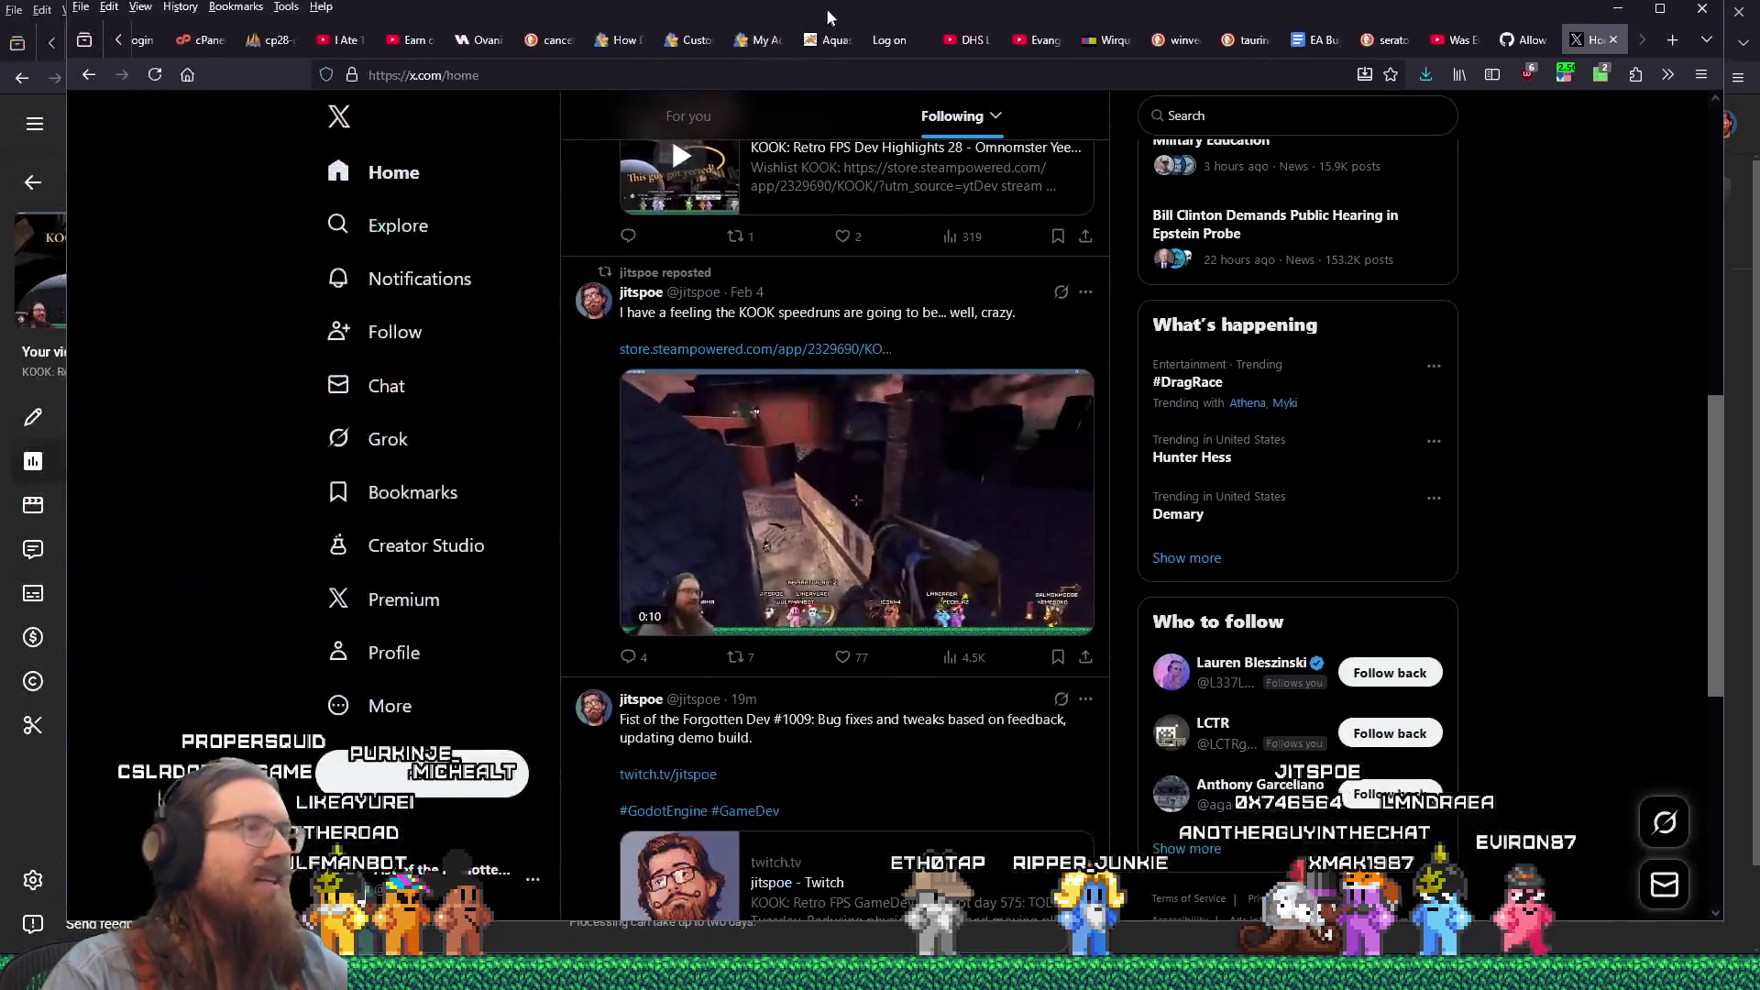
Step: Scroll through recent posts in the X Following feed
{"action": "scroll", "coordinate": [905, 558], "scroll_direction": "up", "scroll_amount": 3}
{"action": "scroll", "coordinate": [904, 558], "scroll_direction": "up", "scroll_amount": 5}
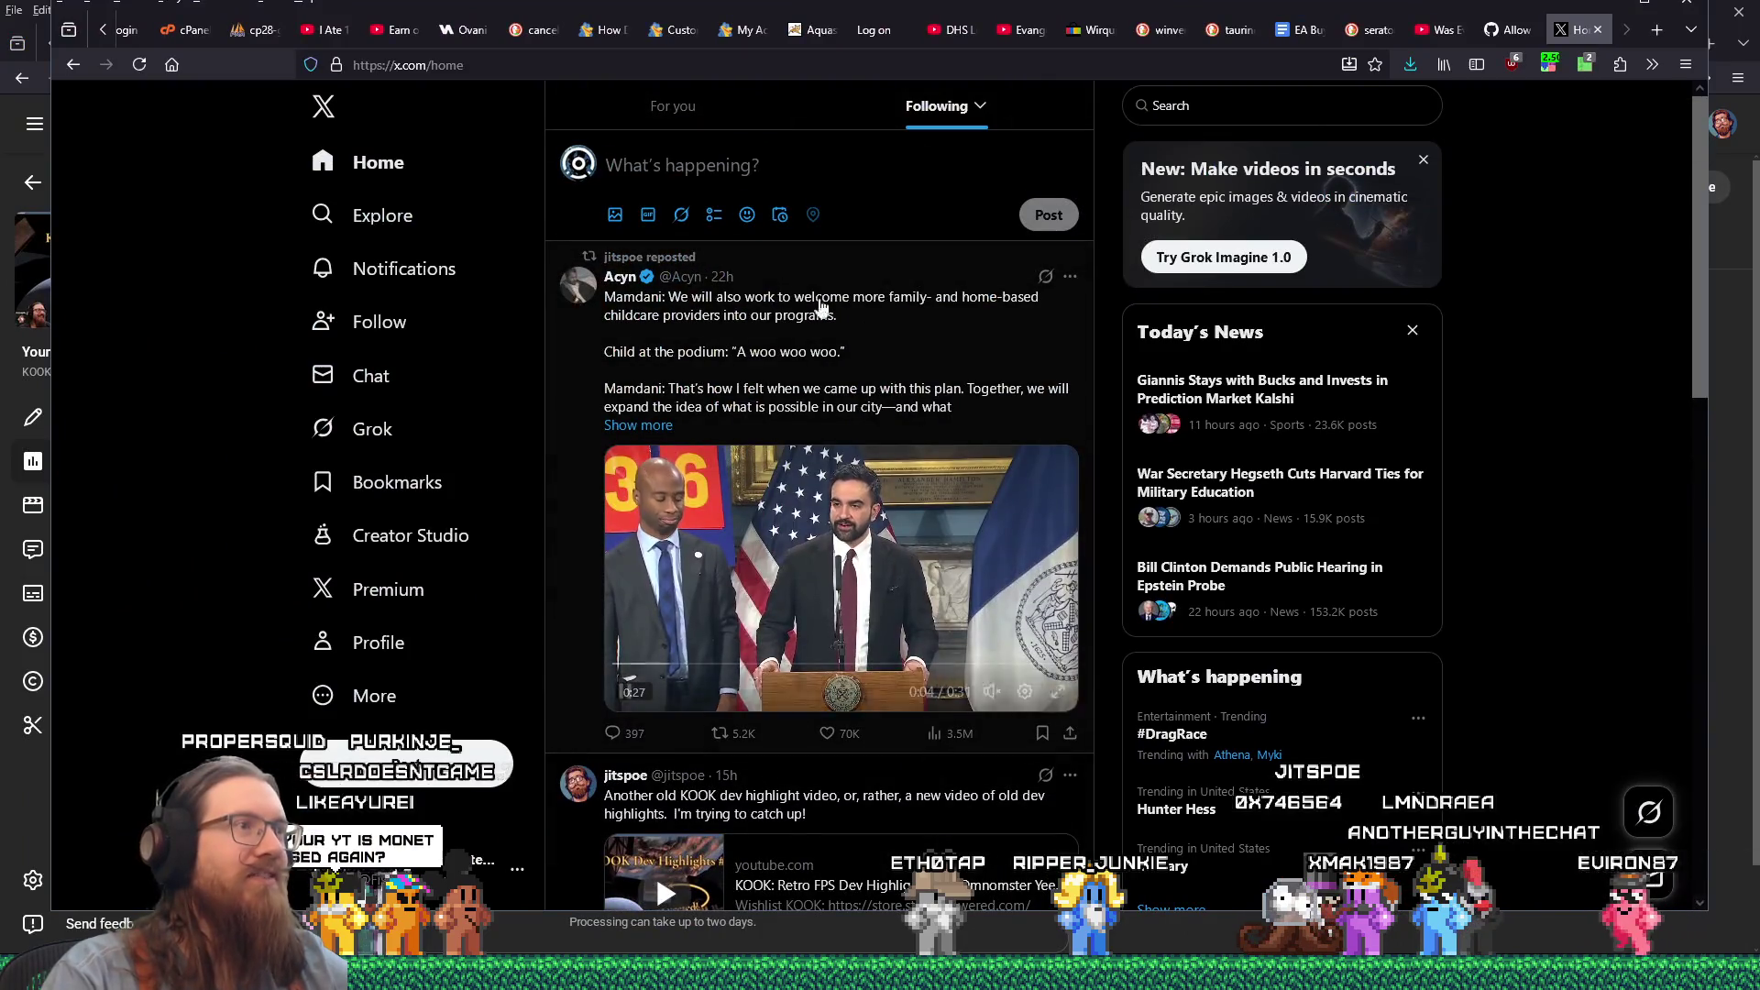
{"action": "scroll", "coordinate": [803, 238], "scroll_direction": "down", "scroll_amount": 1}
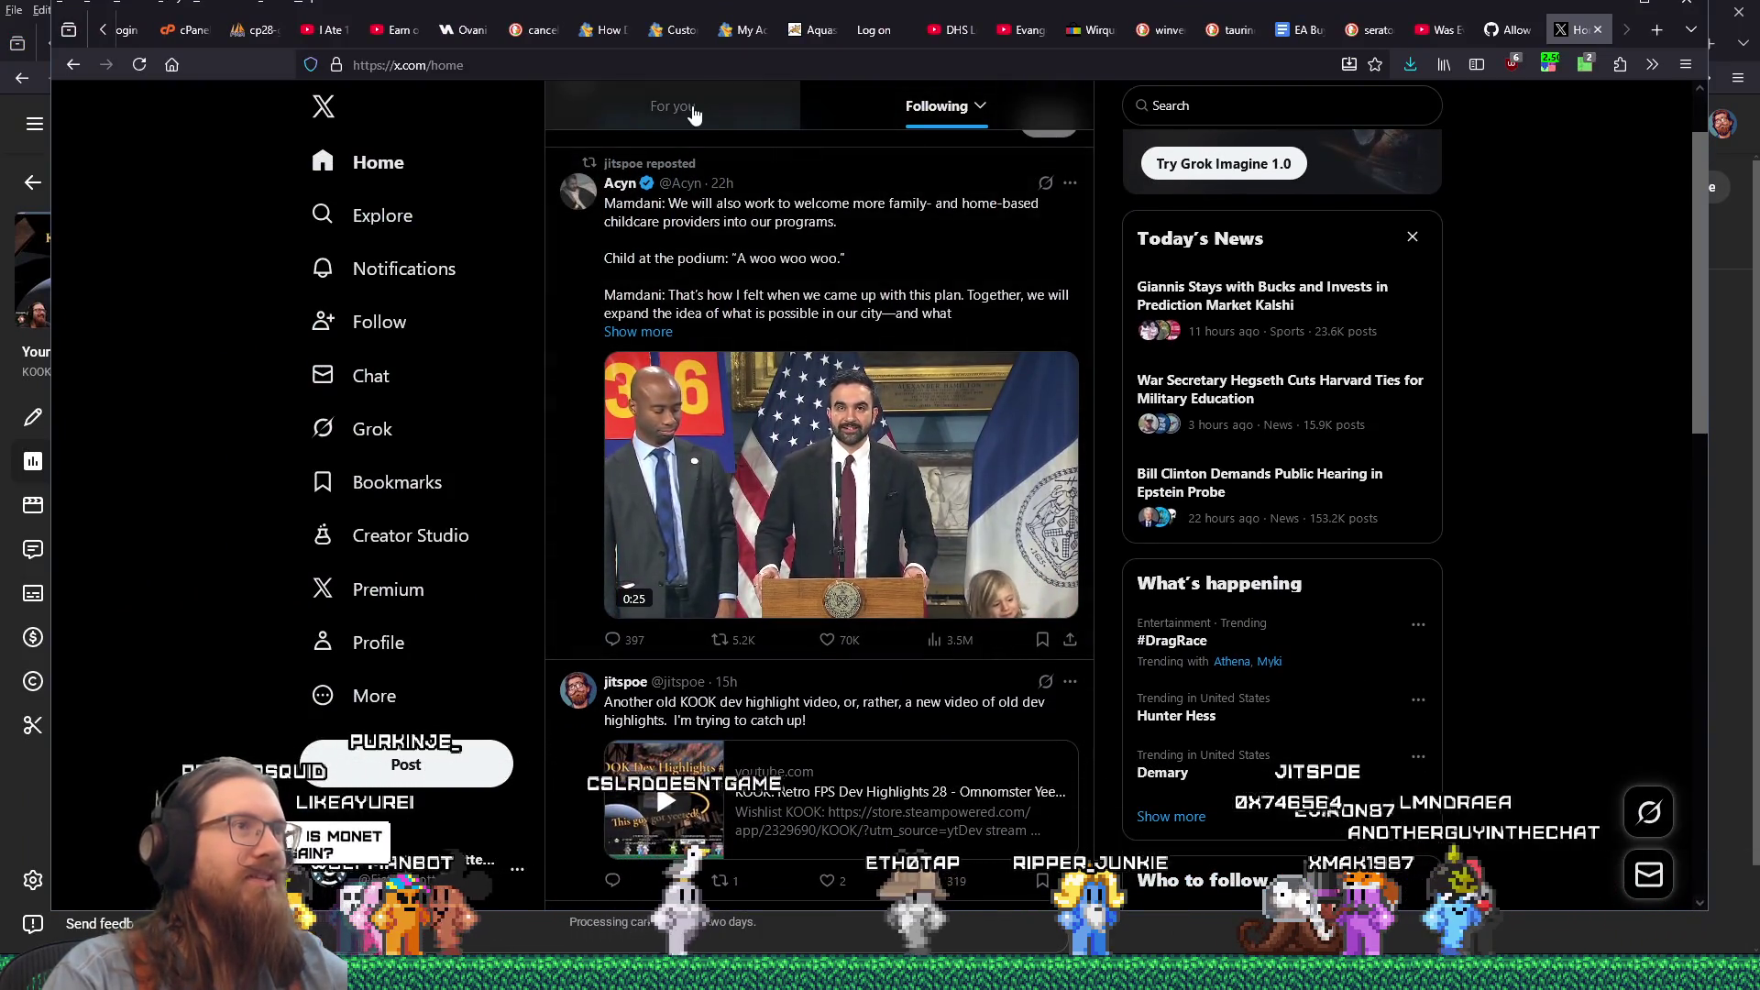
{"action": "scroll", "coordinate": [969, 161], "scroll_direction": "down", "scroll_amount": 2}
{"action": "scroll", "coordinate": [963, 183], "scroll_direction": "down", "scroll_amount": 4}
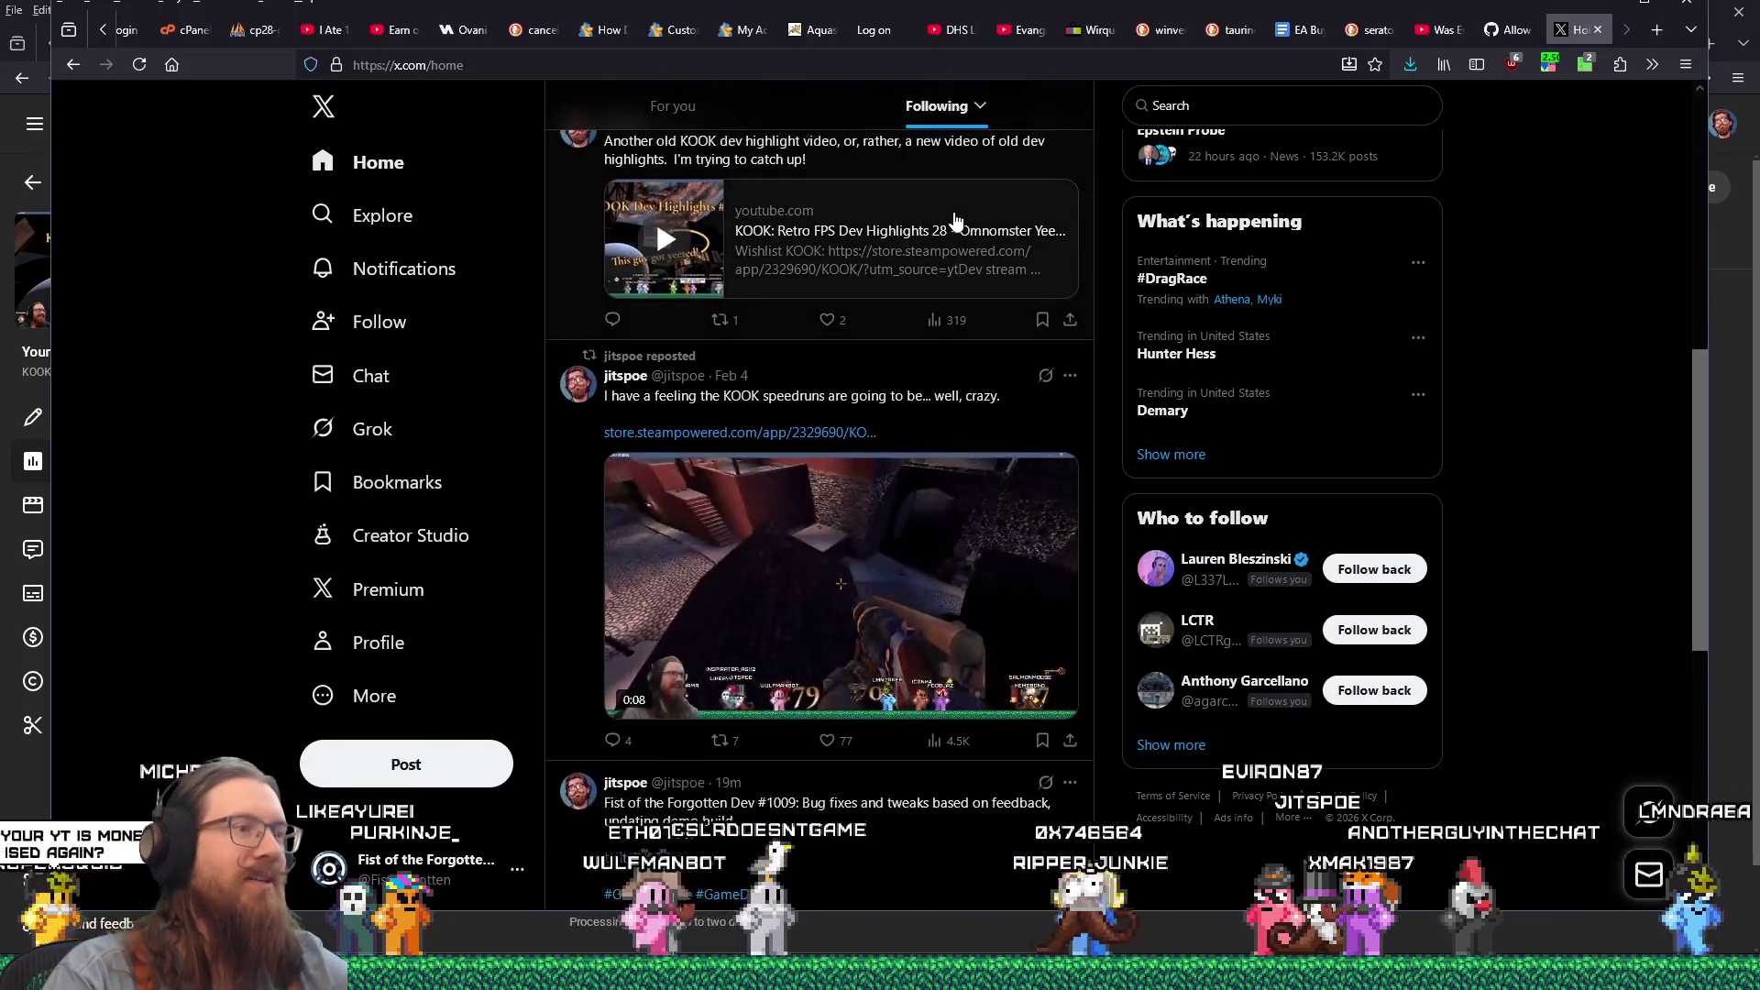
{"action": "scroll", "coordinate": [954, 221], "scroll_direction": "down", "scroll_amount": 5}
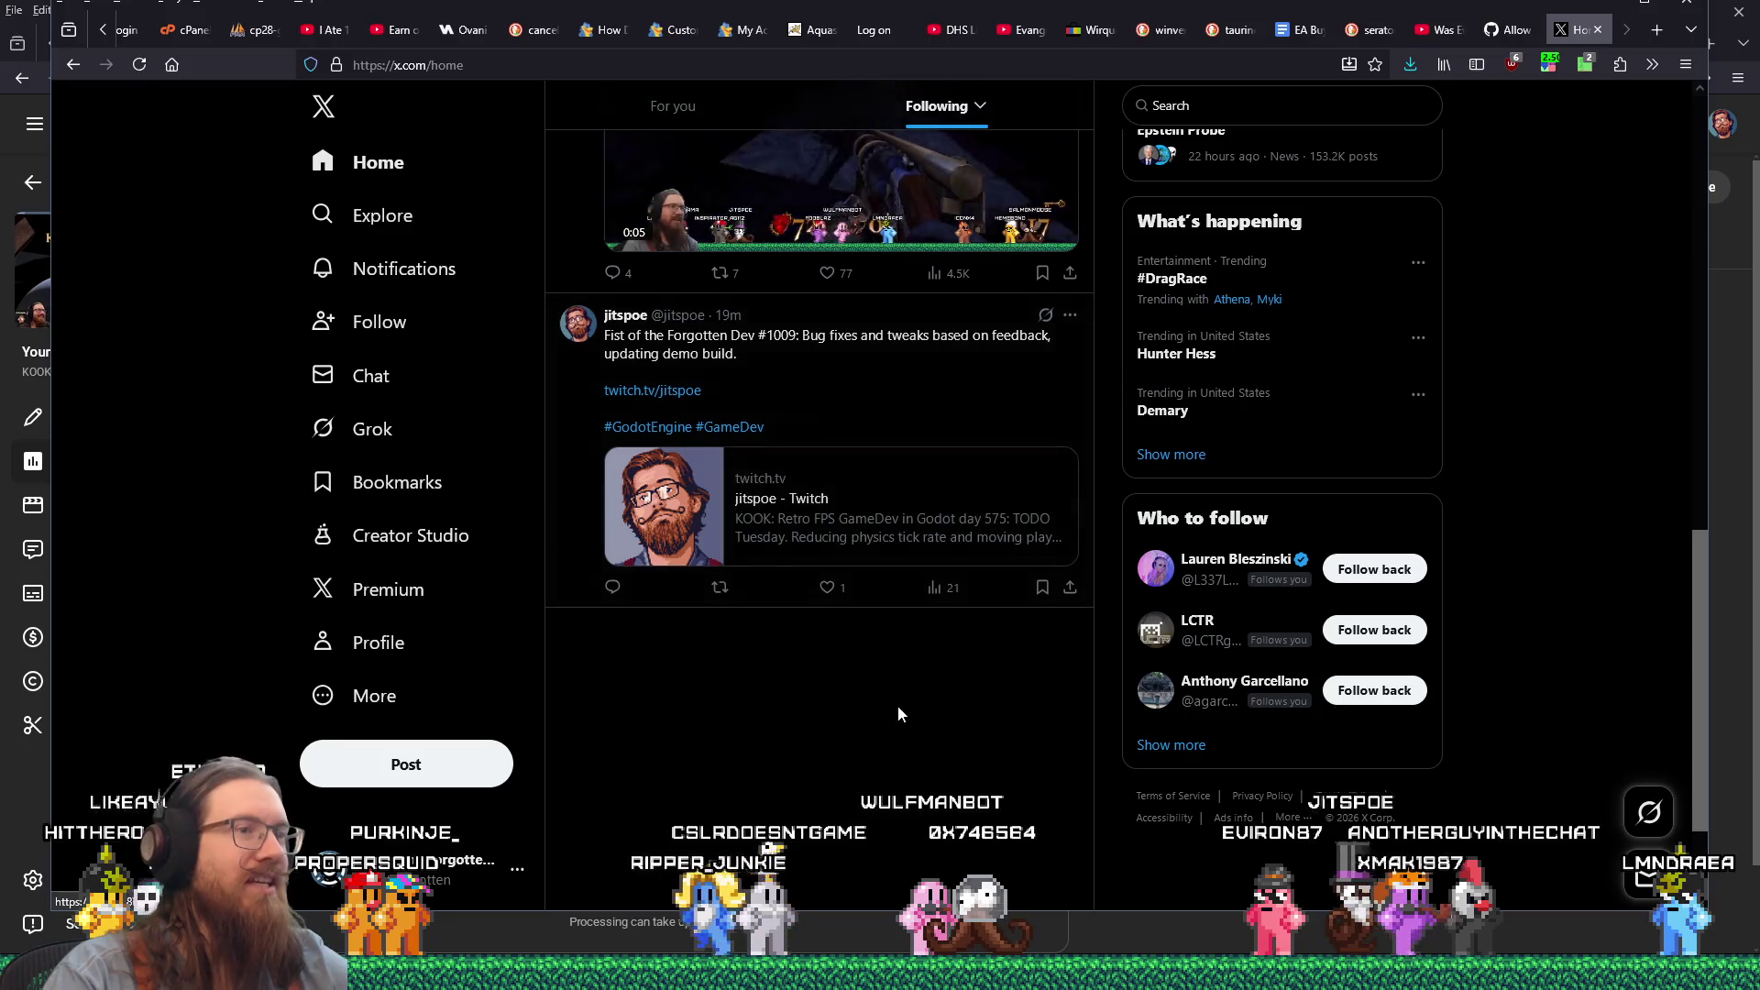
{"action": "scroll", "coordinate": [897, 703], "scroll_direction": "down", "scroll_amount": 2}
{"action": "scroll", "coordinate": [825, 578], "scroll_direction": "up", "scroll_amount": 10}
{"action": "scroll", "coordinate": [797, 602], "scroll_direction": "down", "scroll_amount": 7}
{"action": "scroll", "coordinate": [797, 605], "scroll_direction": "up", "scroll_amount": 8}
{"action": "scroll", "coordinate": [797, 605], "scroll_direction": "down", "scroll_amount": 7}
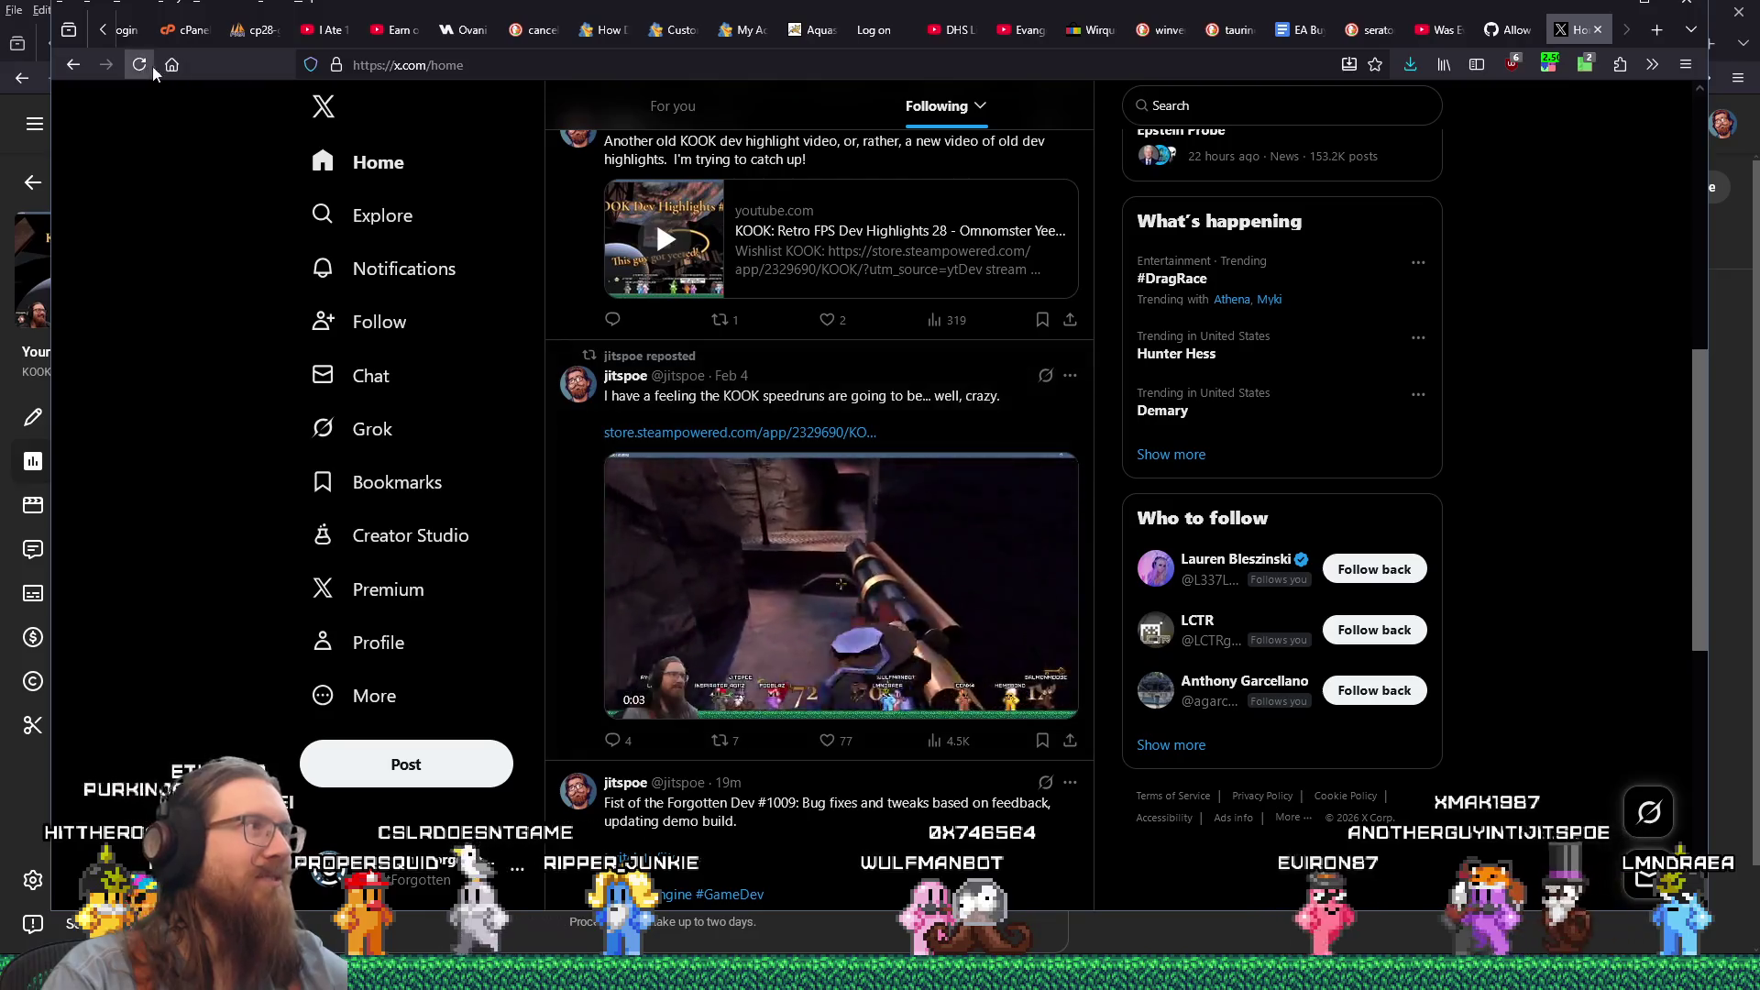
Step: Reload the X home page, maximize the window, and return to the YouTube Studio analytics
{"action": "left_click", "coordinate": [139, 65]}
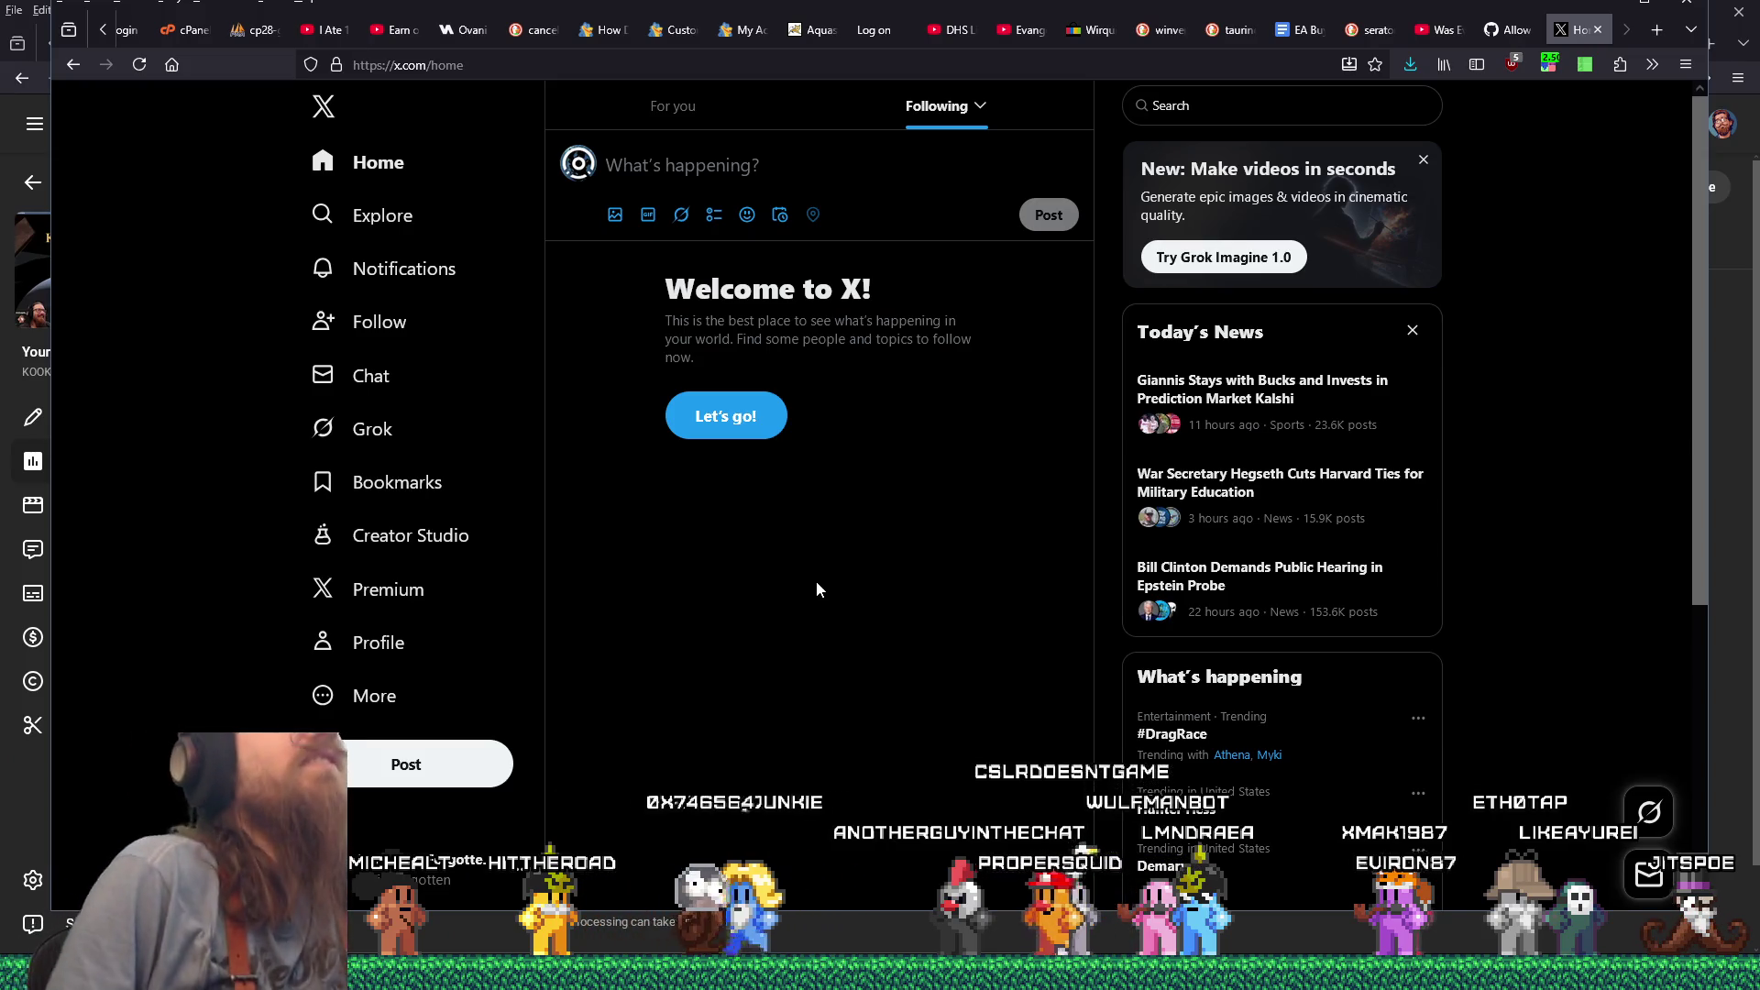
{"action": "double_click", "coordinate": [987, 8]}
{"action": "key", "text": "alt+Tab"}
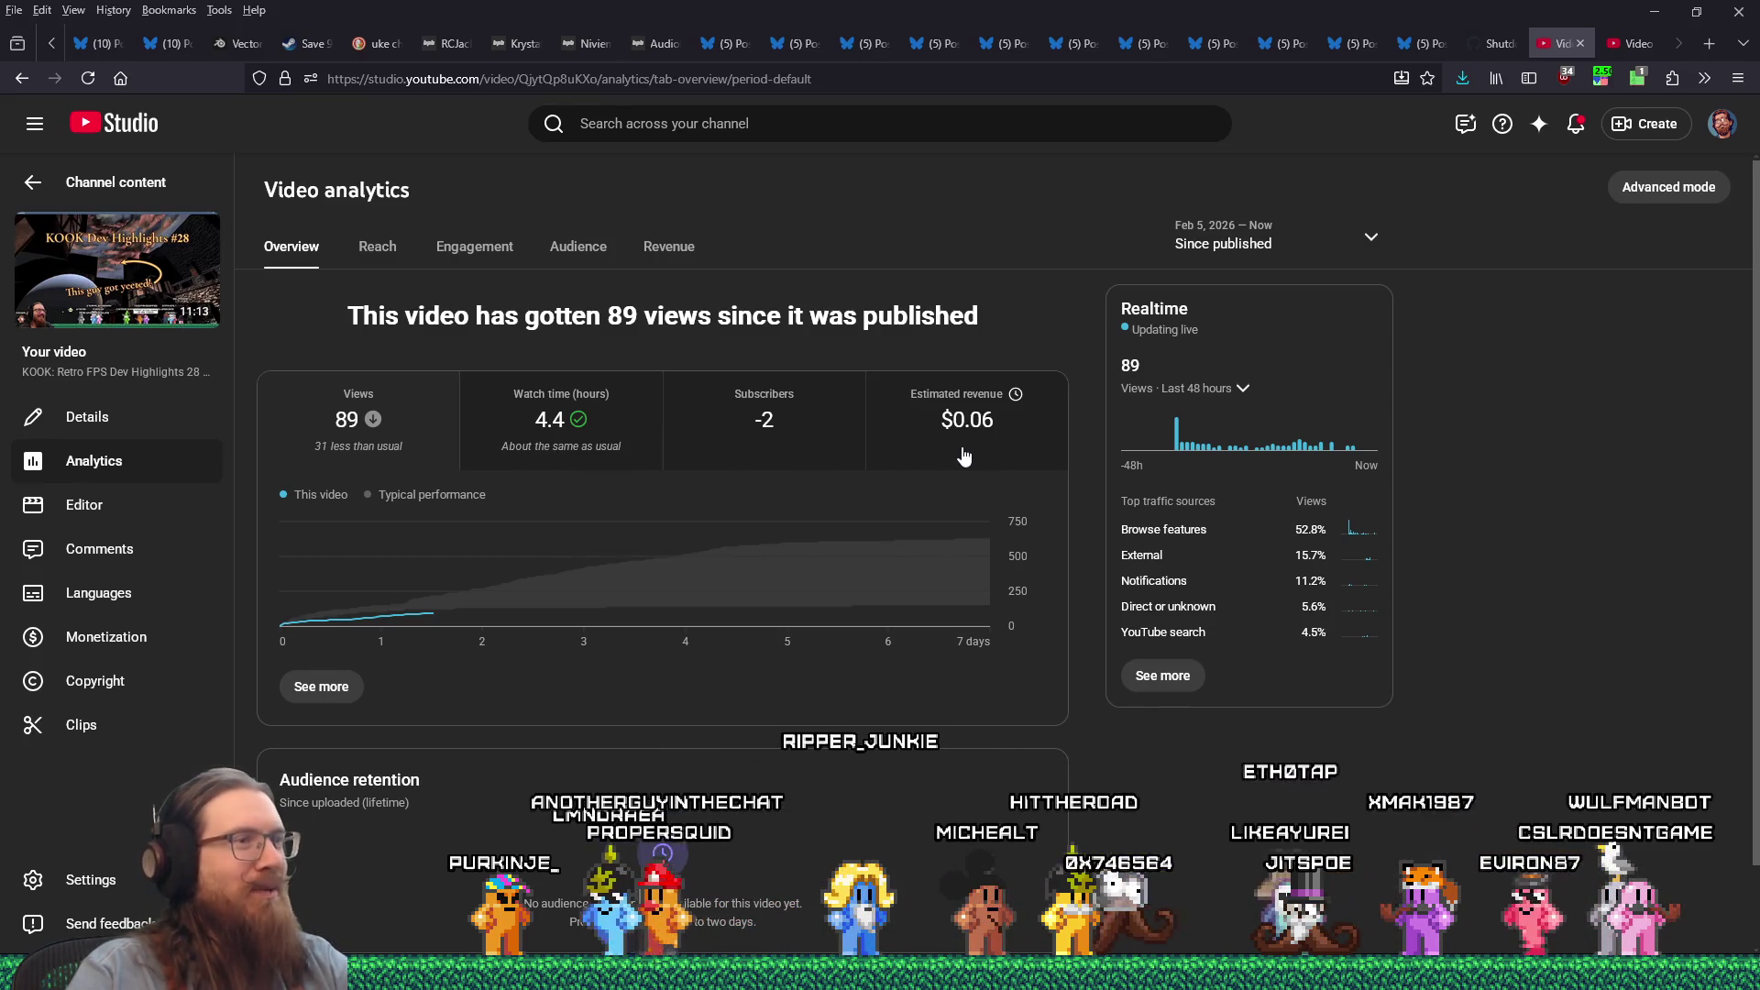
Step: Move the X window aside and bring the video analytics (89 views, 52.8% browse features) forward
{"action": "mouse_move", "coordinate": [961, 434]}
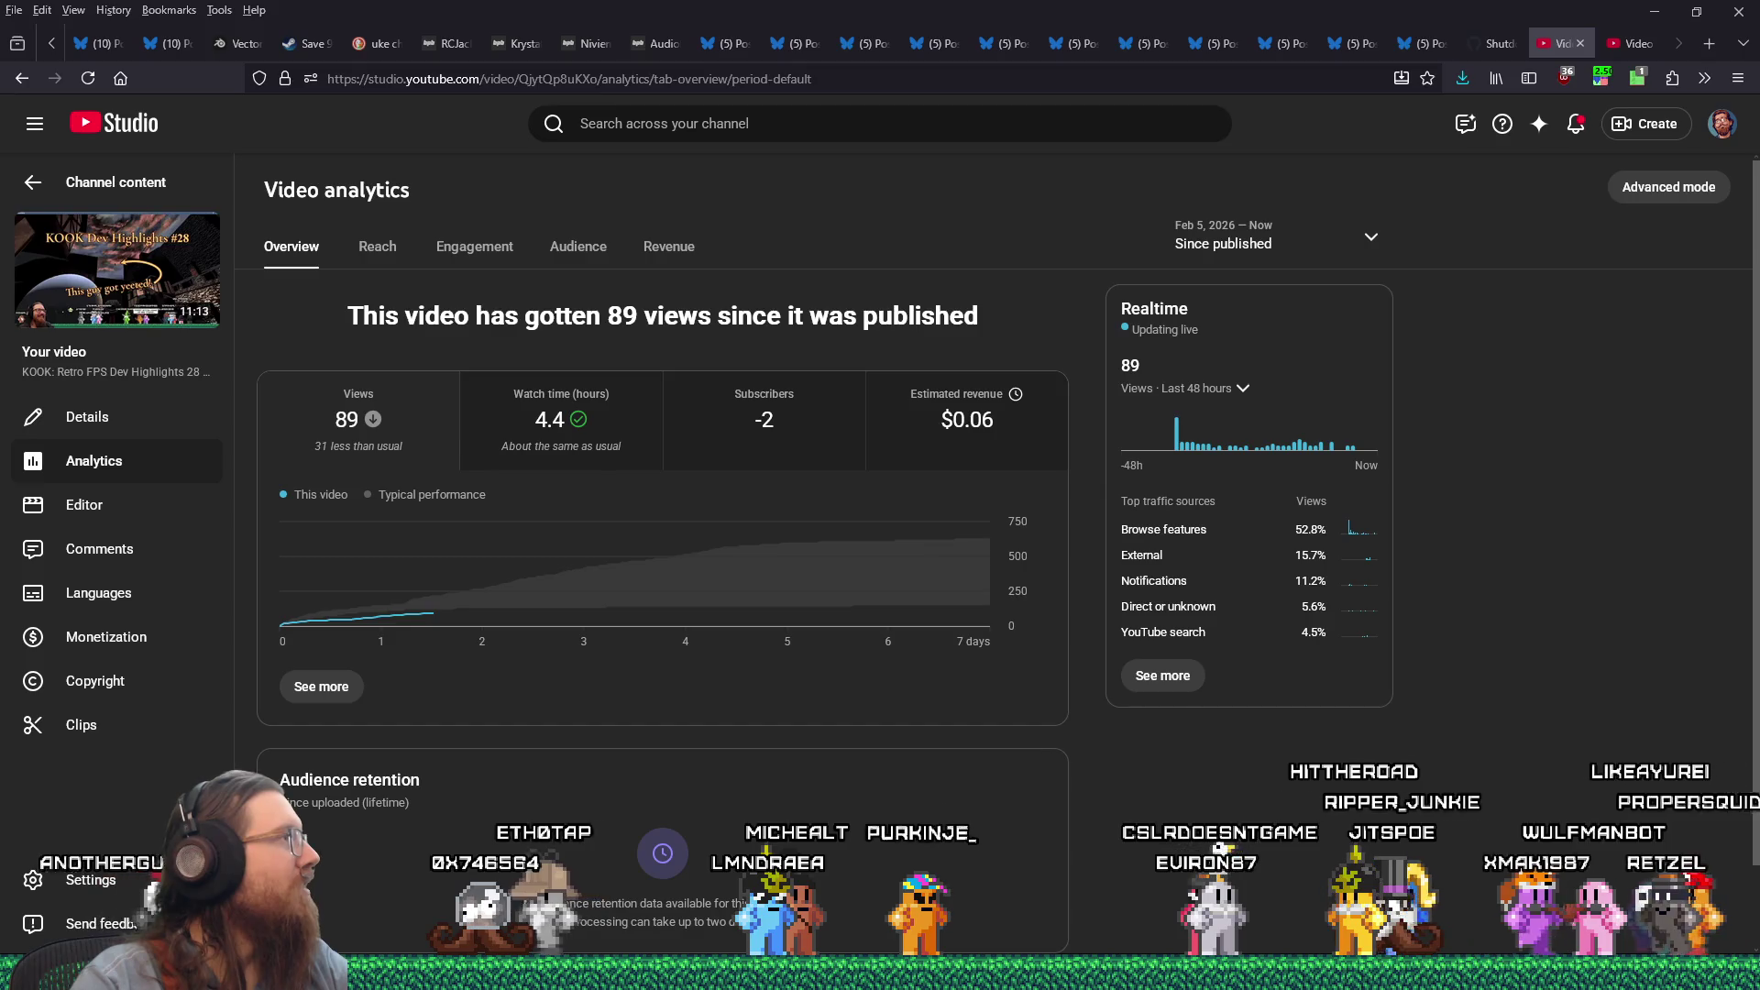
{"action": "key", "text": "alt+Tab"}
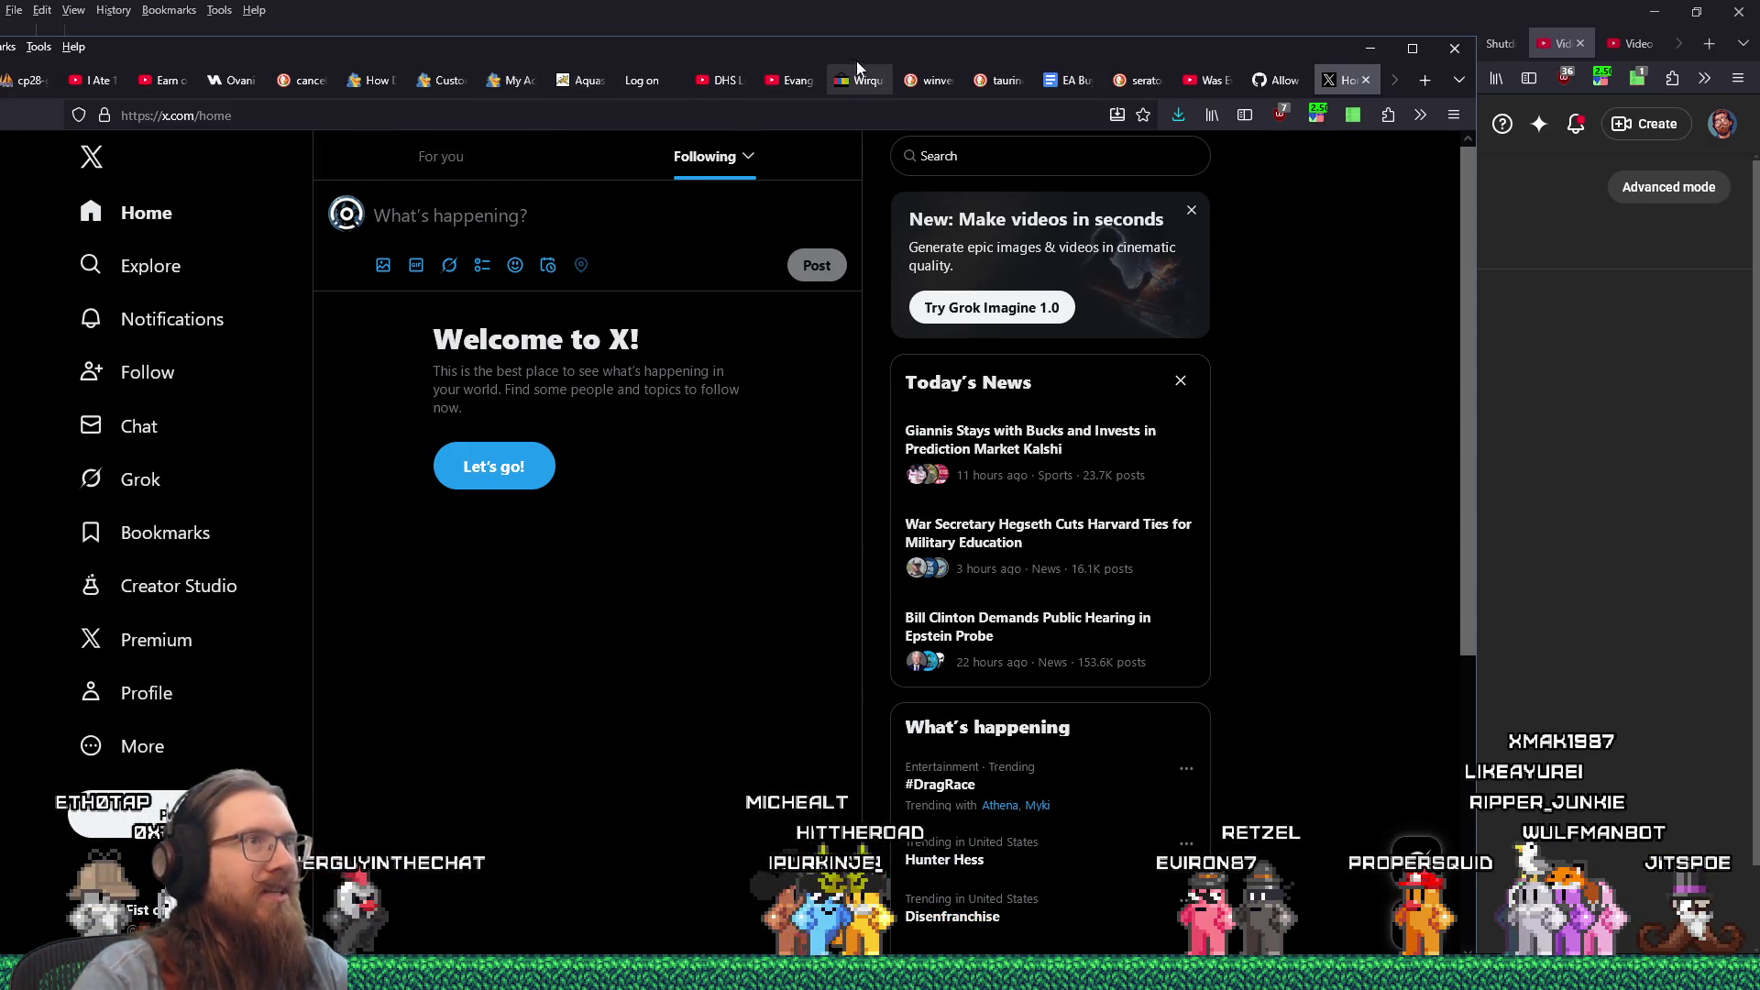
{"action": "left_click_drag", "start_coordinate": [894, 65], "coordinate": [496, 86]}
{"action": "key", "text": "alt+Tab"}
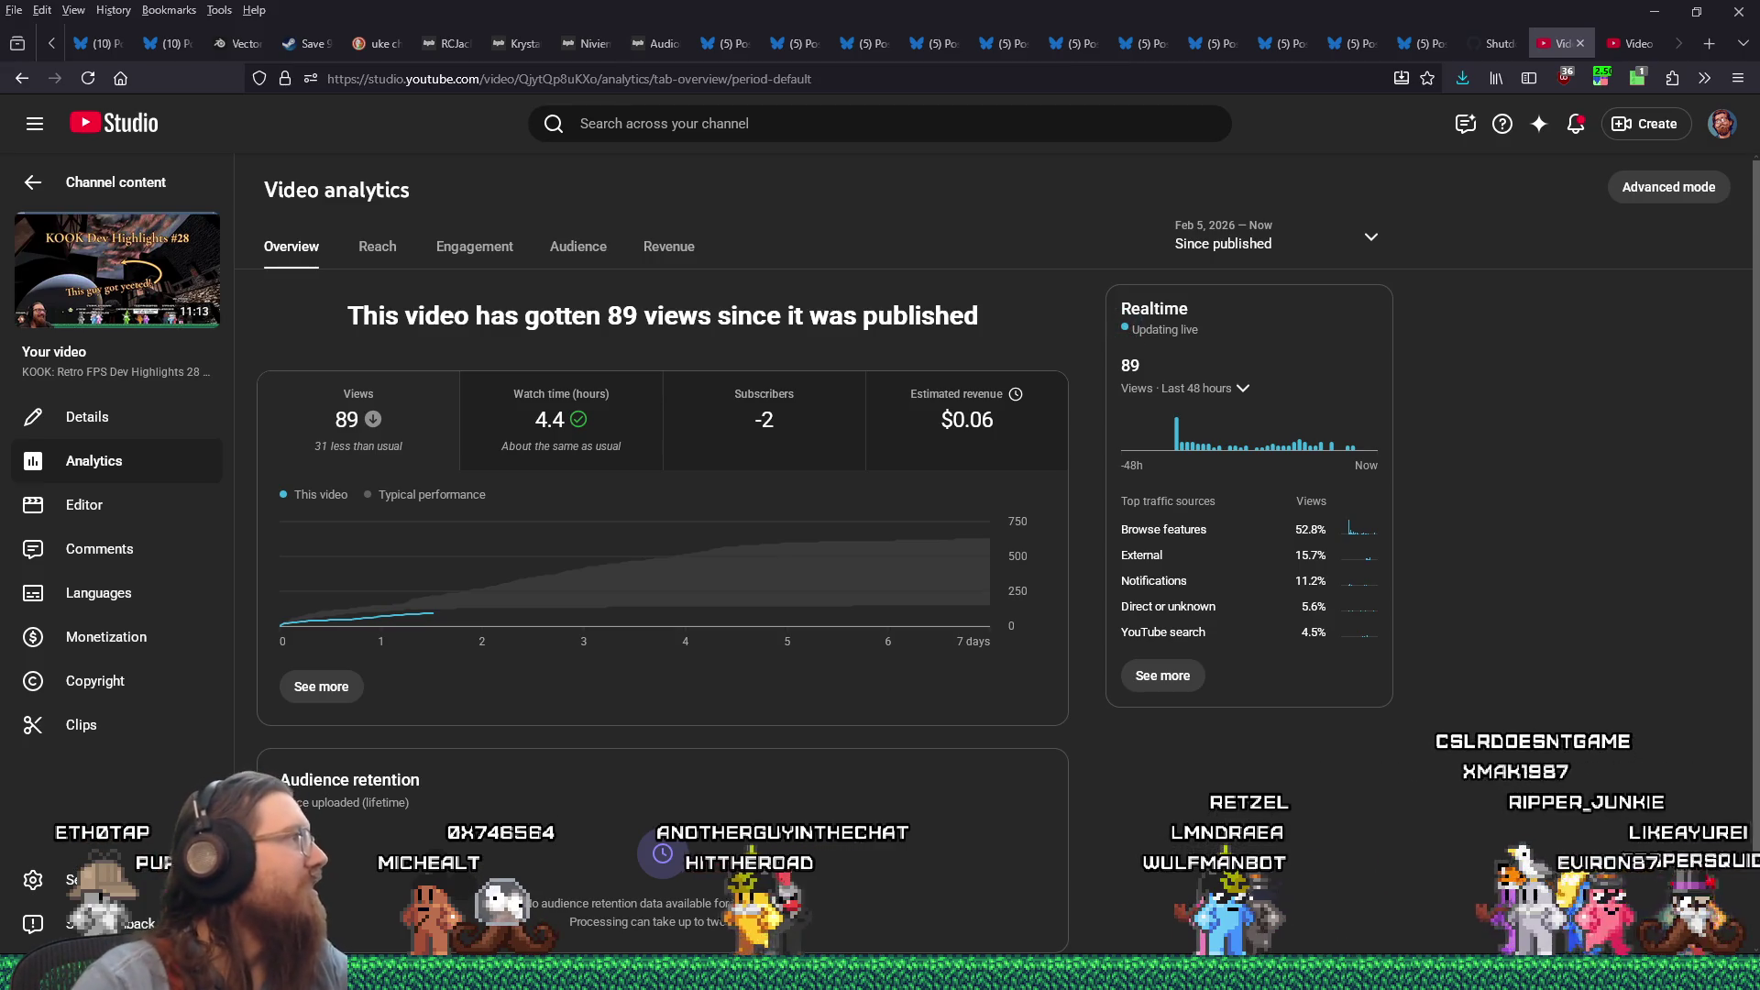
Step: Scroll the X profile feed, then un-maximize and minimize the X window
{"action": "key", "text": "alt+Tab"}
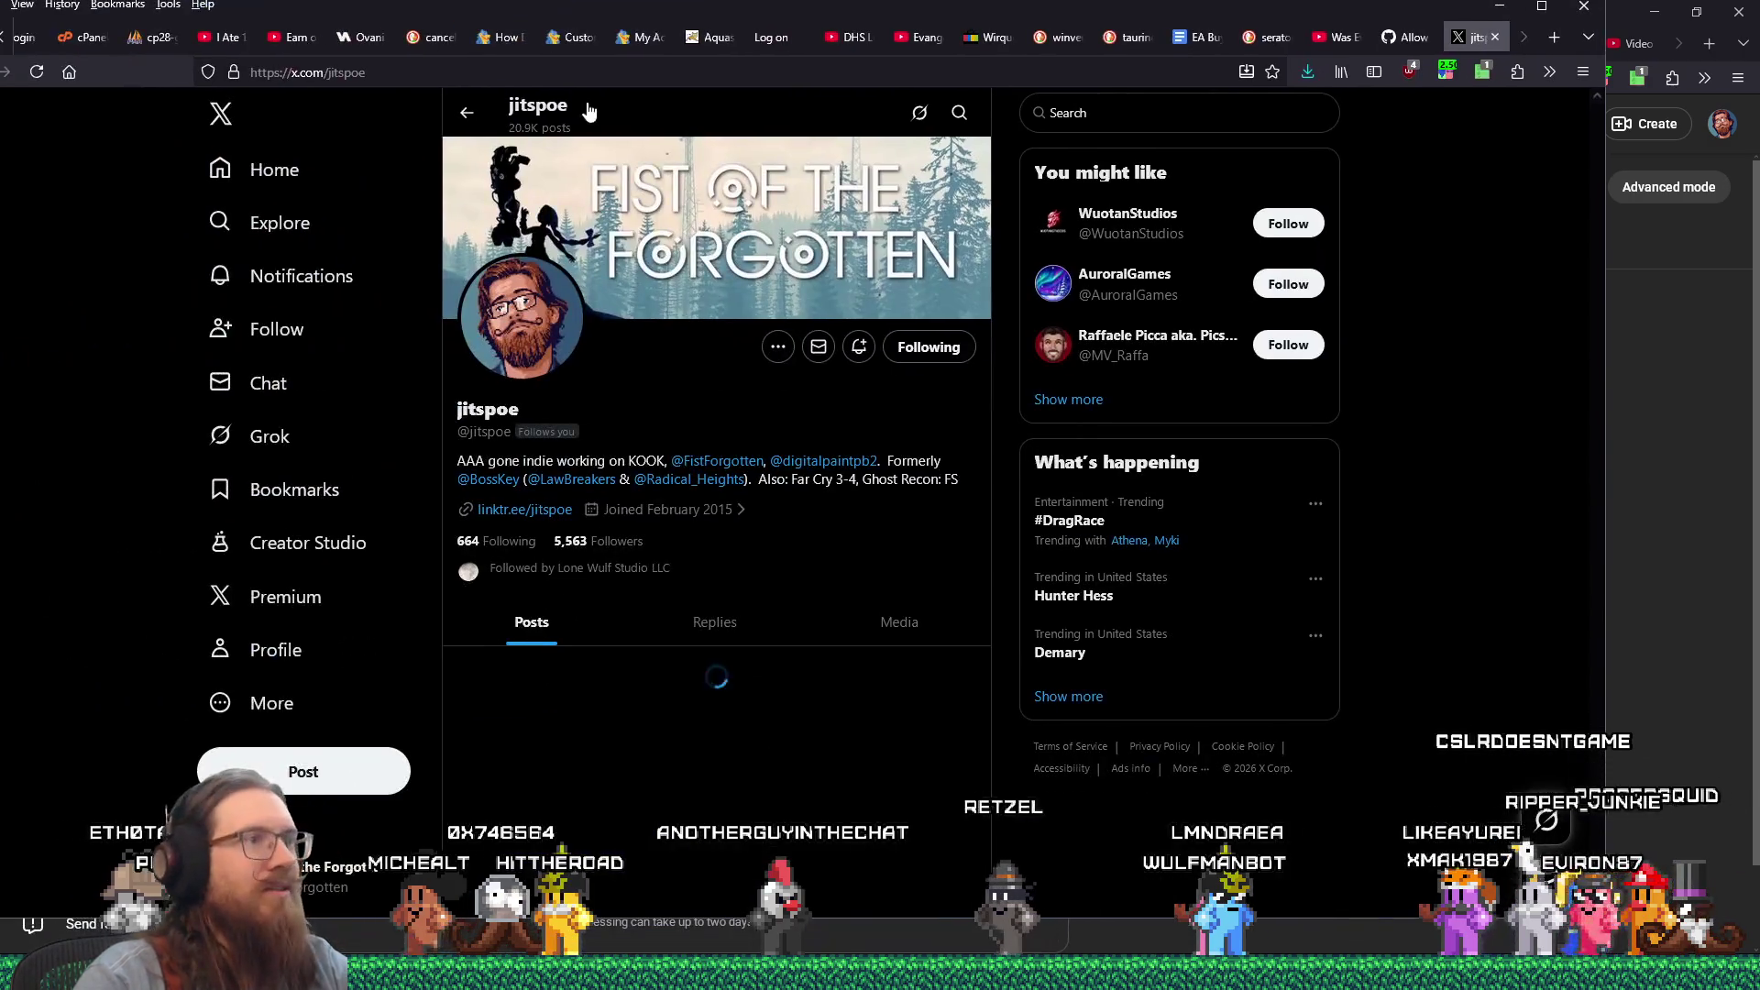
{"action": "scroll", "coordinate": [785, 543], "scroll_direction": "down", "scroll_amount": 5}
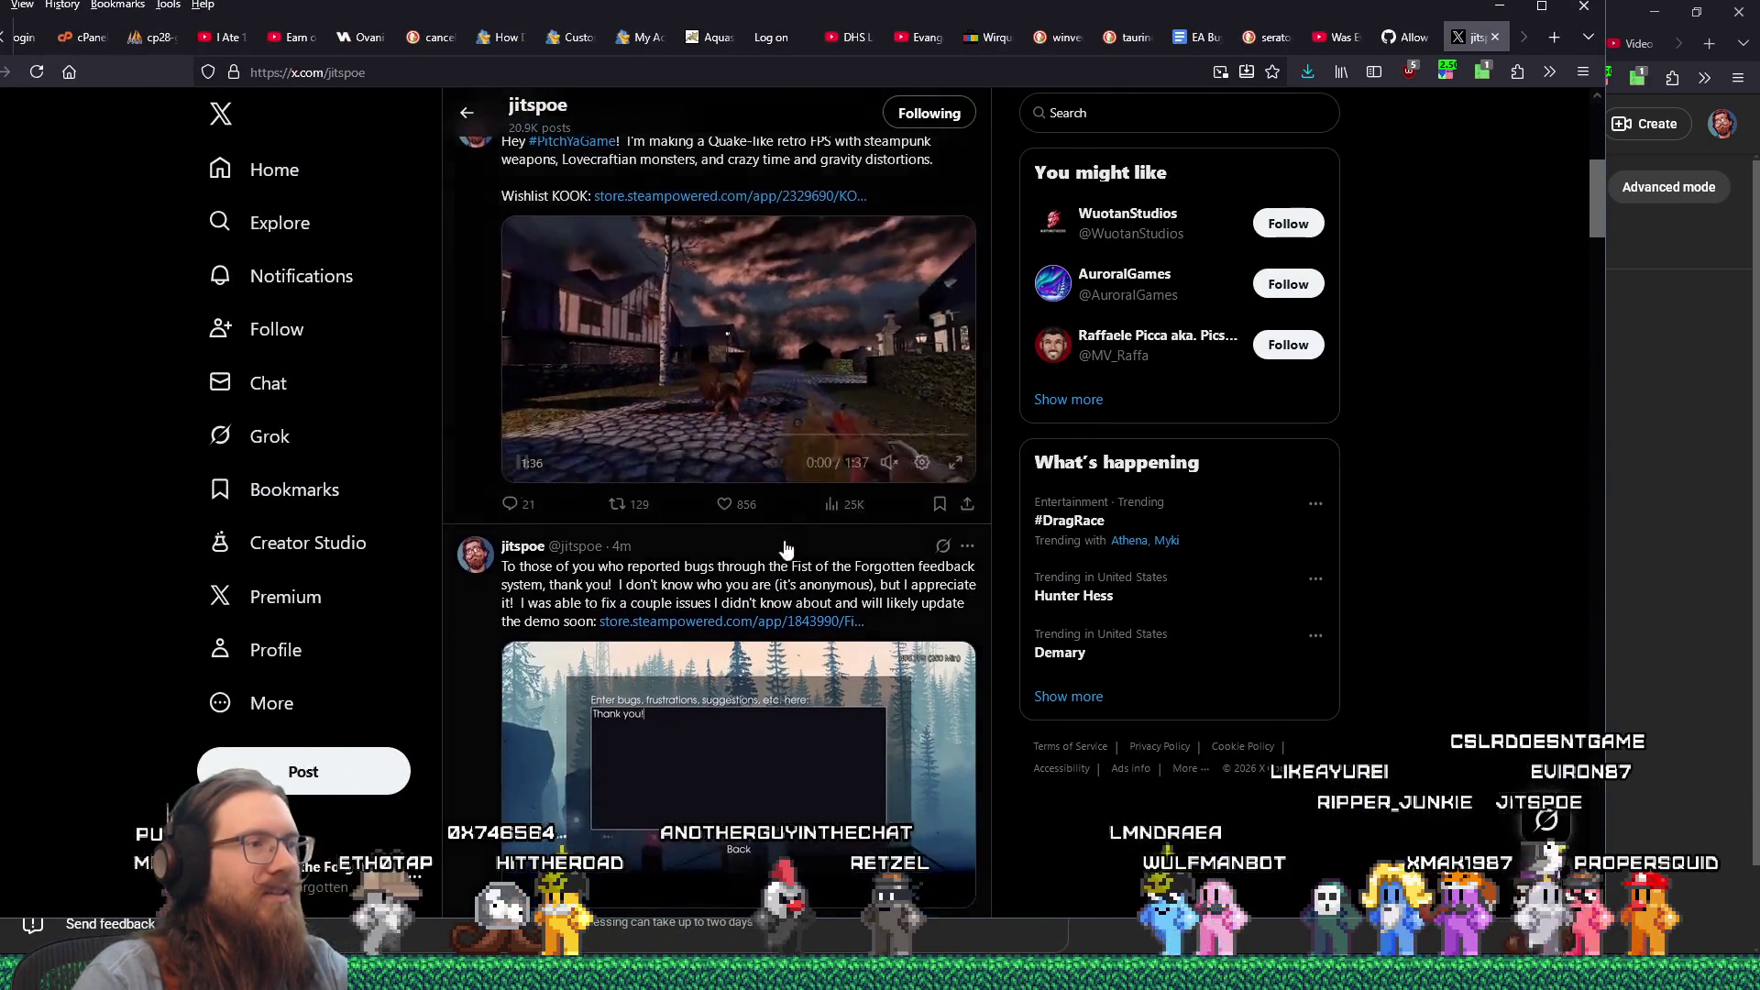
{"action": "scroll", "coordinate": [785, 548], "scroll_direction": "down", "scroll_amount": 1}
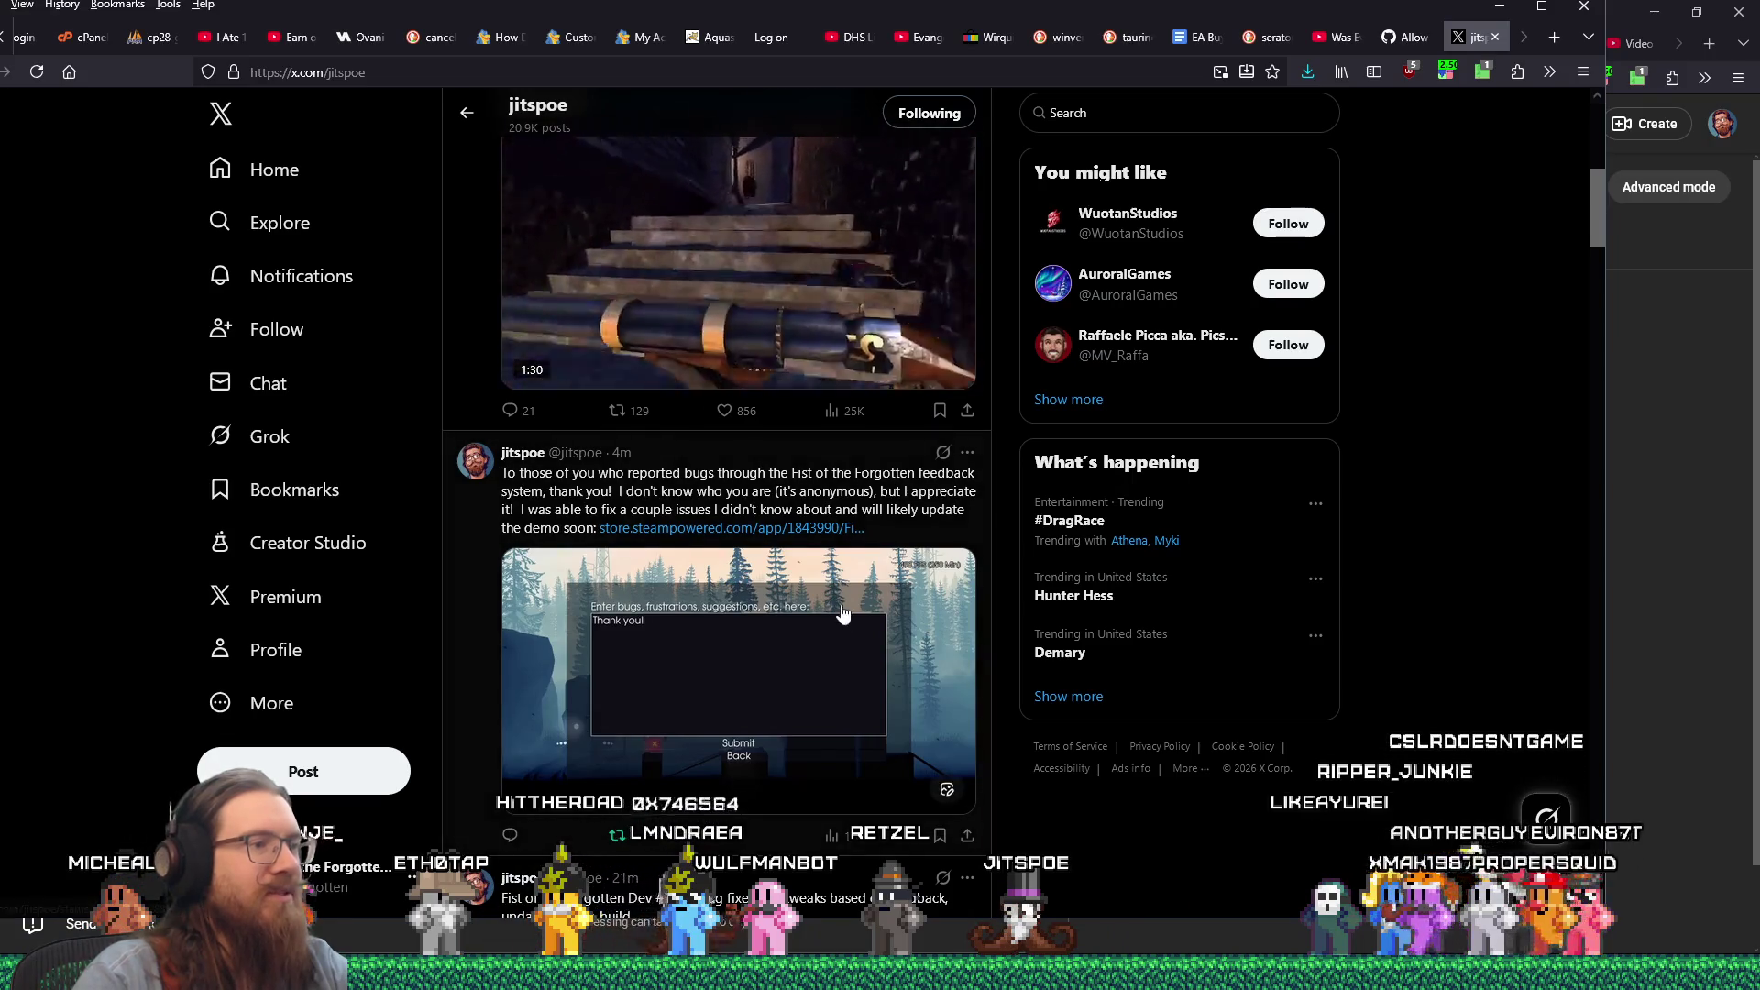
{"action": "left_click_drag", "start_coordinate": [596, 7], "coordinate": [345, 37]}
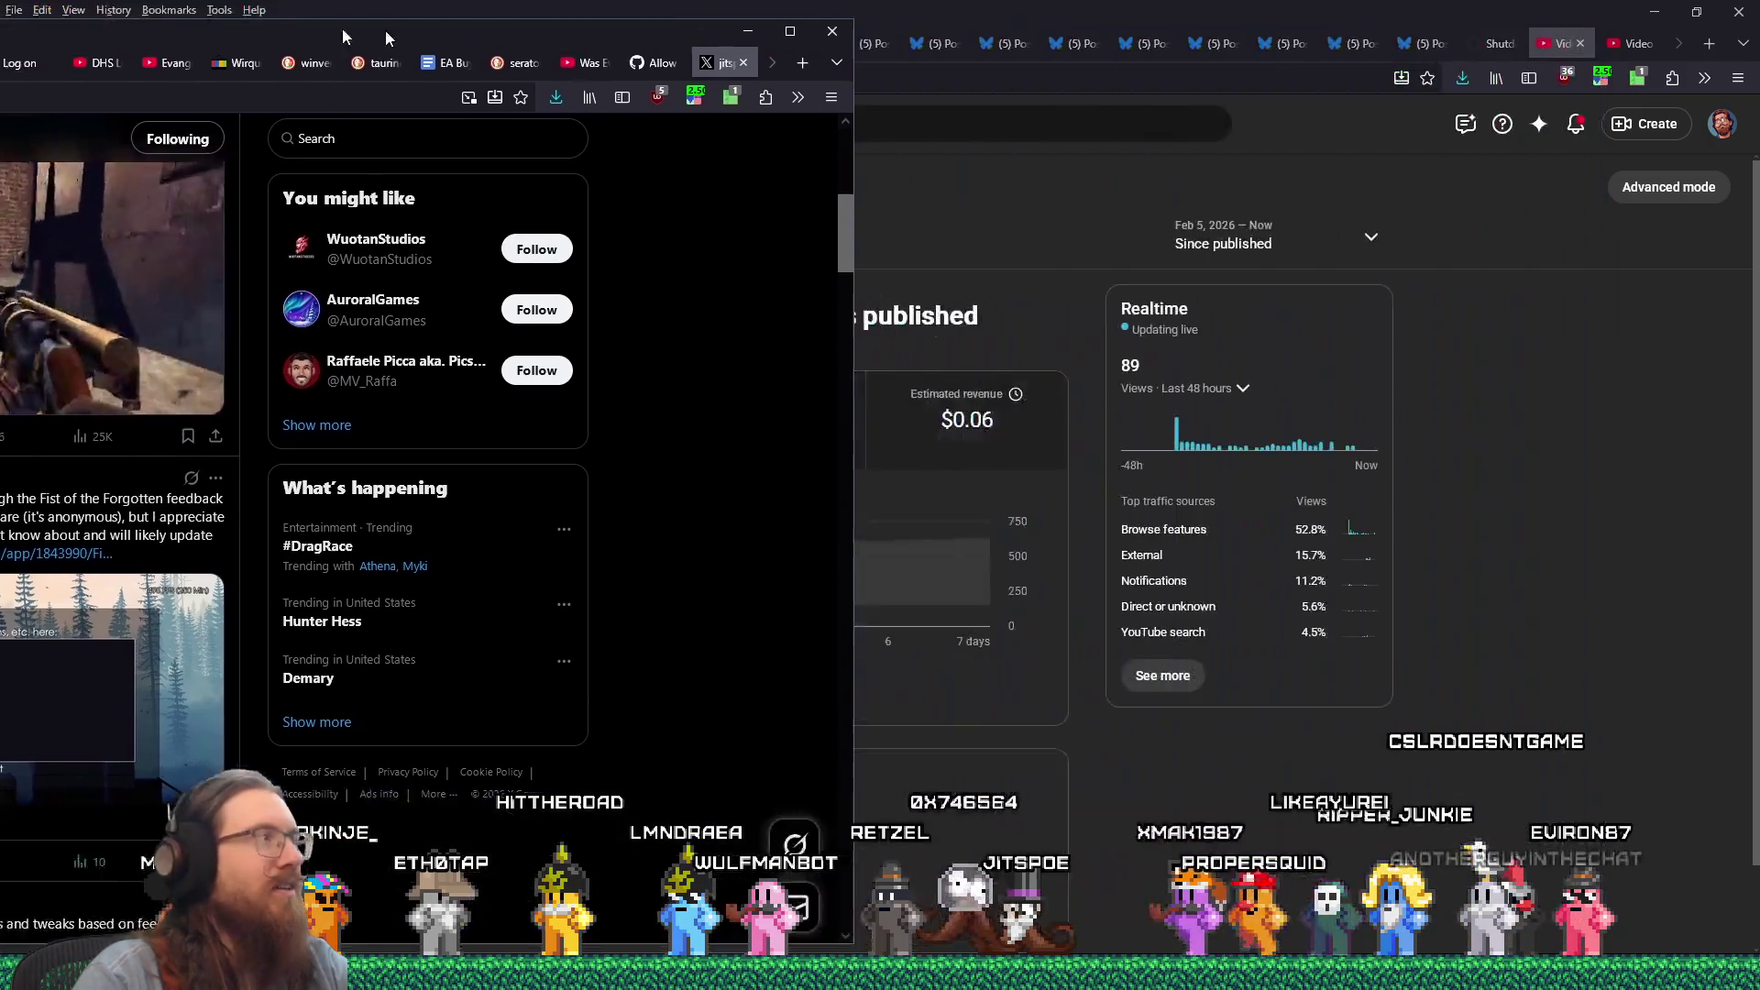
{"action": "key", "text": "super+Down"}
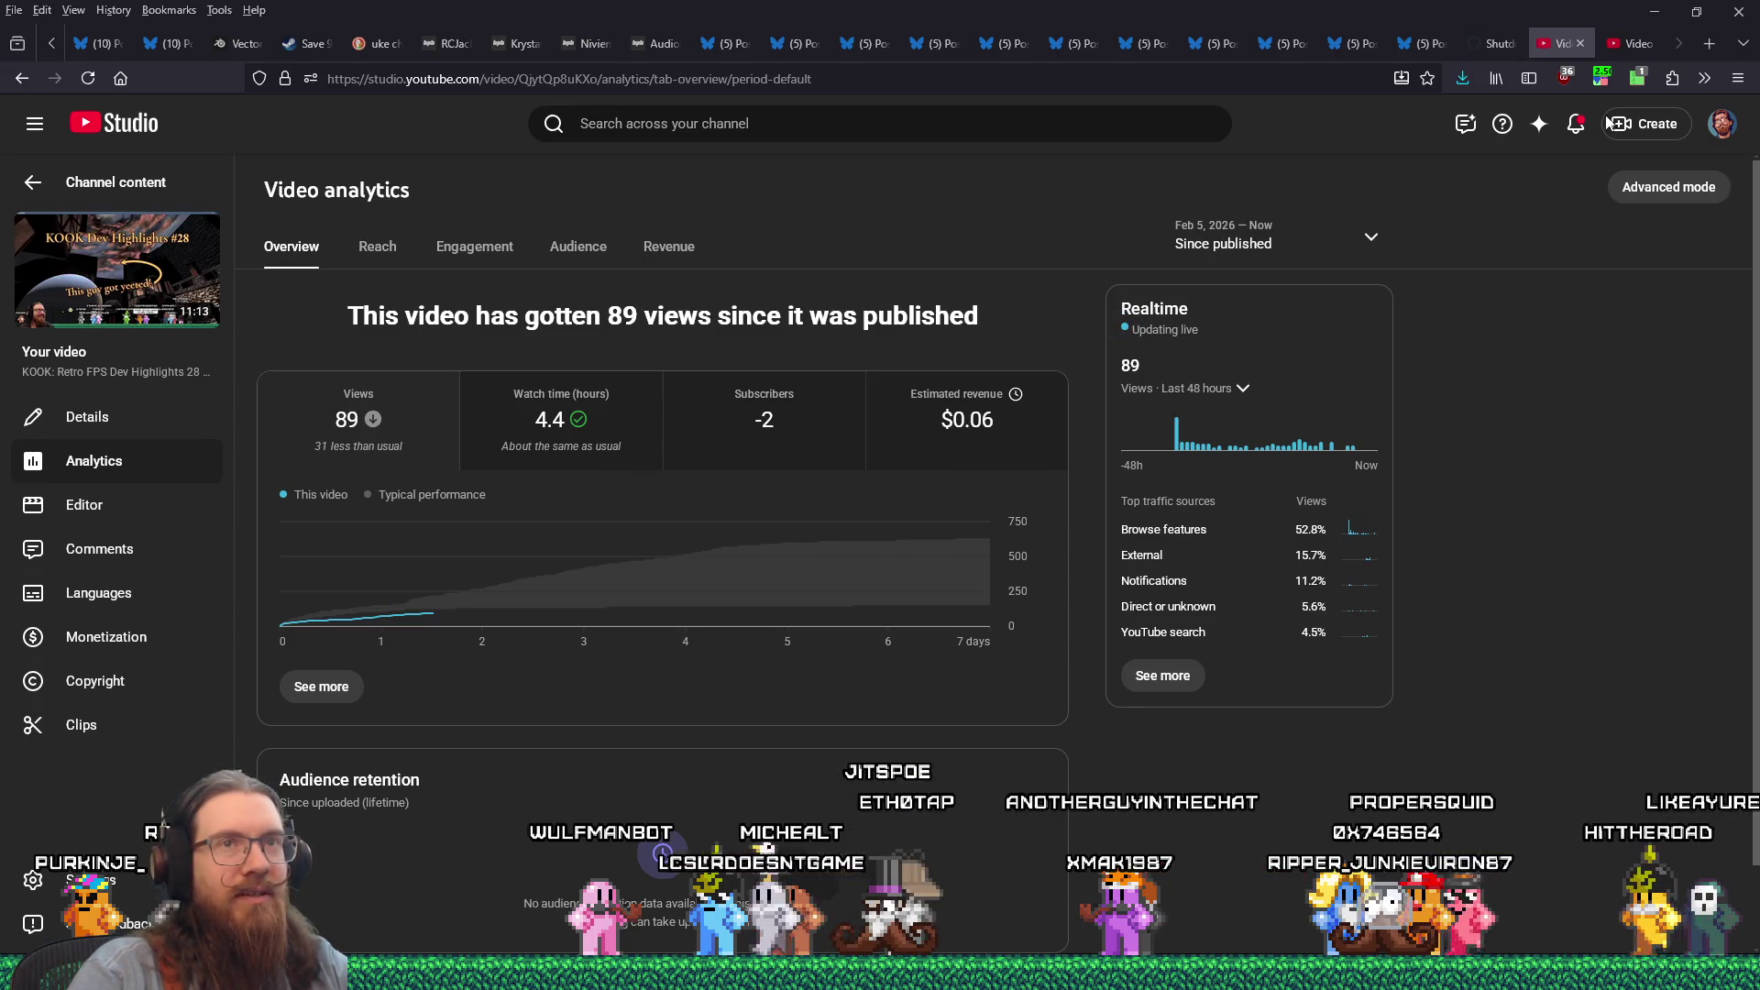
Step: Minimize Firefox, close the untitled Notepad note without saving, and close Photo Viewer
{"action": "left_click", "coordinate": [1650, 10]}
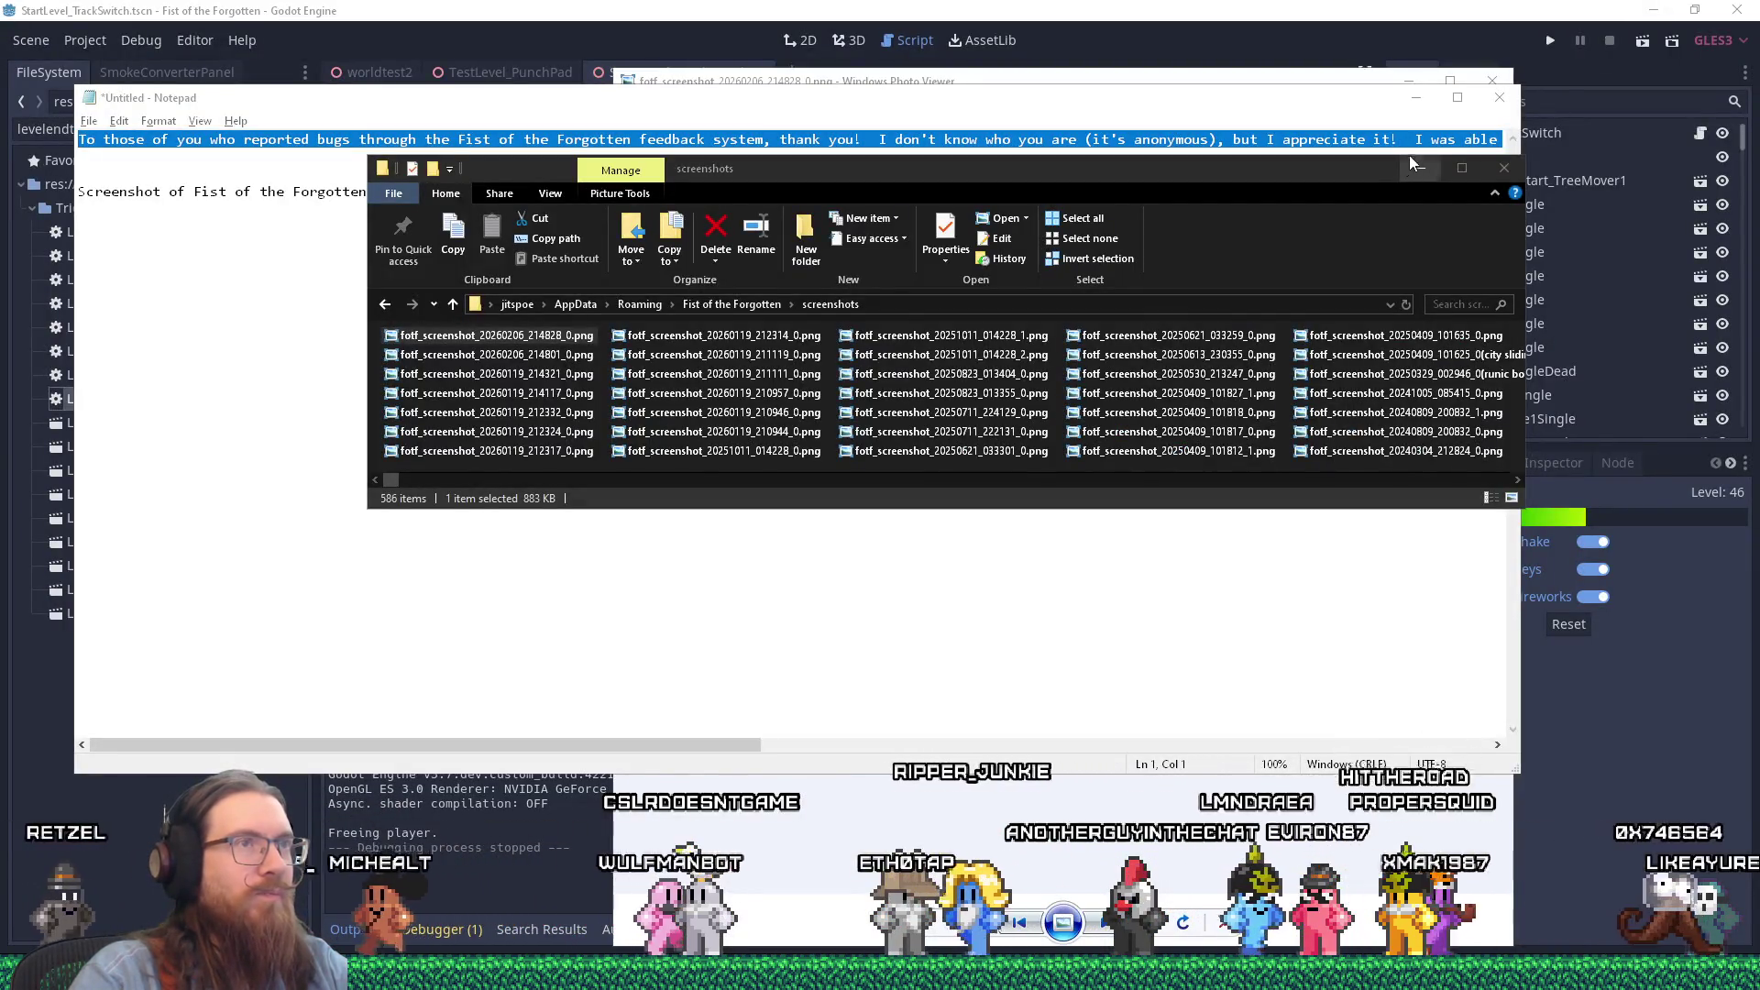
{"action": "left_click", "coordinate": [1500, 97]}
{"action": "left_click", "coordinate": [906, 487]}
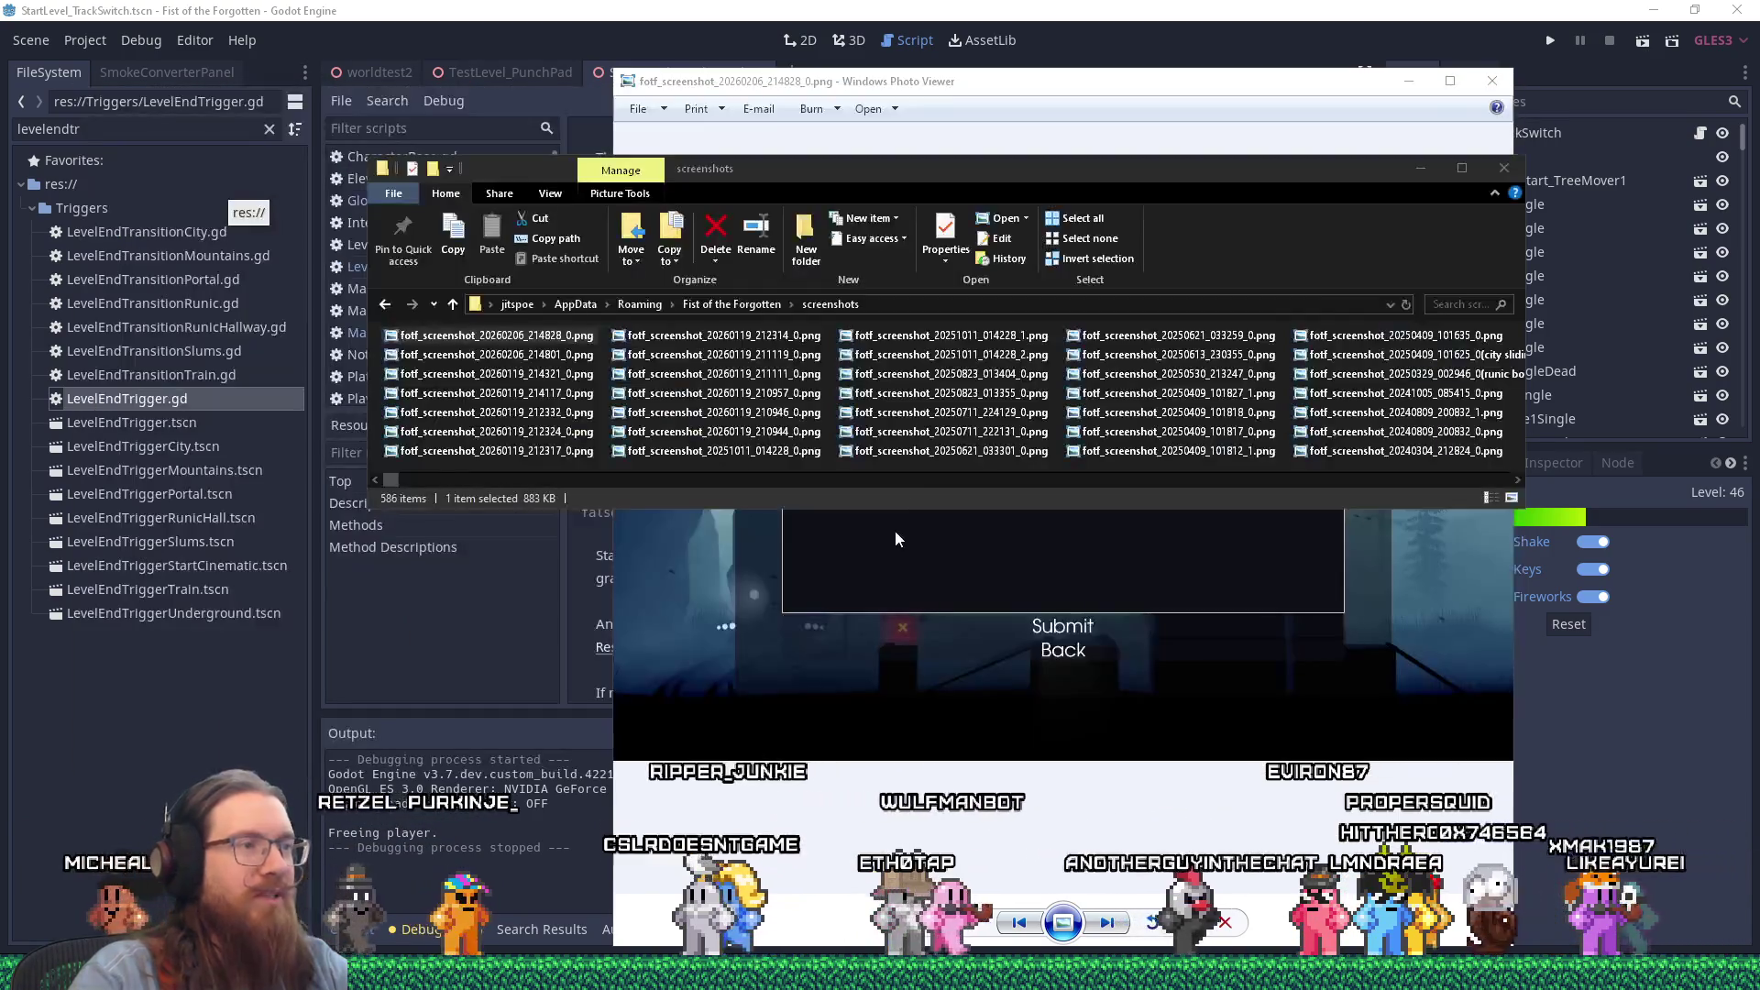
{"action": "left_click", "coordinate": [1372, 96]}
{"action": "left_click", "coordinate": [1493, 81]}
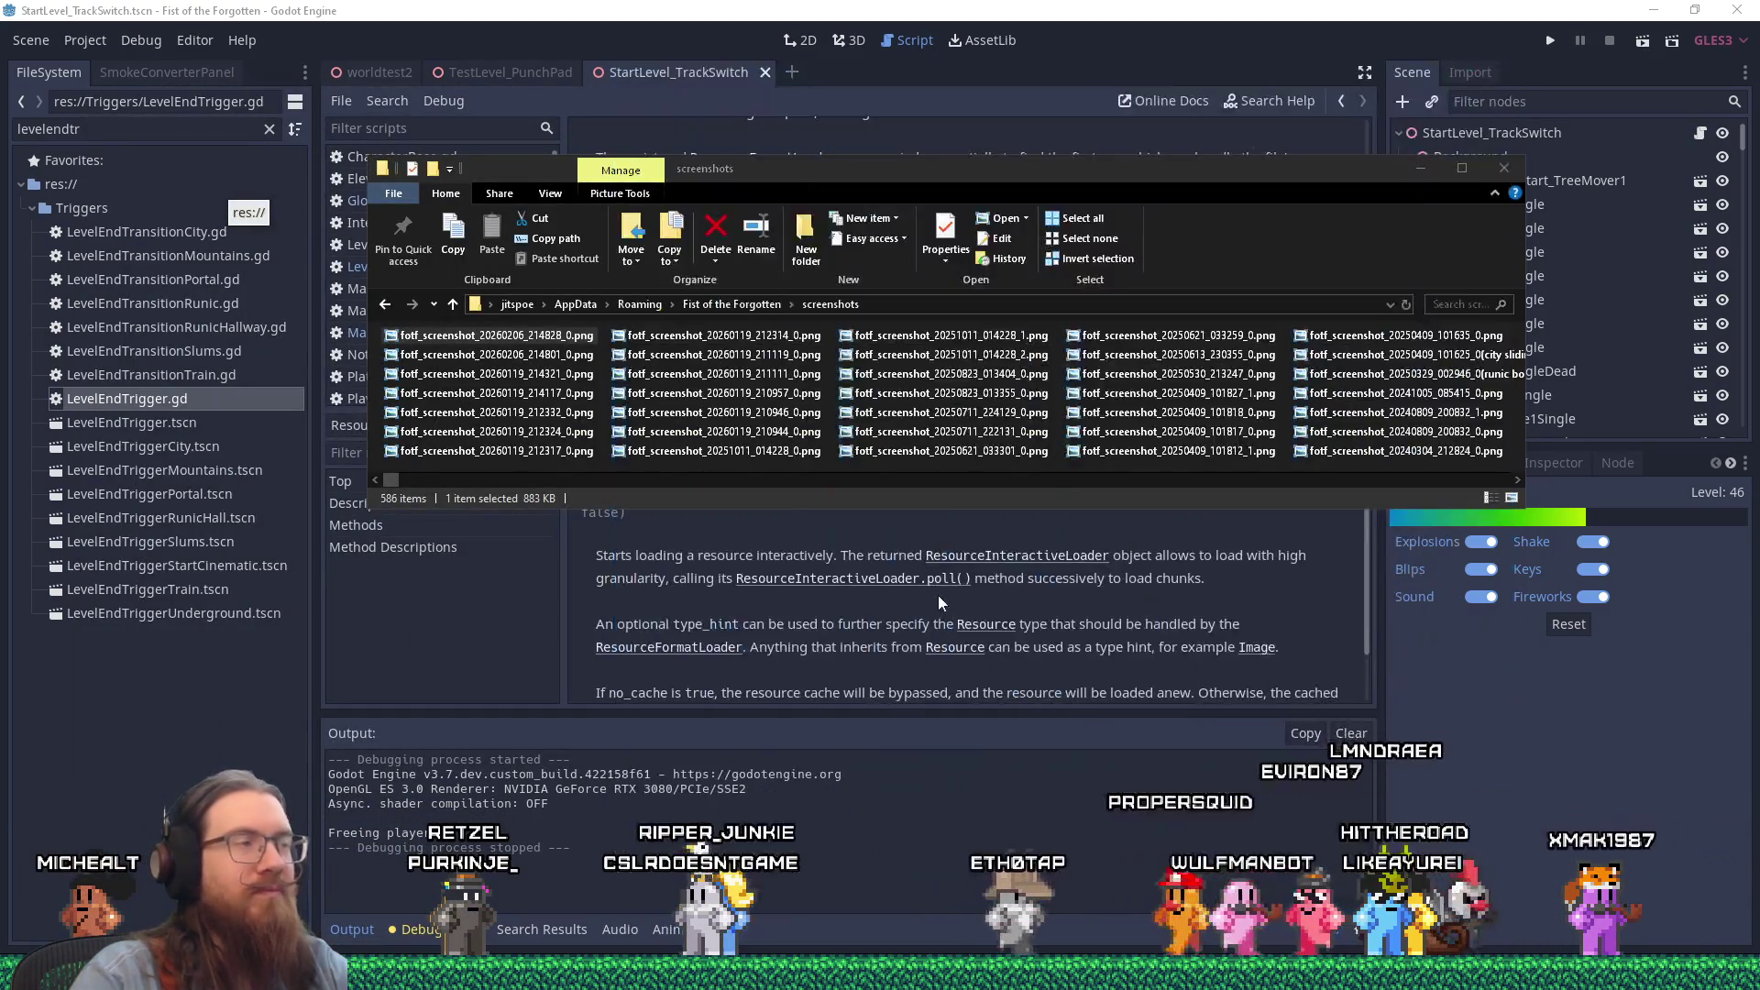
{"action": "left_click", "coordinate": [1025, 40]}
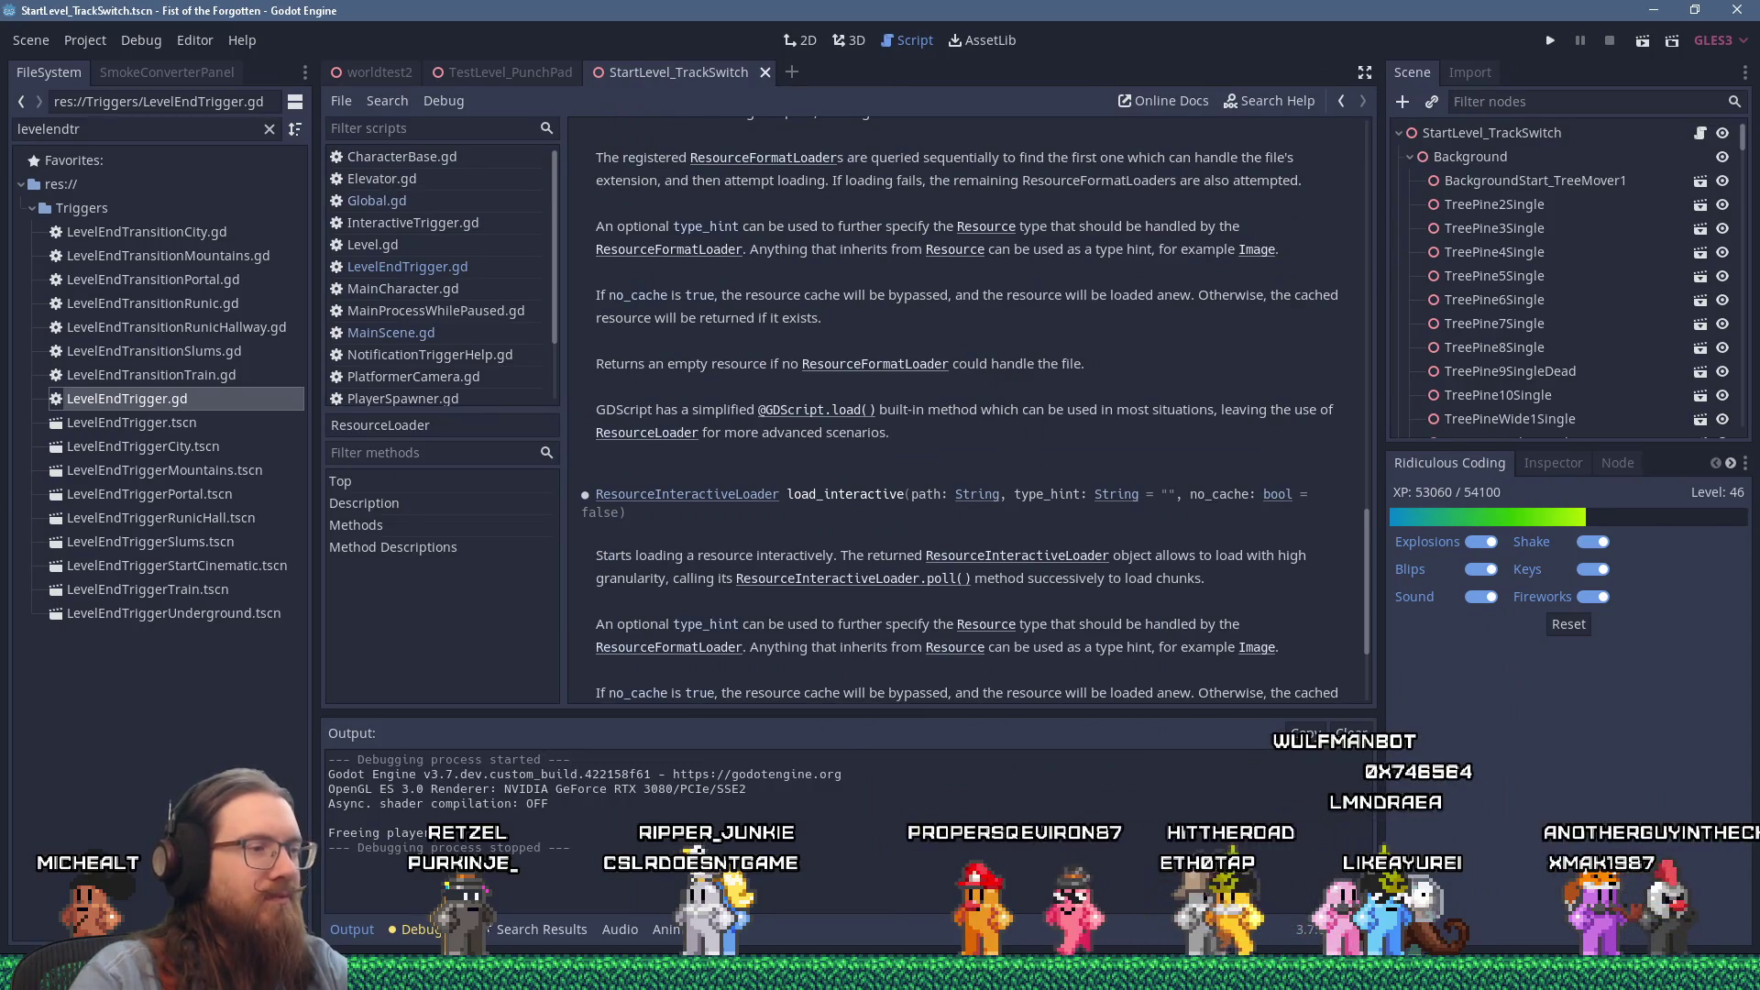
Step: Save fotf_todo.txt via File > Save, then bring up the Windows Run prompt
{"action": "mouse_move", "coordinate": [642, 981]}
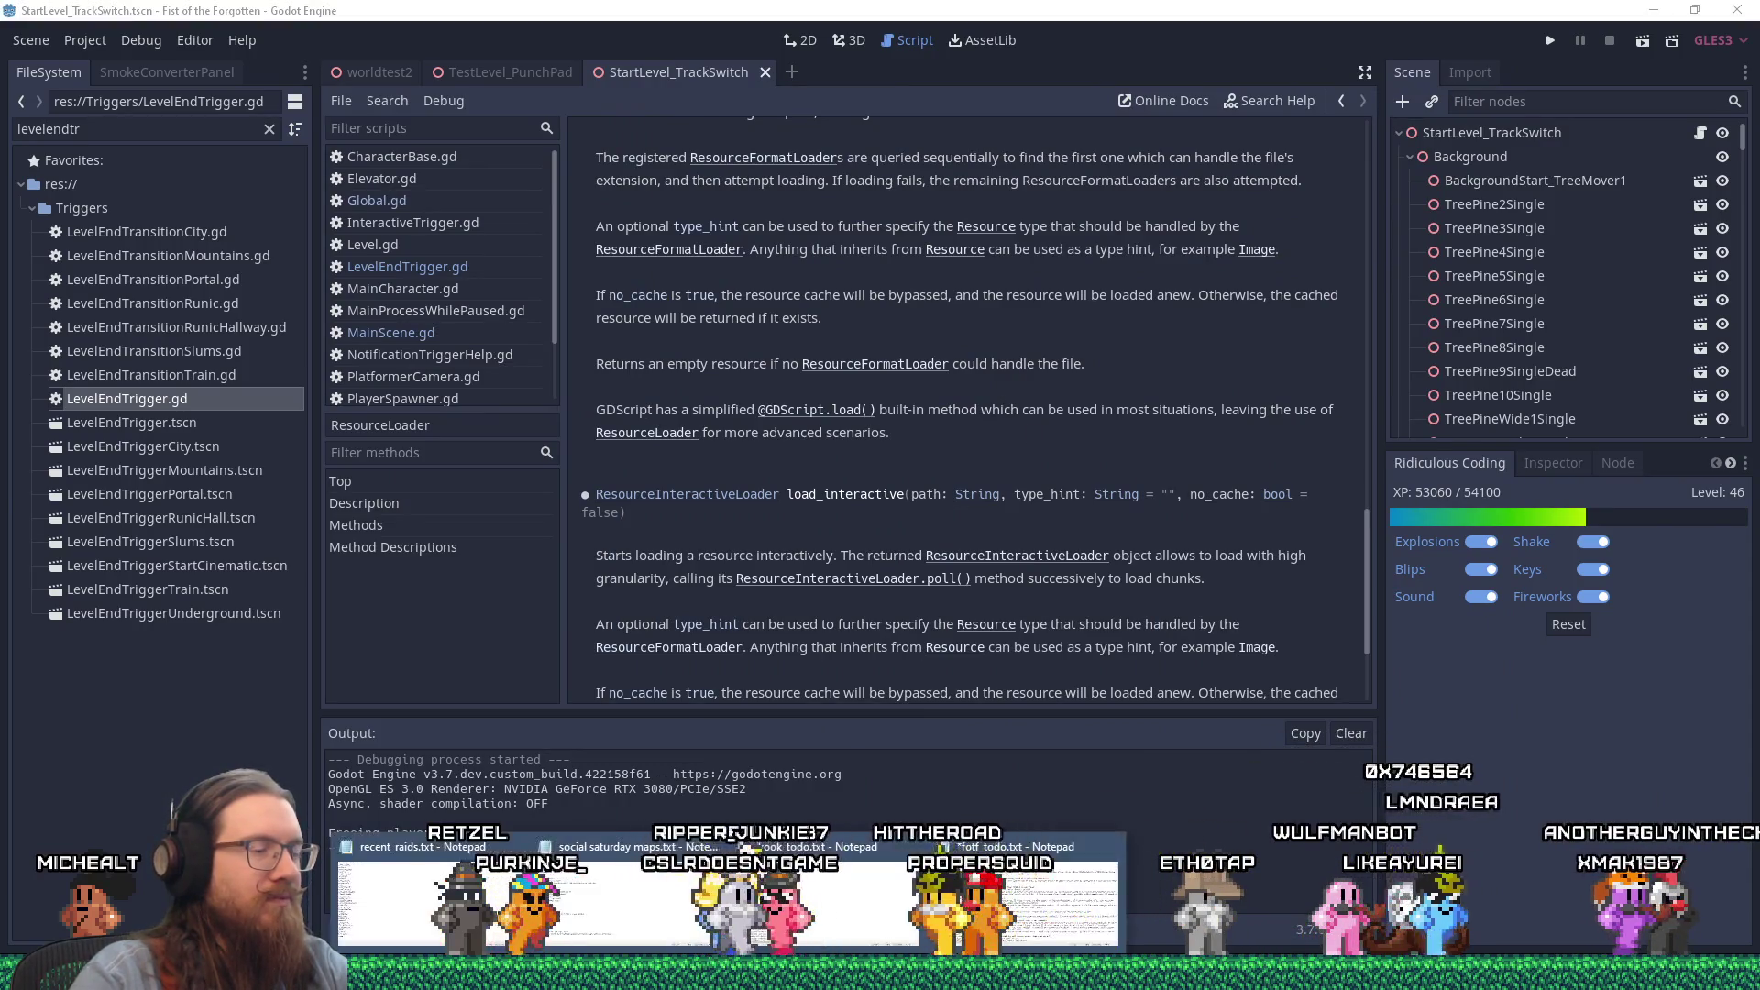
{"action": "left_click", "coordinate": [1025, 885]}
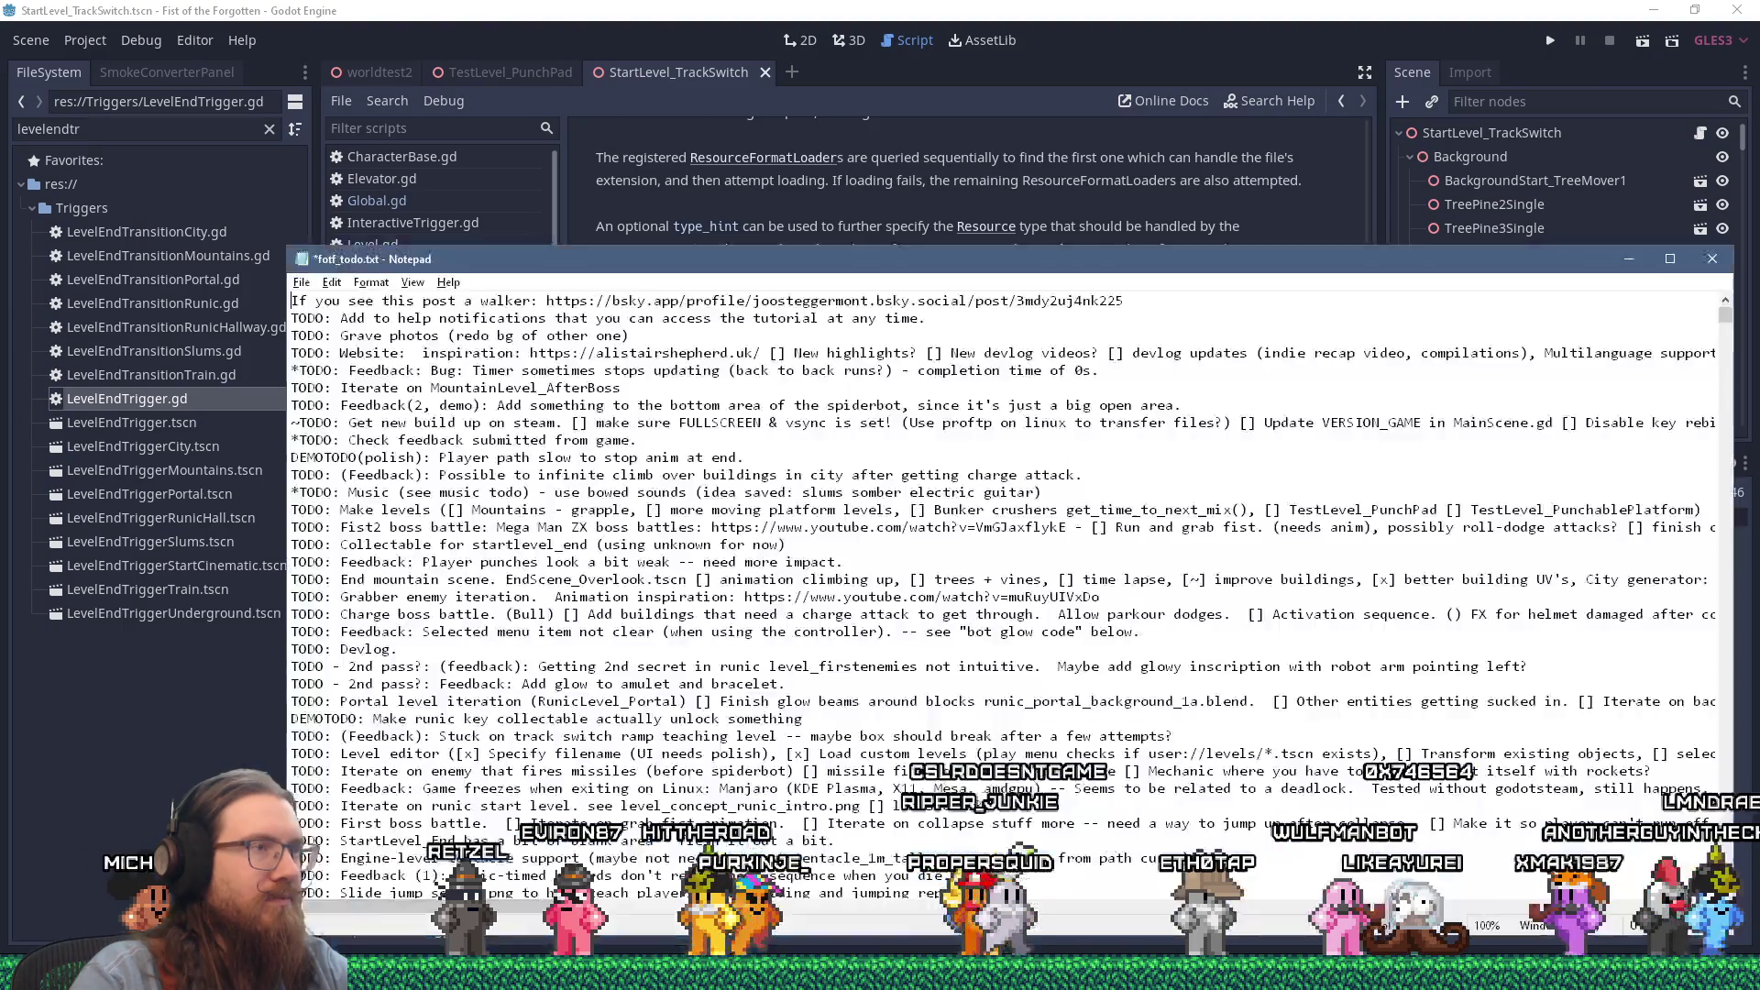
{"action": "left_click", "coordinate": [301, 283]}
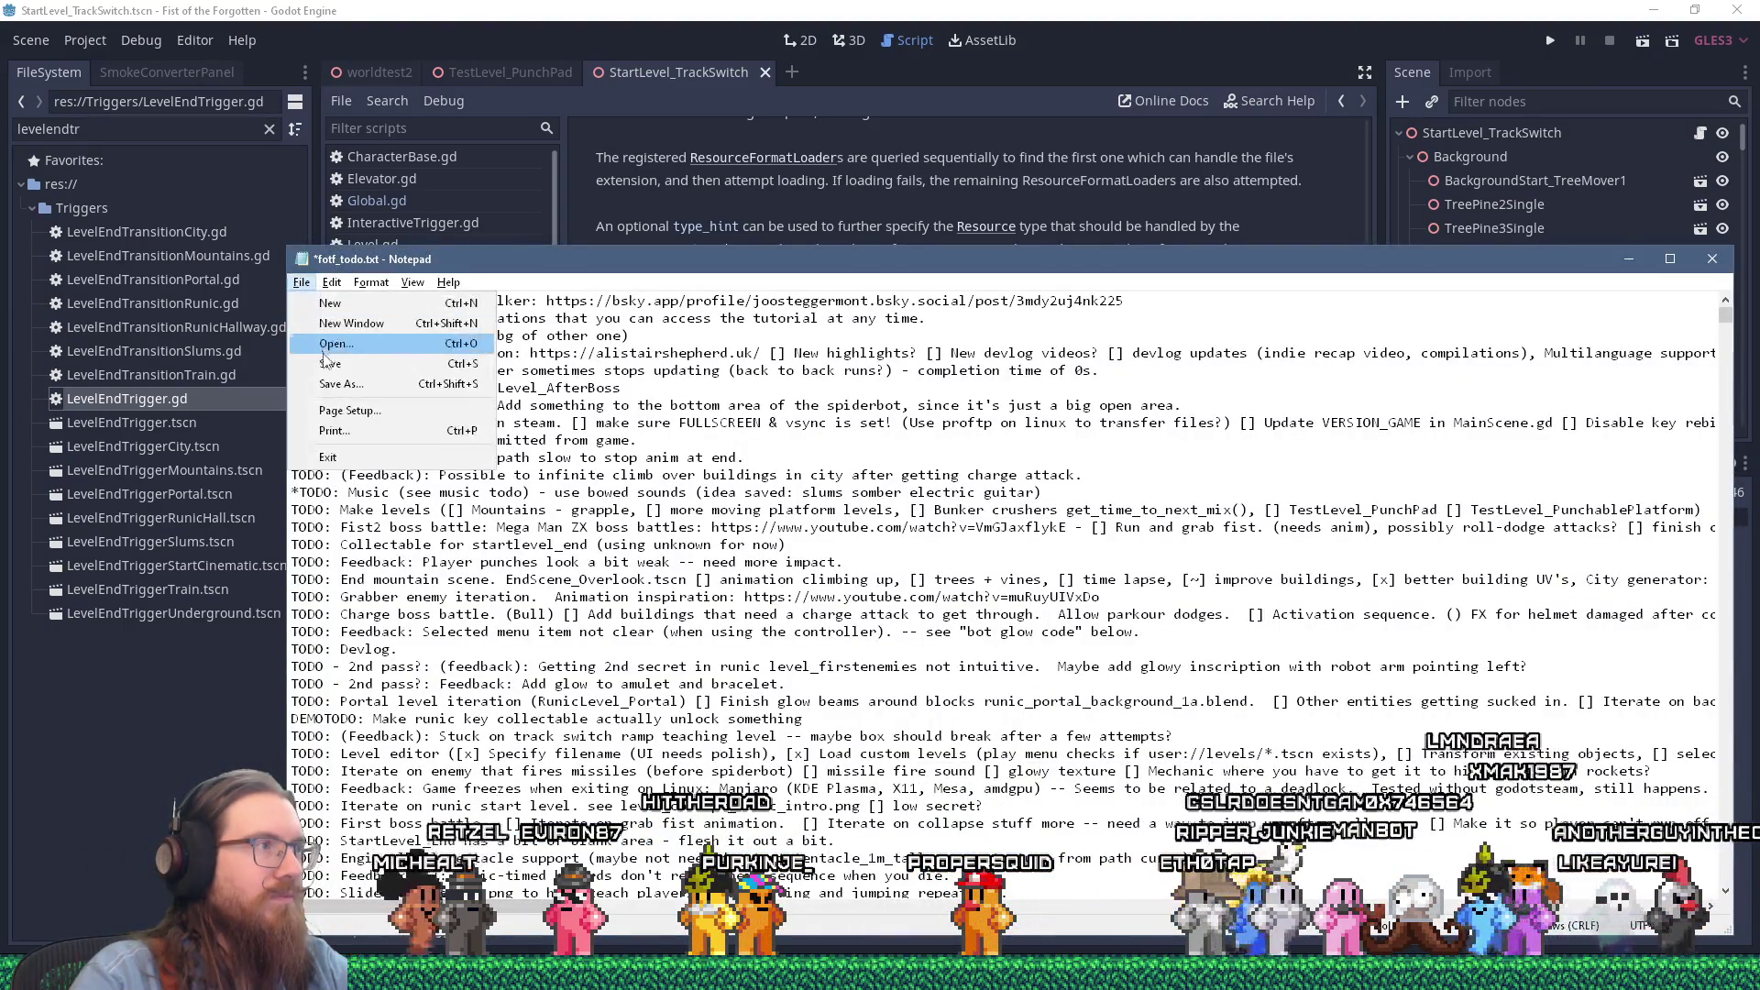
{"action": "left_click", "coordinate": [331, 363]}
{"action": "left_click", "coordinate": [848, 180]}
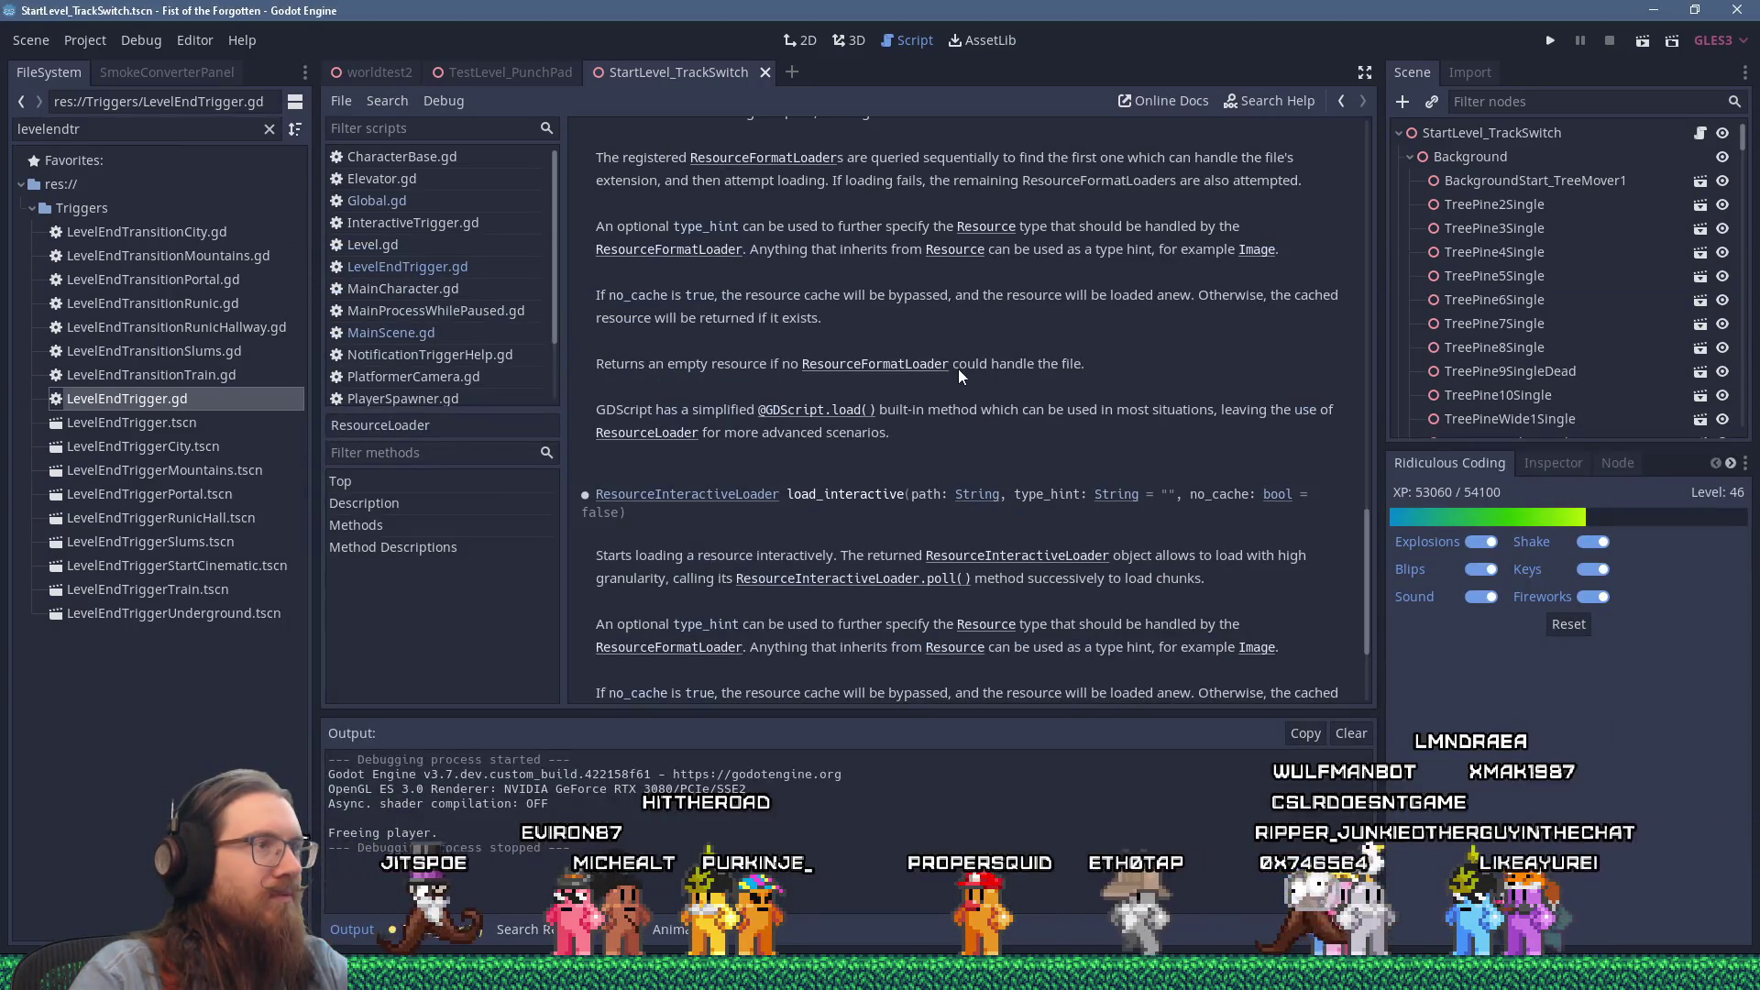
{"action": "key", "text": "super+r"}
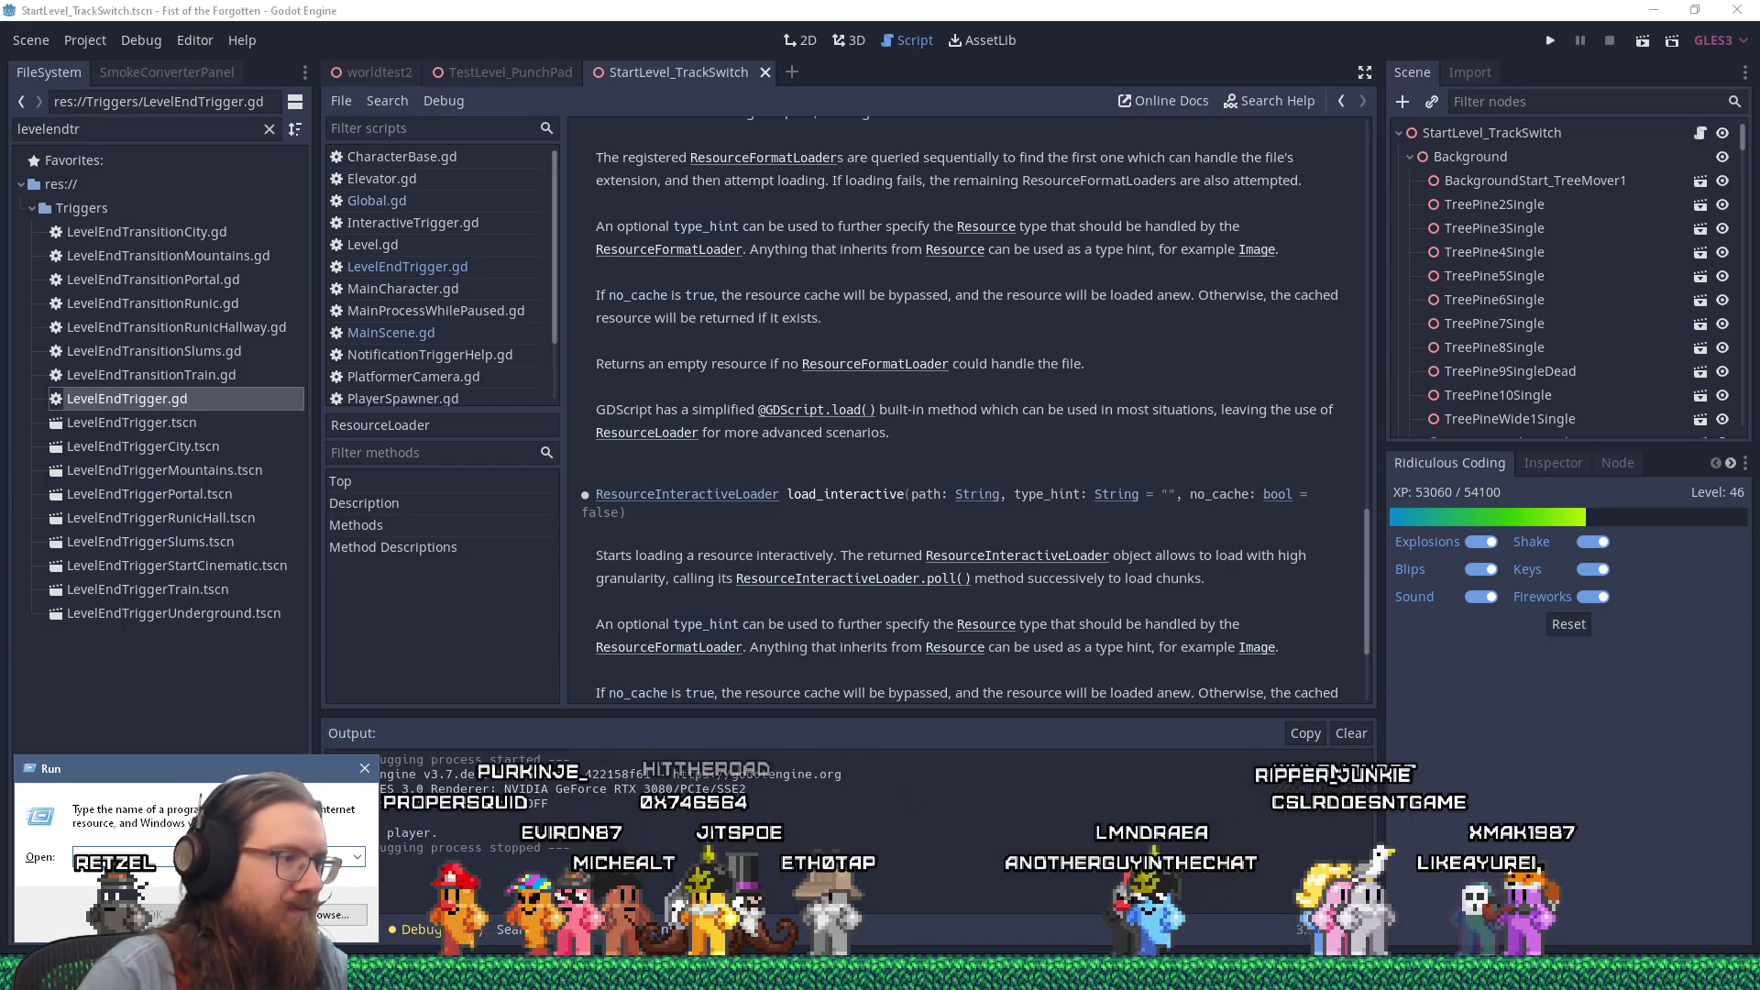
Step: Open the e:\web\fotf\fotf-hugo-static folder from the Run prompt
{"action": "right_click", "coordinate": [240, 974]}
{"action": "key", "text": "Escape"}
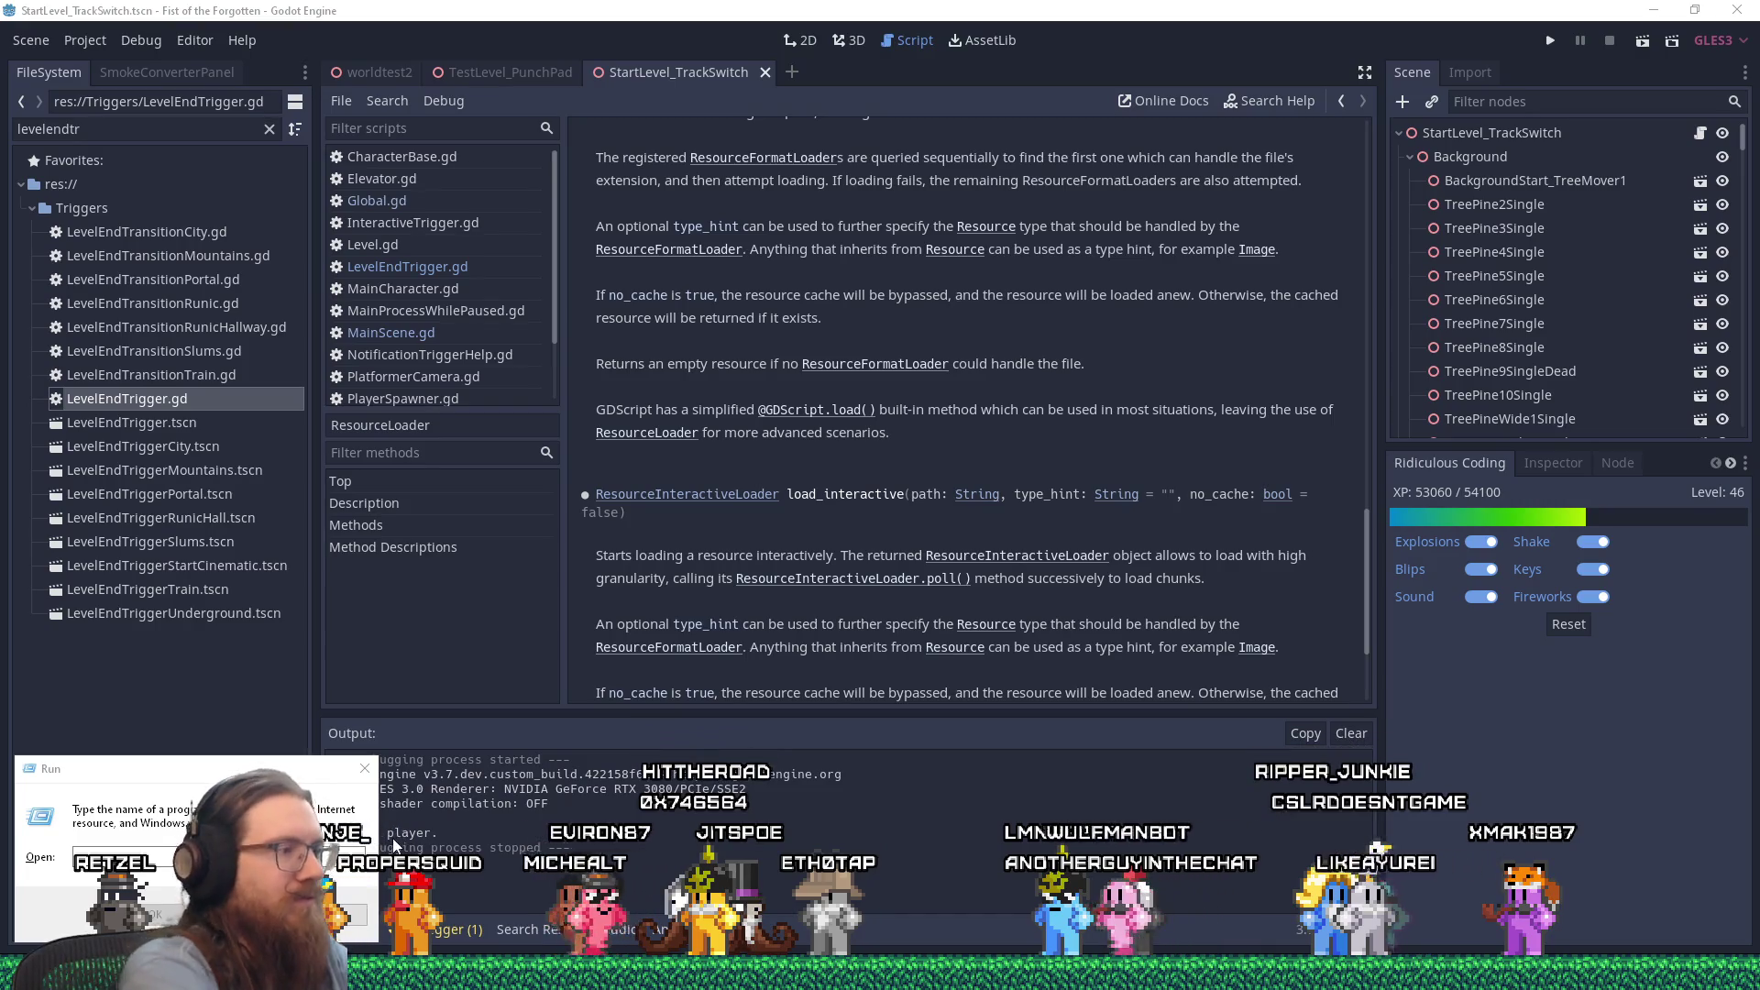
{"action": "type", "text": "e:\\web\\fotf\\"}
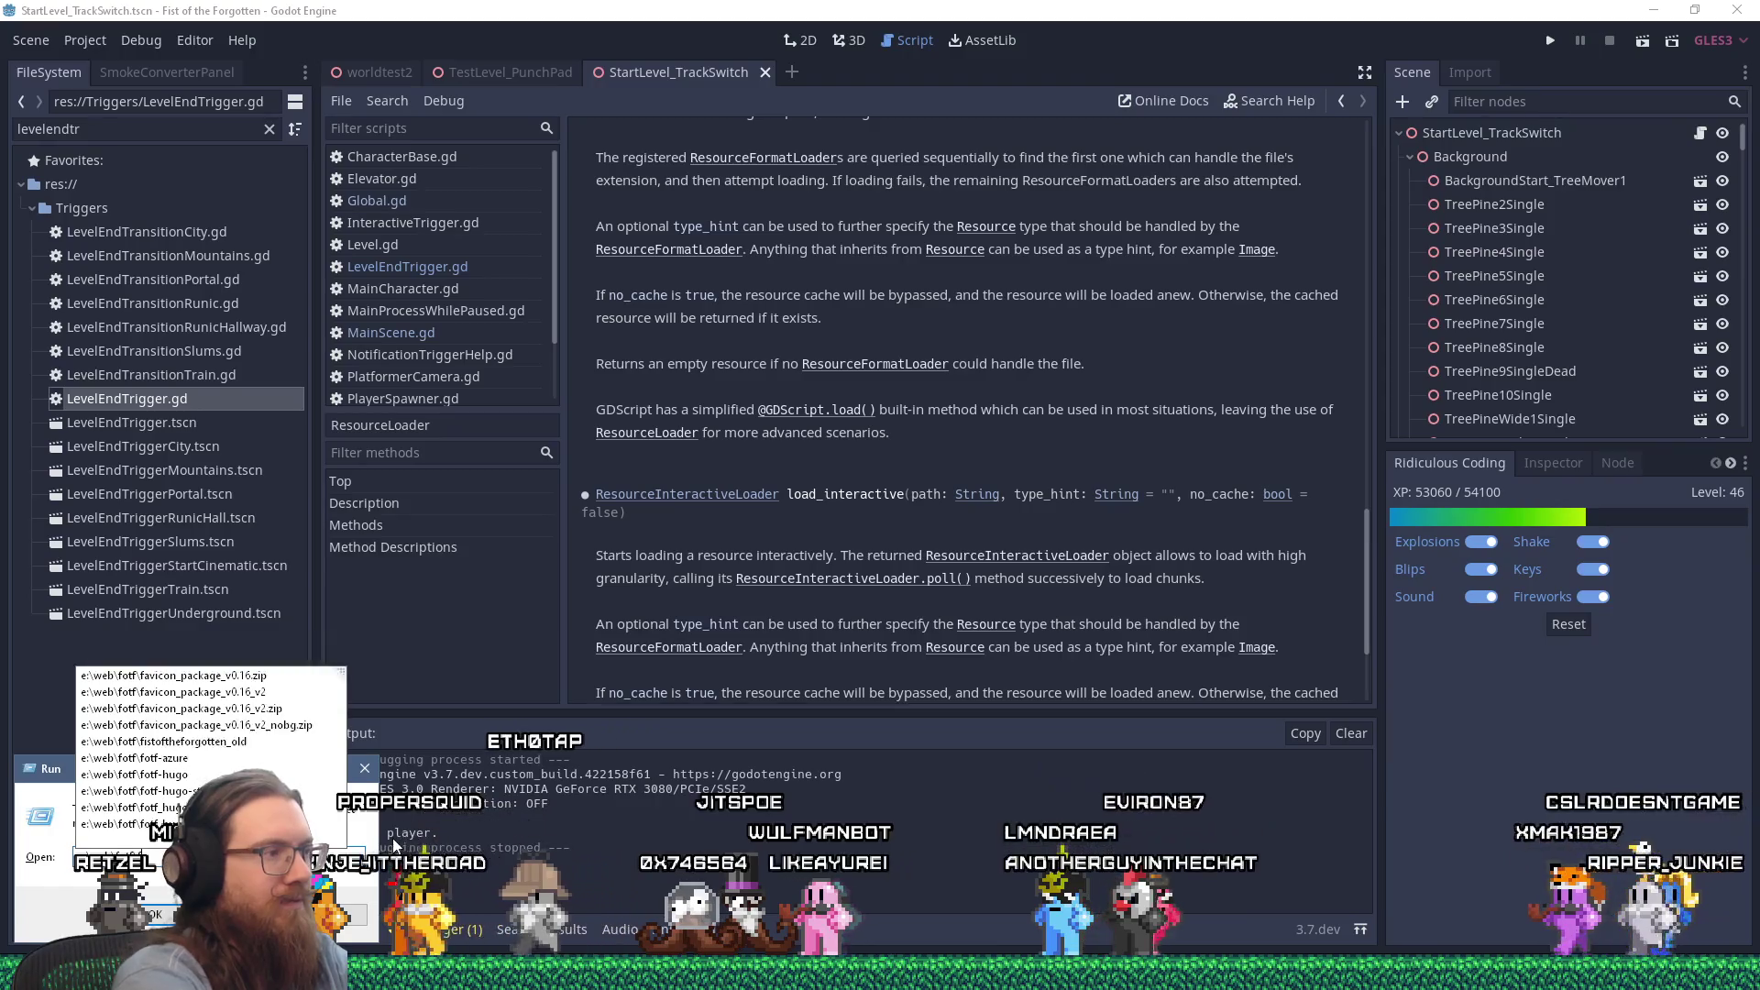
{"action": "type", "text": "f"}
{"action": "key", "text": "BackSpace"}
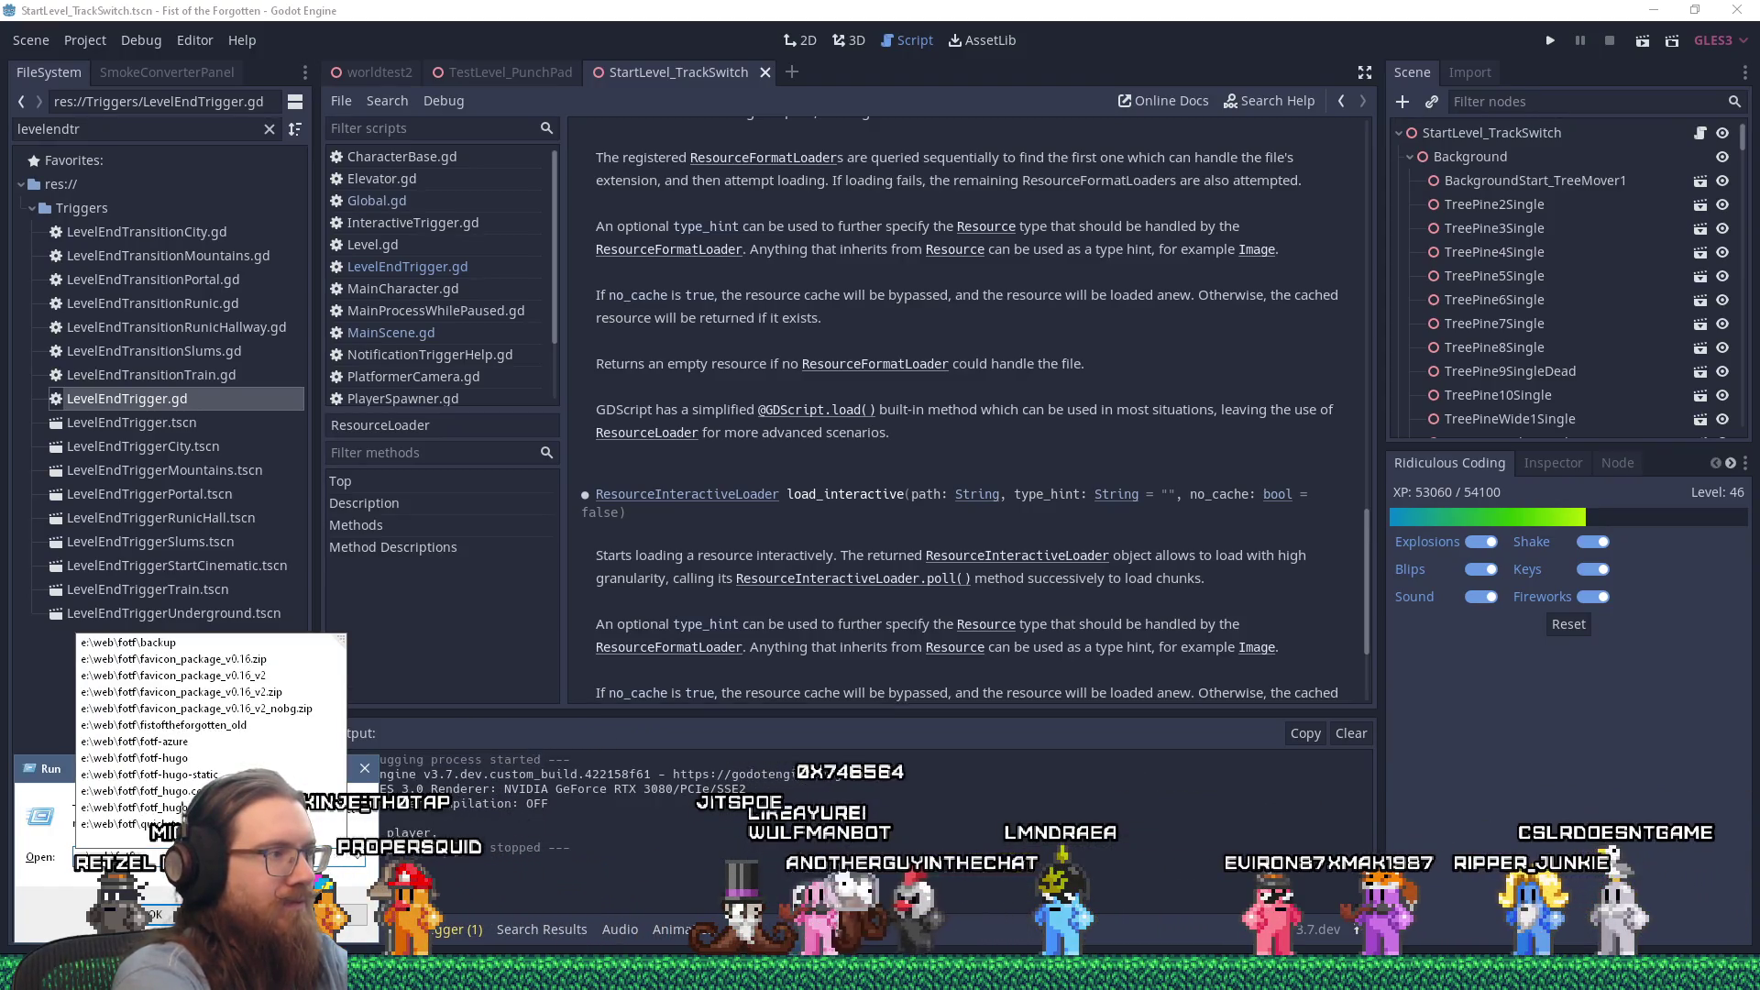
{"action": "type", "text": "fotf_"}
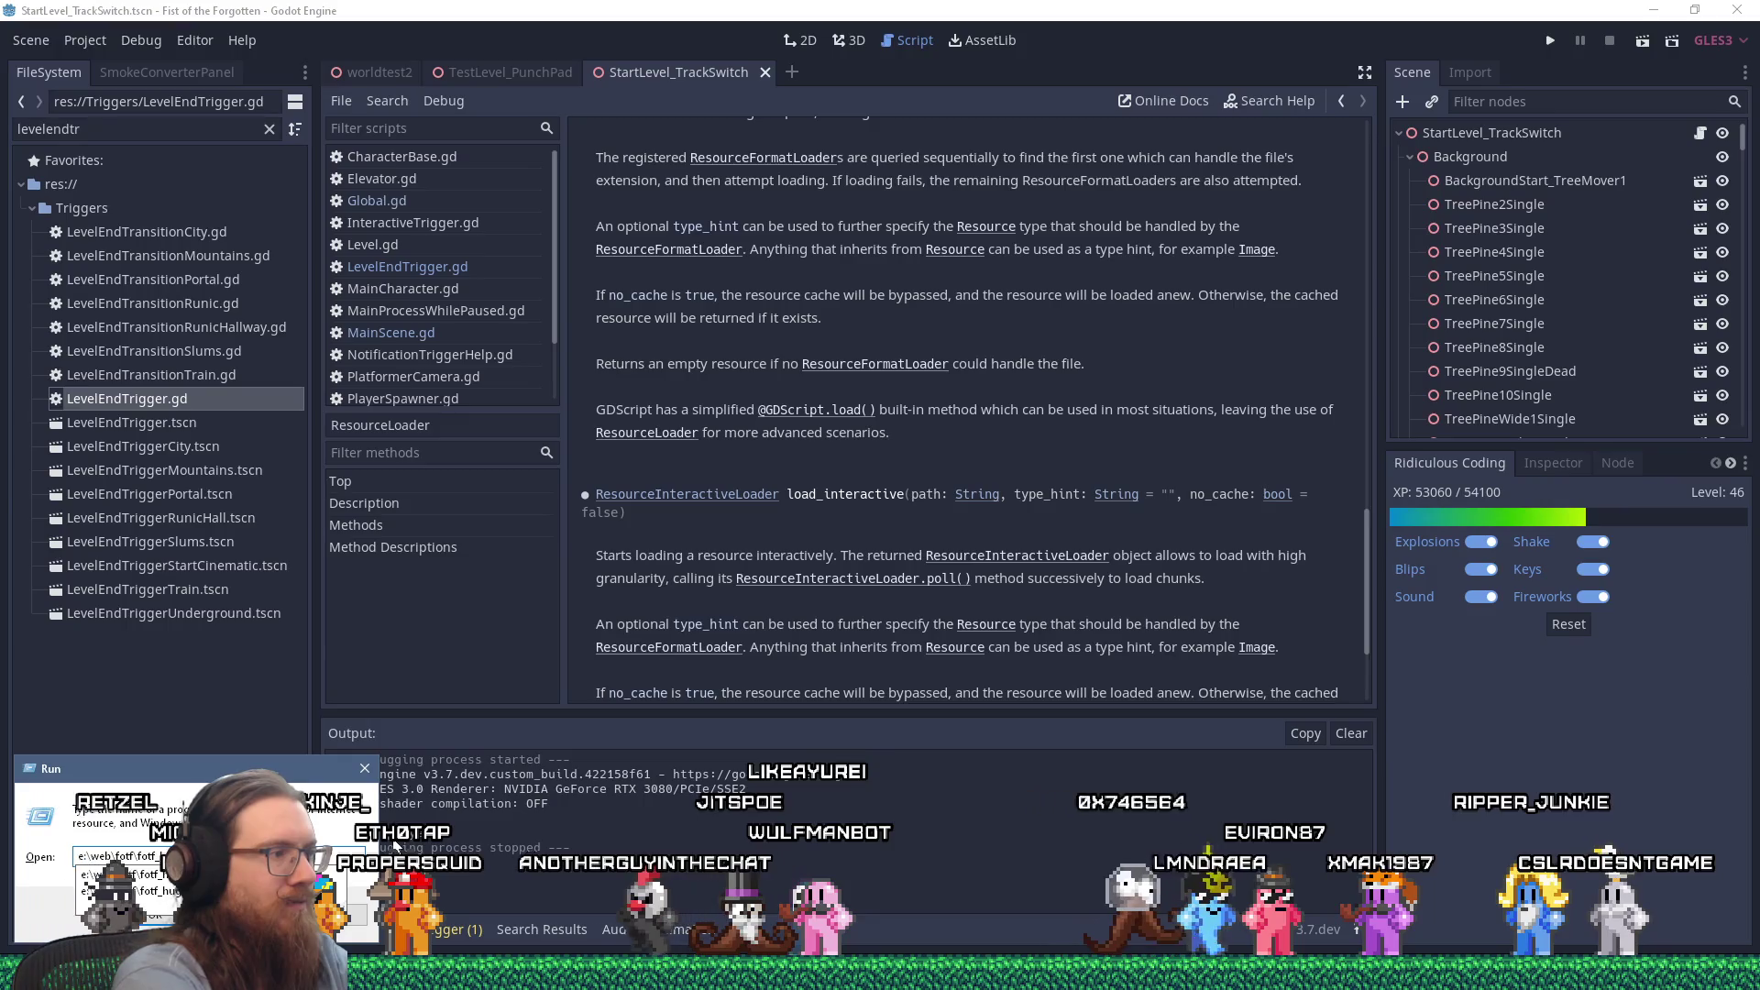
{"action": "type", "text": "hu"}
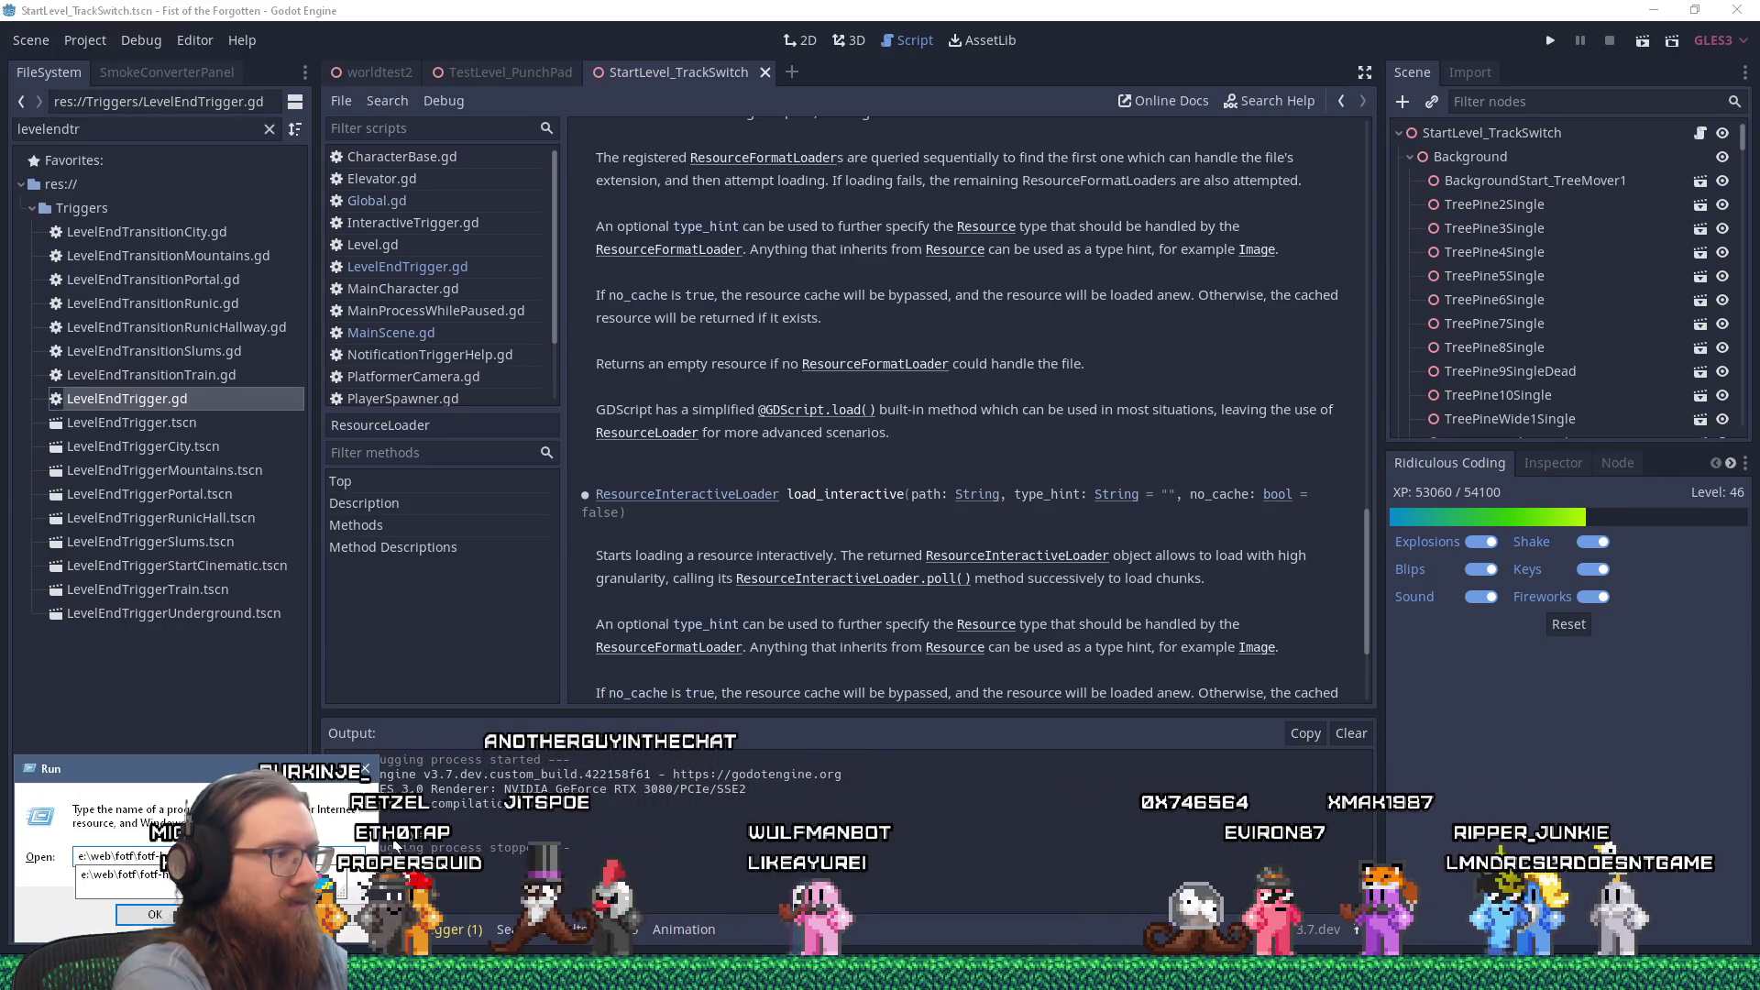
{"action": "key", "text": "Return"}
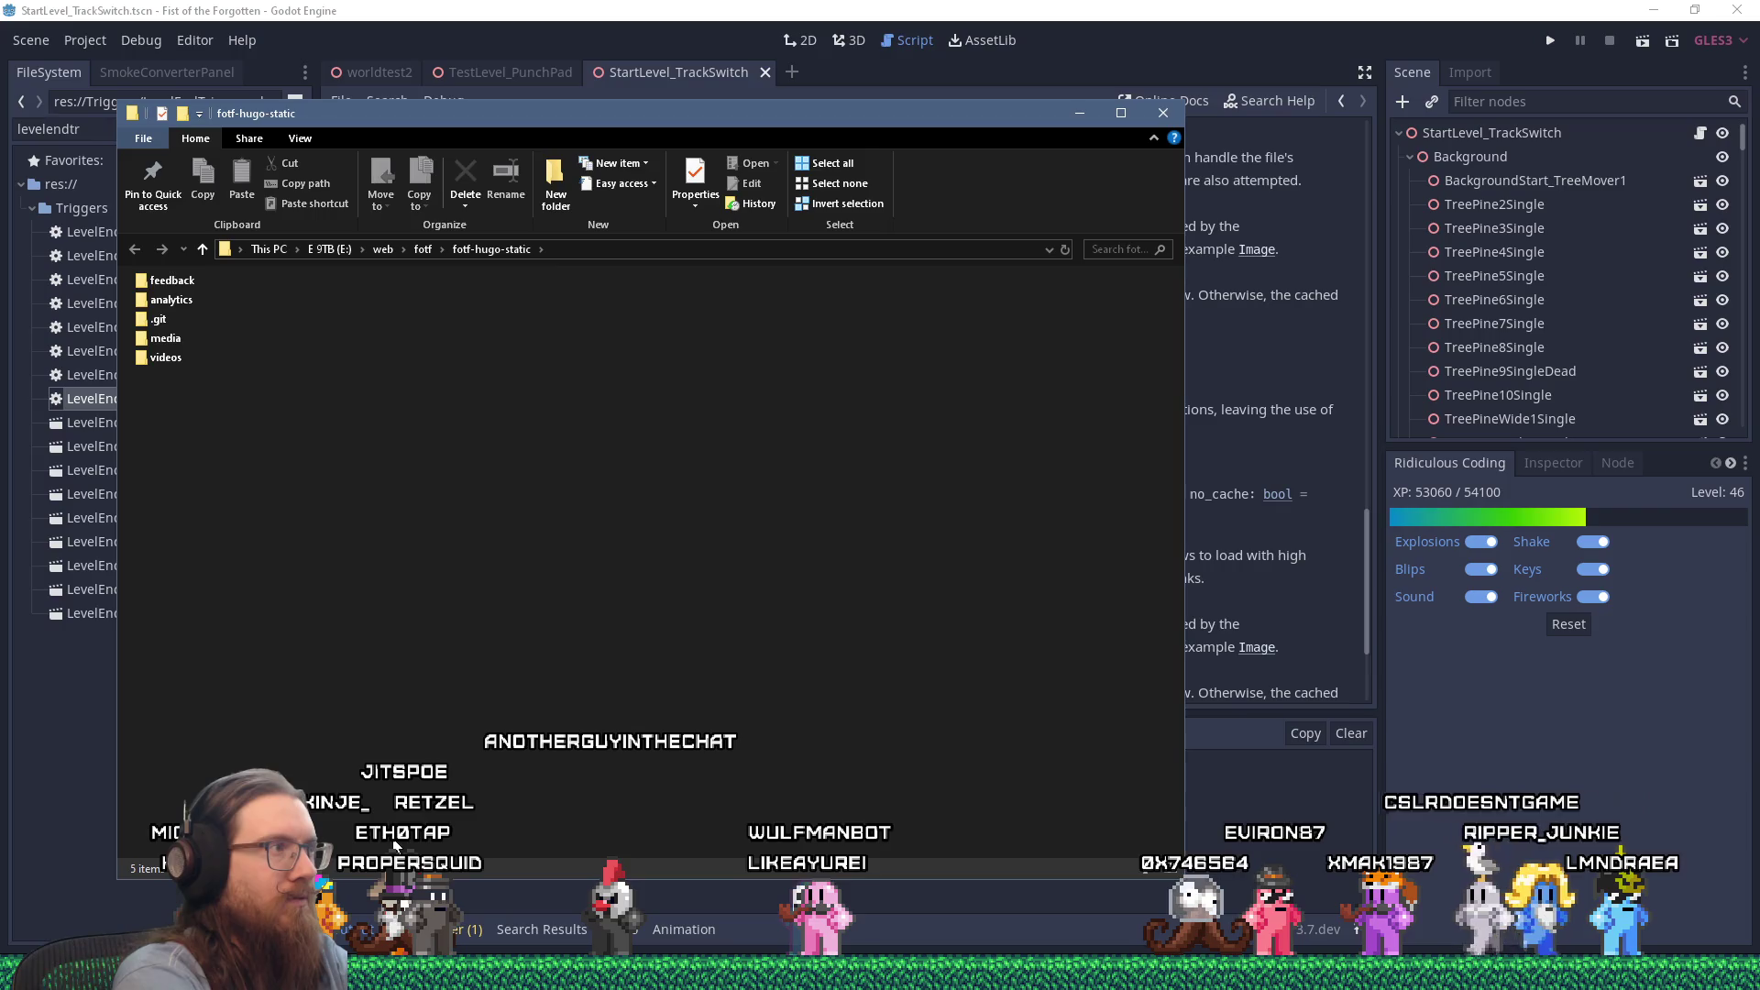
Step: Open the feedback folder, close the clips list window, and select the first report
{"action": "key", "text": "f"}
{"action": "key", "text": "Return"}
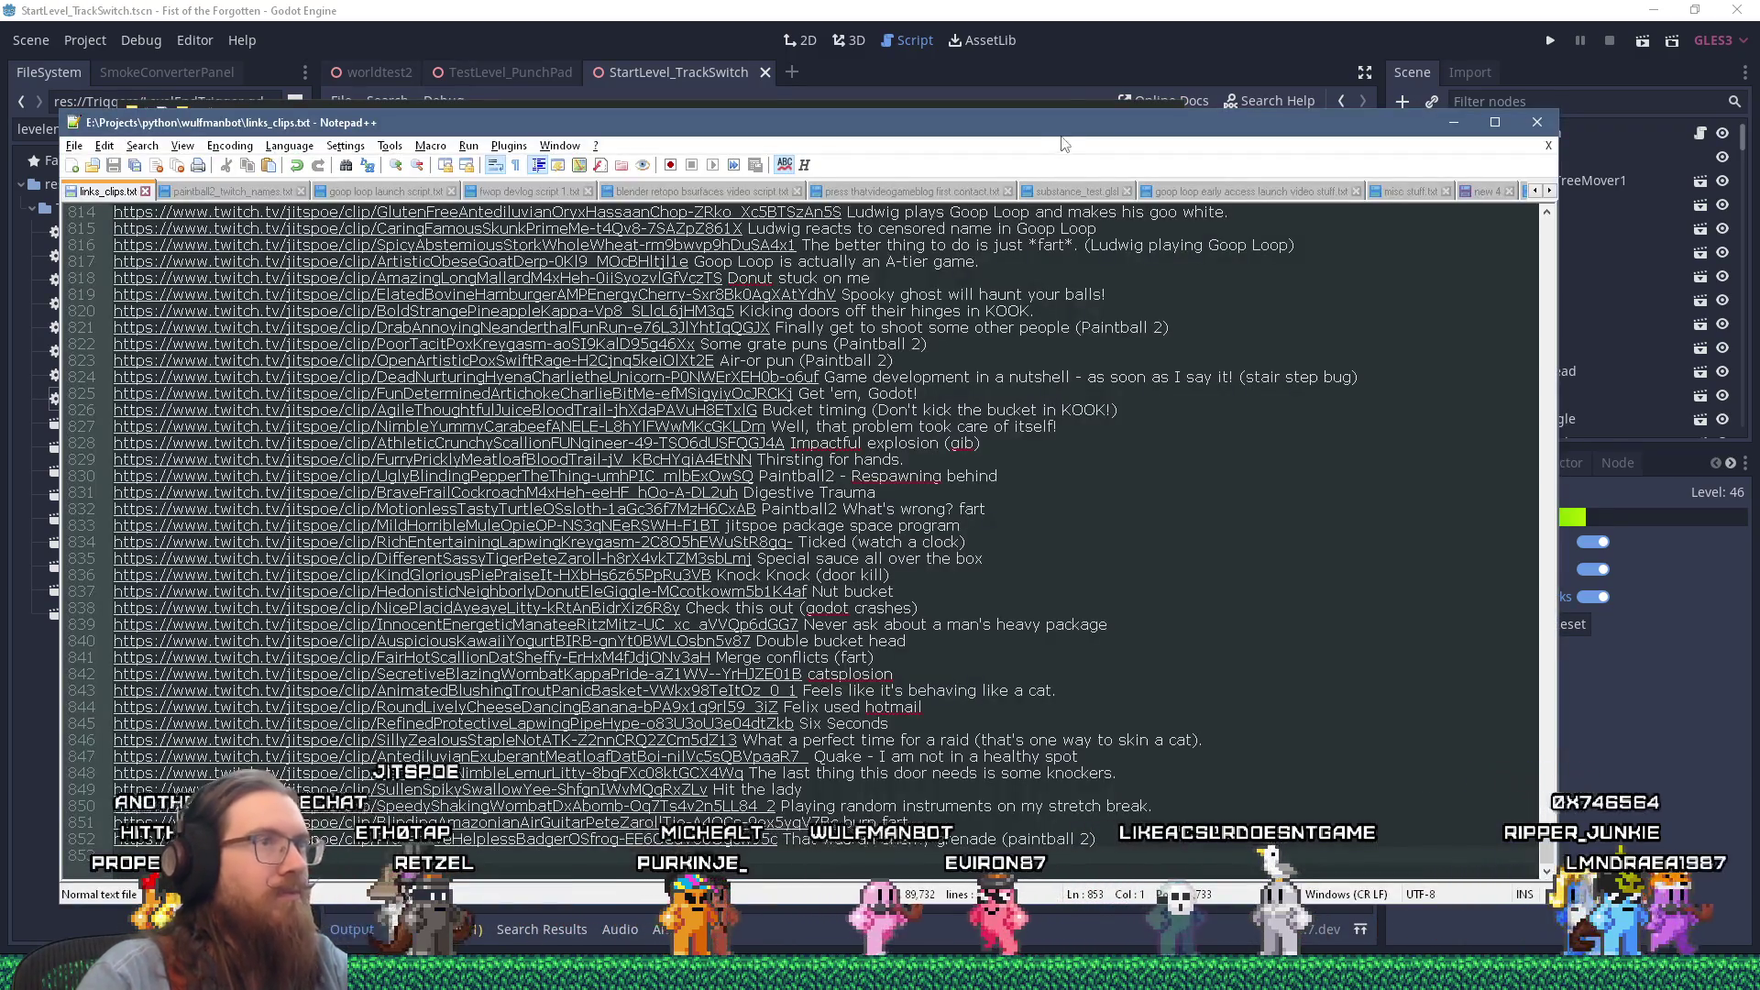
{"action": "key", "text": "alt+F4"}
{"action": "left_click", "coordinate": [289, 279]}
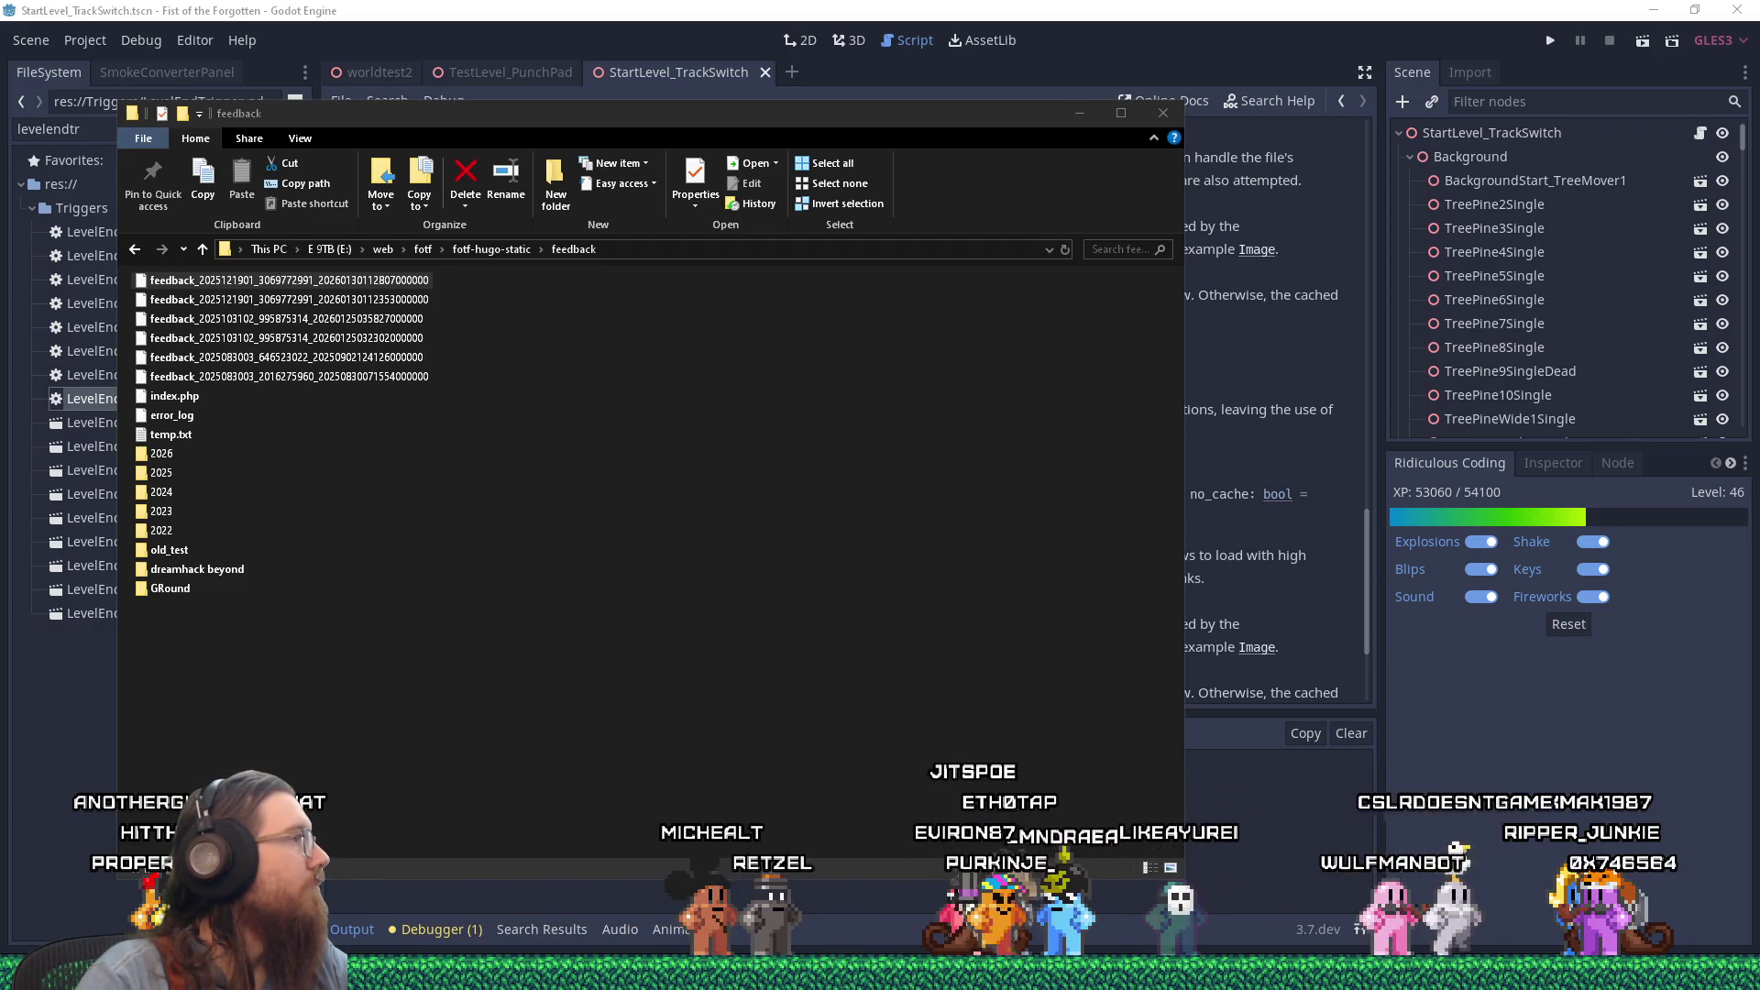
Step: Delete the first feedback report and select the last report in the folder
{"action": "right_click", "coordinate": [400, 281]}
{"action": "left_click", "coordinate": [547, 667]}
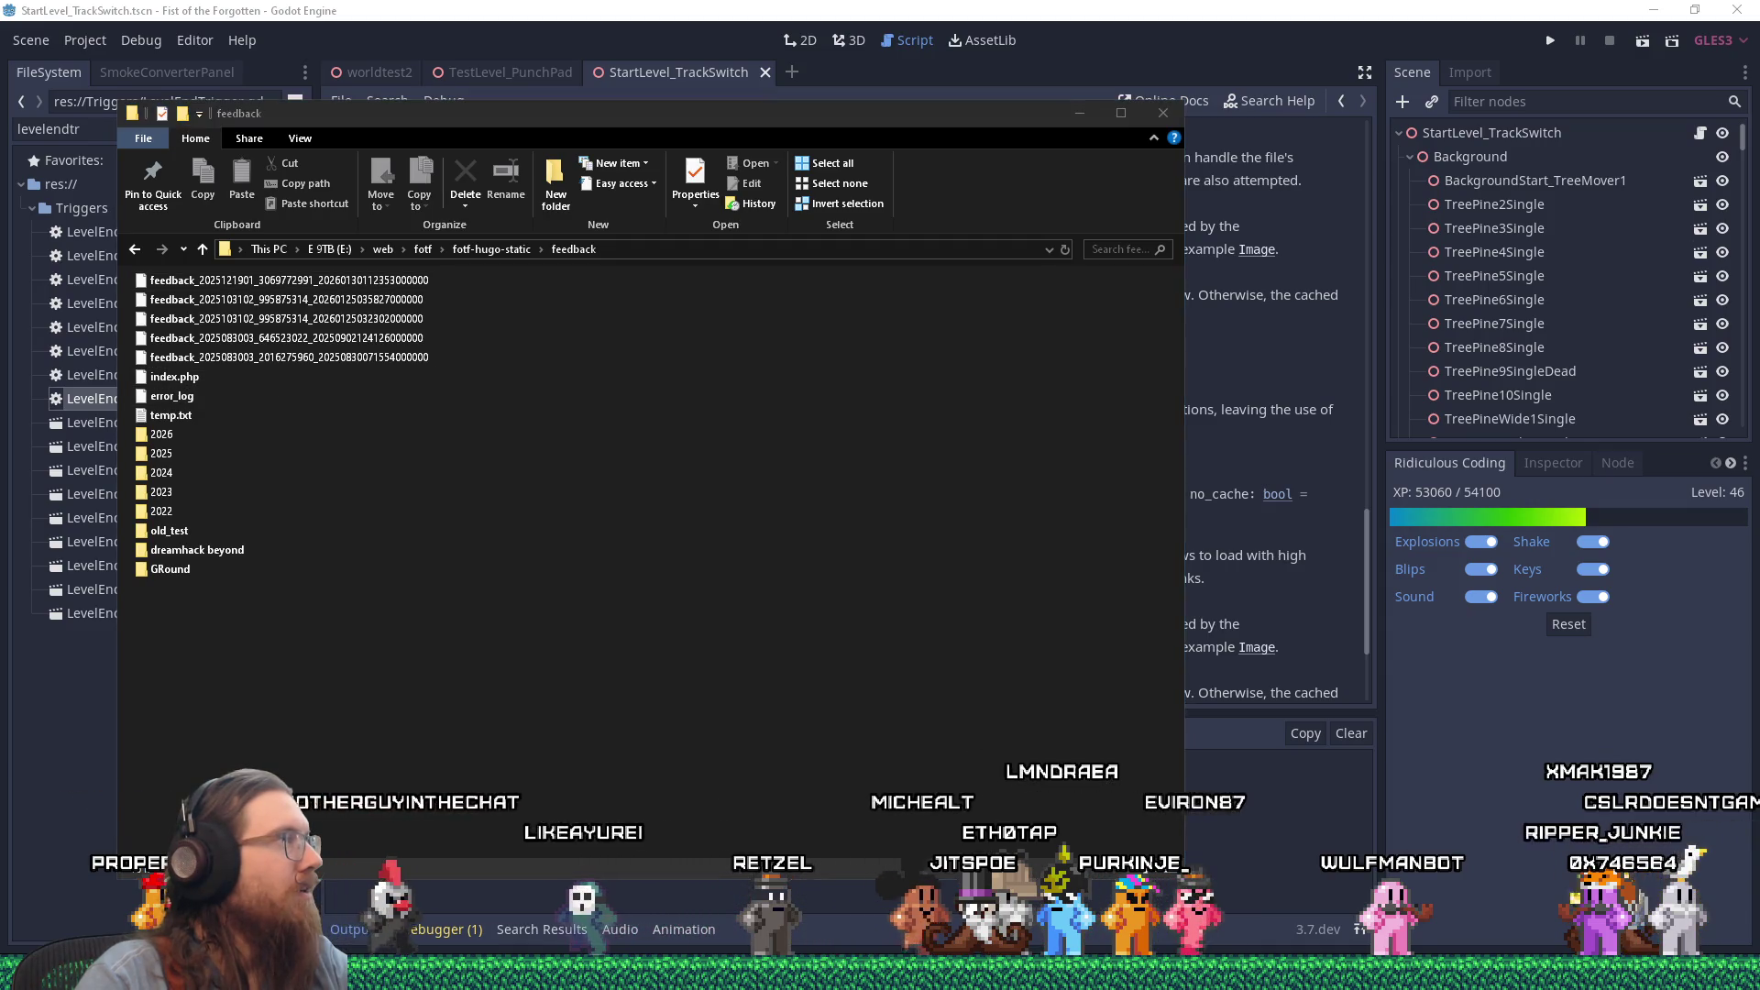
{"action": "left_click", "coordinate": [27, 323]}
{"action": "left_click", "coordinate": [289, 356]}
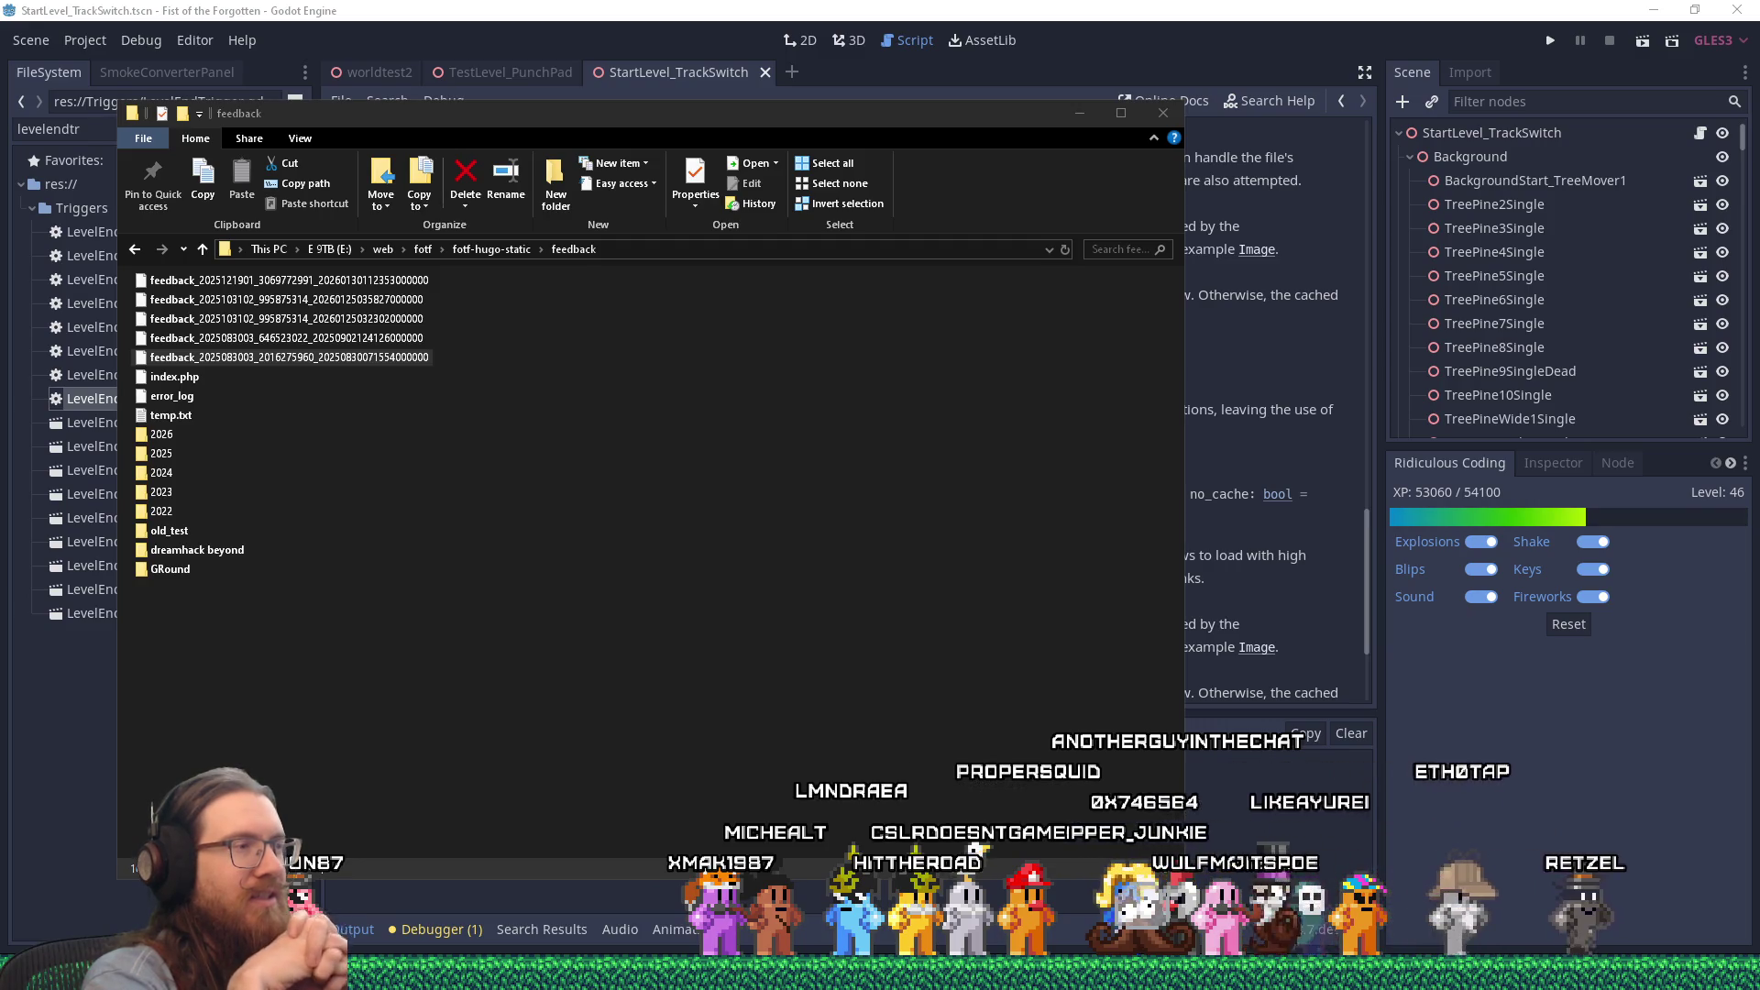
{"action": "key", "text": "alt+Tab"}
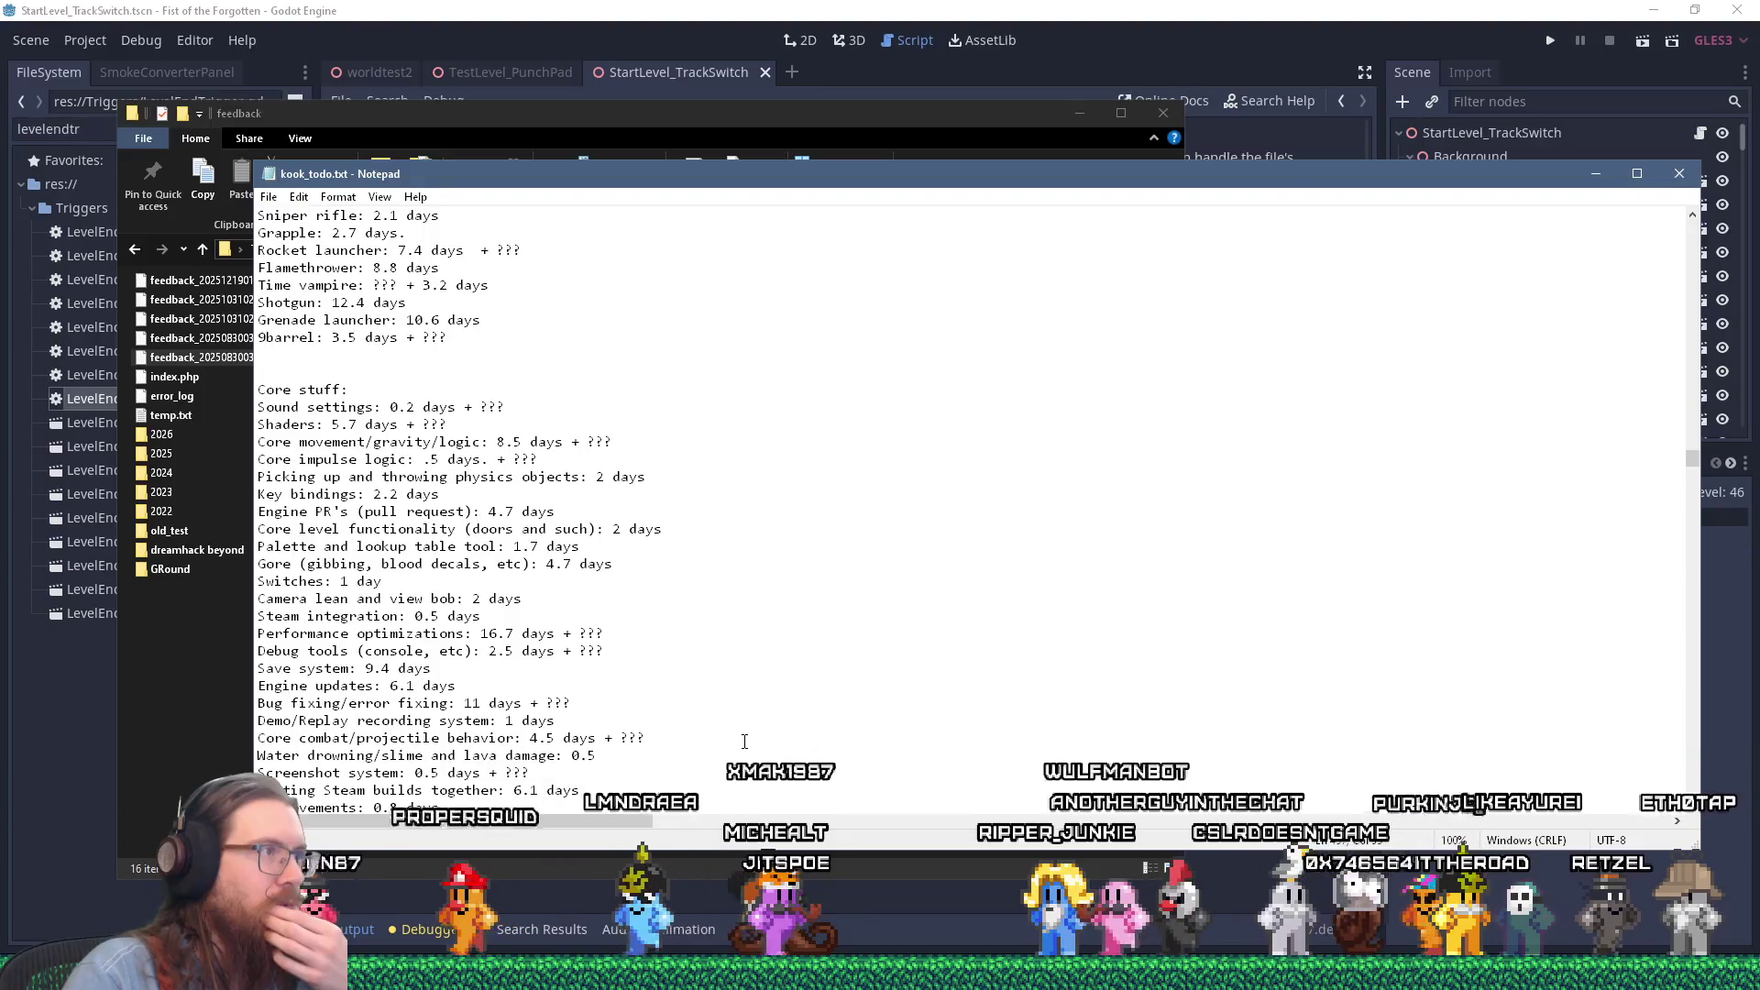
Step: Insert 'Weapons/ammo counts on HUD.' as the top item of kook_todo.txt, then close Notepad
{"action": "scroll", "coordinate": [743, 738], "scroll_direction": "up", "scroll_amount": 10}
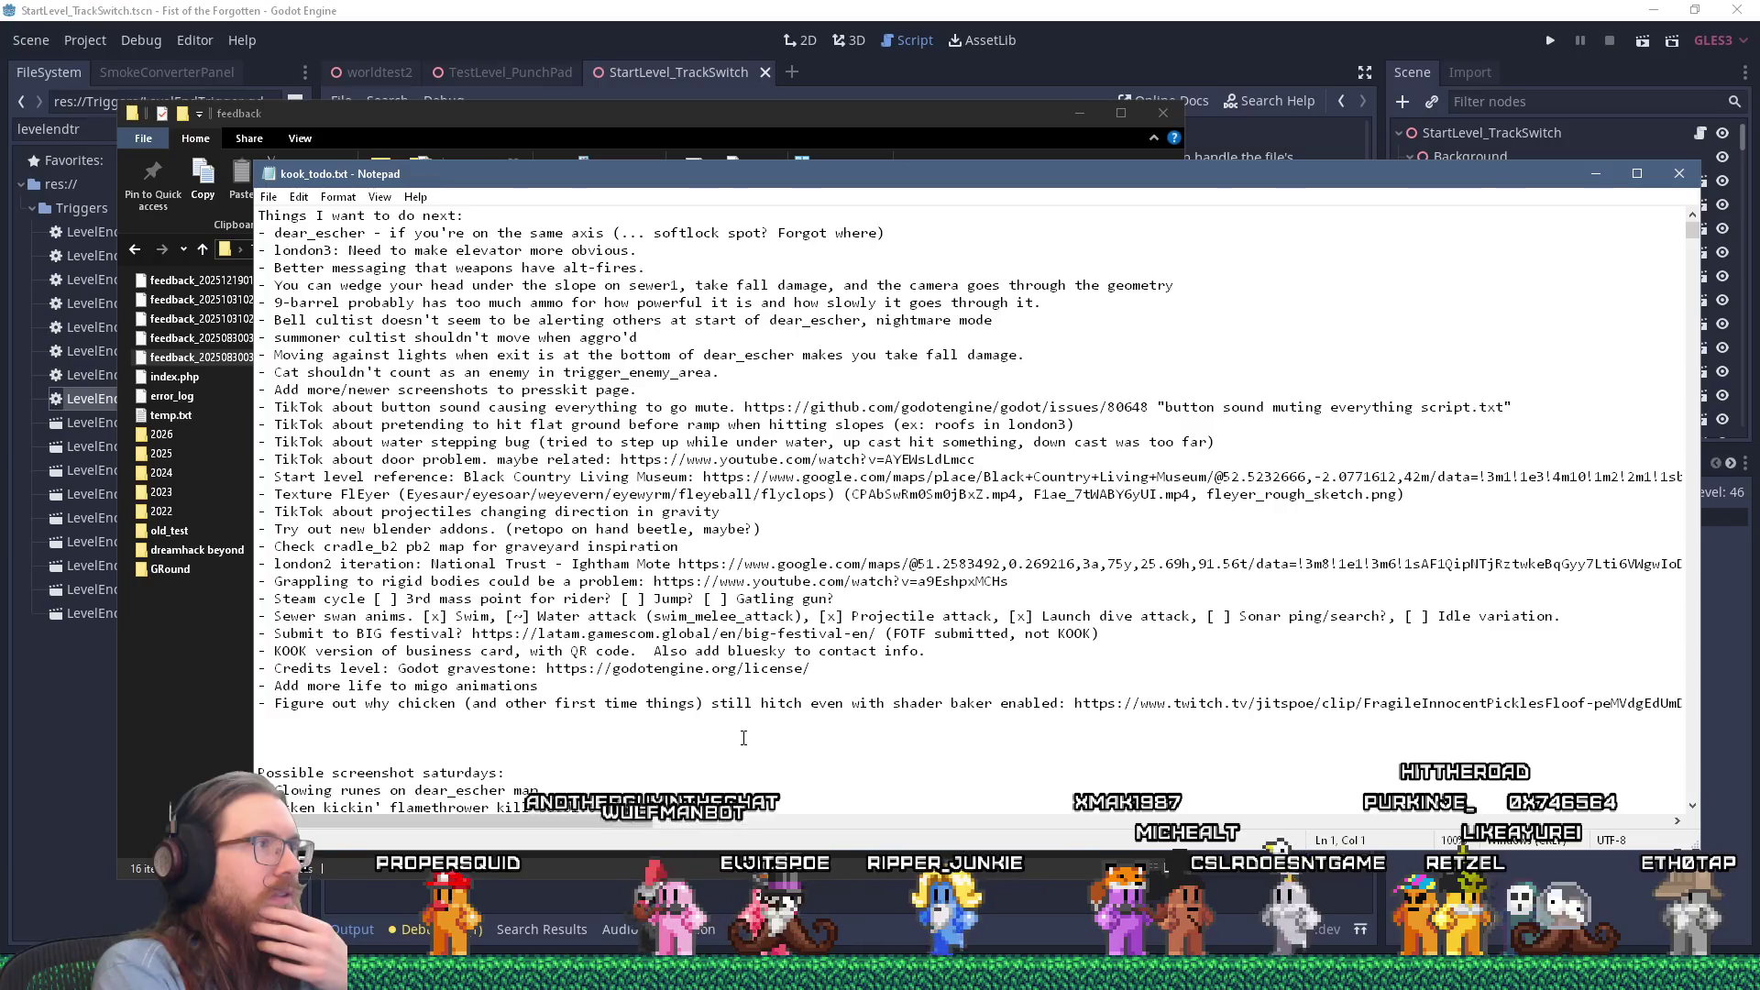
{"action": "key", "text": "Return"}
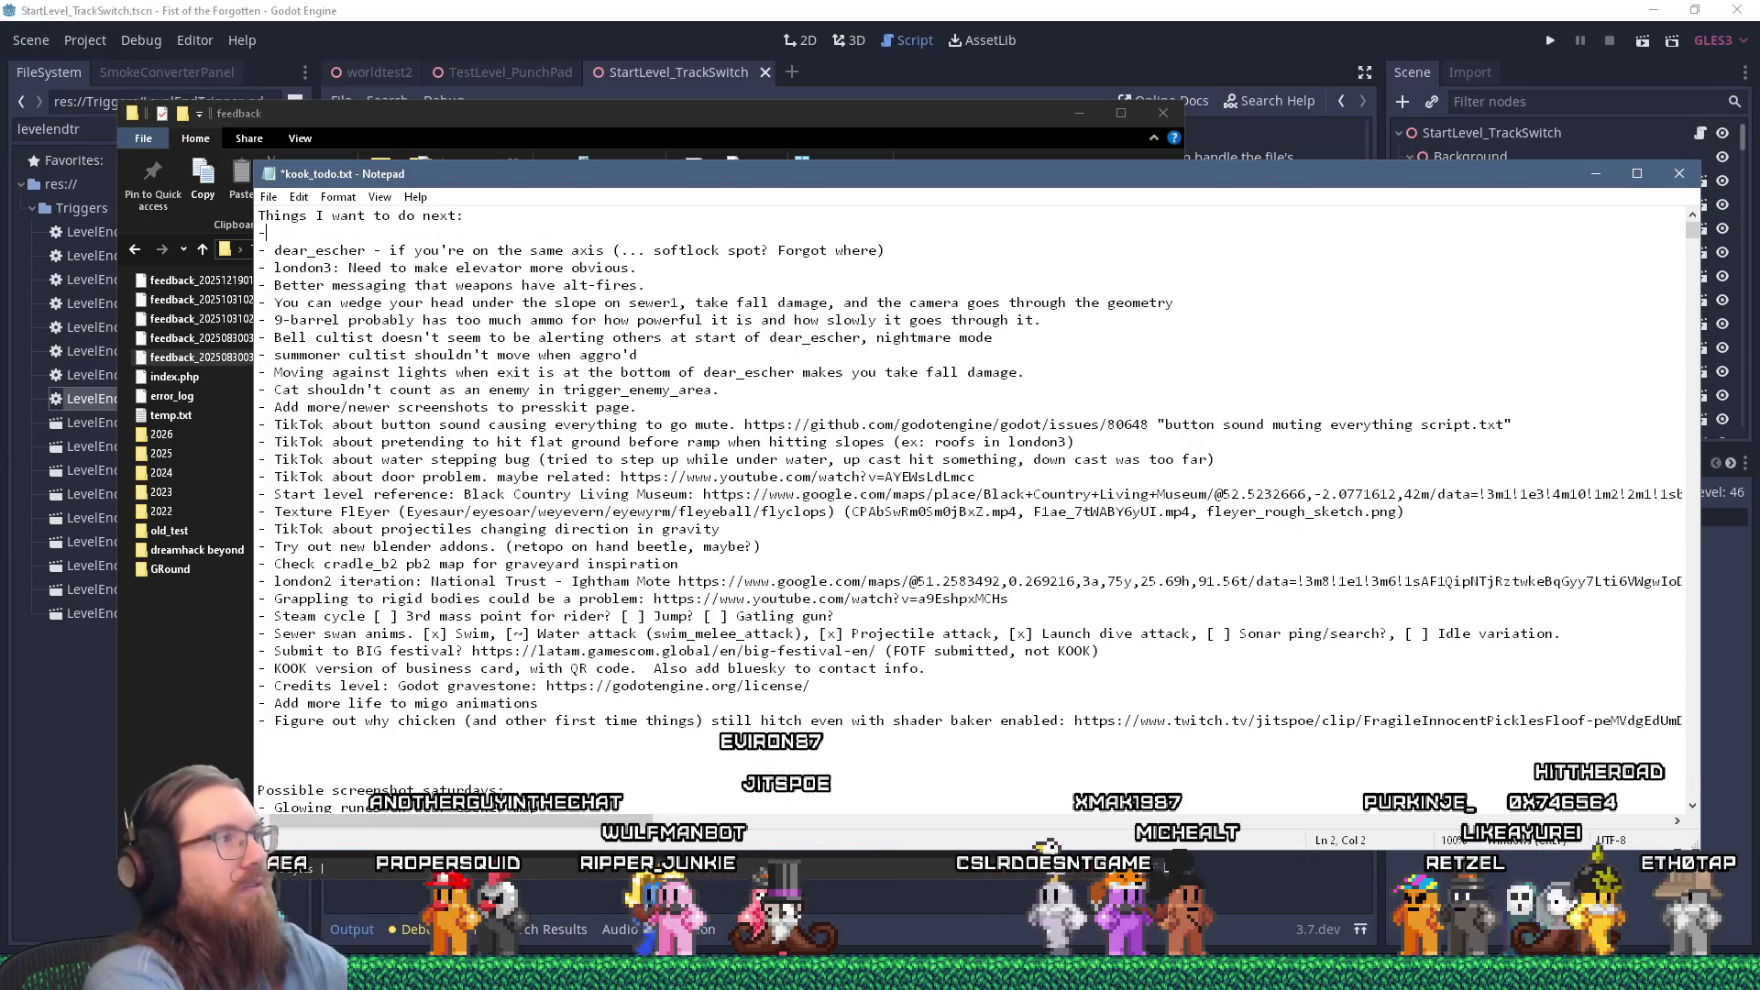
{"action": "type", "text": " Weapons/ammo counts on HUD."}
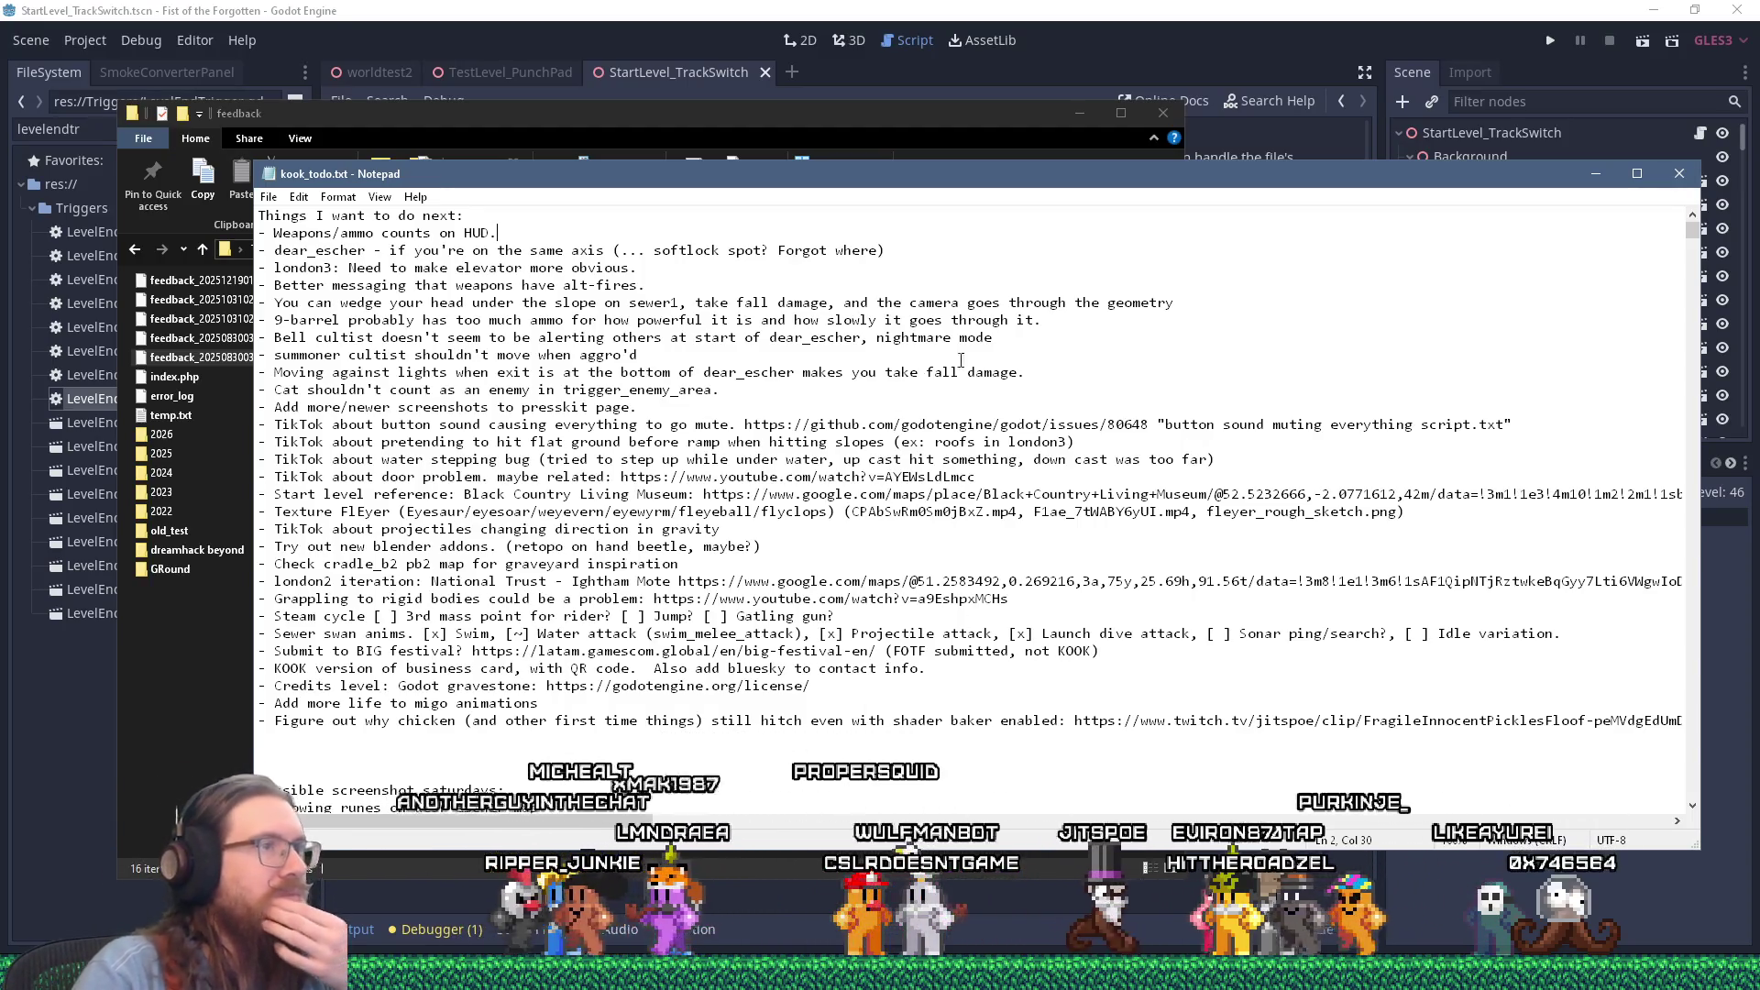
{"action": "key", "text": "alt+F4"}
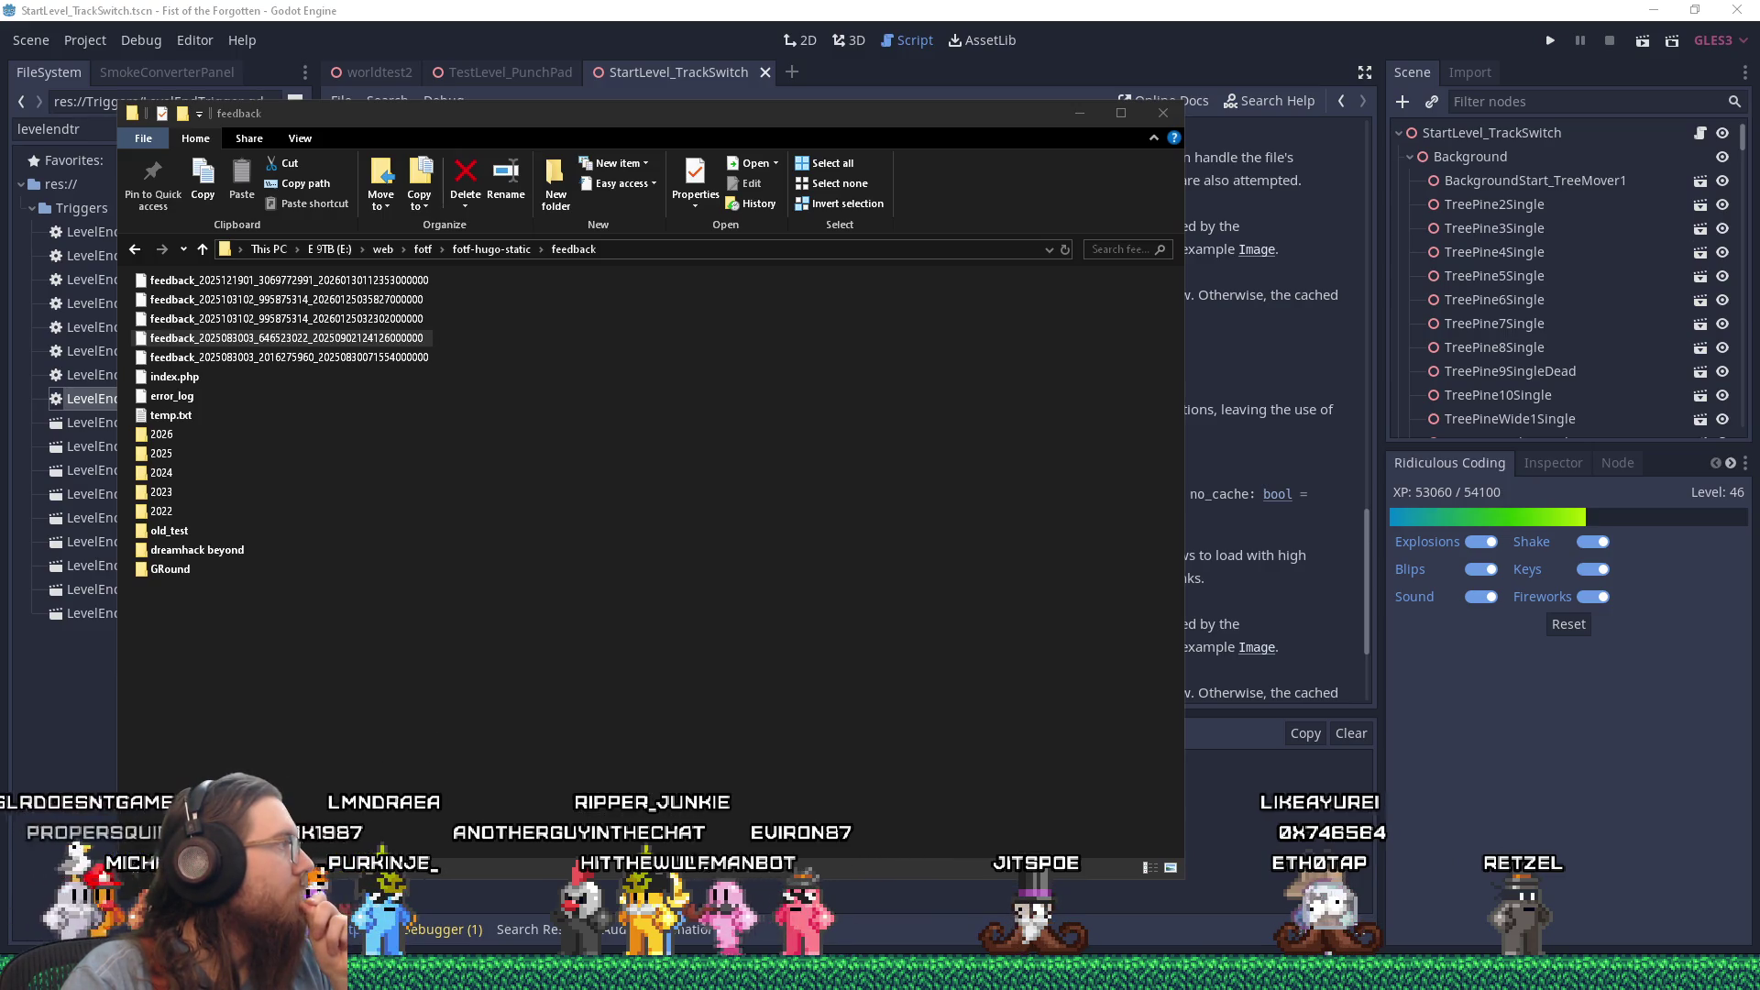
Step: Check the fourth report's file properties, then select the third report about the second lever
{"action": "right_click", "coordinate": [348, 345]}
{"action": "left_click", "coordinate": [408, 778]}
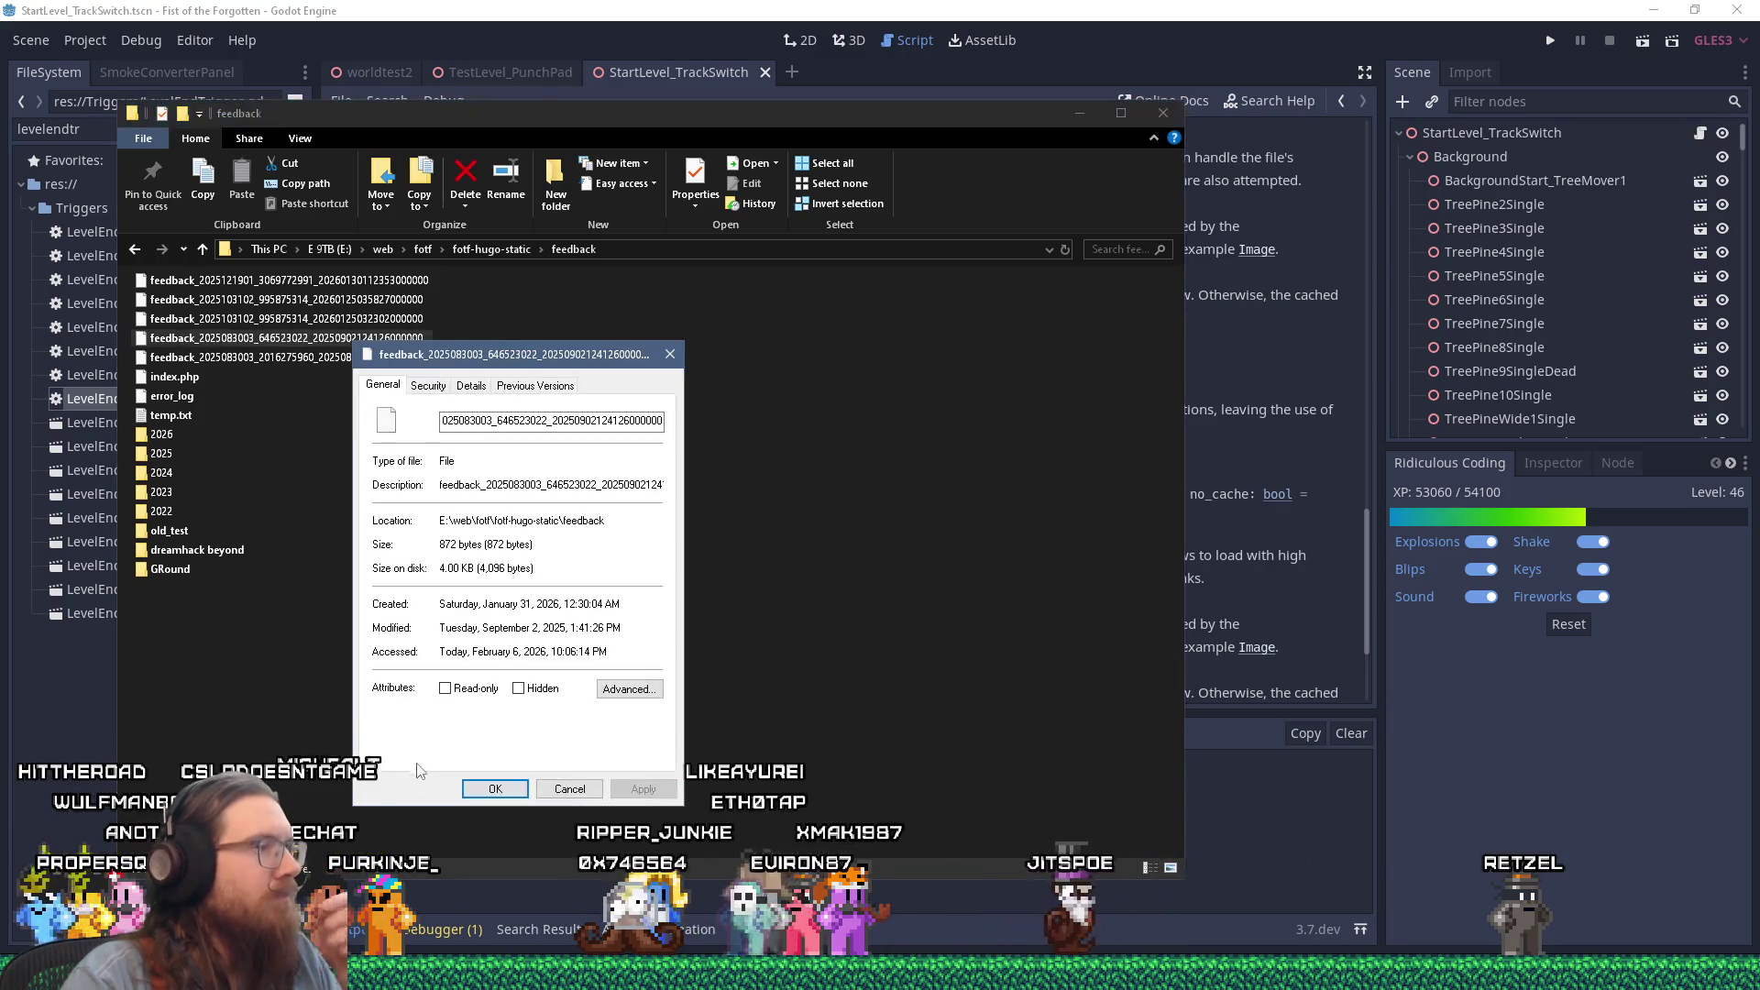
{"action": "left_click", "coordinate": [550, 789]}
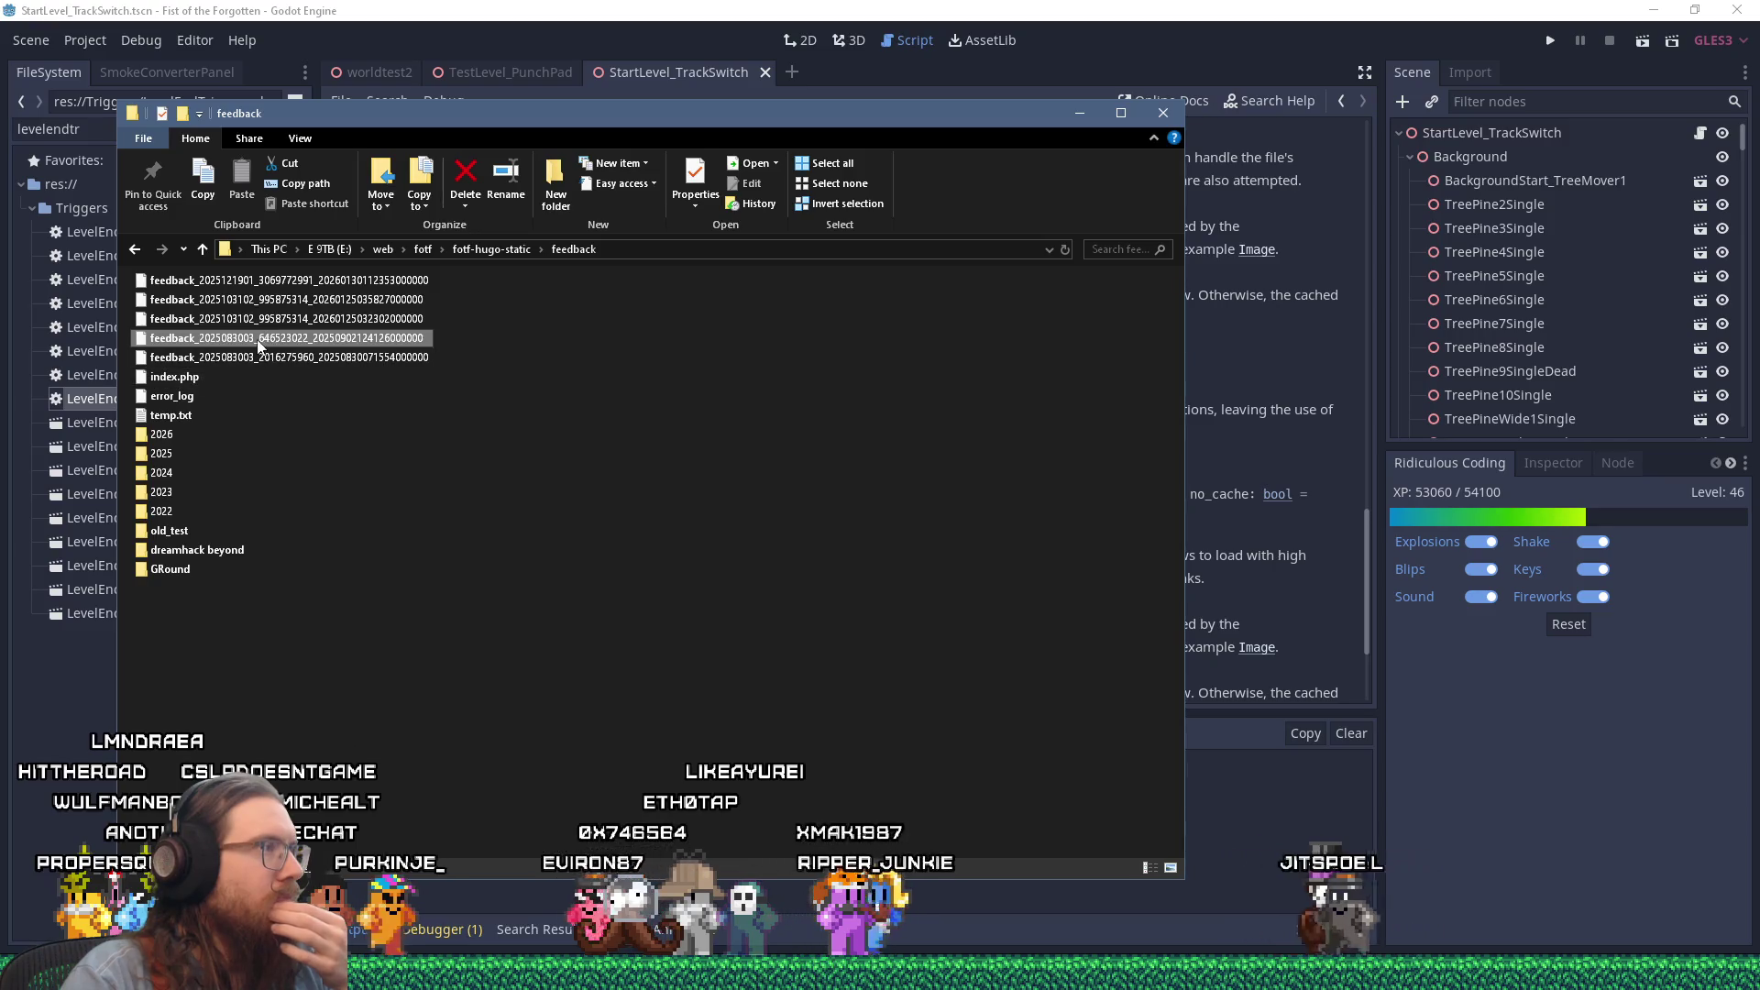
{"action": "mouse_move", "coordinate": [256, 342]}
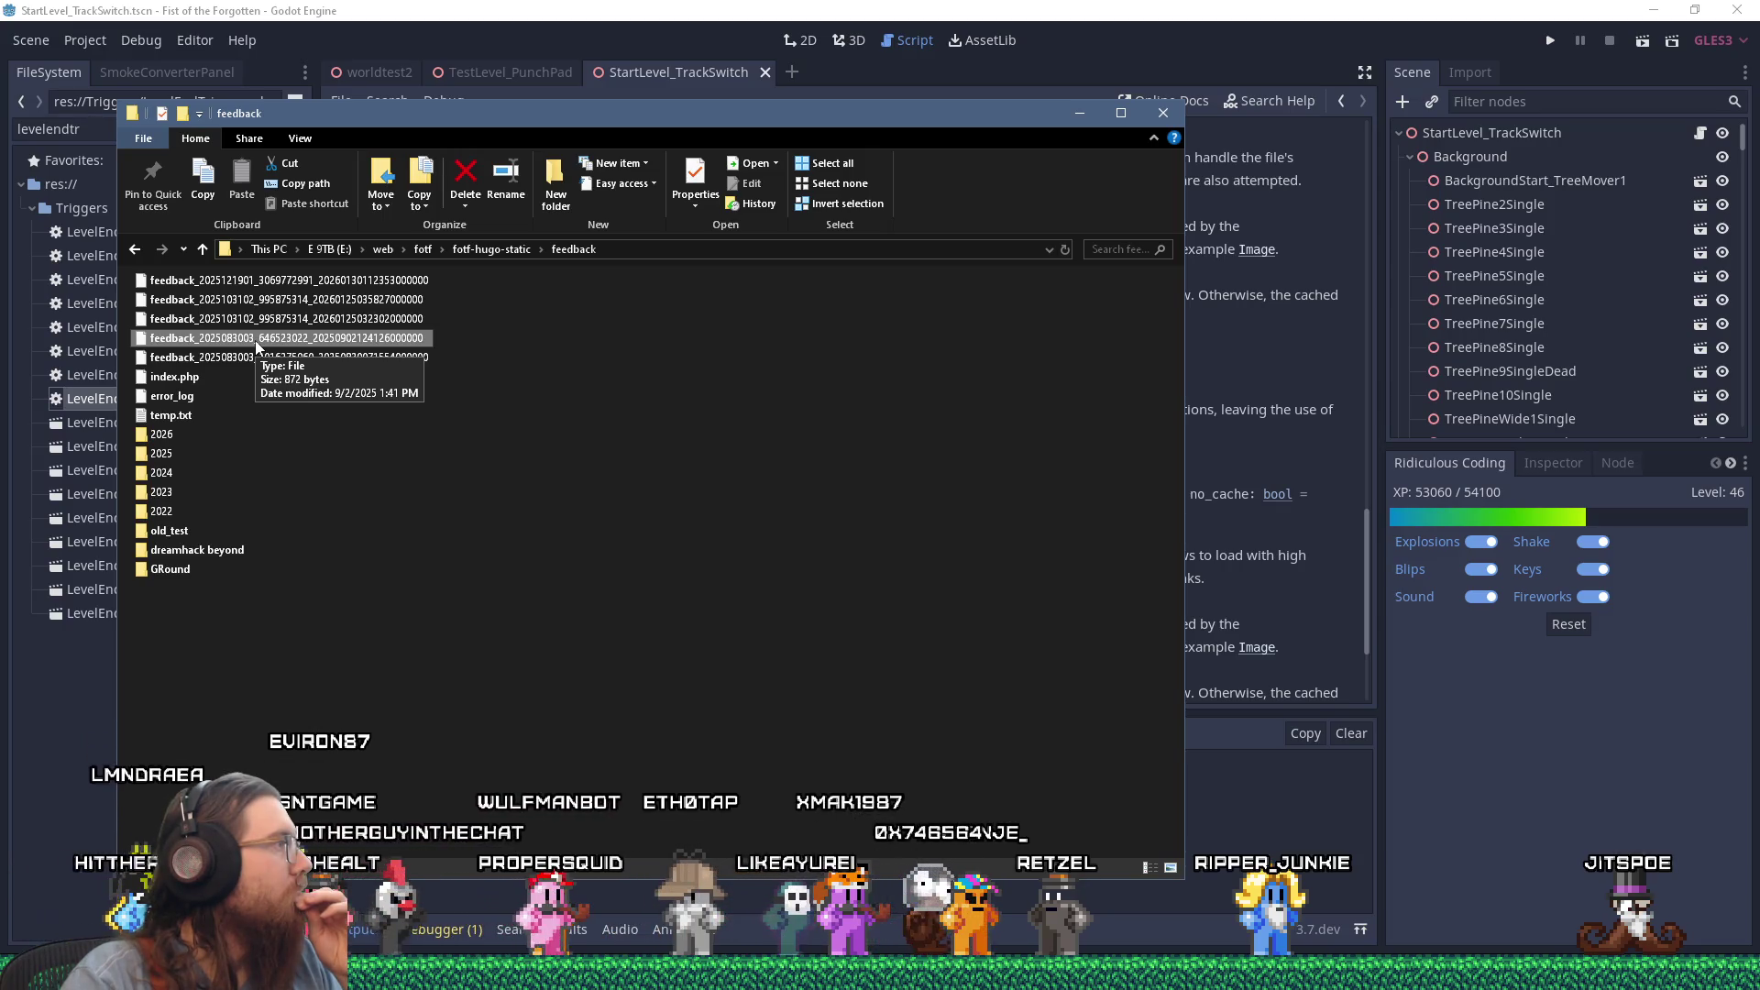
{"action": "left_click", "coordinate": [283, 320]}
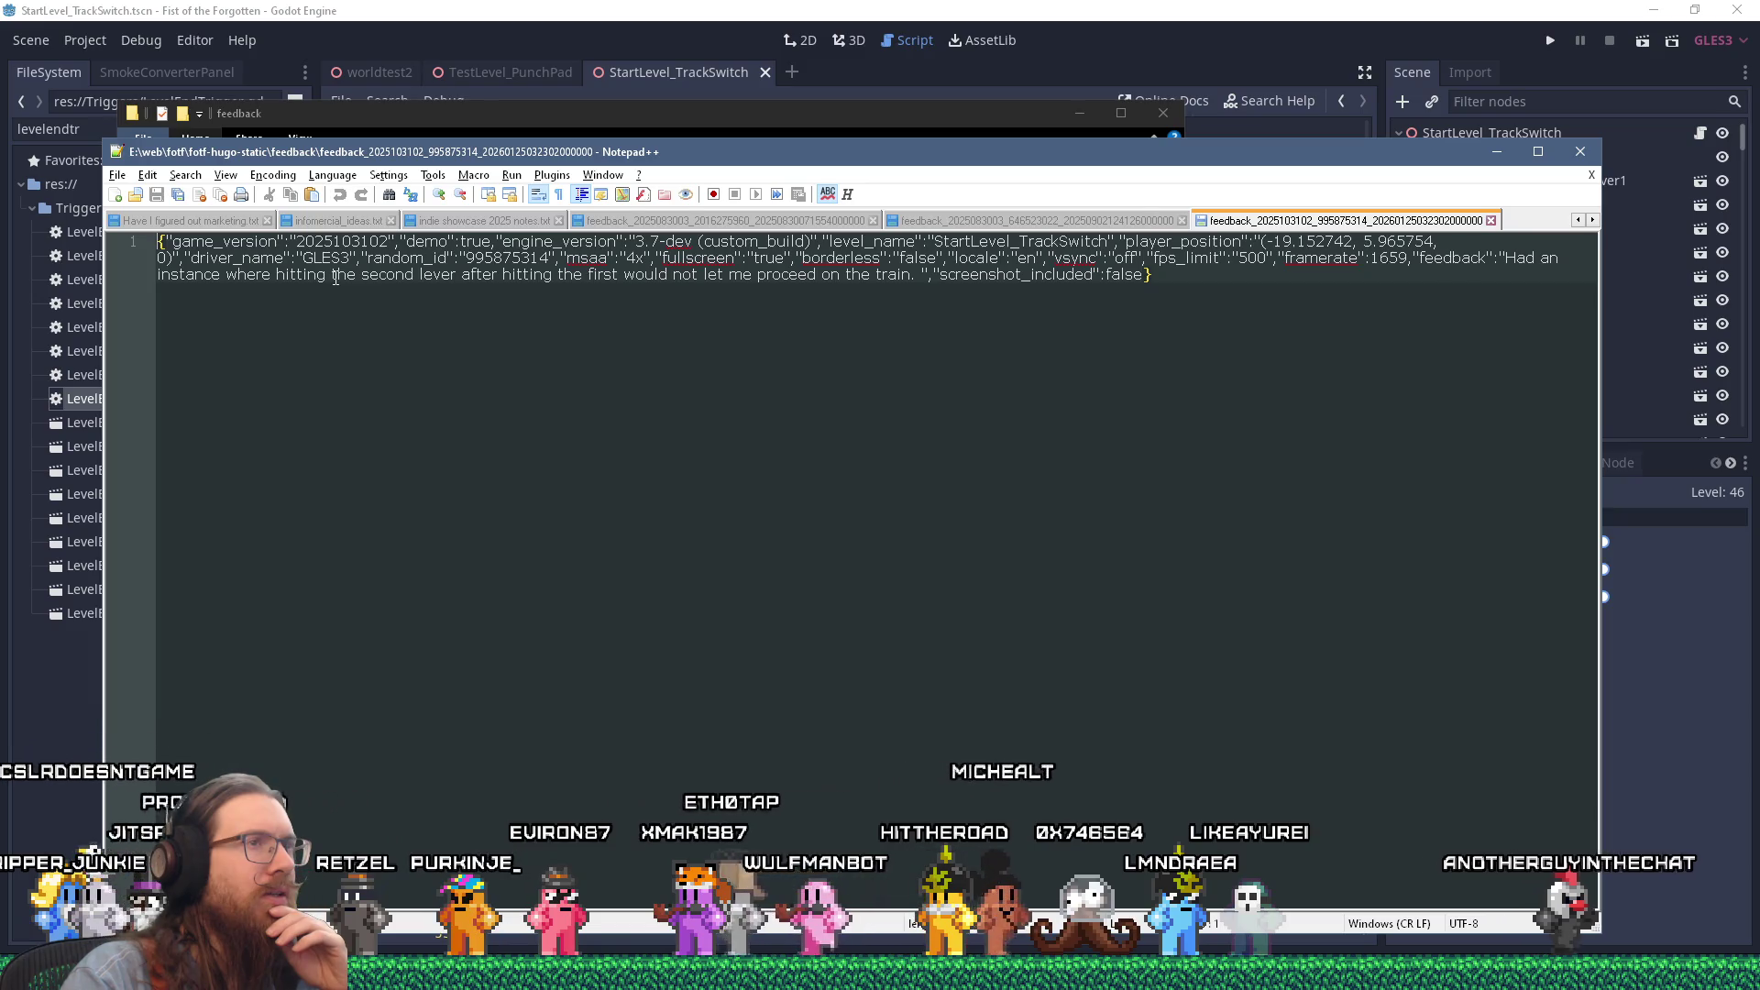
Step: Copy the level name StartLevel_TrackSwitch and run the game from Godot with F5
{"action": "double_click", "coordinate": [1097, 241]}
{"action": "right_click", "coordinate": [1087, 242]}
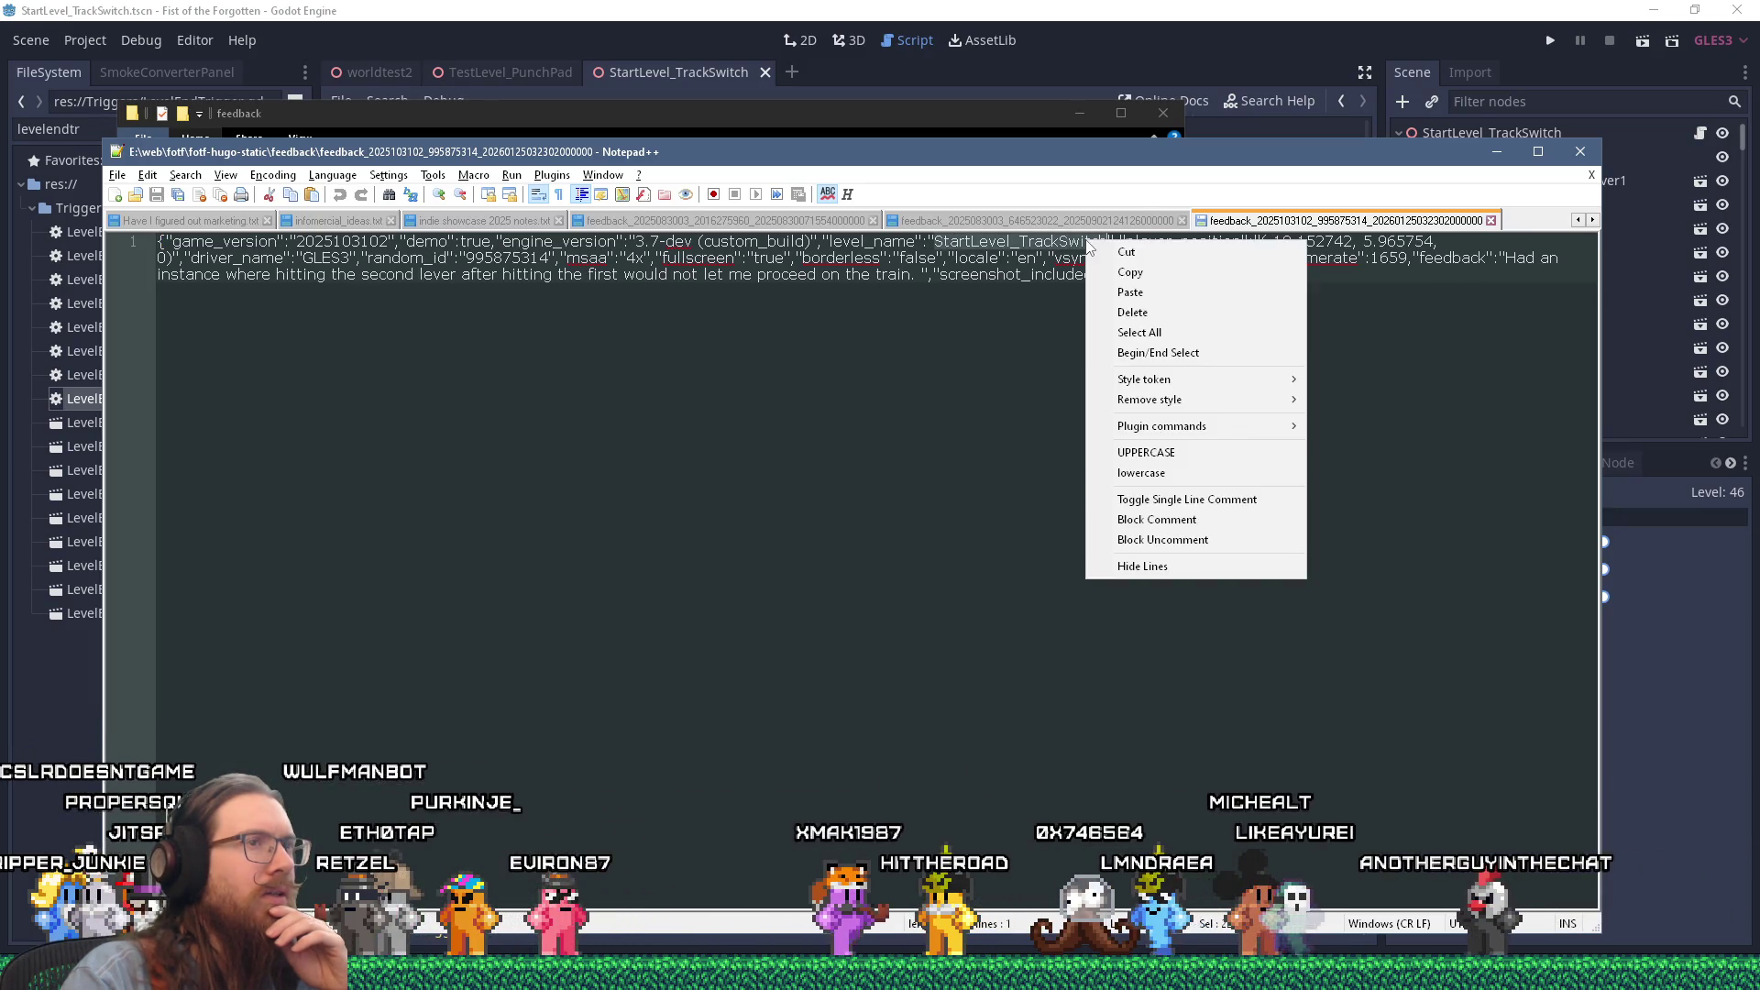
{"action": "left_click", "coordinate": [1119, 273]}
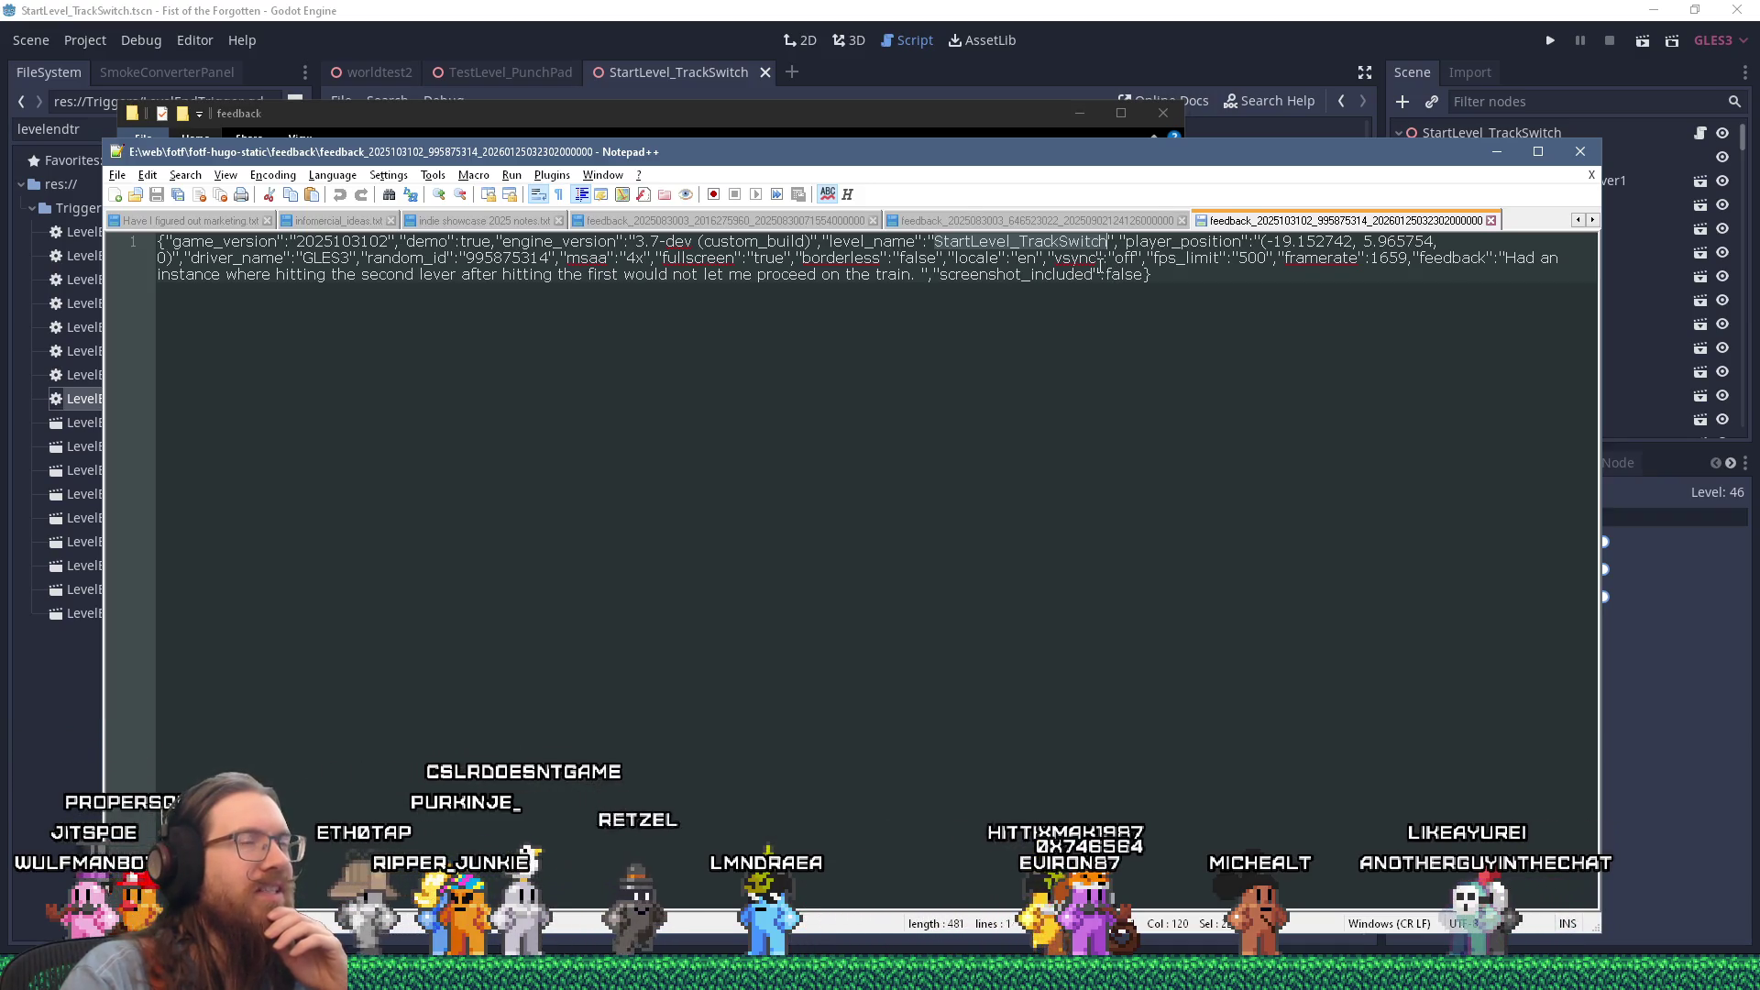
{"action": "left_click", "coordinate": [1596, 95]}
{"action": "key", "text": "F5"}
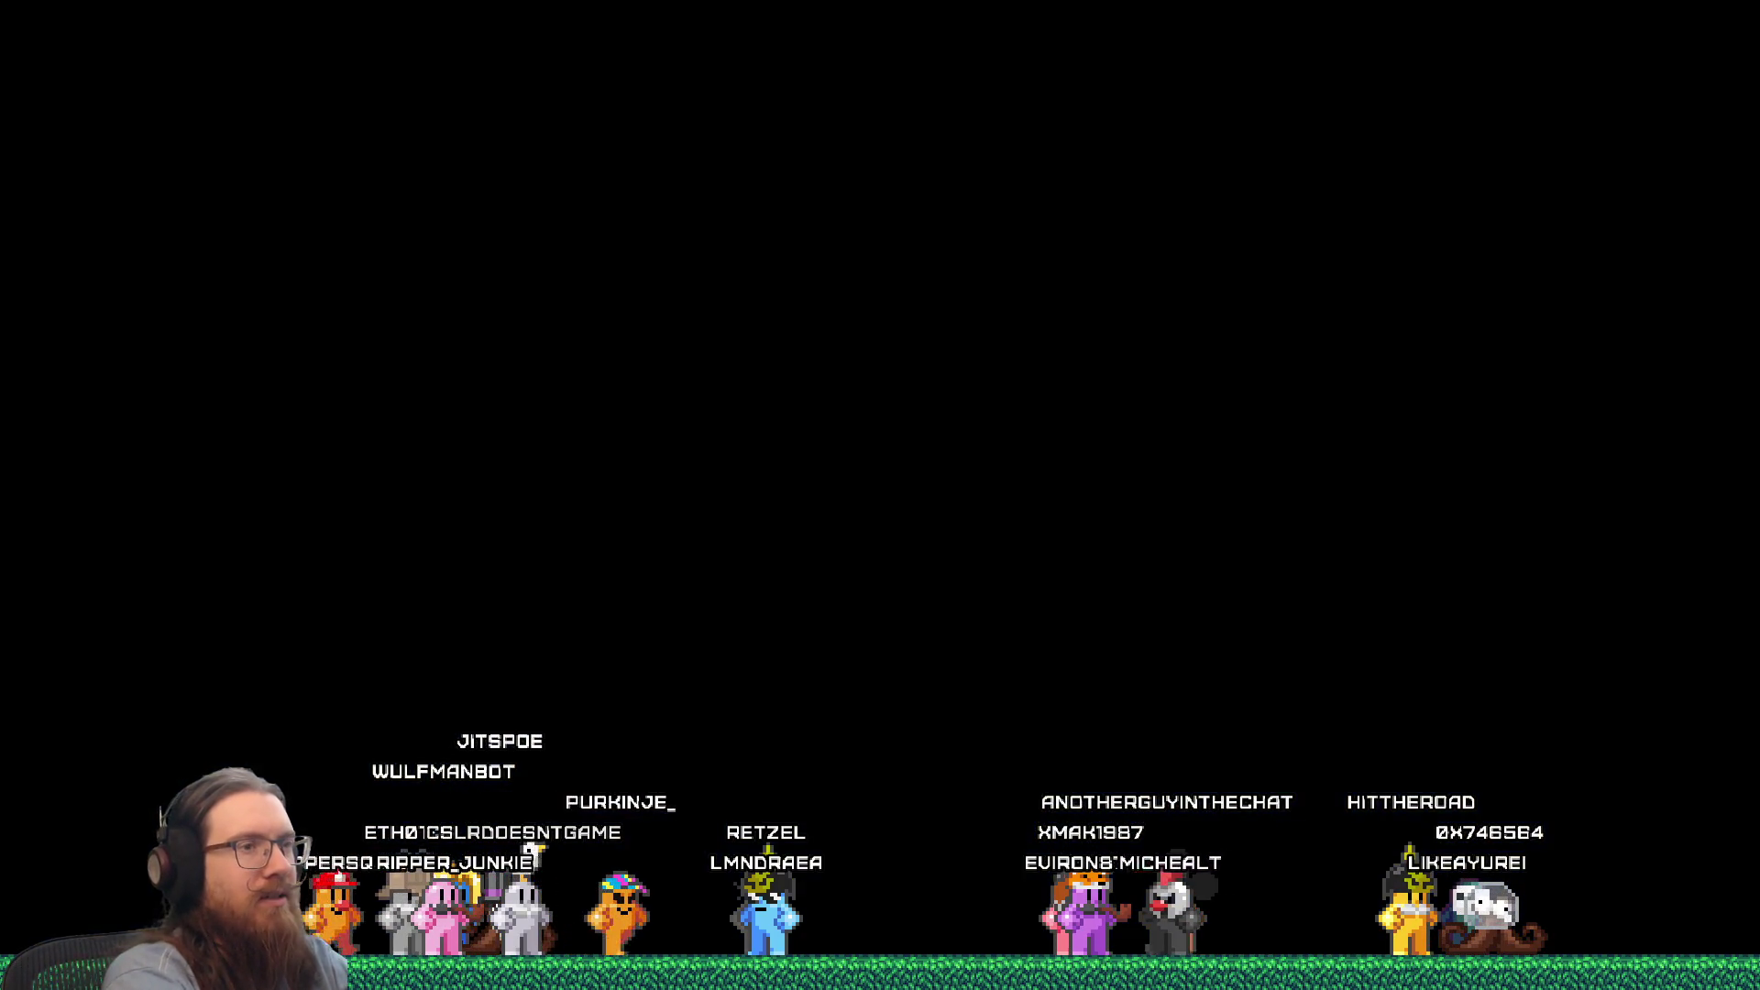
Step: Copy the player_position coordinates from the report and return to the running game
{"action": "key", "text": "alt+Tab"}
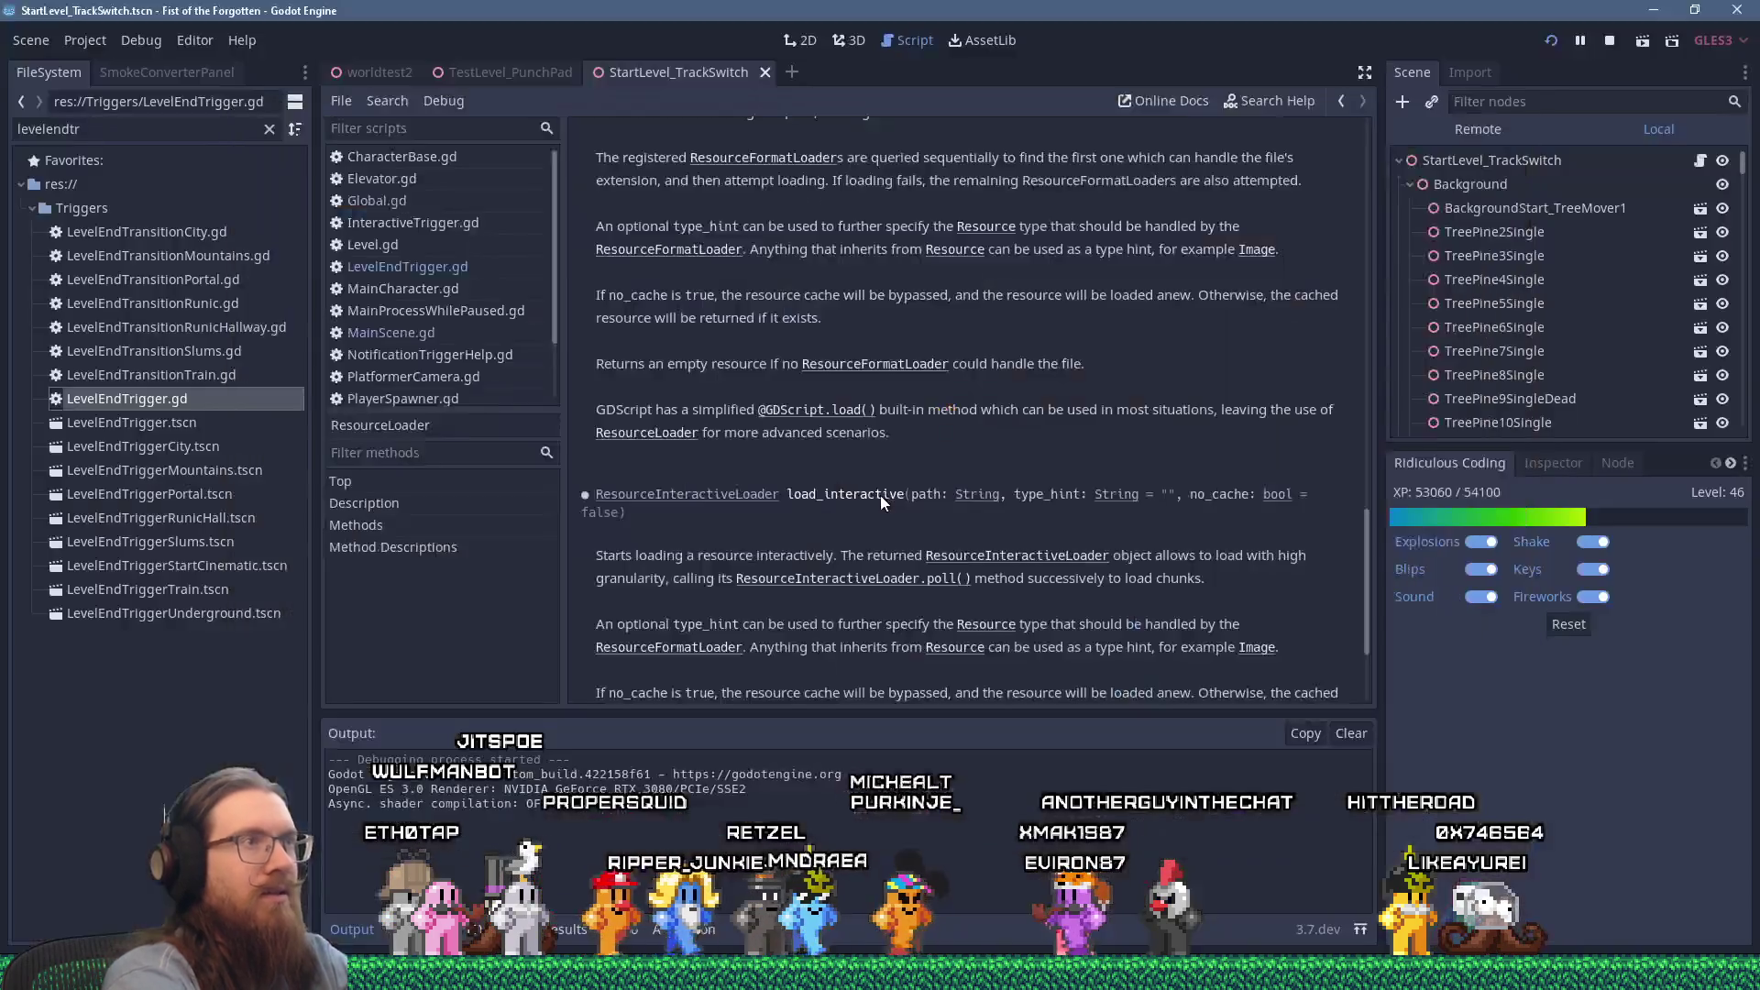
{"action": "key", "text": "alt+Tab"}
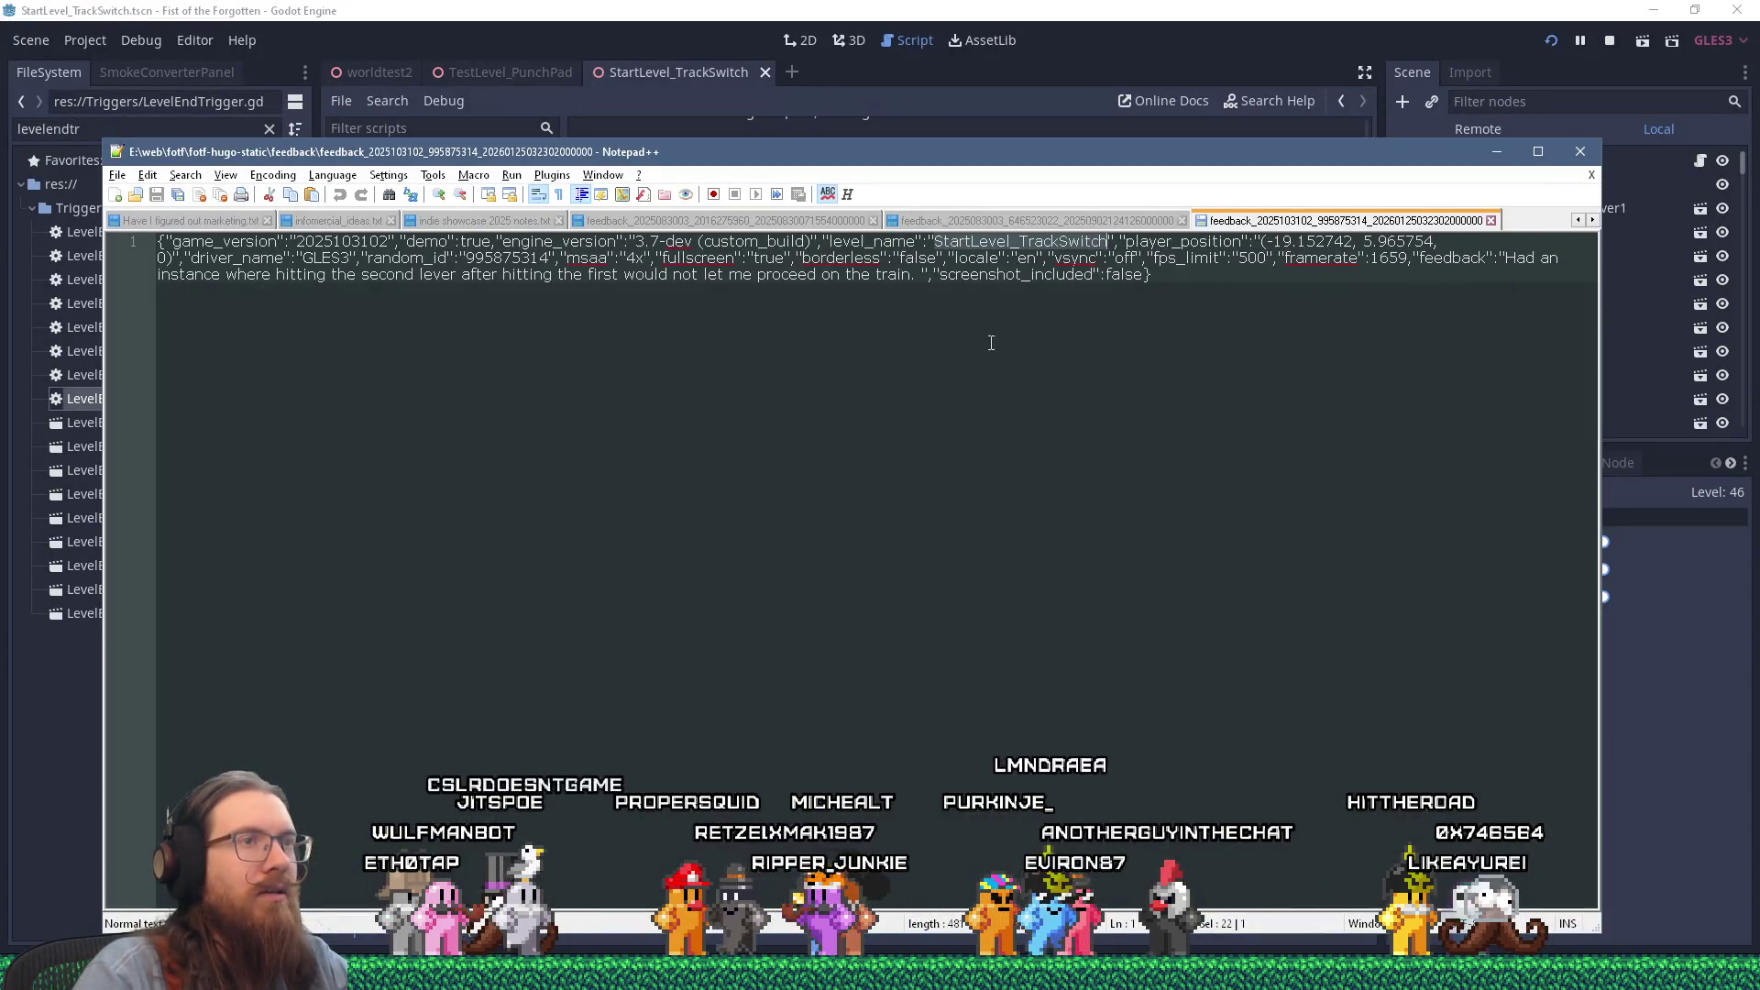
{"action": "left_click_drag", "start_coordinate": [1268, 242], "coordinate": [1433, 243]}
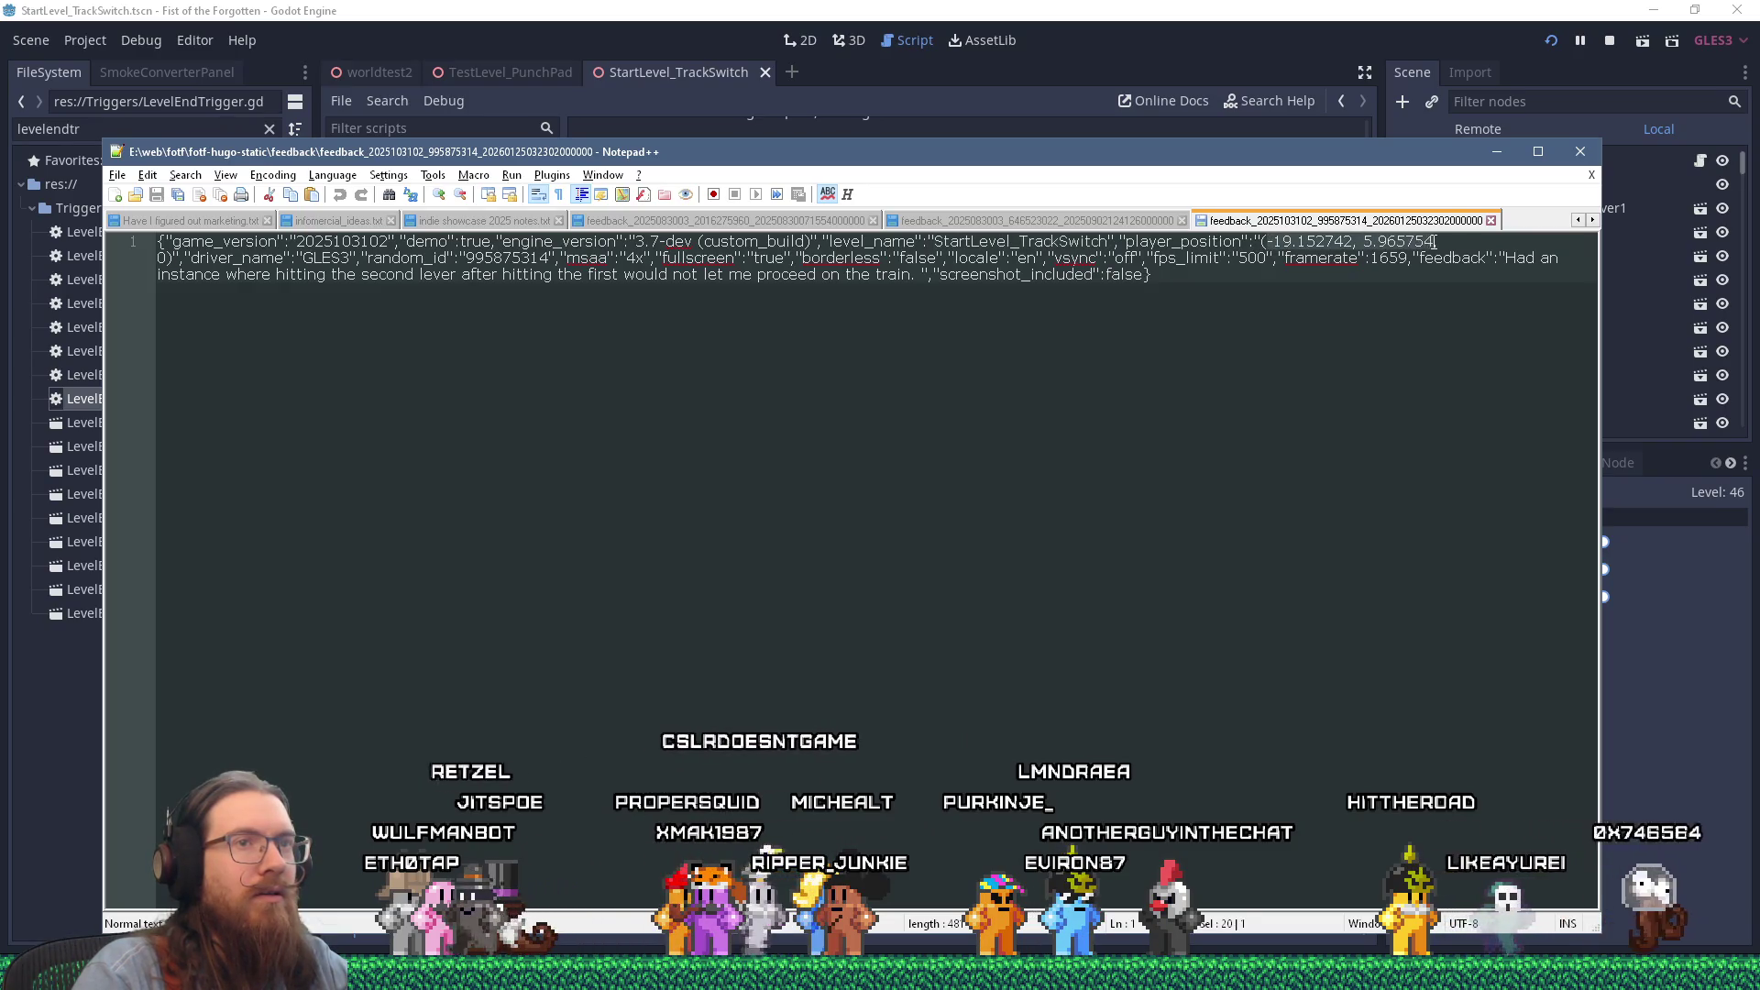
{"action": "right_click", "coordinate": [1432, 244]}
{"action": "left_click", "coordinate": [1445, 280]}
{"action": "key", "text": "alt+Tab"}
{"action": "key", "text": "alt+Tab"}
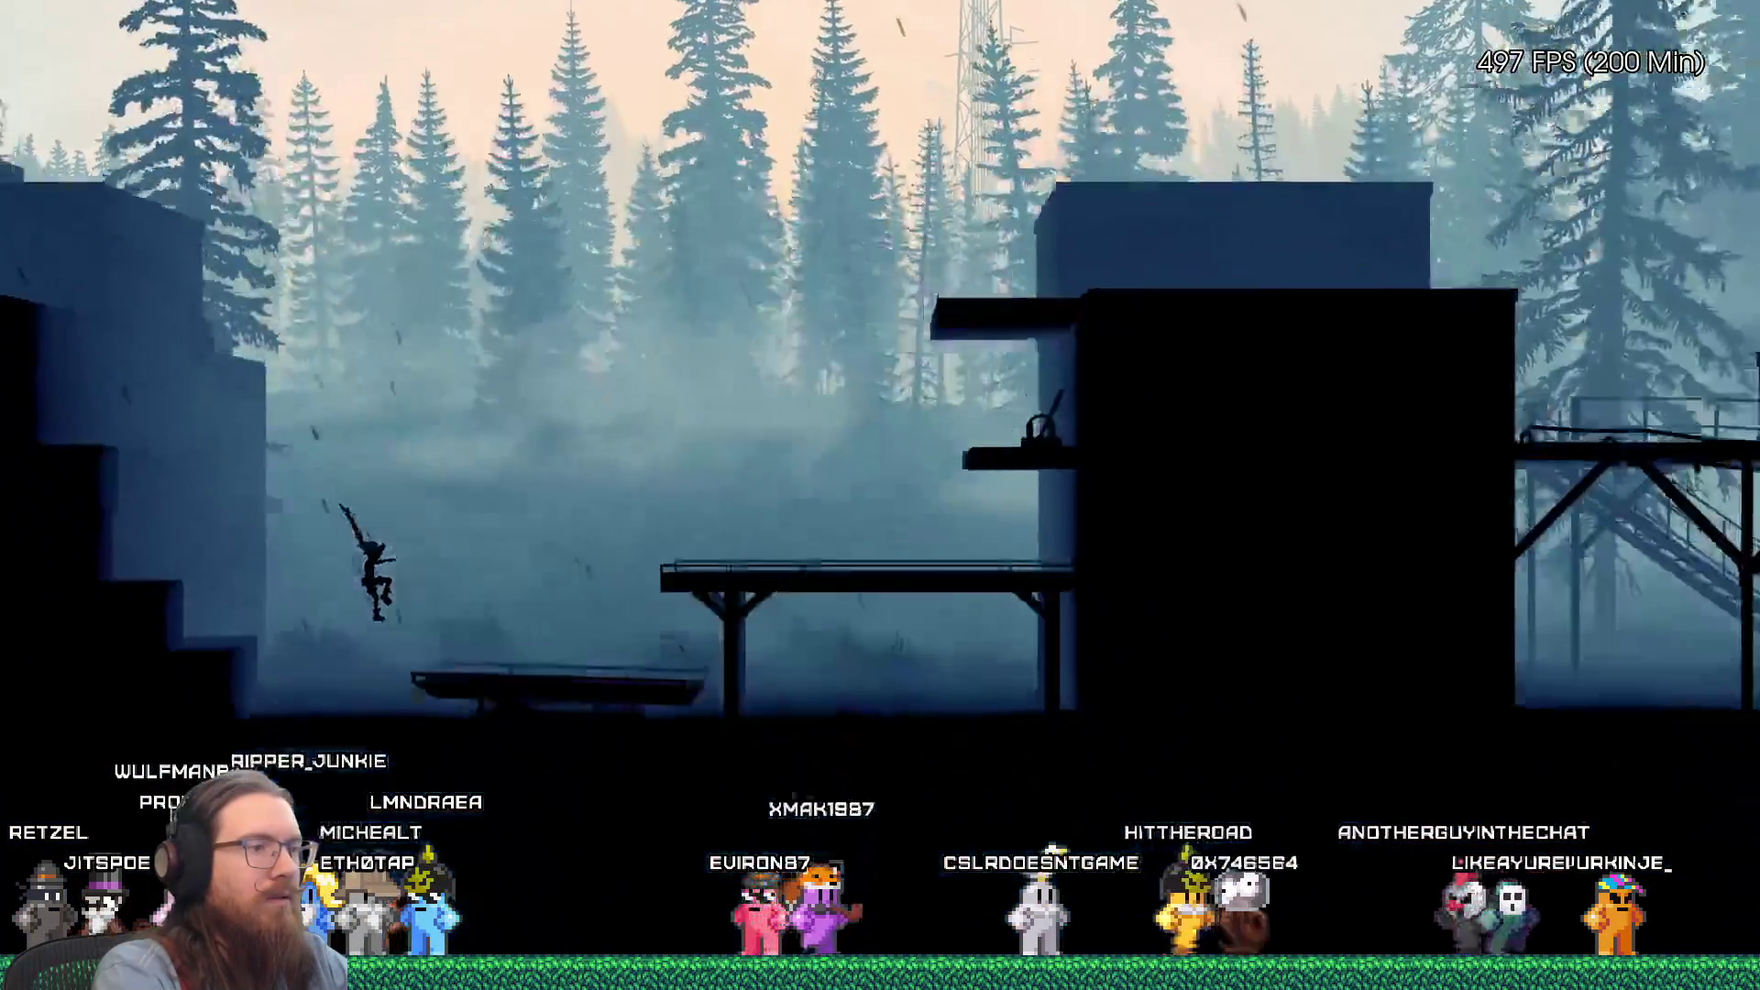
Step: Jump onto the ledge, swing from the green grapple point, then open the developer console
{"action": "key", "text": "space"}
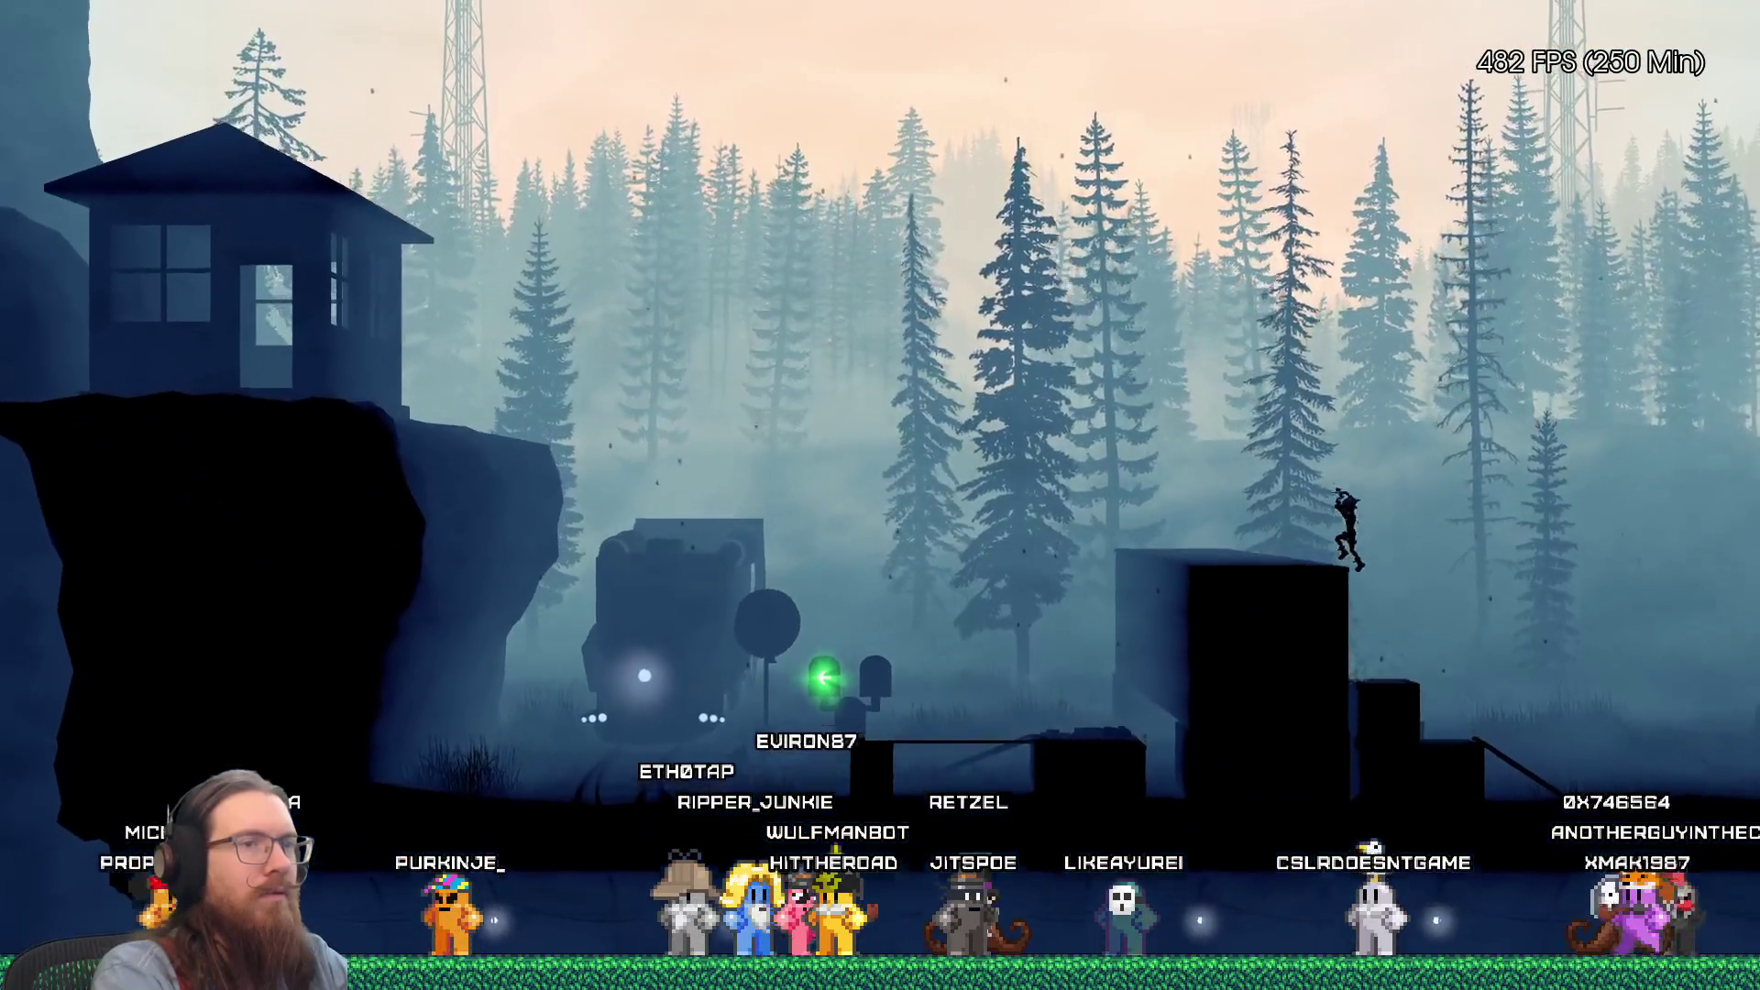
{"action": "key", "text": "a"}
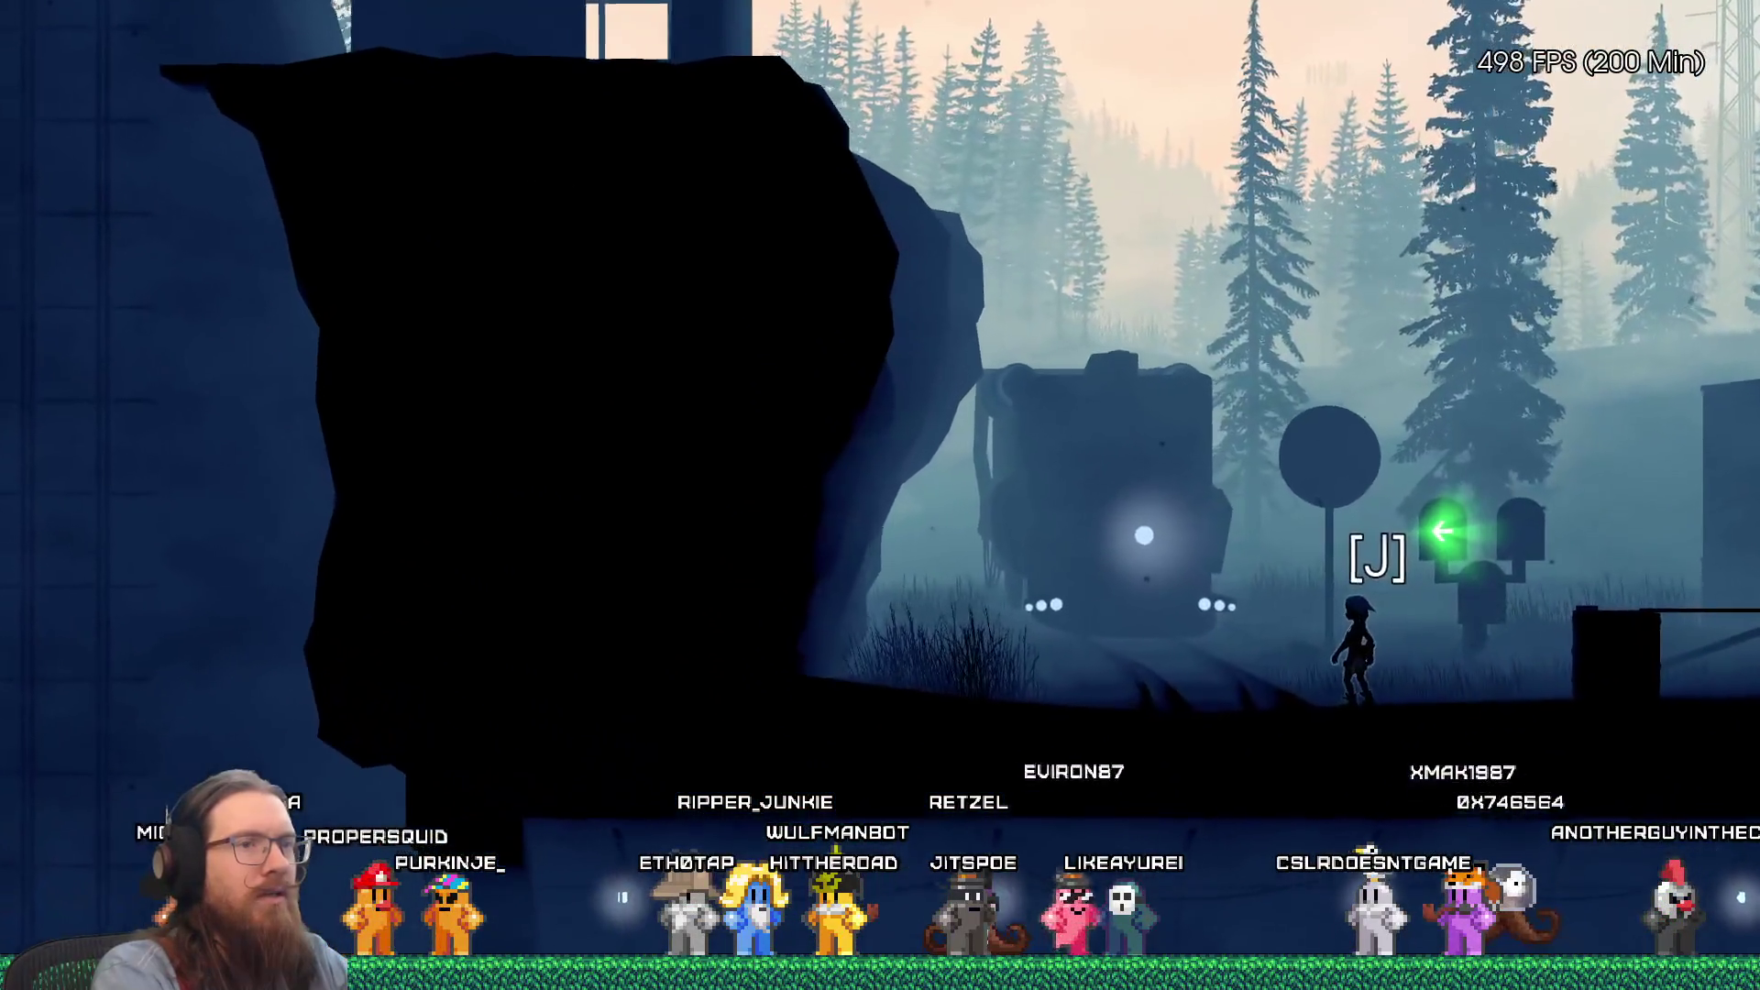
{"action": "key", "text": "j"}
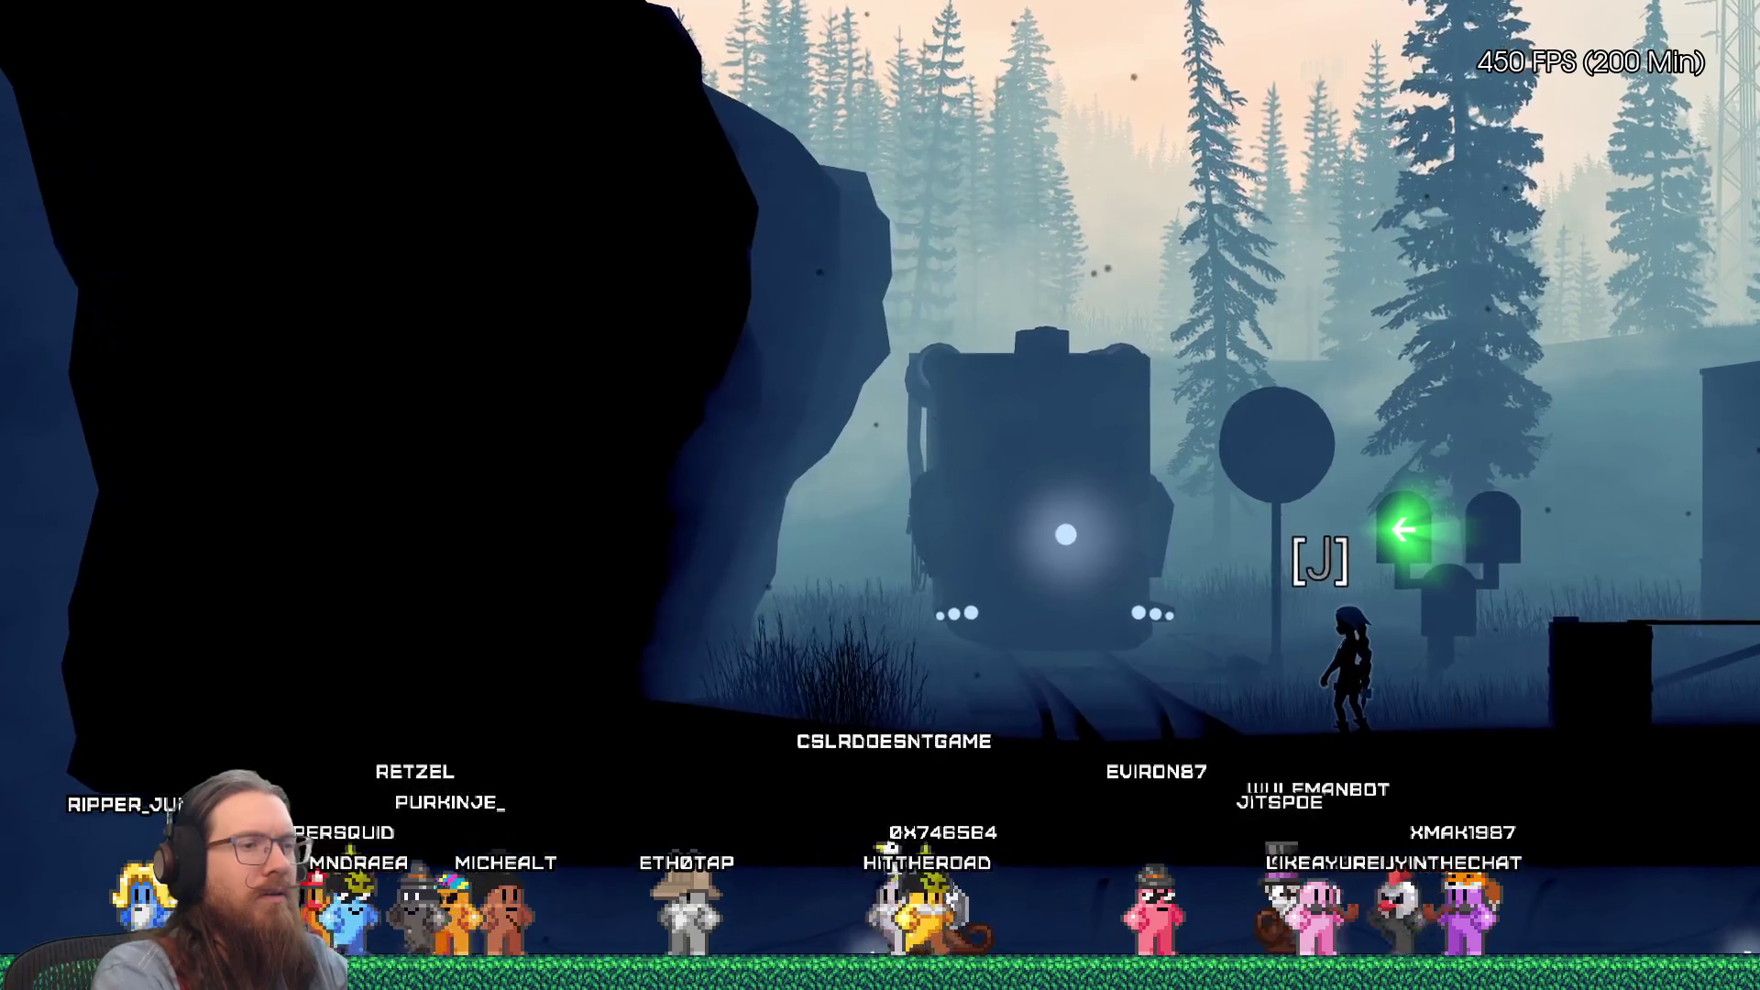
{"action": "key", "text": "grave"}
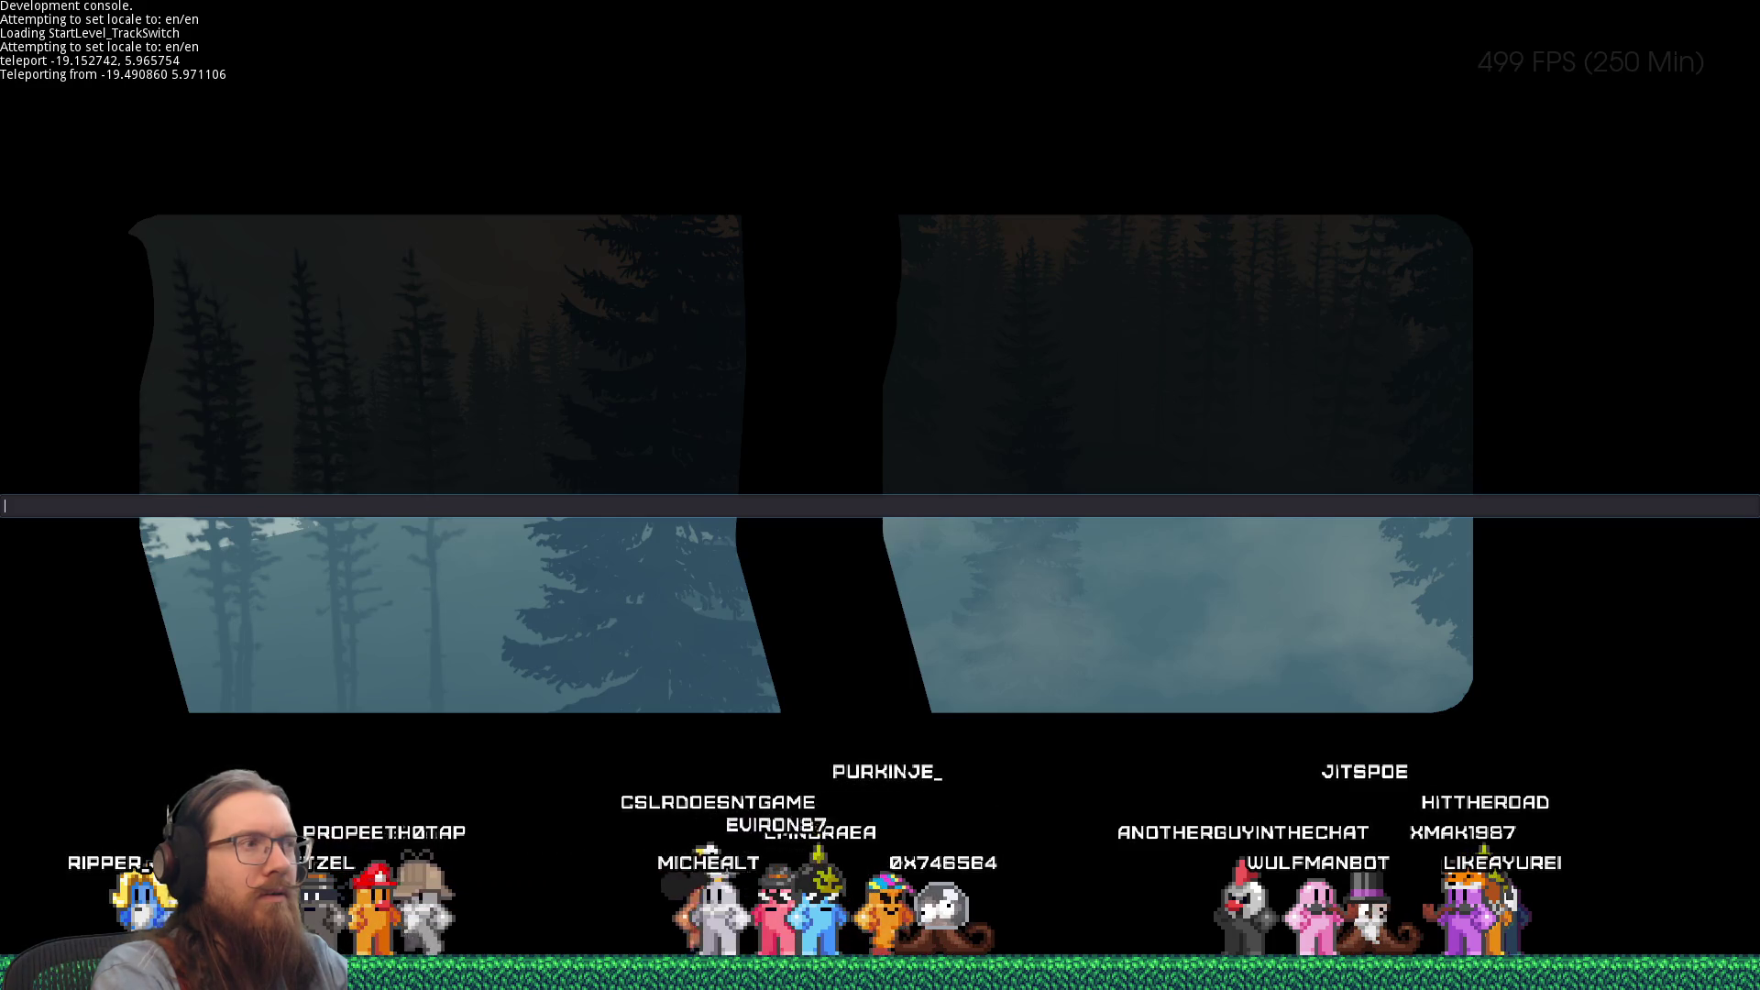
Step: Quit via the console, then run right onto the ledge and pull the lever
{"action": "type", "text": "qui"}
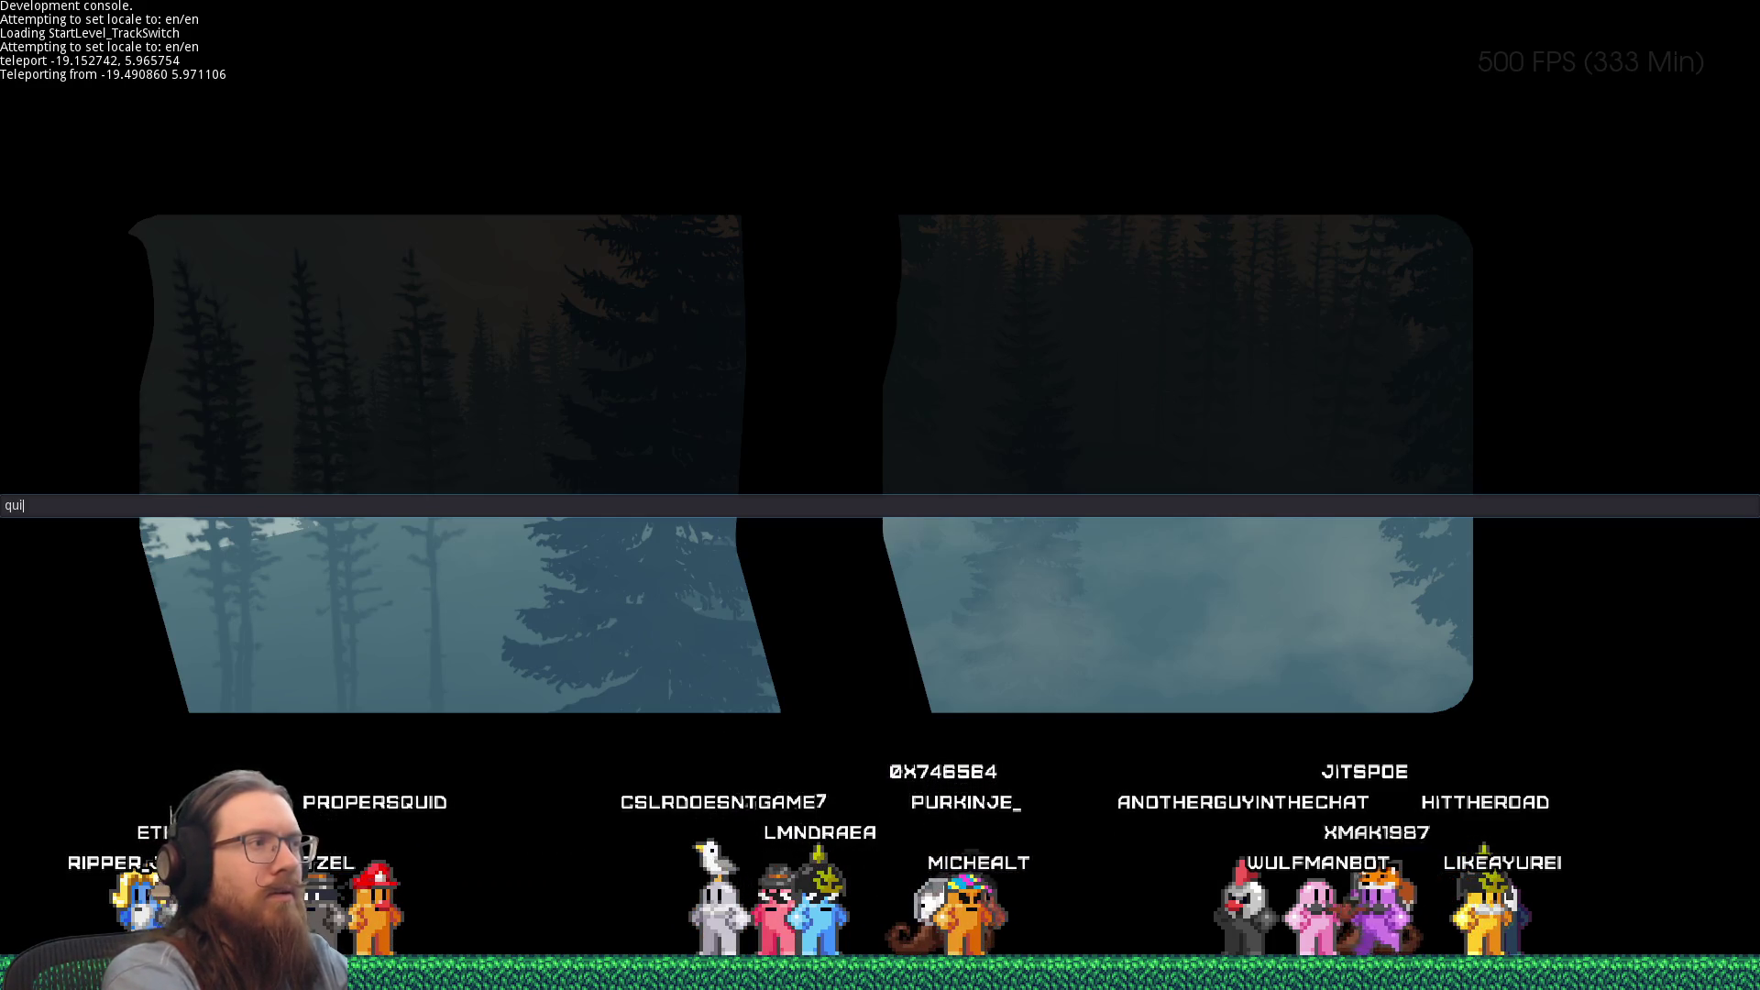
{"action": "type", "text": "t"}
{"action": "key", "text": "Return"}
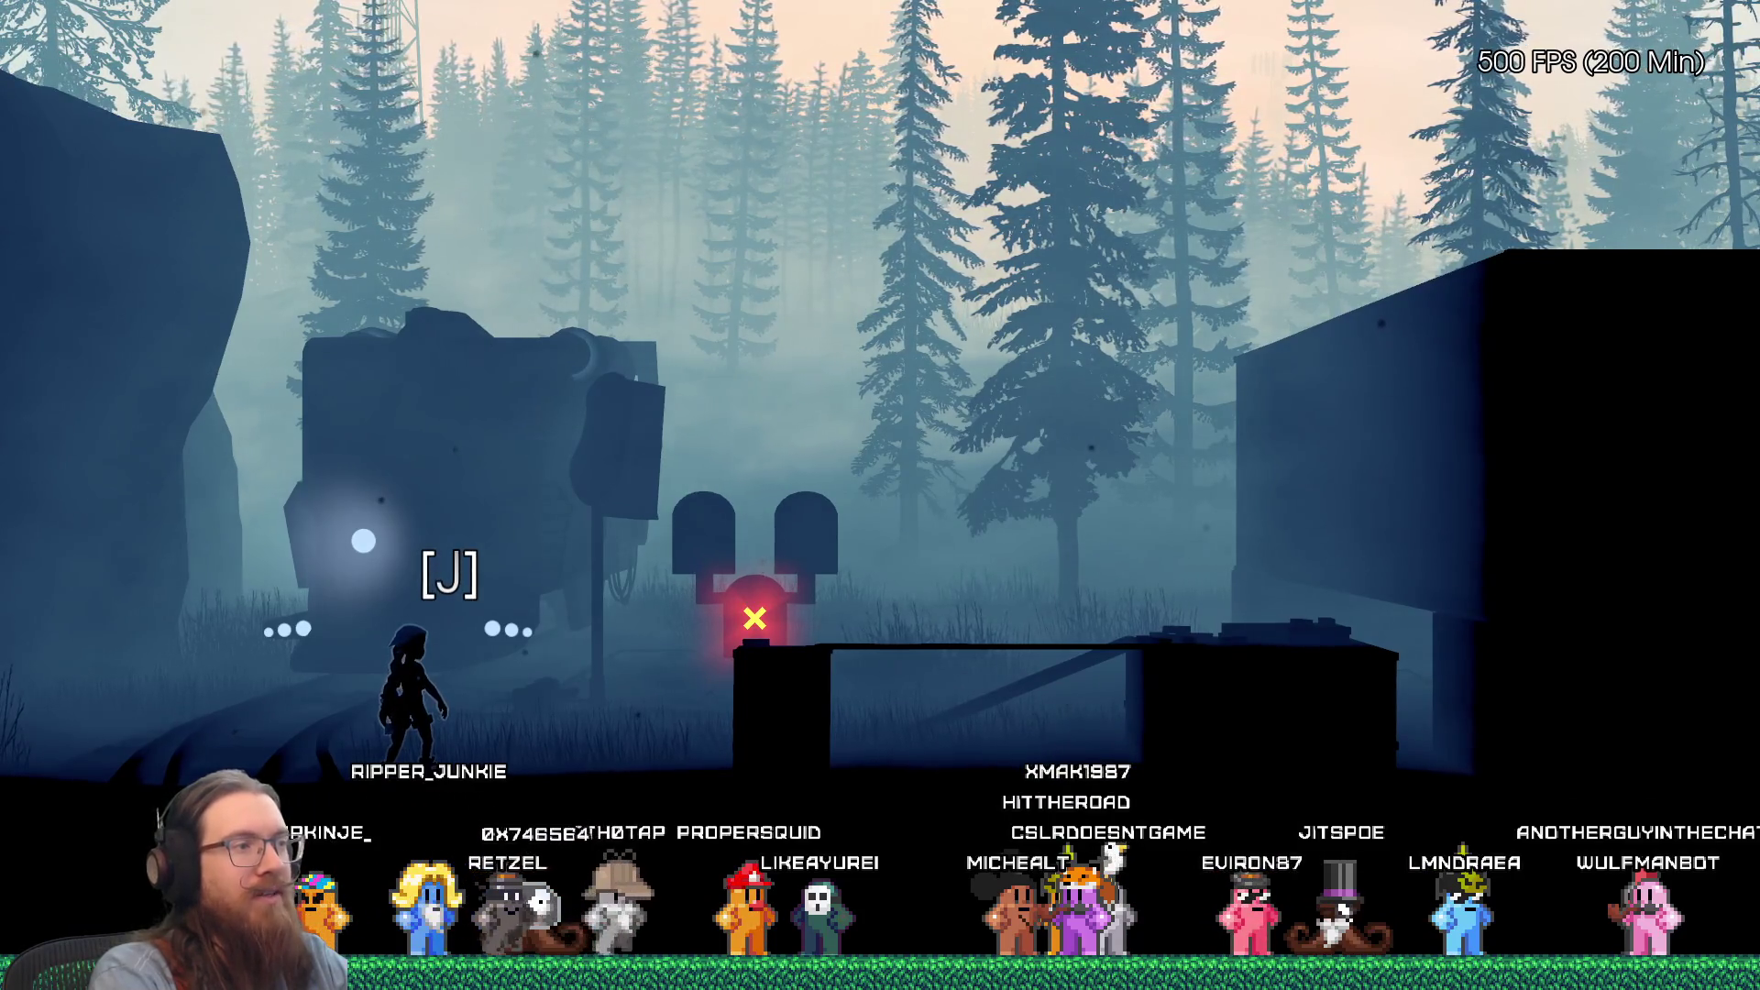
{"action": "key", "text": "space"}
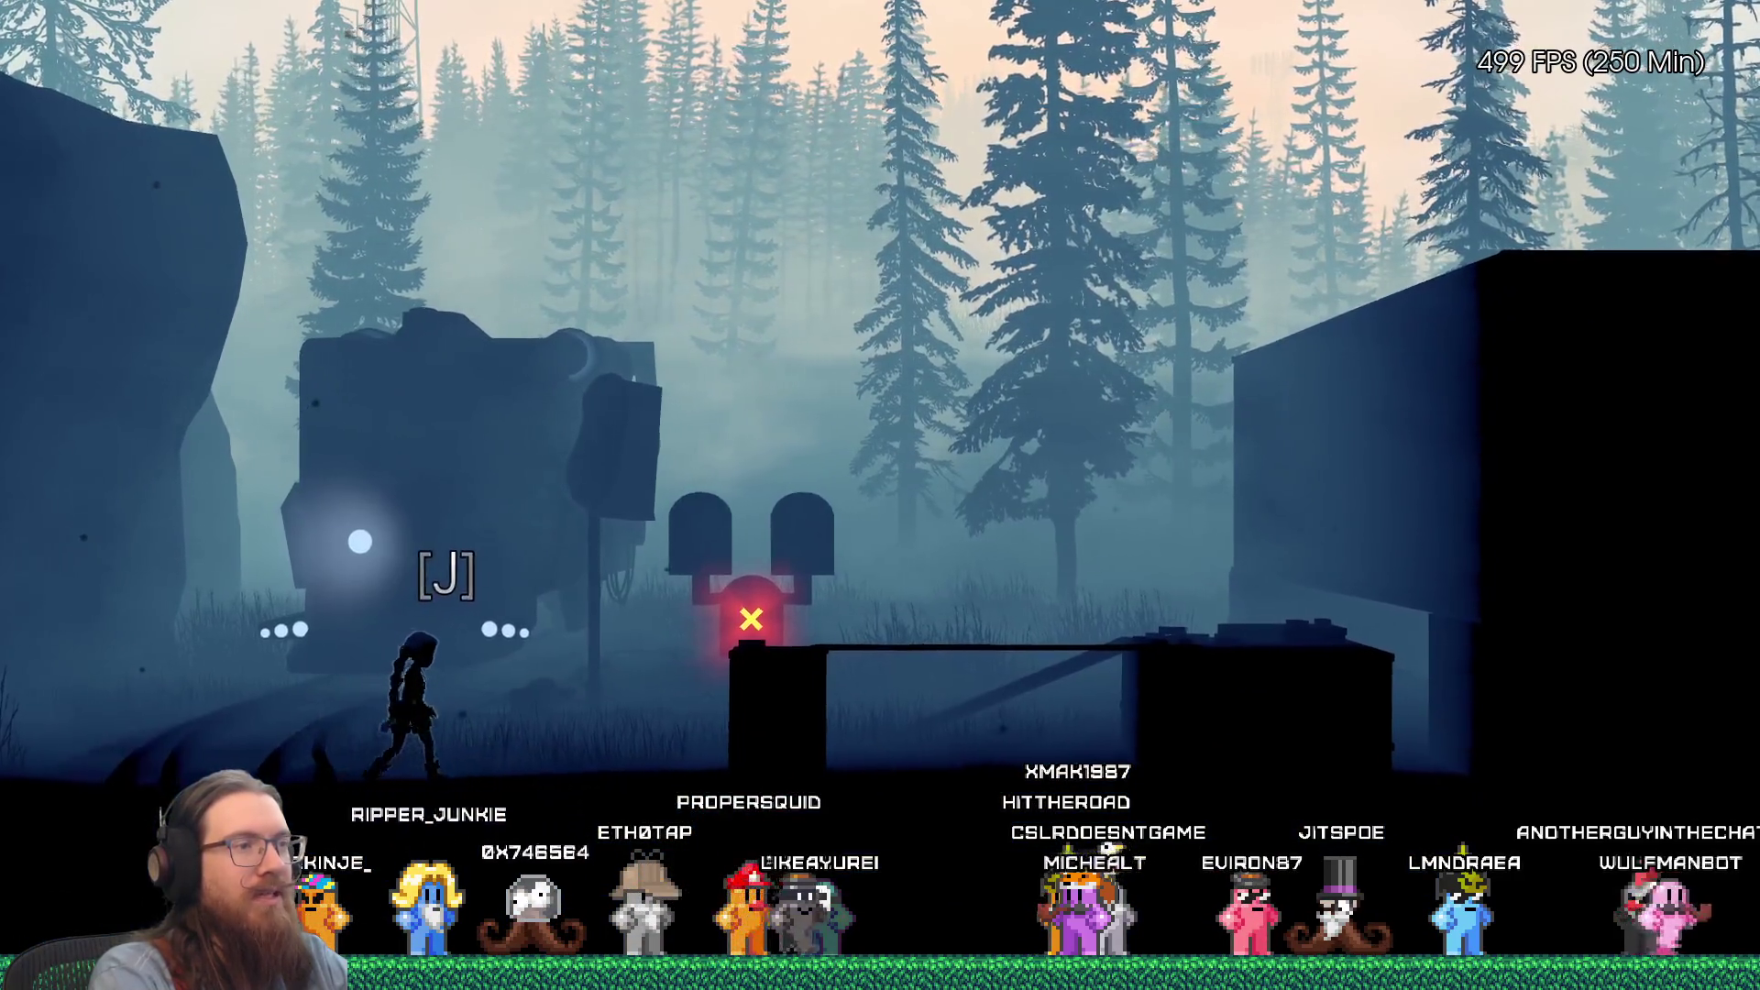
{"action": "key", "text": "d"}
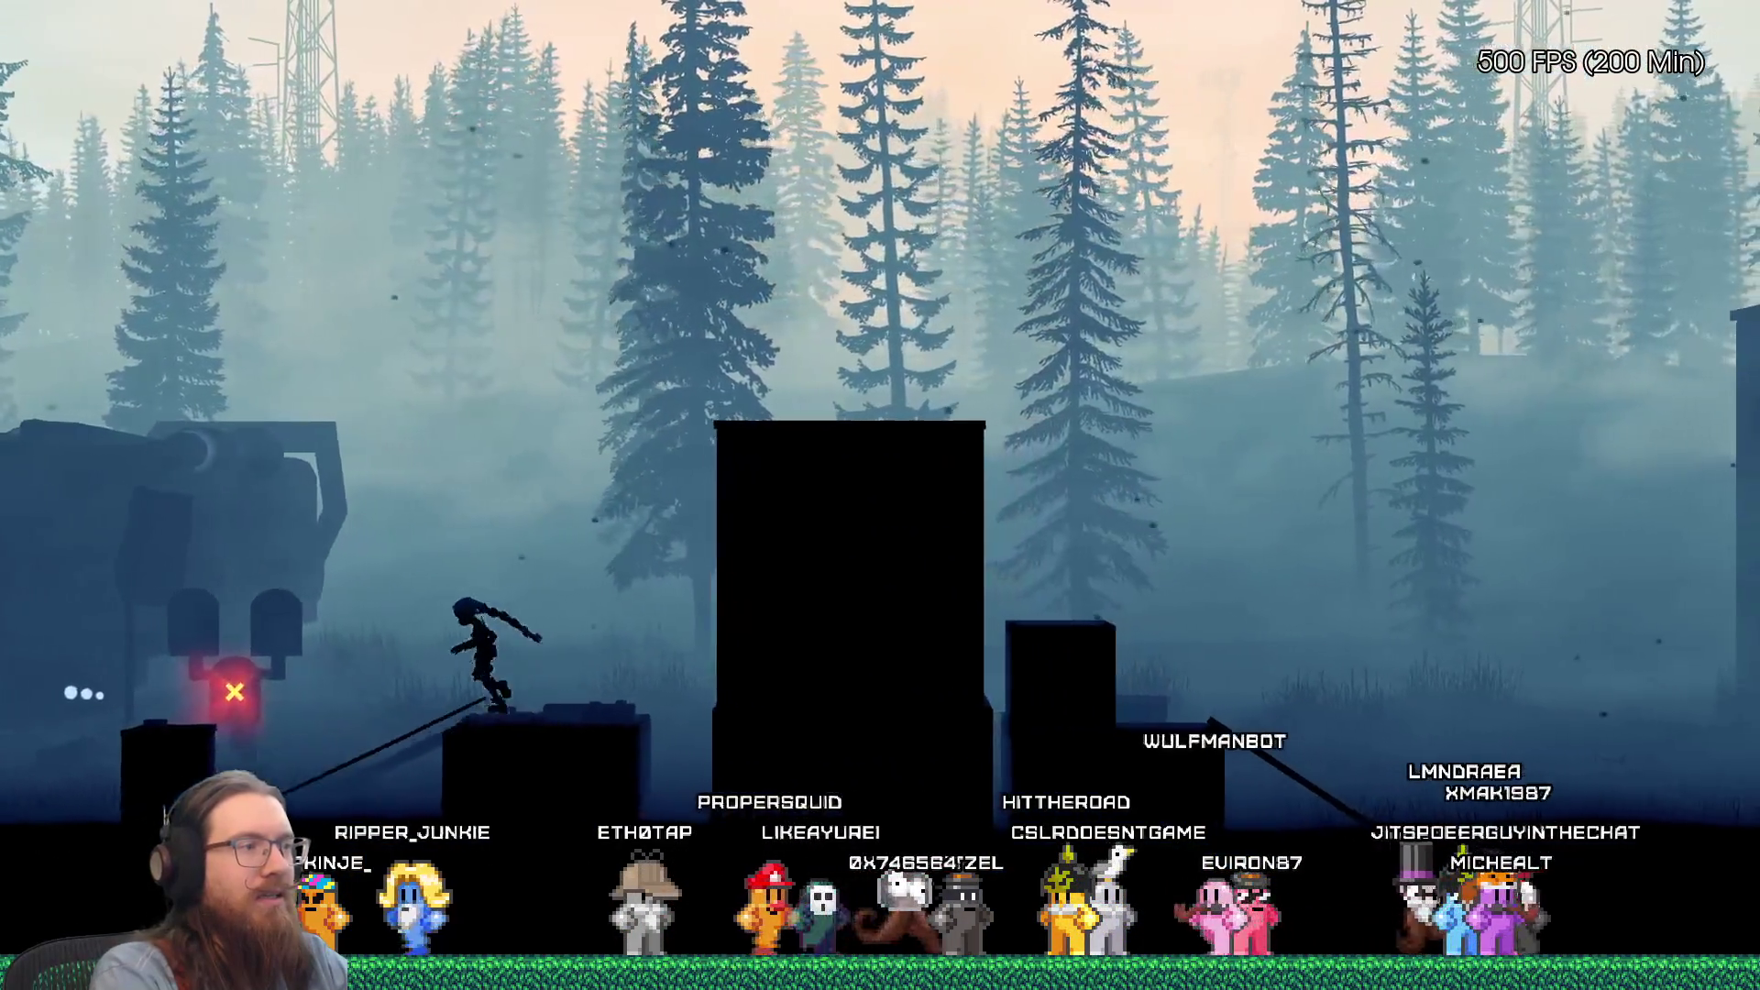
{"action": "key", "text": "d"}
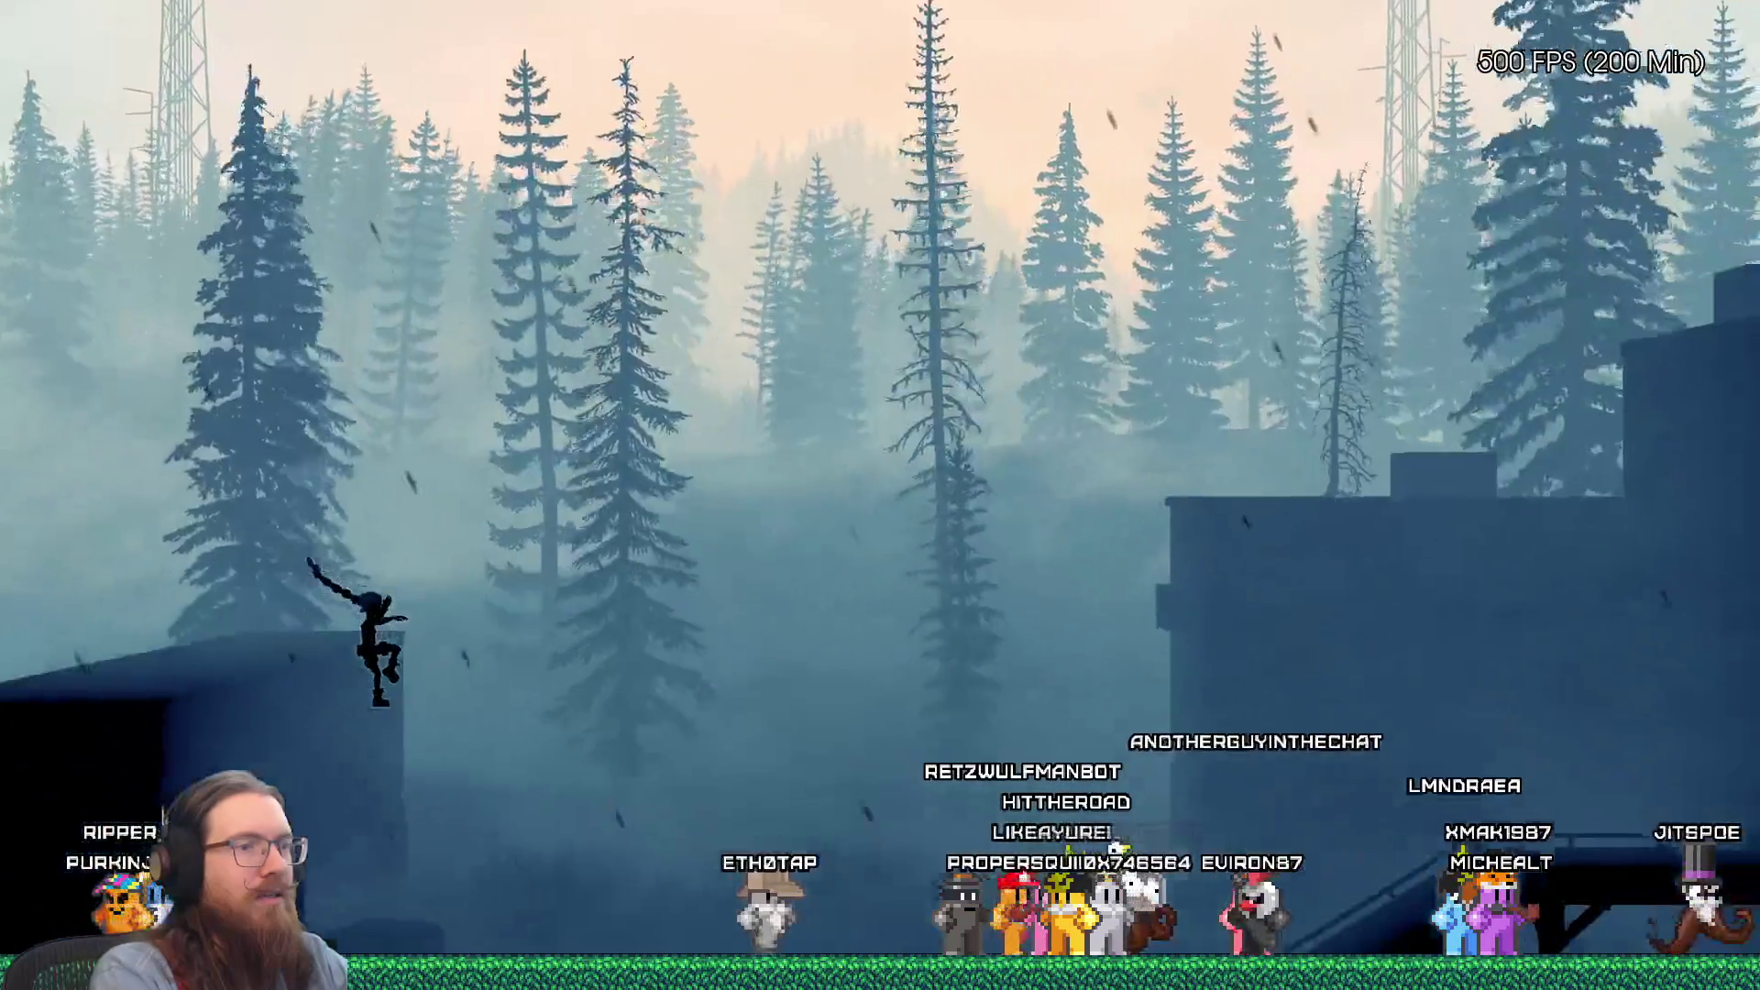
{"action": "key", "text": "d"}
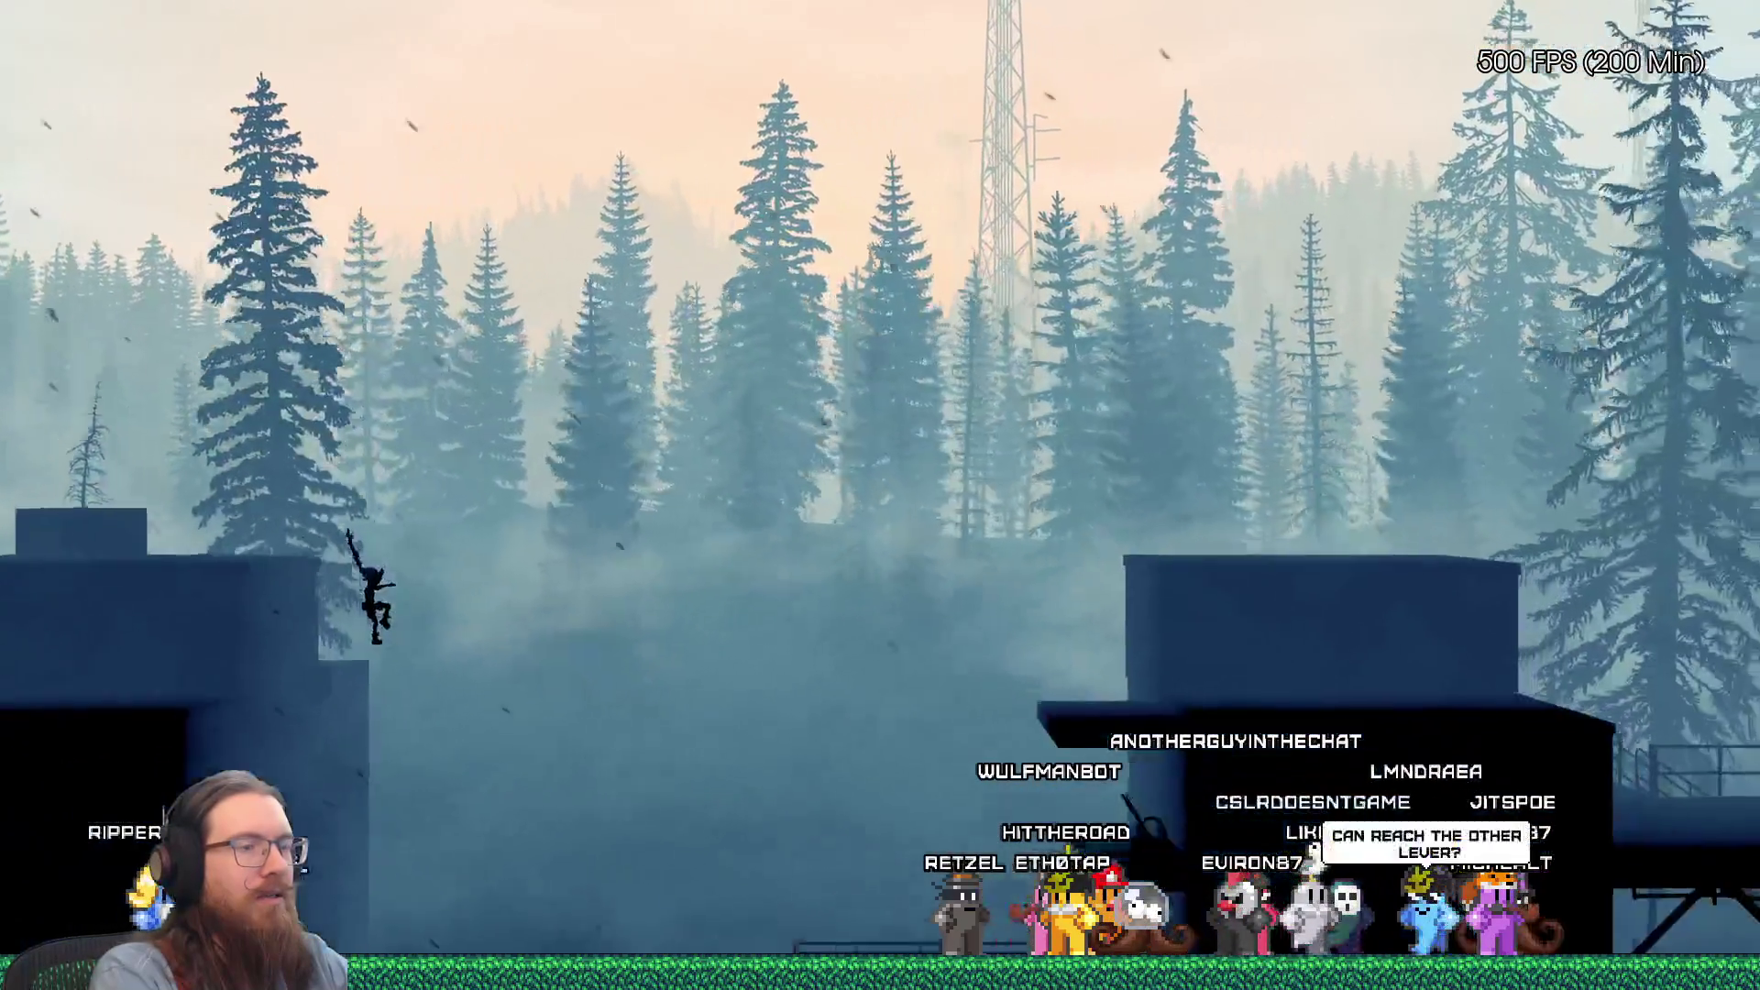
{"action": "key", "text": "d"}
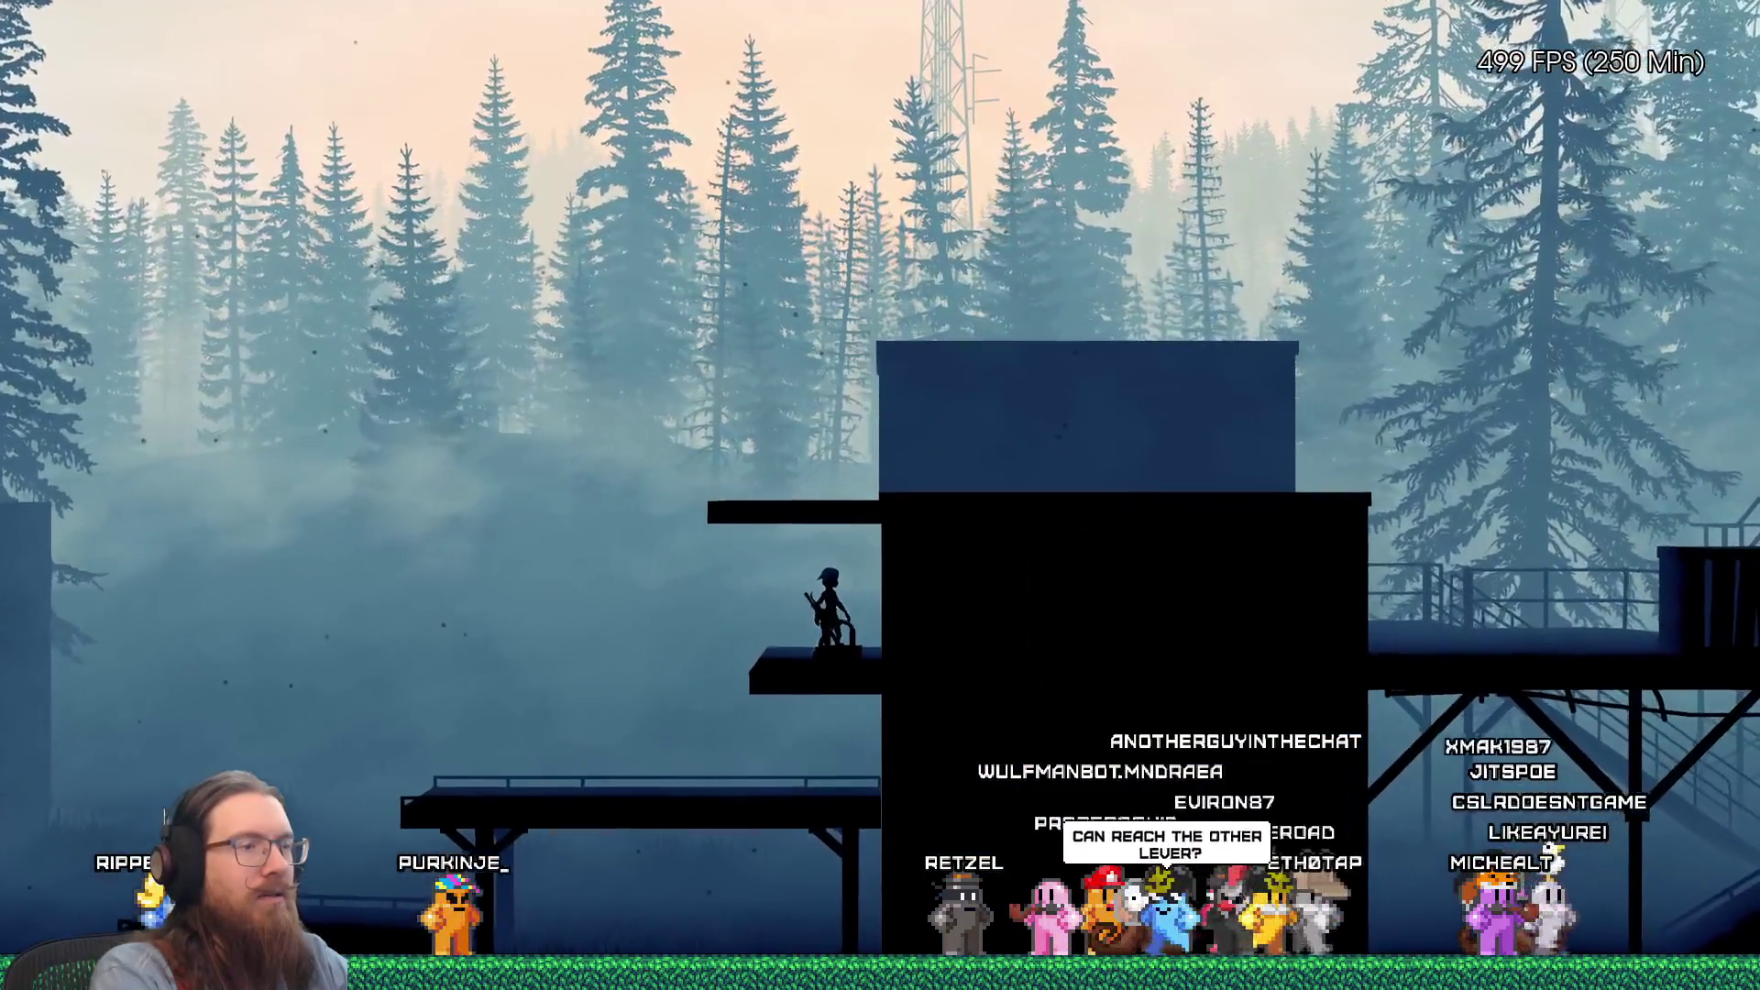
{"action": "key", "text": "e"}
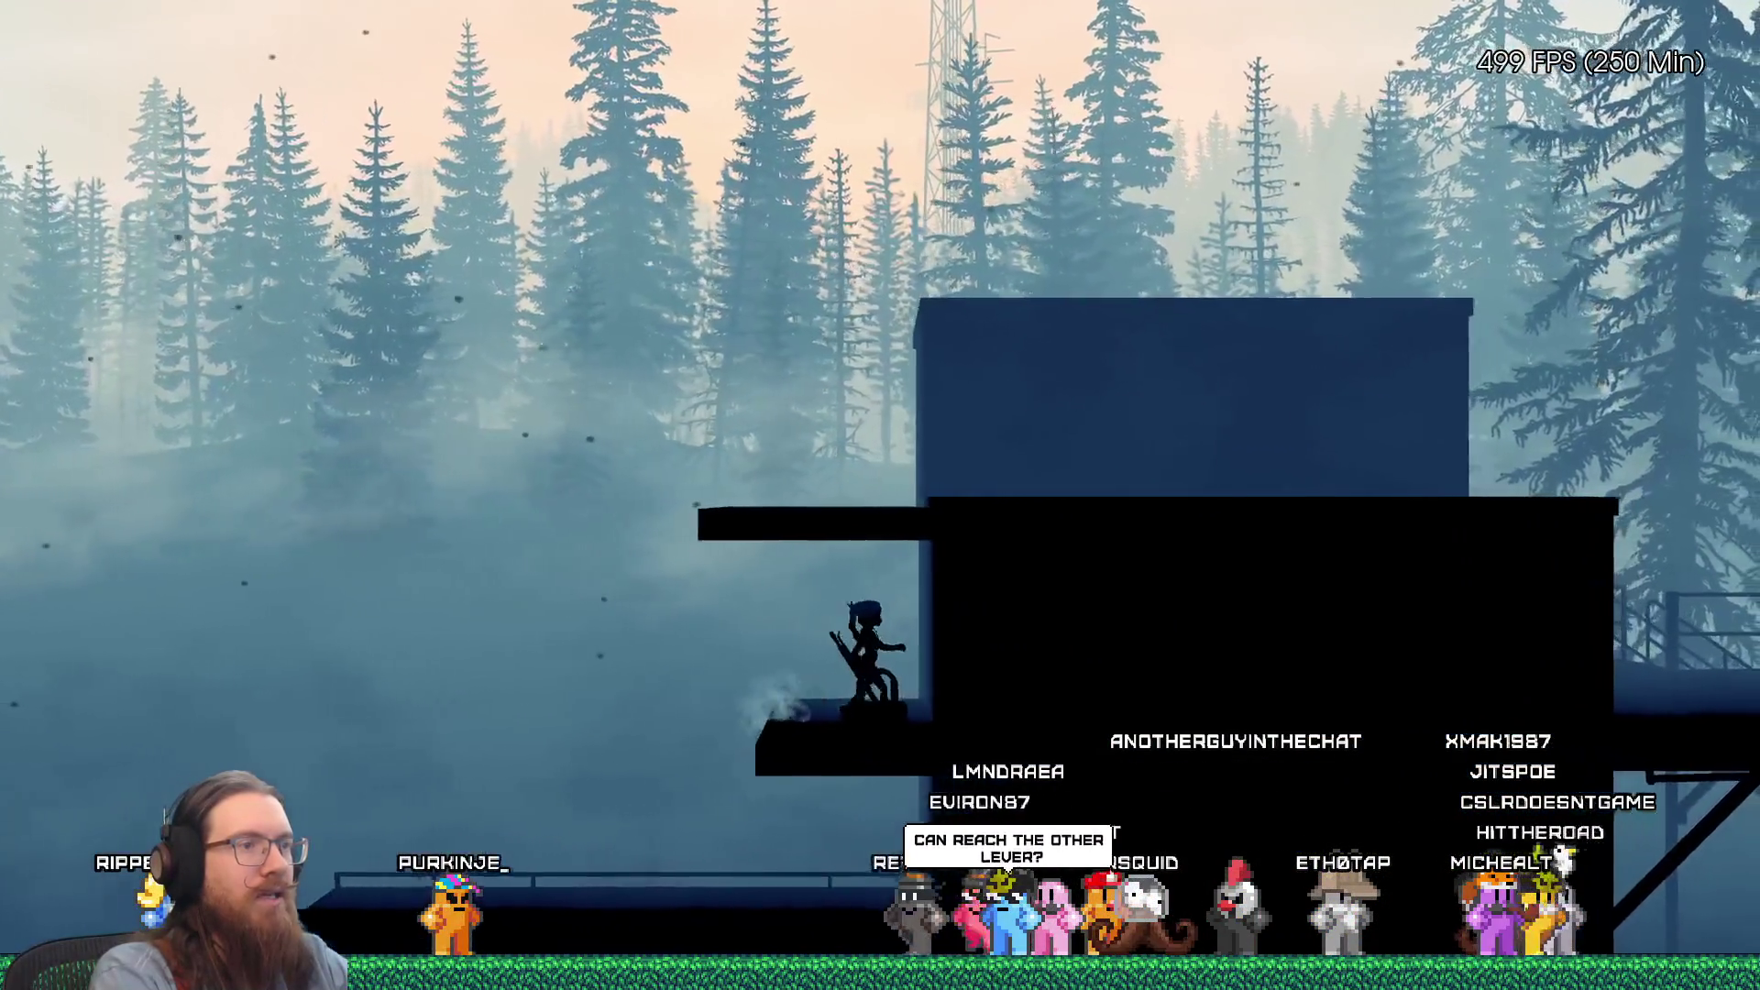
Step: Cross the gap to the far platform and leap back toward the structure
{"action": "key", "text": "d"}
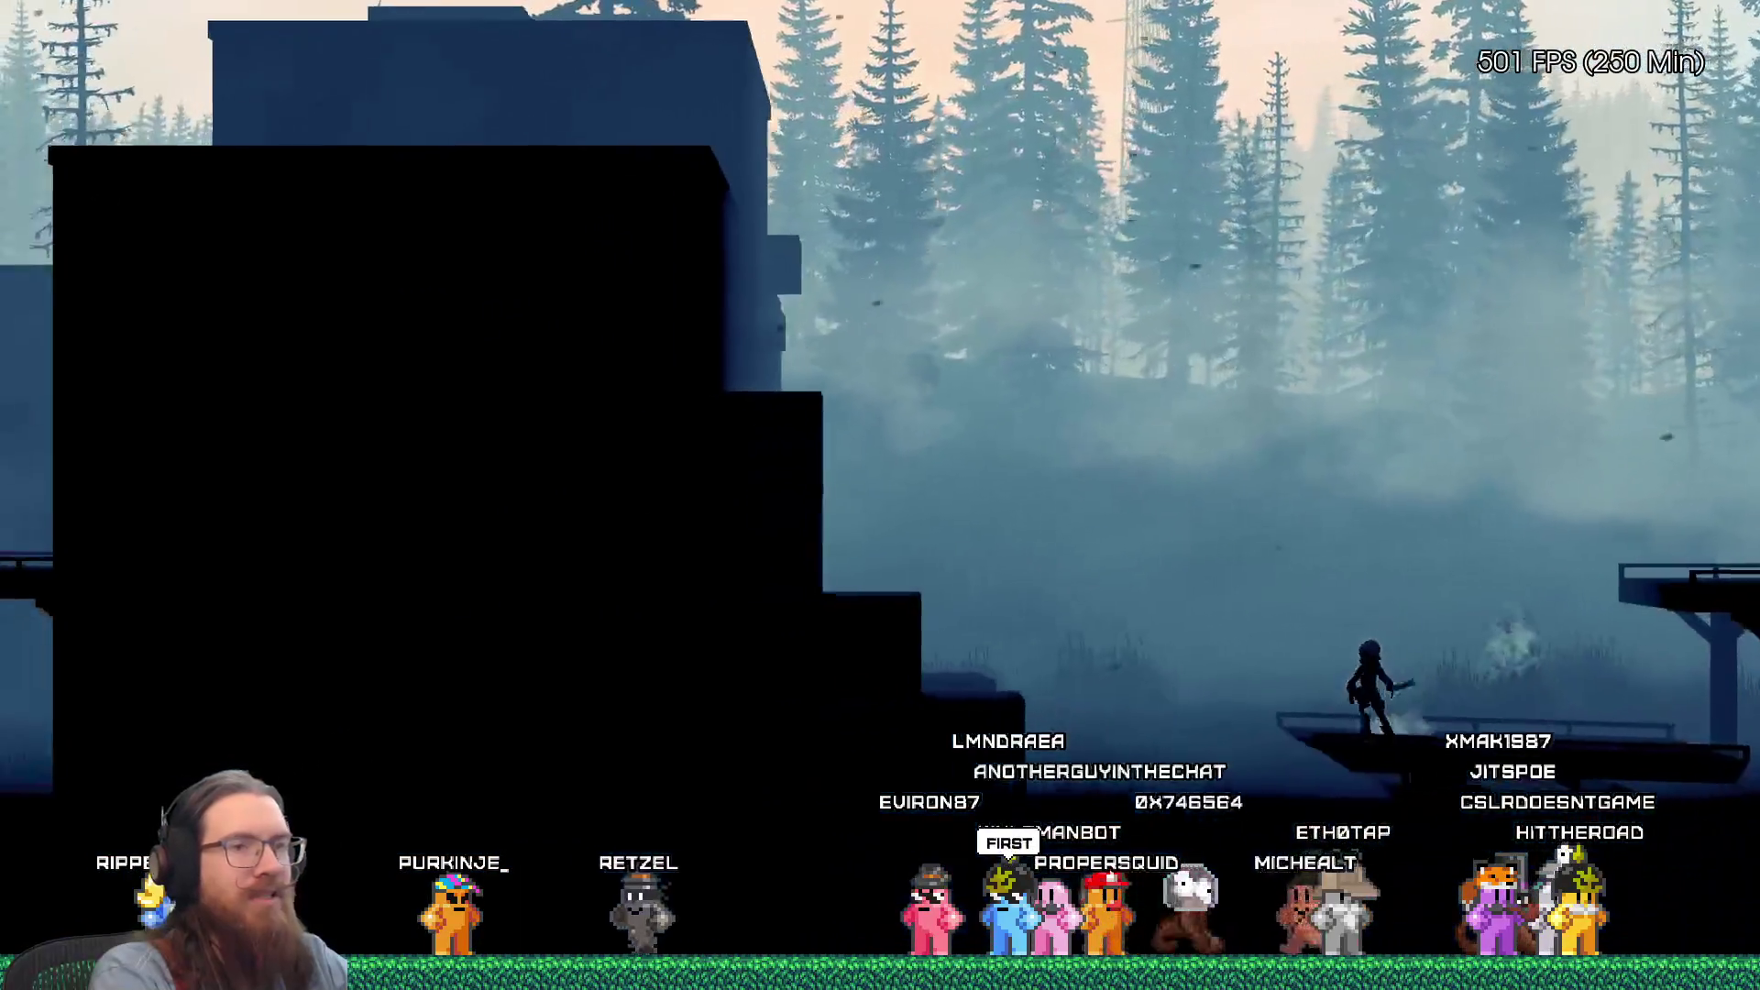
{"action": "key", "text": "space"}
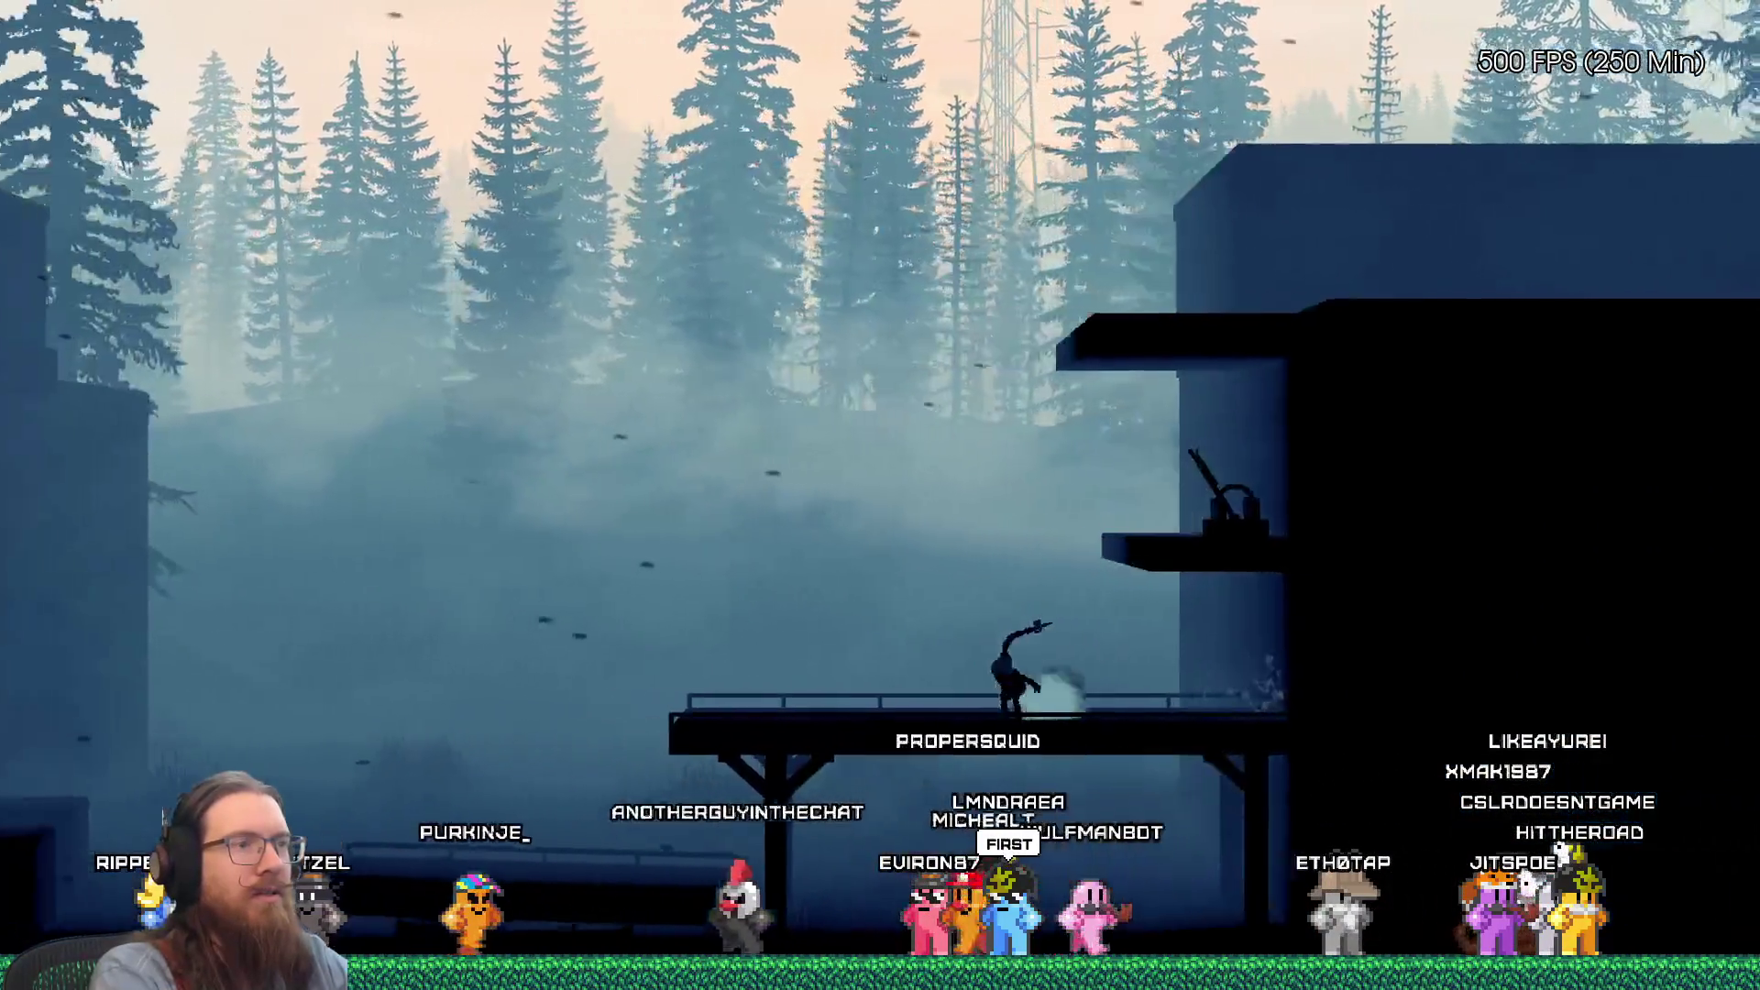
{"action": "key", "text": "a"}
{"action": "key", "text": "space"}
{"action": "key", "text": "d"}
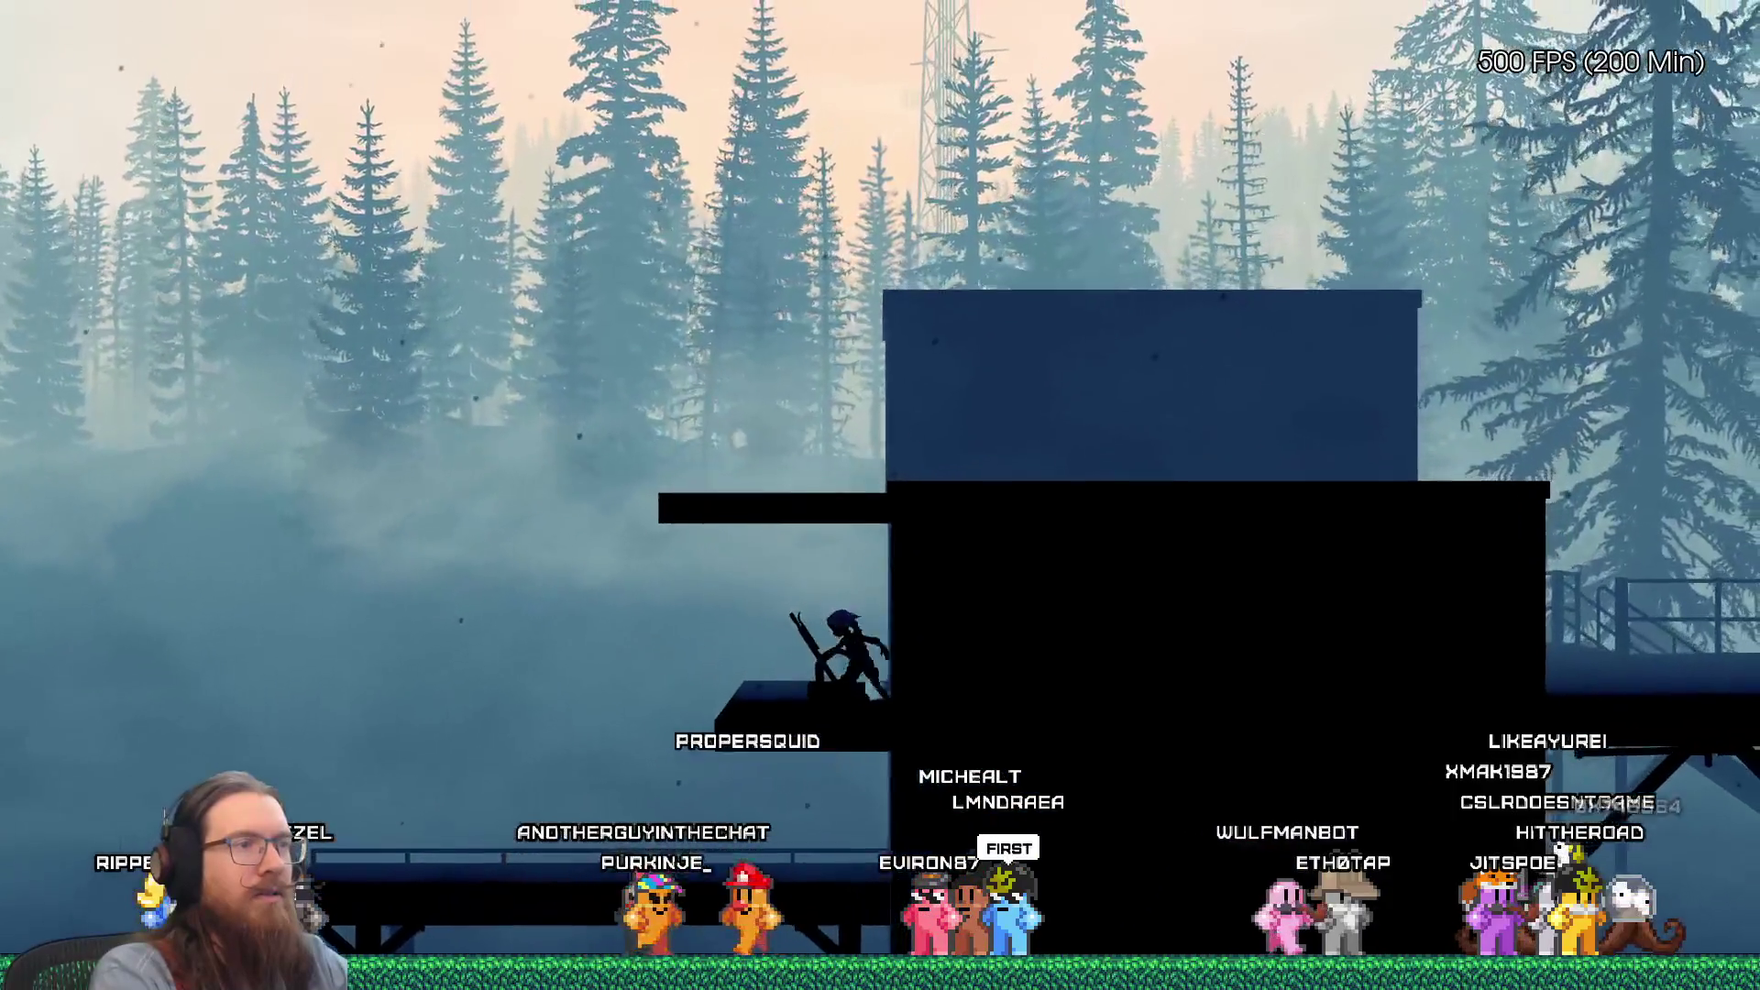
{"action": "key", "text": "space"}
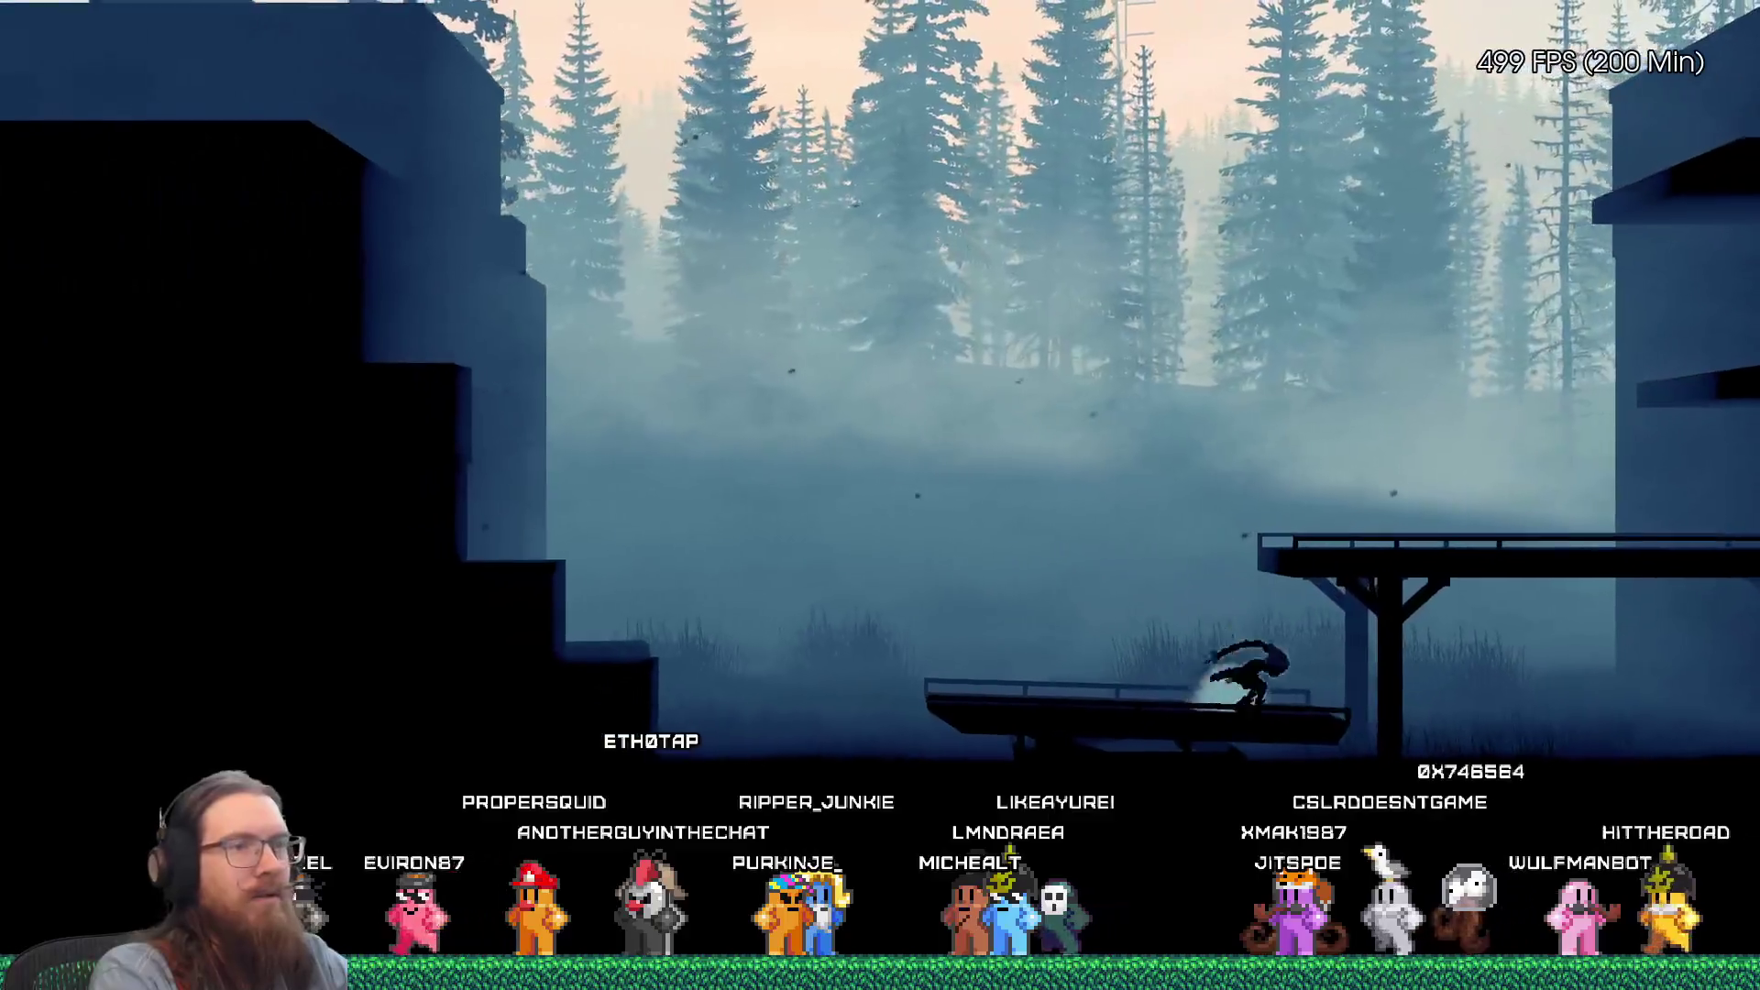
Step: Jump onward across rooftops, forest and bridge, then type quit in the console
{"action": "key", "text": "d"}
{"action": "key", "text": "space"}
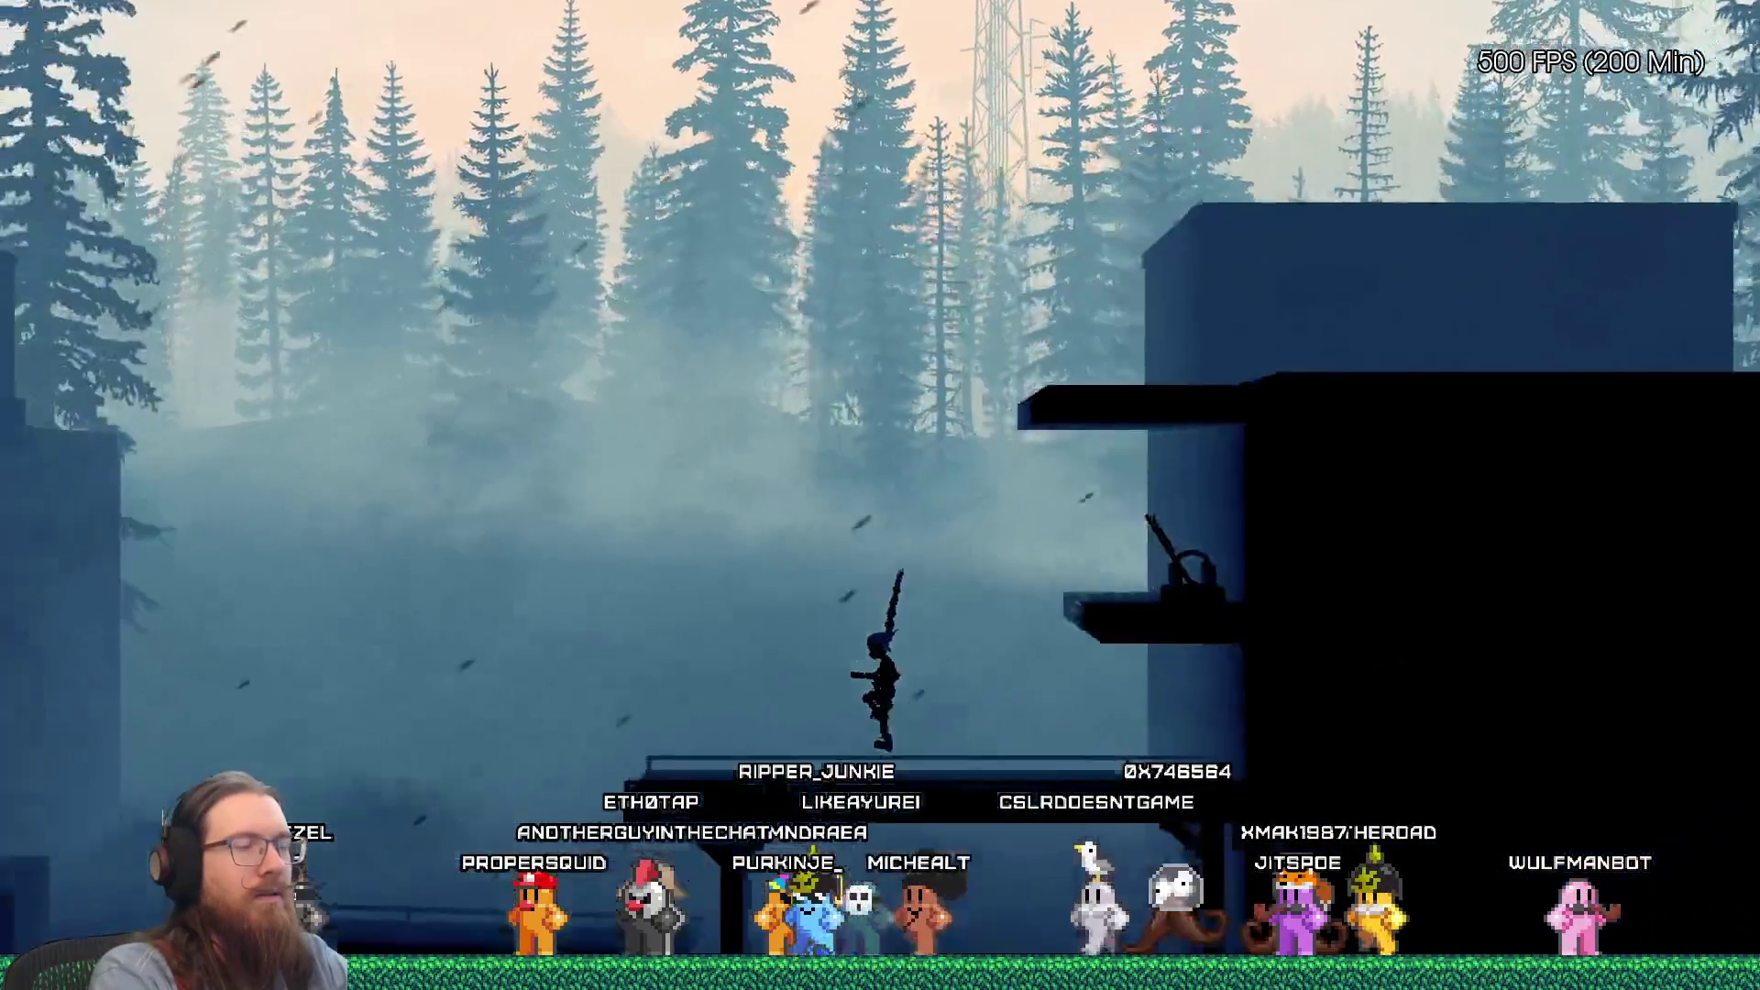
{"action": "key", "text": "space"}
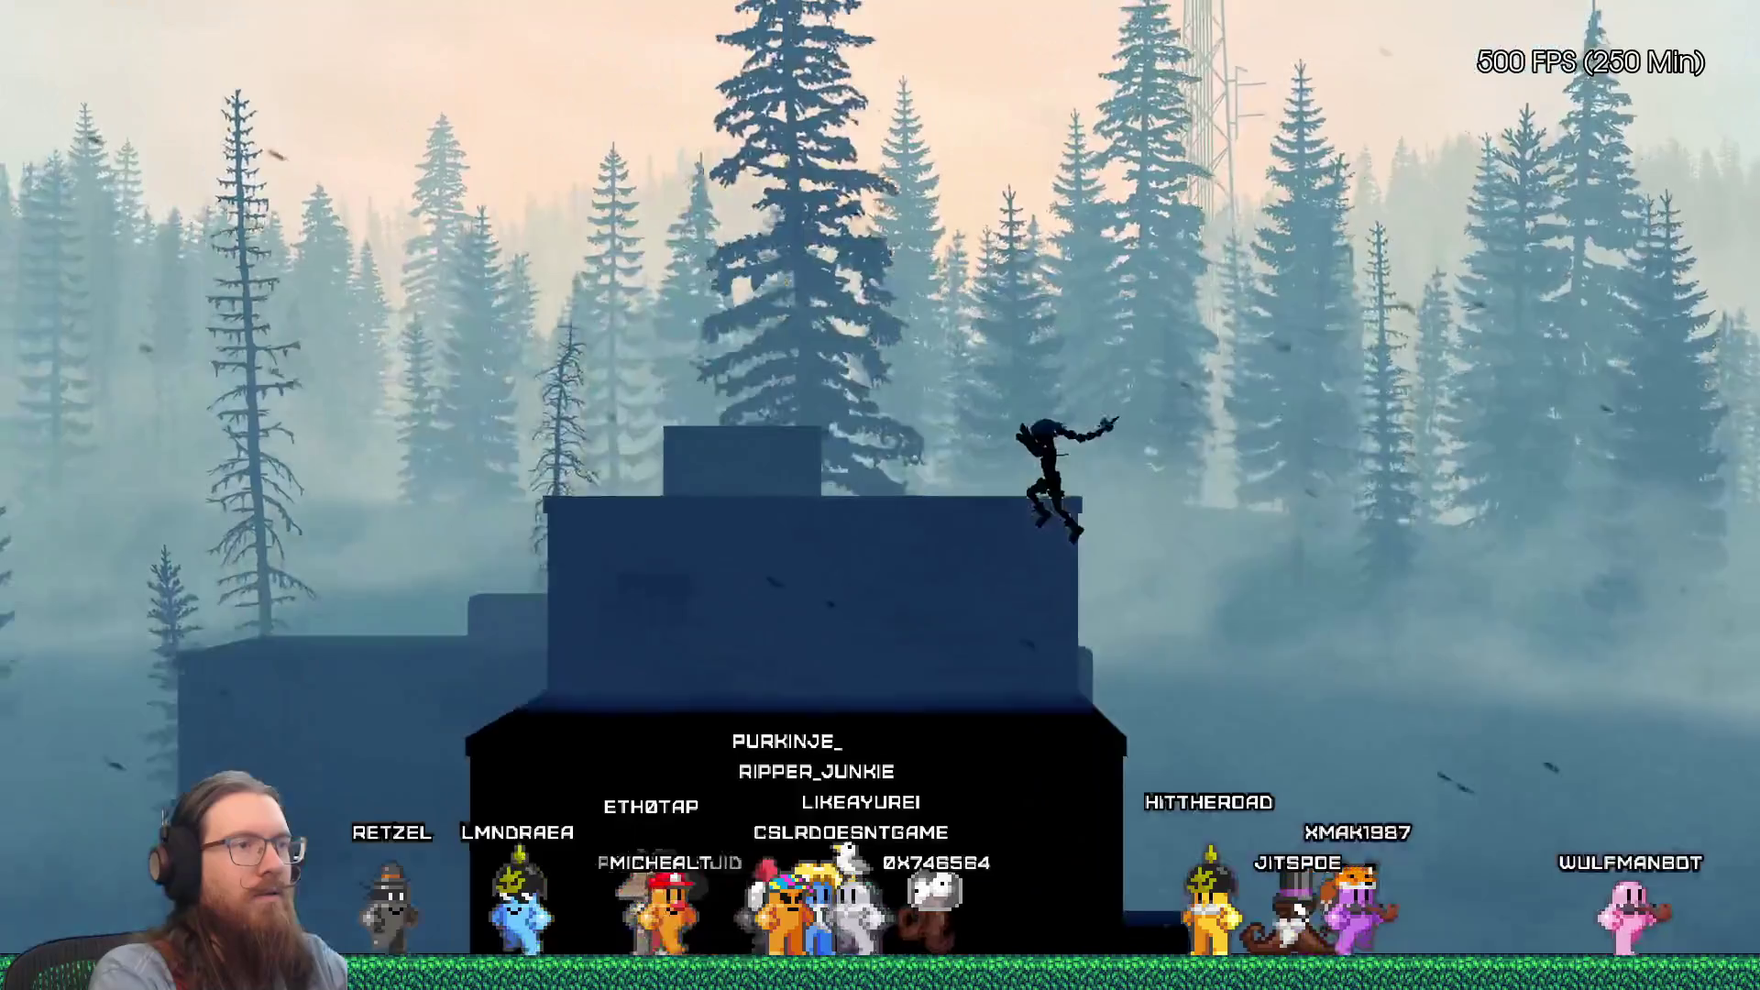
{"action": "key", "text": "space"}
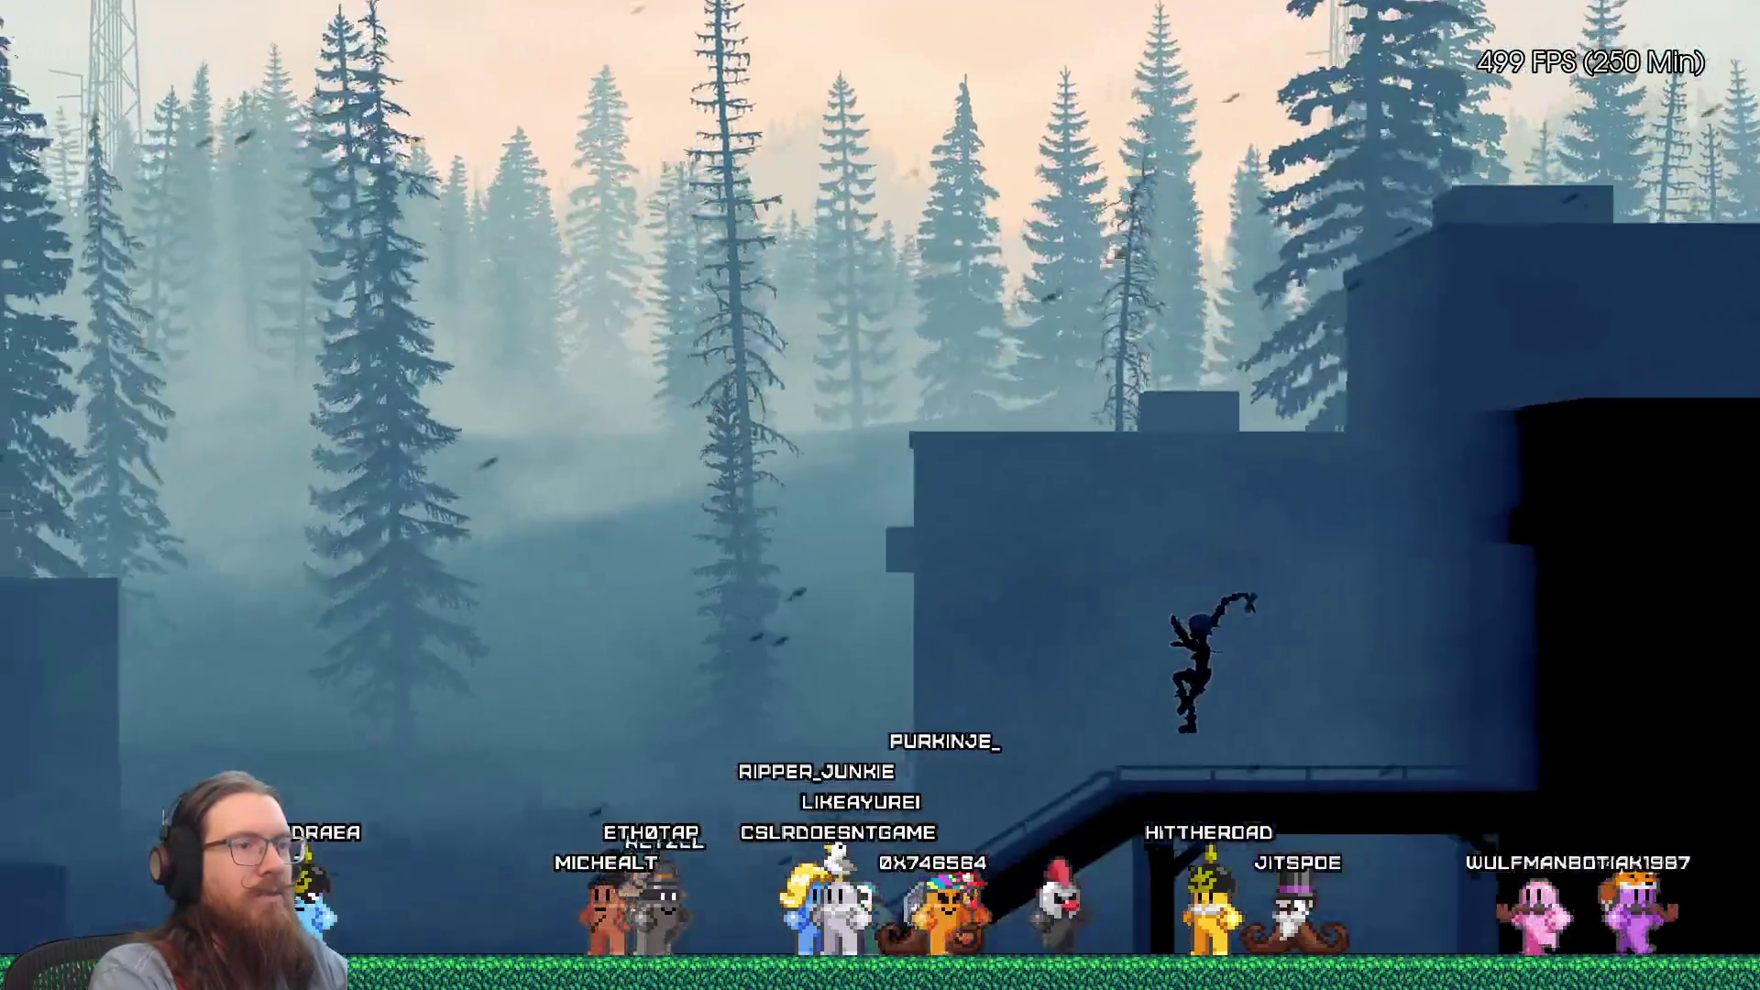
{"action": "key", "text": "space"}
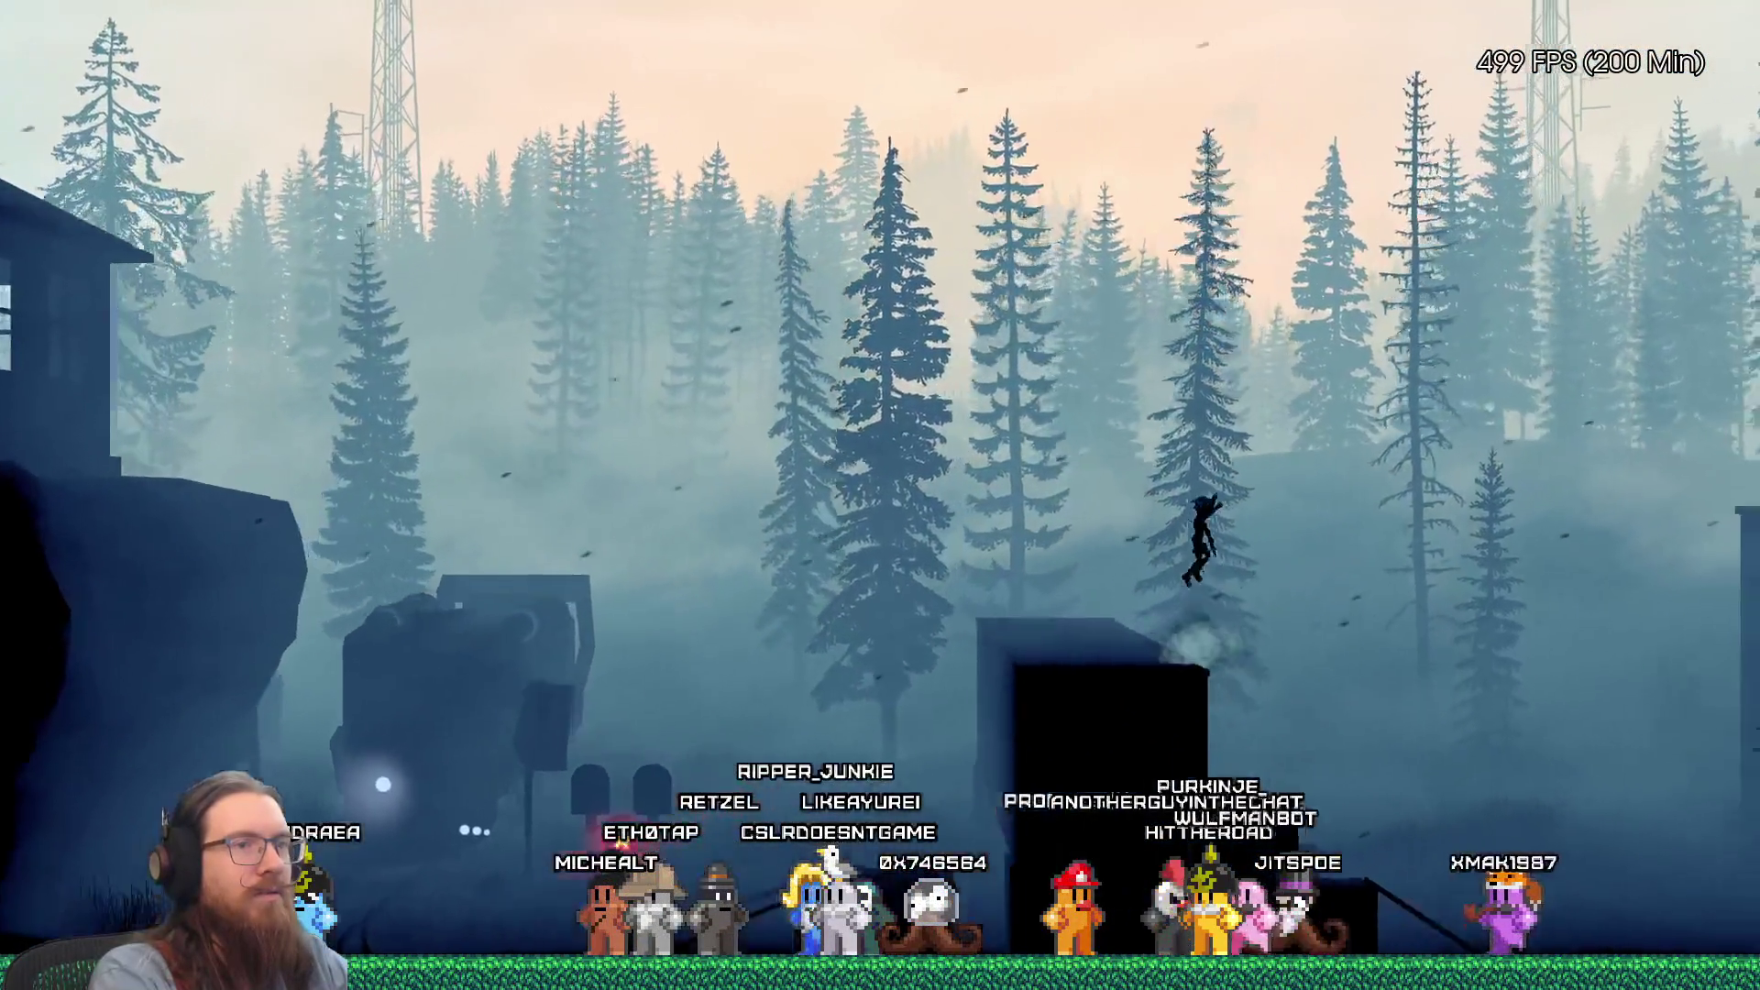
{"action": "key", "text": "space"}
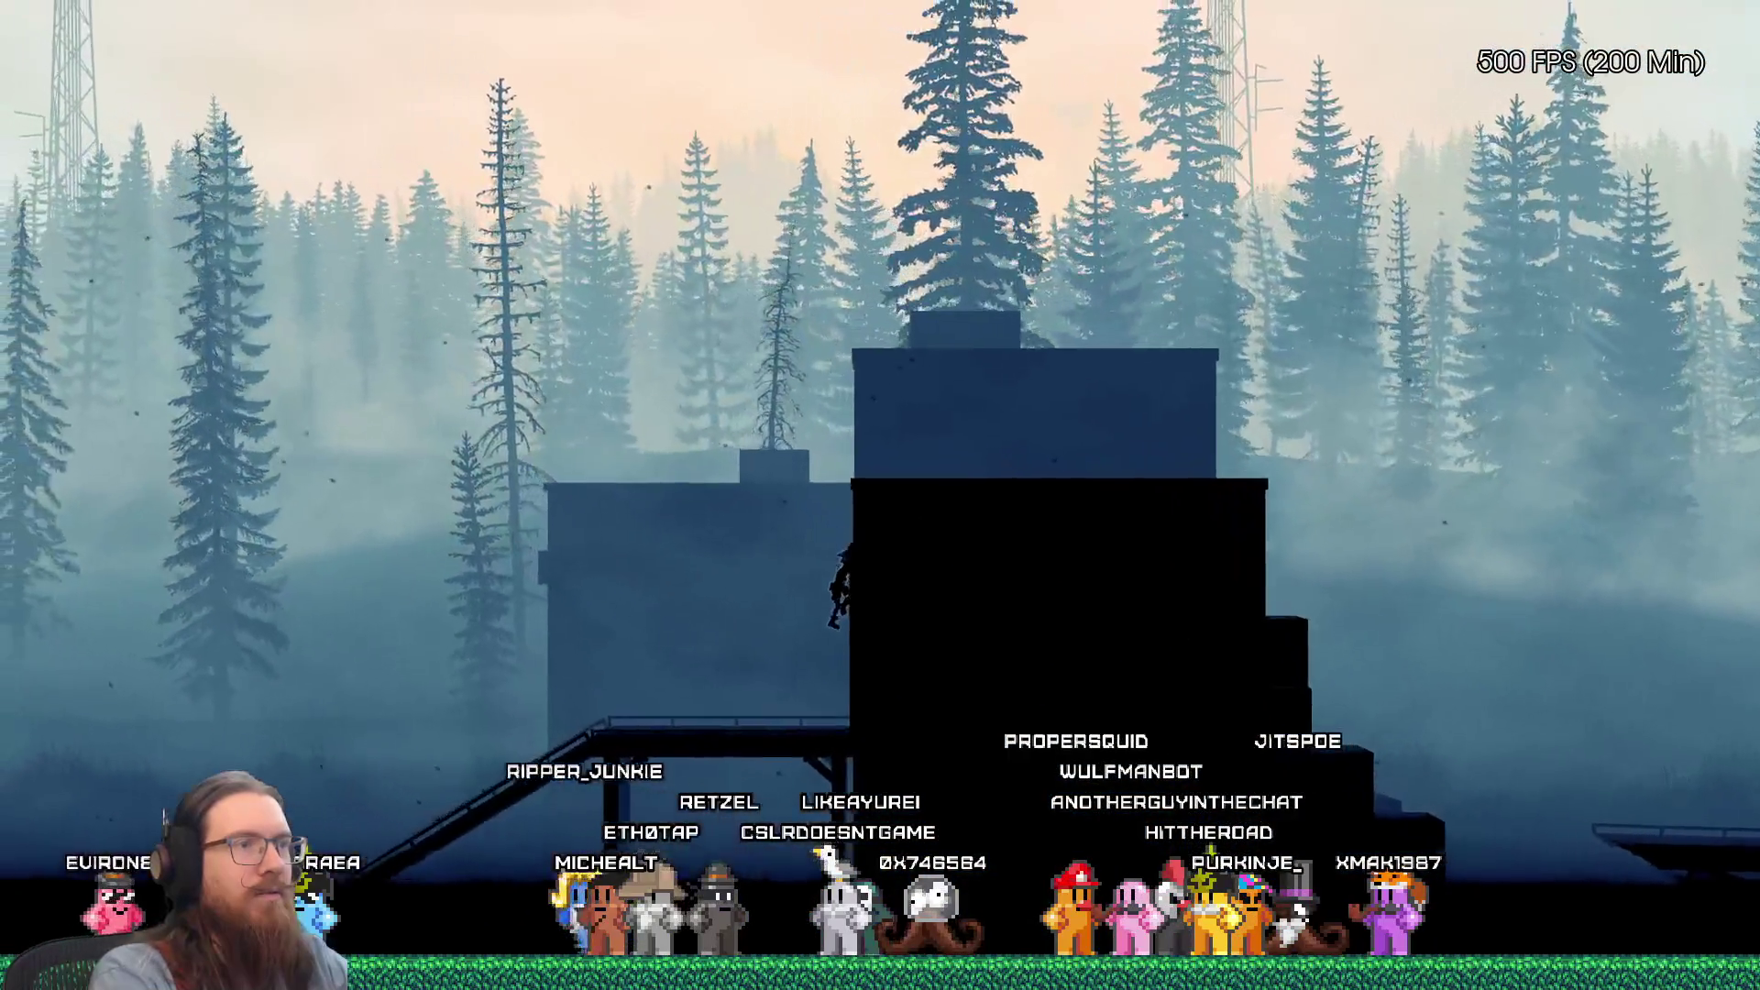
{"action": "key", "text": "grave"}
{"action": "type", "text": "qu"}
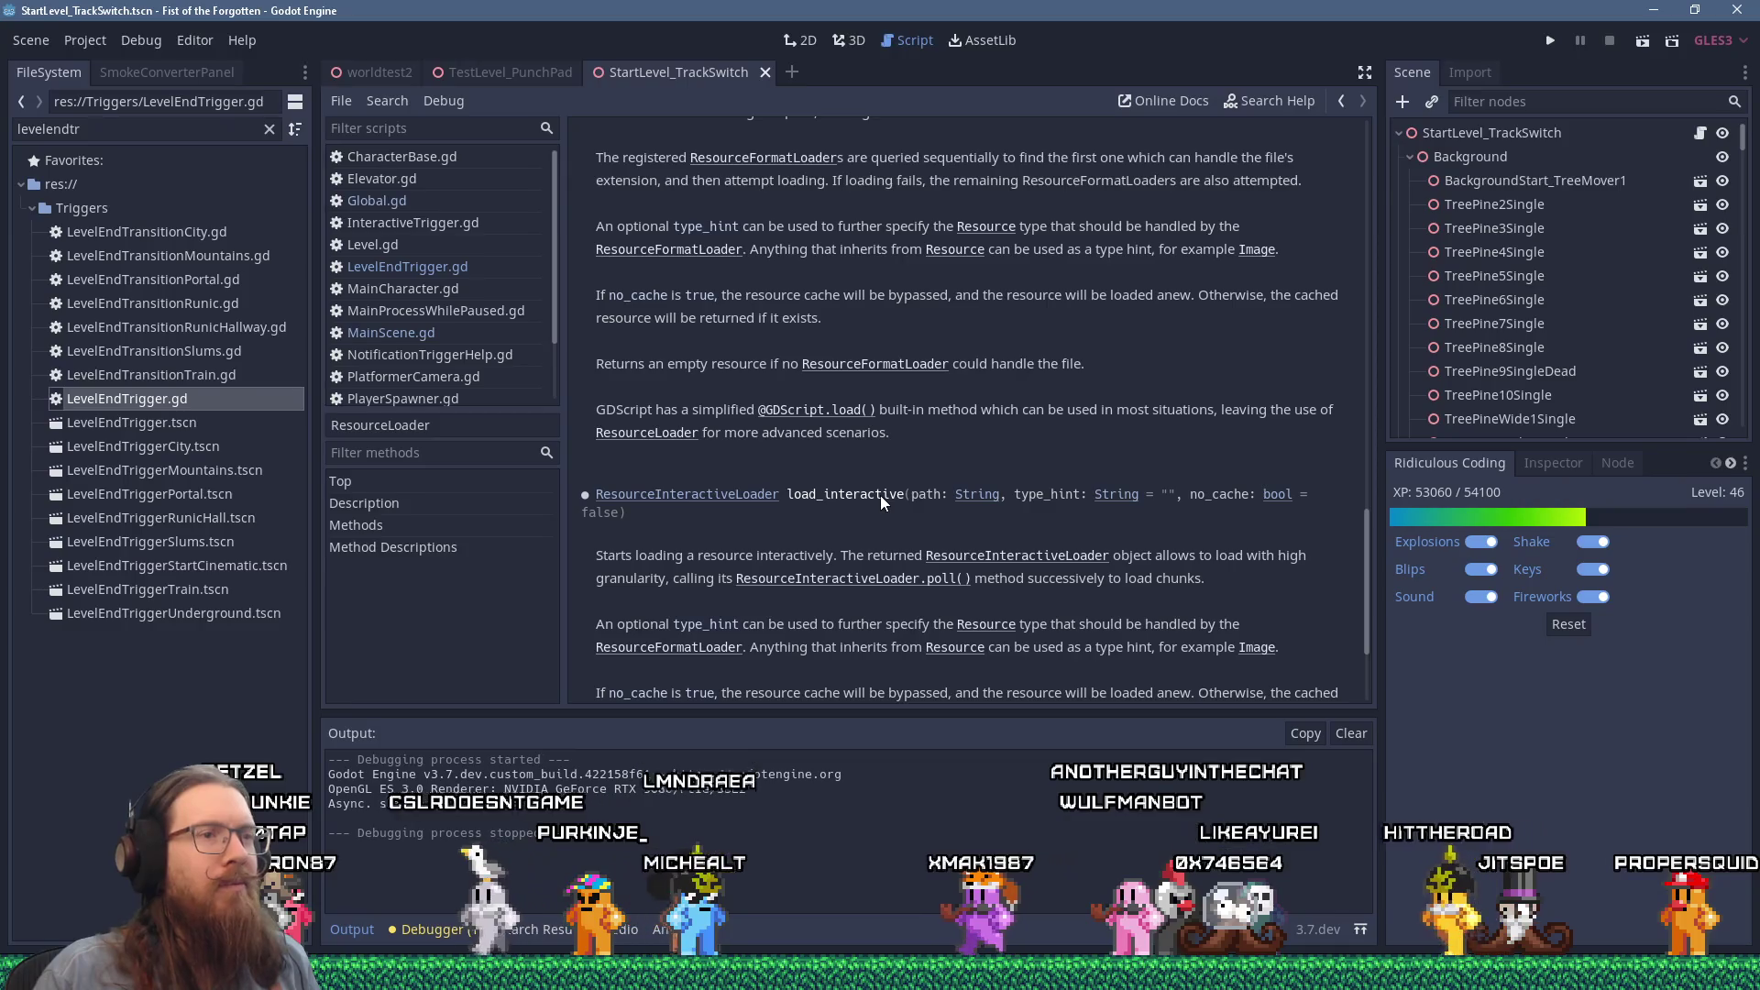
Step: Run the project again with the Play button in Godot's toolbar
{"action": "left_click", "coordinate": [1550, 41]}
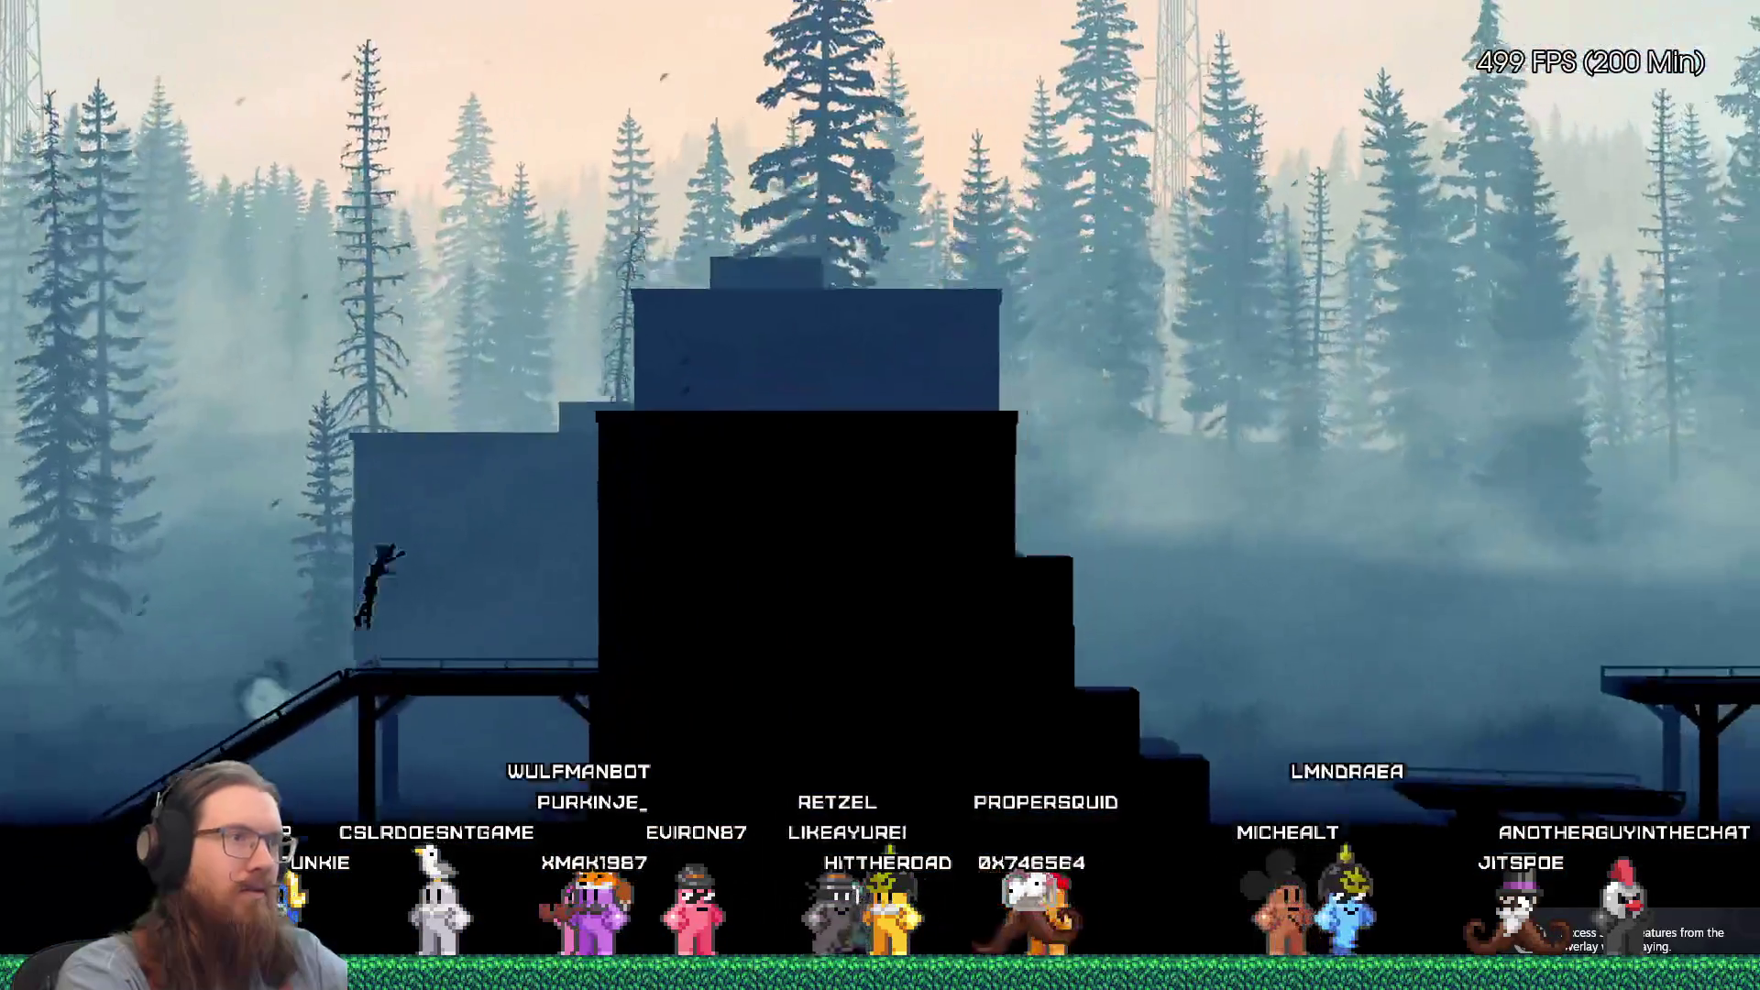
Step: Run across the rooftop, jump to the ledge by the building and push the lever
{"action": "key", "text": "Right"}
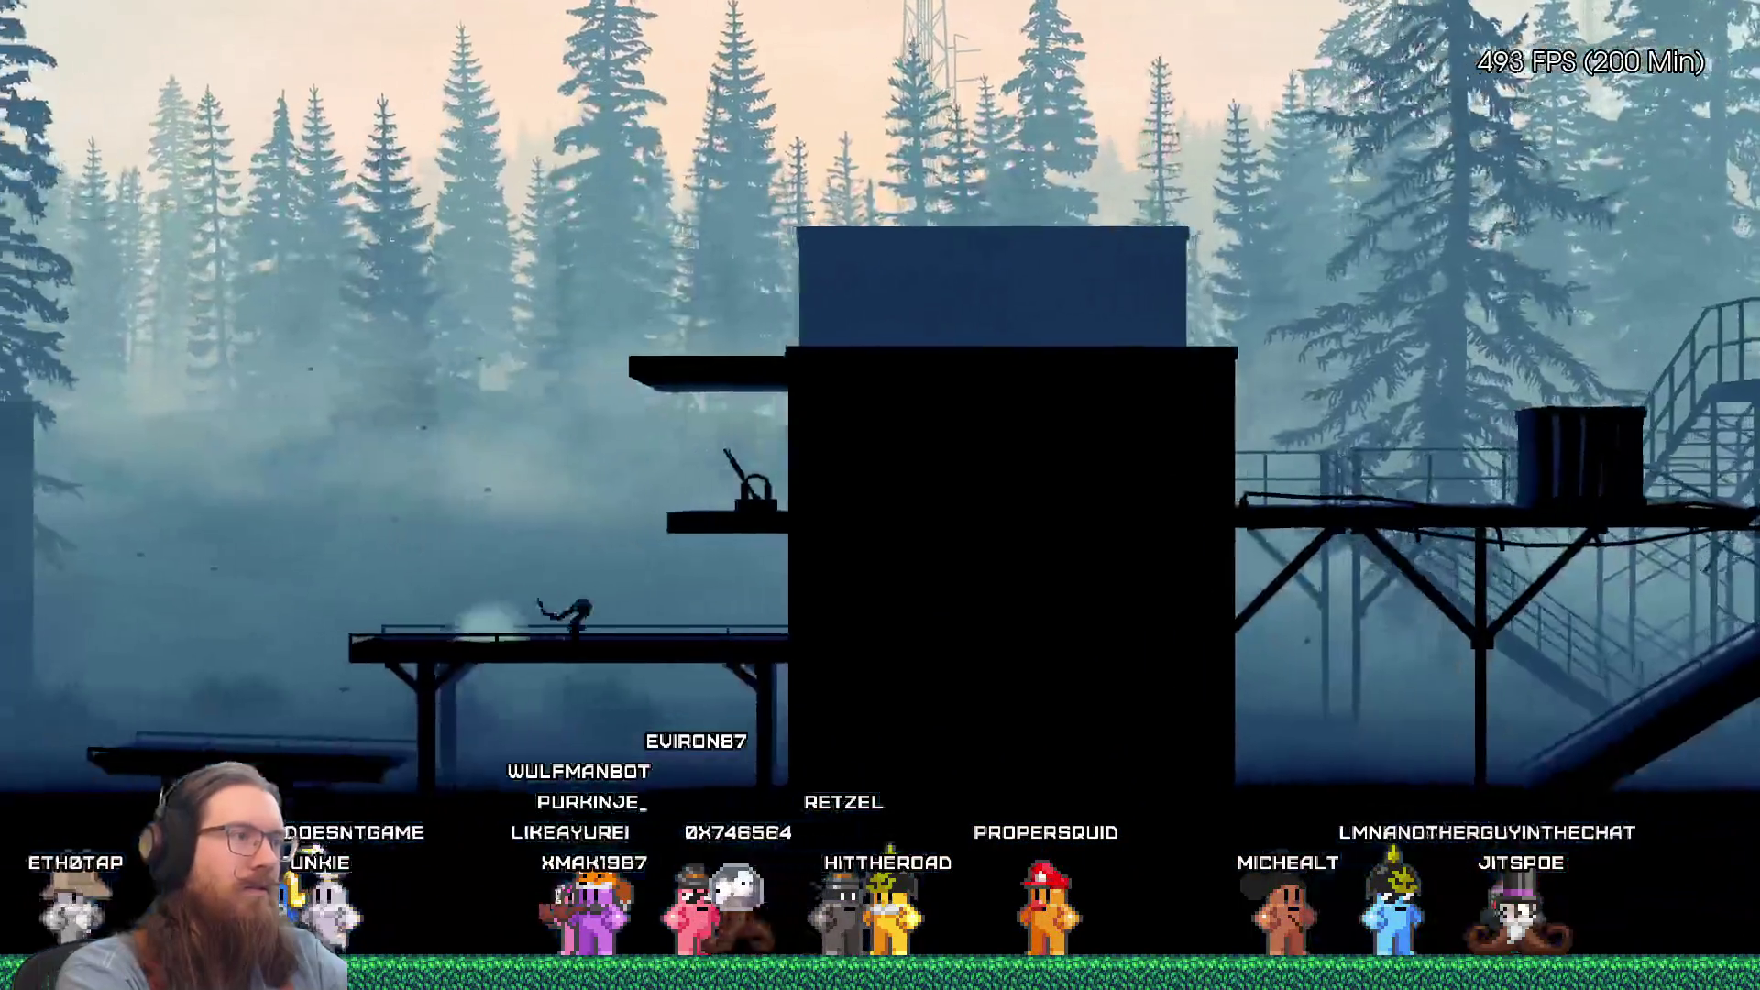
{"action": "key", "text": "Right"}
{"action": "key", "text": "space"}
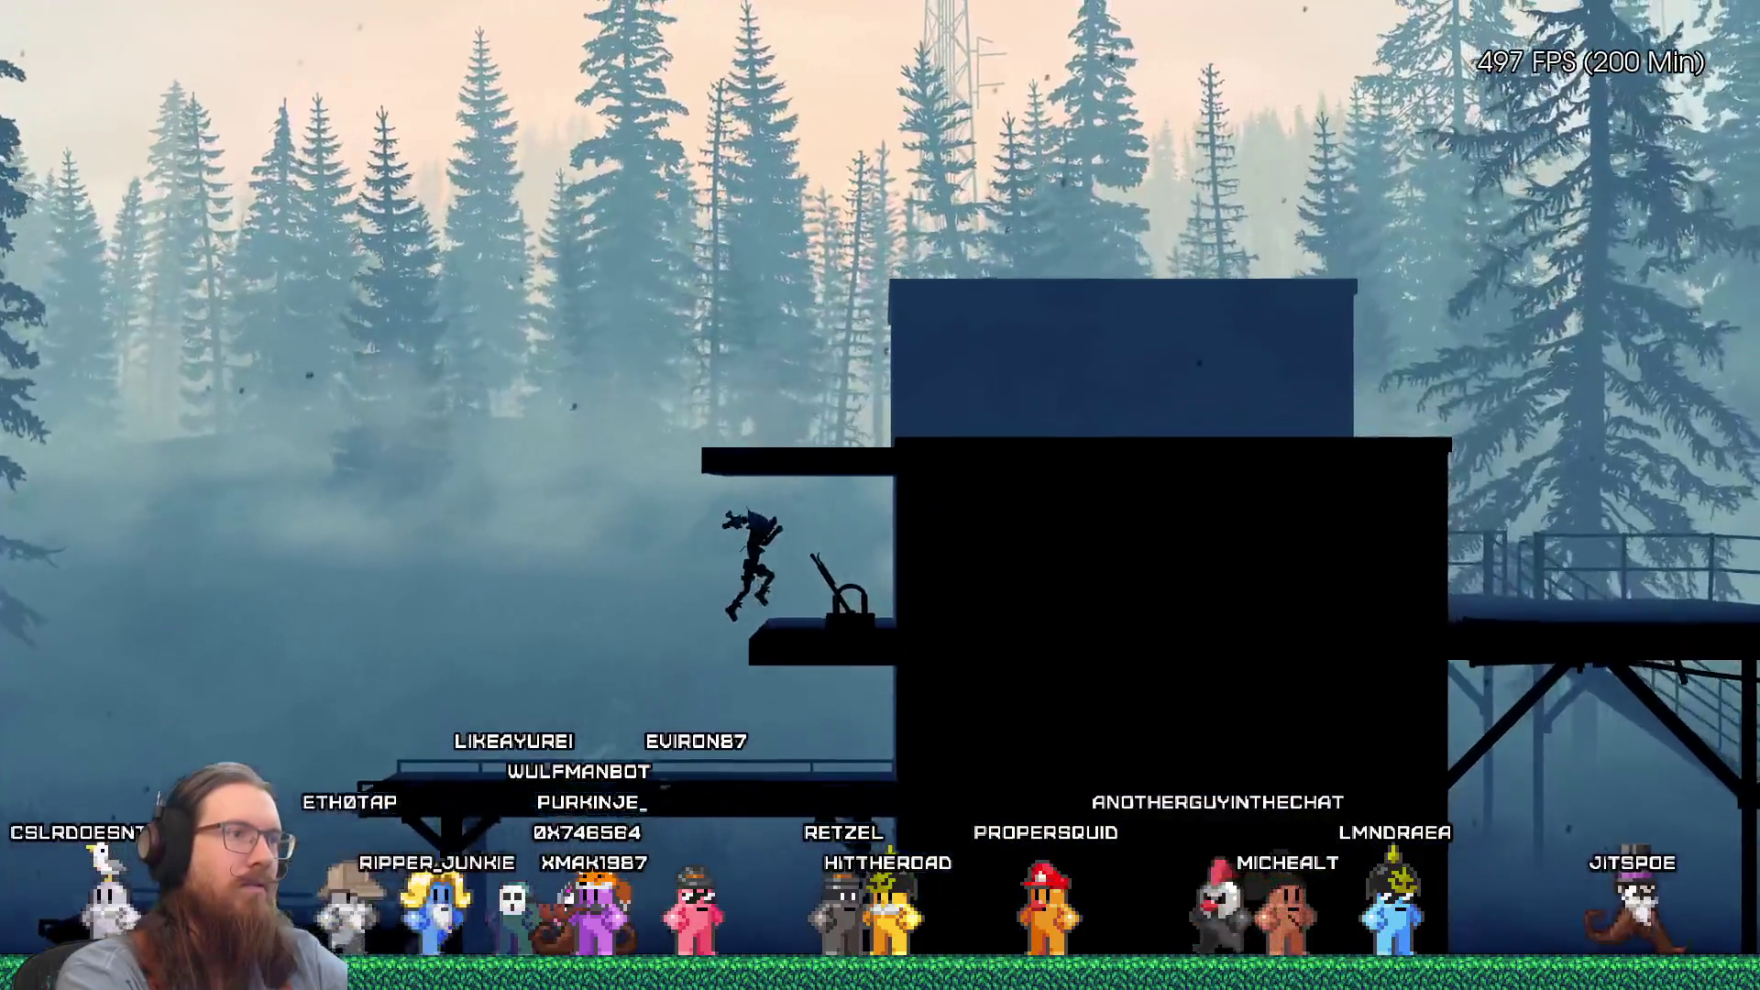
{"action": "key", "text": "space"}
{"action": "key", "text": "Right"}
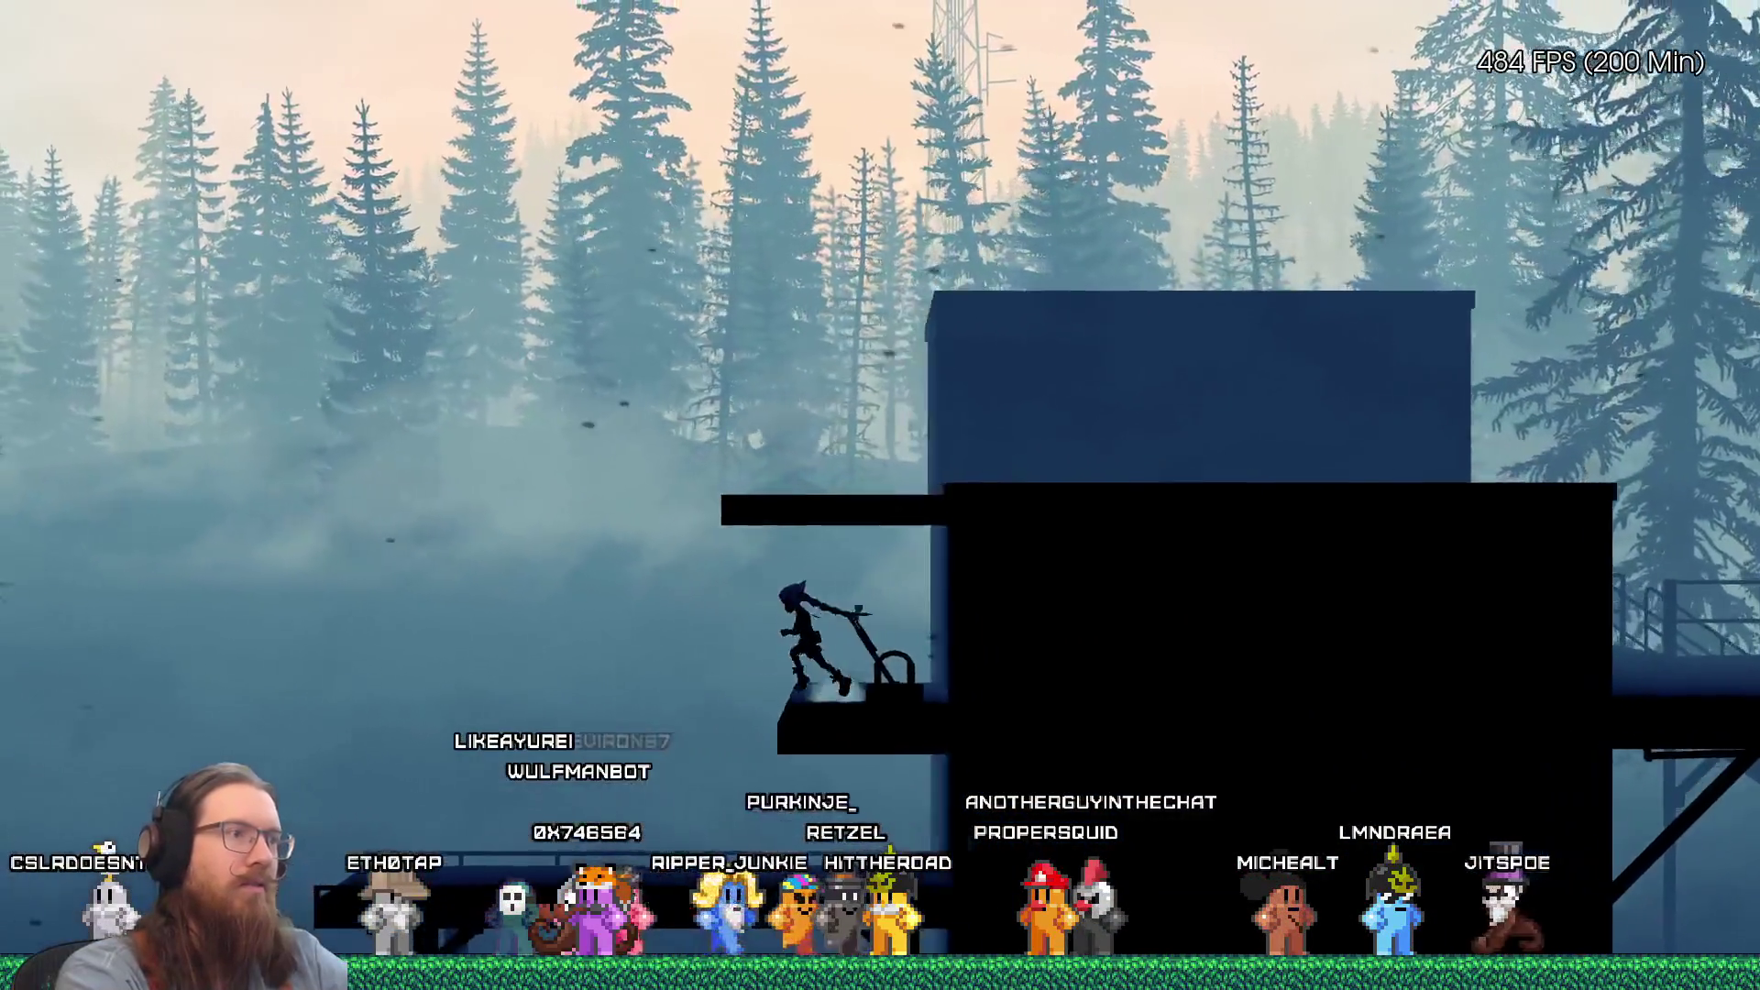
Step: Drop to the lower platform and run left onto the next rooftop section
{"action": "key", "text": "space"}
{"action": "key", "text": "Left"}
{"action": "key", "text": "Right"}
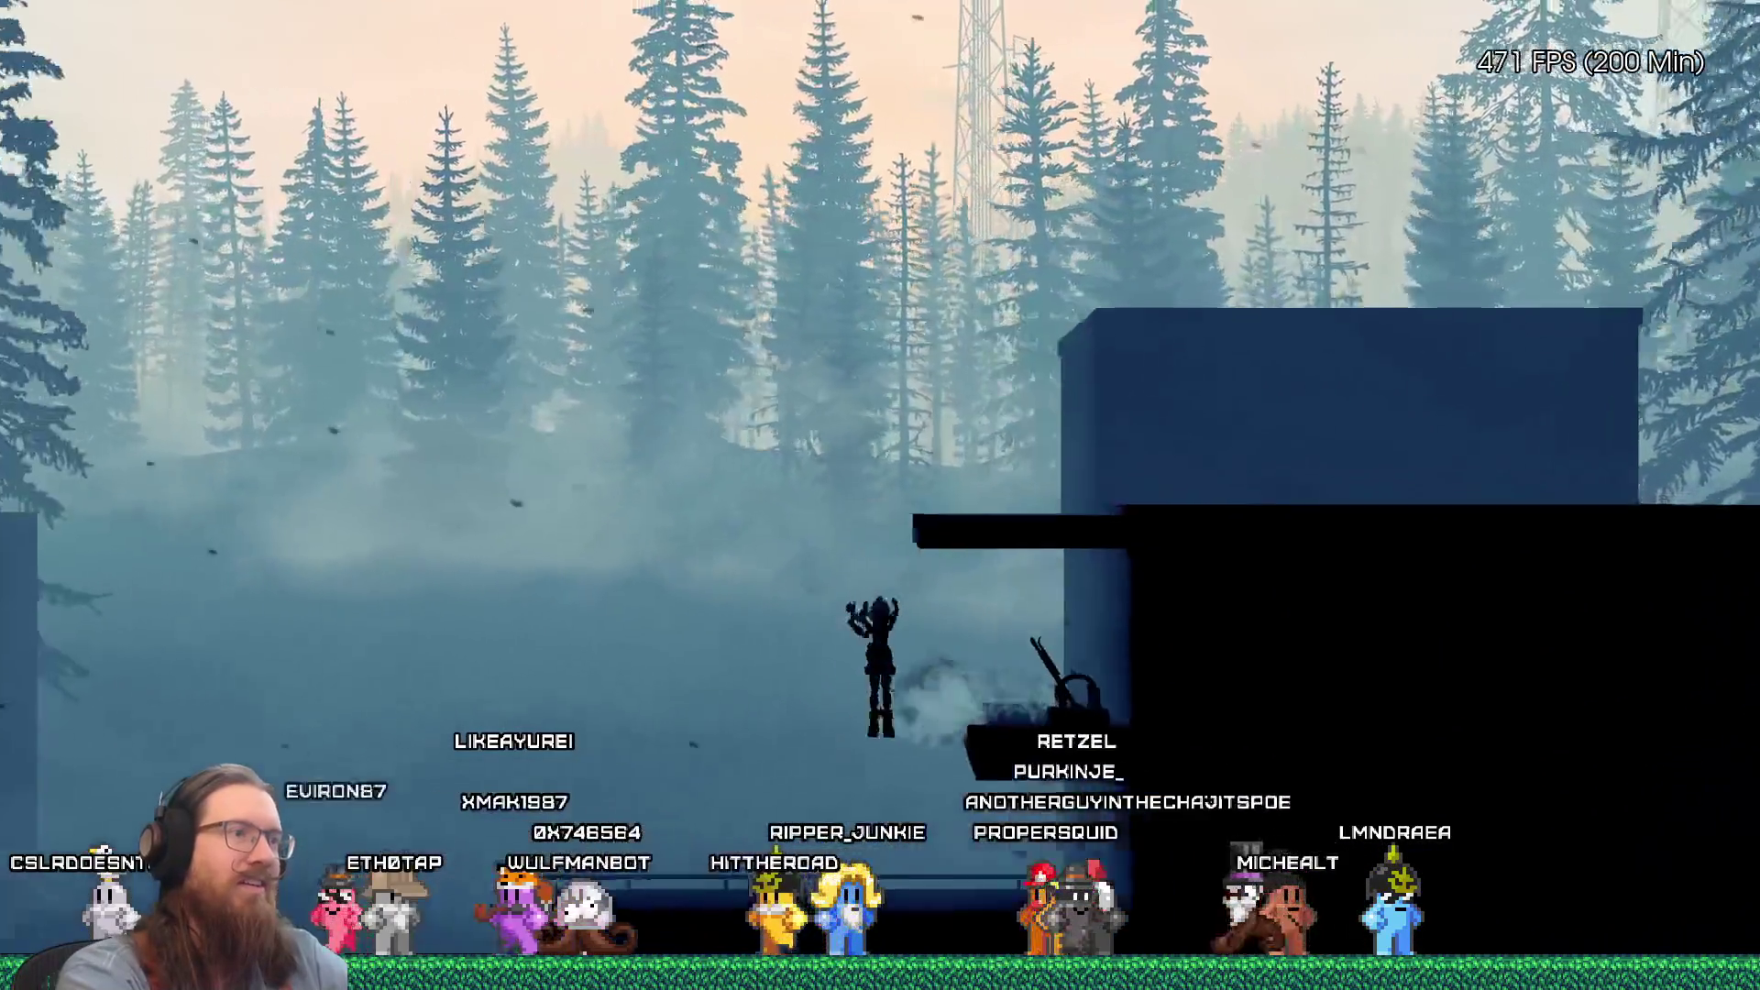
{"action": "key", "text": "Left"}
{"action": "key", "text": "grave"}
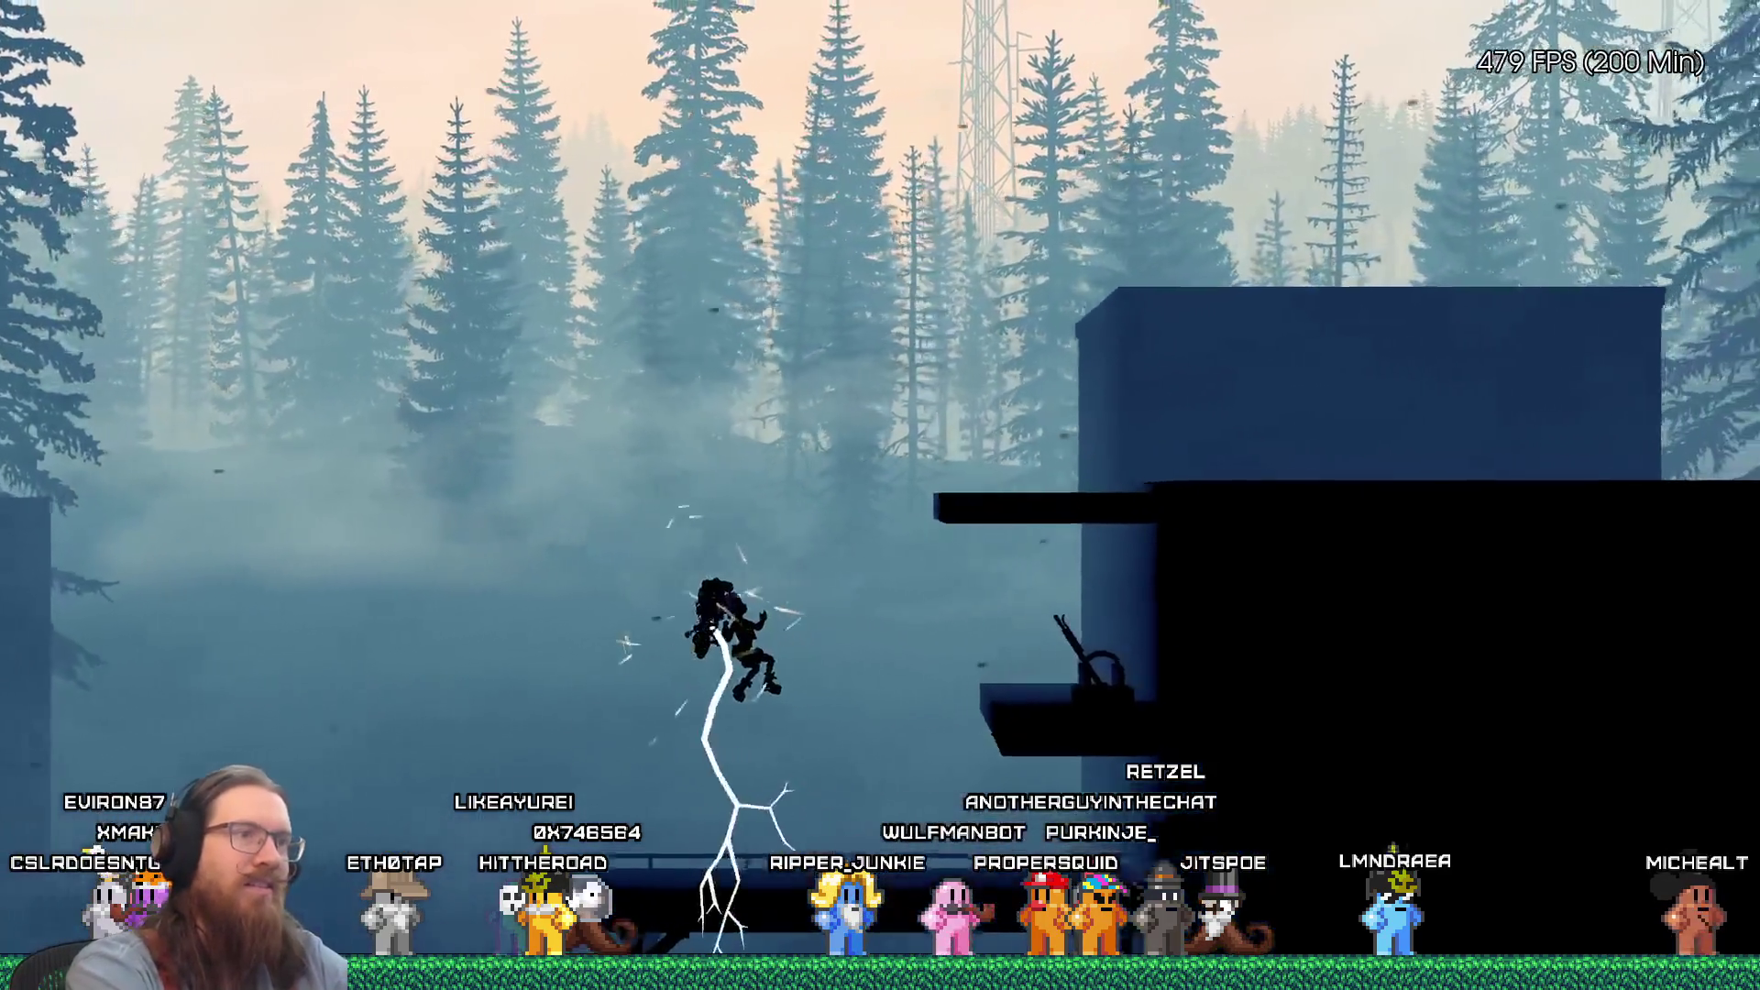
{"action": "key", "text": "Left"}
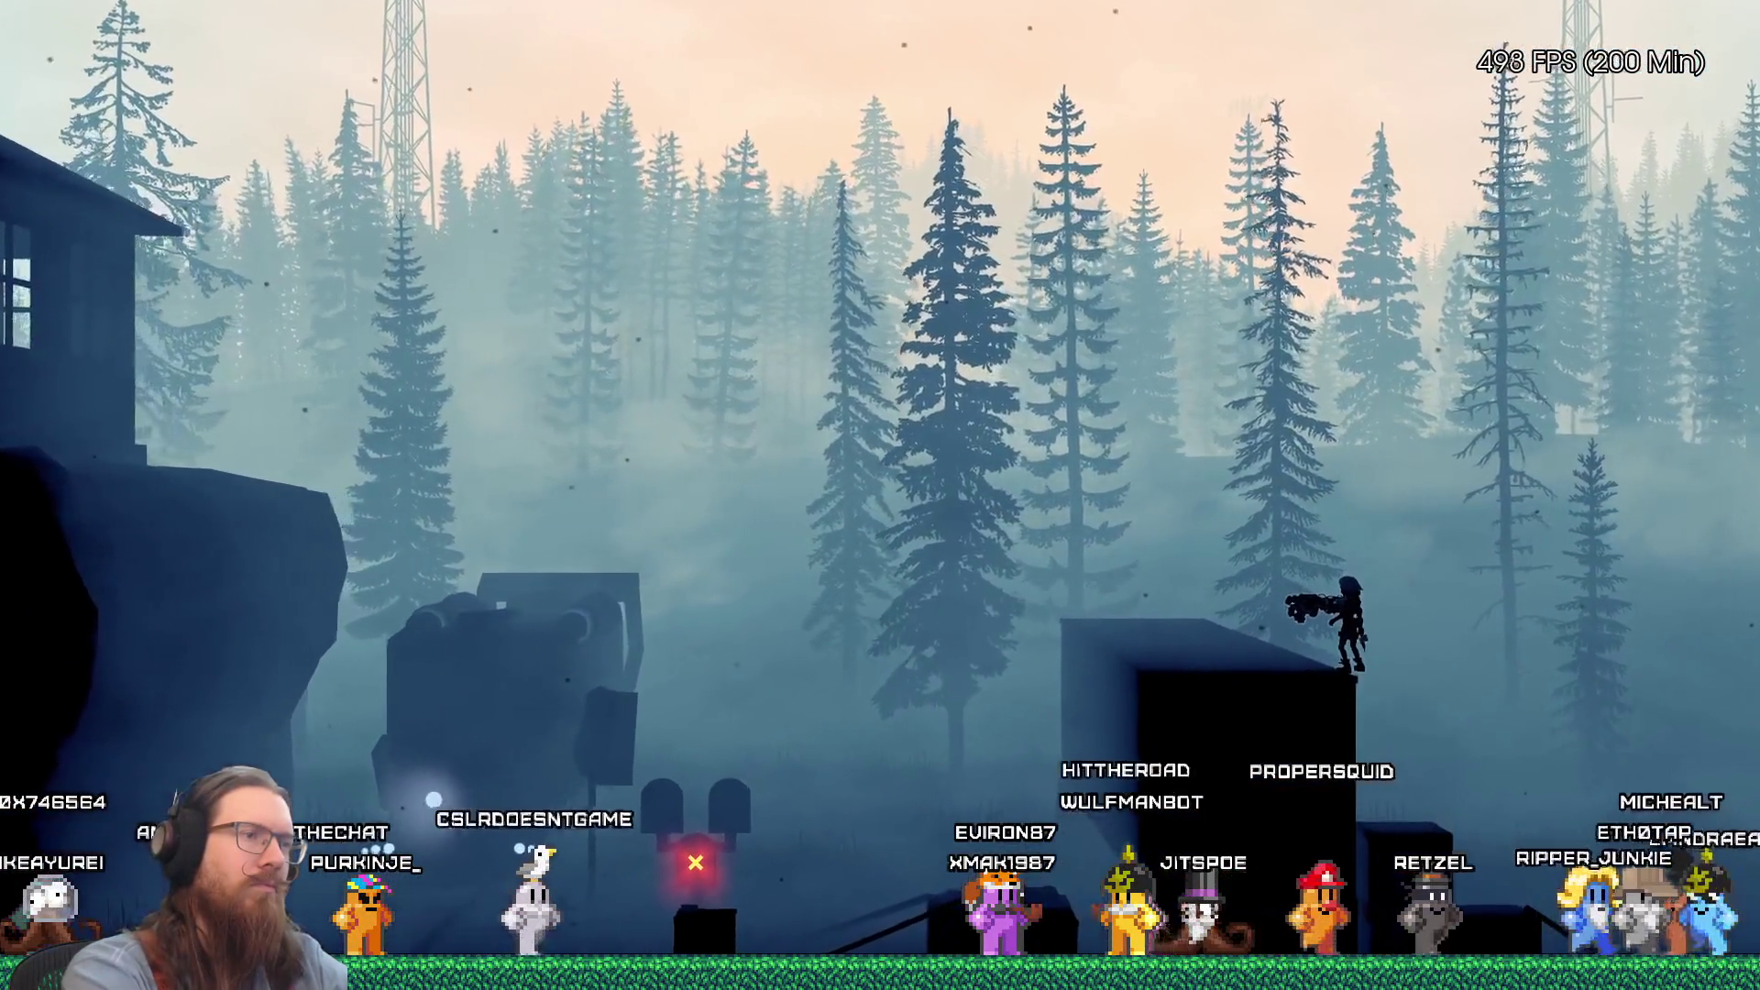
Step: Close the game with the console 'quit' command and switch back to Notepad++
{"action": "key", "text": "grave"}
{"action": "type", "text": "qui"}
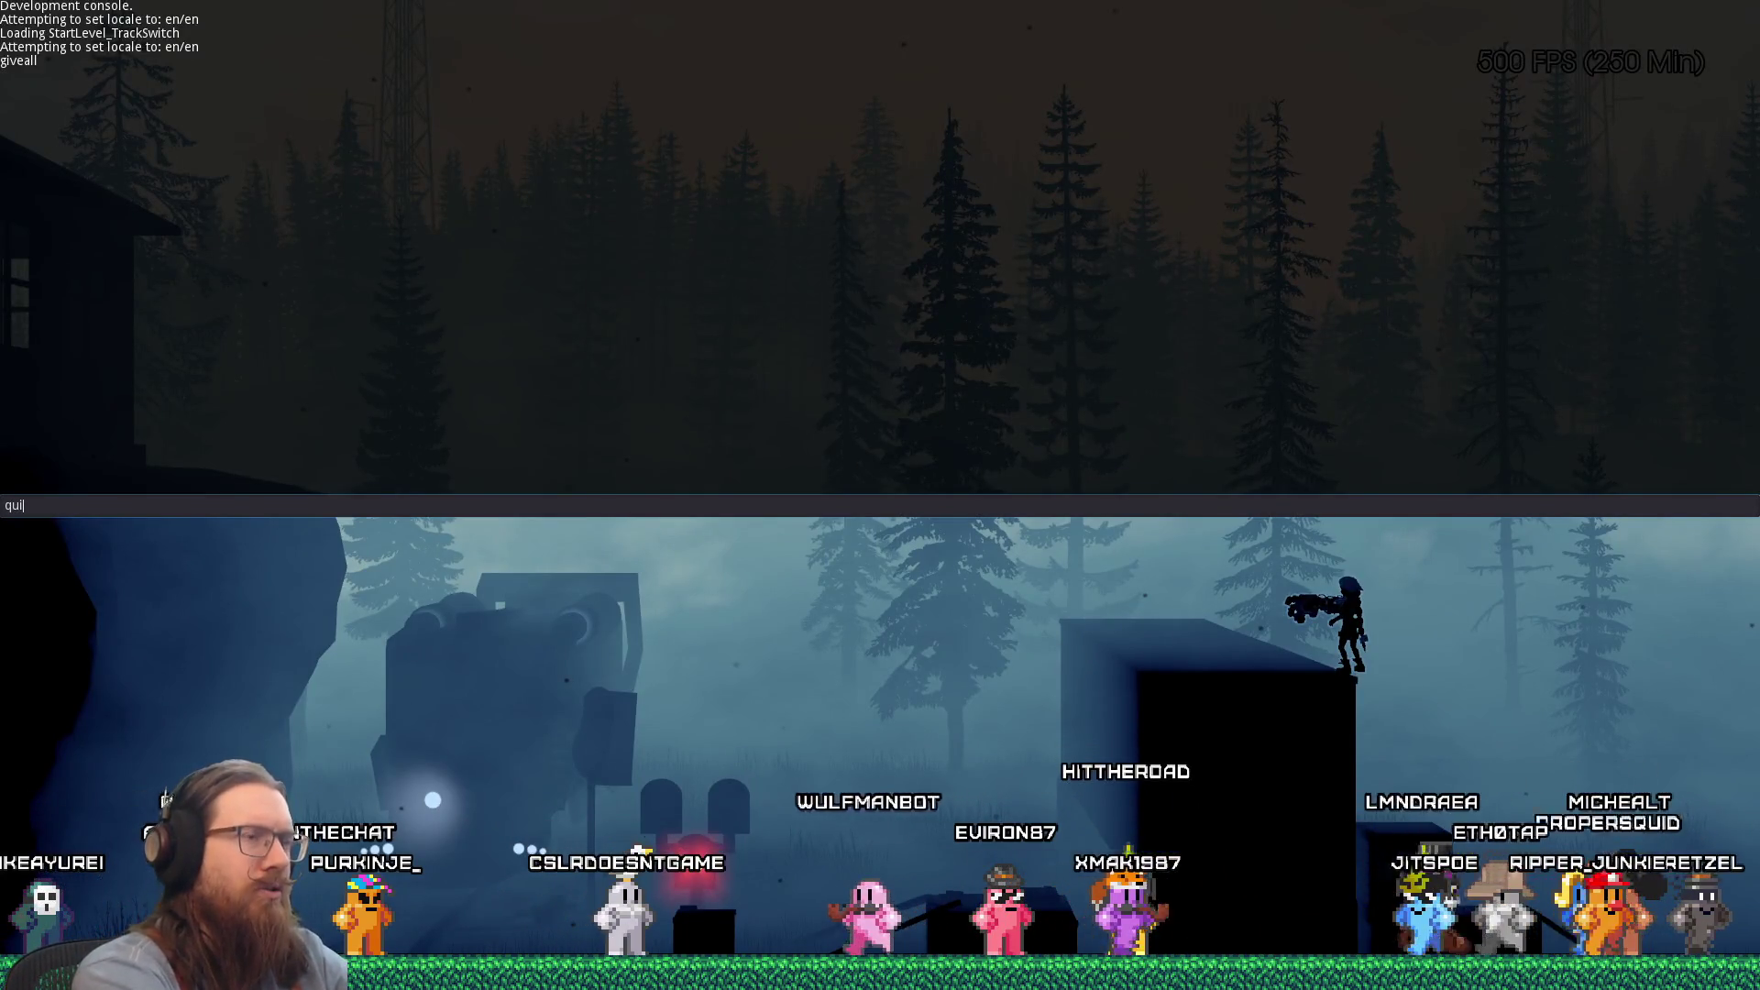
{"action": "type", "text": "t"}
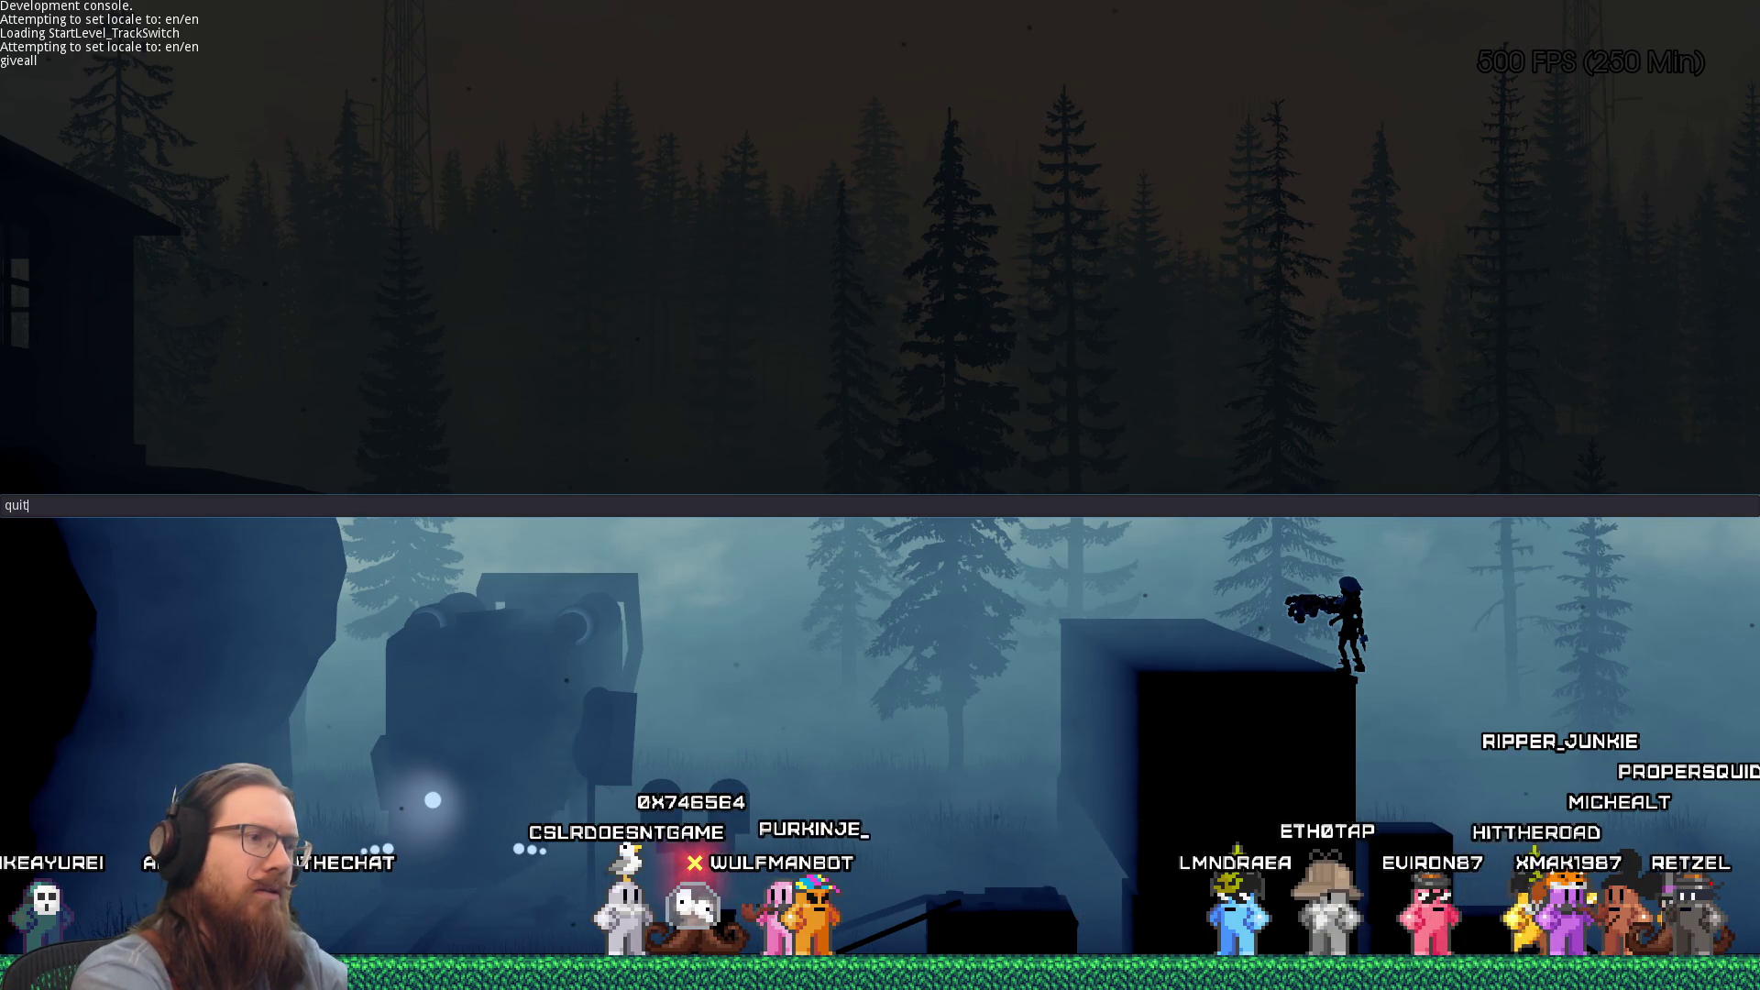
{"action": "key", "text": "Return"}
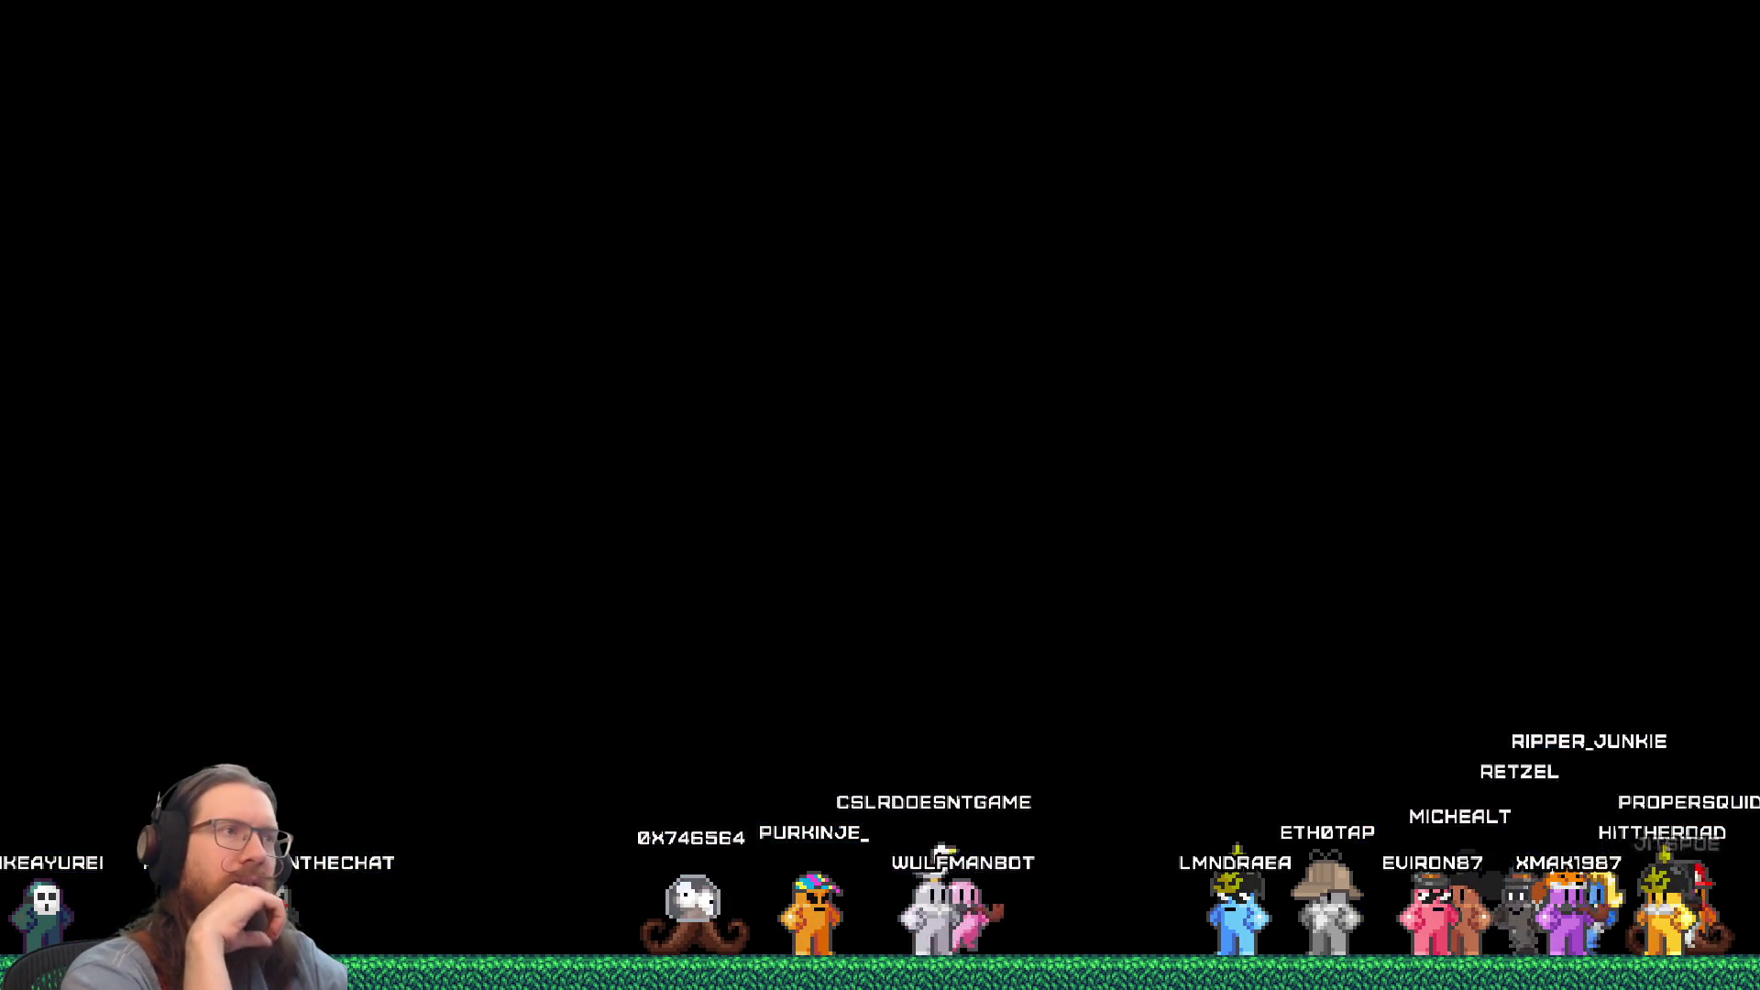
{"action": "key", "text": "alt+Tab"}
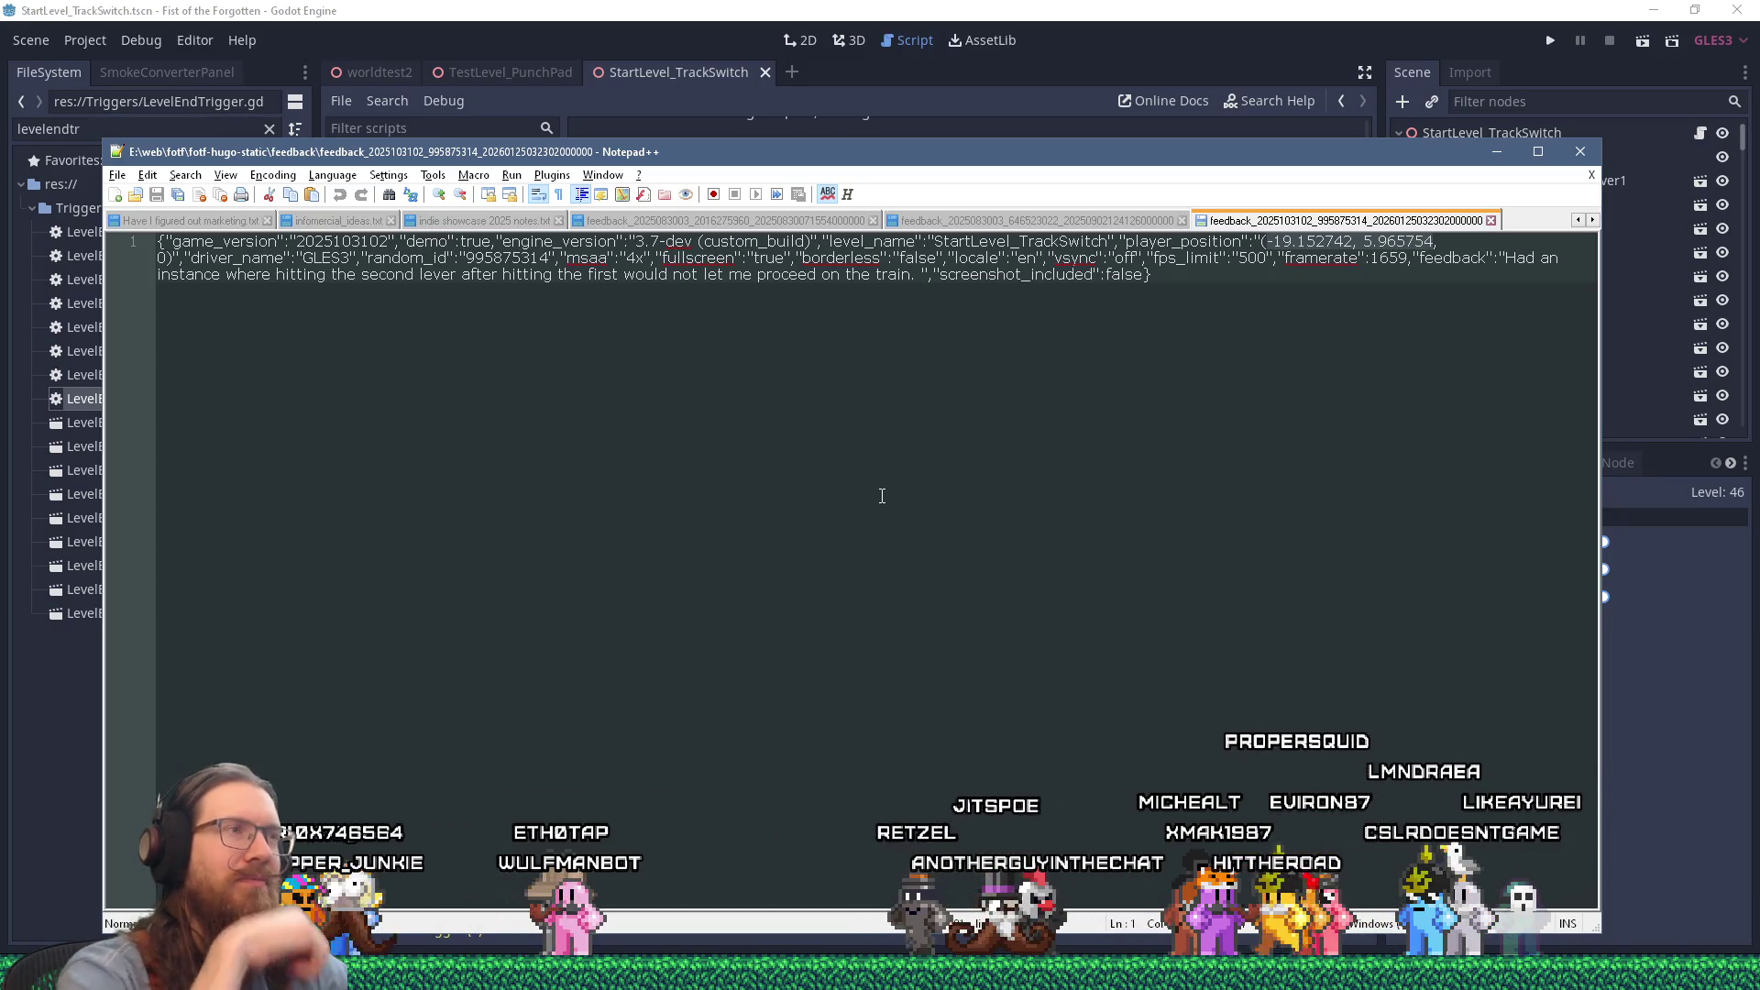
Step: Bring the Godot editor window in front of the Notepad++ report
{"action": "left_click", "coordinate": [991, 9]}
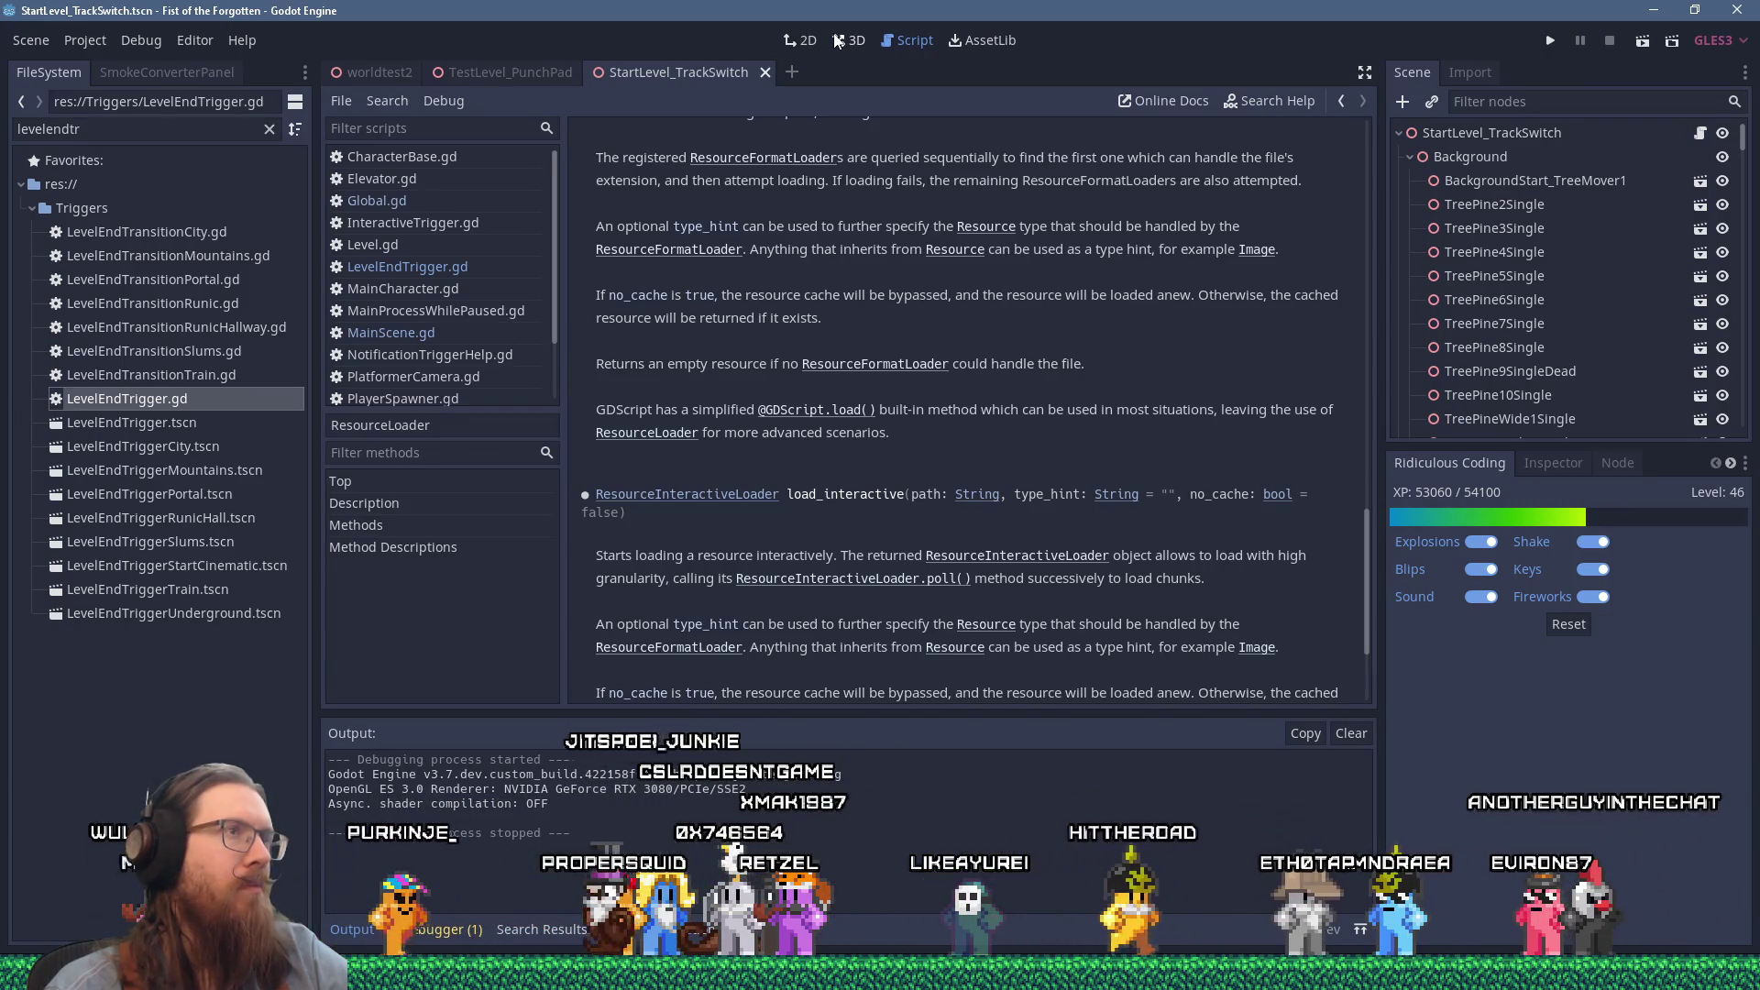
{"action": "scroll", "coordinate": [546, 266], "scroll_direction": "down", "scroll_amount": 3}
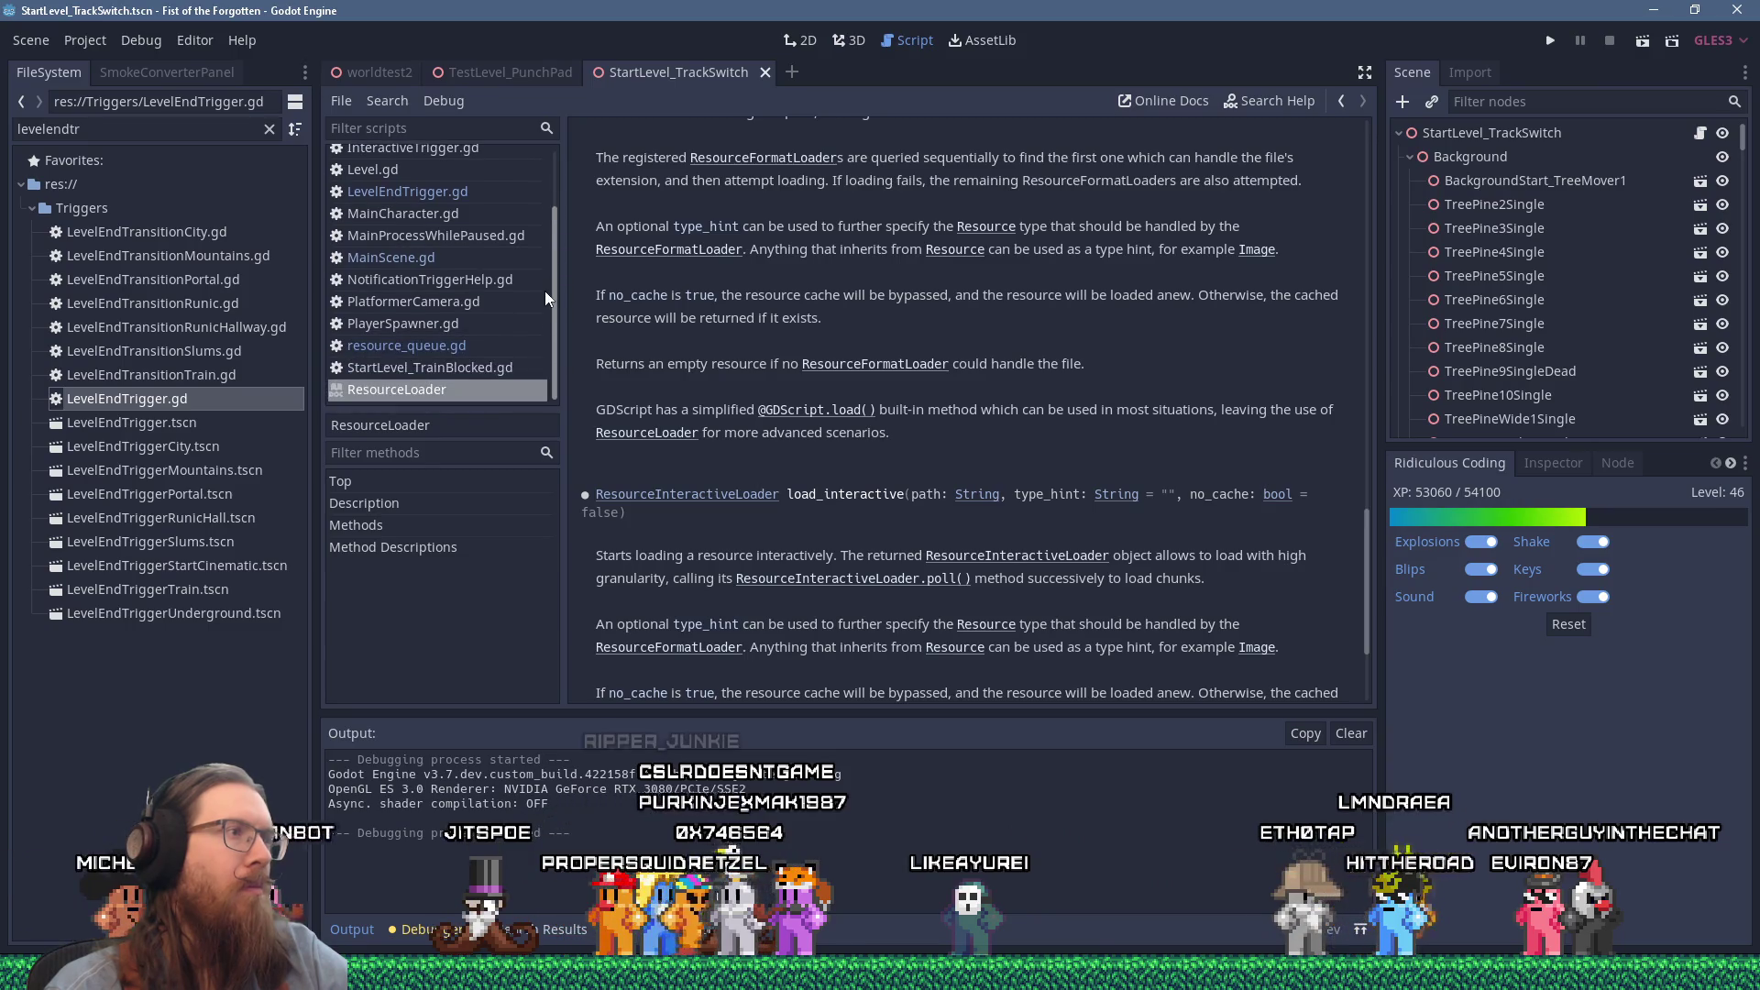
{"action": "scroll", "coordinate": [544, 290], "scroll_direction": "up", "scroll_amount": 3}
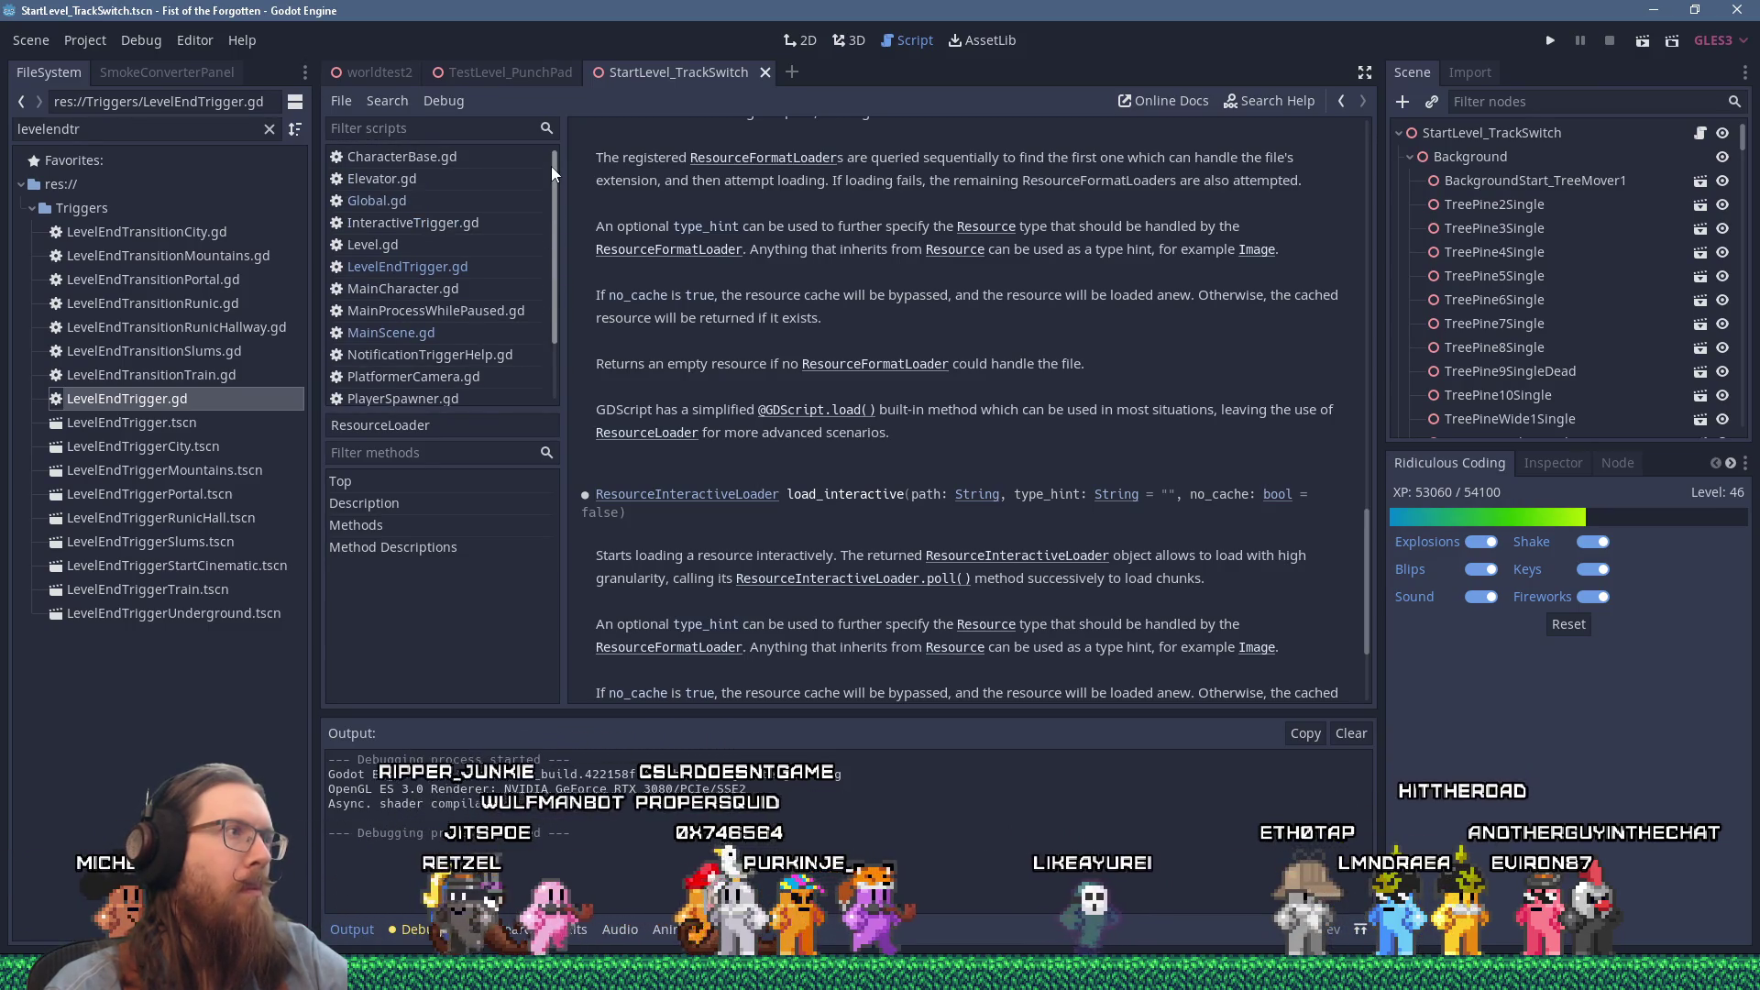
{"action": "scroll", "coordinate": [519, 311], "scroll_direction": "down", "scroll_amount": 3}
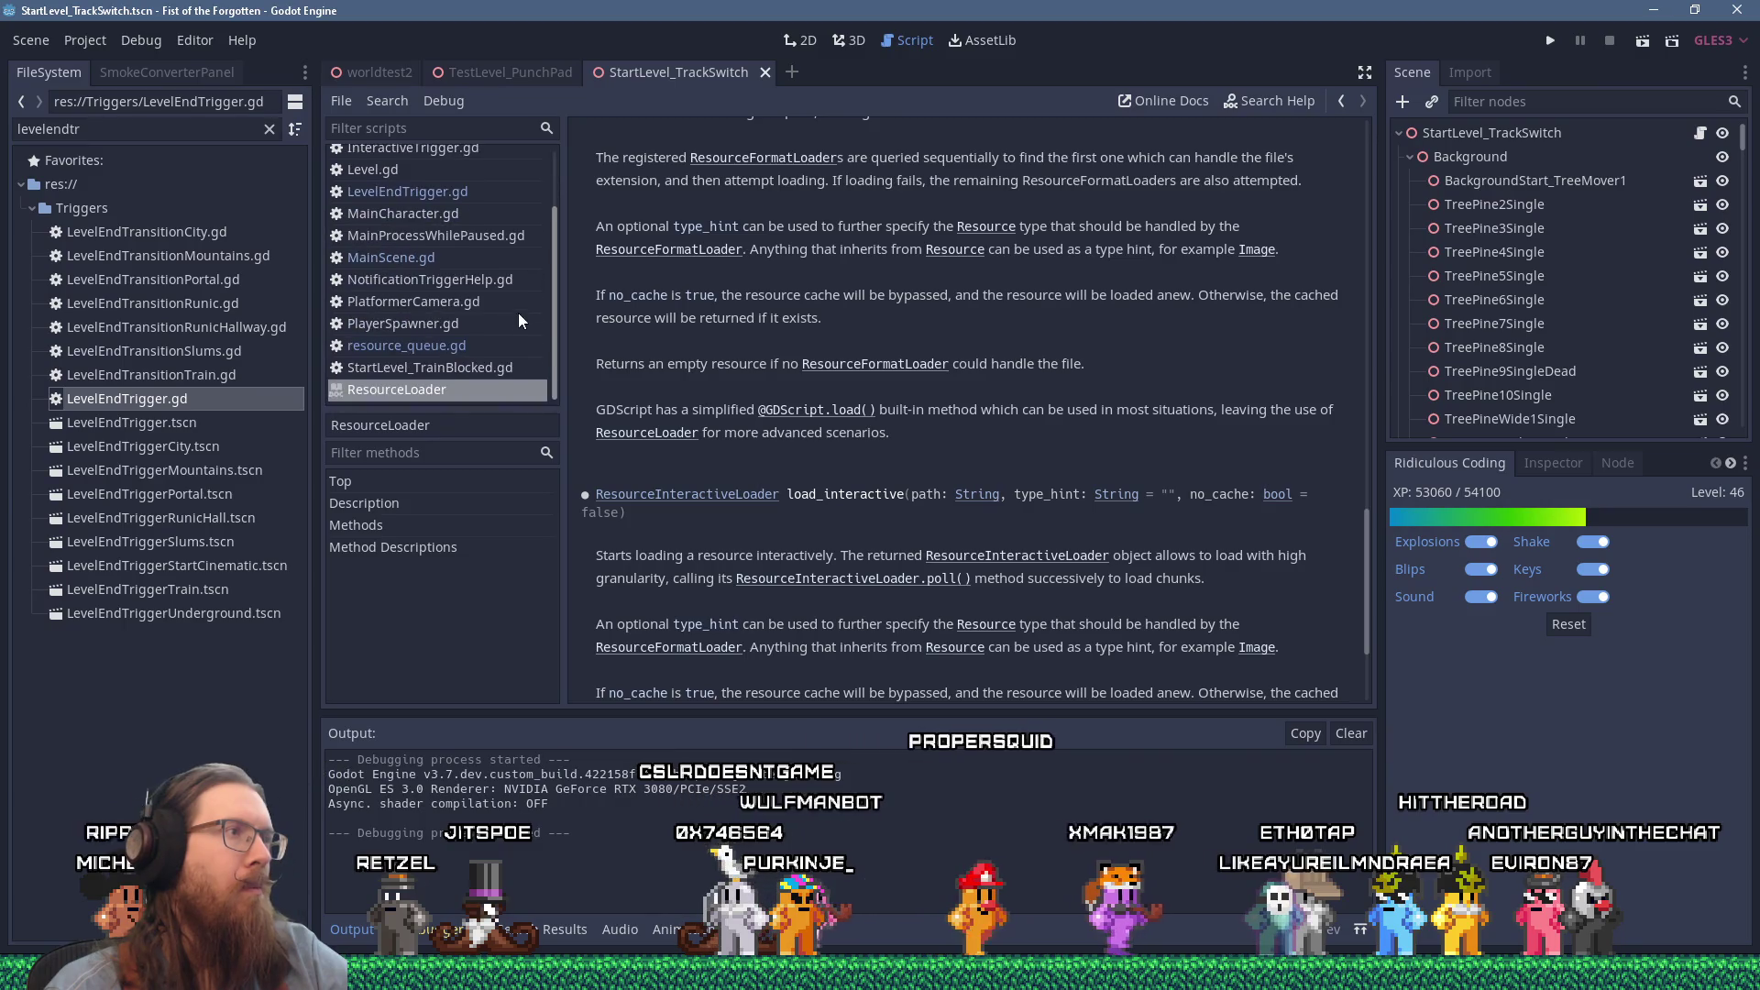
{"action": "left_click", "coordinate": [845, 41]}
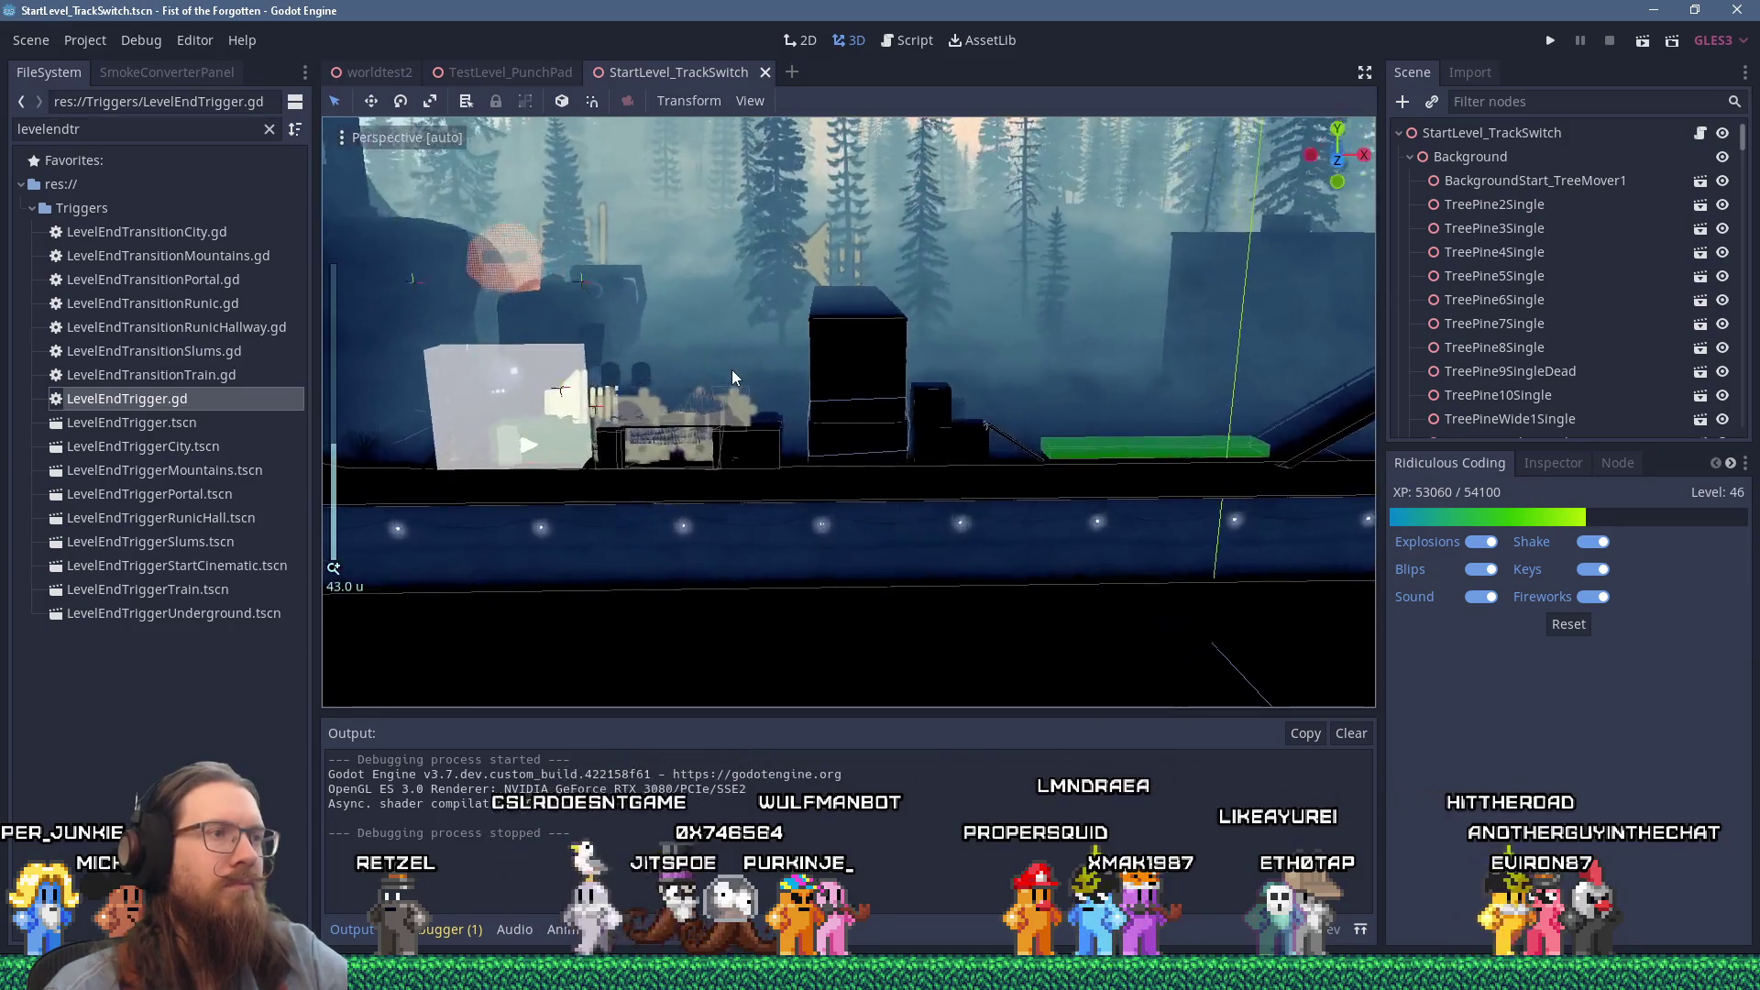
Step: Zoom to the green platform, select the Ramp1Animated ramp and bring up its TriggeredAnimation.gd script
{"action": "scroll", "coordinate": [732, 370], "scroll_direction": "up", "scroll_amount": 3}
{"action": "mouse_move", "coordinate": [756, 354]}
{"action": "left_mouse_down"}
{"action": "mouse_move", "coordinate": [596, 343]}
{"action": "mouse_move", "coordinate": [485, 380]}
{"action": "mouse_move", "coordinate": [1296, 388]}
{"action": "left_mouse_up"}
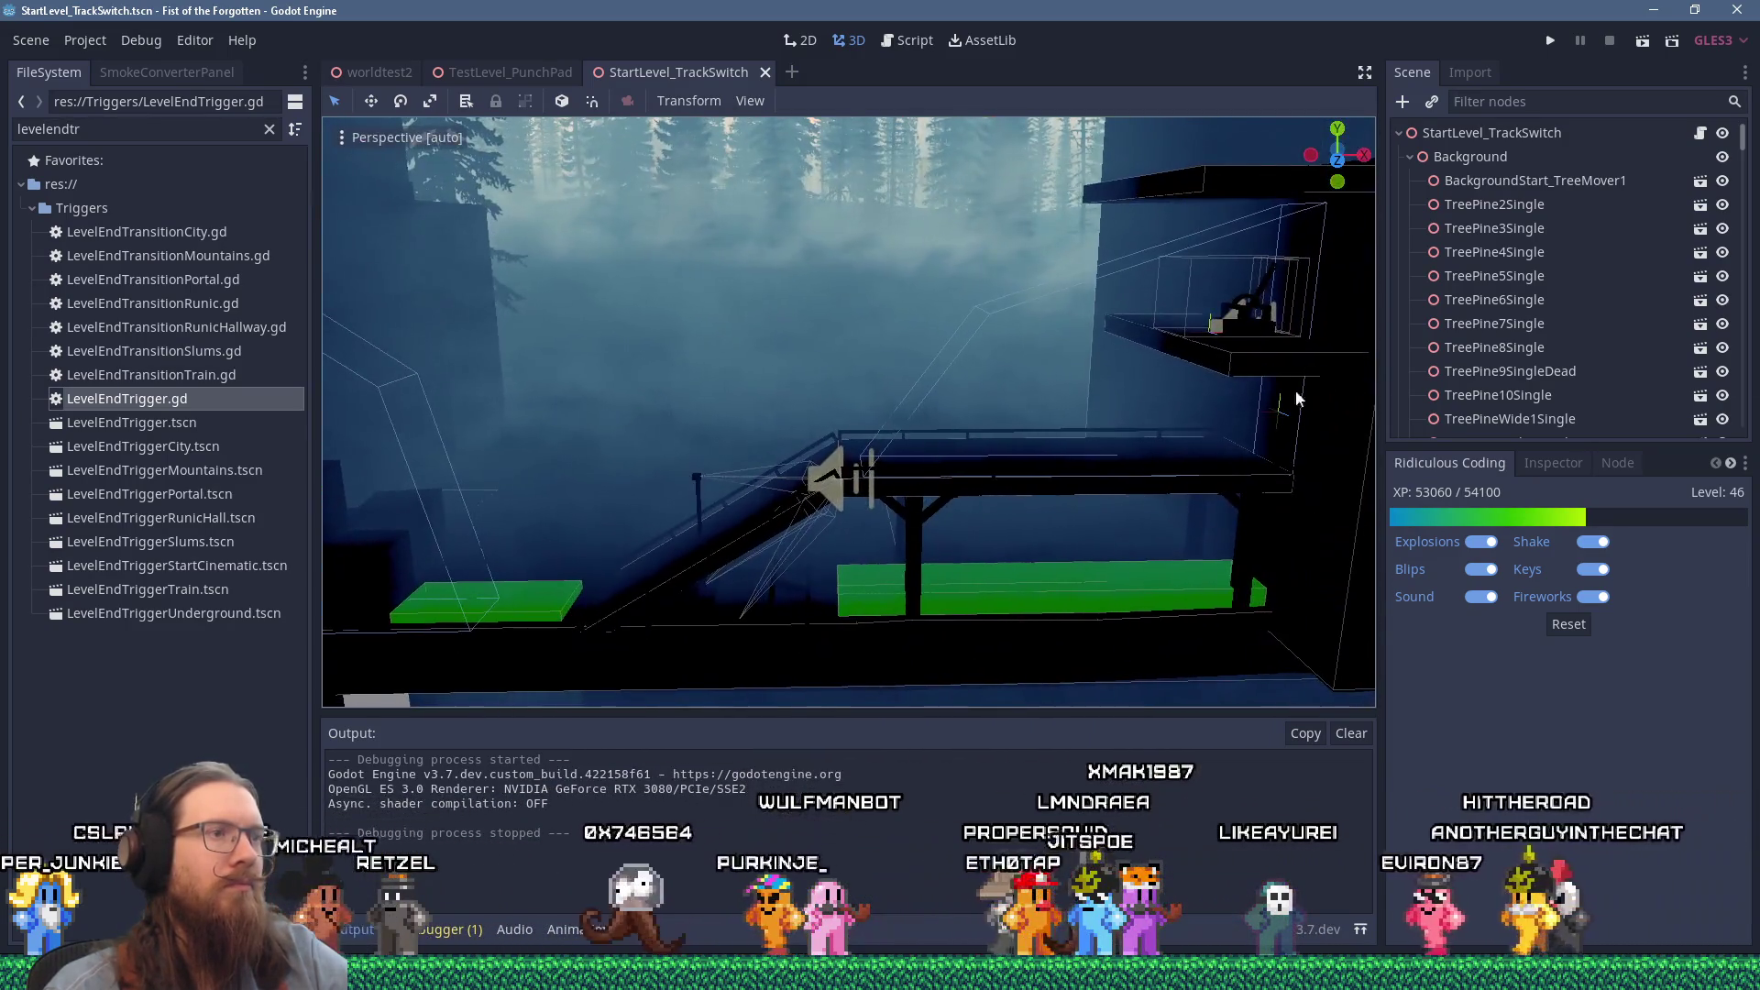
{"action": "left_click", "coordinate": [790, 515]}
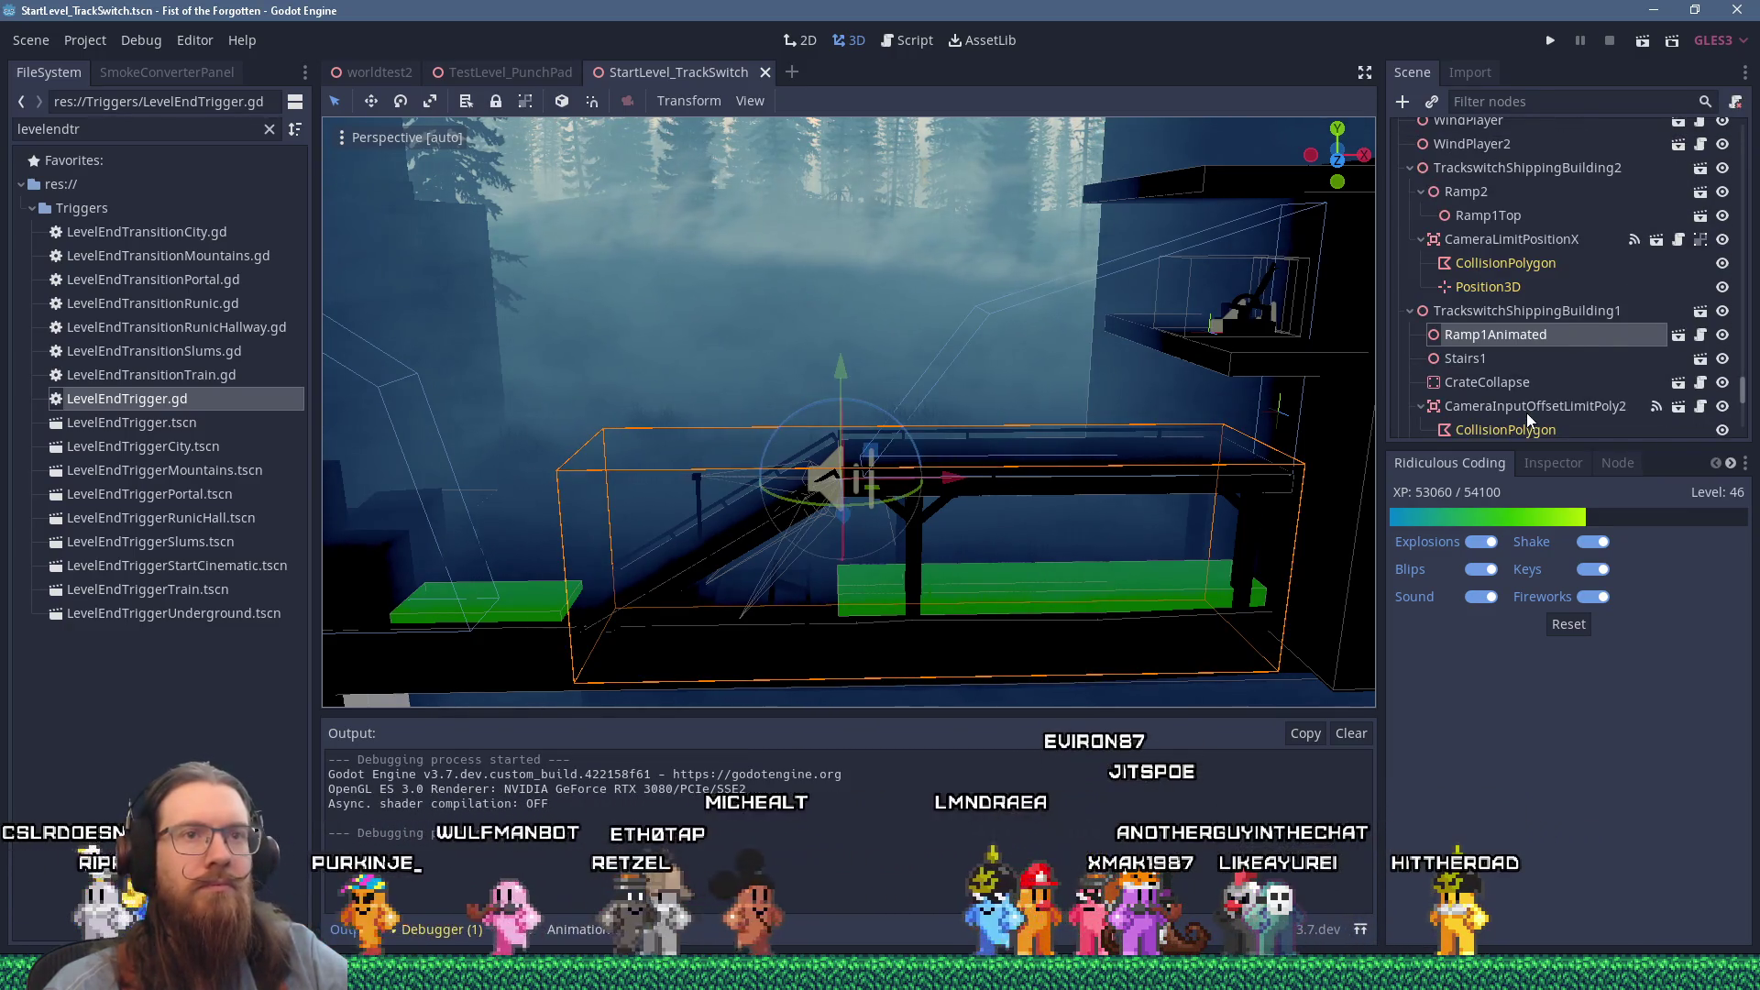
{"action": "scroll", "coordinate": [1527, 413], "scroll_direction": "down", "scroll_amount": 2}
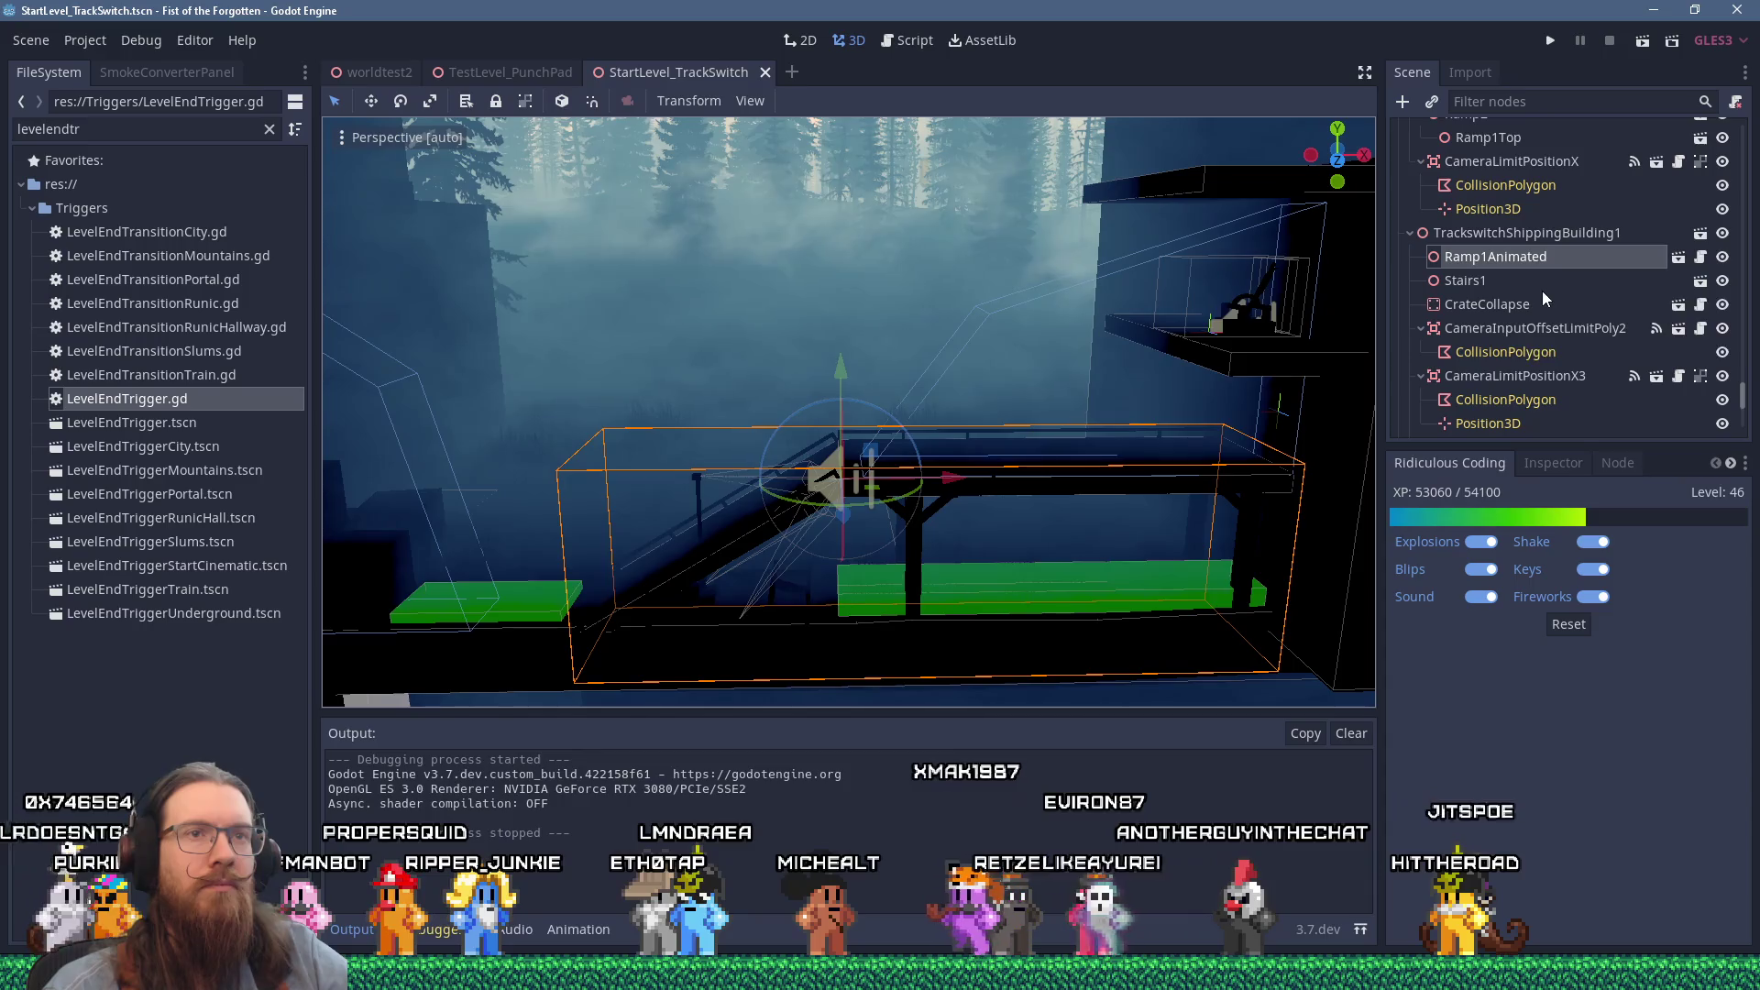
{"action": "left_click", "coordinate": [1701, 260]}
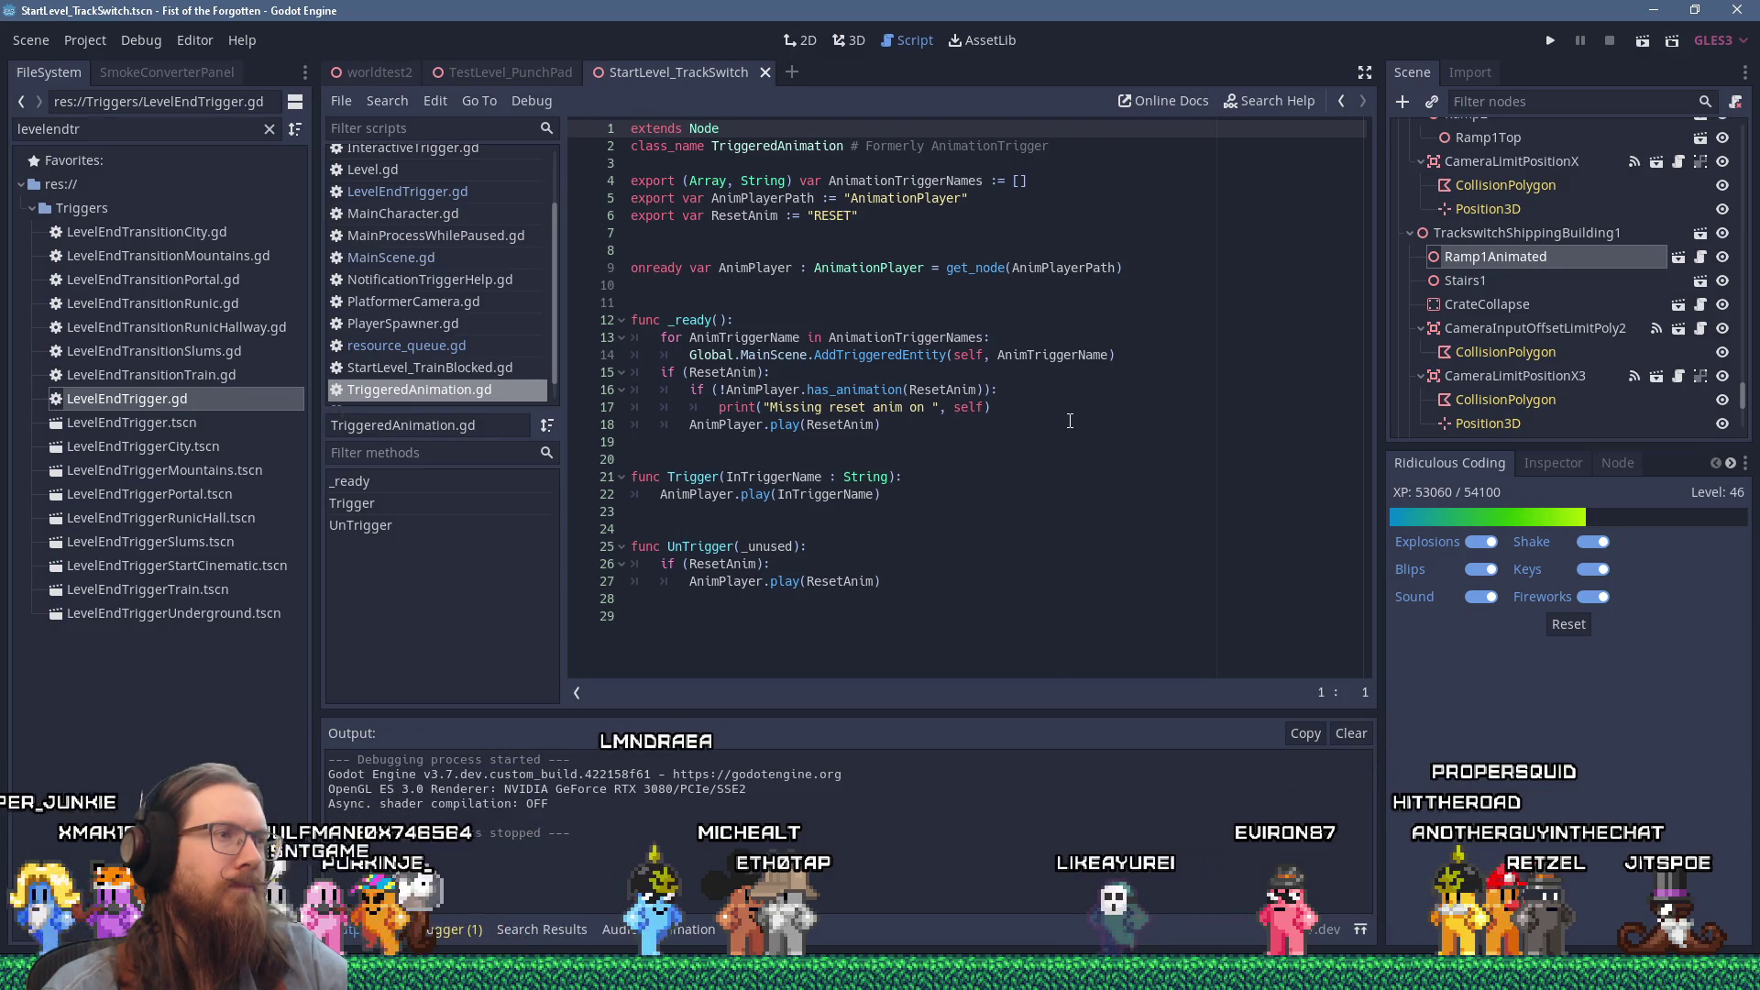
Step: Insert an empty line 10 below the onready AnimPlayer declaration
{"action": "left_click", "coordinate": [1032, 320]}
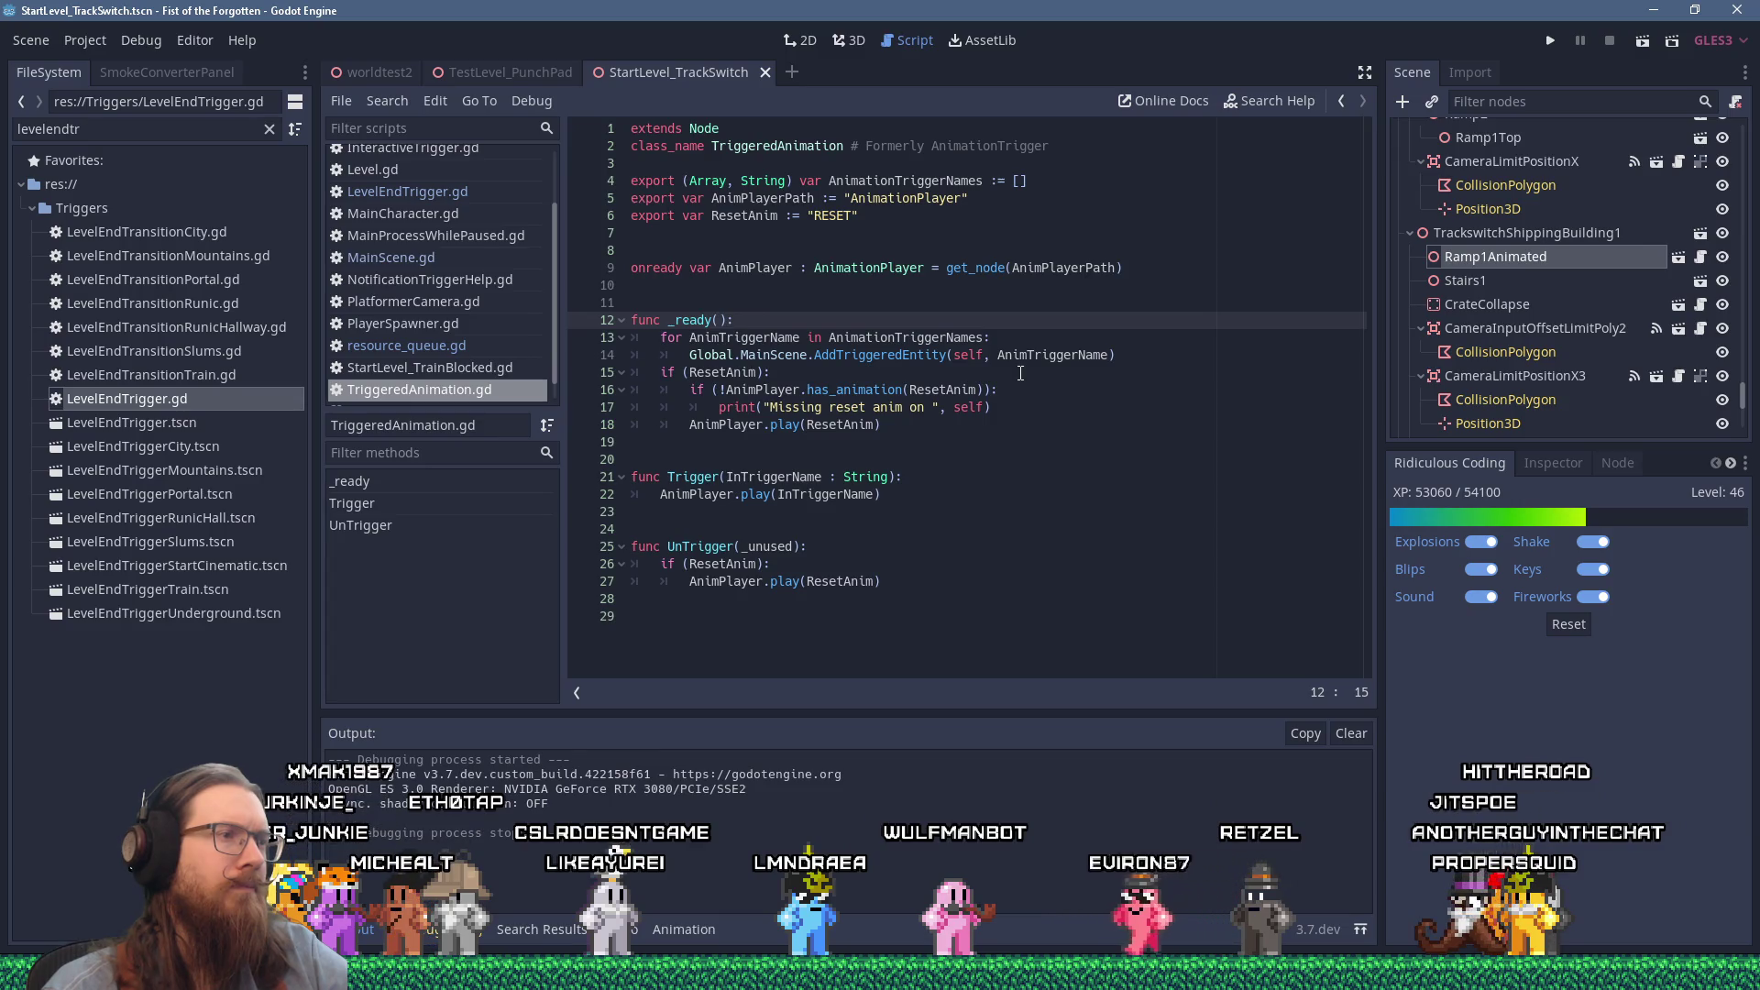
{"action": "left_click", "coordinate": [903, 216]}
{"action": "left_click", "coordinate": [974, 289]}
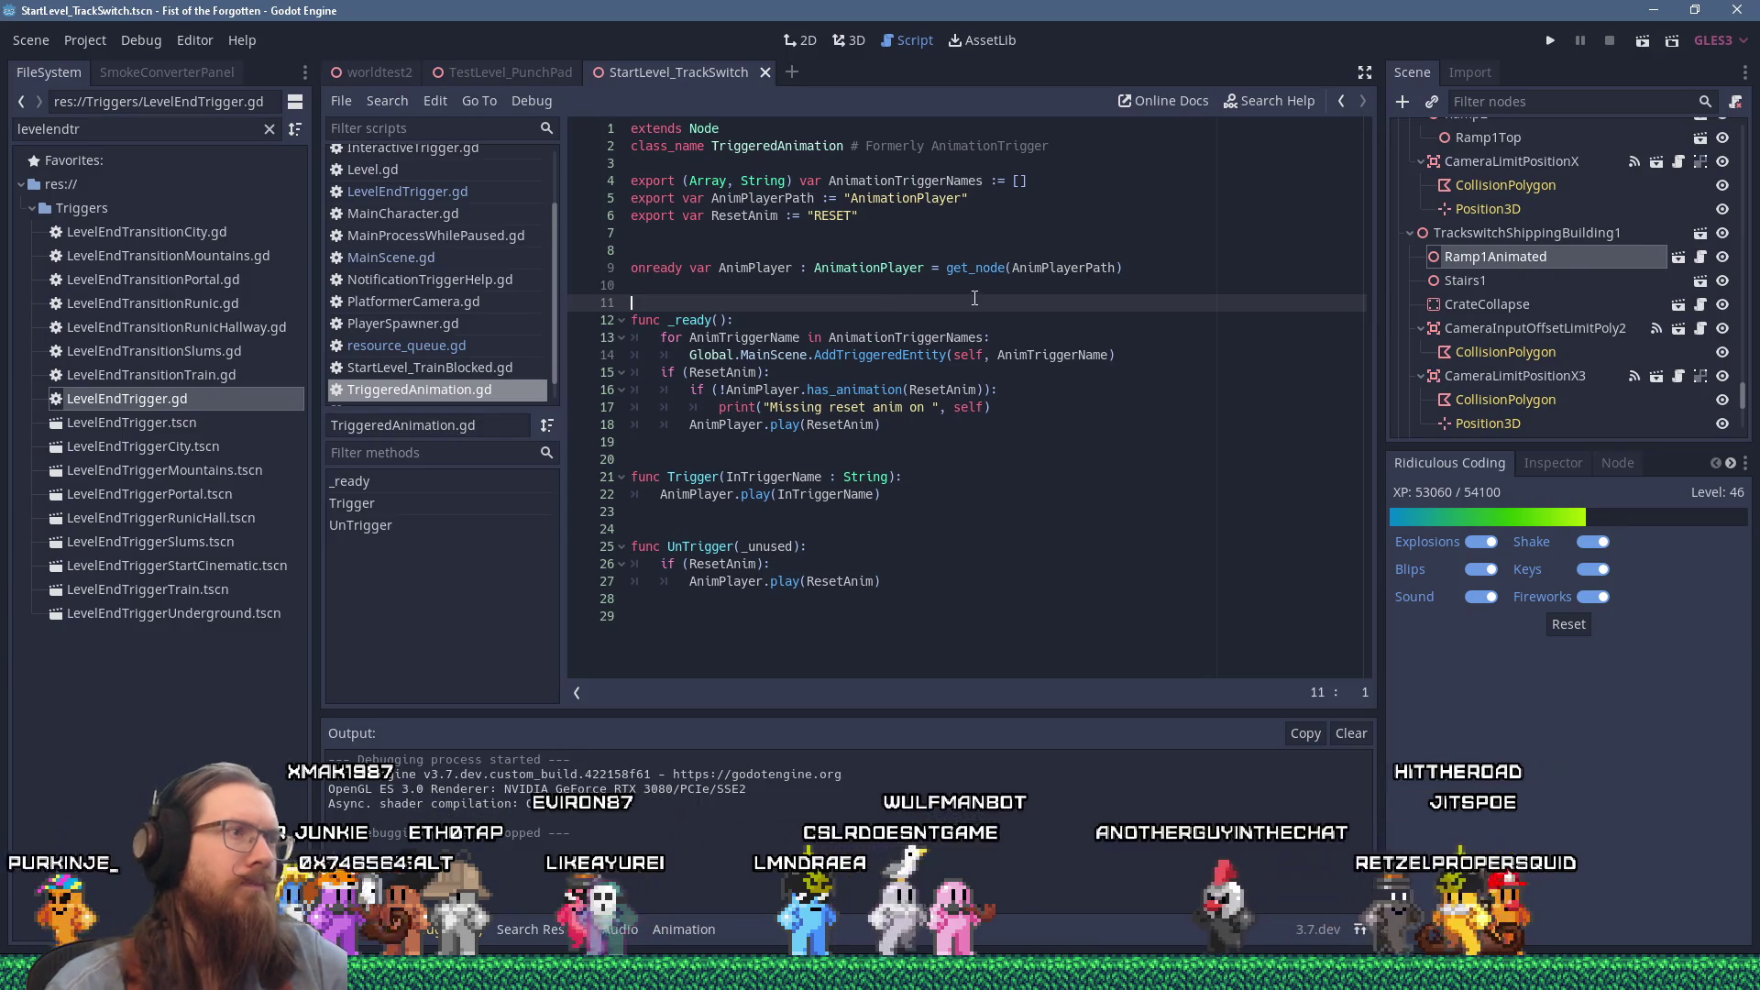
{"action": "key", "text": "Return"}
{"action": "key", "text": "Up"}
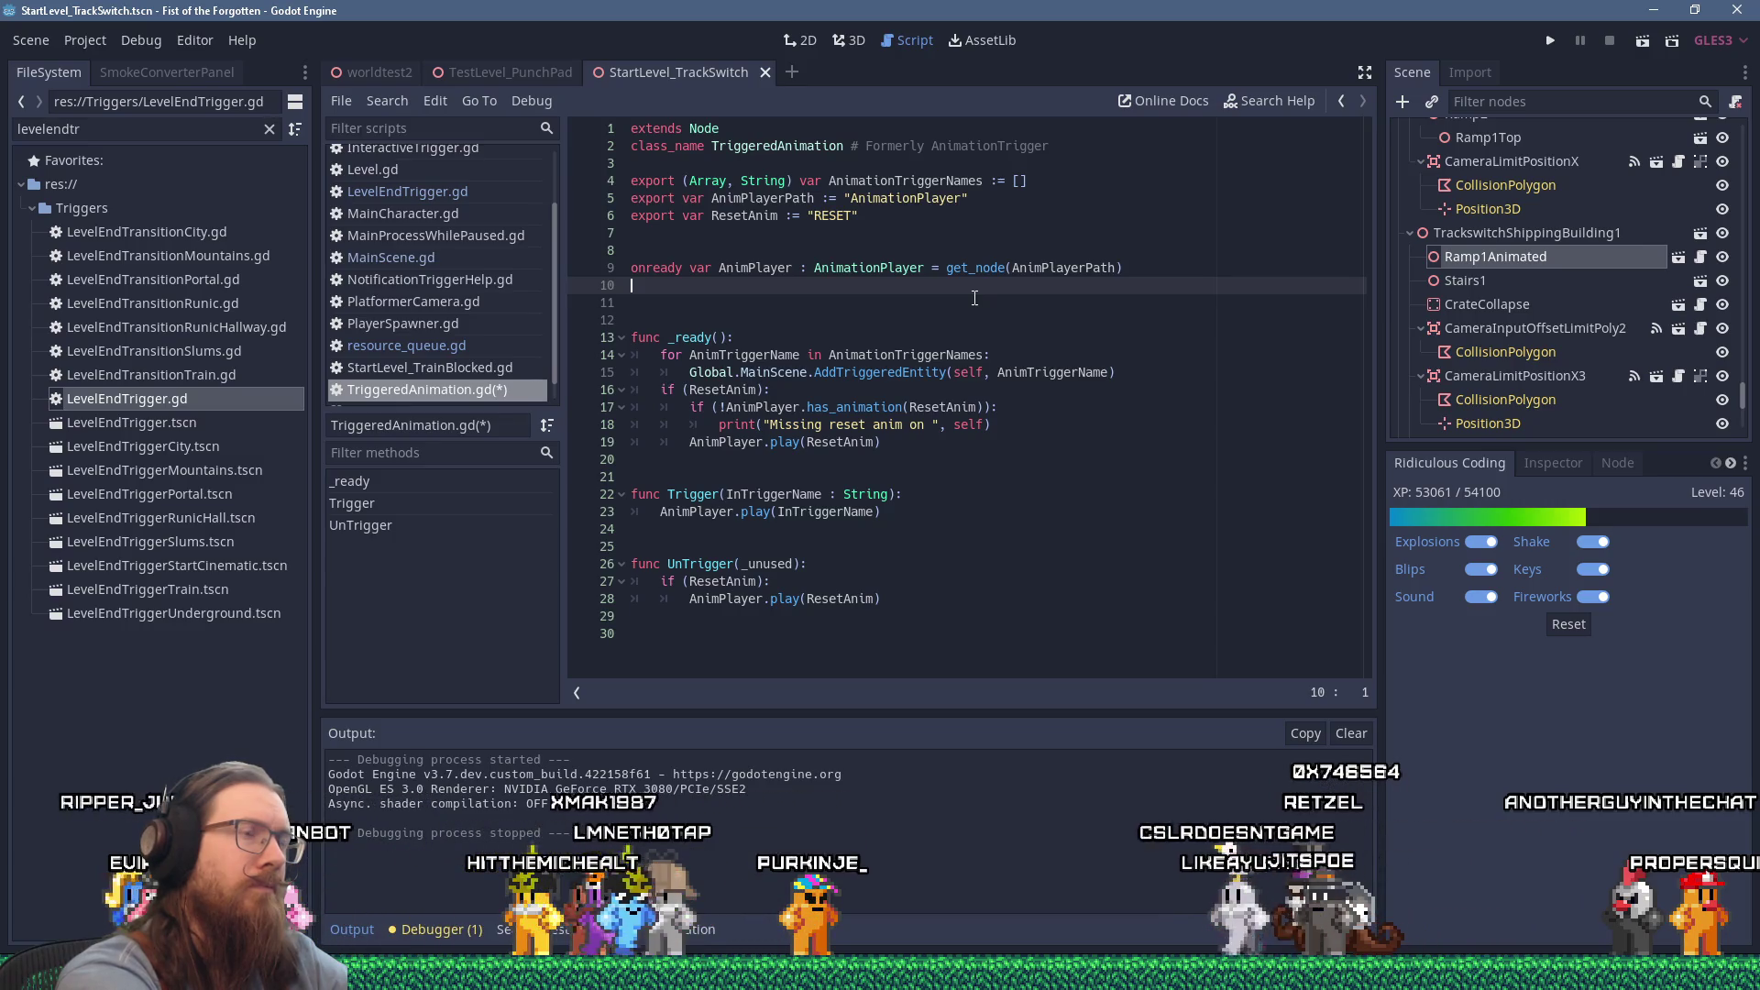
Step: Declare var TriggeredAnims := [] on line 10, removing the Array[String] type hint
{"action": "type", "text": "var "}
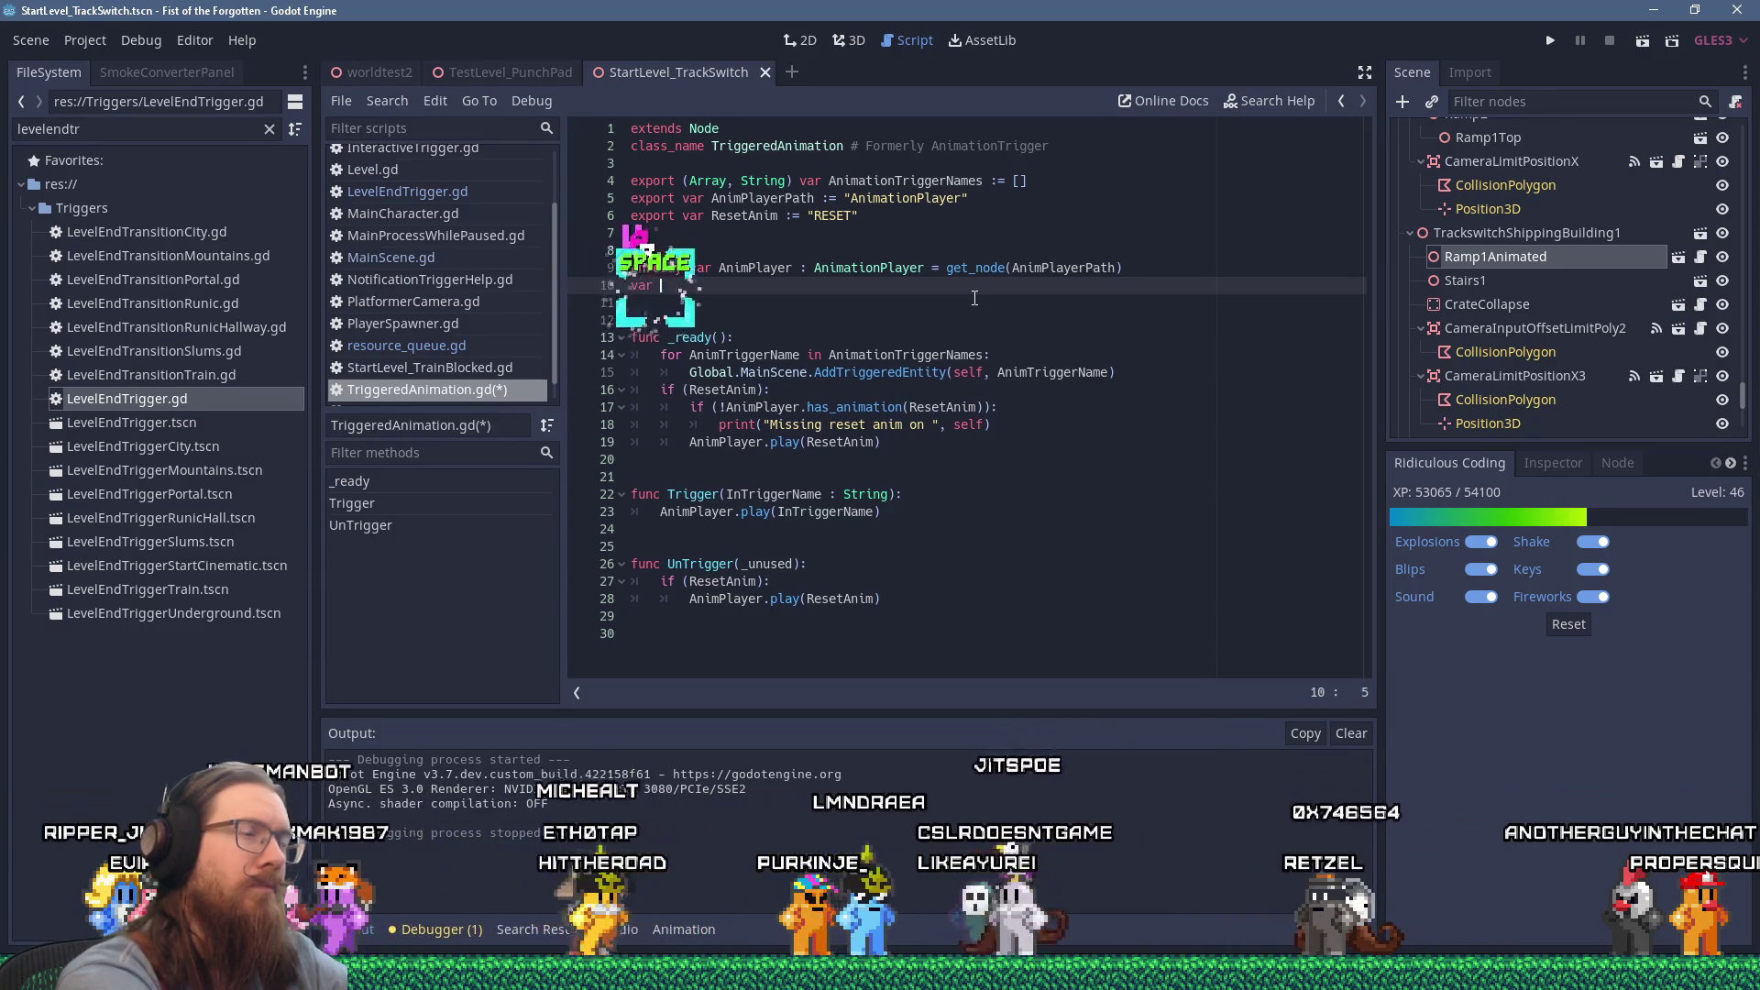
{"action": "type", "text": "TriggeredAnims "}
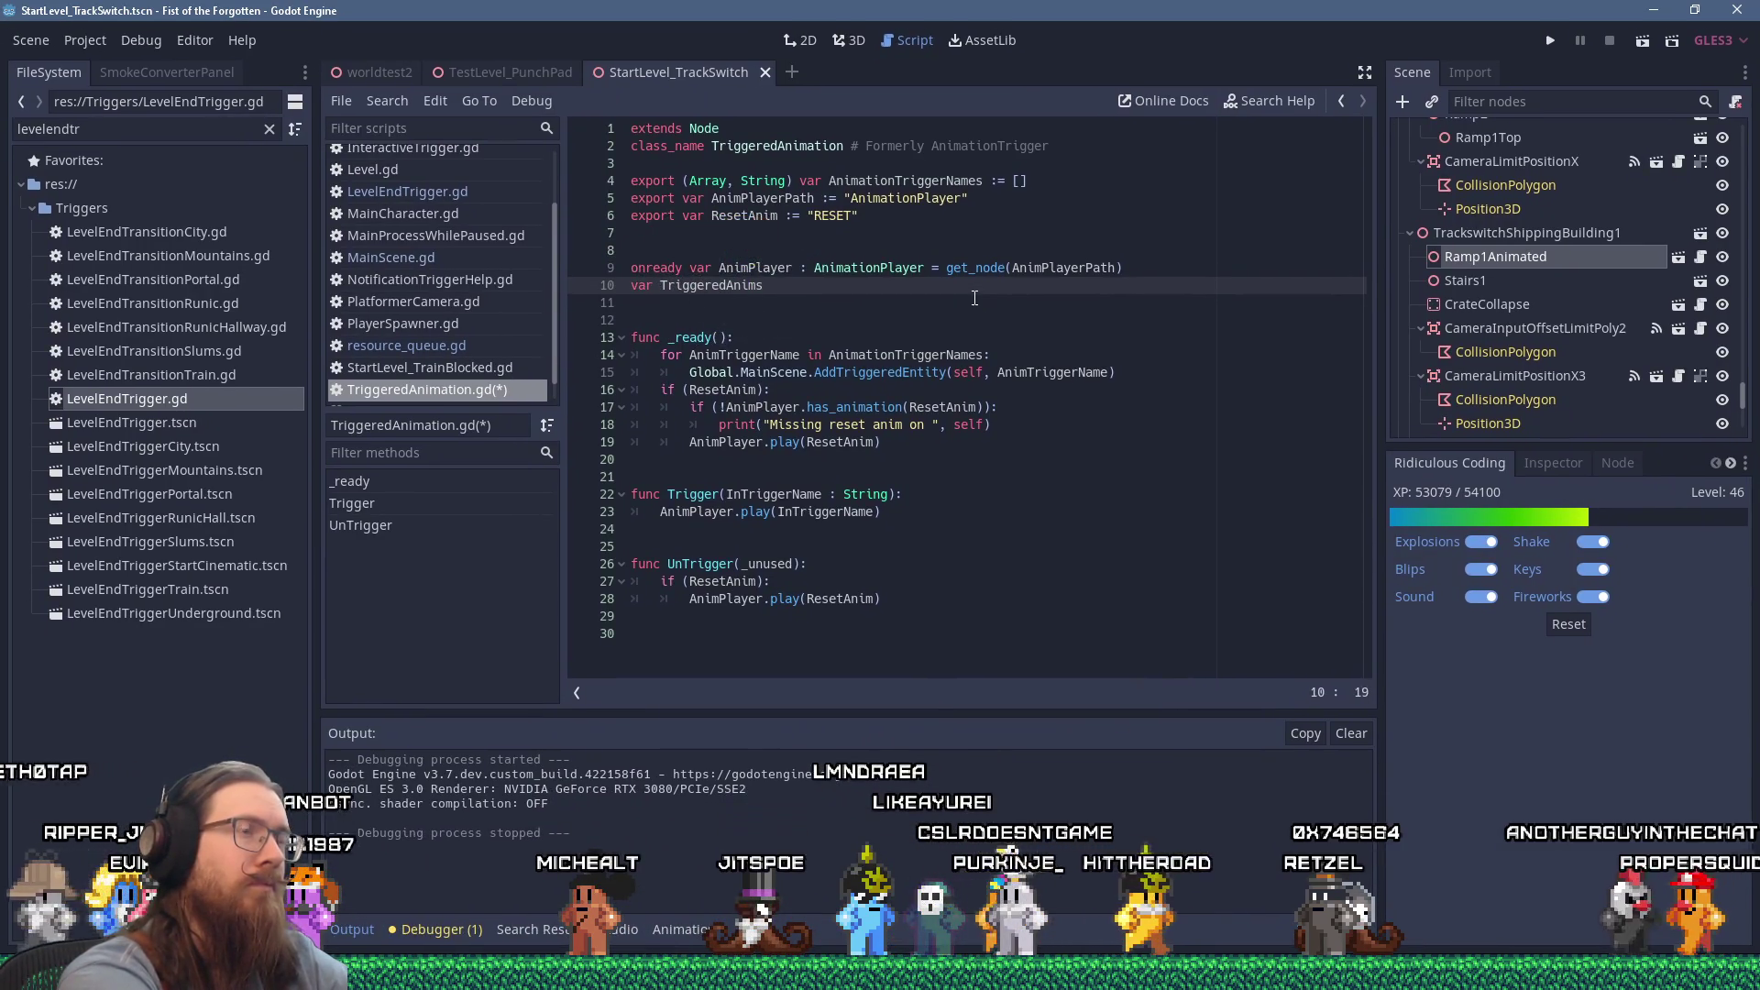
{"action": "type", "text": ": A"}
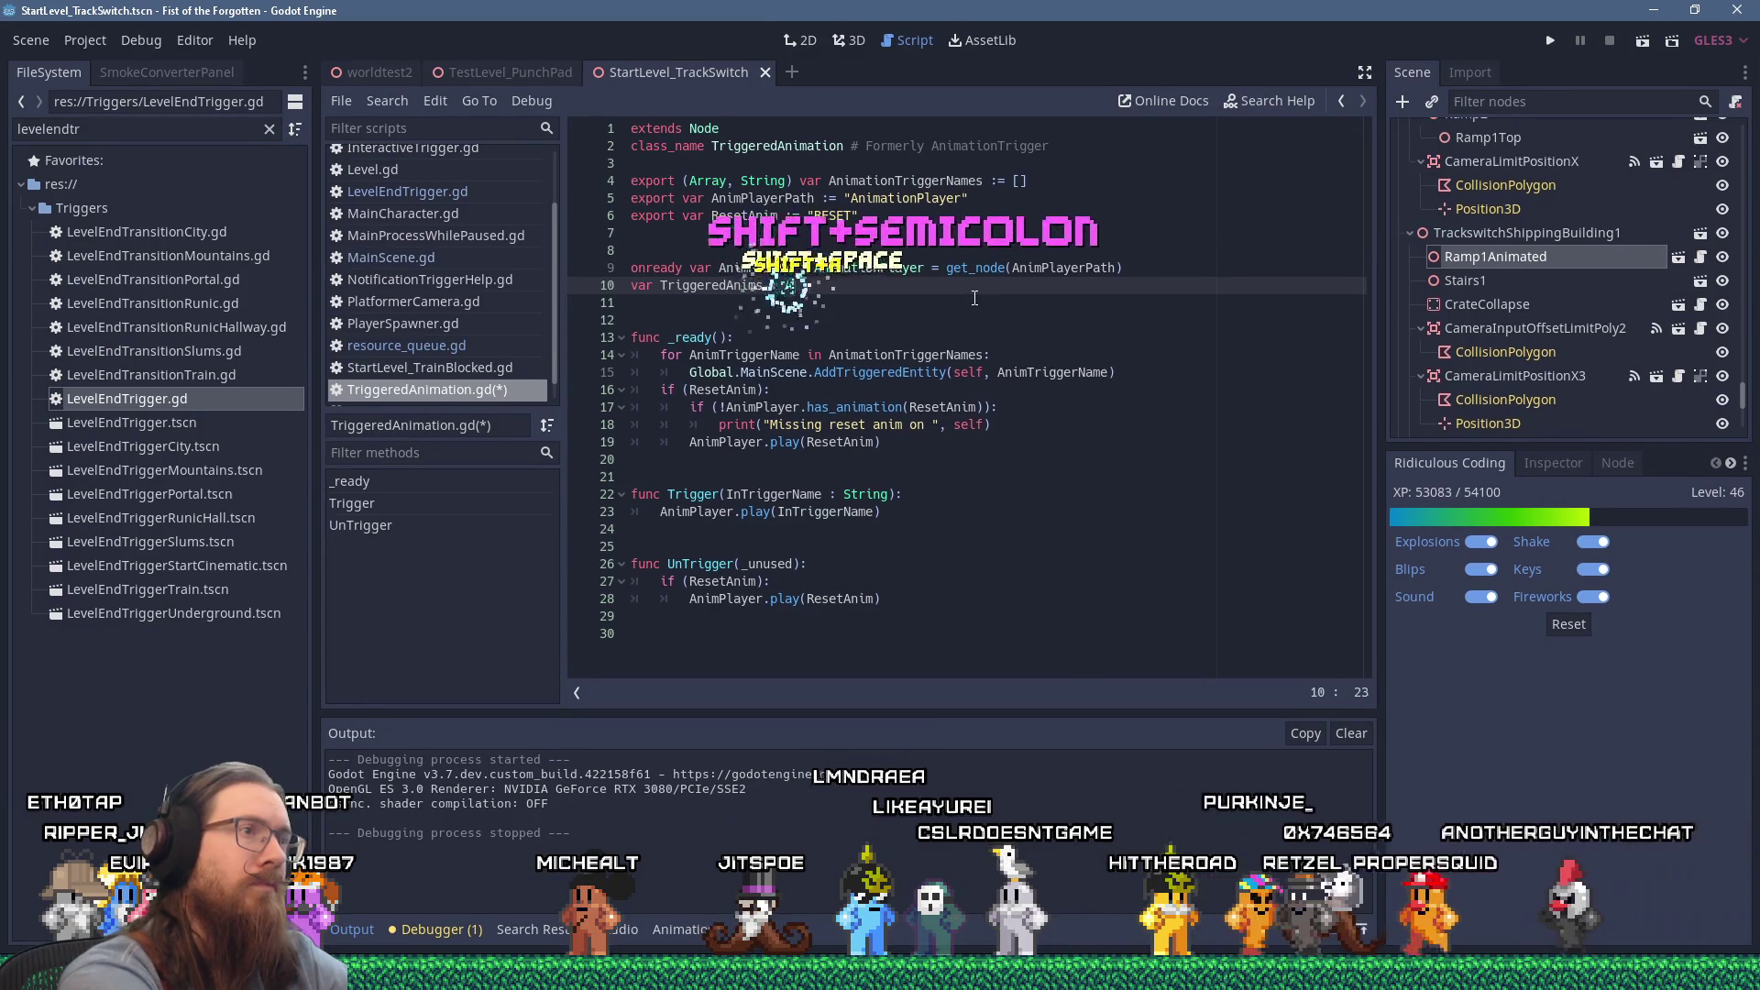
{"action": "type", "text": "rray[String] = "}
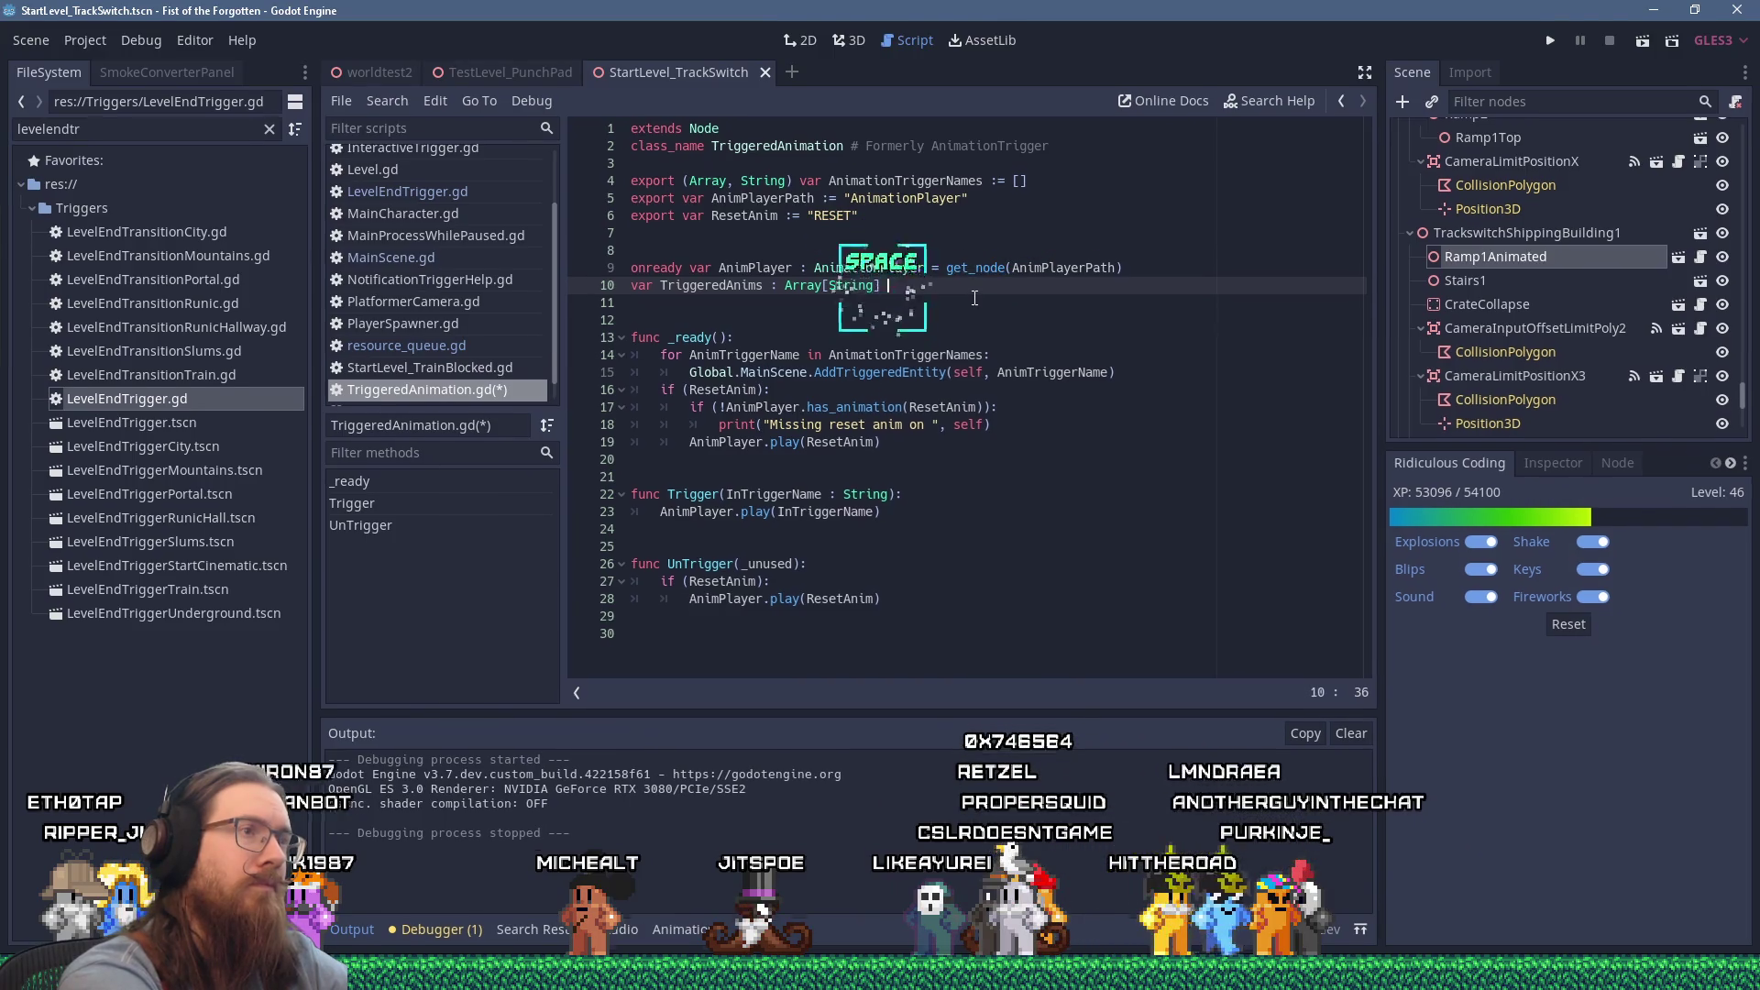
{"action": "type", "text": "[]"}
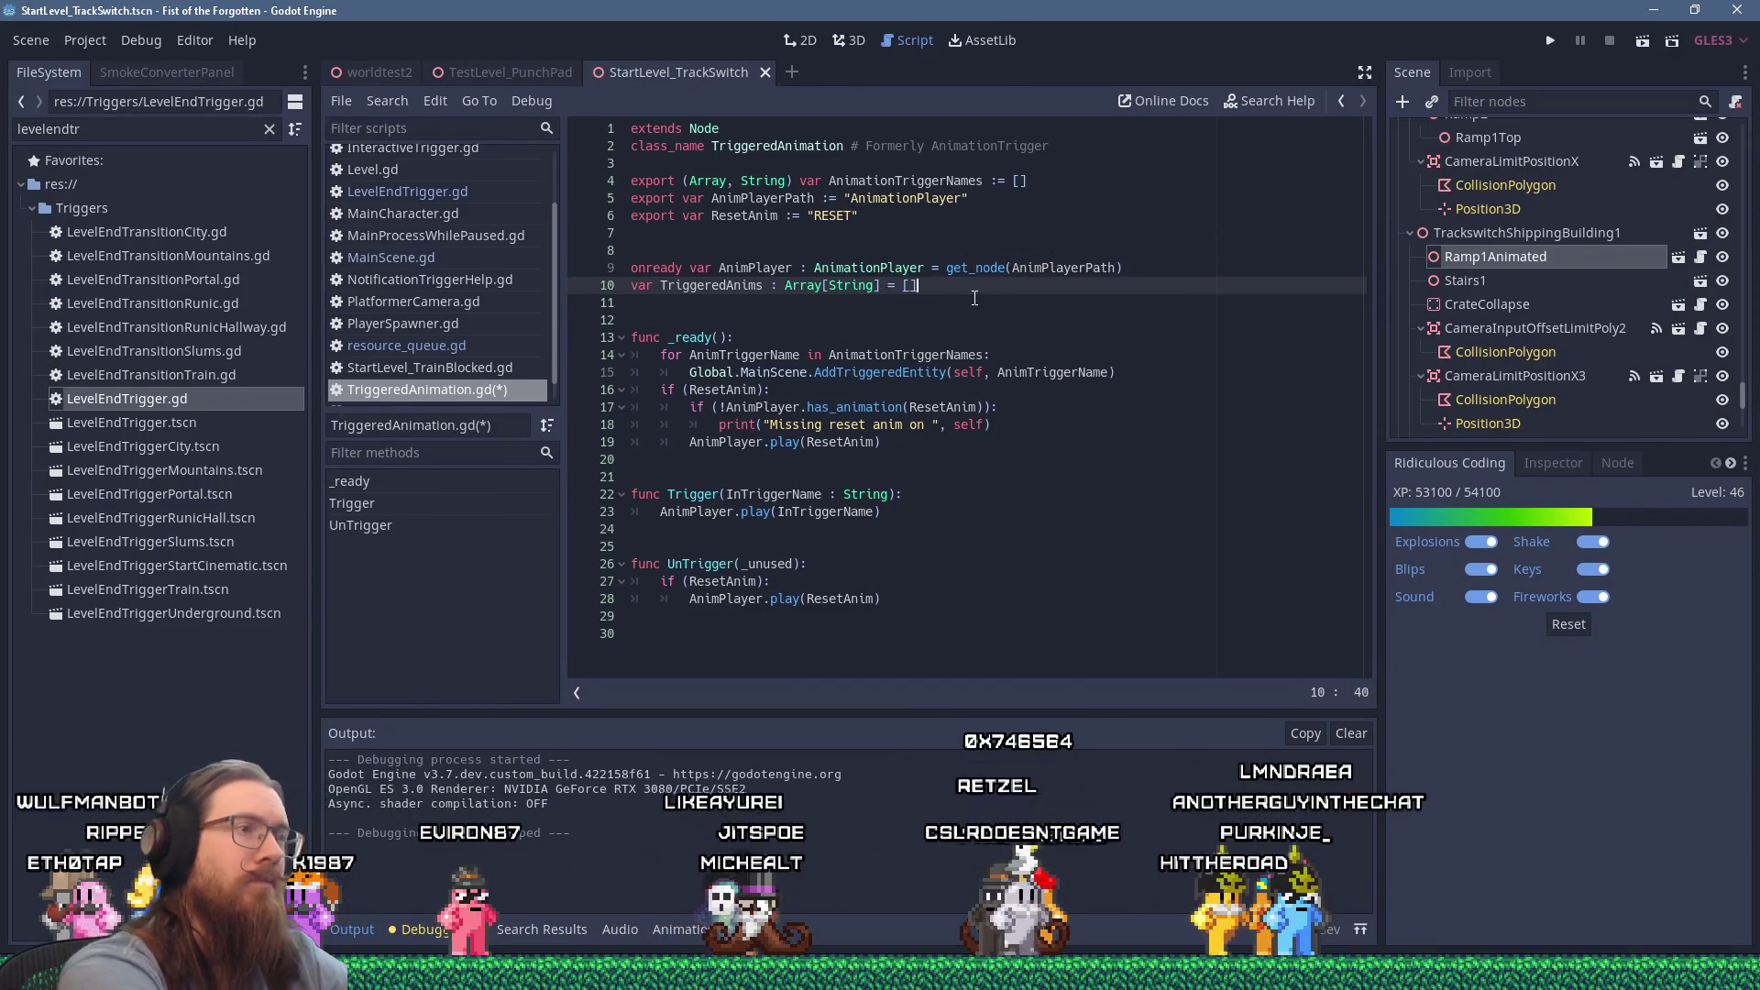
{"action": "key", "text": "Down"}
{"action": "key", "text": "Down"}
{"action": "key", "text": "Down"}
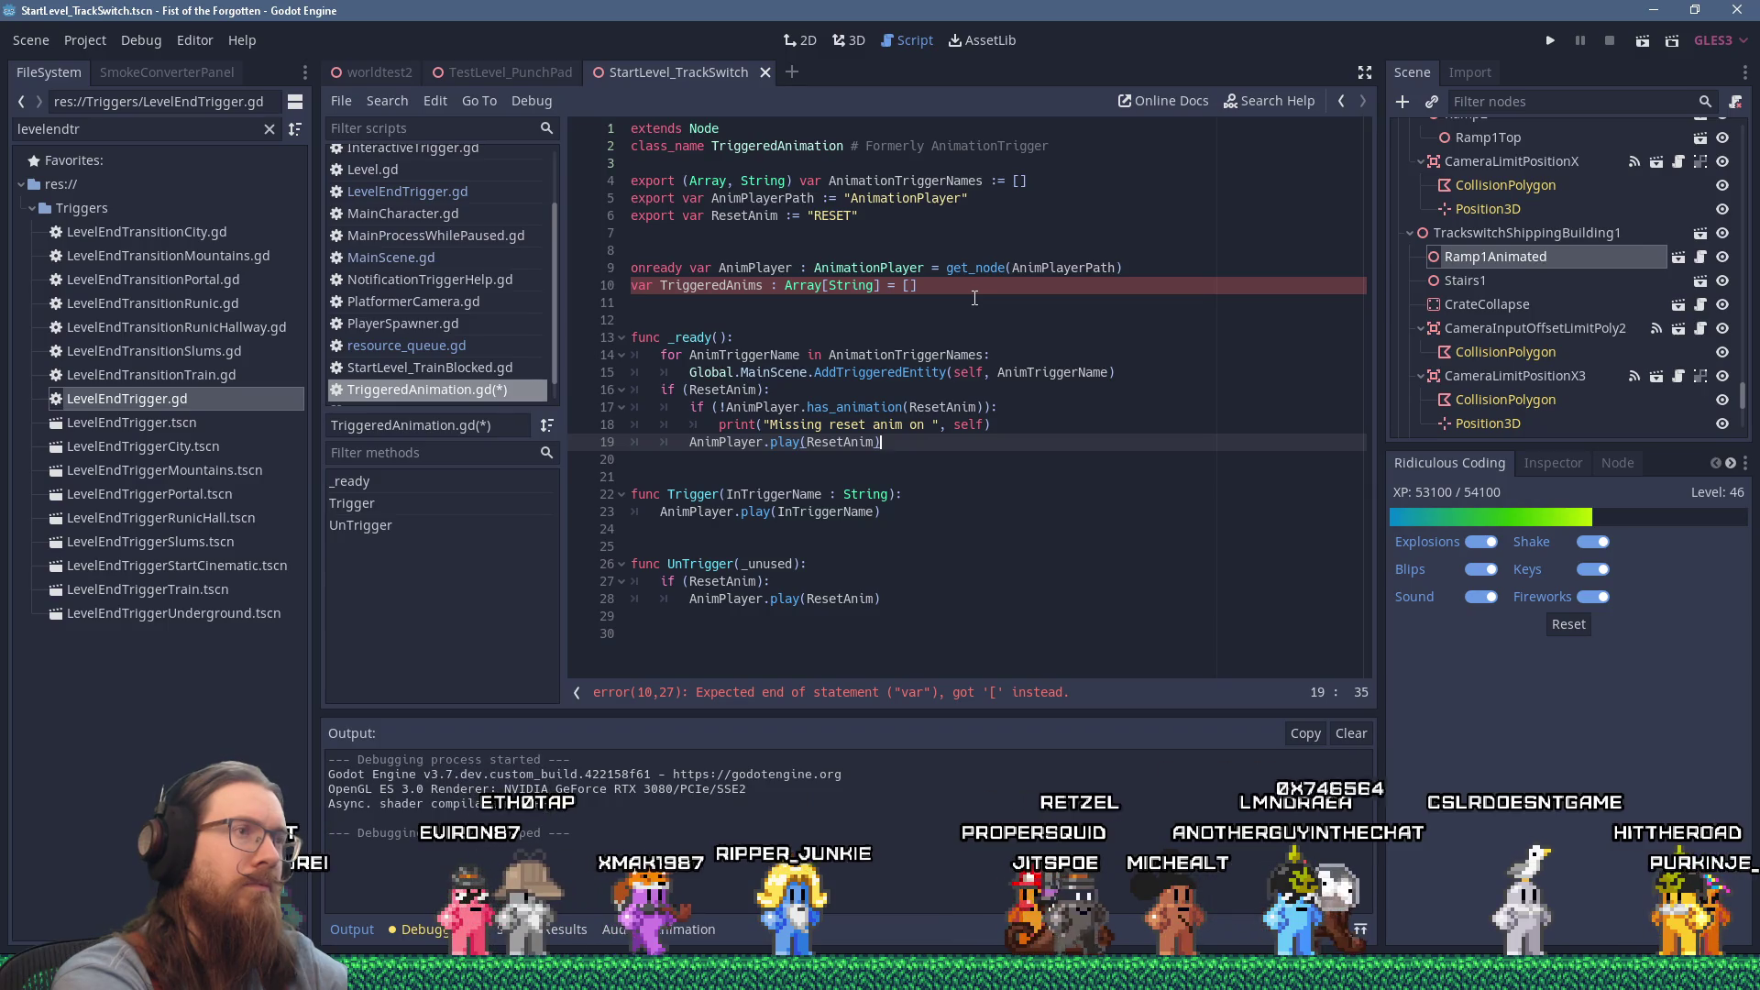
{"action": "key", "text": "Up"}
{"action": "key", "text": "Up"}
{"action": "key", "text": "Up"}
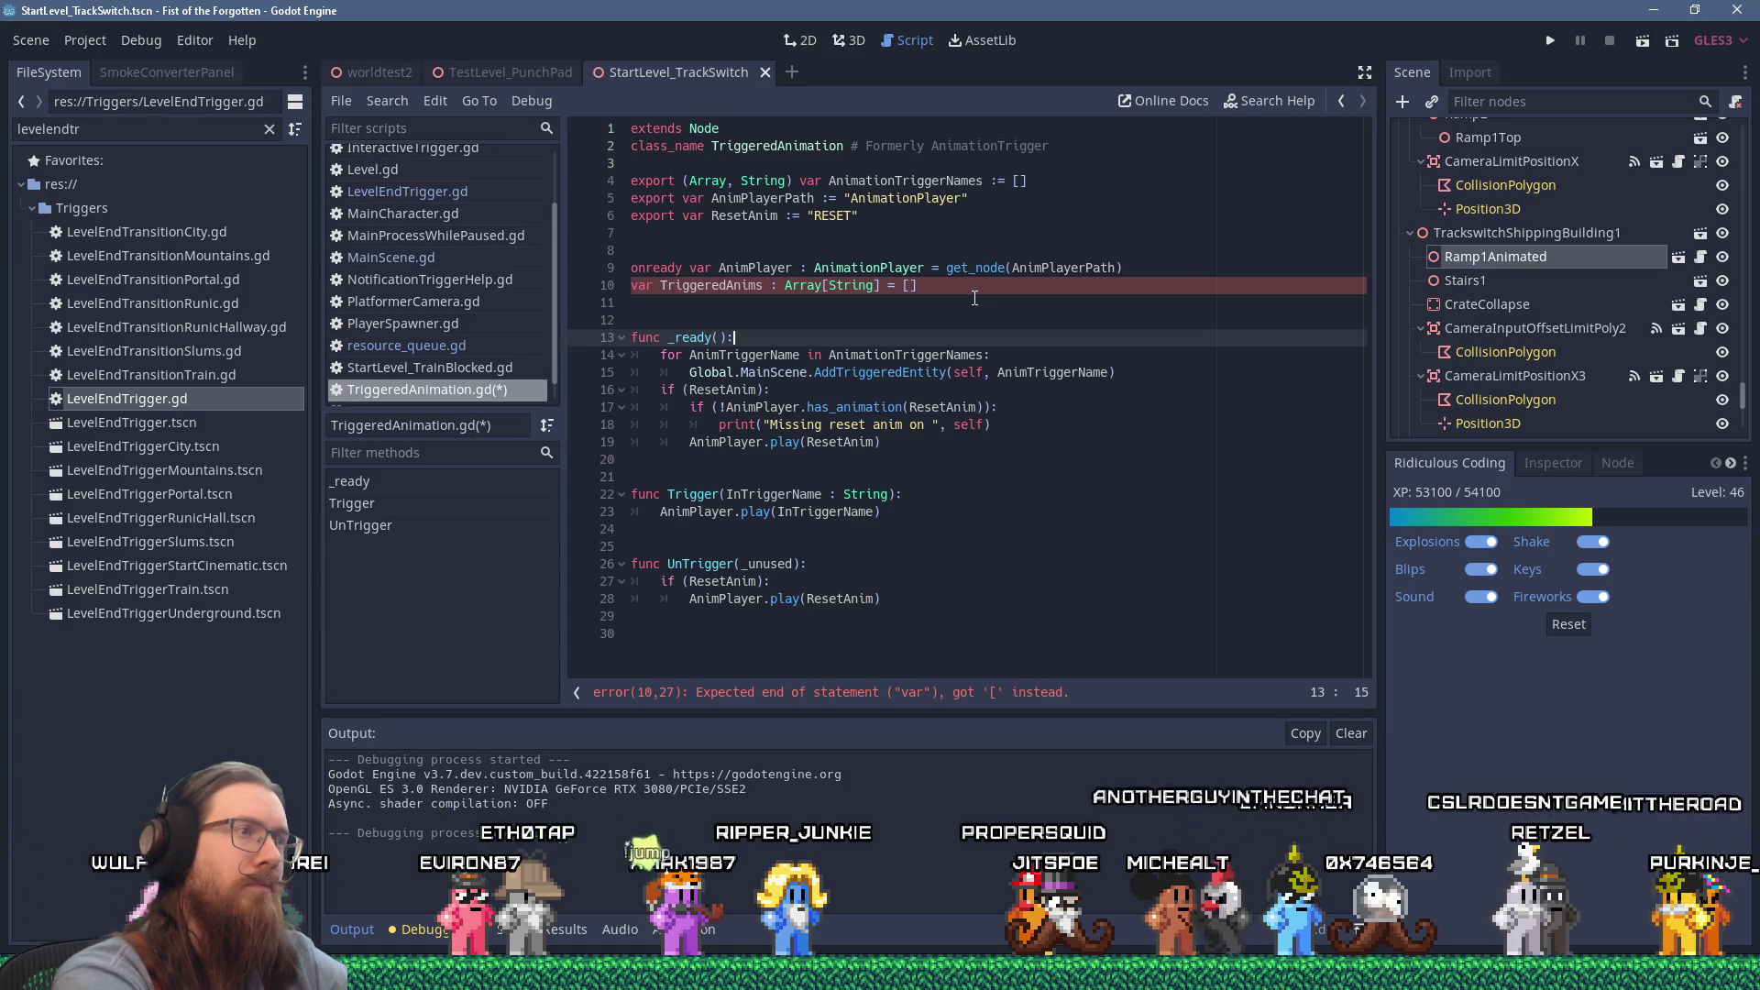
{"action": "key", "text": "Up"}
{"action": "key", "text": "Up"}
{"action": "key", "text": "Up"}
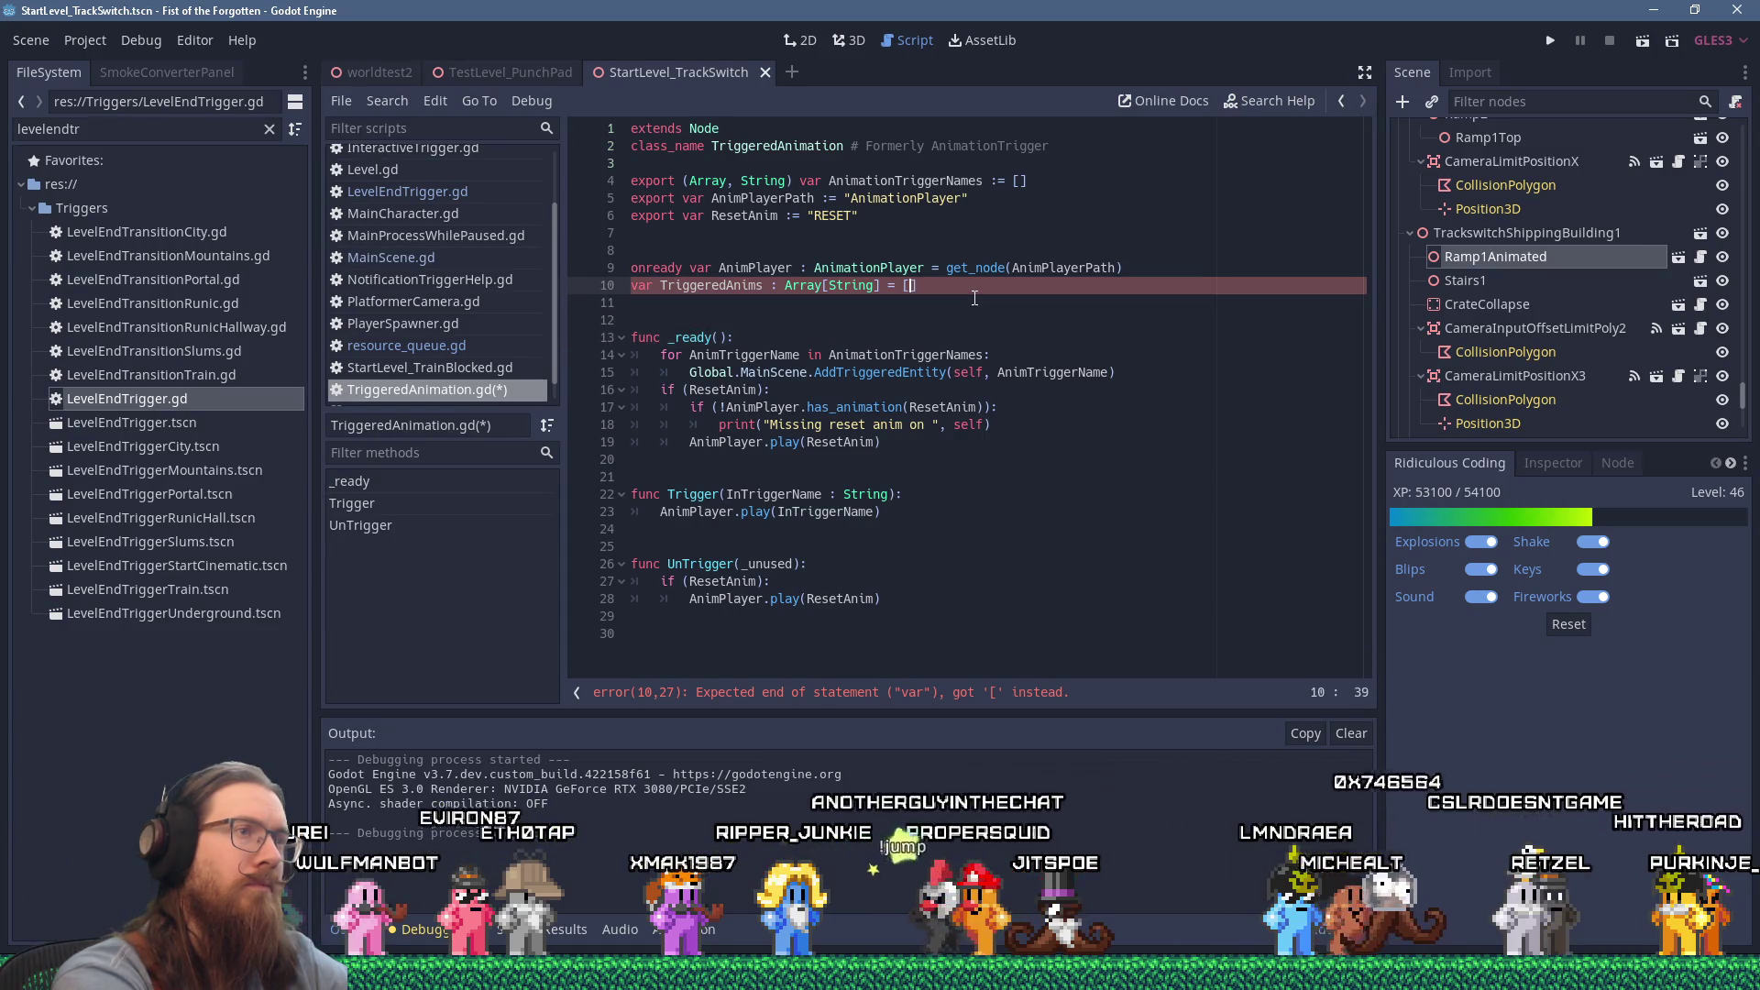
{"action": "key", "text": "ctrl+shift+Left"}
{"action": "key", "text": "ctrl+shift+Left"}
{"action": "key", "text": "ctrl+shift+Left"}
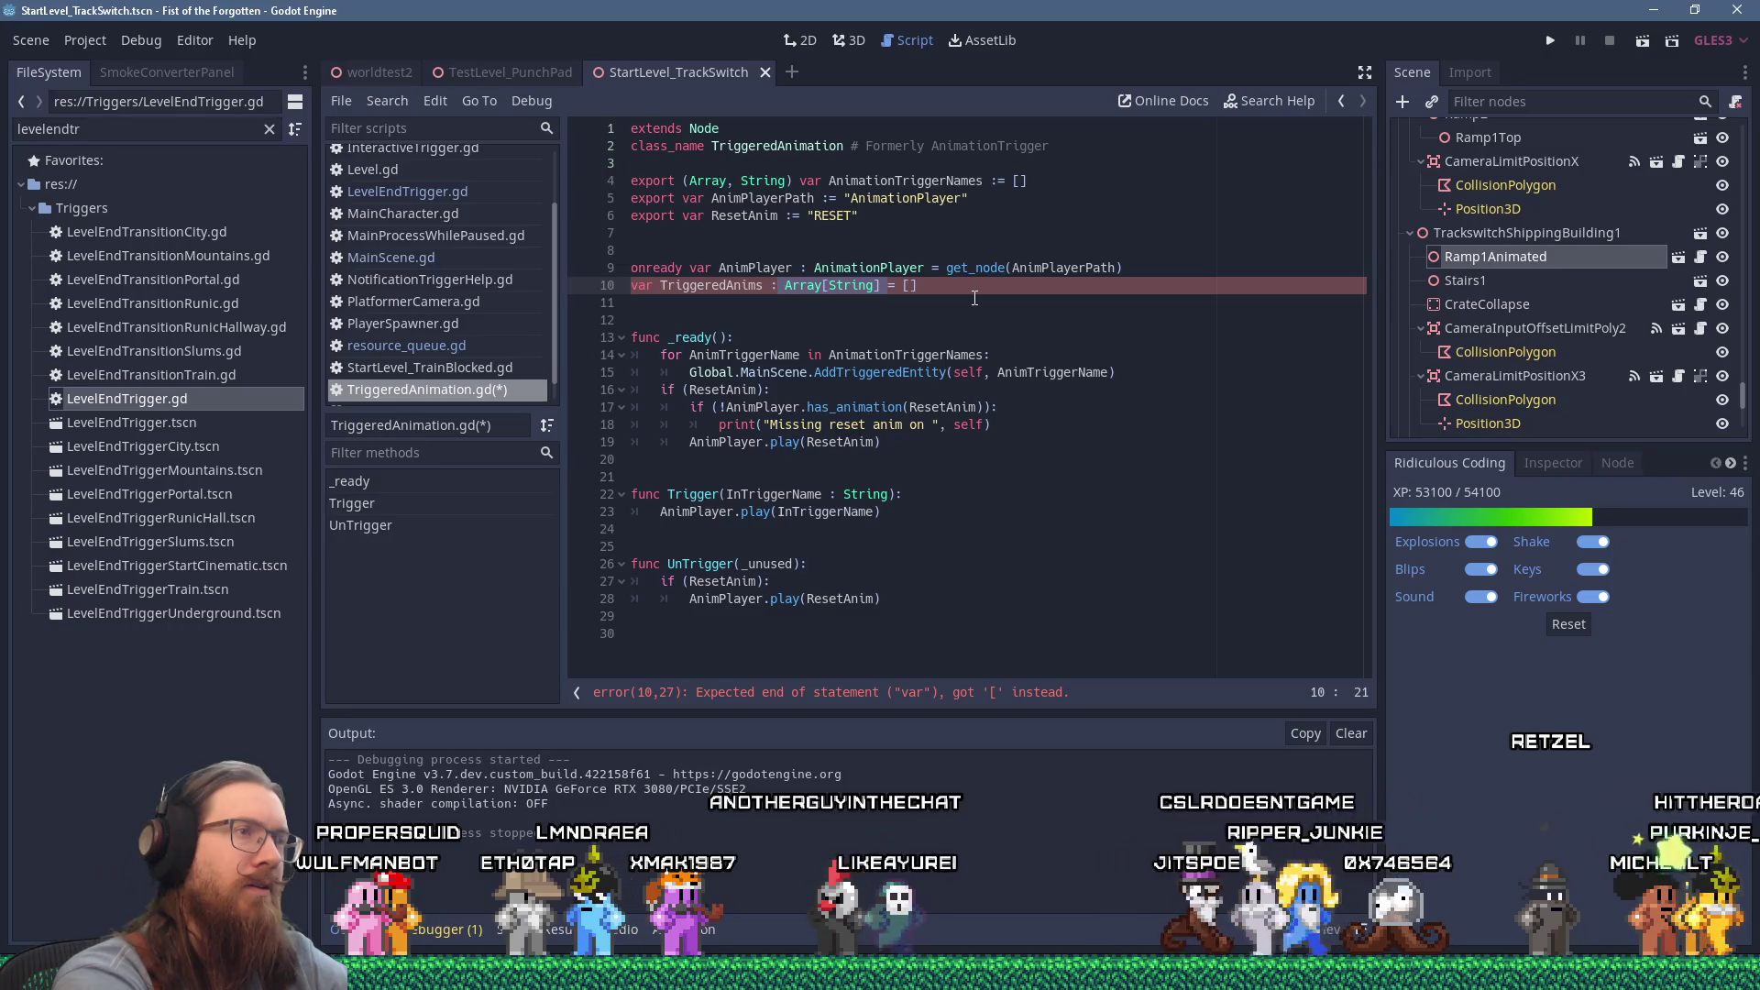
{"action": "key", "text": "Delete"}
{"action": "key", "text": "Delete"}
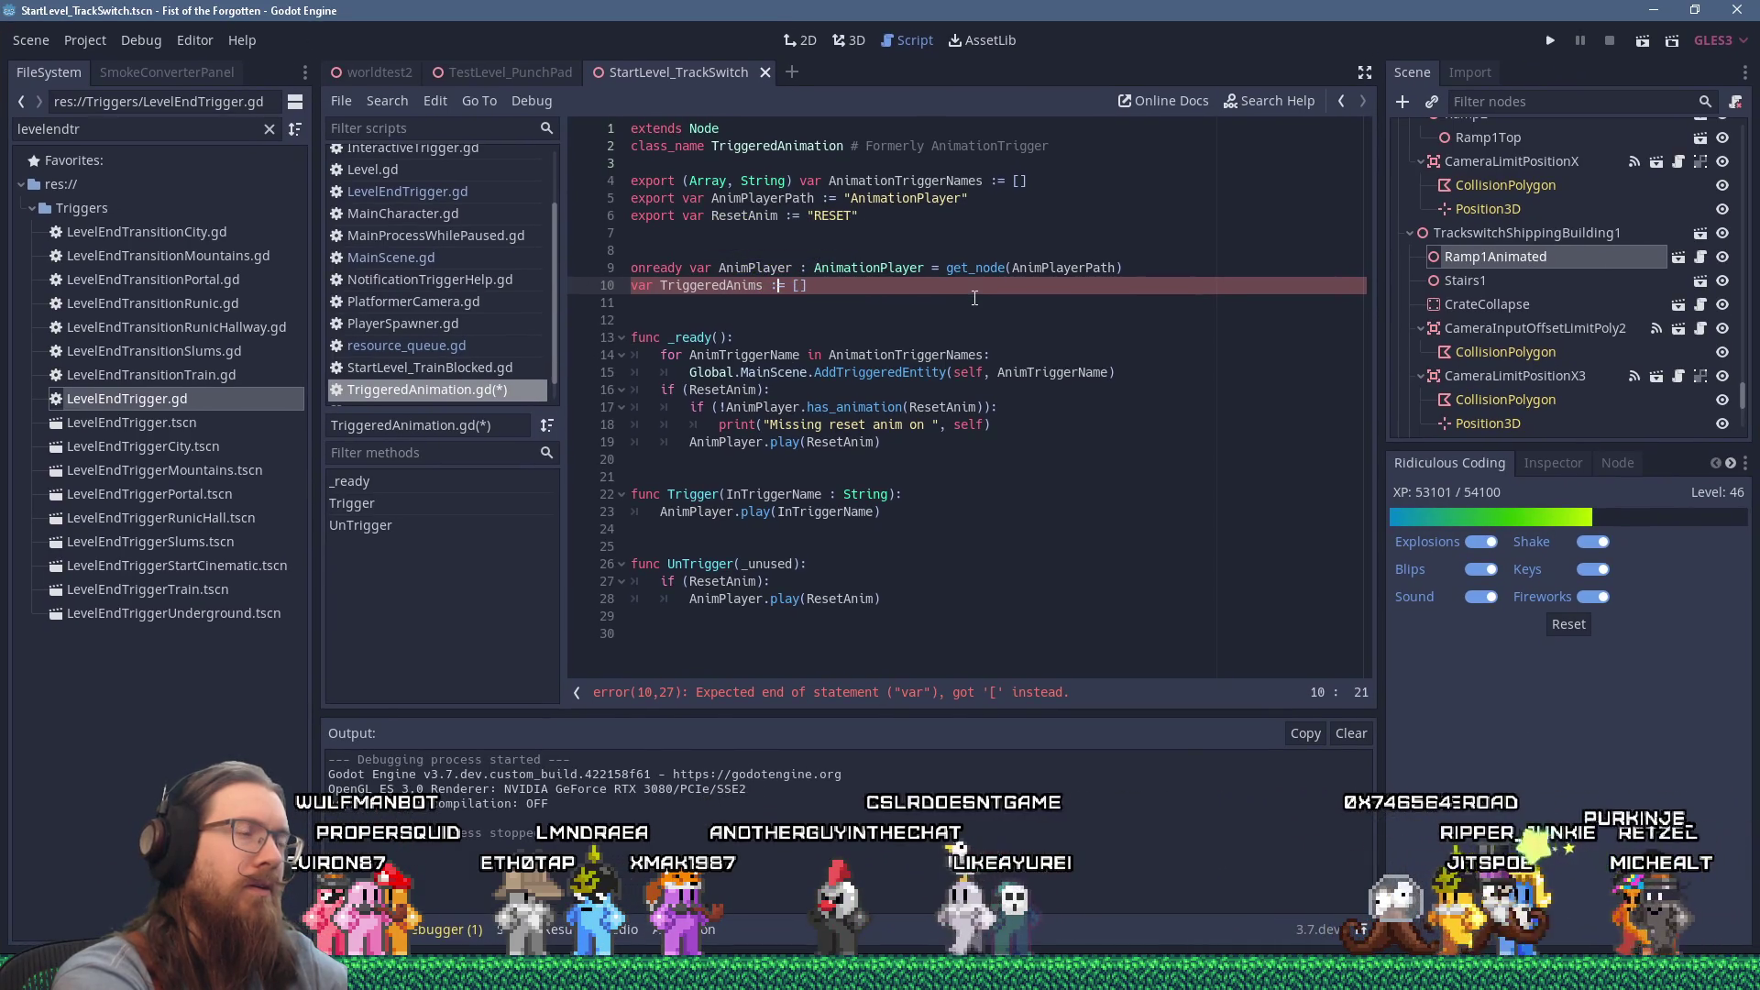
Step: Open a new line in Trigger right after the play call
{"action": "key", "text": "Down"}
{"action": "key", "text": "Down"}
{"action": "key", "text": "Down"}
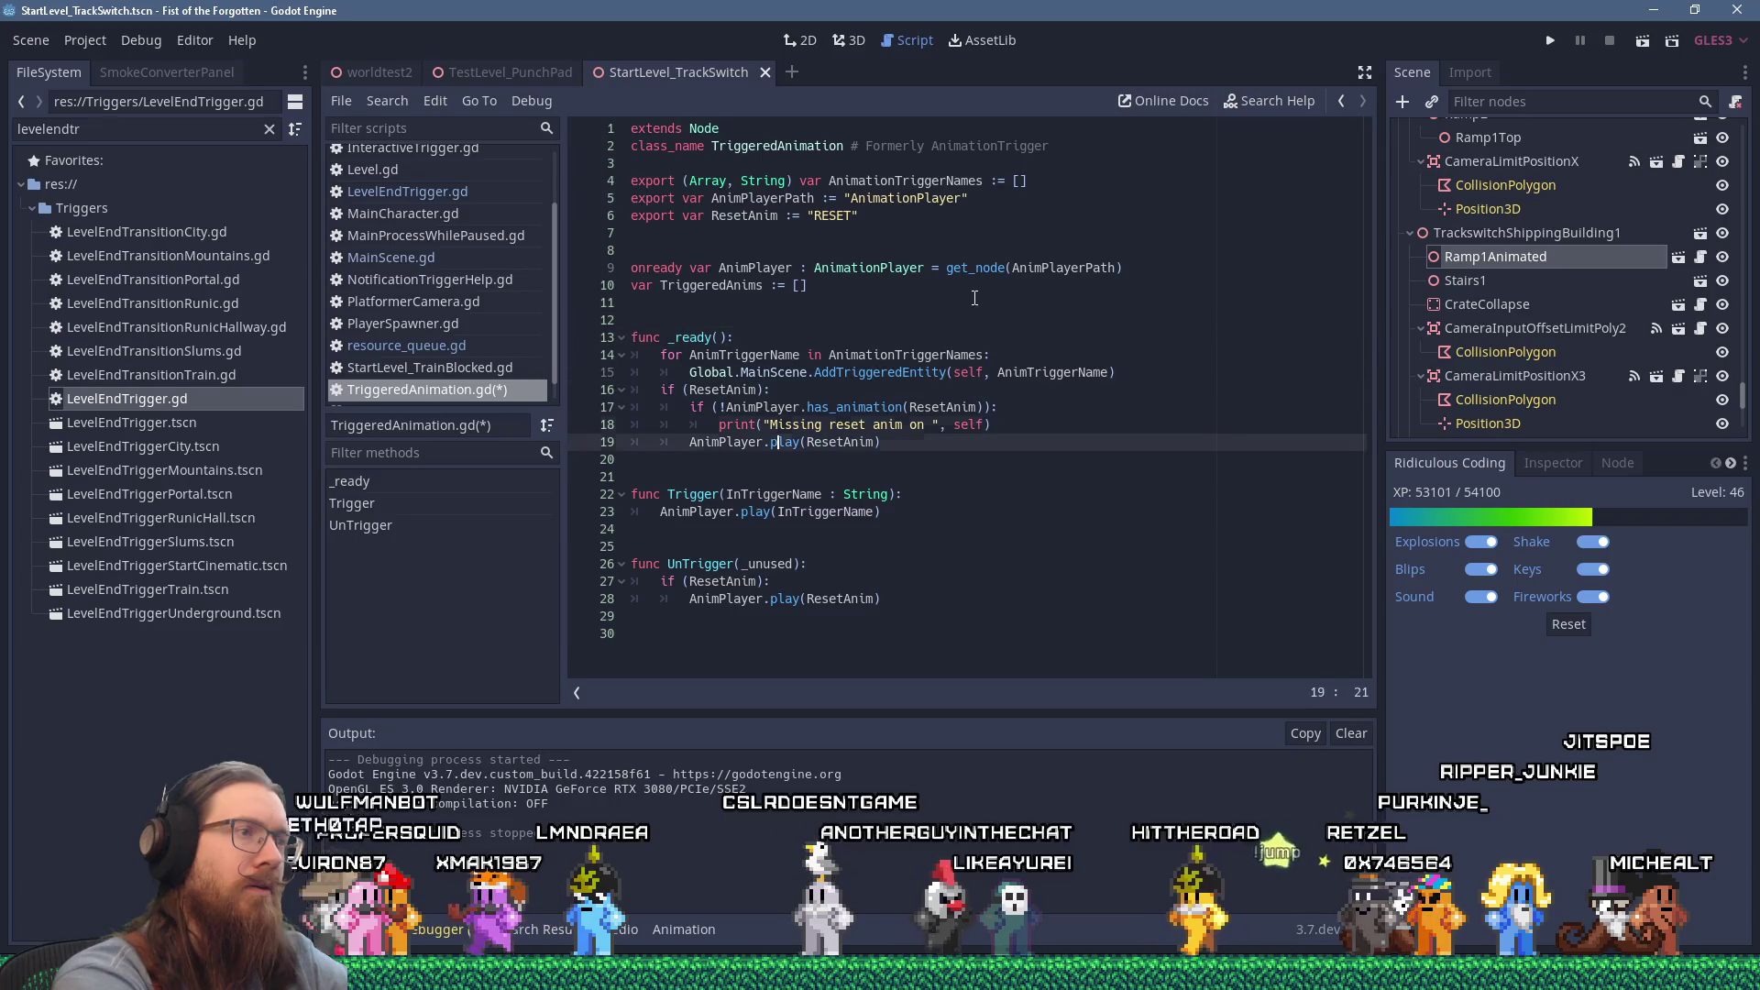
{"action": "key", "text": "Down"}
{"action": "key", "text": "Down"}
{"action": "key", "text": "Down"}
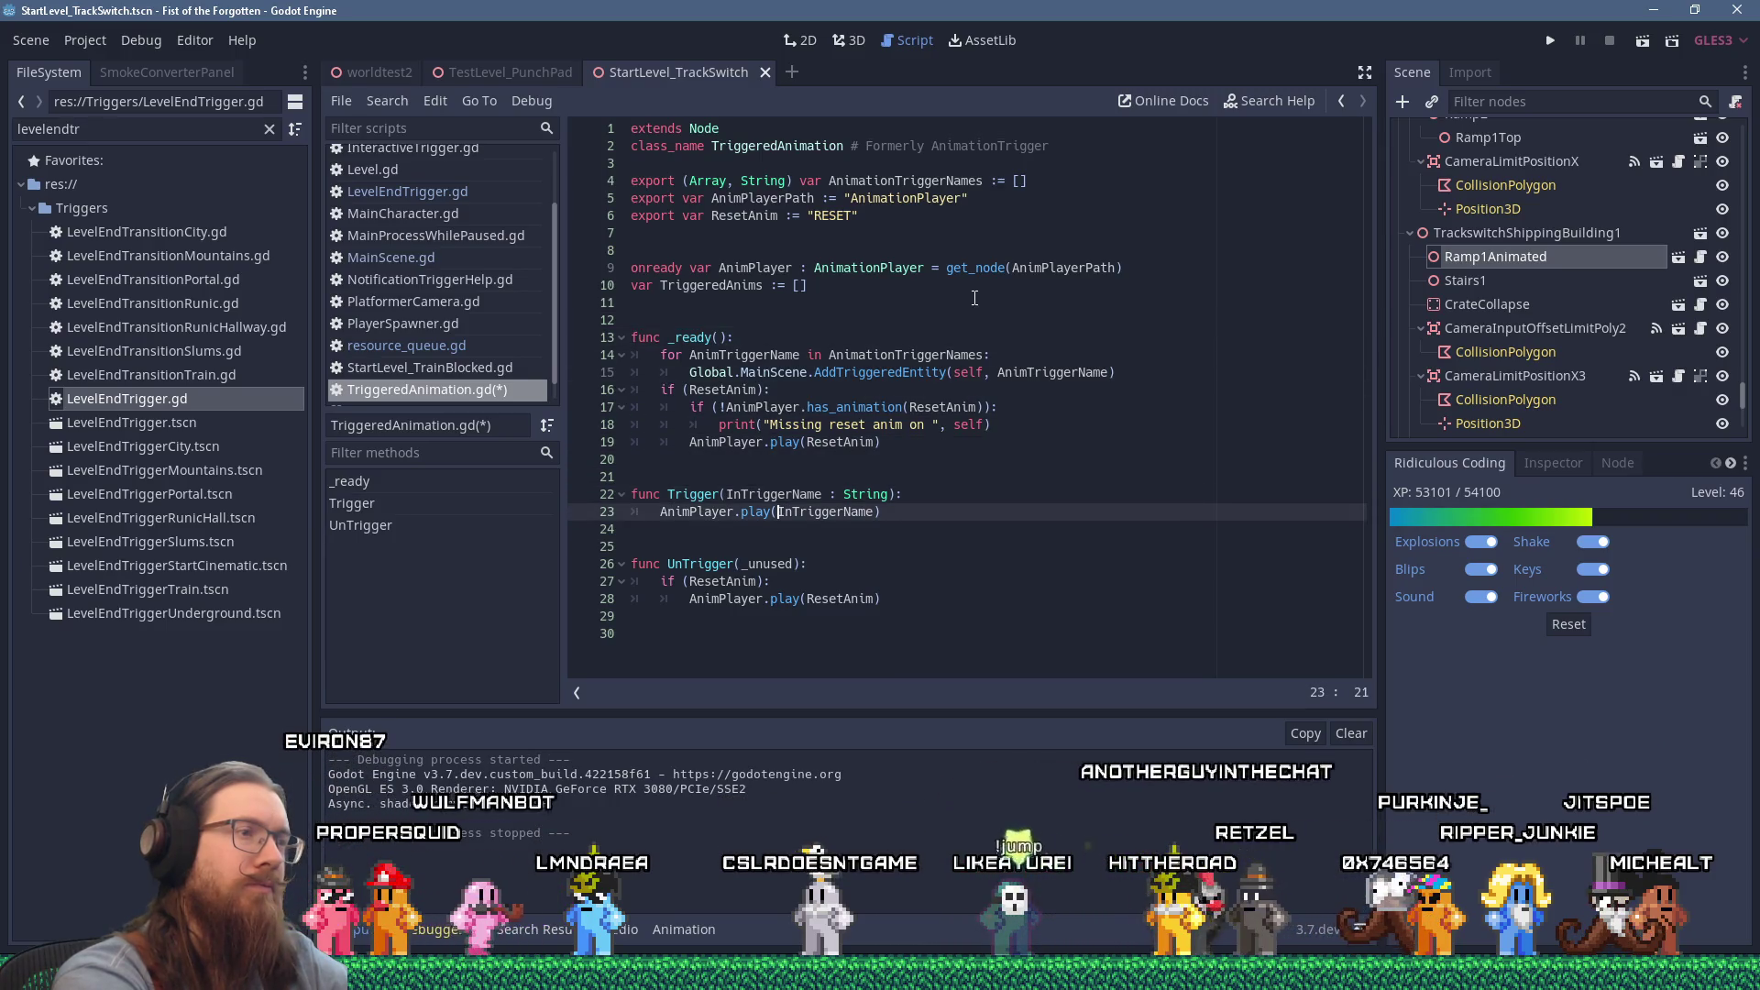
{"action": "key", "text": "End"}
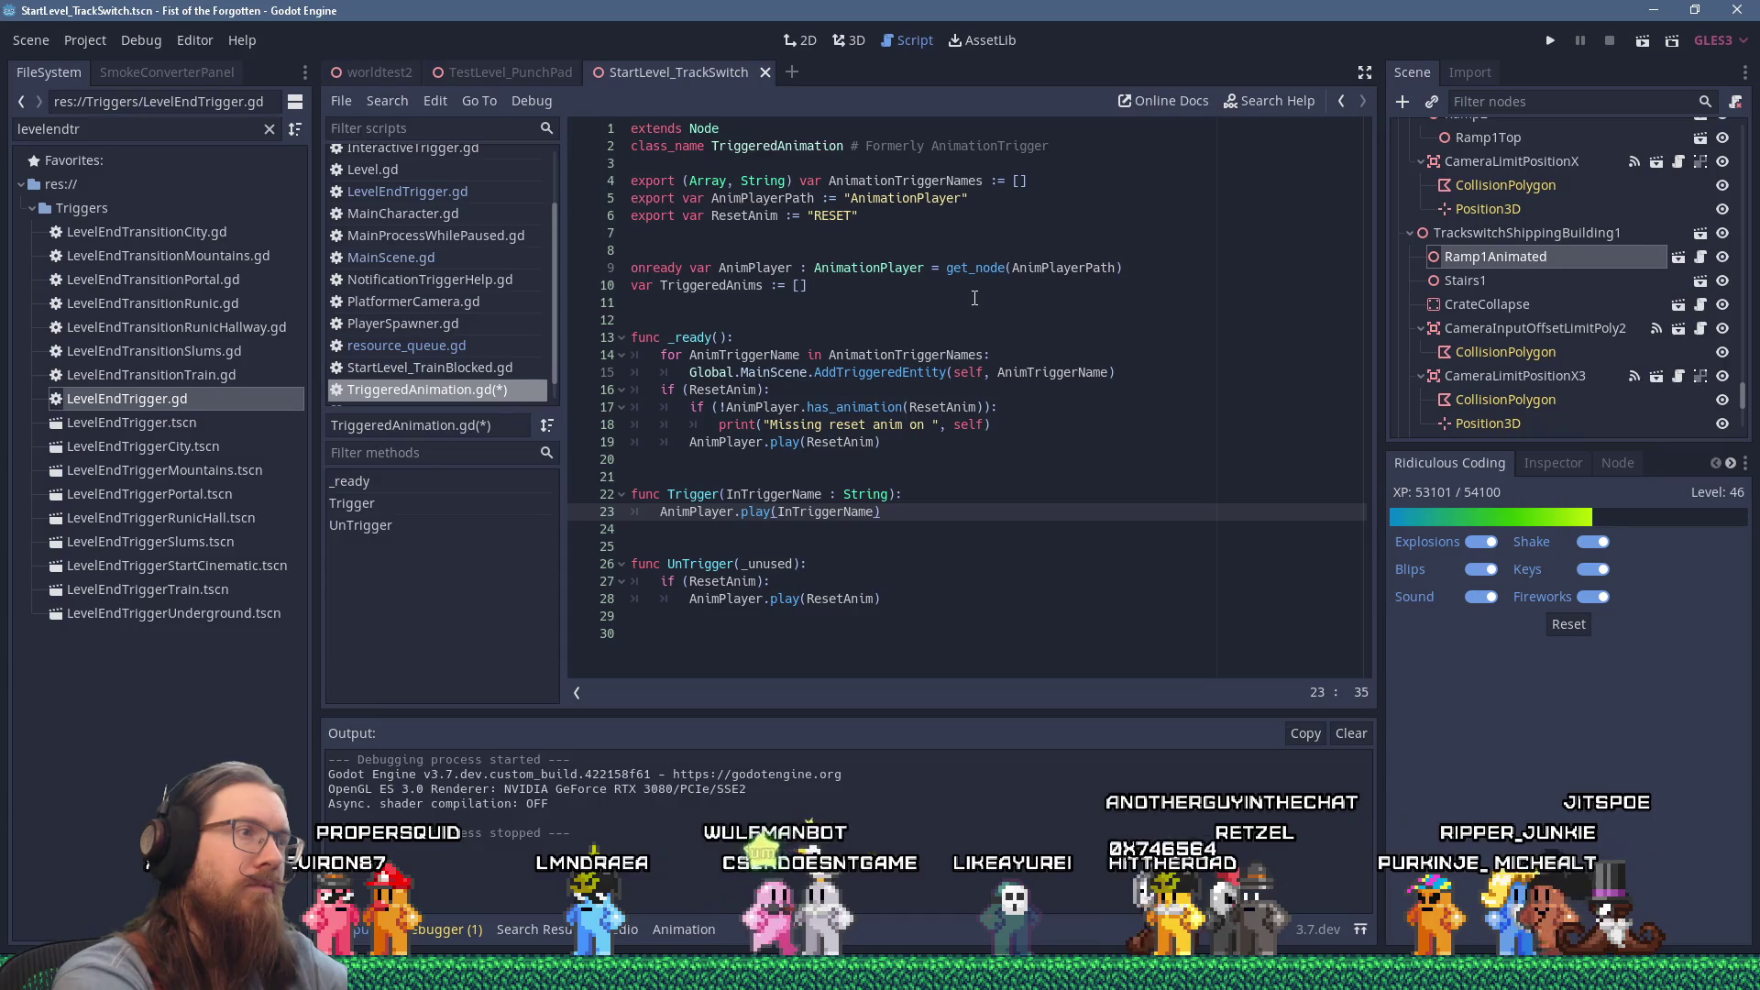
{"action": "key", "text": "Return"}
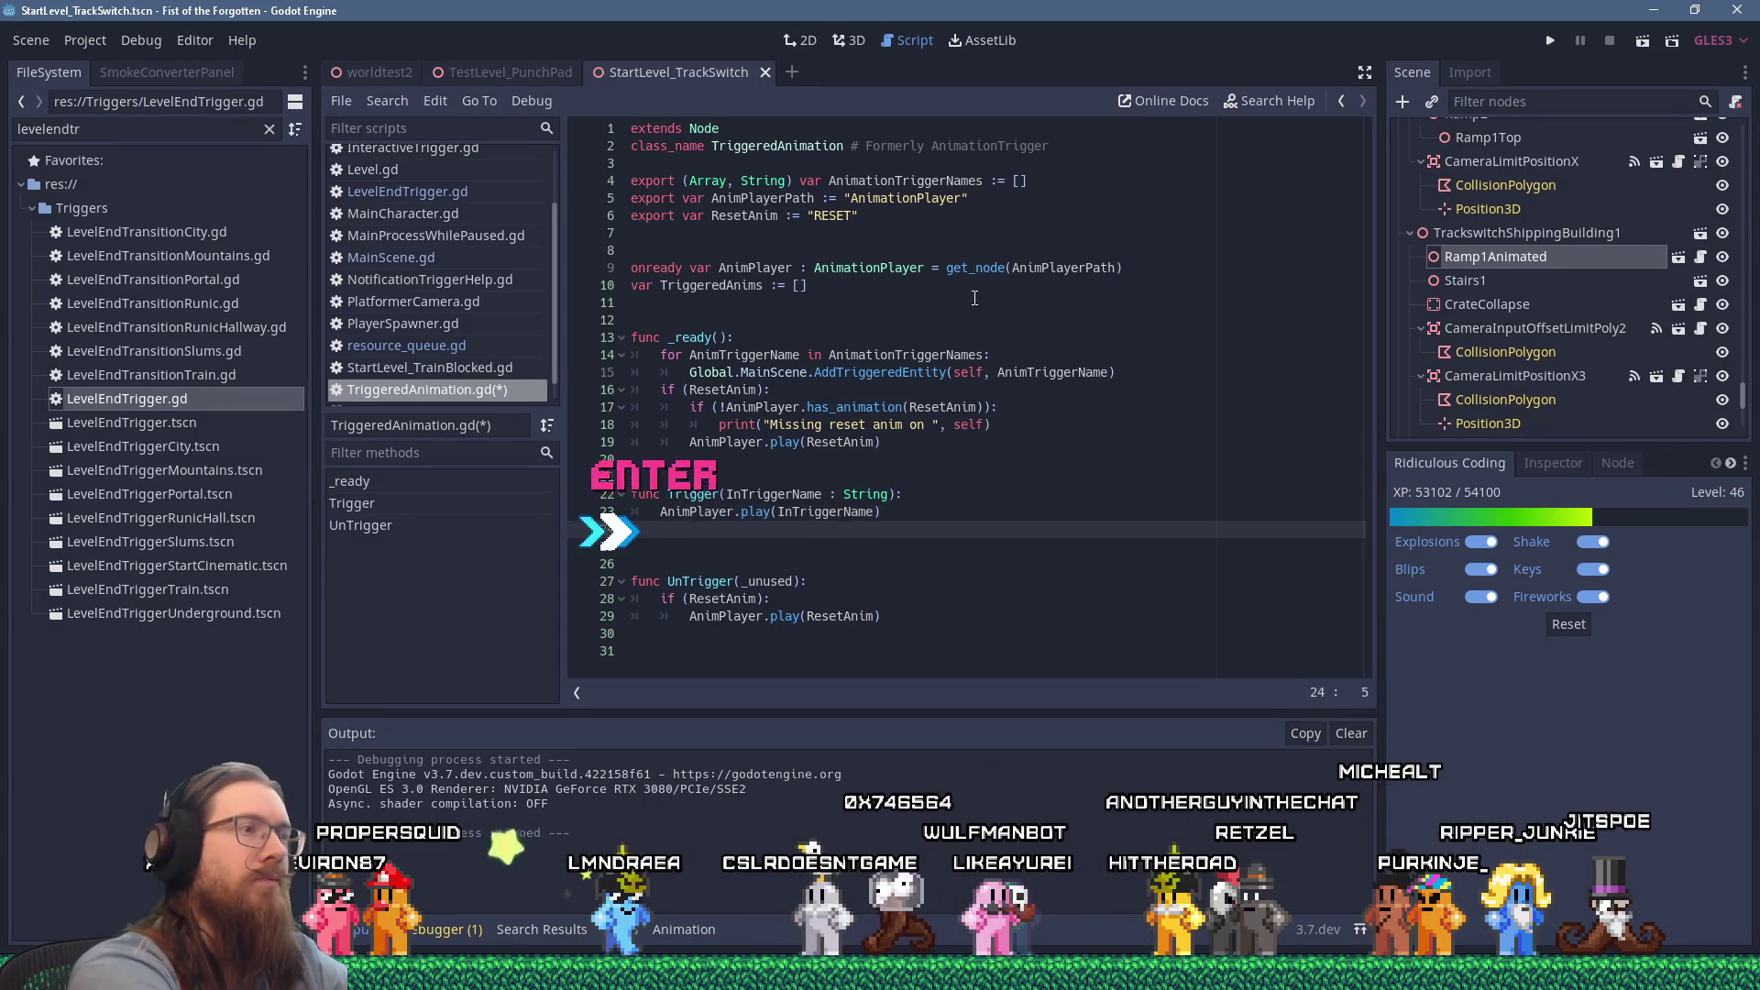
Step: Add 'if (!(InTriggerName in TriggeredAnims)):' followed by 'TriggeredAnims.append(InTriggerName)' in Trigger
{"action": "type", "text": "if (!"}
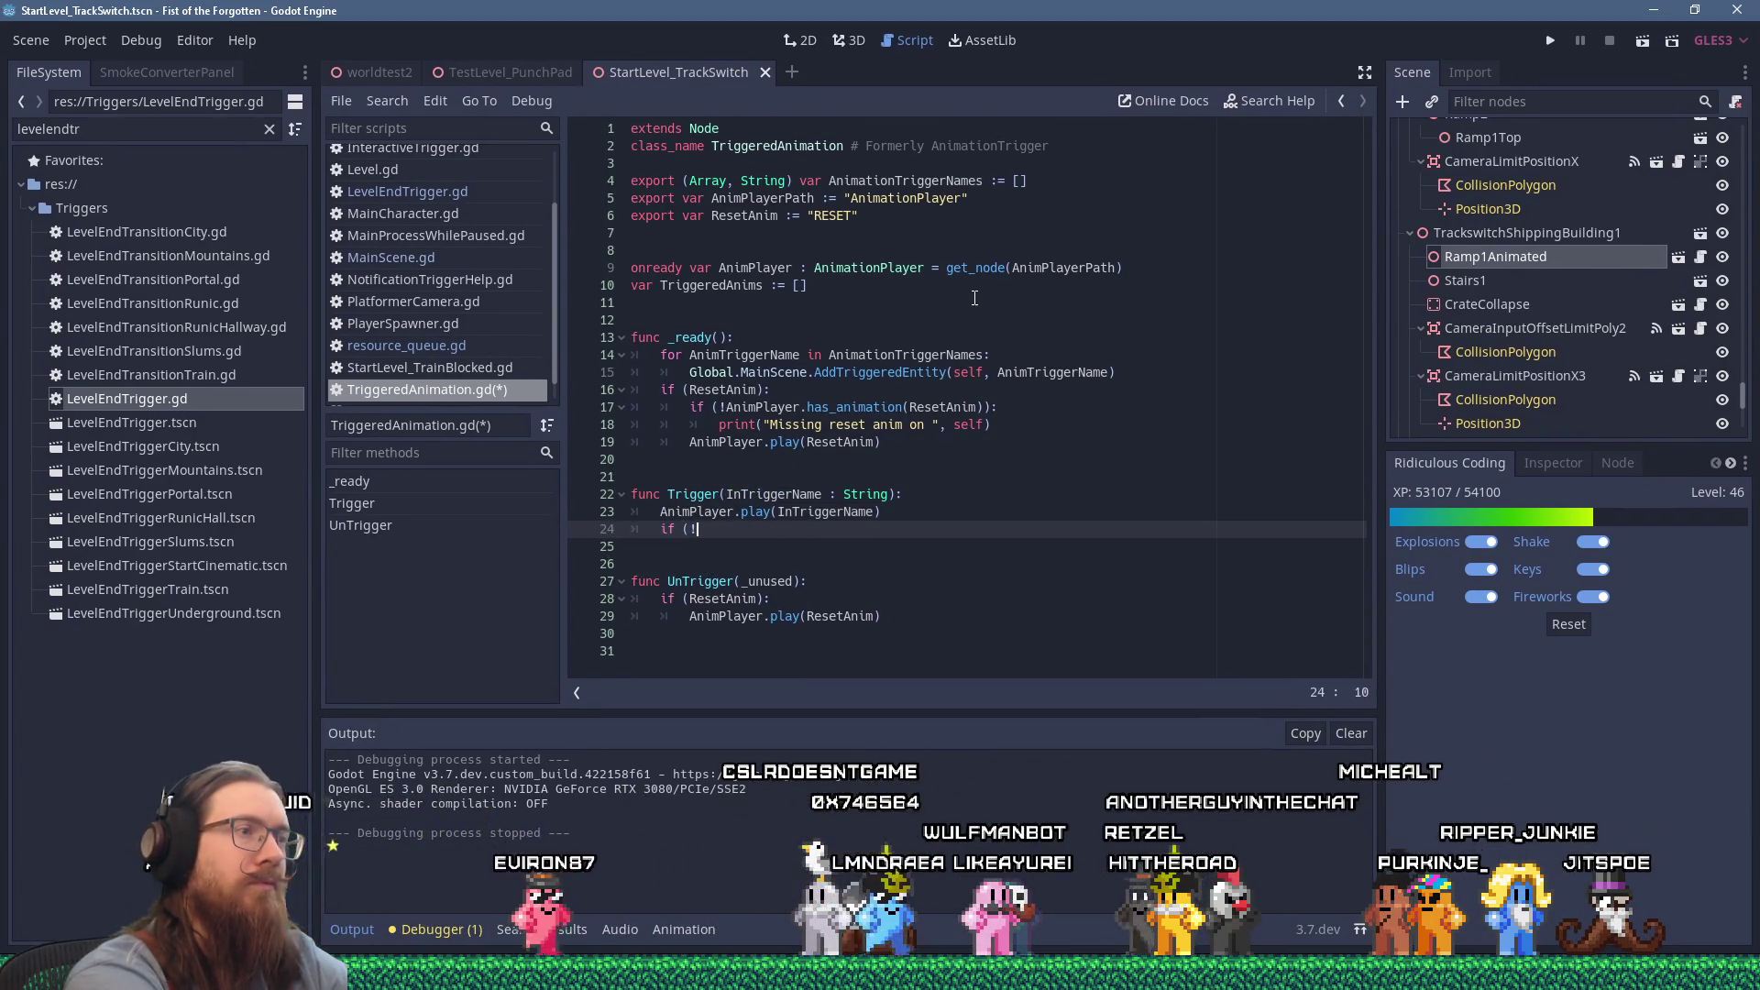
{"action": "type", "text": "("}
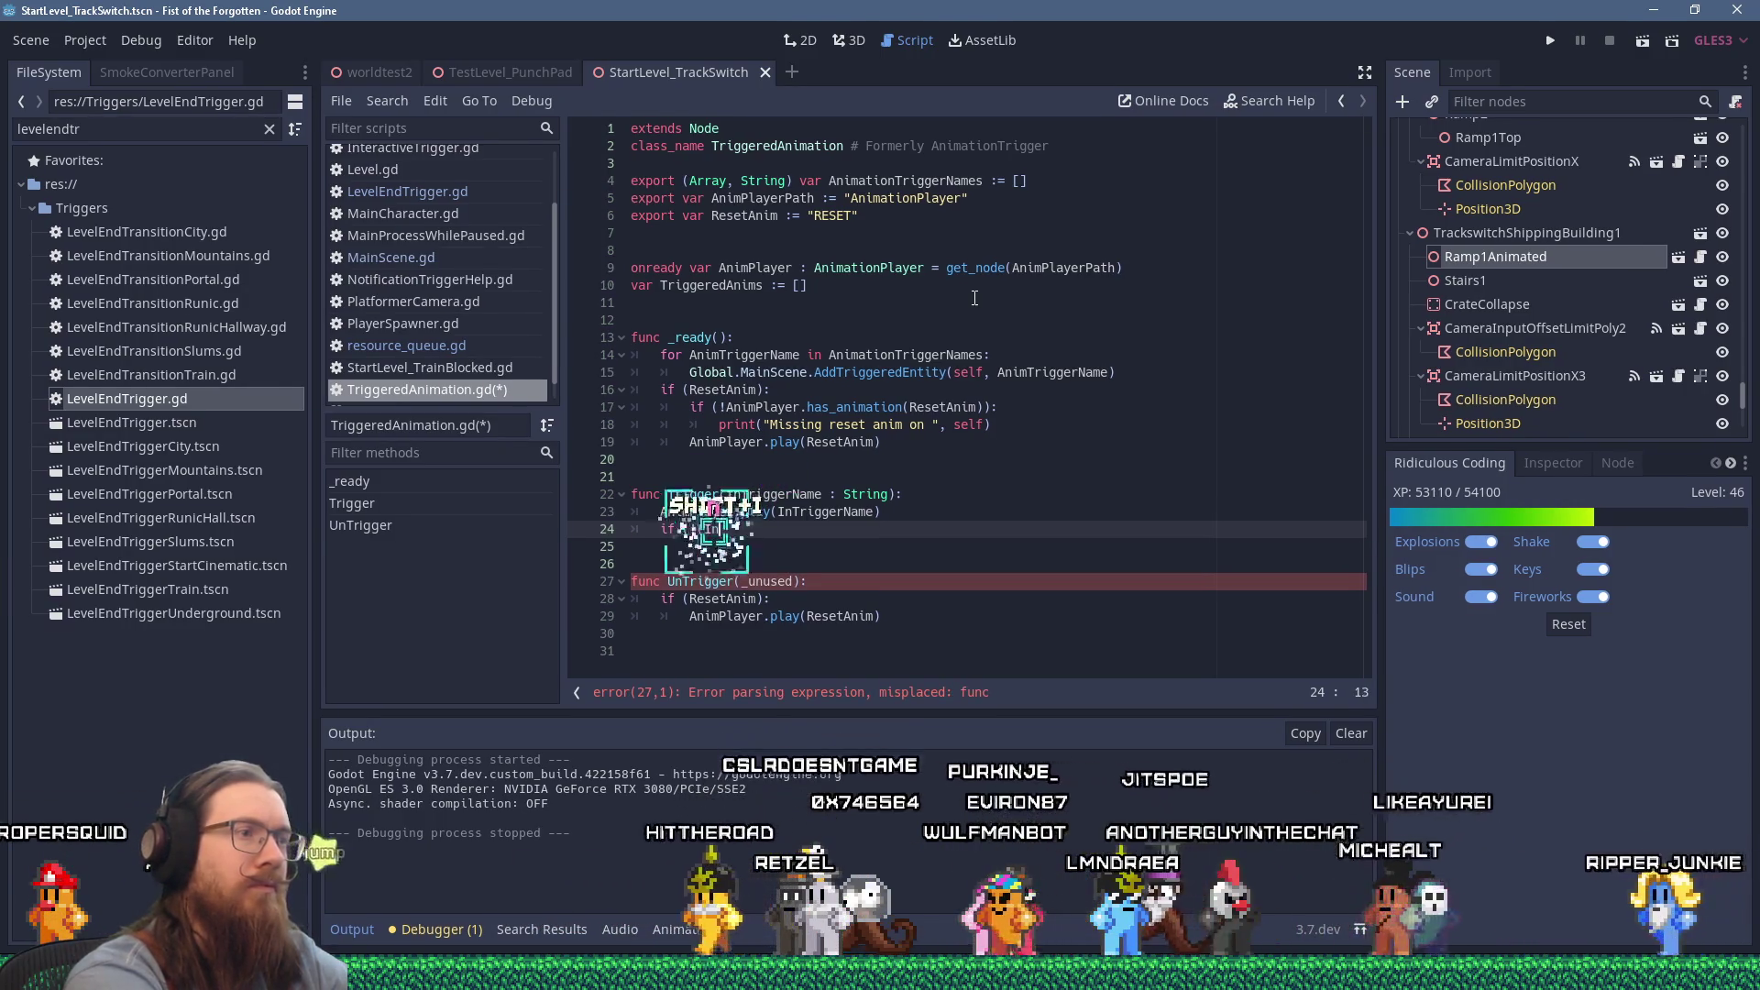
{"action": "type", "text": "InTriggerName i"}
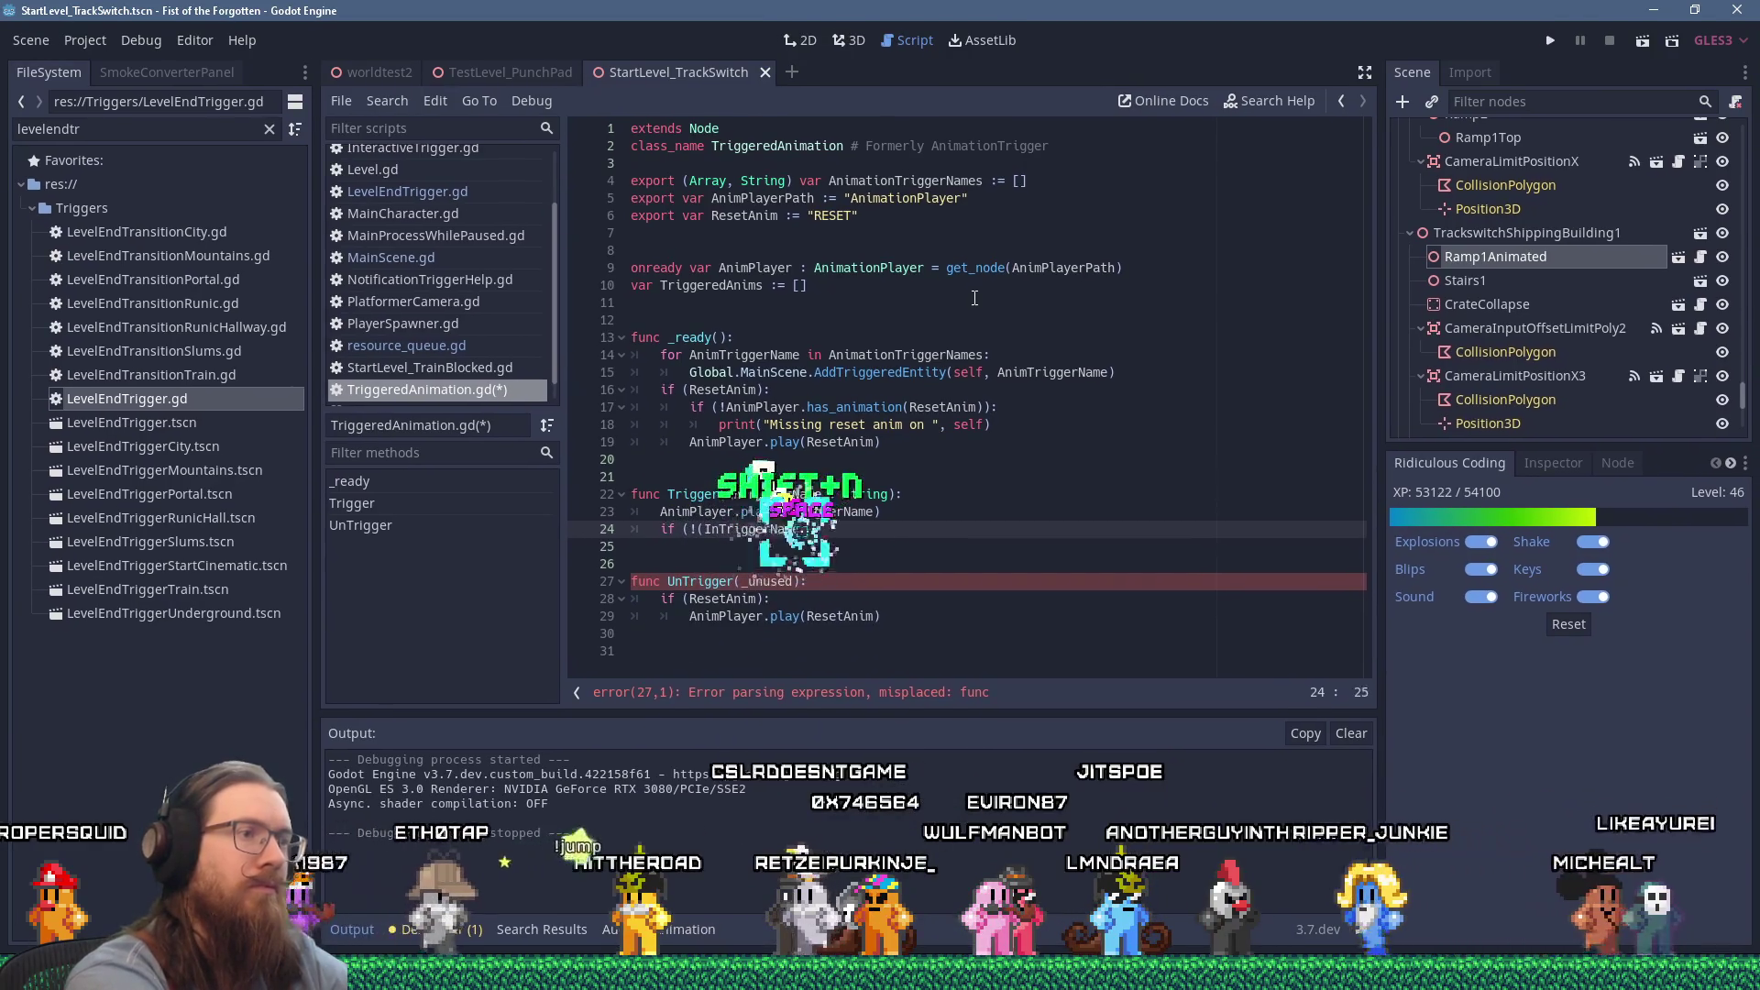
{"action": "type", "text": "n Trigger"}
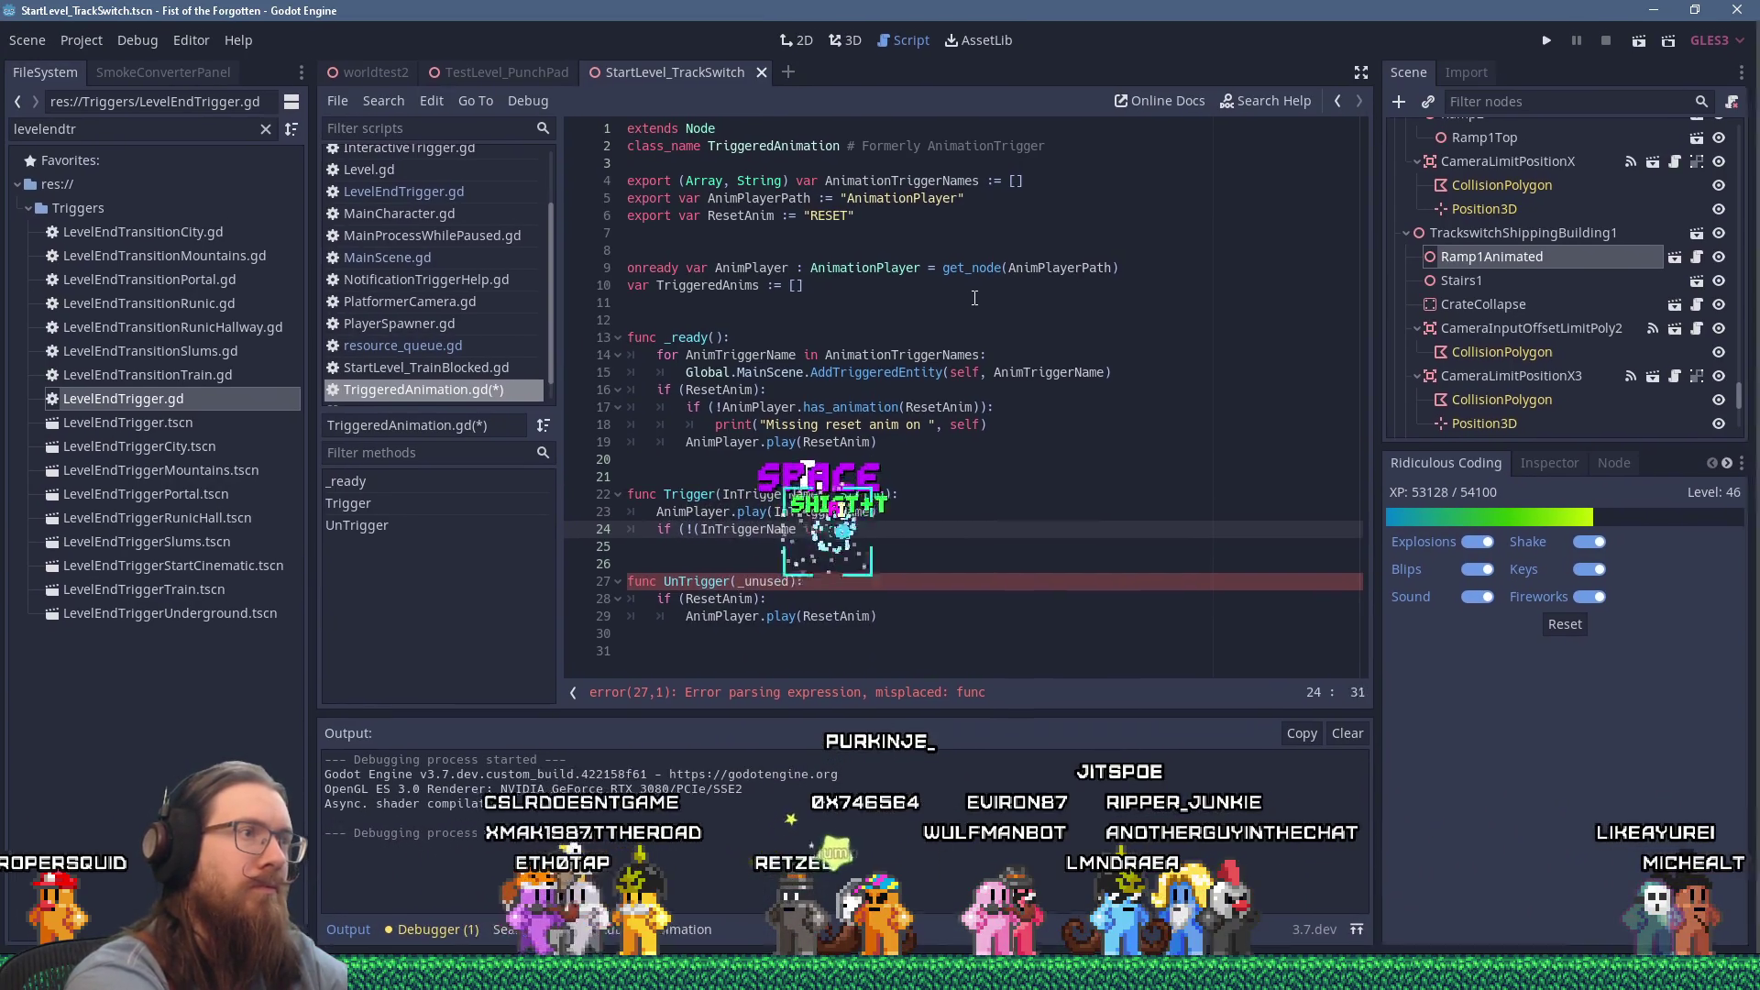
{"action": "type", "text": "edAnims)):"}
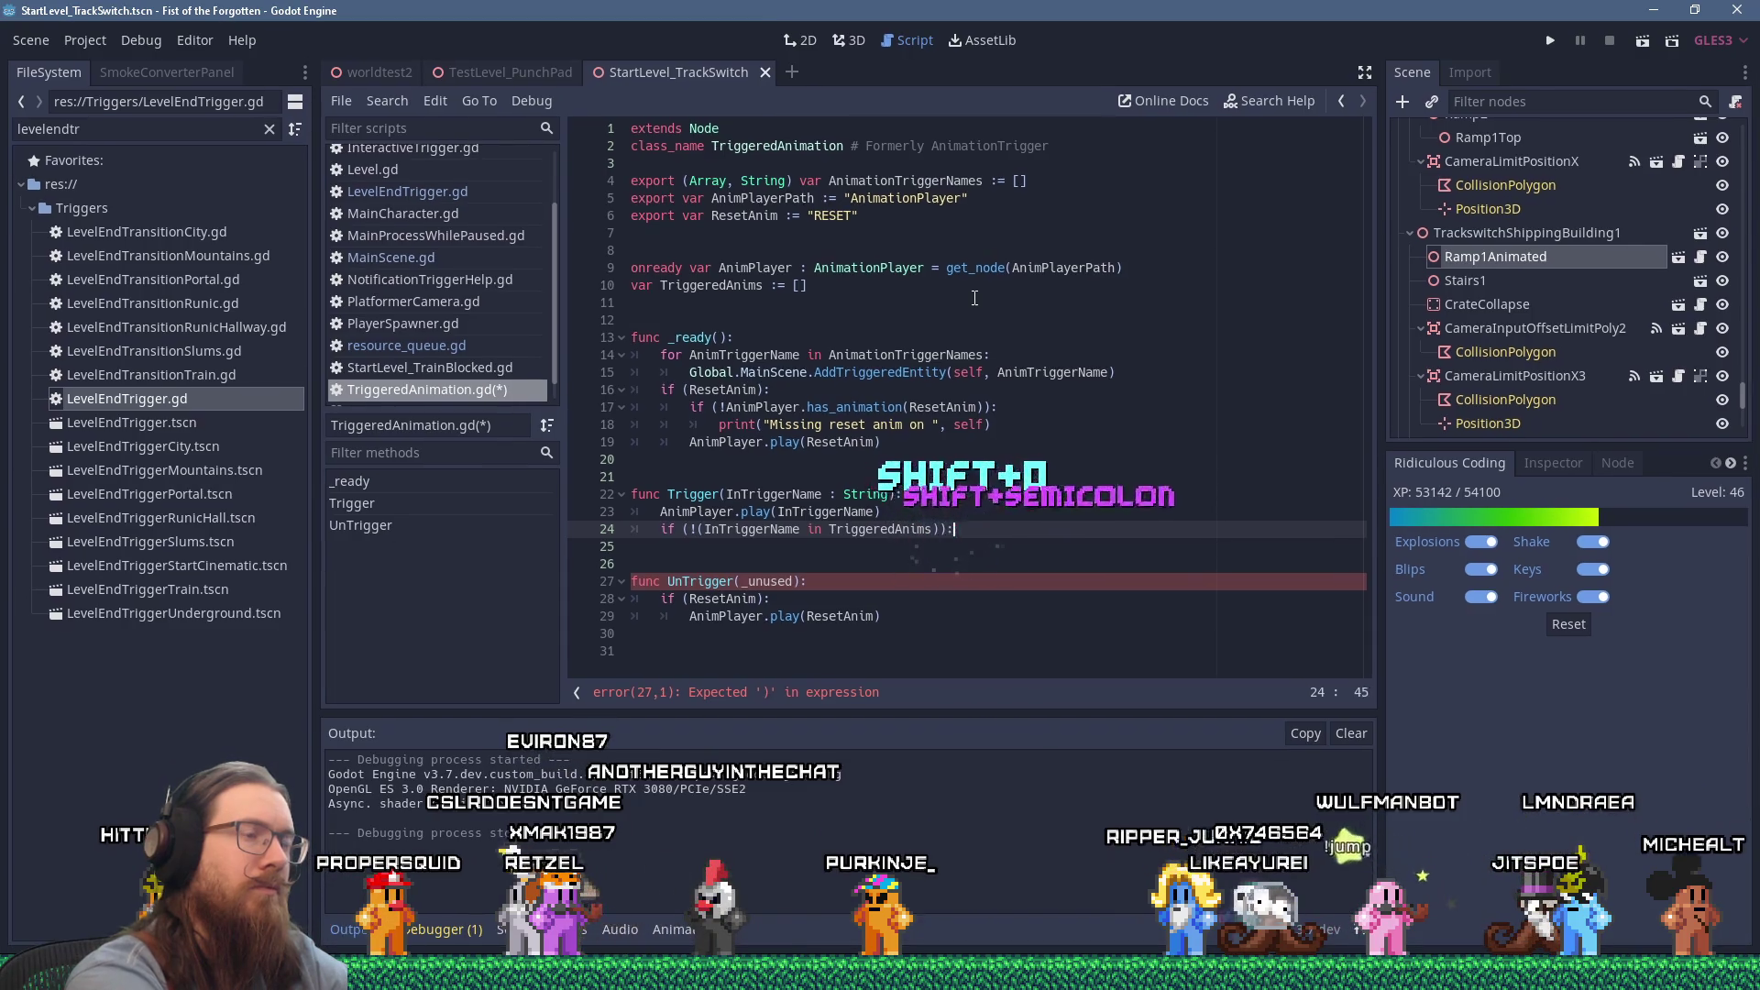
{"action": "key", "text": "Return"}
{"action": "type", "text": "TriggeredAnim"}
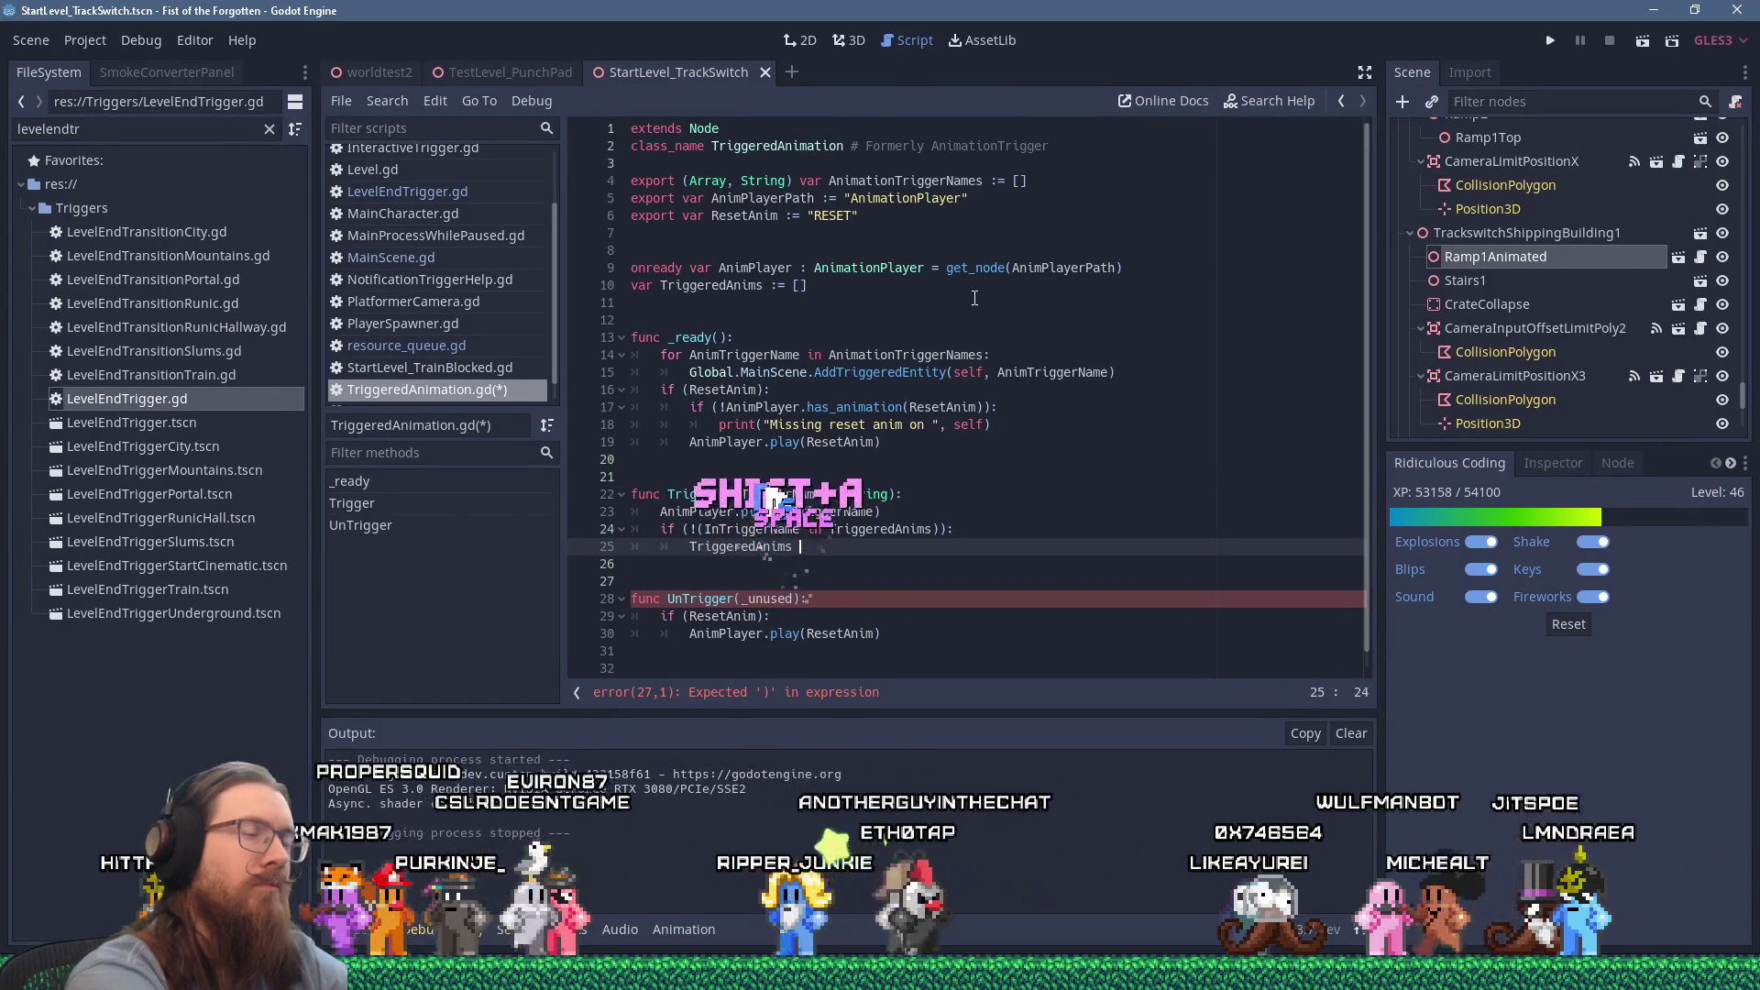
{"action": "type", "text": "s.app"}
{"action": "key", "text": "Return"}
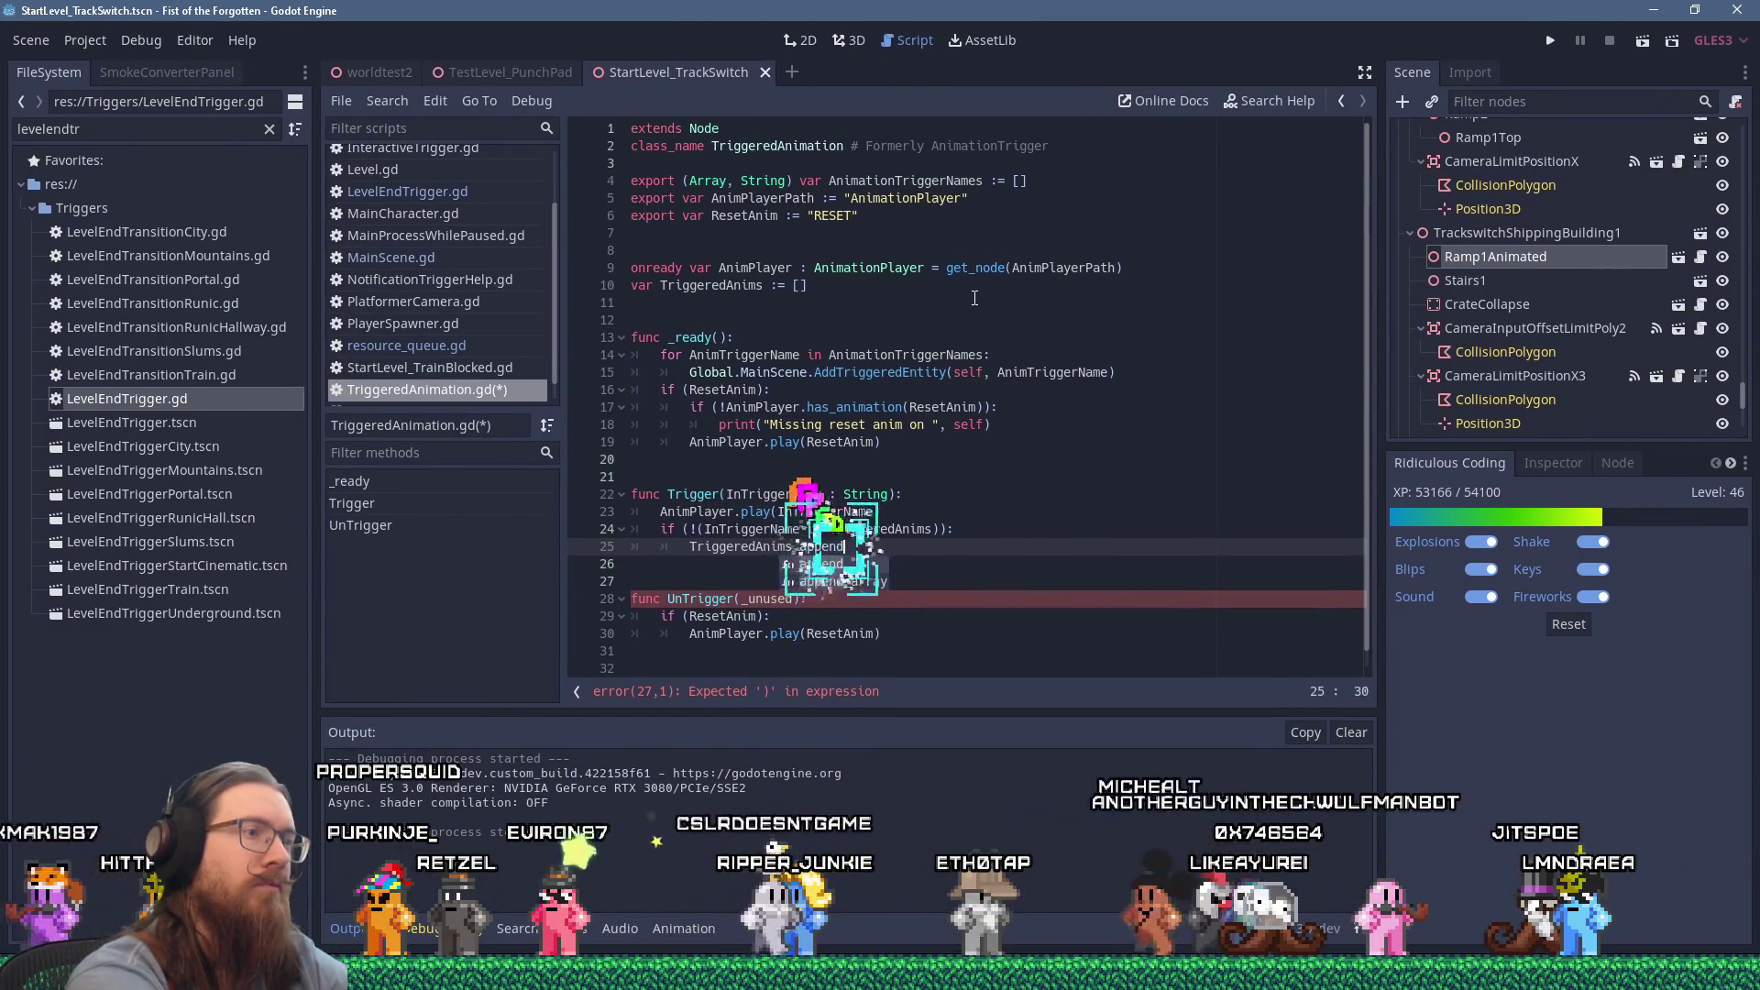
{"action": "type", "text": "(I"}
{"action": "key", "text": "shift+BackSpace"}
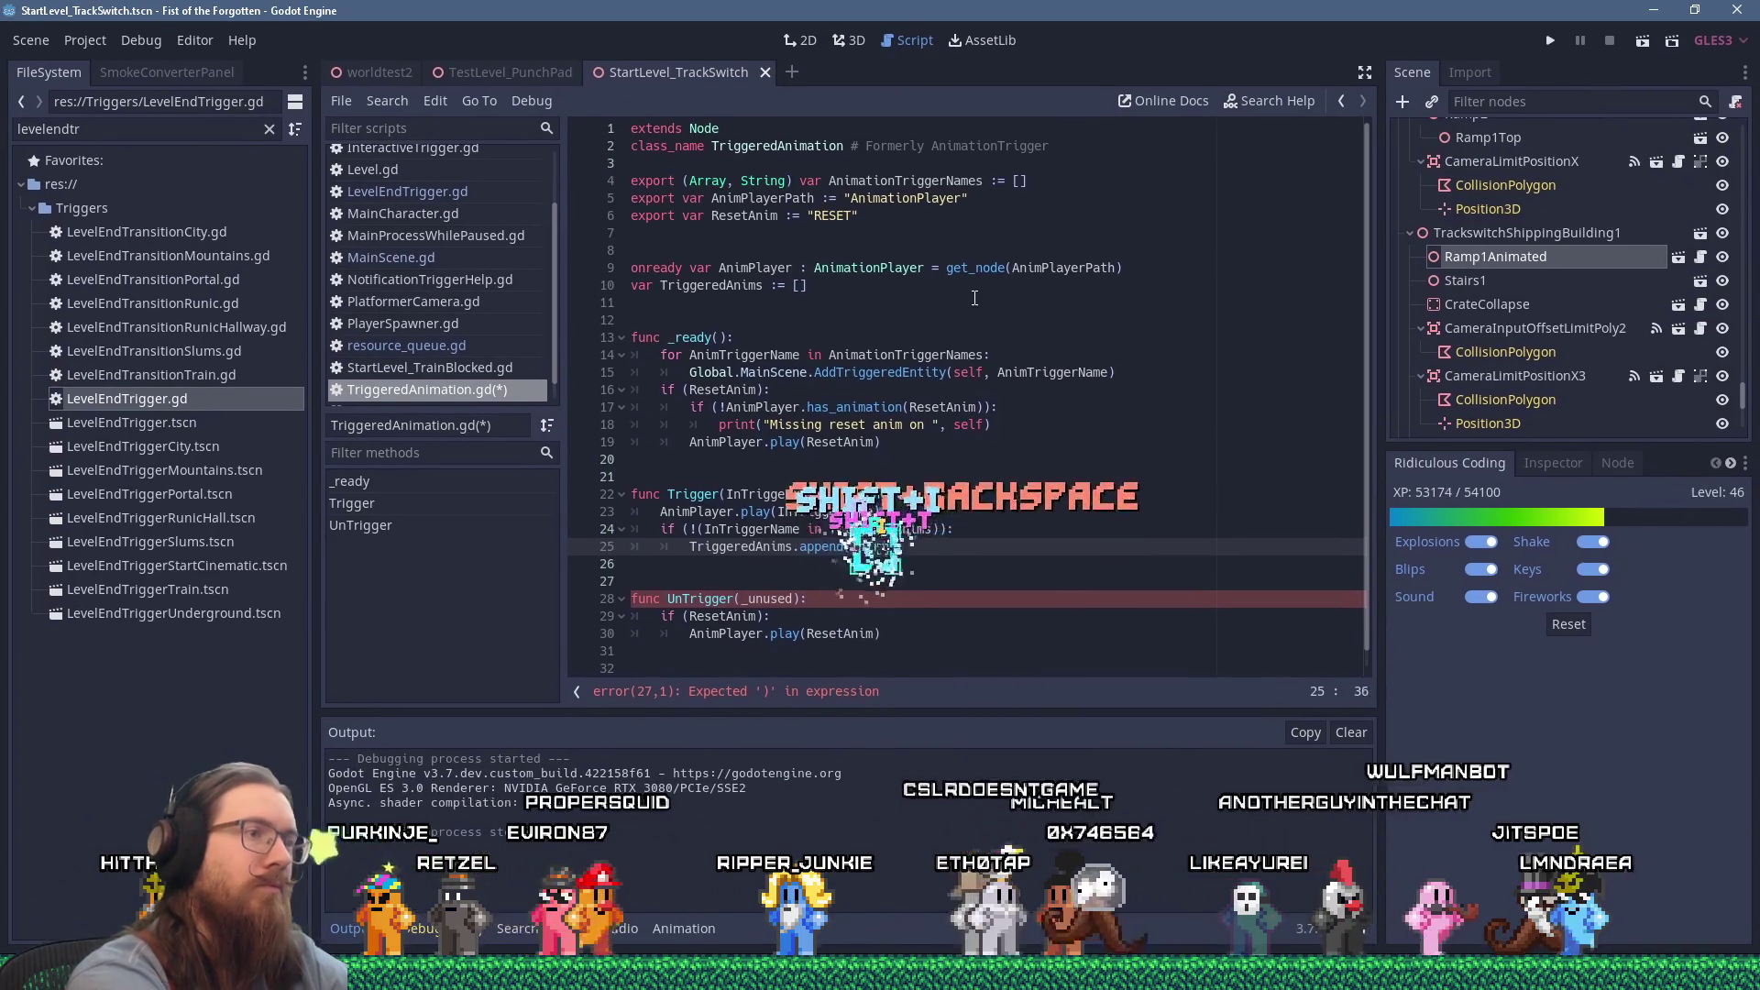
{"action": "type", "text": "InTriggerName)"}
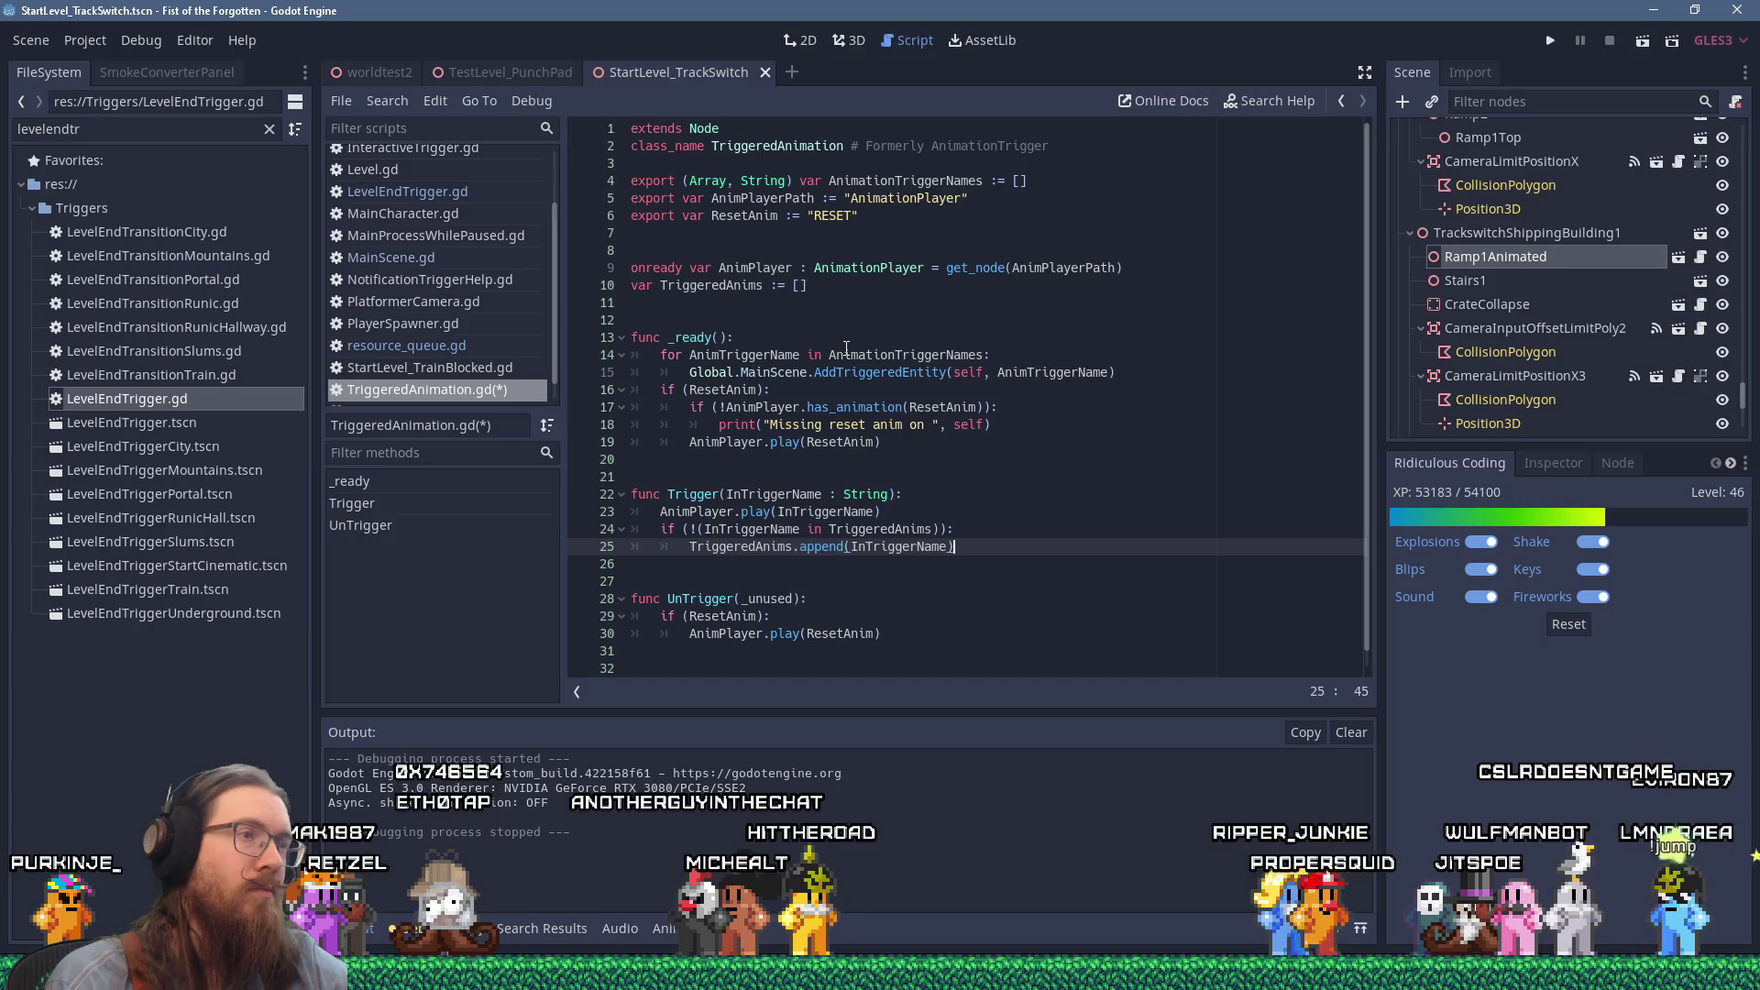
{"action": "left_click", "coordinate": [1147, 373]}
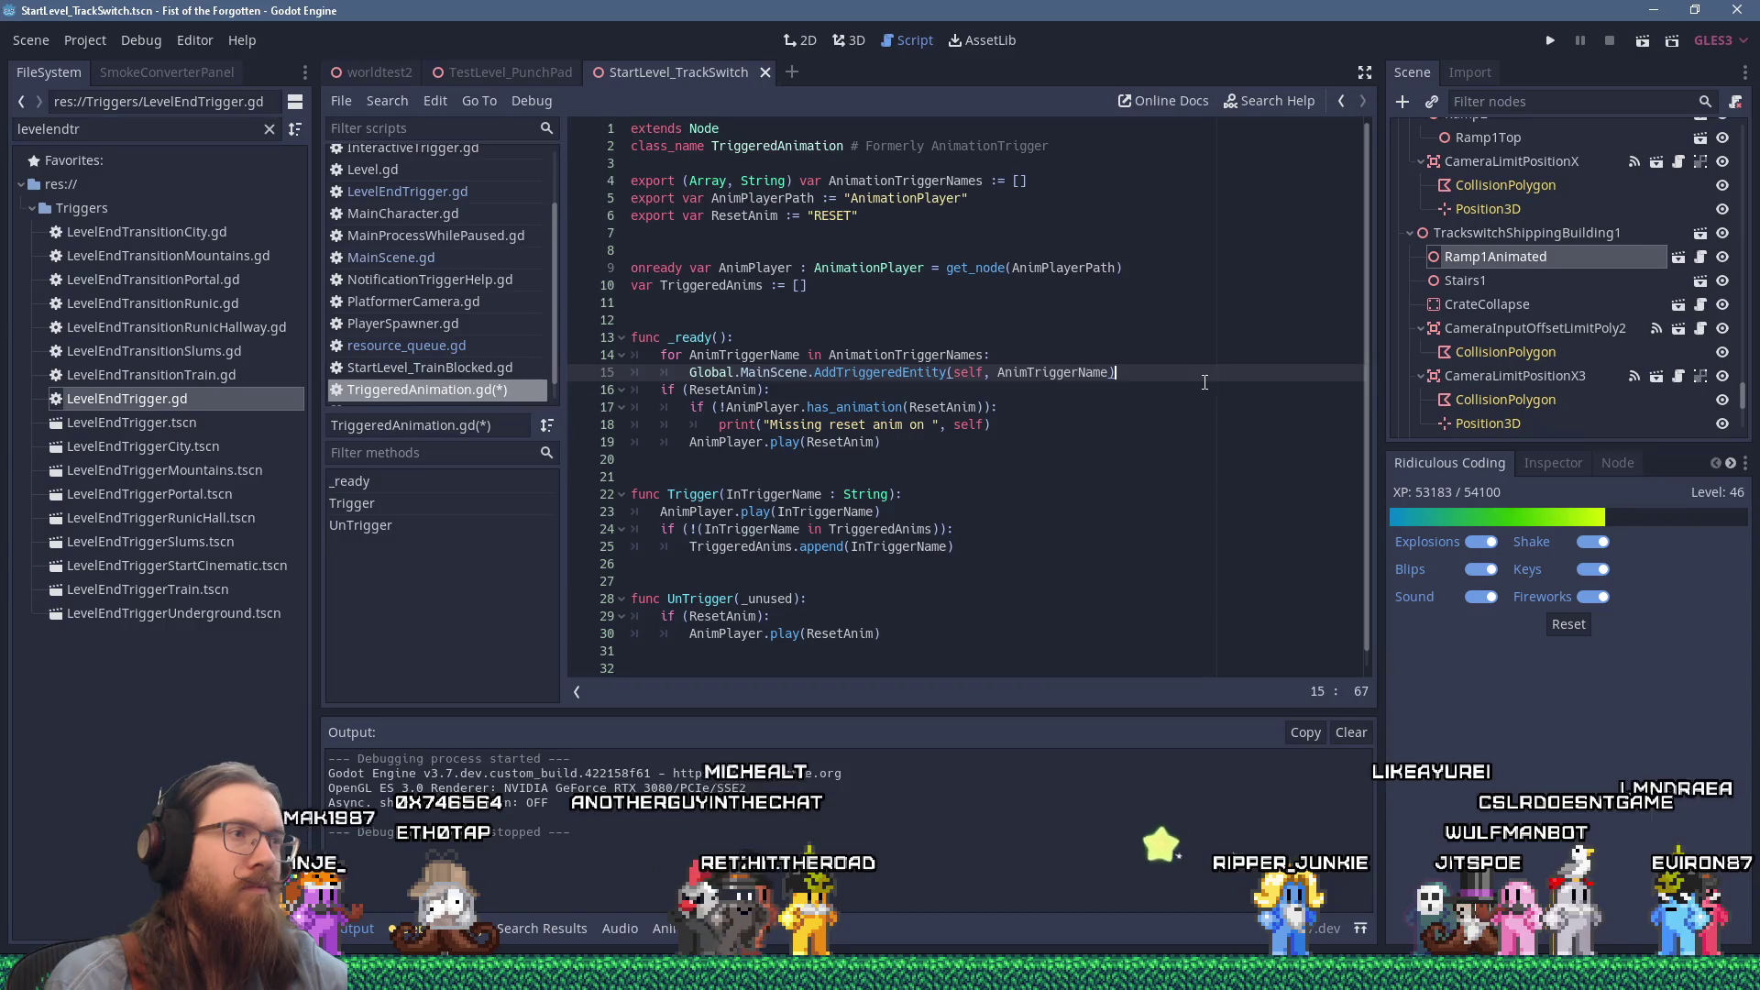
{"action": "left_click", "coordinate": [662, 390]}
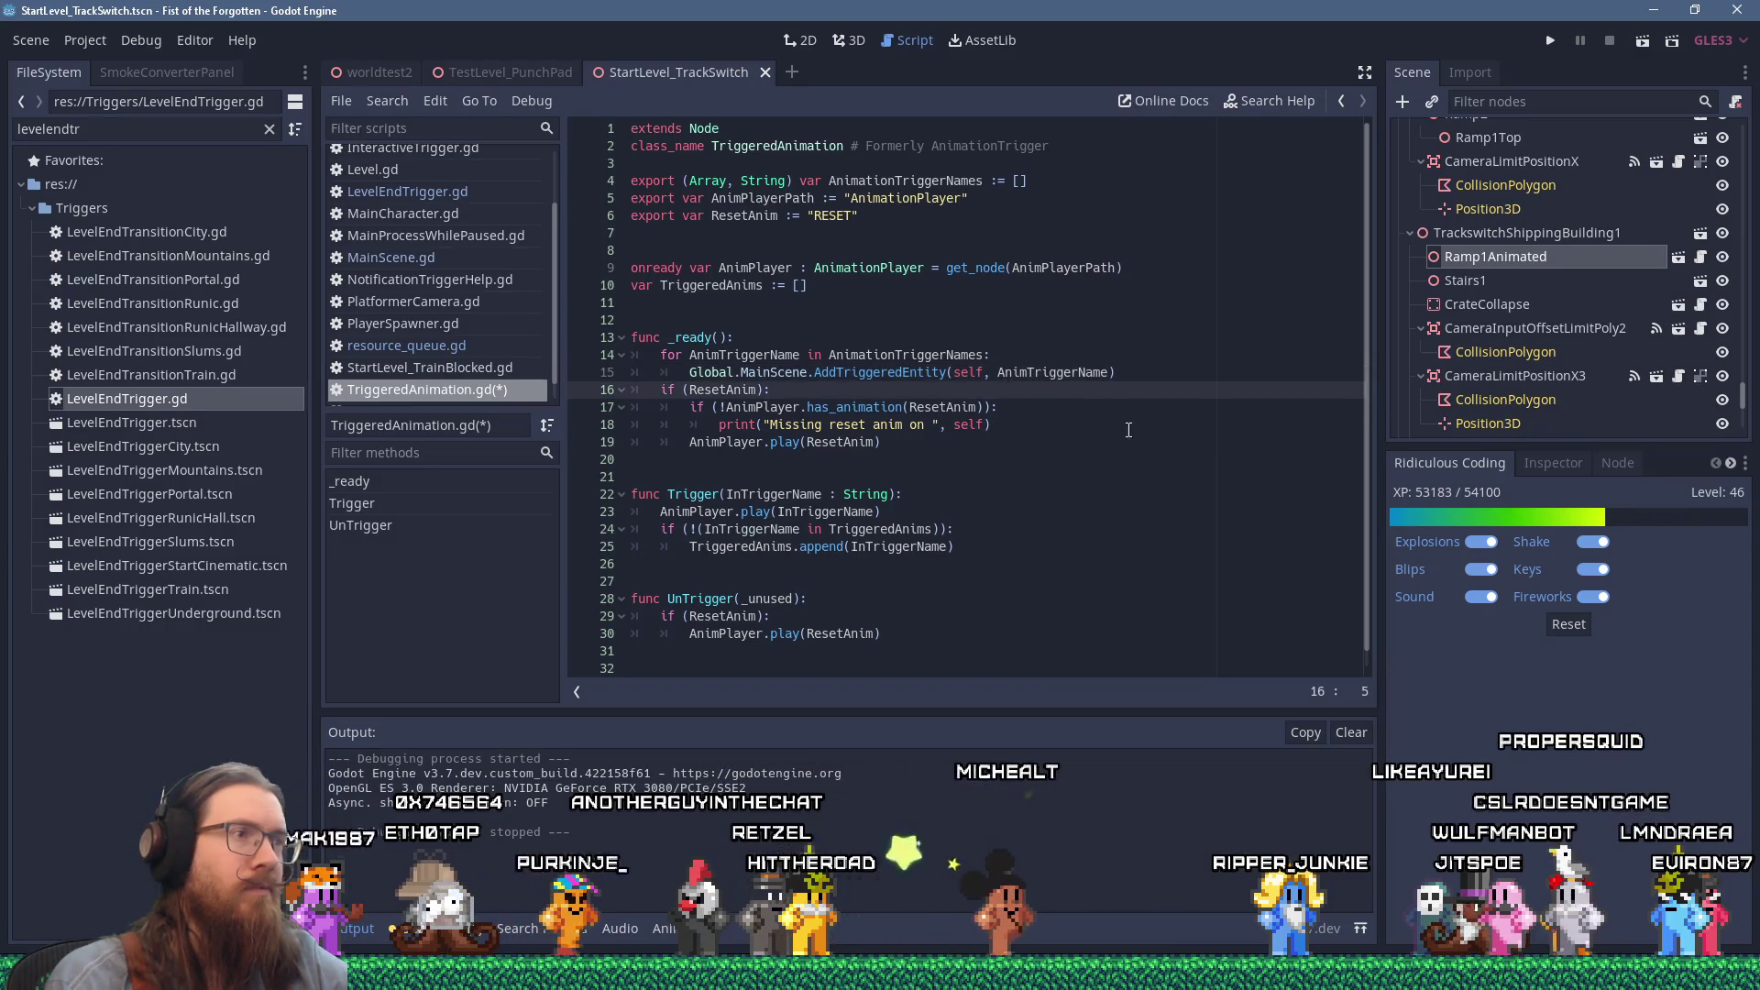
Step: Add 'Global.MainScene.AddSavableEntity(self)' on line 16 of _ready, plus a 'todo' line below
{"action": "key", "text": "Return"}
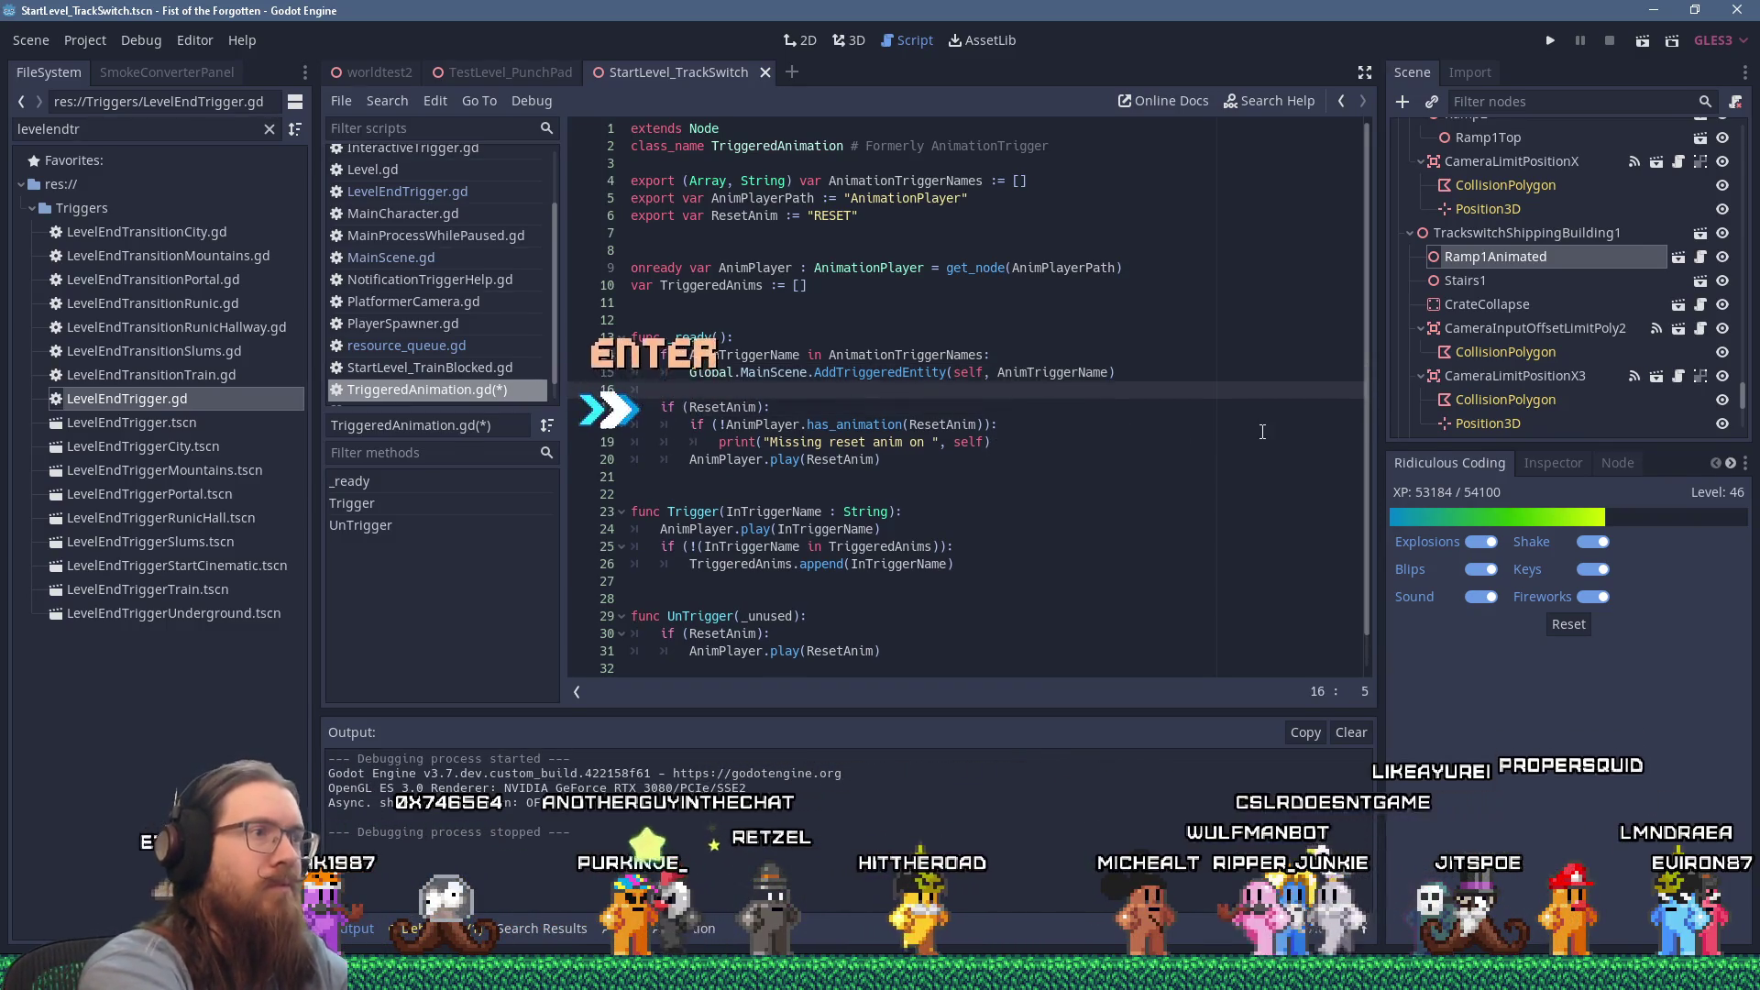
{"action": "key", "text": "Up"}
{"action": "type", "text": "if (A"}
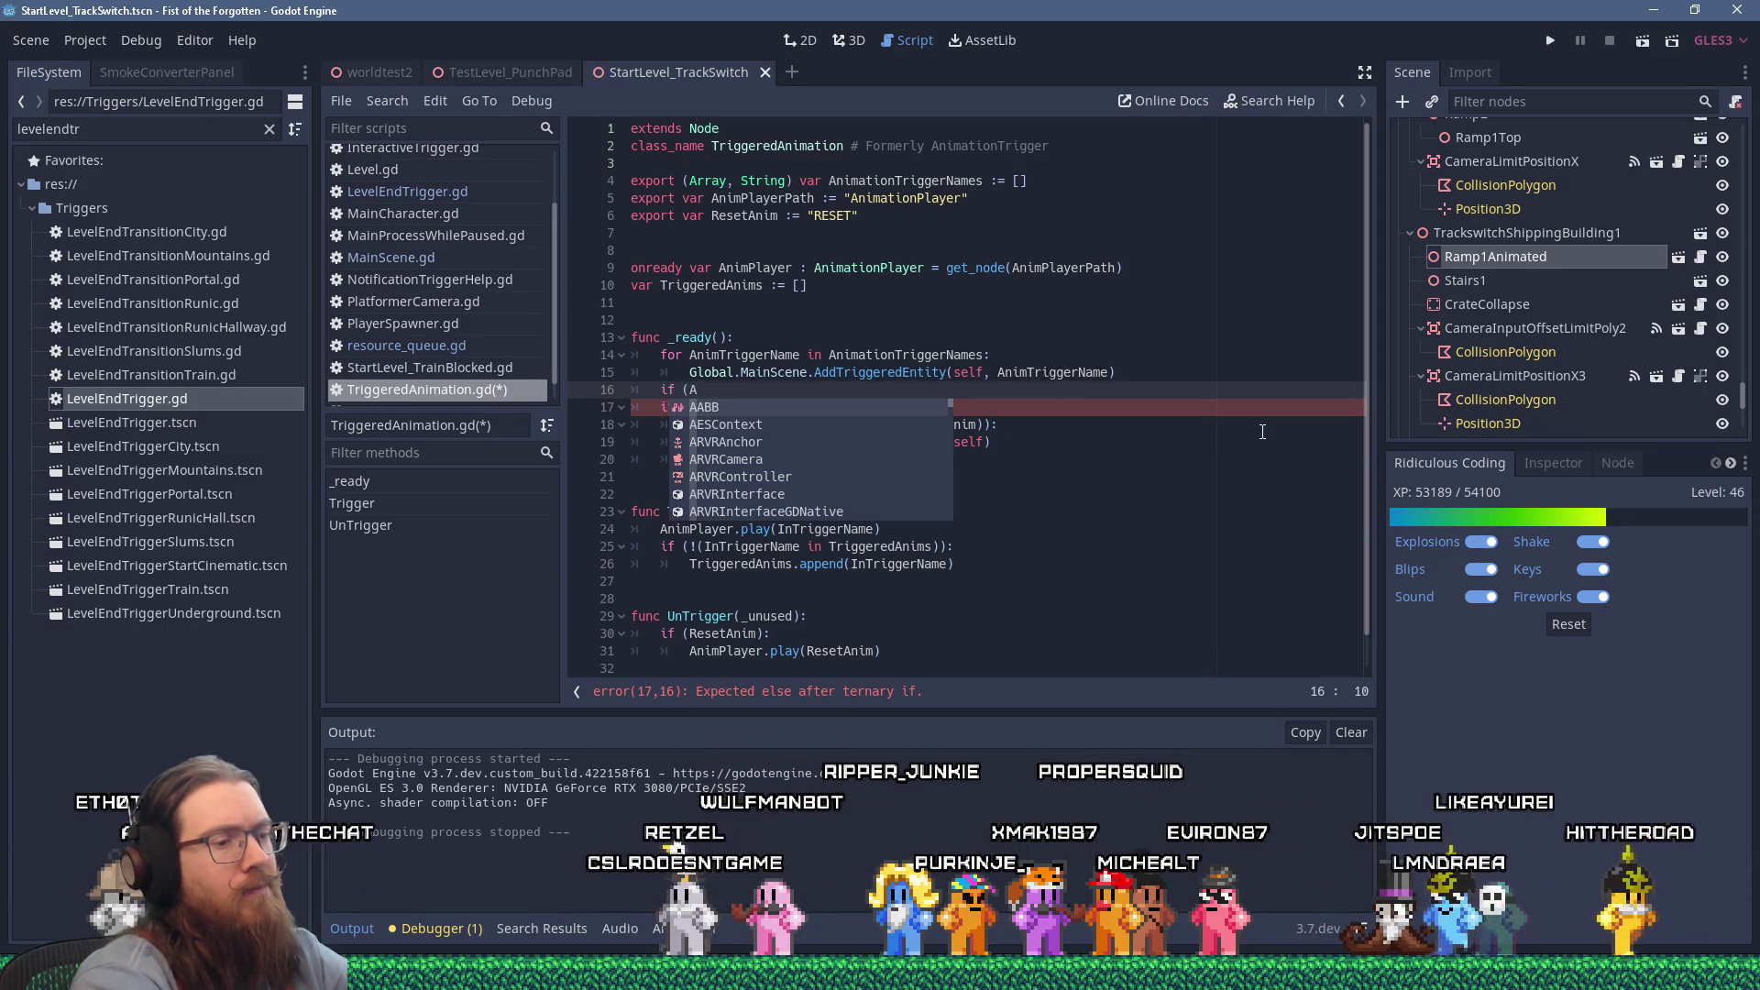
{"action": "key", "text": "BackSpace"}
{"action": "key", "text": "BackSpace"}
{"action": "key", "text": "BackSpace"}
{"action": "type", "text": "S"}
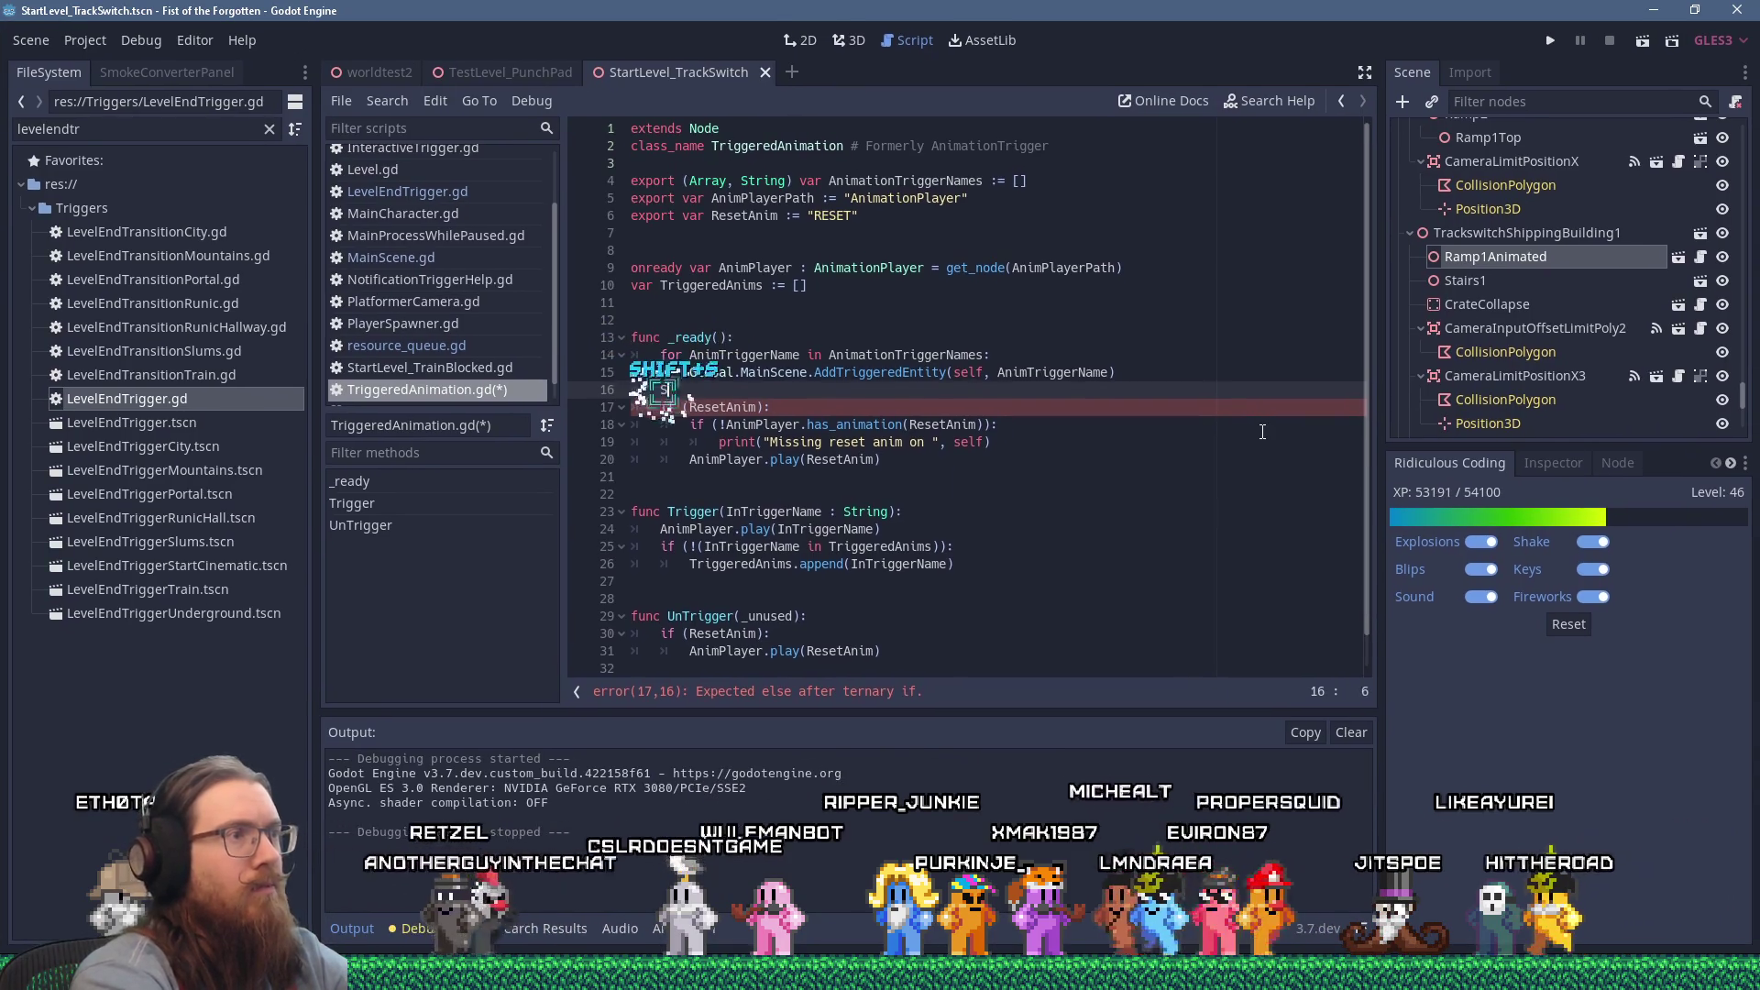
{"action": "key", "text": "BackSpace"}
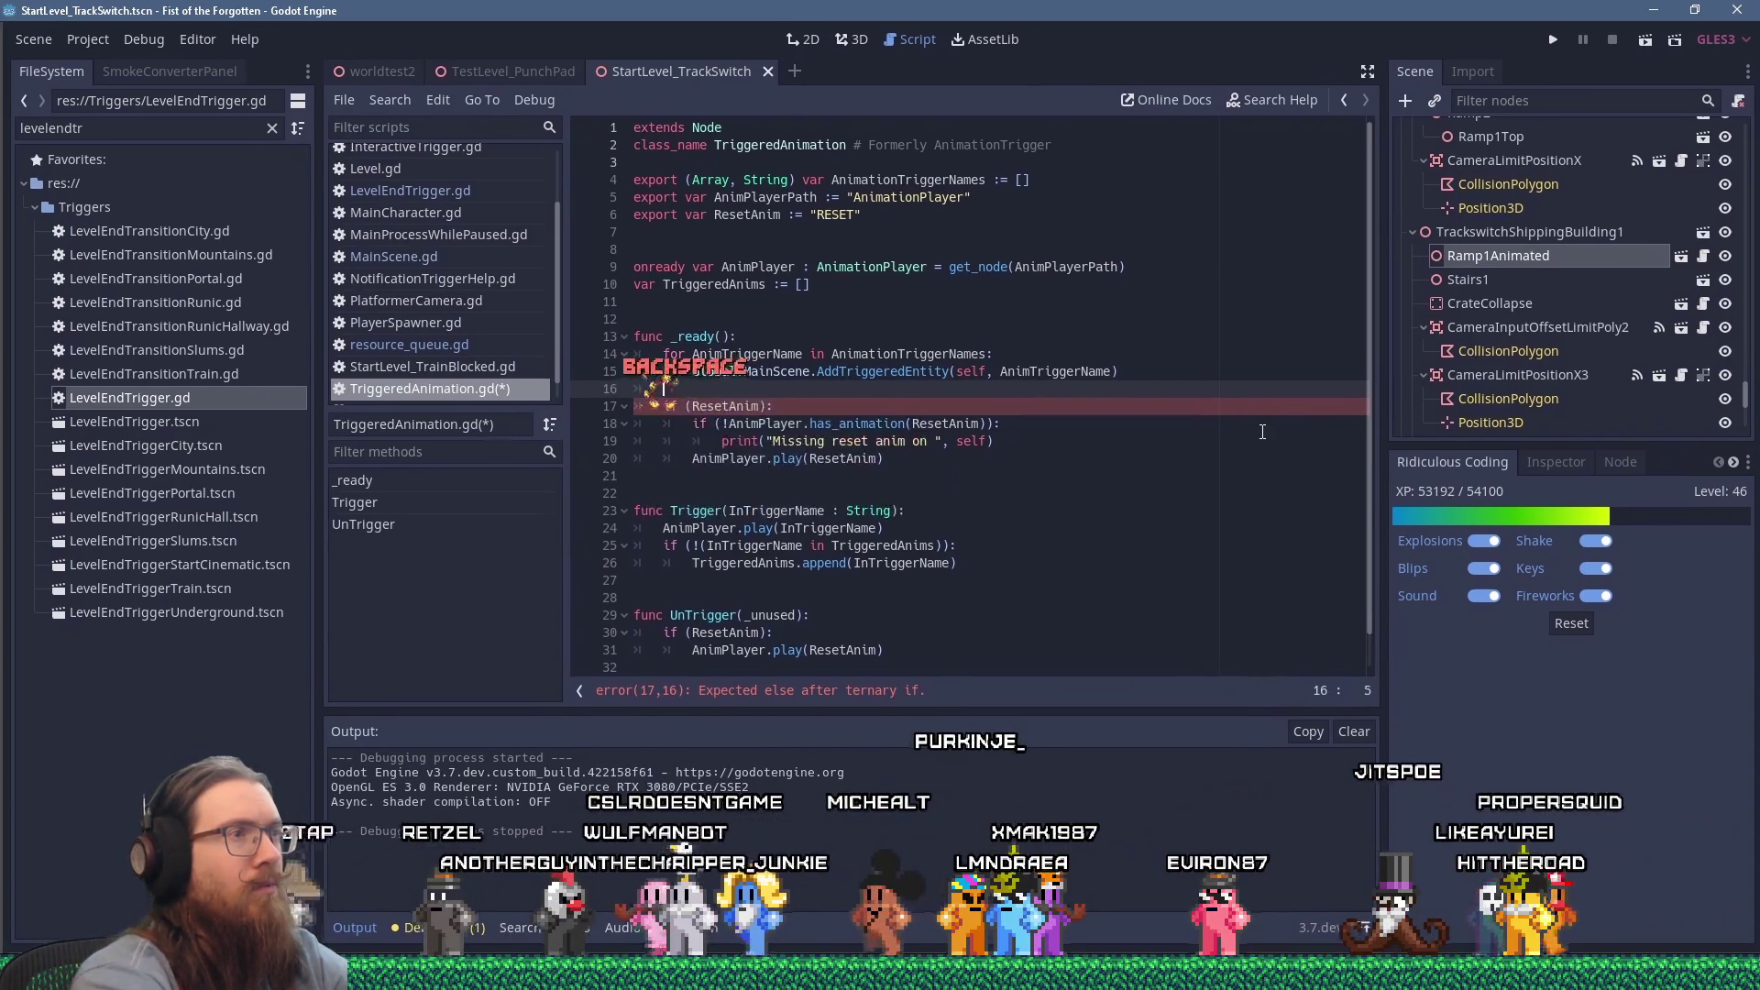
{"action": "type", "text": "Global."}
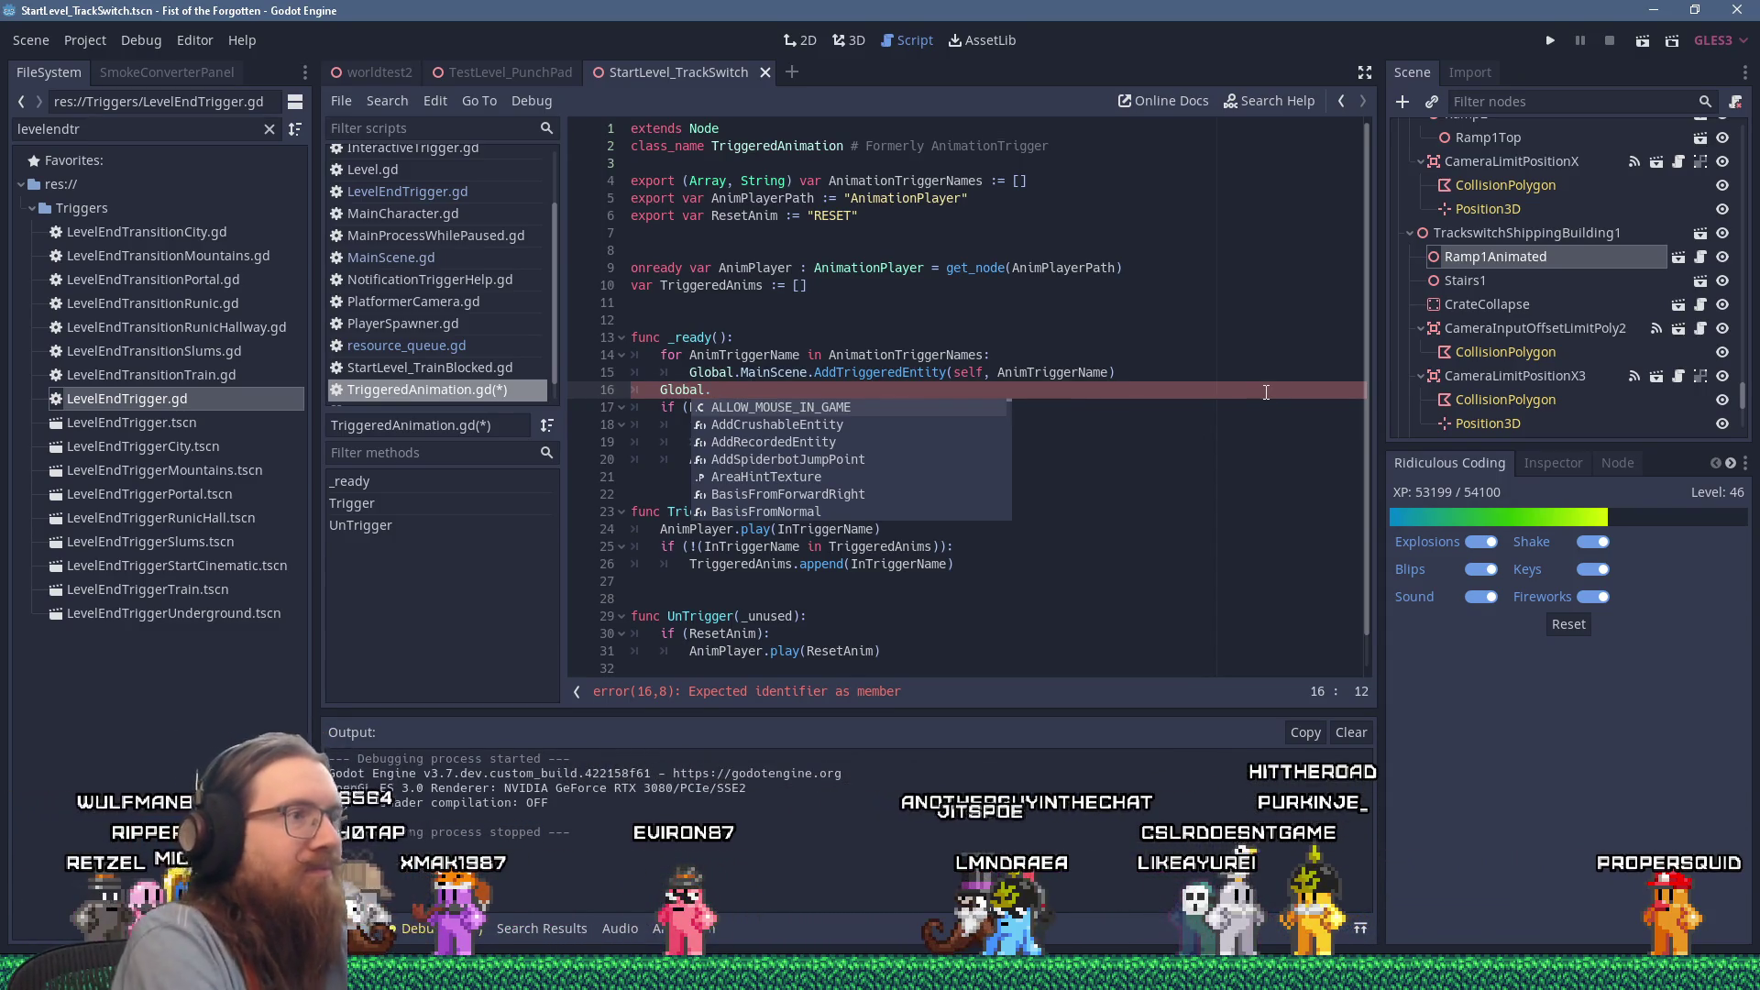
{"action": "type", "text": "MainScene.Ad"}
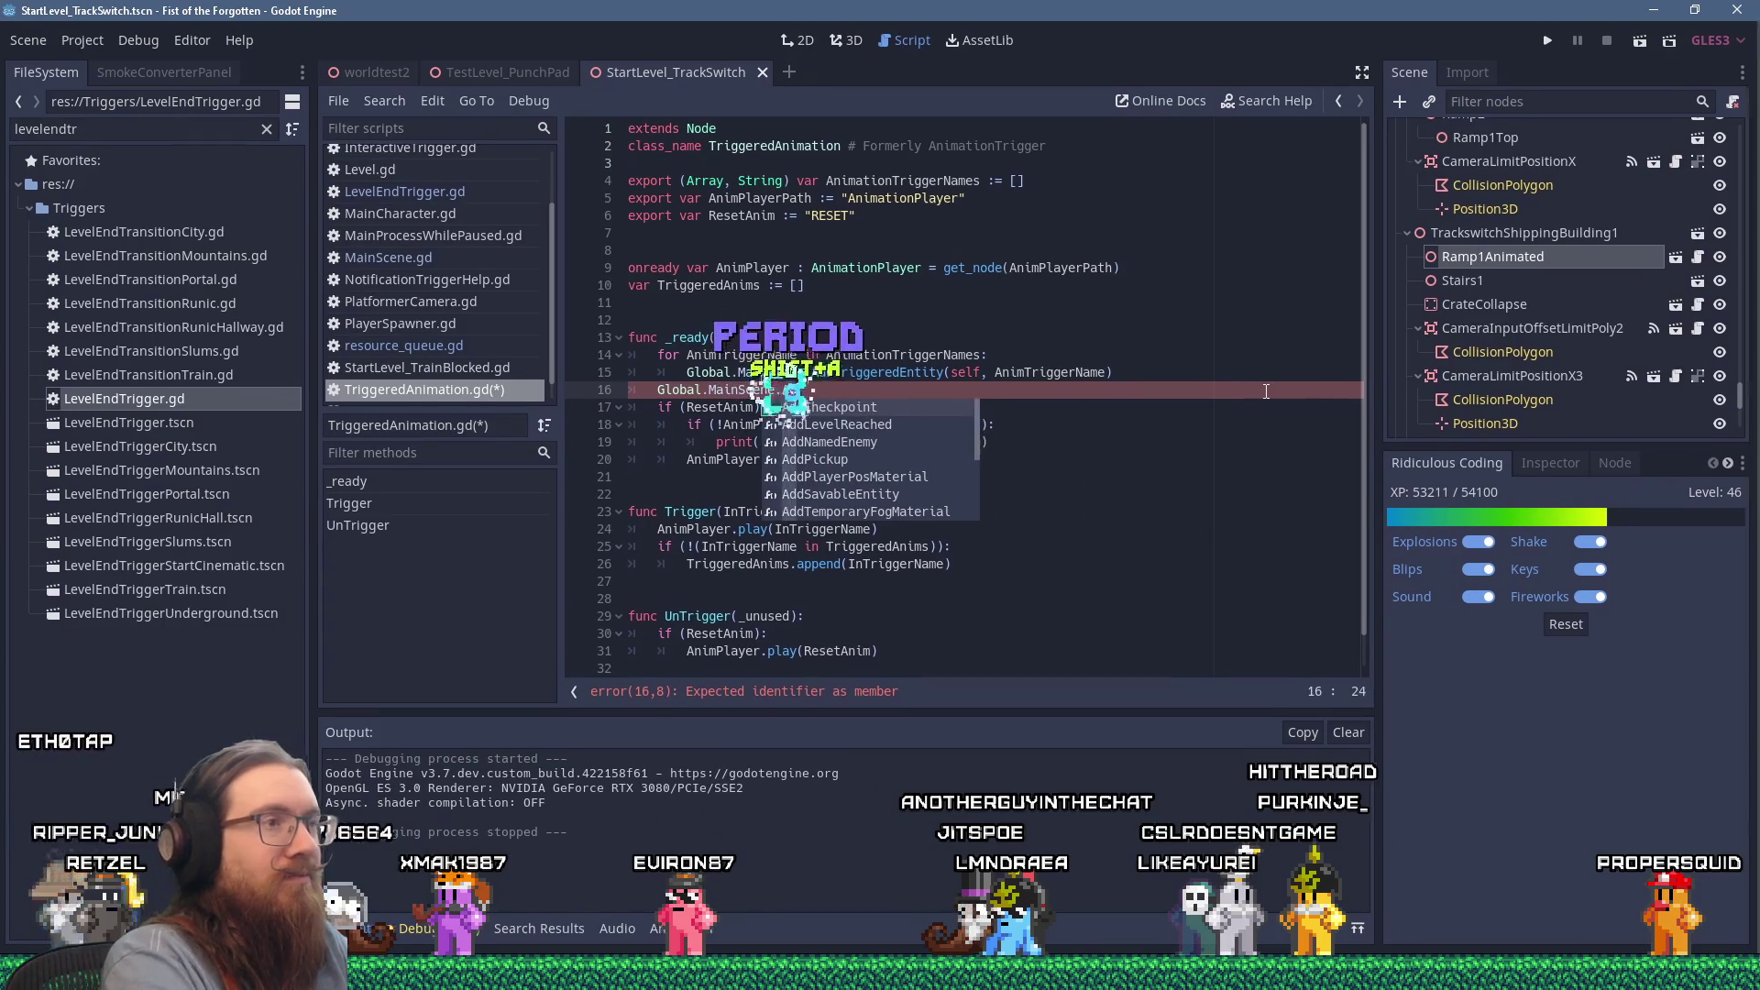
{"action": "type", "text": "dSavableEntity("}
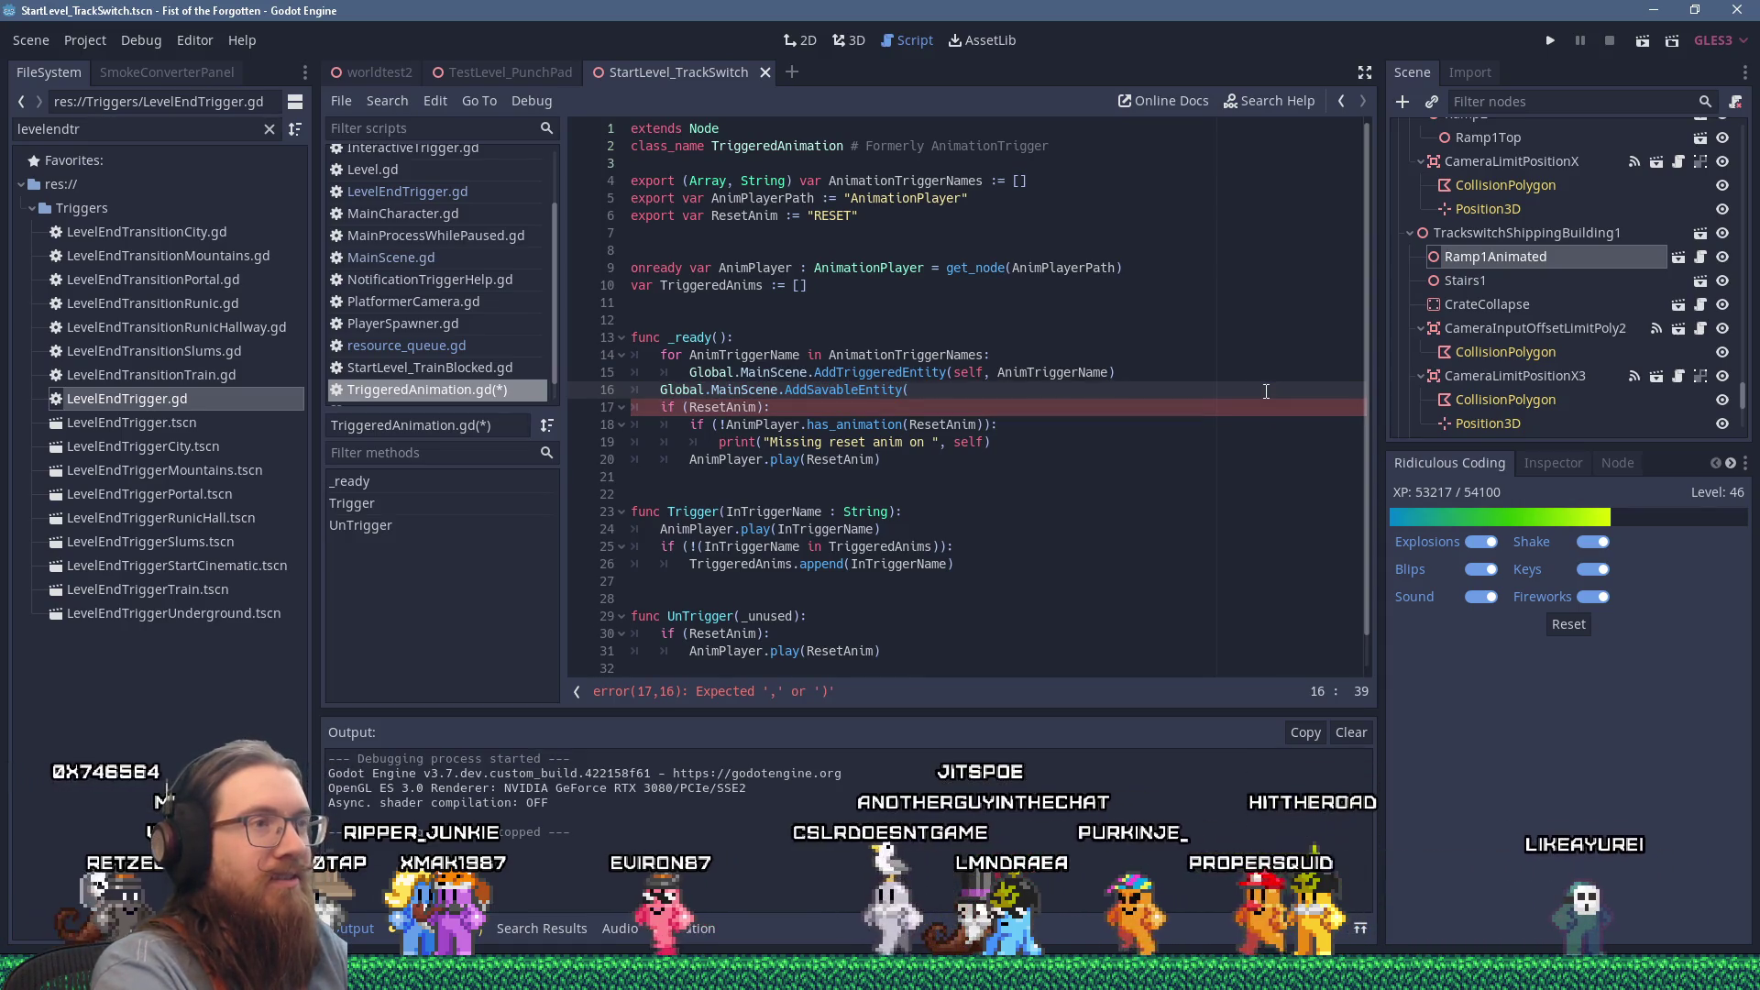
{"action": "type", "text": "self"}
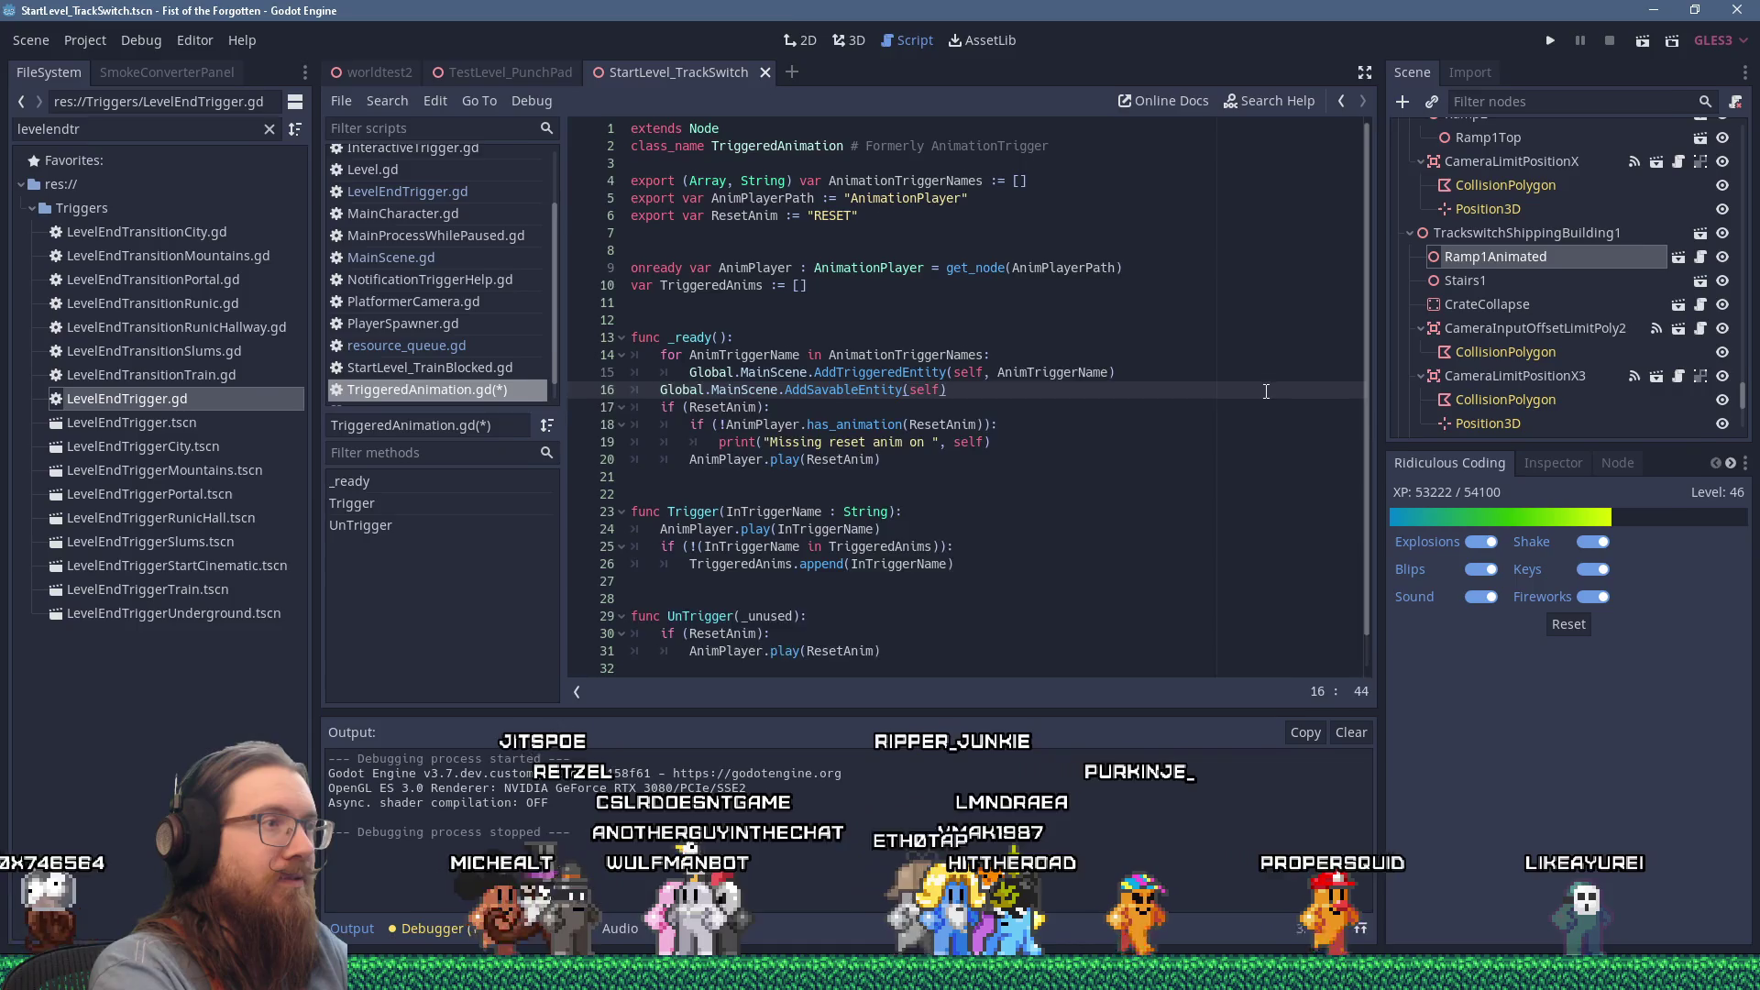
{"action": "key", "text": "Return"}
{"action": "type", "text": "todo"}
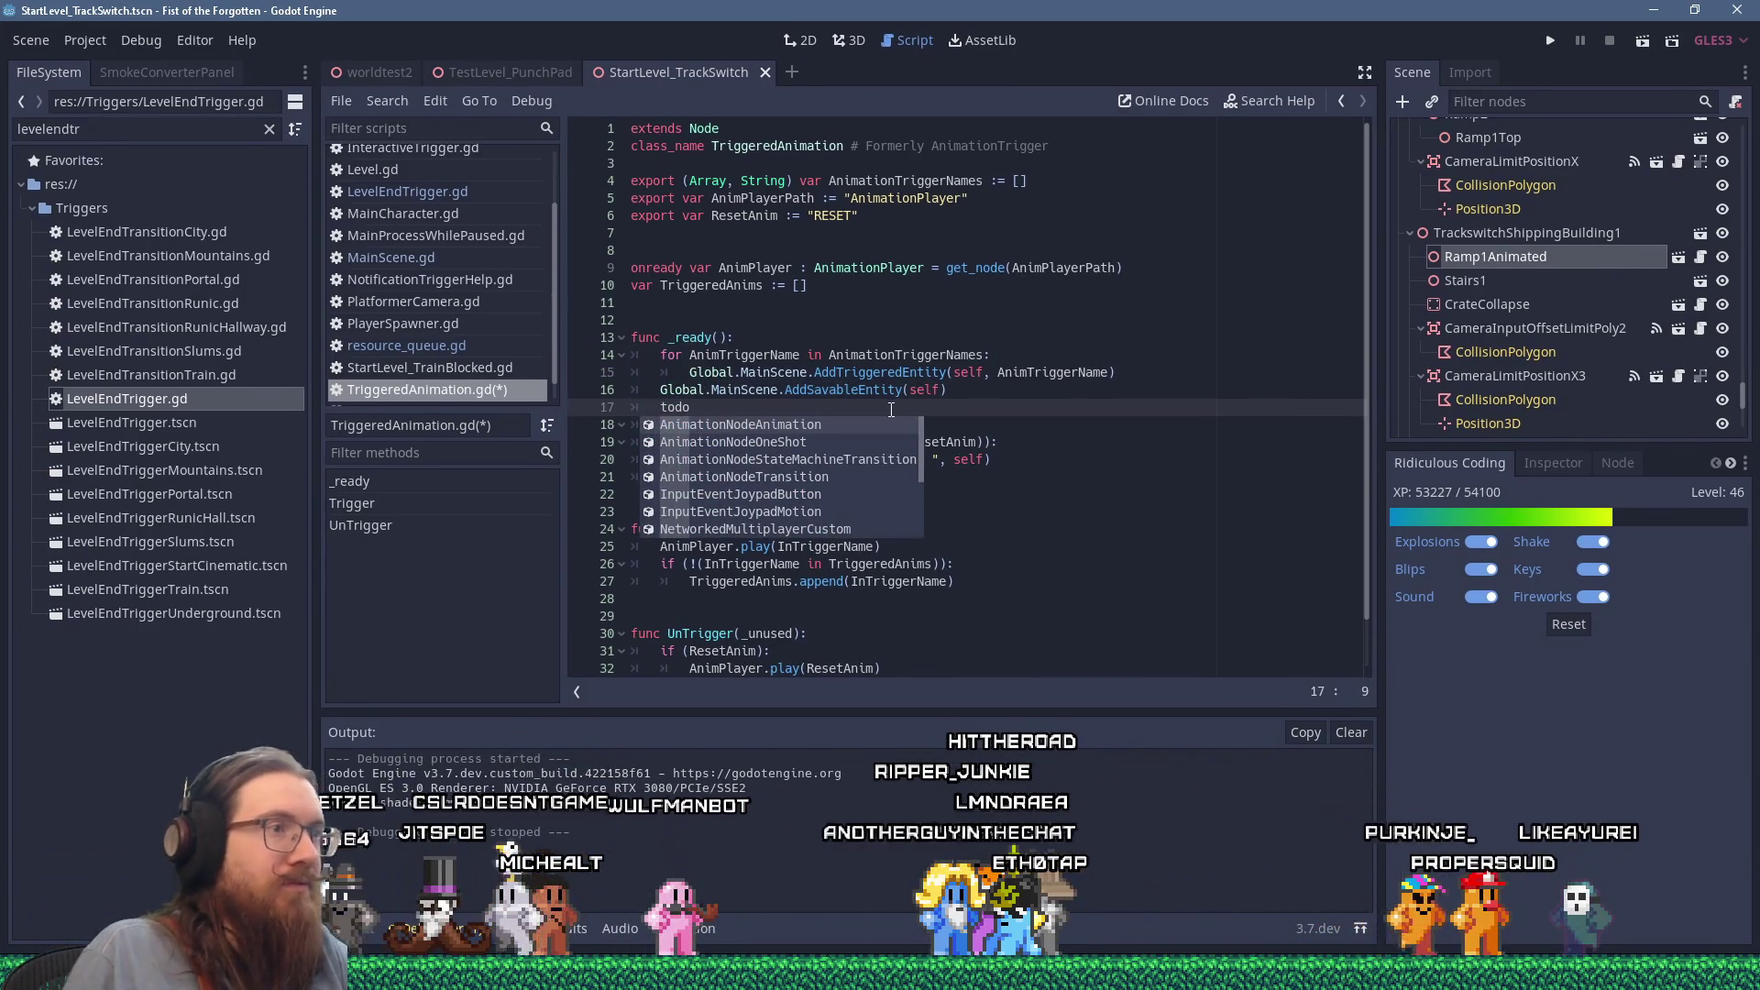
Step: Search all project files for AddSavableEntity
{"action": "double_click", "coordinate": [877, 394]}
{"action": "left_click", "coordinate": [394, 101]}
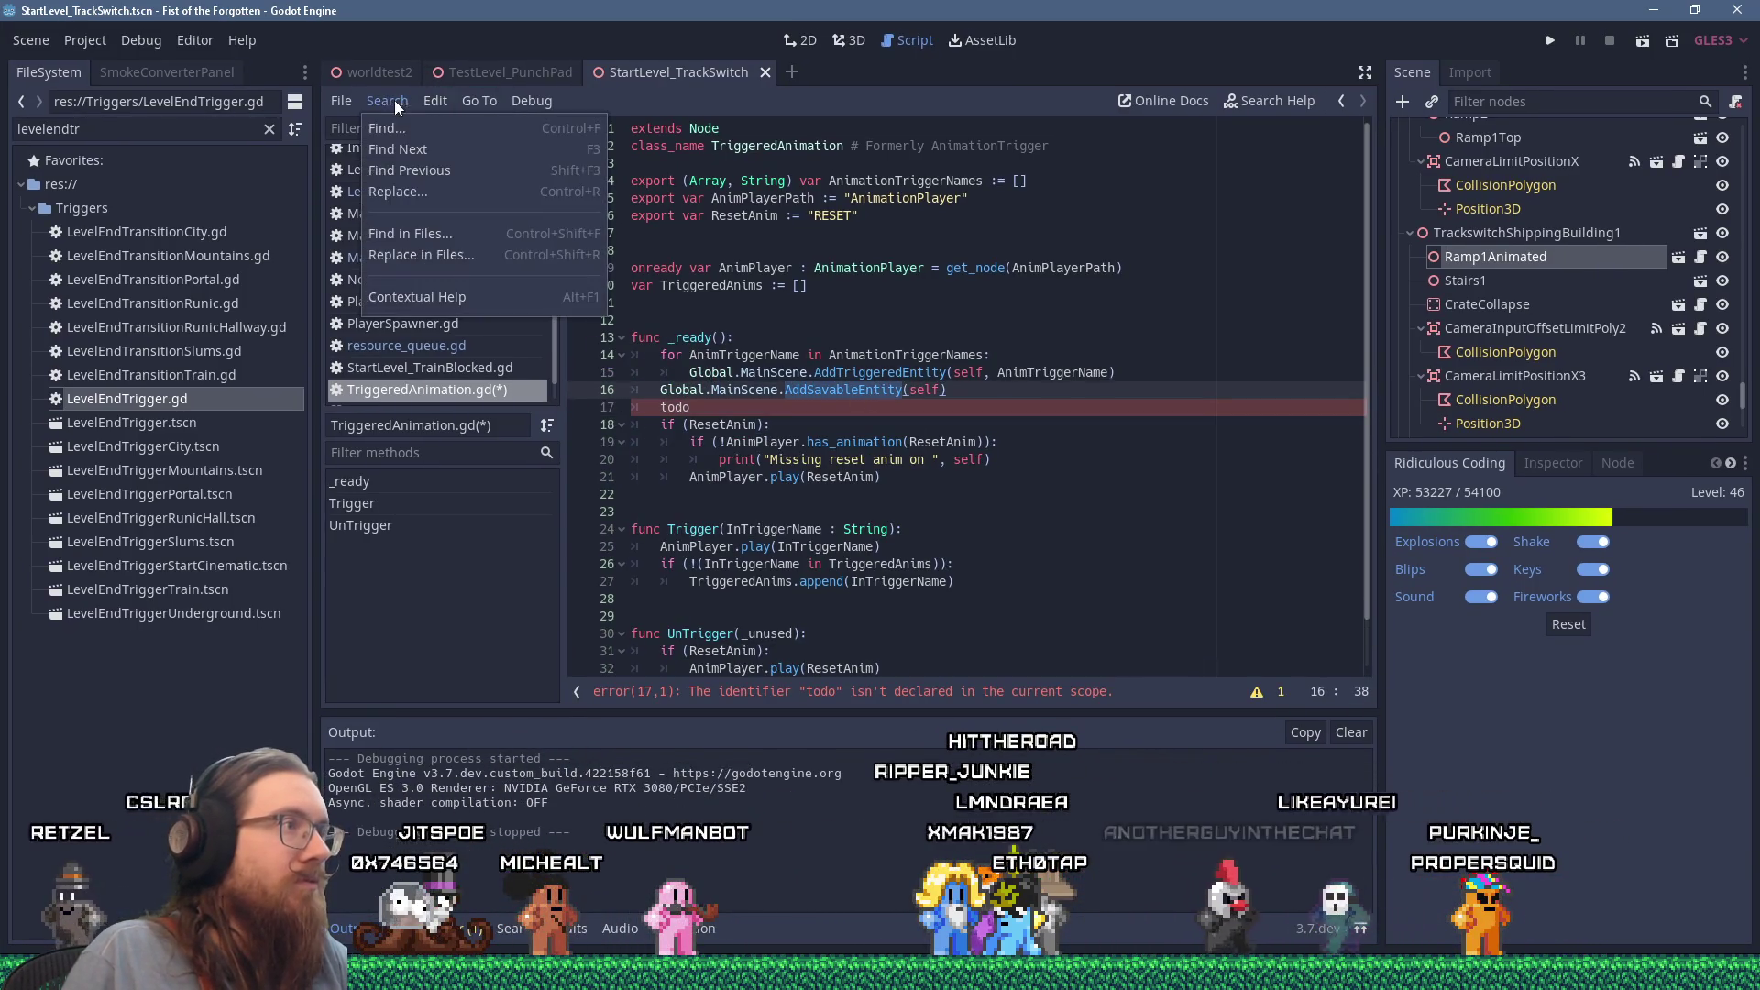
{"action": "left_click", "coordinate": [422, 234]}
{"action": "left_click", "coordinate": [898, 539]}
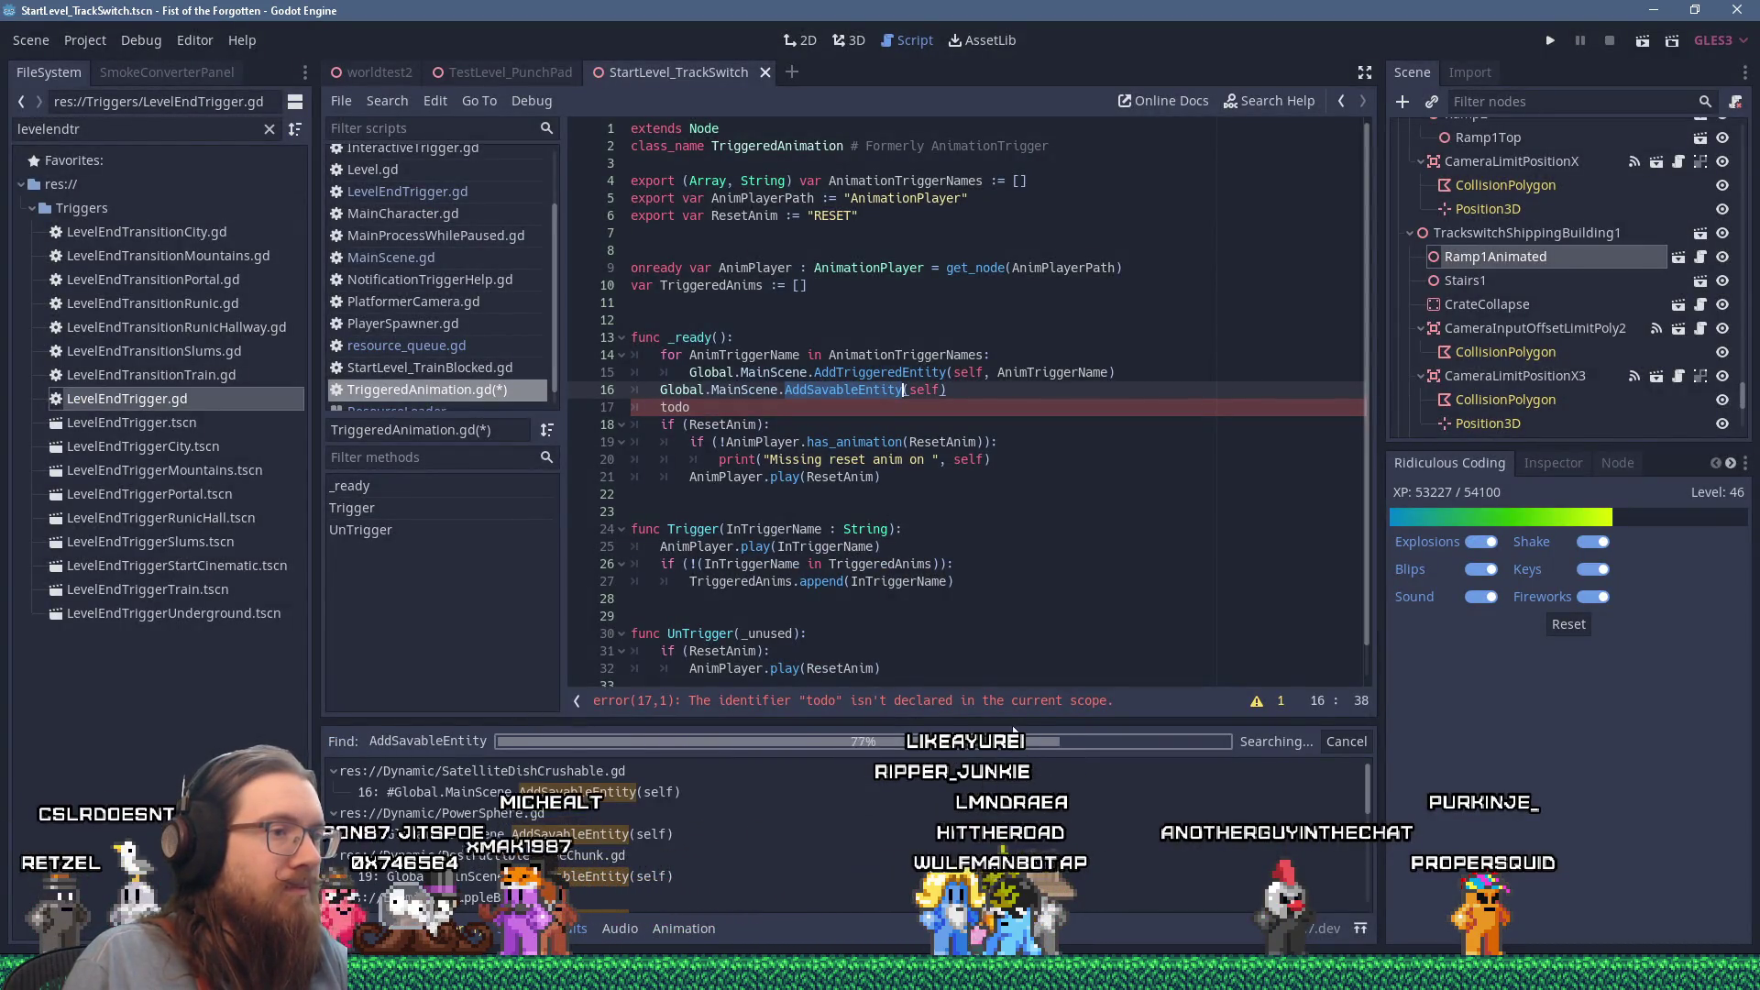
Step: Open the BossSpiderBot.gd search match and copy its replay-viewport check on line 197
{"action": "left_click_drag", "start_coordinate": [1012, 722], "coordinate": [1027, 631]}
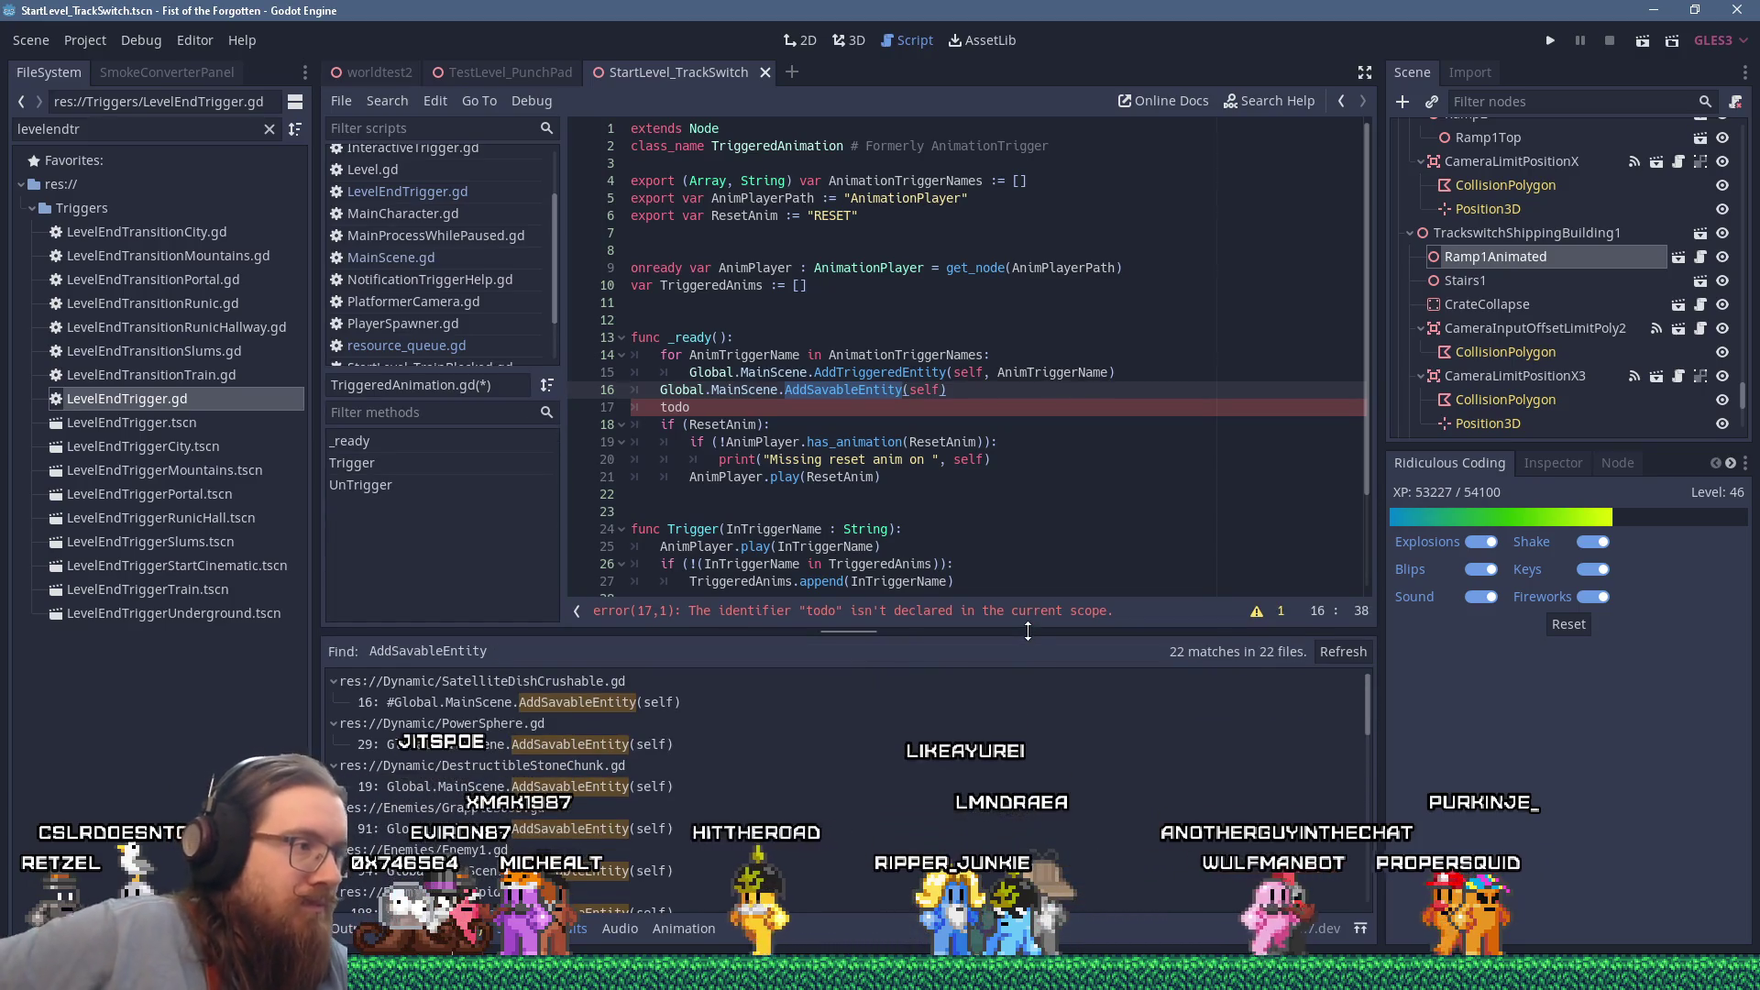
{"action": "left_click", "coordinate": [674, 744]}
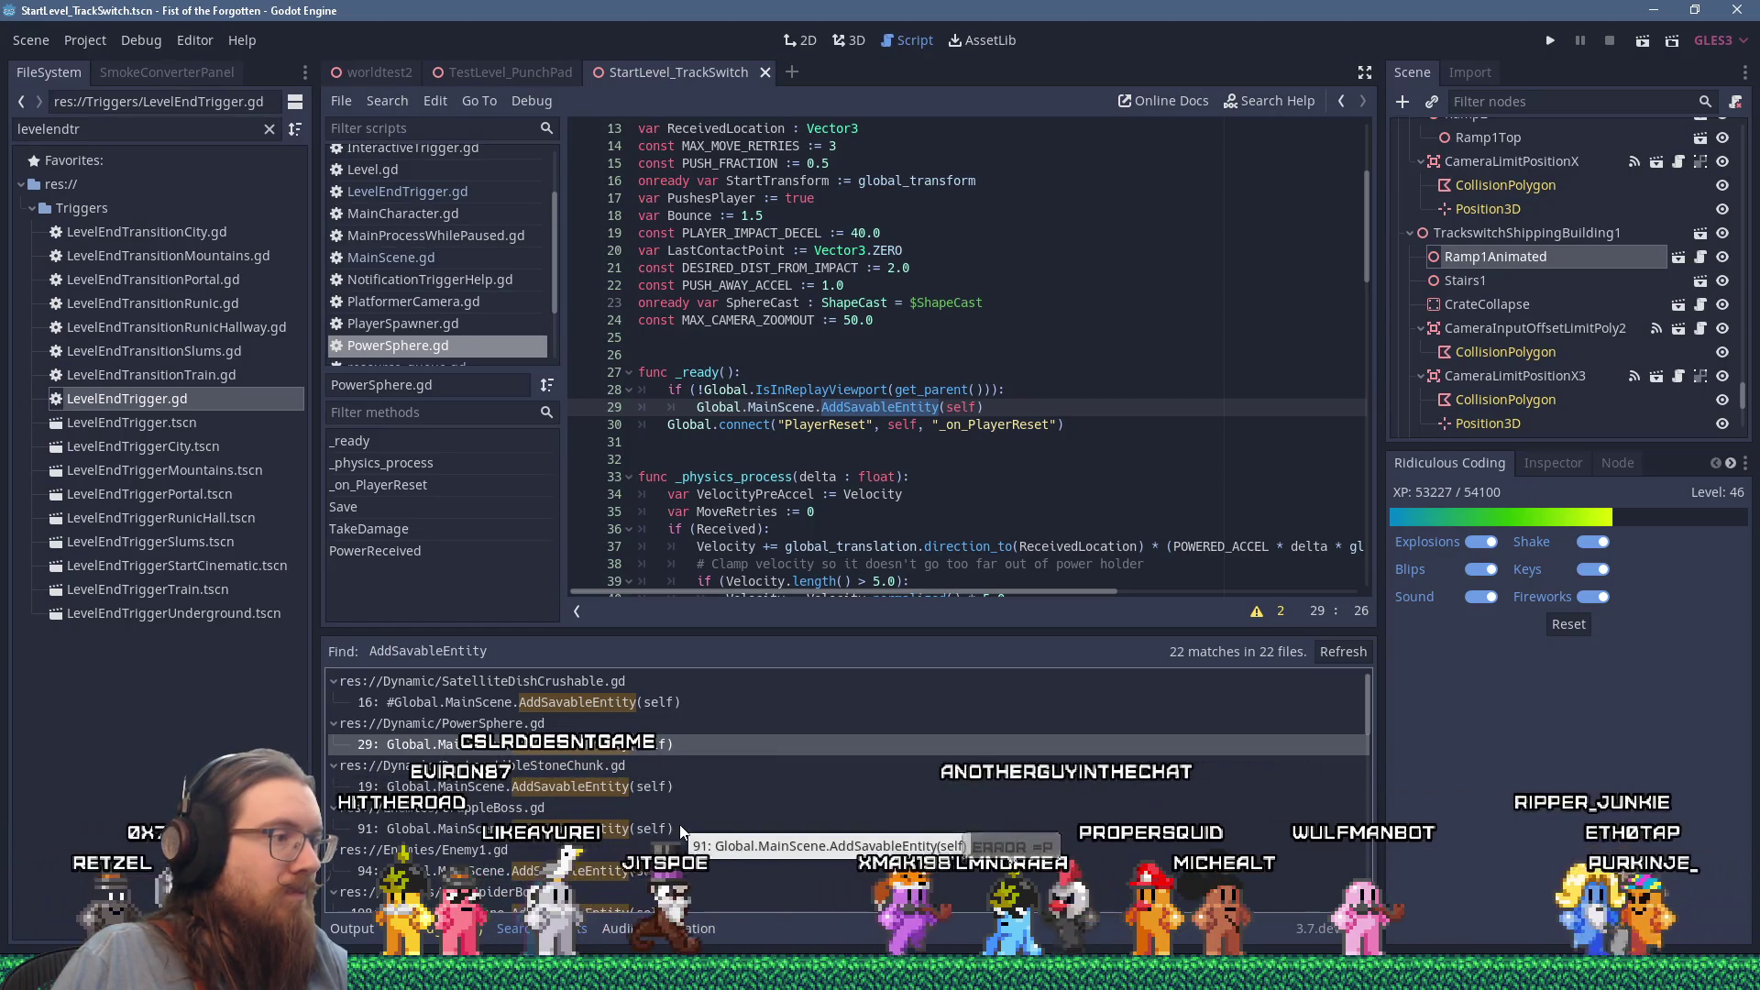
{"action": "scroll", "coordinate": [680, 823], "scroll_direction": "down", "scroll_amount": 1}
{"action": "scroll", "coordinate": [679, 823], "scroll_direction": "down", "scroll_amount": 1}
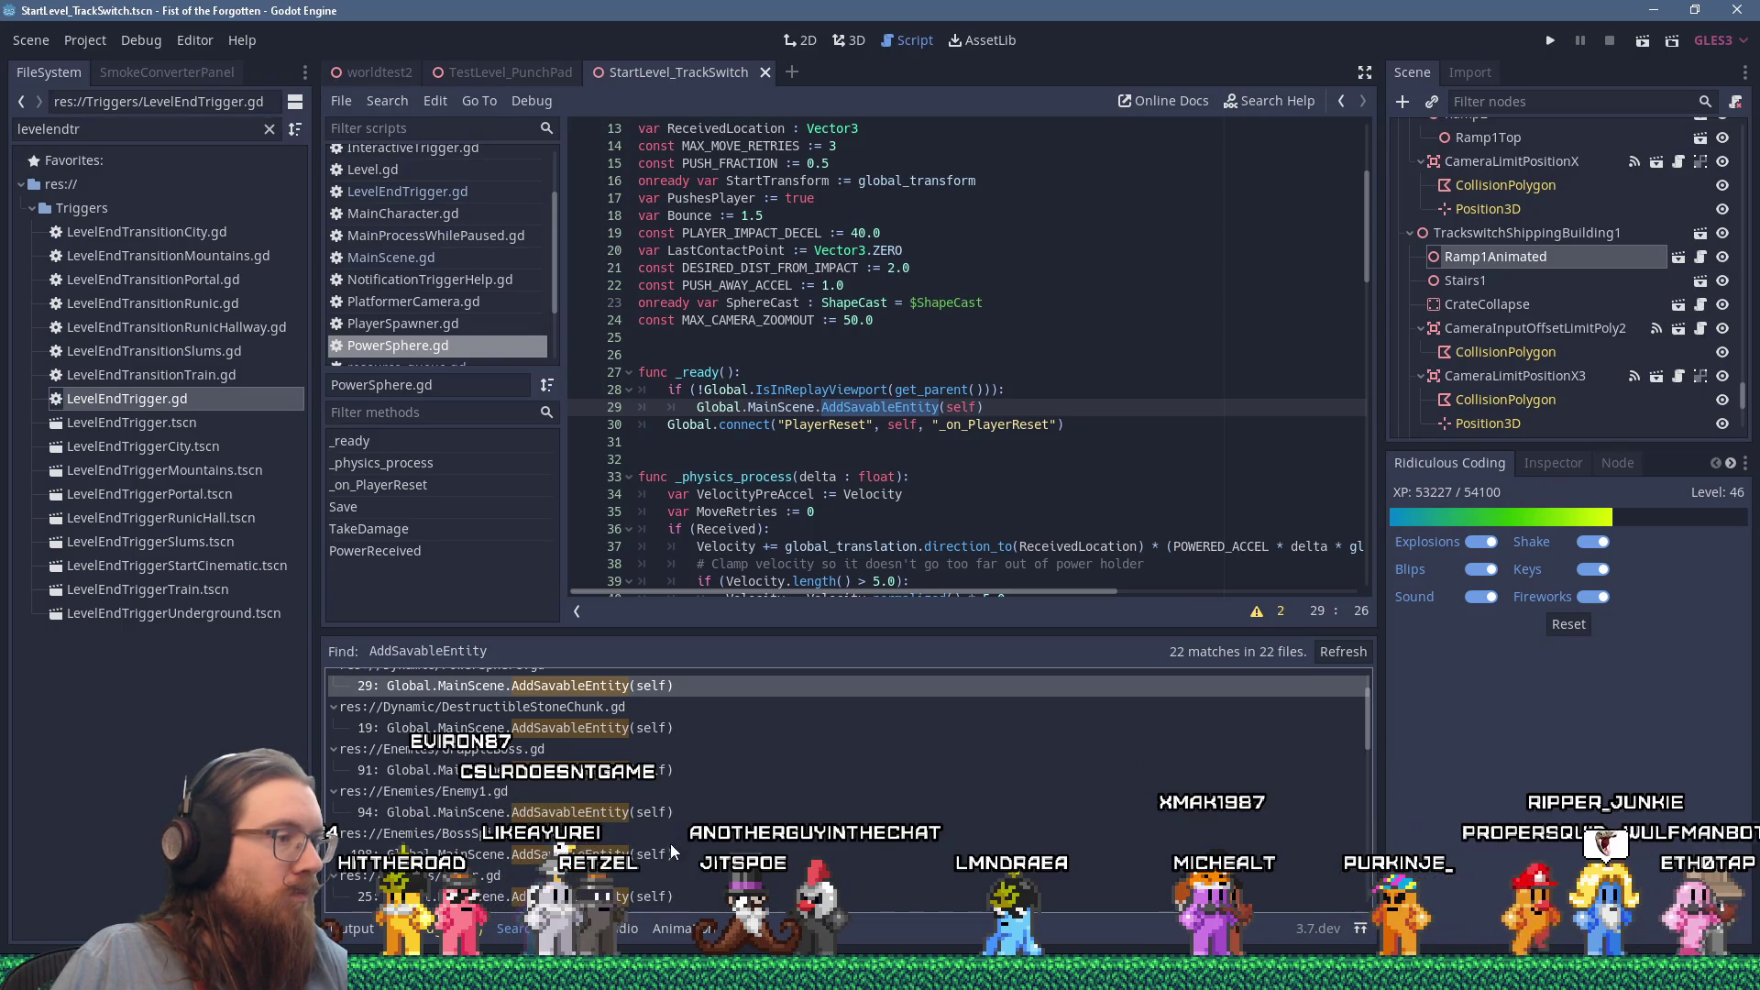
{"action": "left_click", "coordinate": [669, 853]}
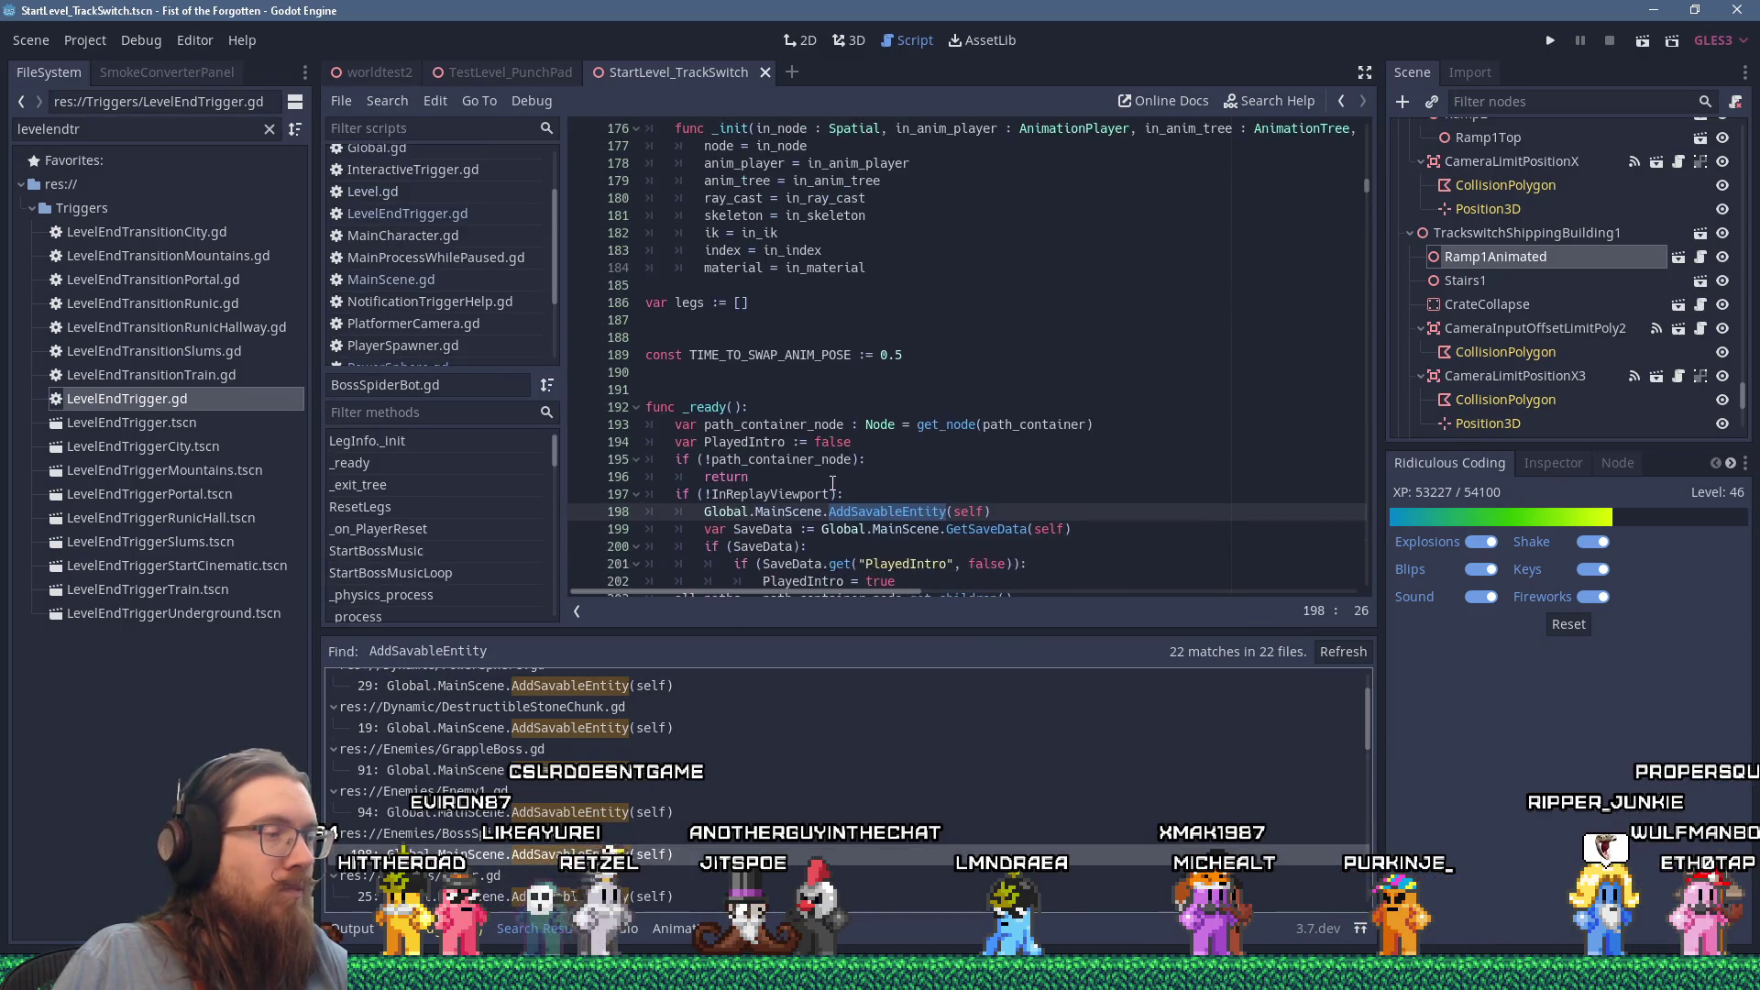
{"action": "scroll", "coordinate": [832, 485], "scroll_direction": "down", "scroll_amount": 3}
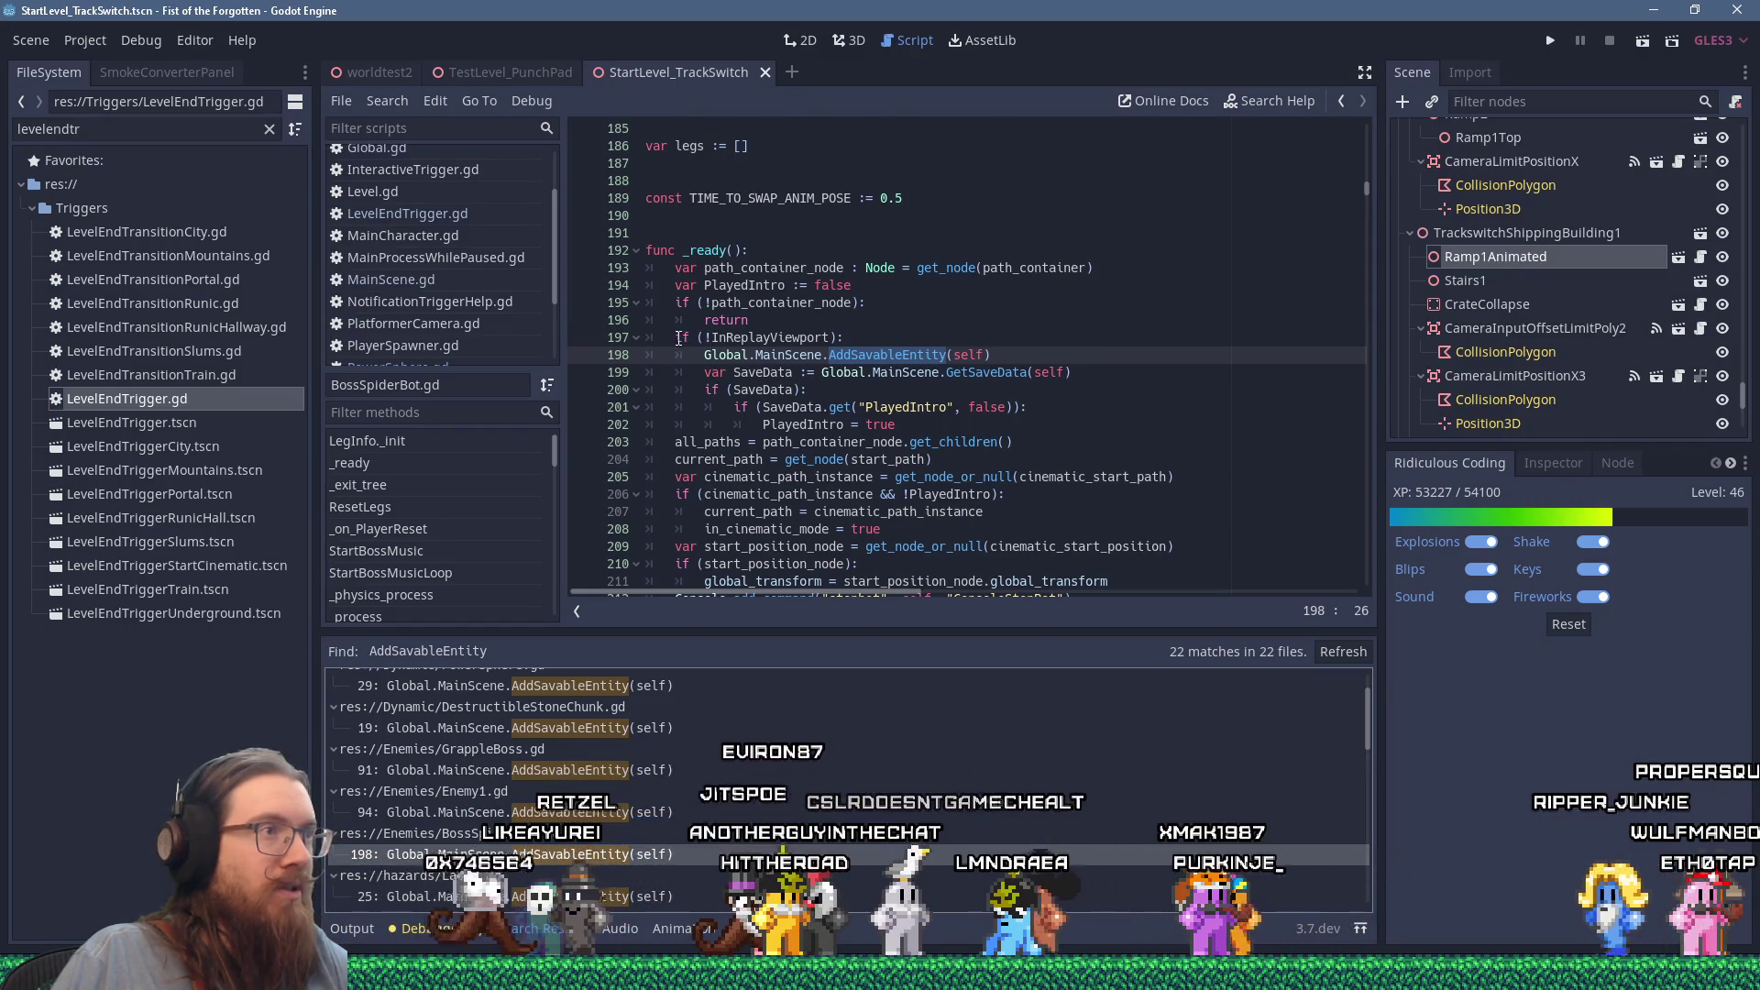
{"action": "left_click", "coordinate": [712, 337]}
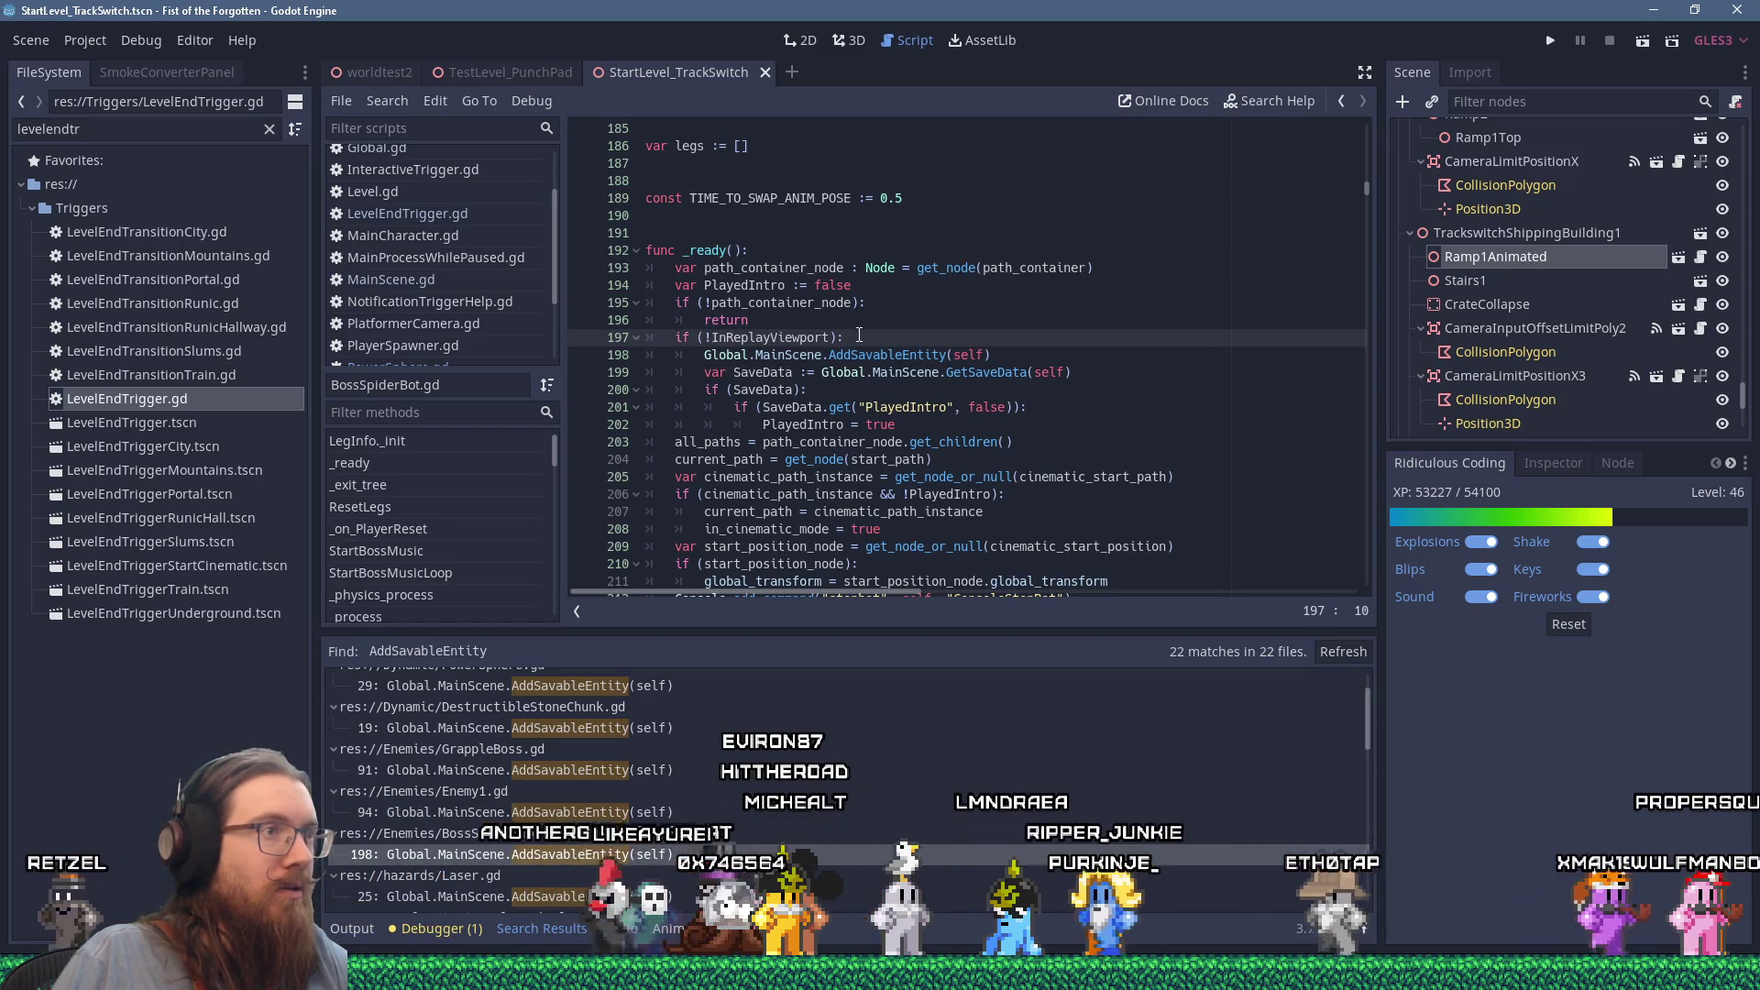
{"action": "left_click_drag", "start_coordinate": [763, 338], "coordinate": [648, 337]}
{"action": "right_click", "coordinate": [690, 335]}
{"action": "left_click", "coordinate": [728, 424]}
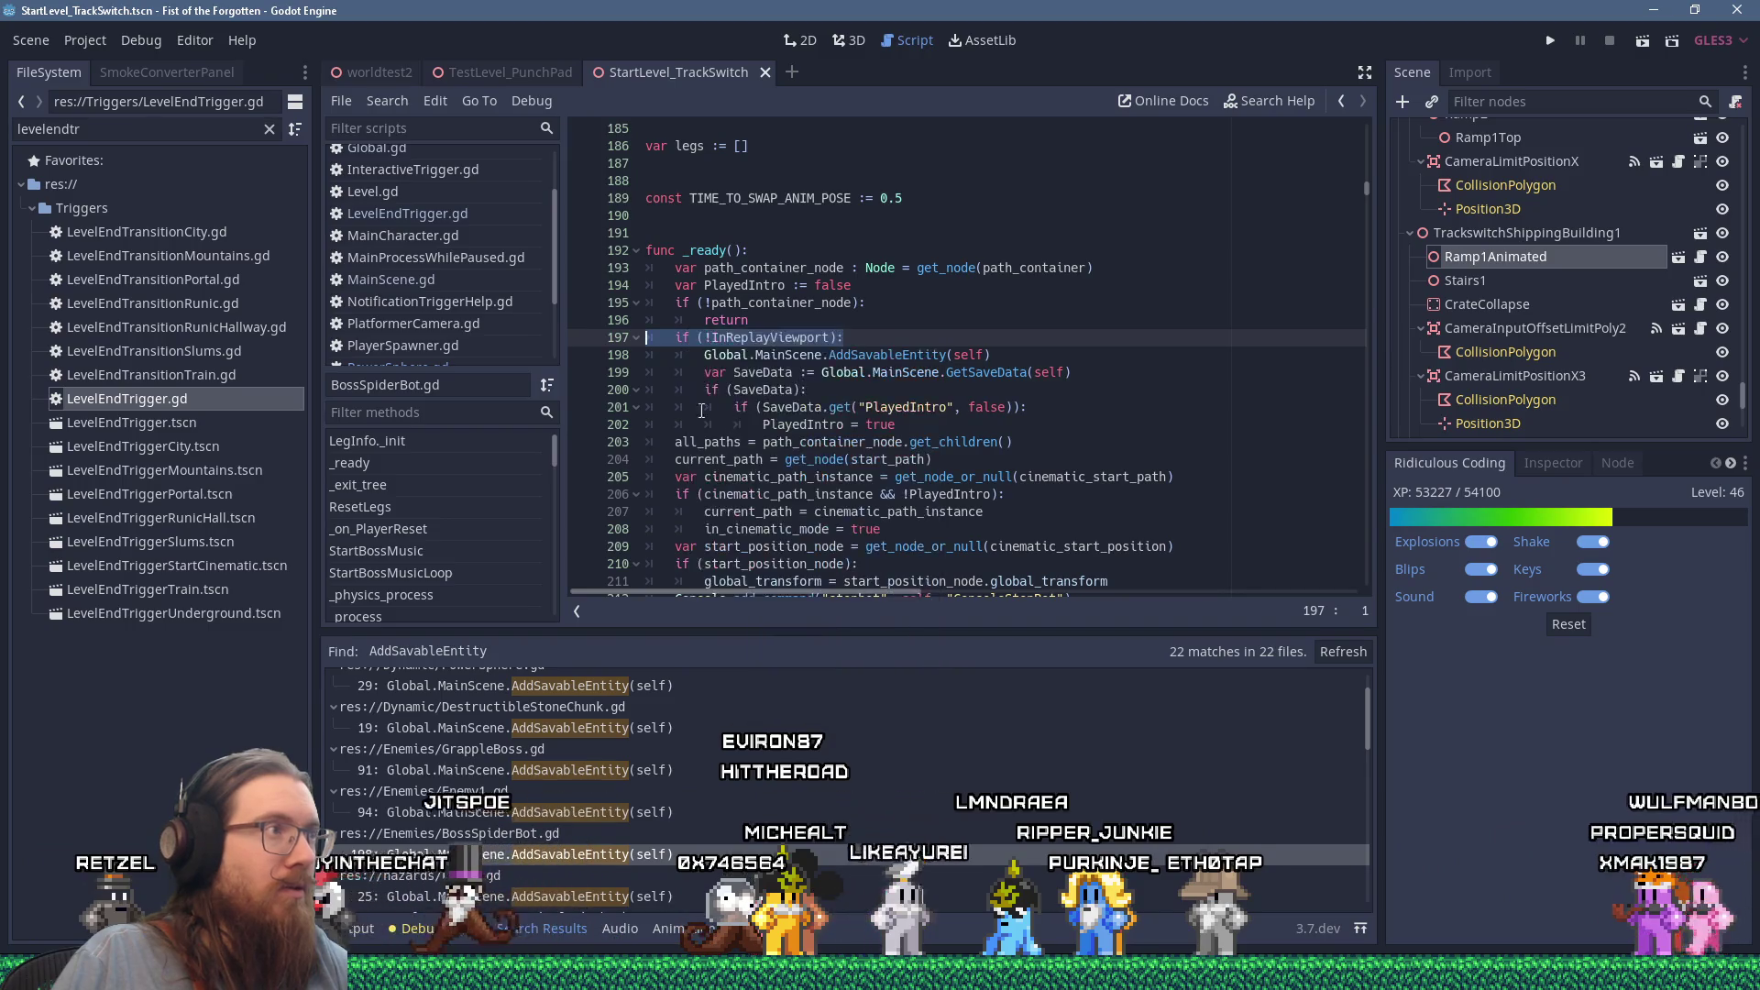
Step: Close all other open scripts except BossSpiderBot.gd and TriggeredAnimation.gd, then show TriggeredAnimation.gd
{"action": "scroll", "coordinate": [480, 288], "scroll_direction": "up", "scroll_amount": 3}
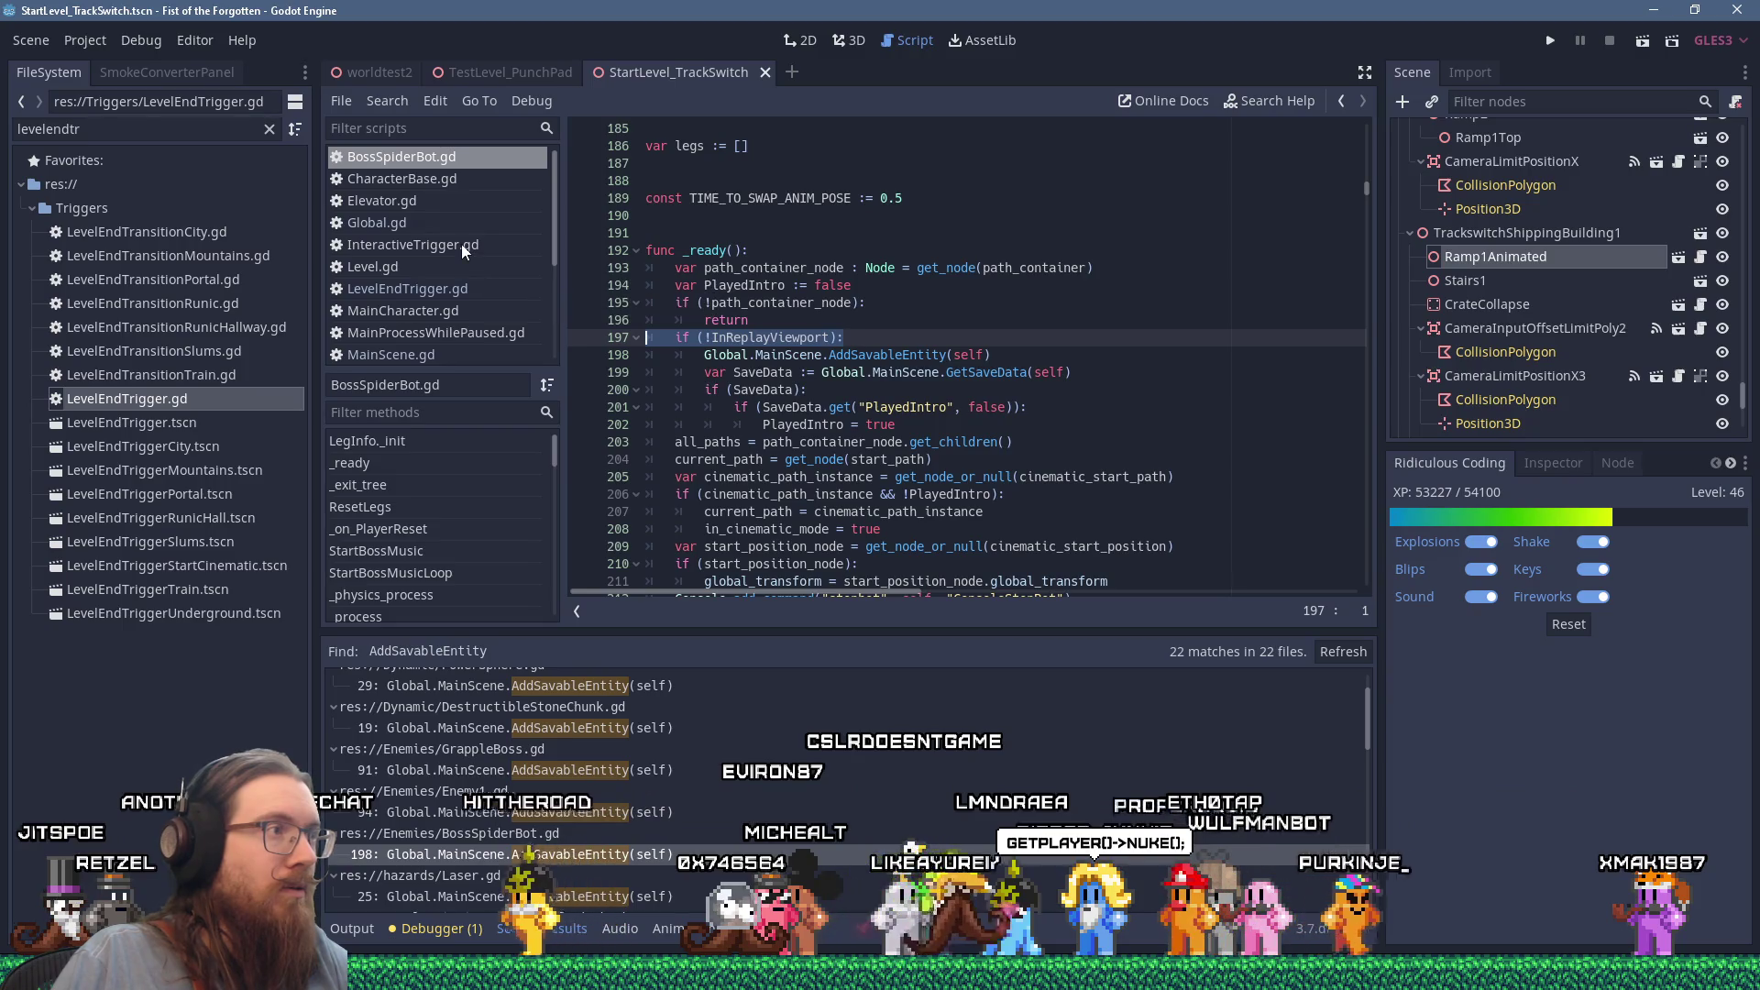
{"action": "scroll", "coordinate": [460, 244], "scroll_direction": "down", "scroll_amount": 2}
{"action": "scroll", "coordinate": [460, 244], "scroll_direction": "down", "scroll_amount": 2}
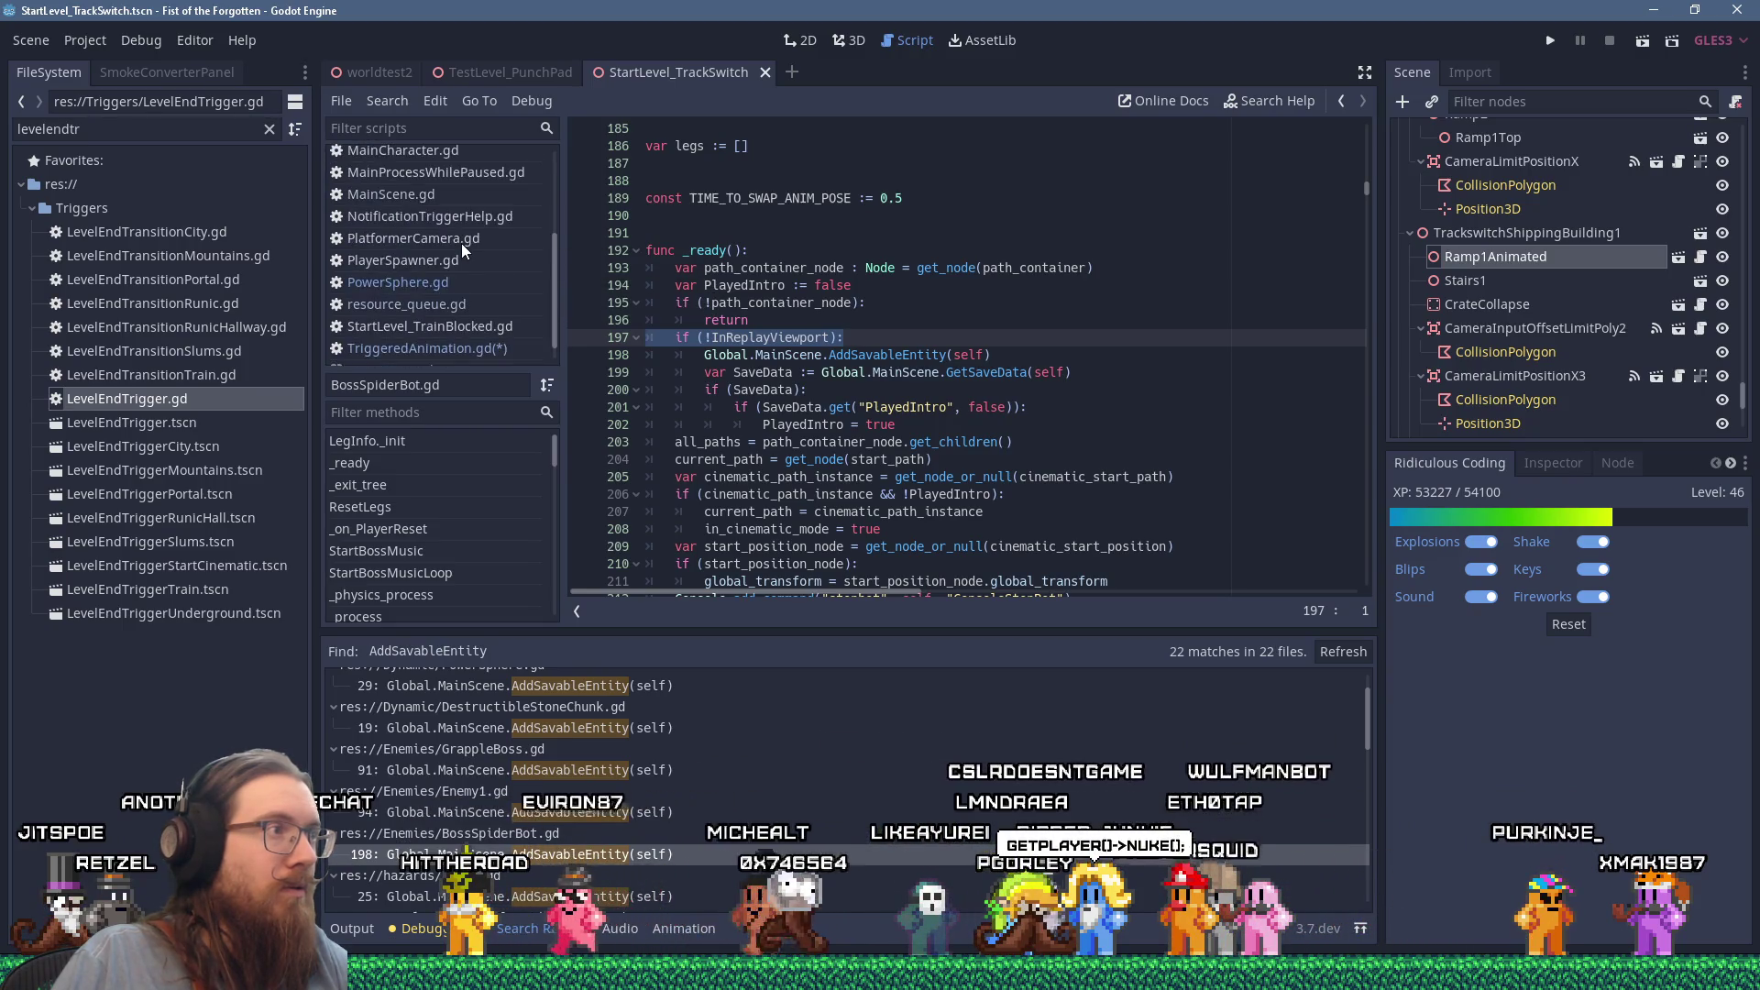
{"action": "scroll", "coordinate": [461, 244], "scroll_direction": "up", "scroll_amount": 1}
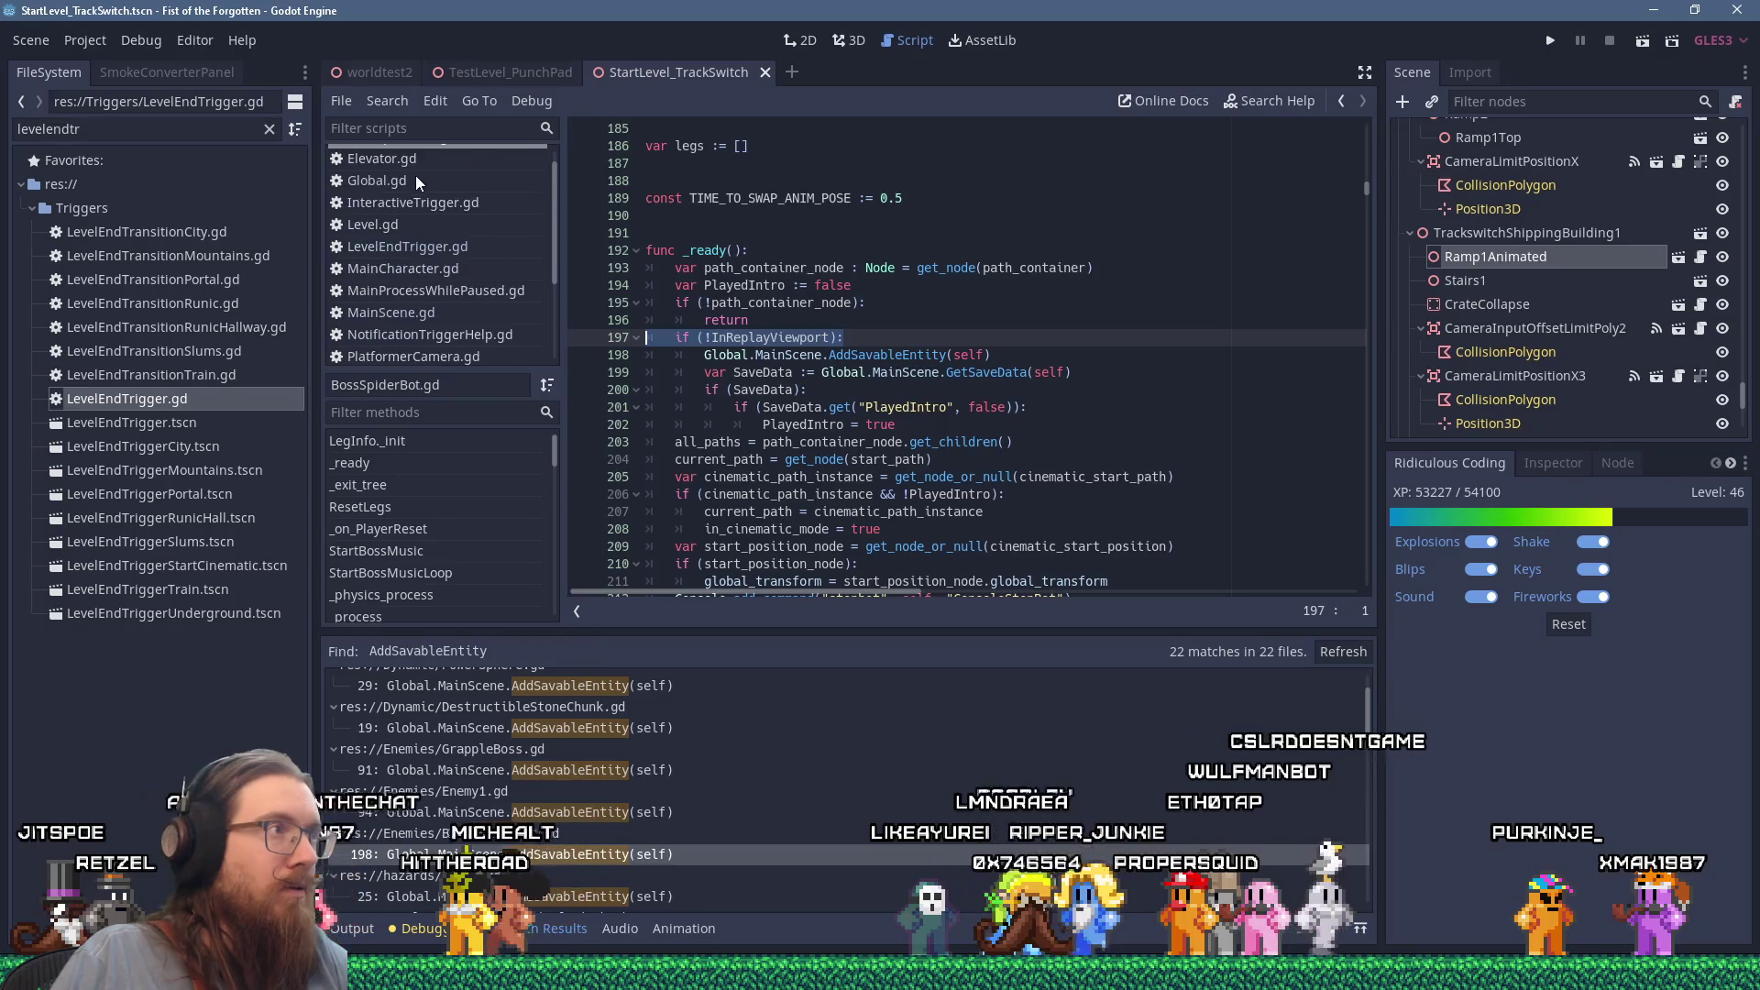
{"action": "middle_click", "coordinate": [398, 173]}
{"action": "middle_click", "coordinate": [398, 172]}
{"action": "middle_click", "coordinate": [398, 173]}
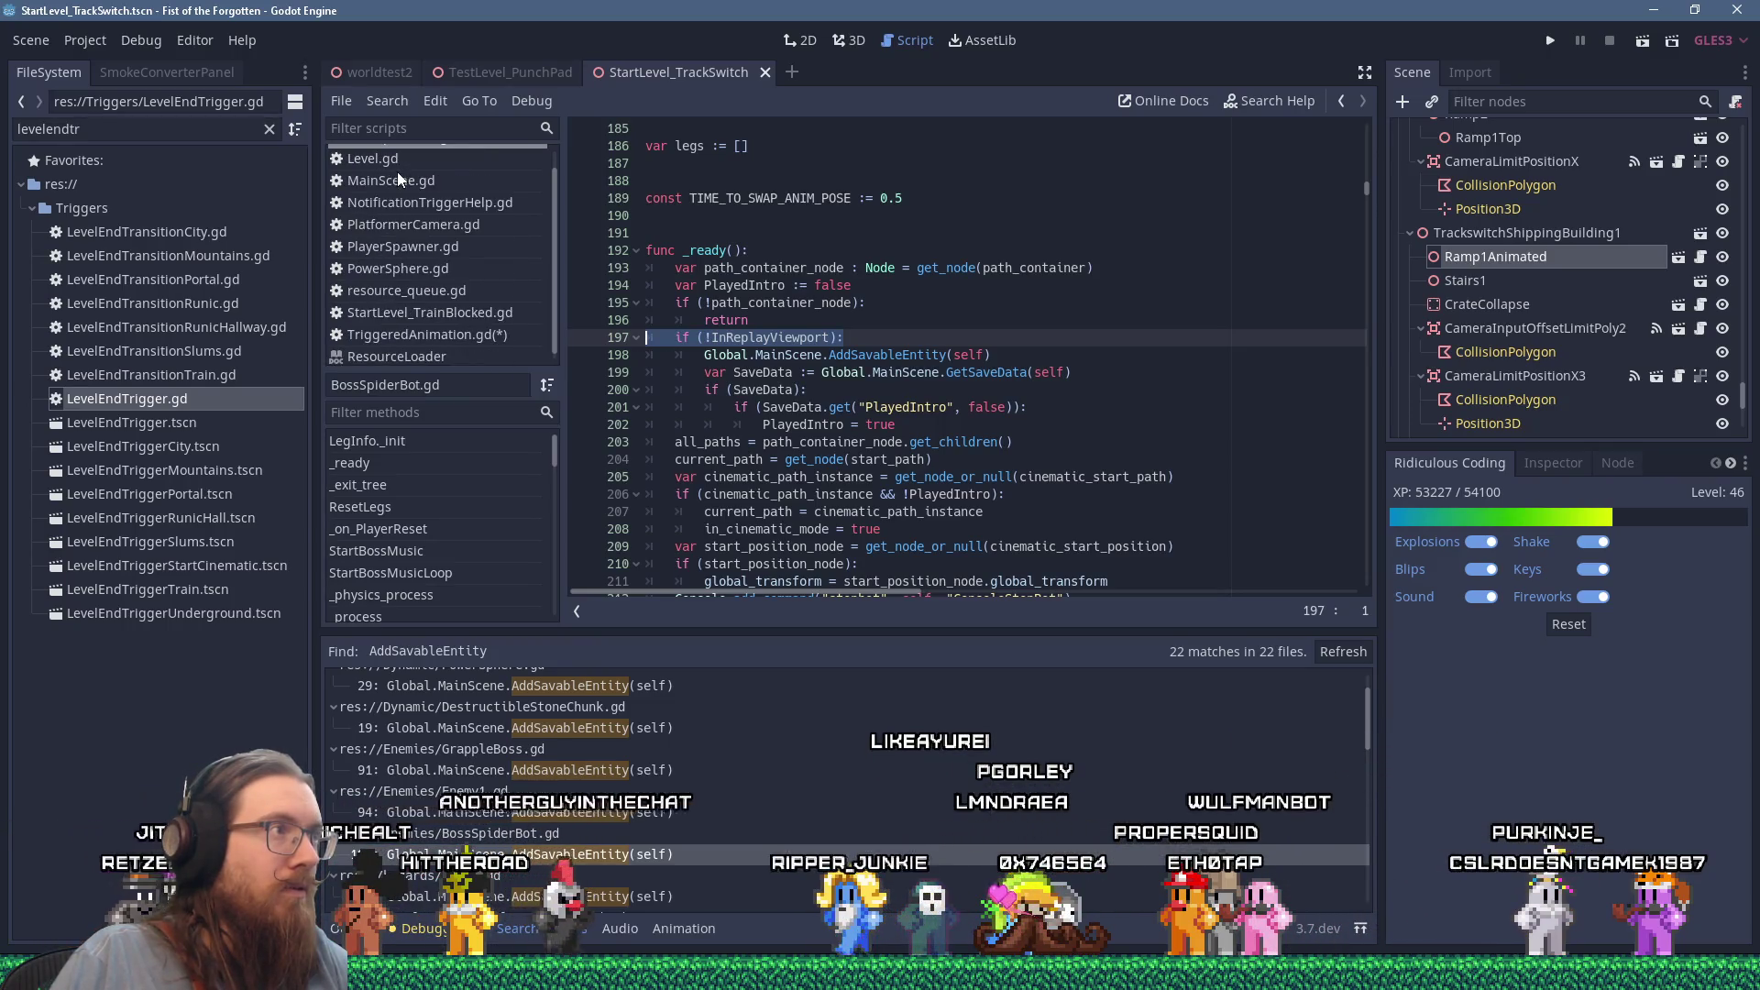
{"action": "middle_click", "coordinate": [400, 170]}
{"action": "middle_click", "coordinate": [399, 171]}
{"action": "middle_click", "coordinate": [399, 171]}
{"action": "middle_click", "coordinate": [394, 179]}
{"action": "middle_click", "coordinate": [393, 183]}
{"action": "middle_click", "coordinate": [392, 184]}
{"action": "middle_click", "coordinate": [392, 184]}
{"action": "middle_click", "coordinate": [393, 184]}
{"action": "middle_click", "coordinate": [392, 184]}
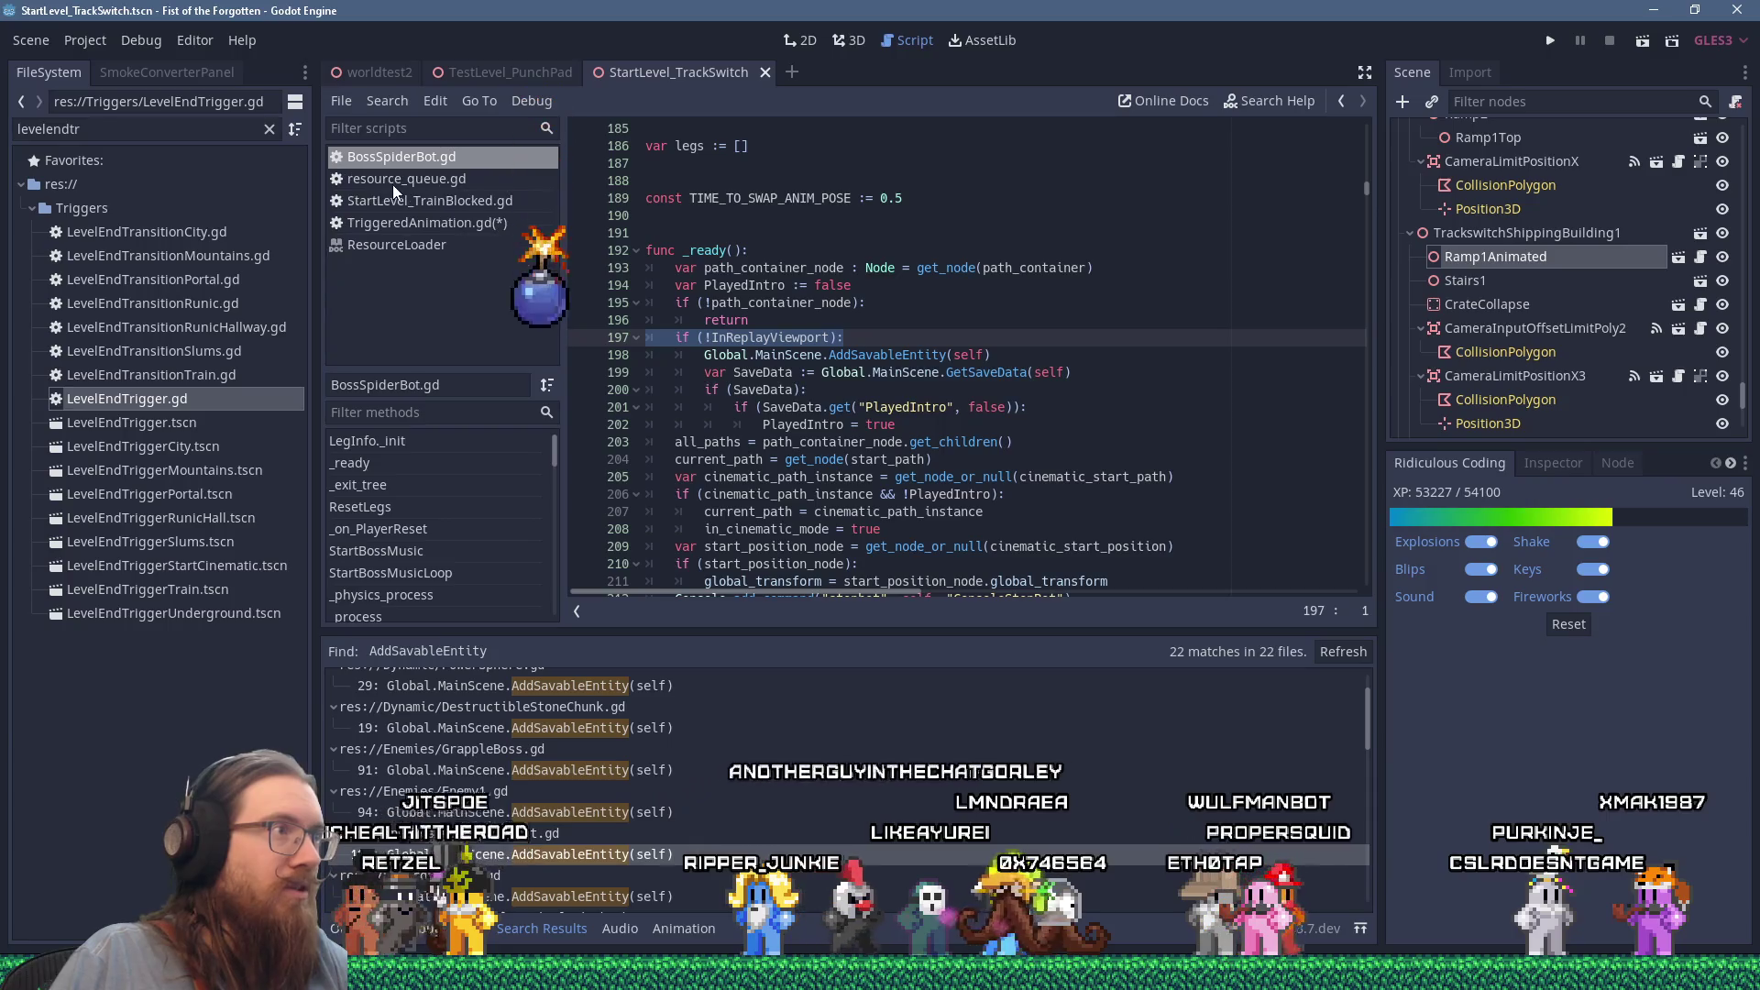
{"action": "middle_click", "coordinate": [392, 184]}
{"action": "middle_click", "coordinate": [416, 182]}
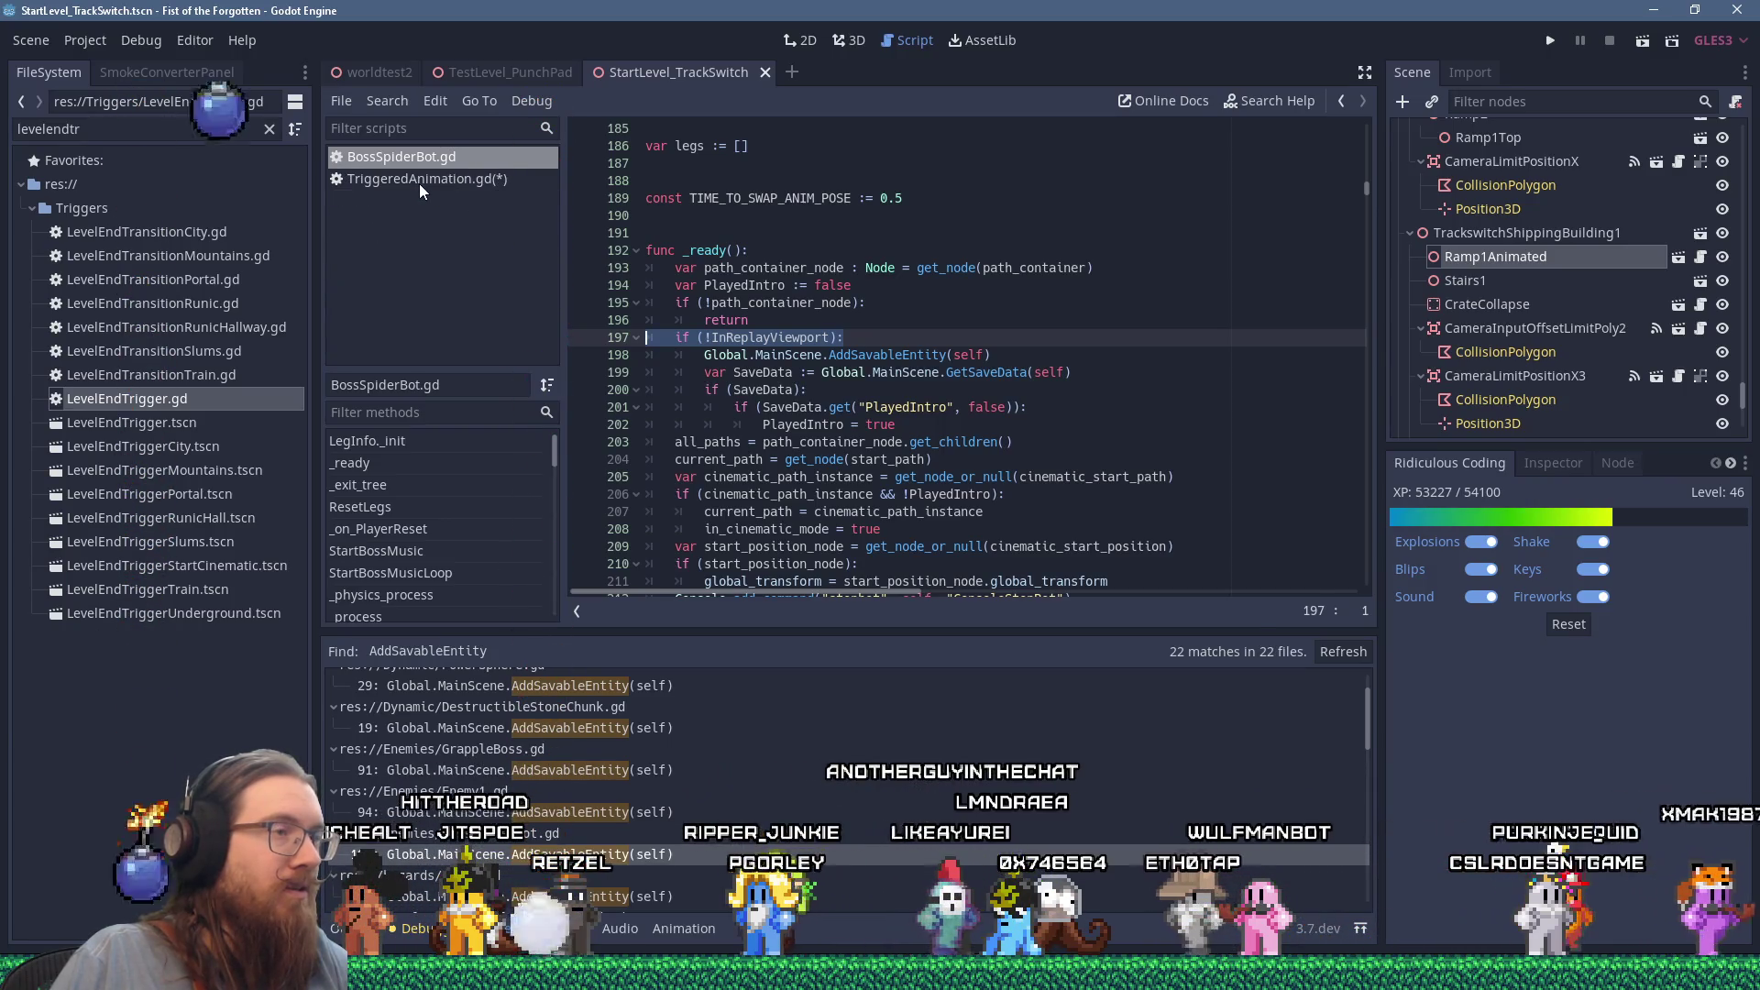
{"action": "left_click", "coordinate": [420, 182]}
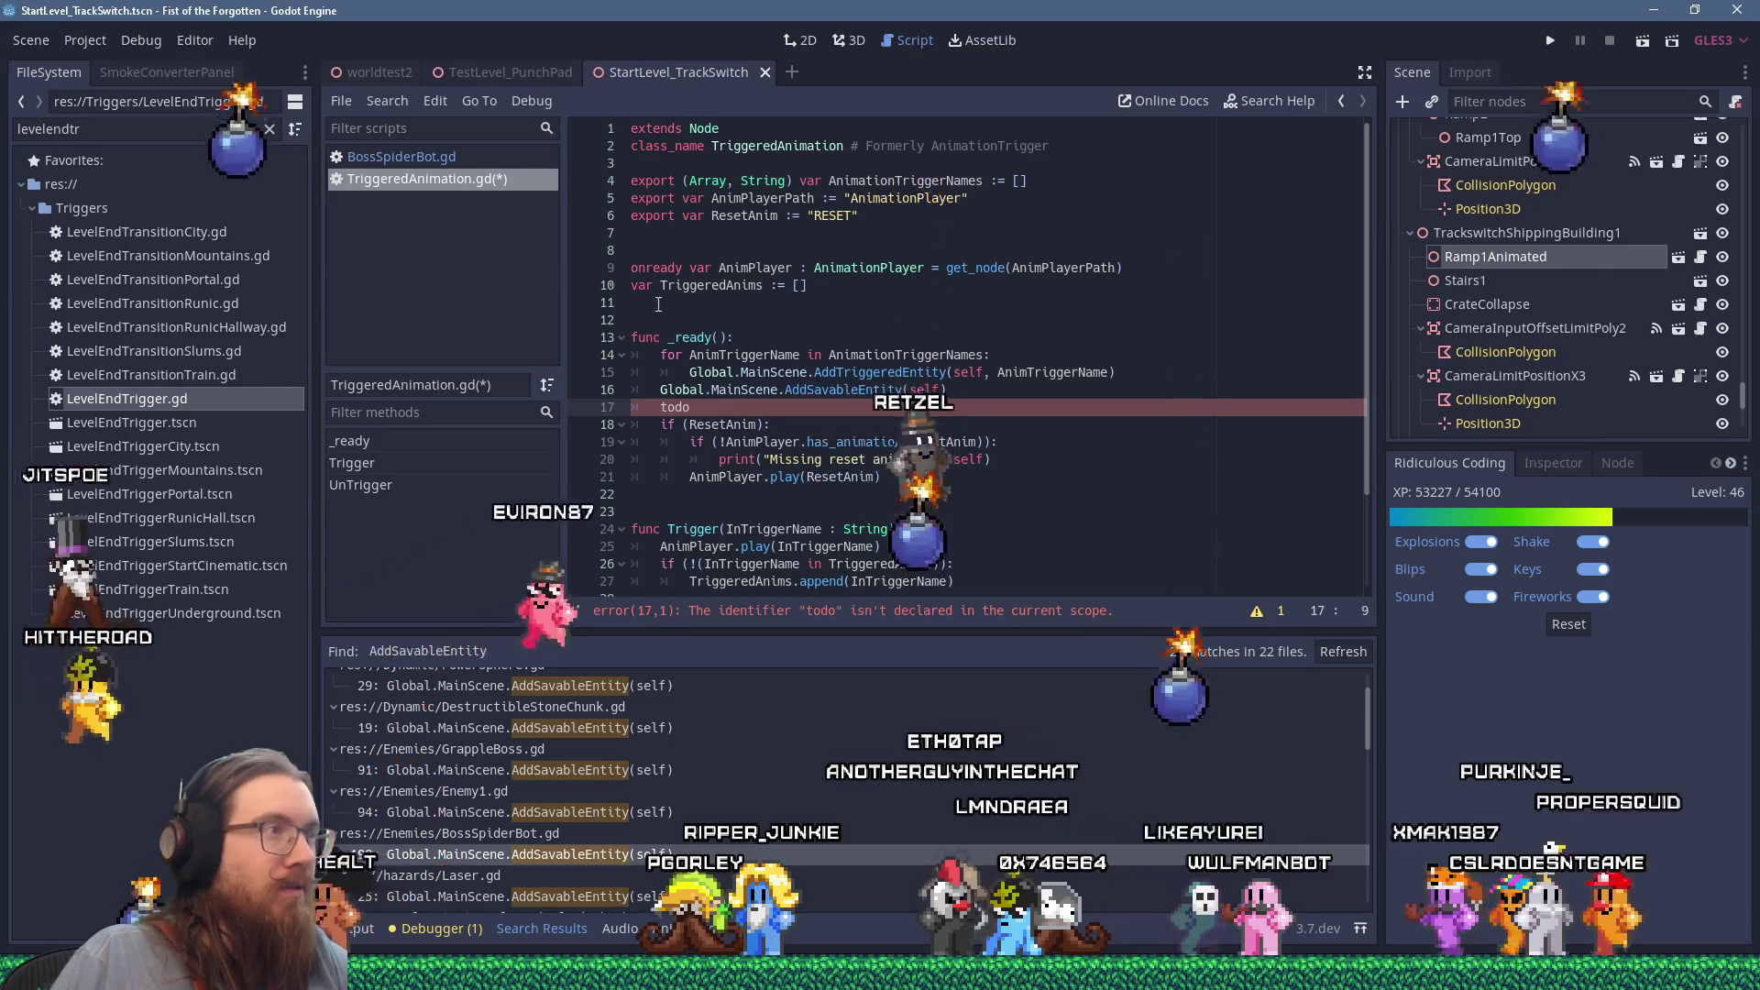
Step: Search the whole project for InReplayViewport, getting 186 matches in 45 files
{"action": "left_click", "coordinate": [453, 157]}
{"action": "left_click", "coordinate": [830, 337]}
{"action": "scroll", "coordinate": [833, 365], "scroll_direction": "up", "scroll_amount": 5}
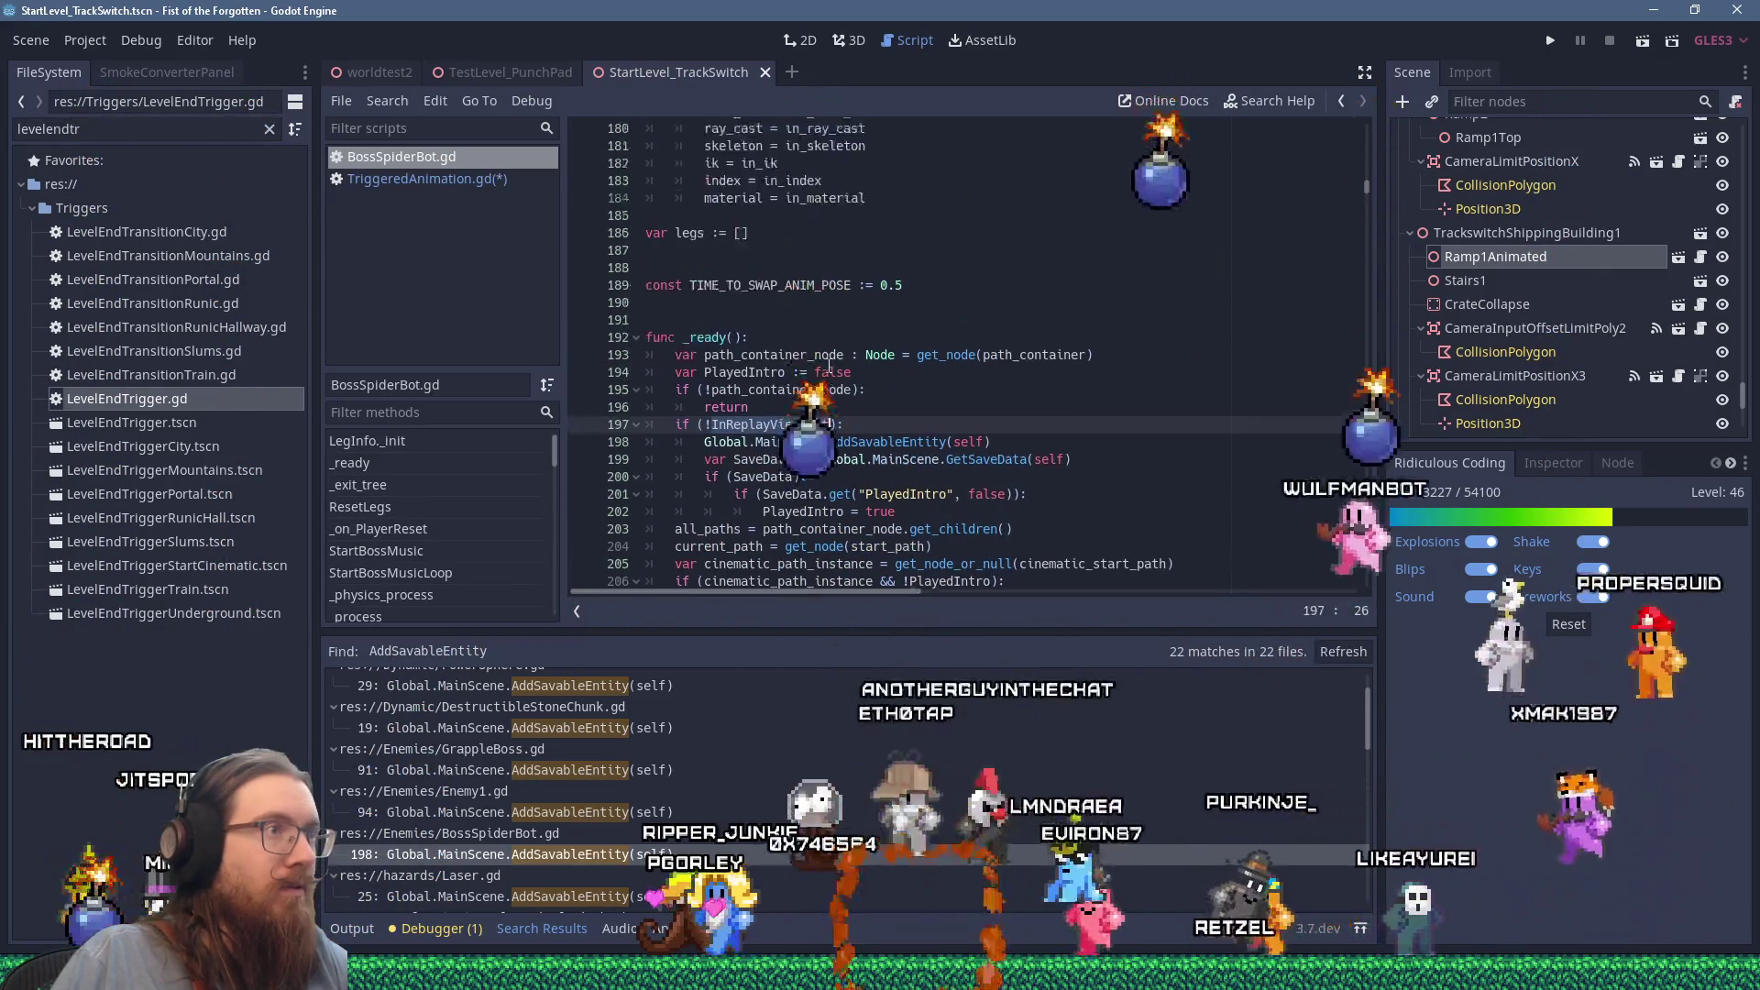
{"action": "scroll", "coordinate": [833, 365], "scroll_direction": "down", "scroll_amount": 5}
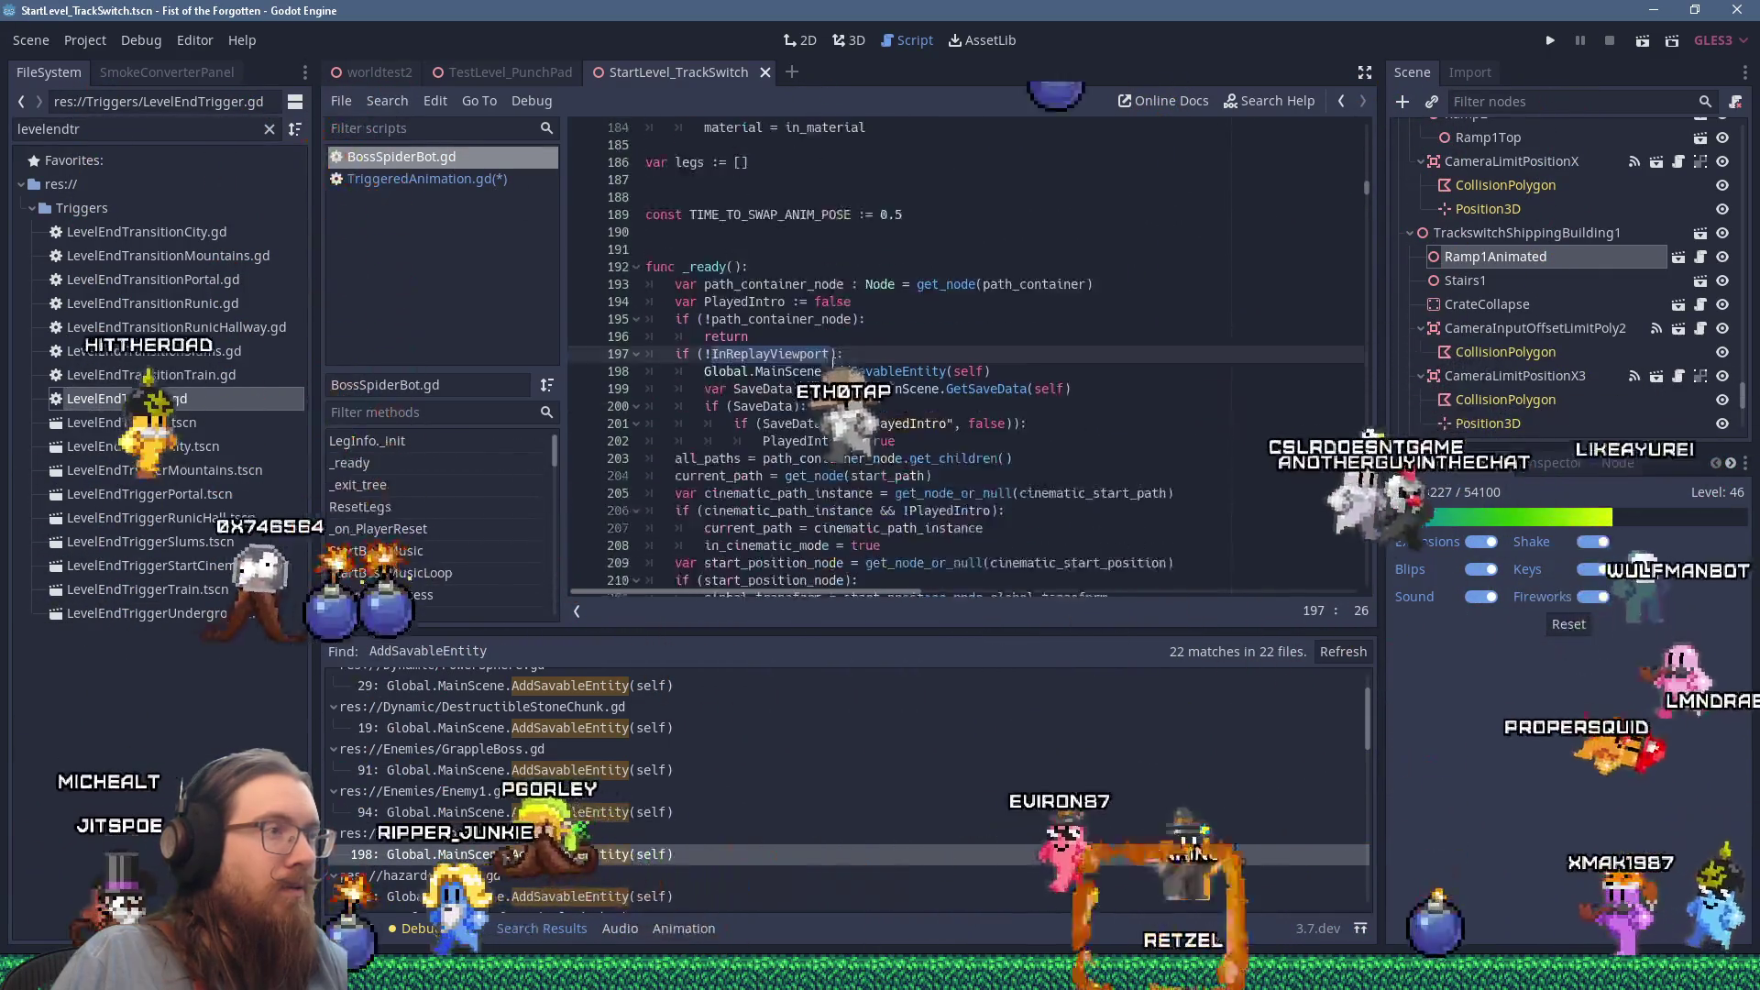
{"action": "scroll", "coordinate": [833, 365], "scroll_direction": "up", "scroll_amount": 9}
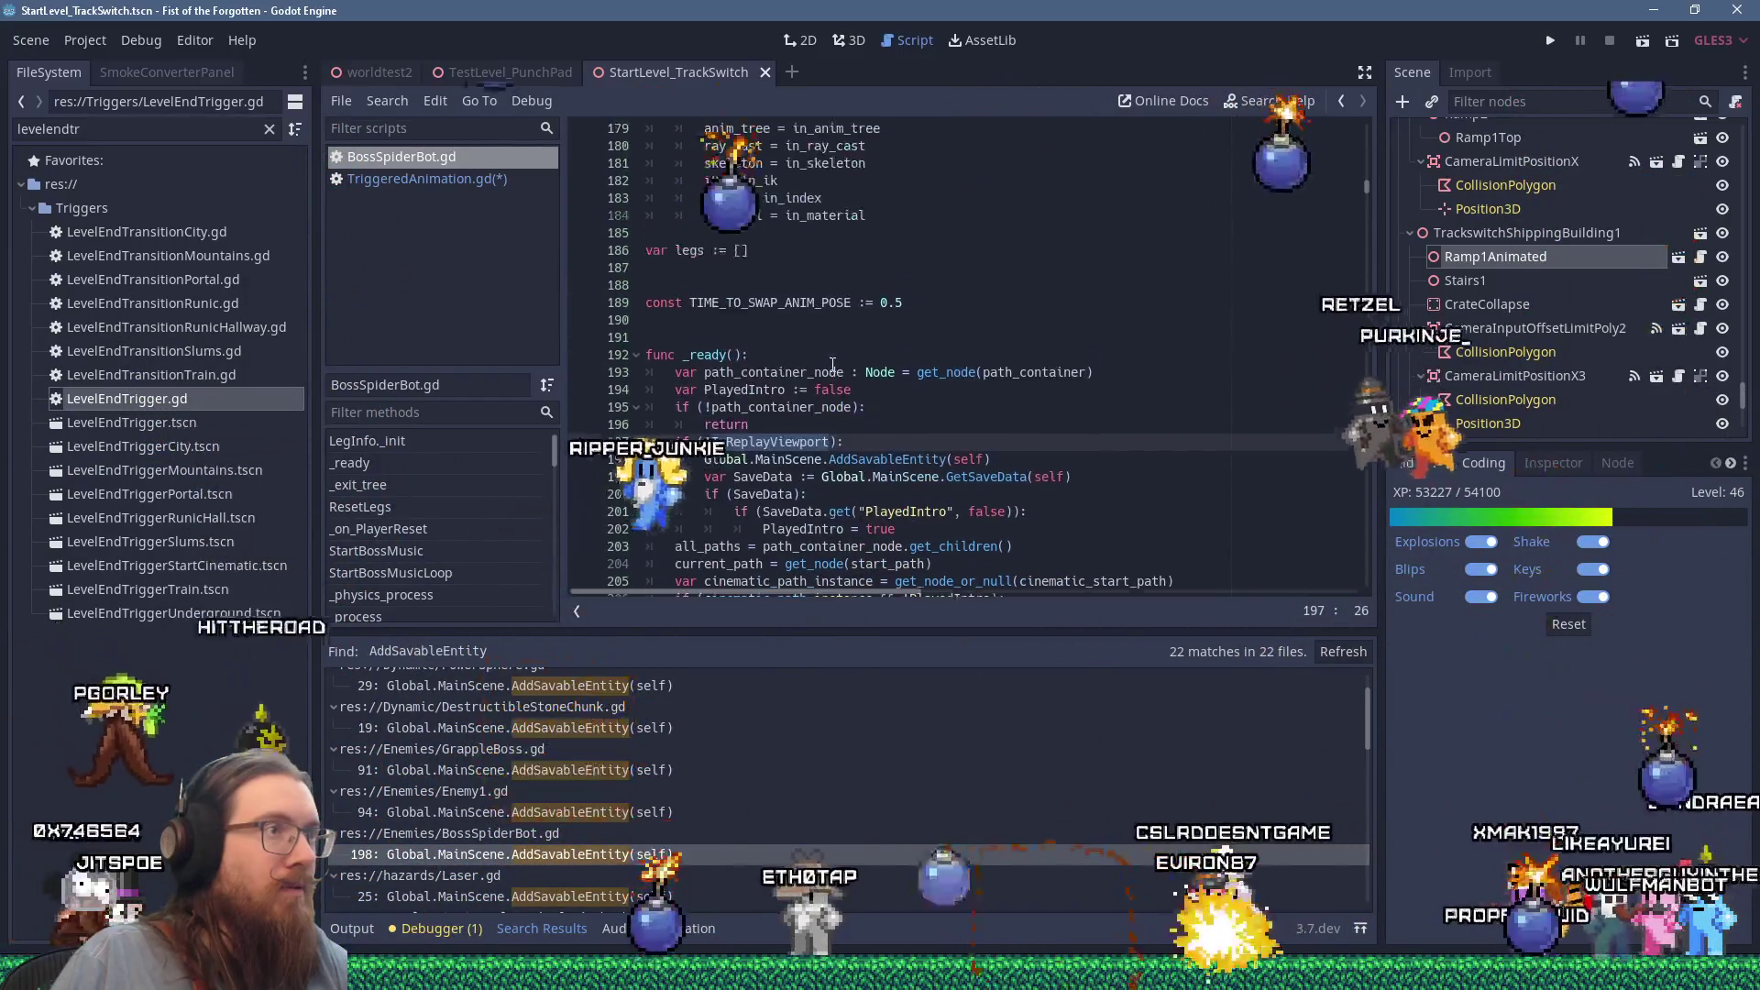
{"action": "scroll", "coordinate": [832, 365], "scroll_direction": "down", "scroll_amount": 4}
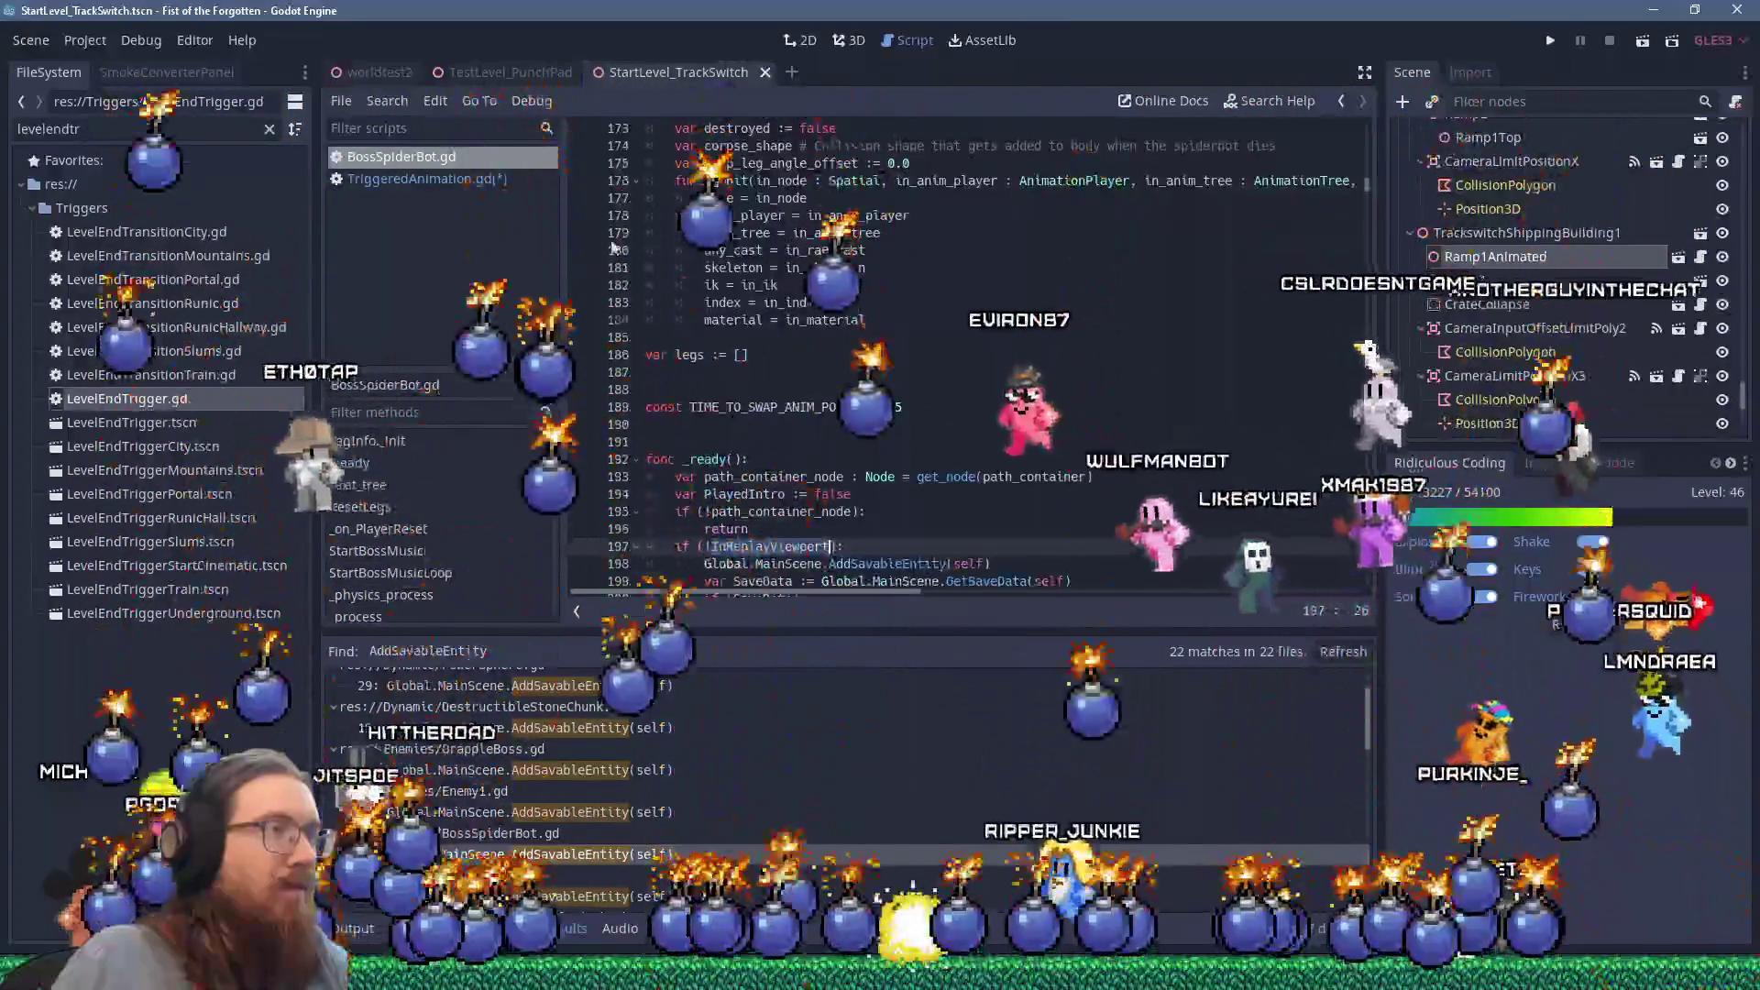
{"action": "left_click", "coordinate": [403, 100]}
{"action": "left_click", "coordinate": [409, 234]}
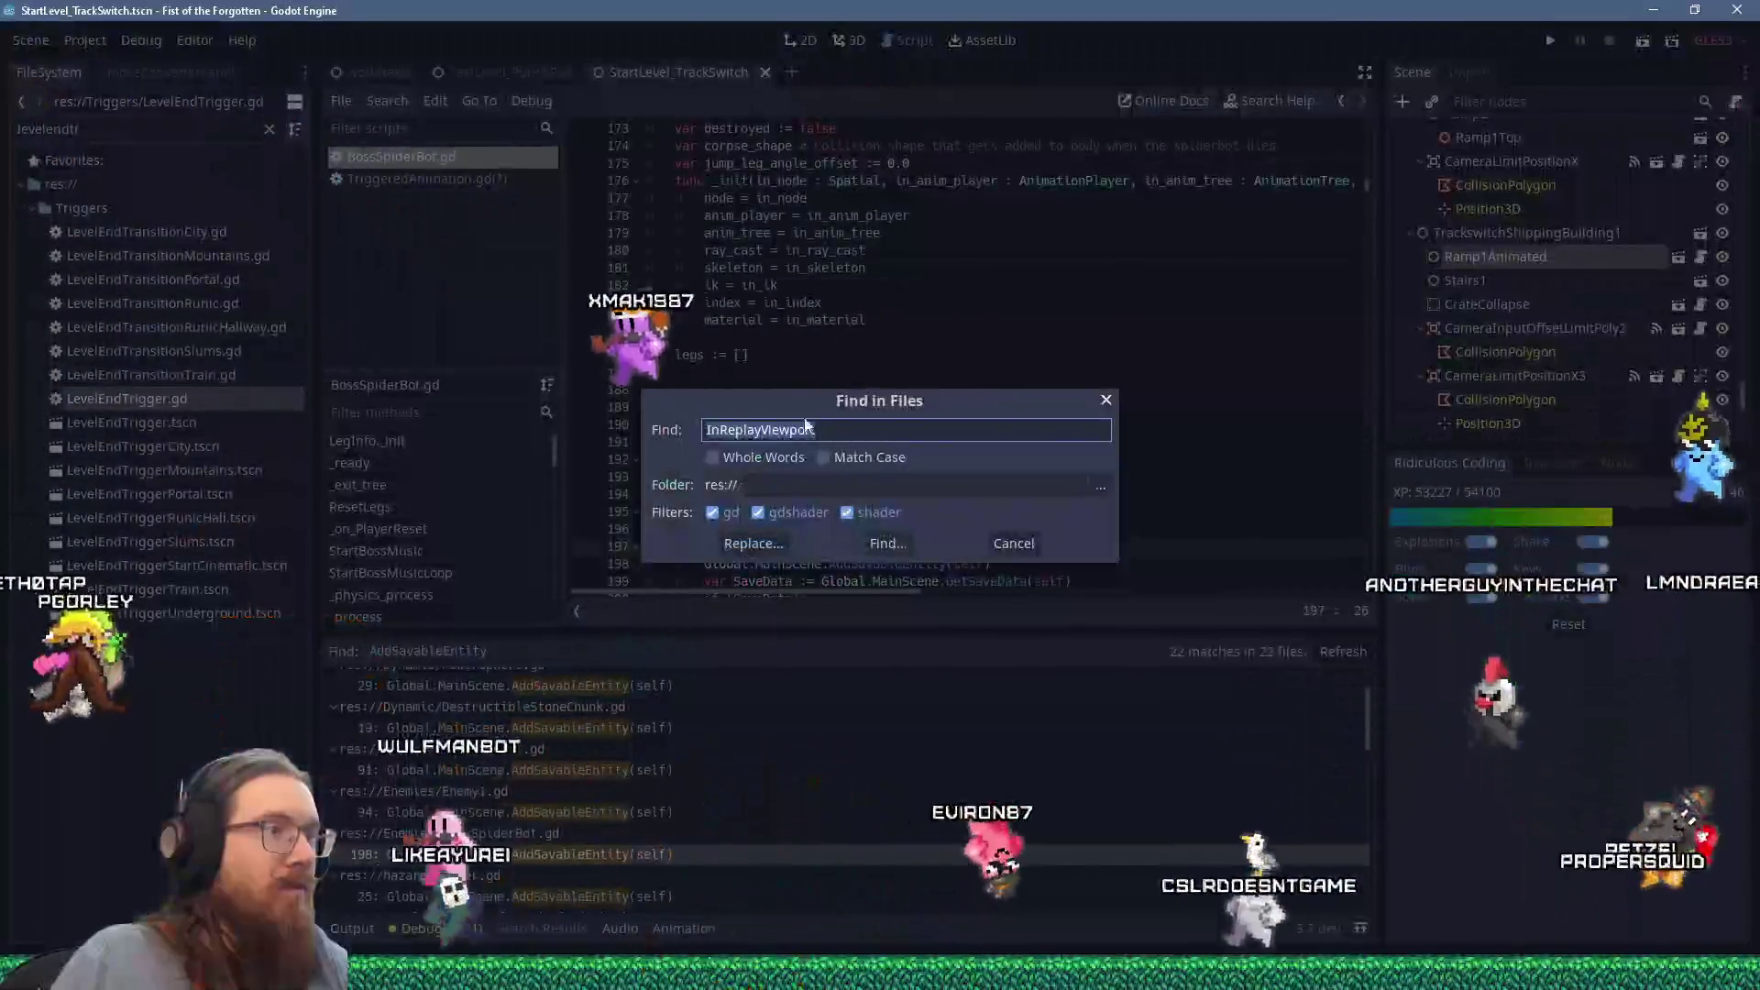
{"action": "left_click", "coordinate": [754, 538]}
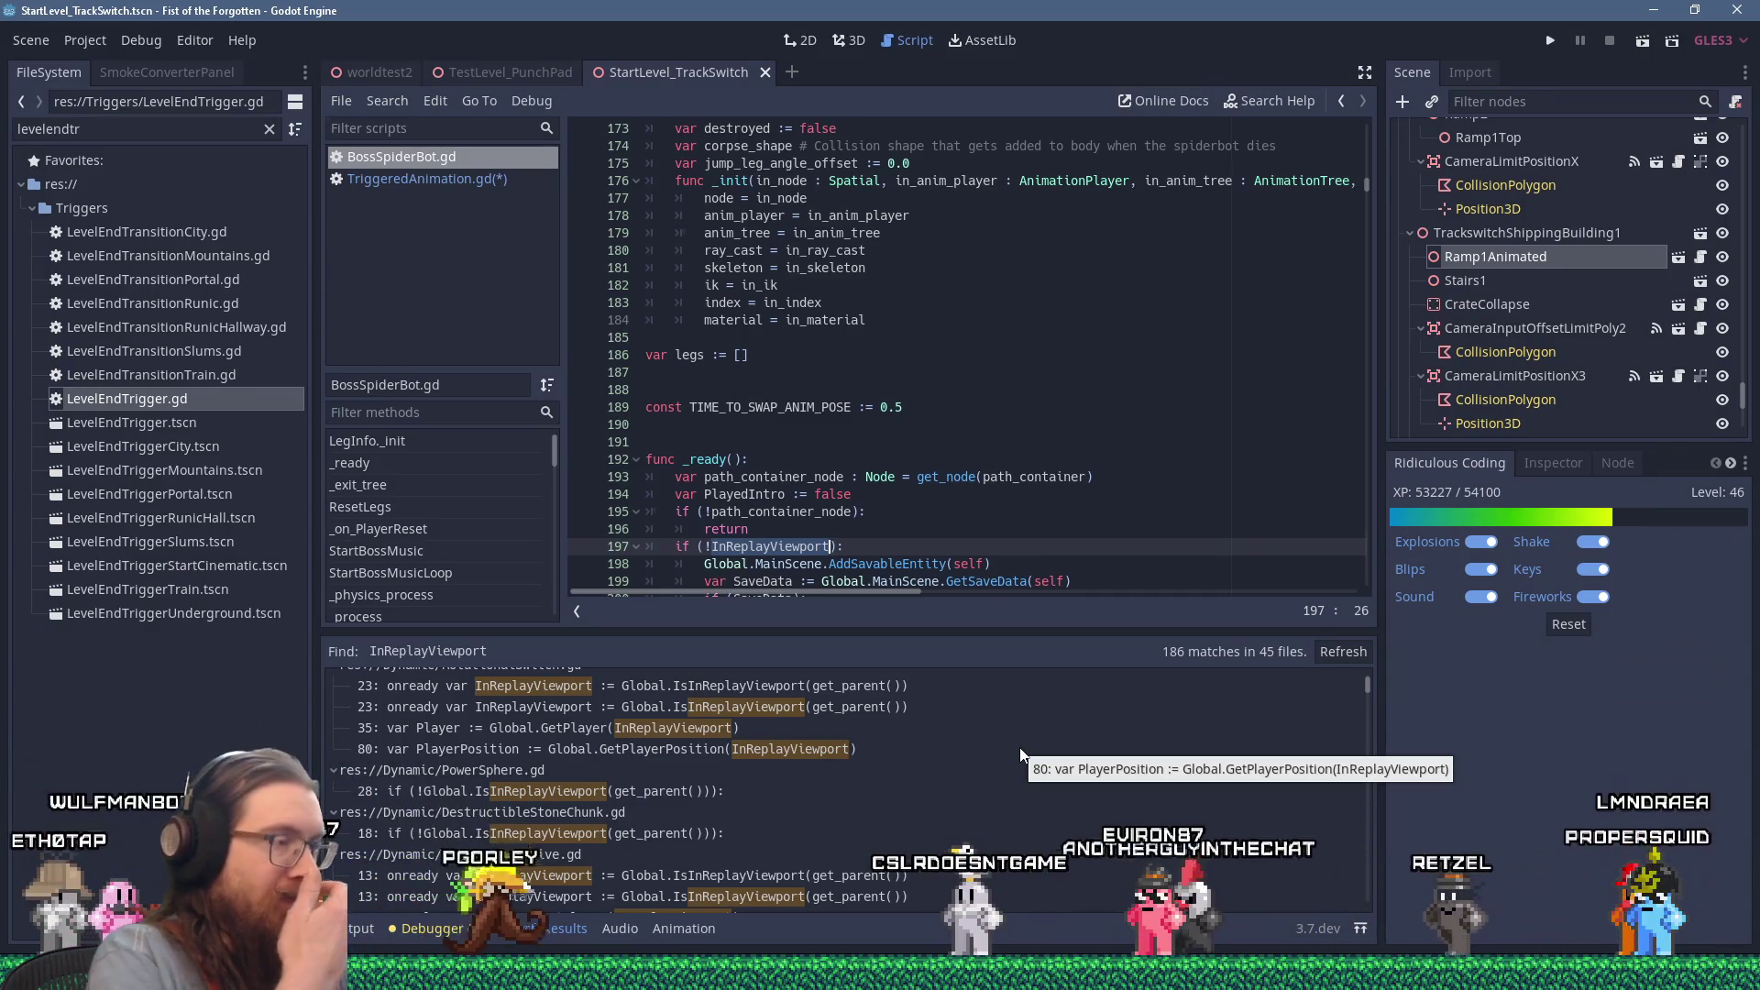
{"action": "scroll", "coordinate": [1073, 780], "scroll_direction": "up", "scroll_amount": 1}
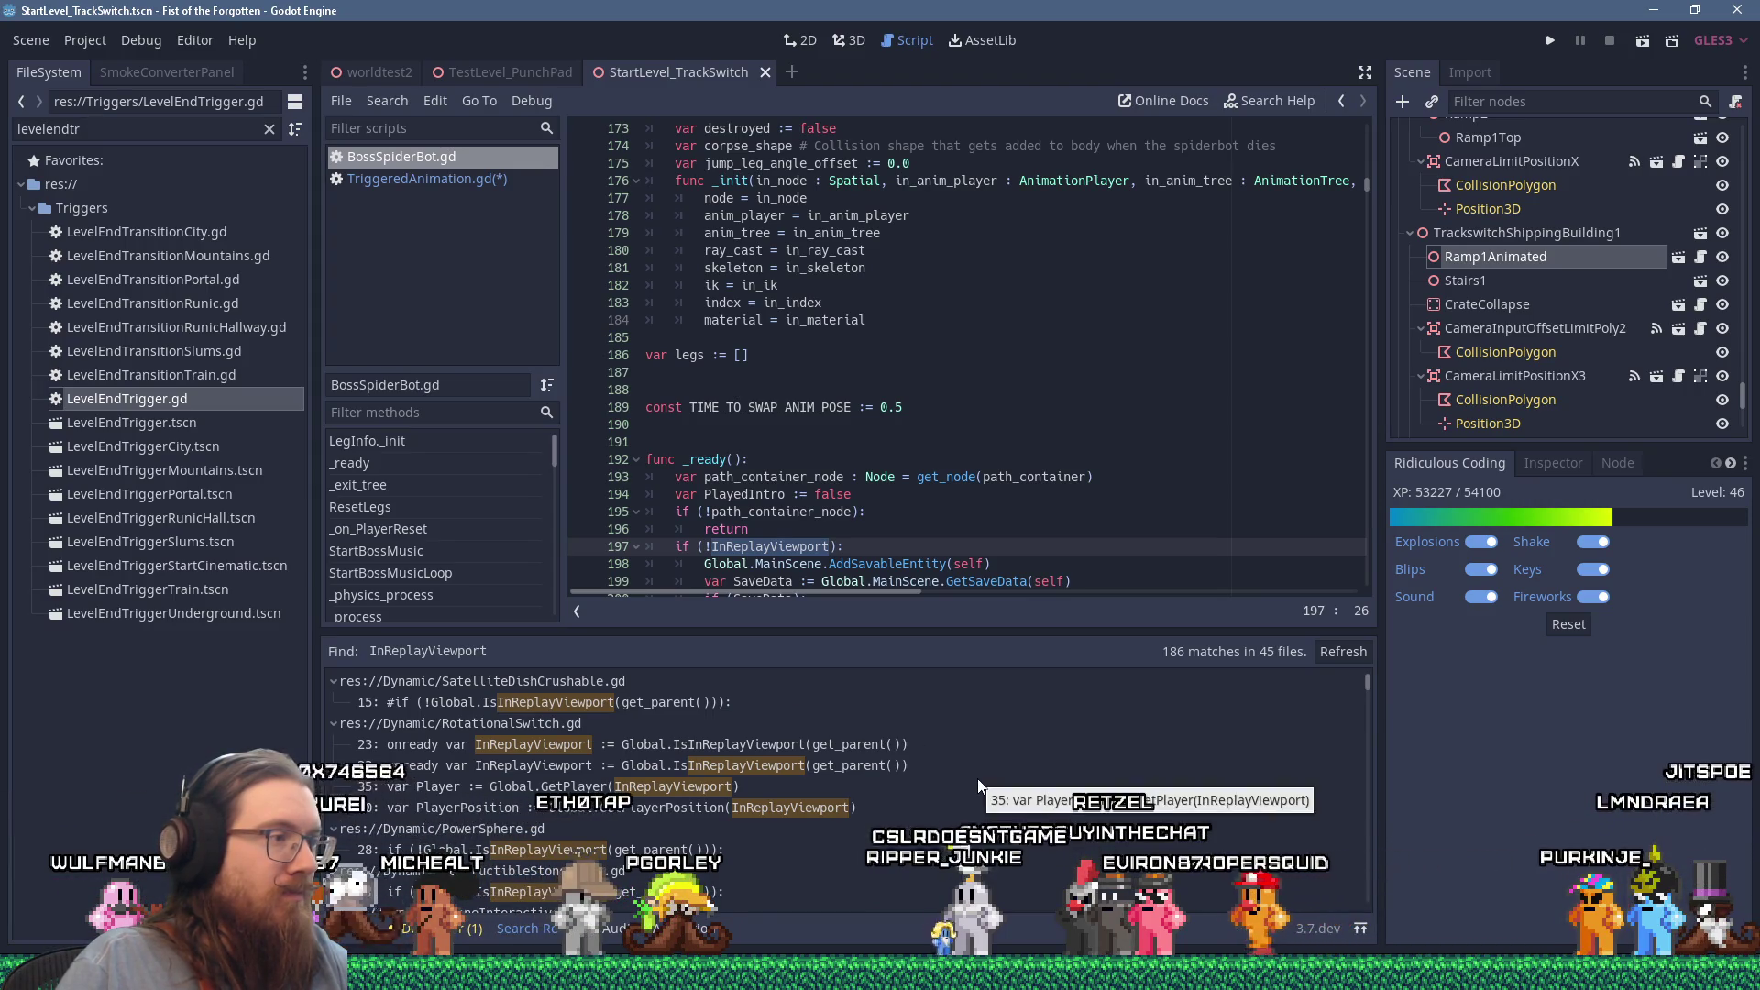
{"action": "scroll", "coordinate": [949, 372], "scroll_direction": "up", "scroll_amount": 15}
{"action": "scroll", "coordinate": [949, 371], "scroll_direction": "up", "scroll_amount": 16}
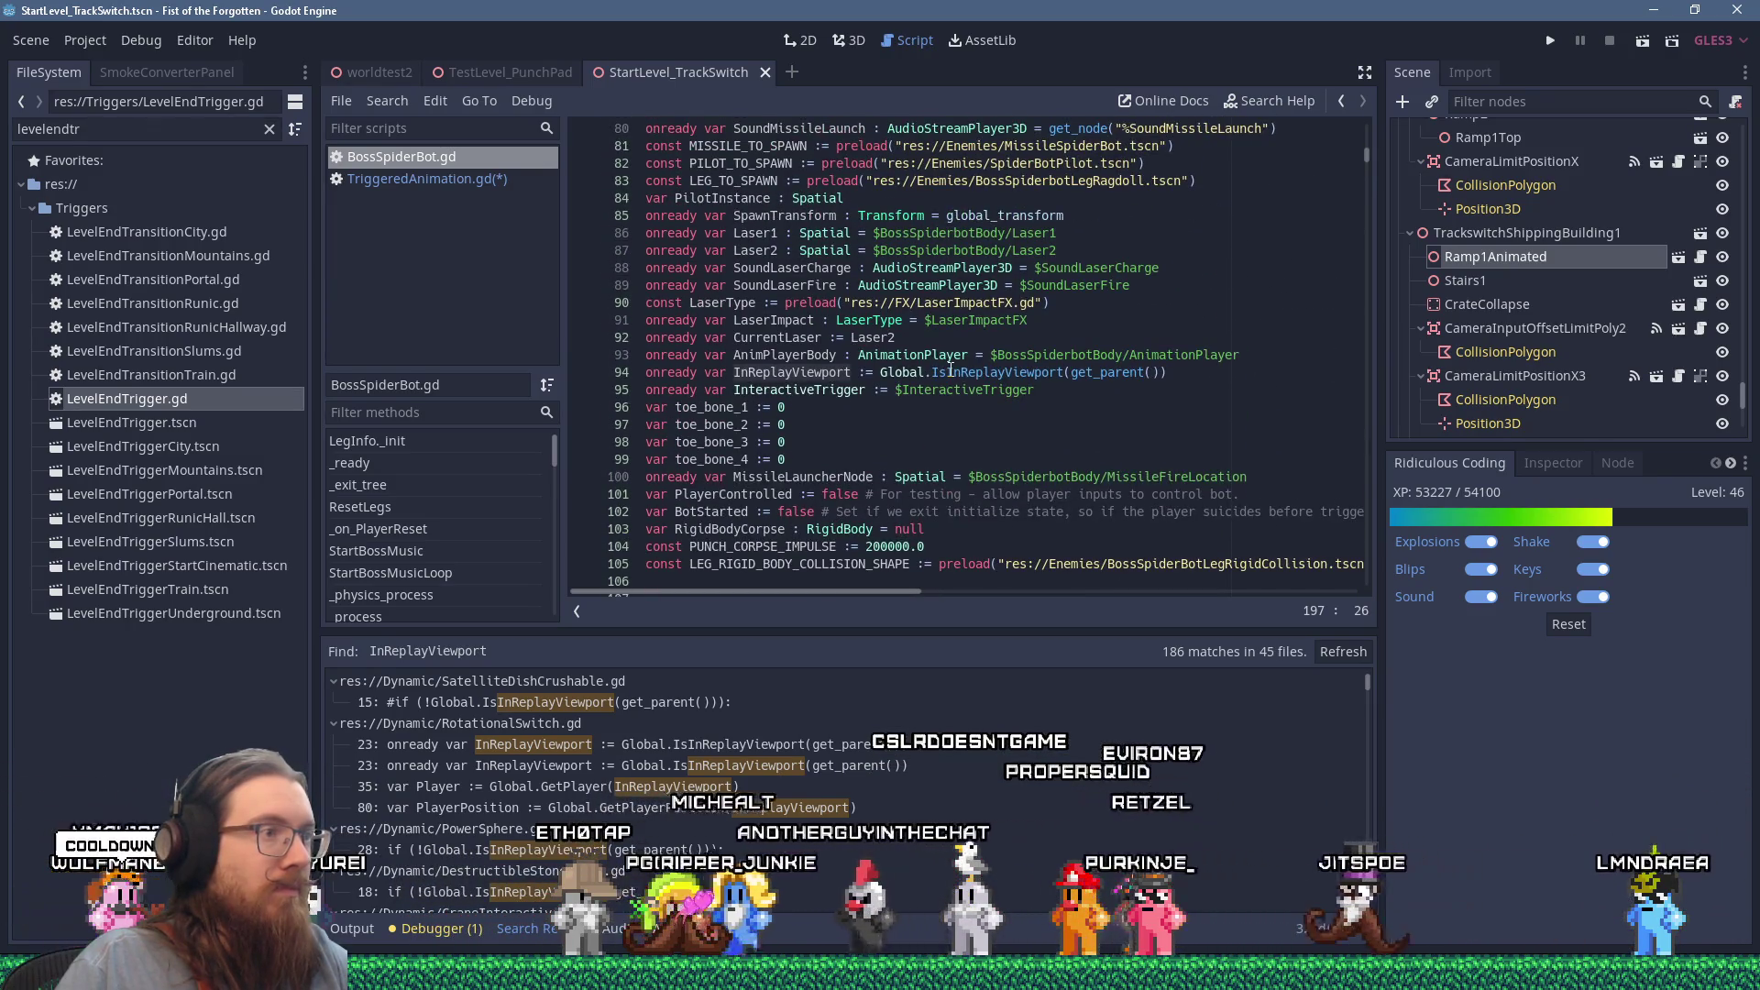
{"action": "scroll", "coordinate": [951, 369], "scroll_direction": "down", "scroll_amount": 10}
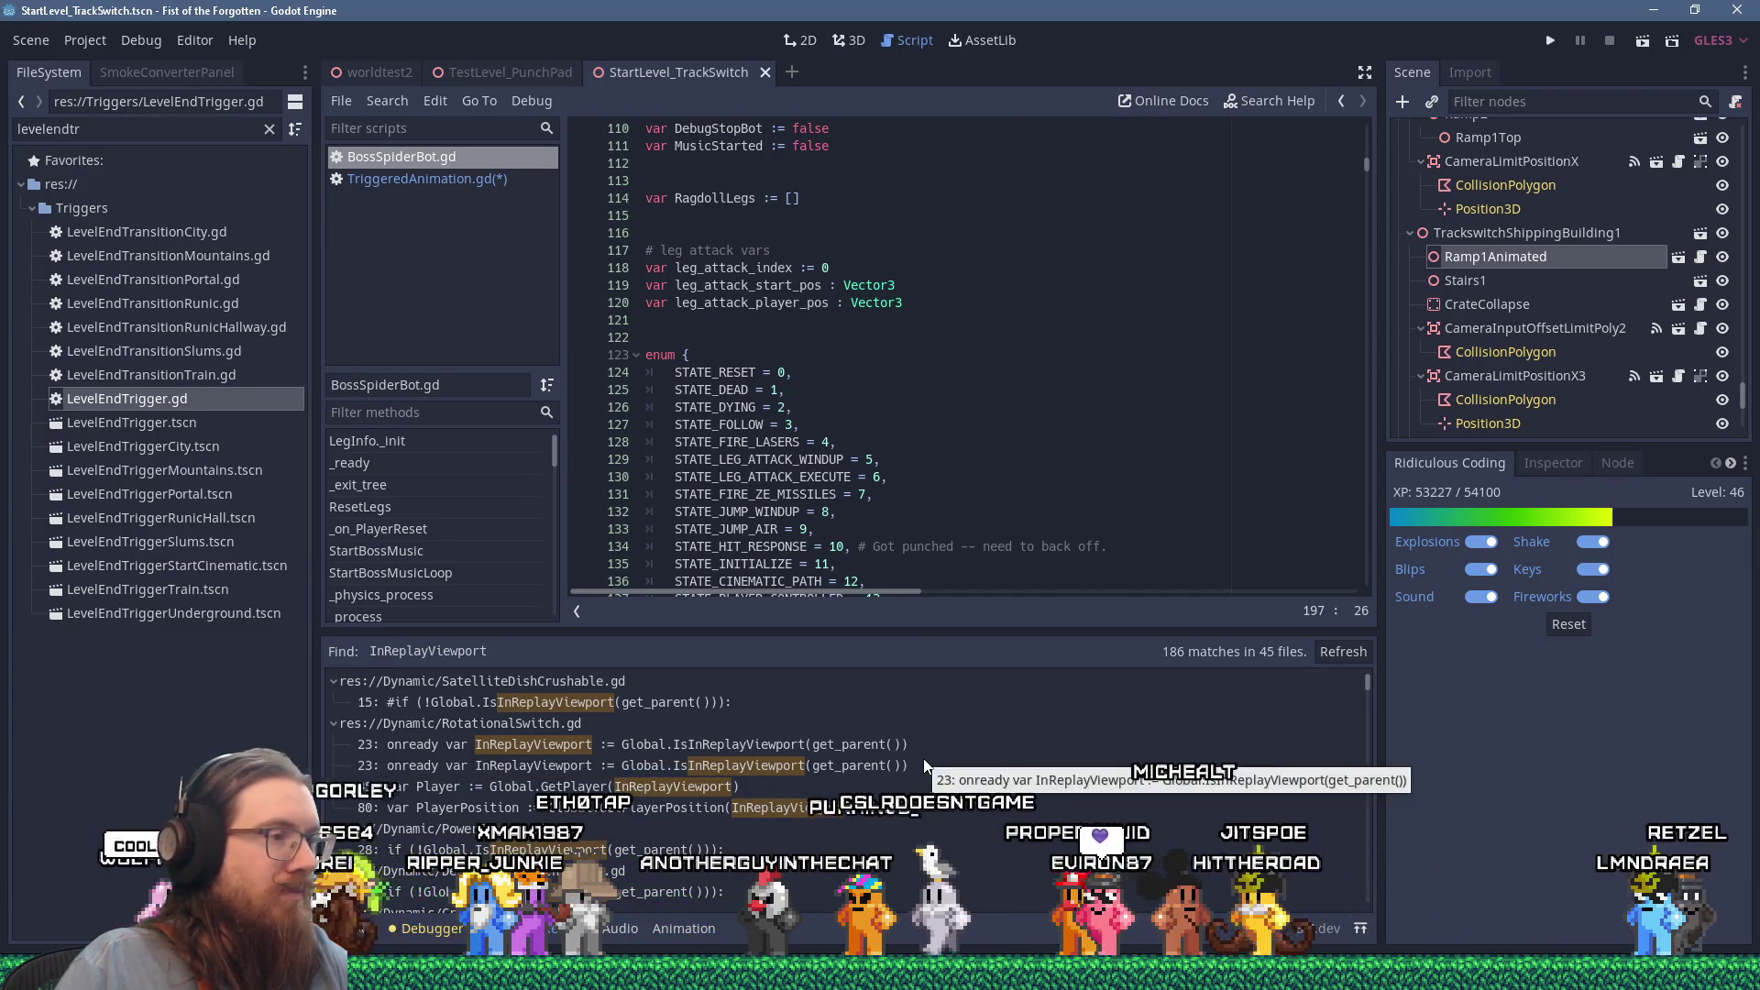
Step: Copy the replay-viewport check from SatelliteDishCrushable.gd line 15 and return to TriggeredAnimation.gd
{"action": "left_click", "coordinate": [739, 702]}
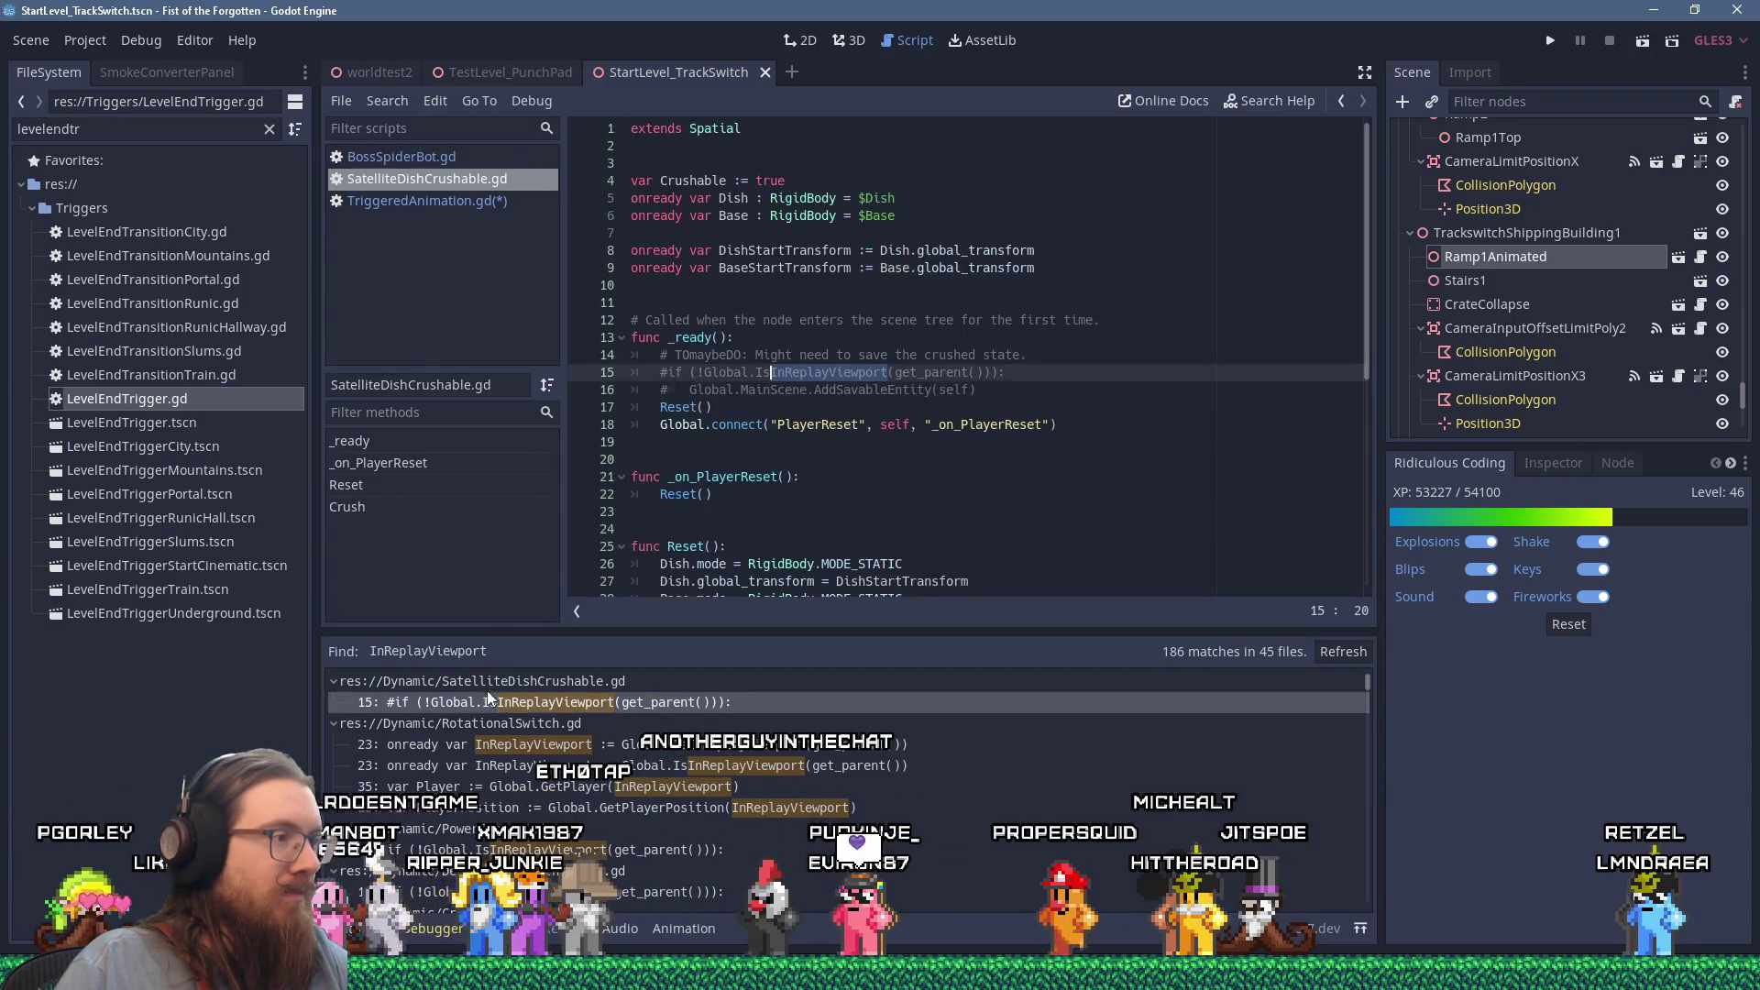
{"action": "left_click_drag", "start_coordinate": [1007, 372], "coordinate": [674, 376]}
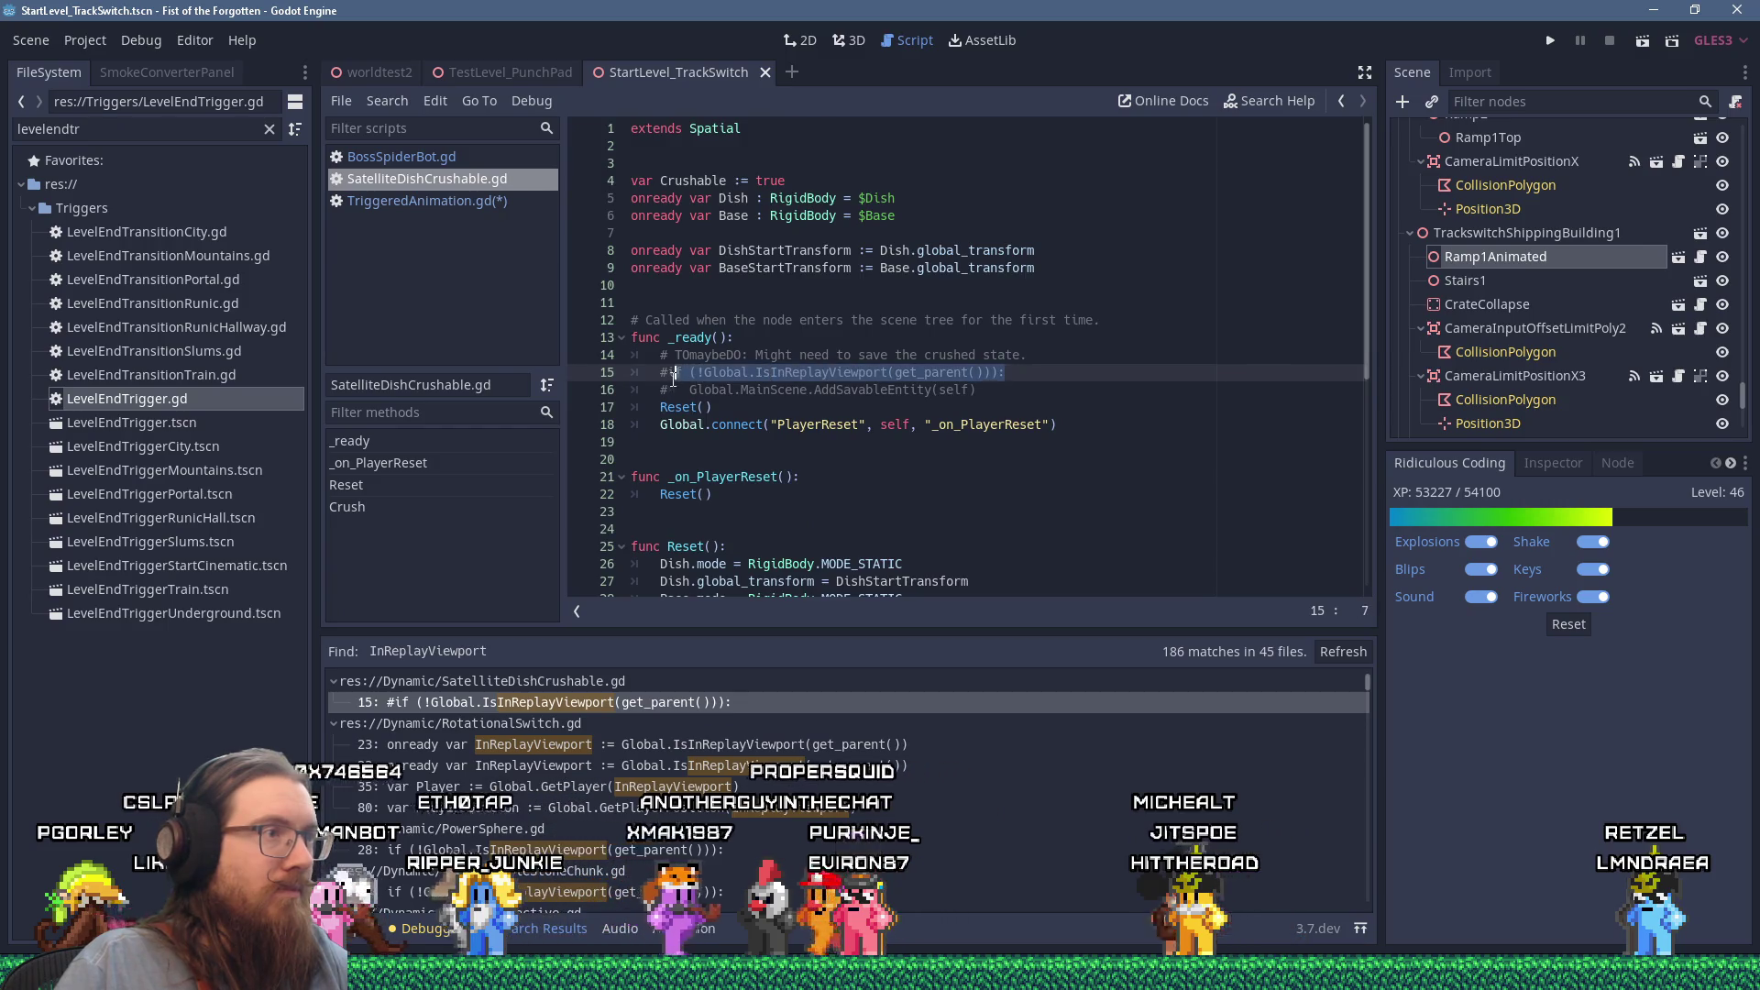
{"action": "right_click", "coordinate": [695, 374]}
{"action": "left_click", "coordinate": [748, 472]}
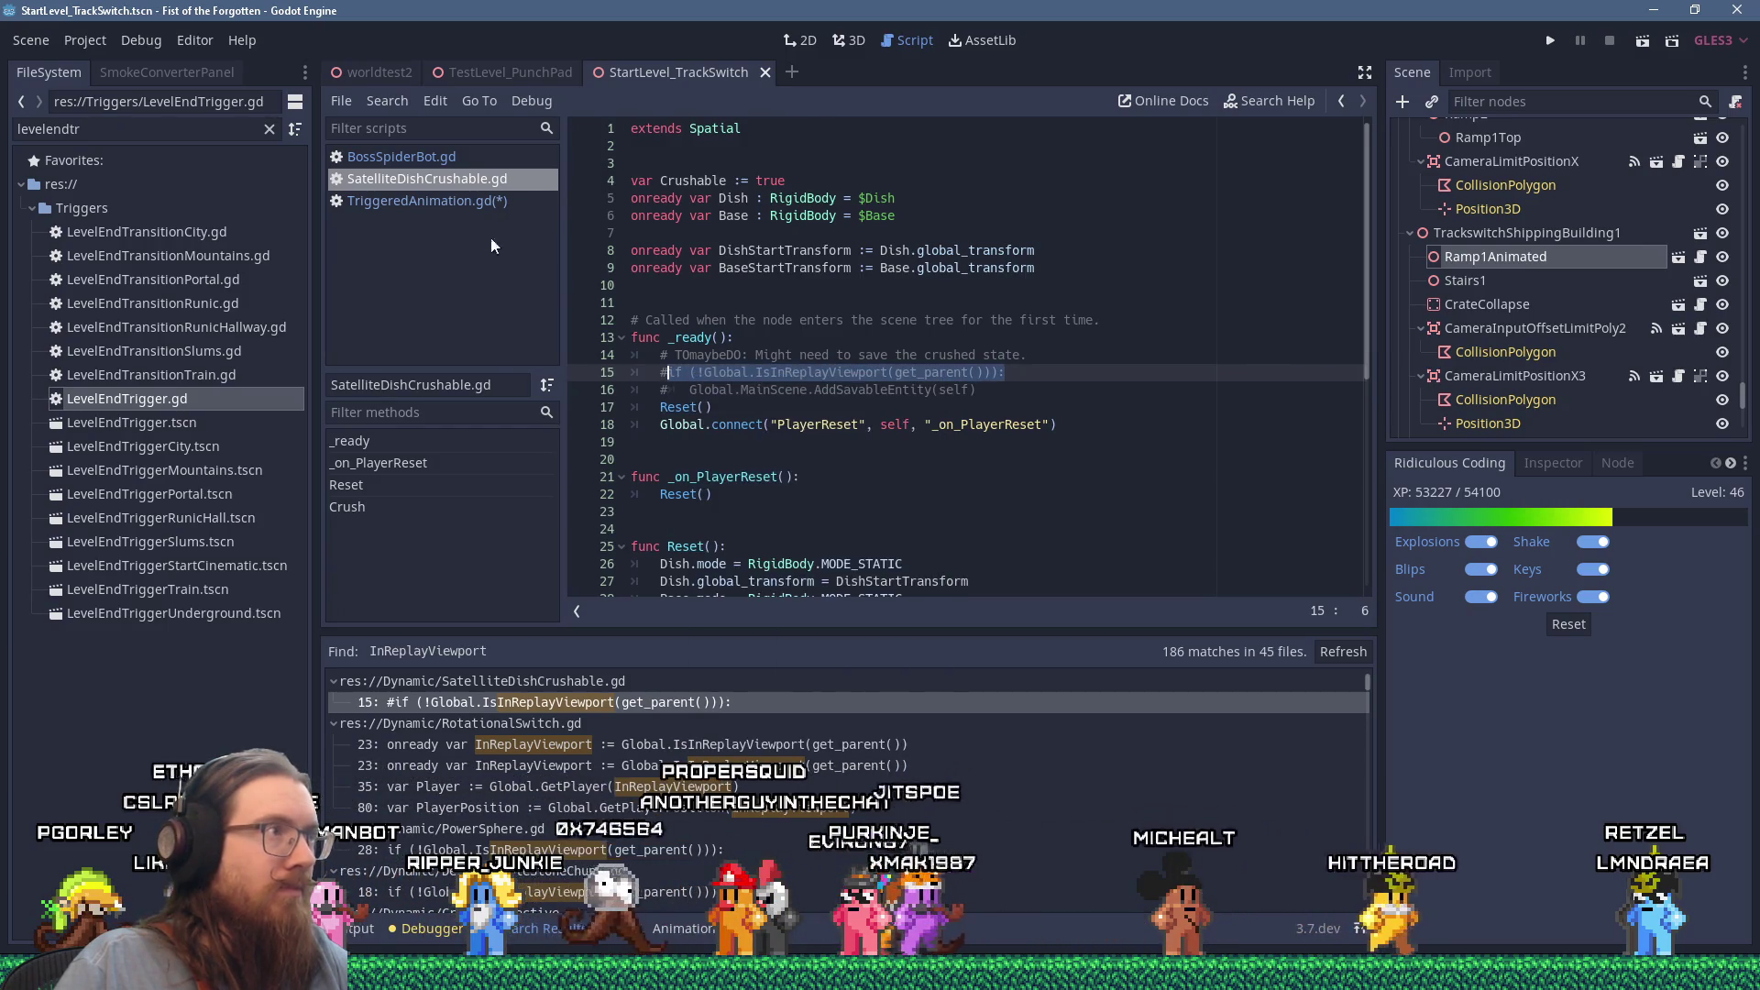
{"action": "left_click", "coordinate": [431, 200]}
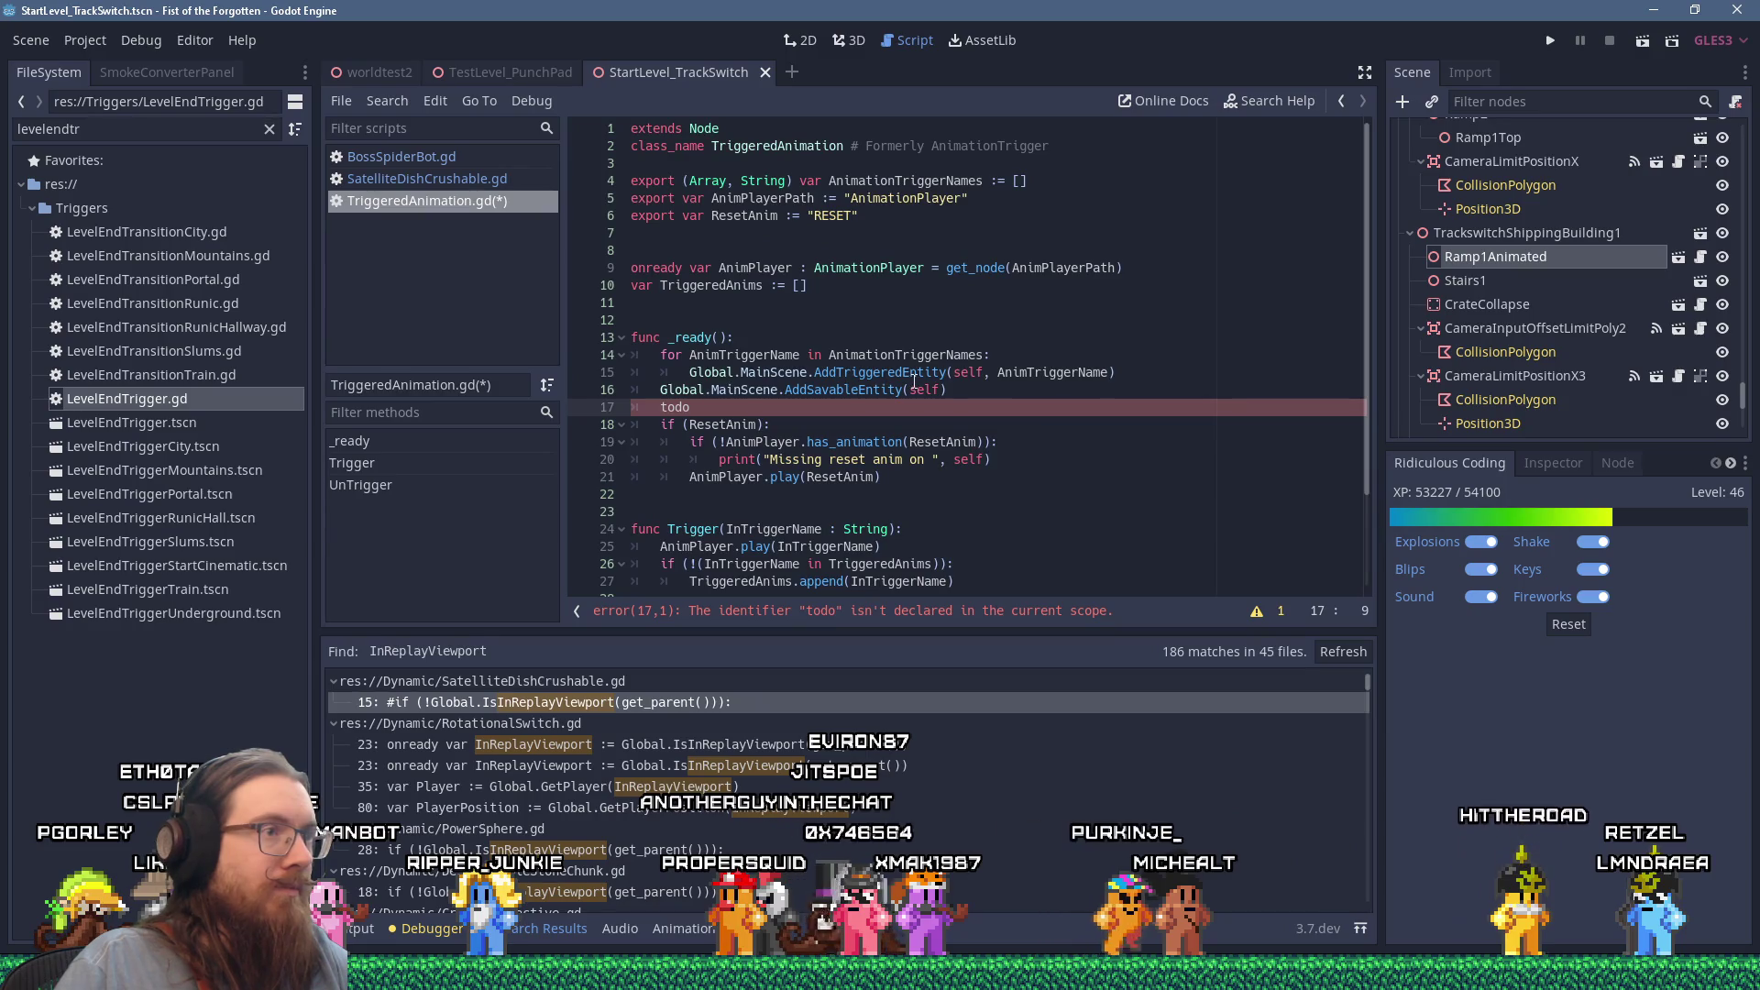
Step: Paste the `if (!Global.IsInReplayViewport(get_parent())):` check on the line above the for loop
{"action": "left_click", "coordinate": [962, 374]}
{"action": "key", "text": "Down"}
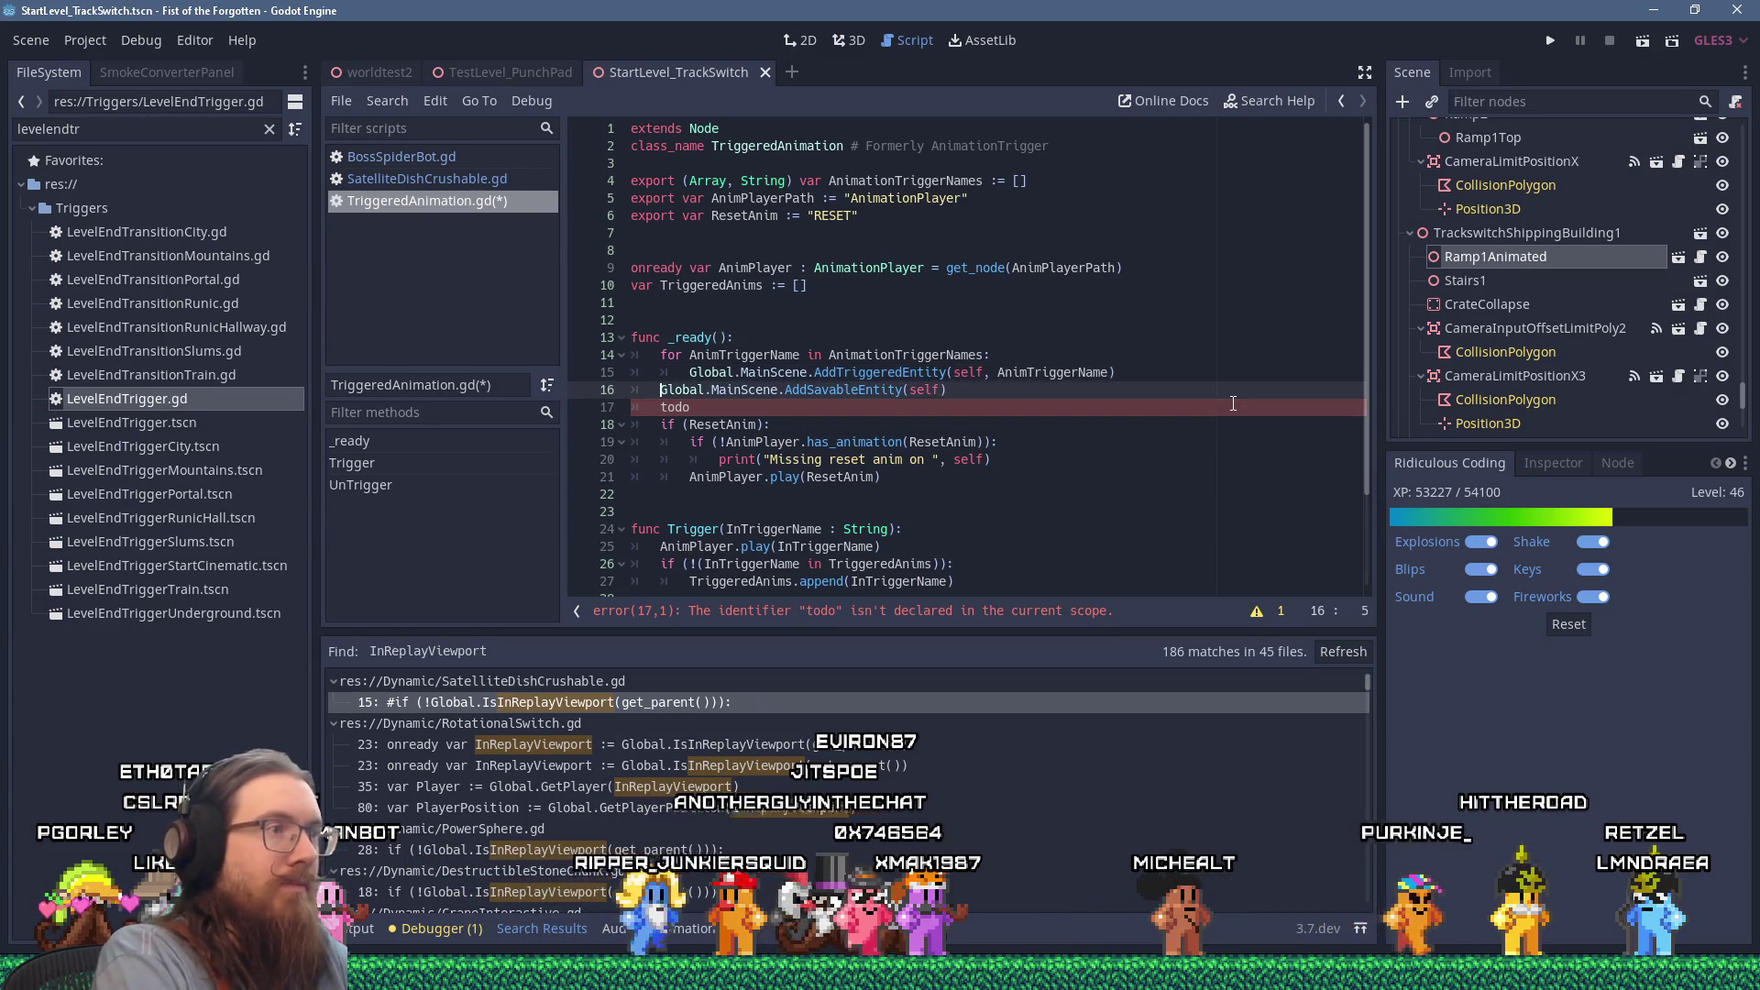
{"action": "key", "text": "Return"}
{"action": "key", "text": "shift+Insert"}
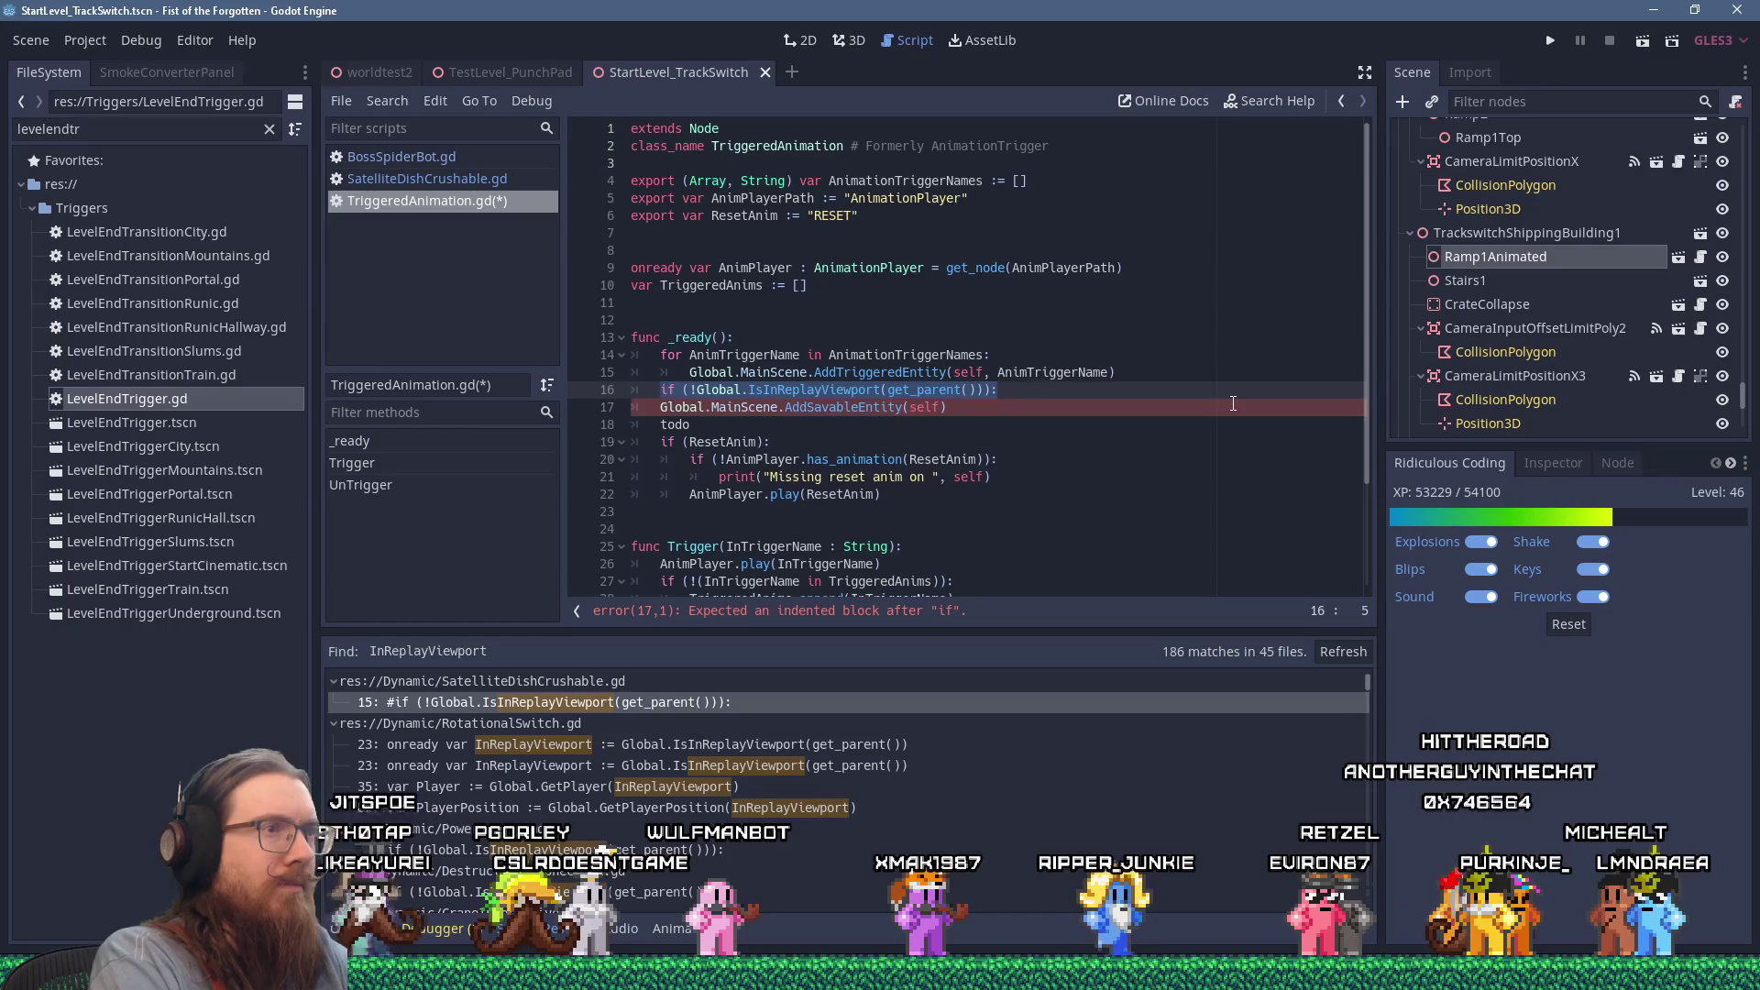
{"action": "key", "text": "shift+Delete"}
{"action": "key", "text": "Up"}
{"action": "key", "text": "Up"}
{"action": "key", "text": "Up"}
{"action": "key", "text": "End"}
{"action": "key", "text": "Return"}
{"action": "key", "text": "shift+Insert"}
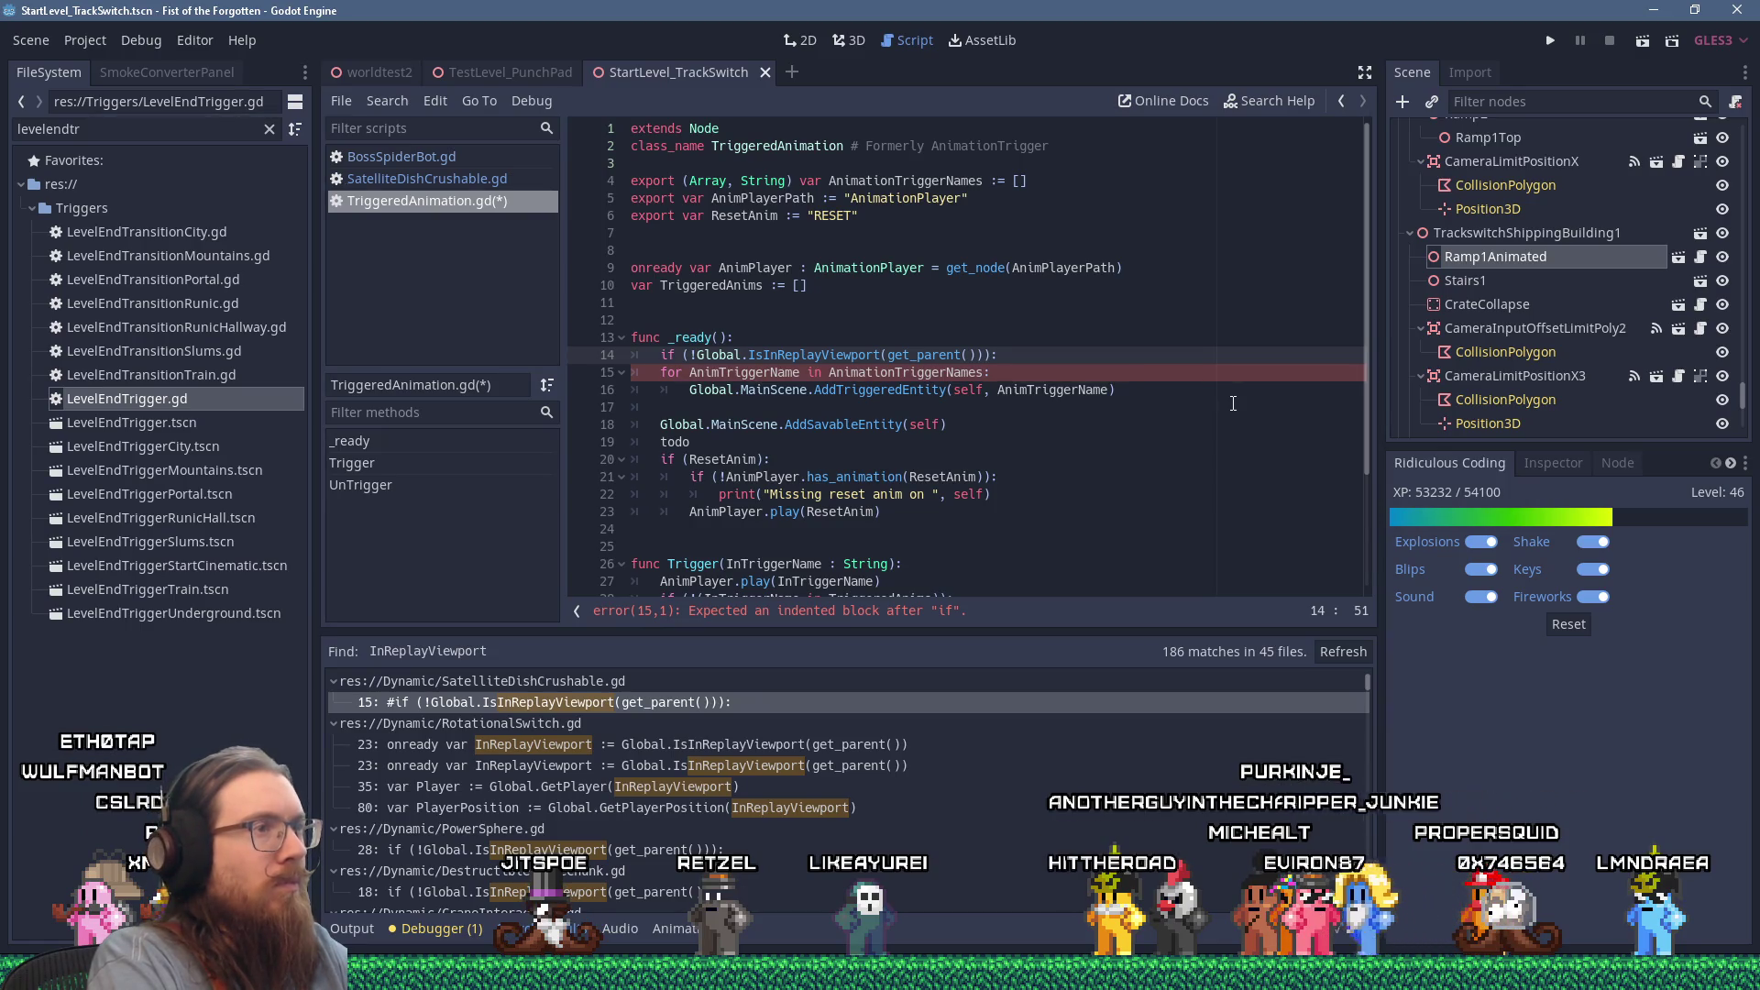
Step: Indent the trigger for loop and the AddSavableEntity call one level under the check
{"action": "key", "text": "Down"}
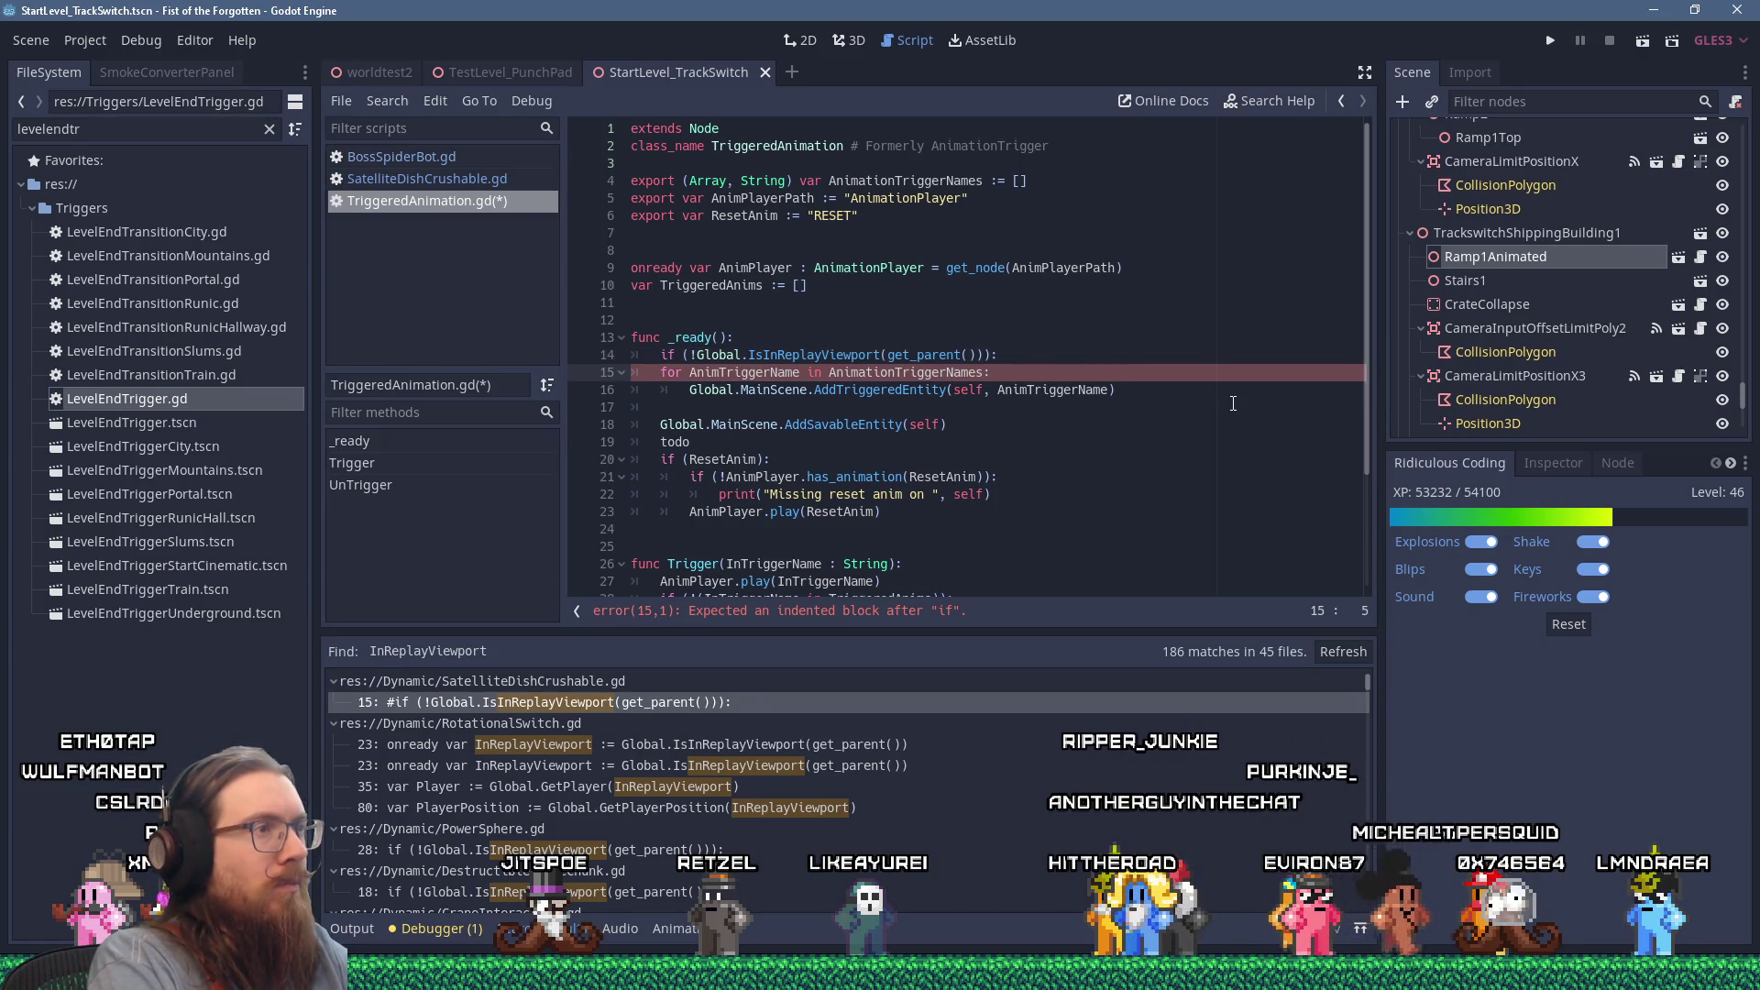
{"action": "key", "text": "shift+Down"}
{"action": "key", "text": "Tab"}
{"action": "key", "text": "Down"}
{"action": "key", "text": "Down"}
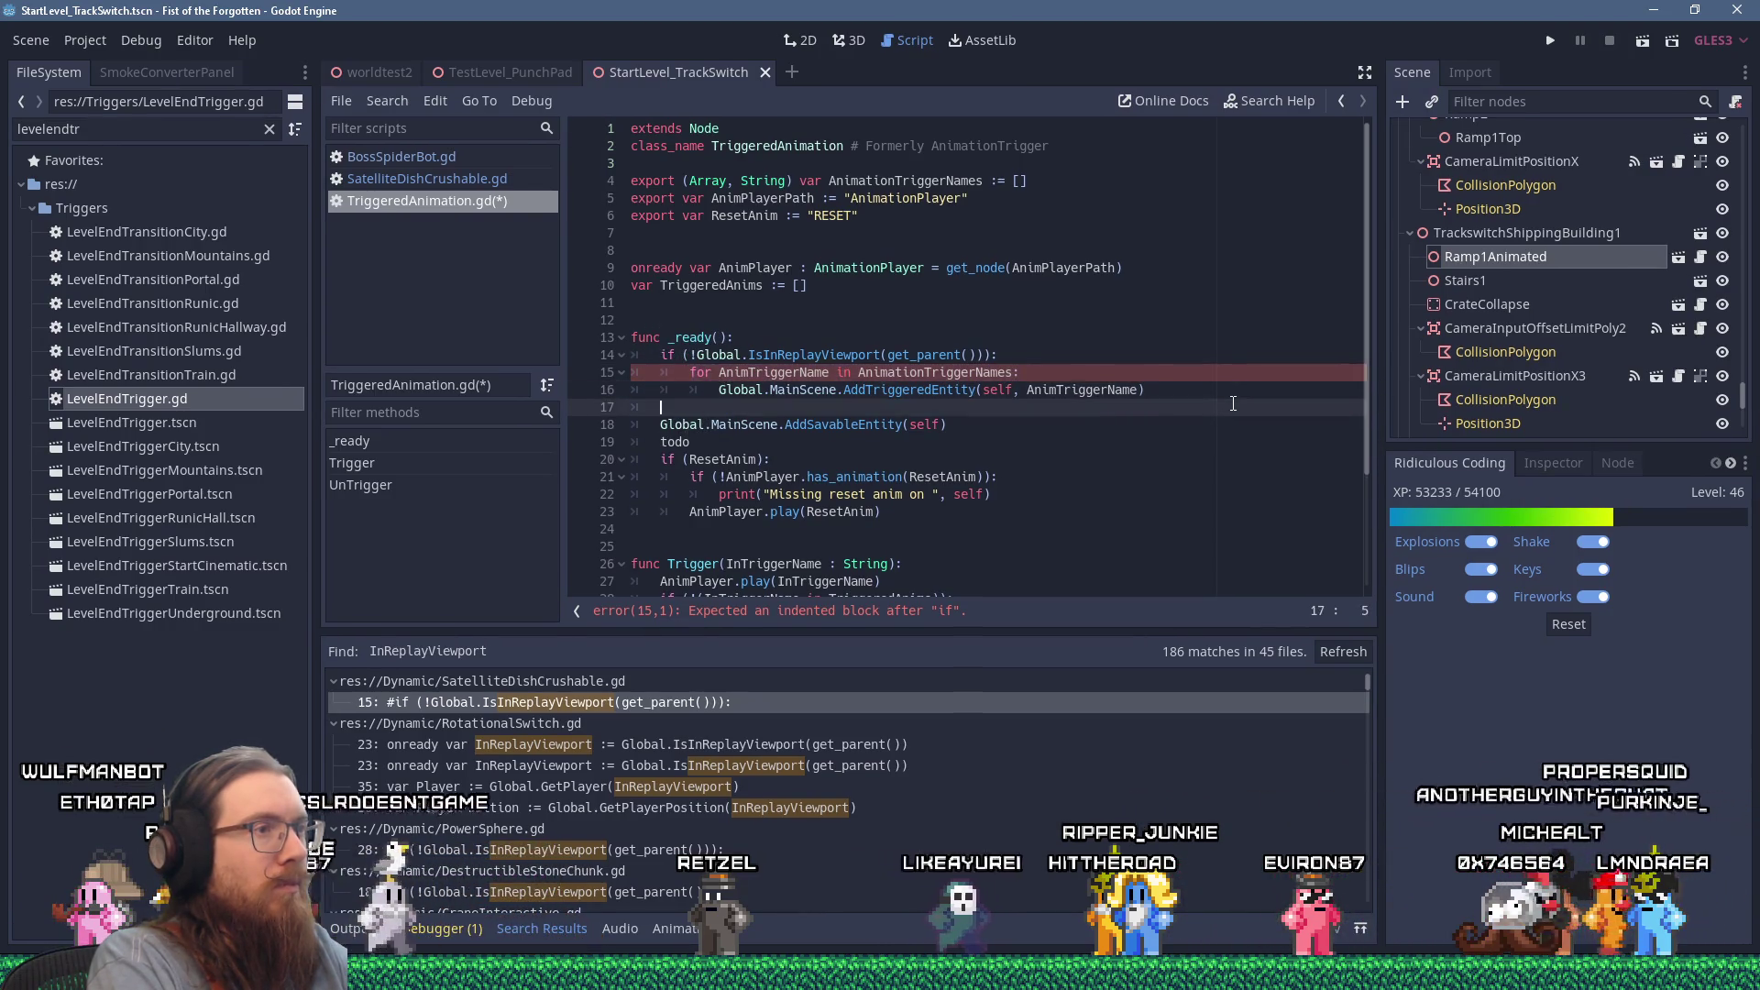
{"action": "key", "text": "Tab"}
{"action": "key", "text": "Down"}
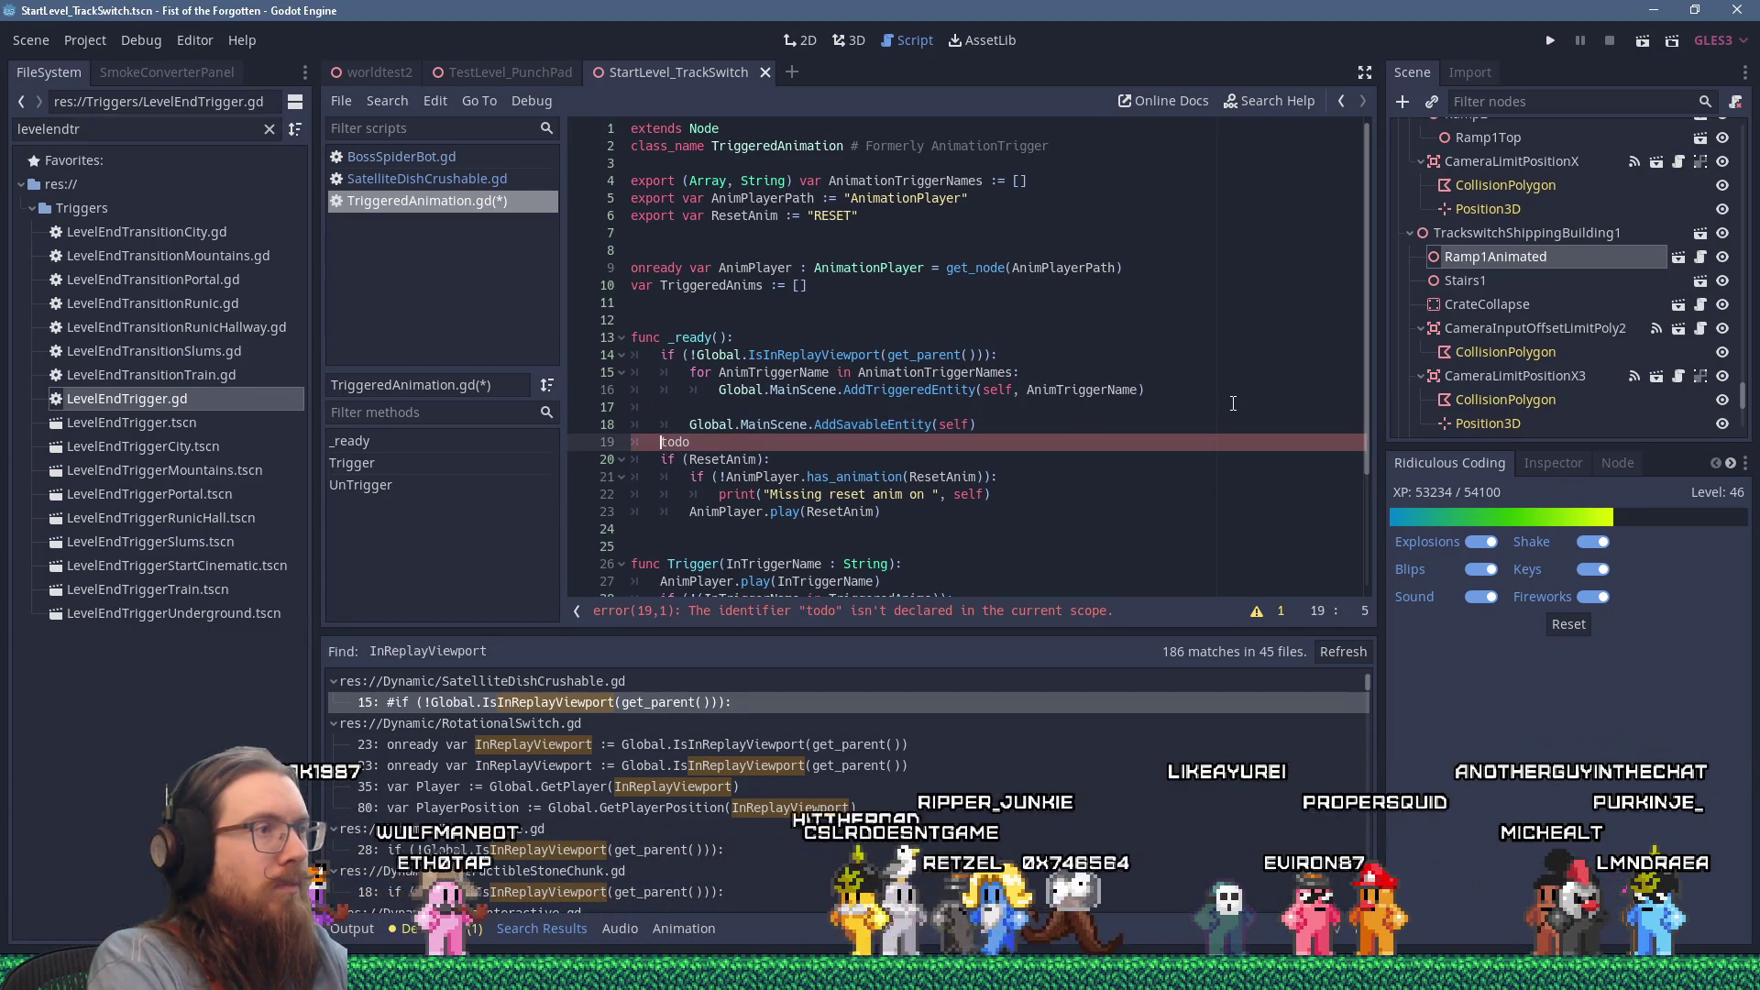
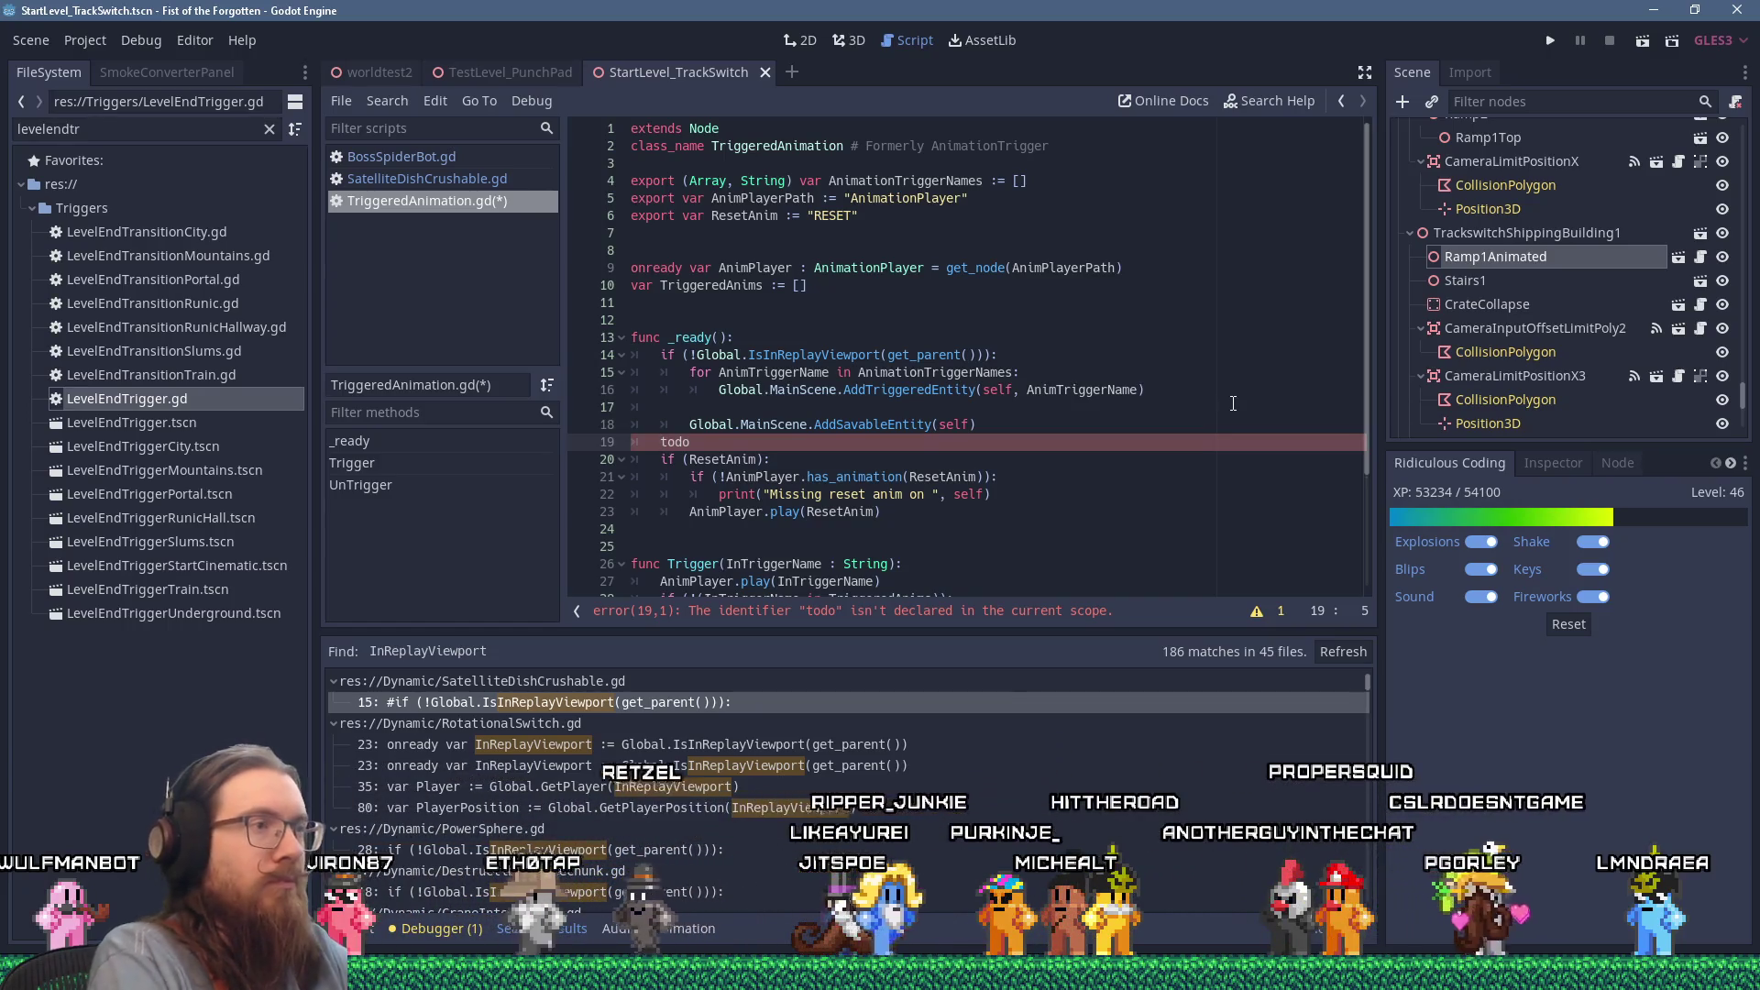
Step: Remove the stray blank line at line 18 and leave an indented empty line
{"action": "key", "text": "Up"}
{"action": "key", "text": "Up"}
{"action": "key", "text": "shift+Up"}
{"action": "key", "text": "Delete"}
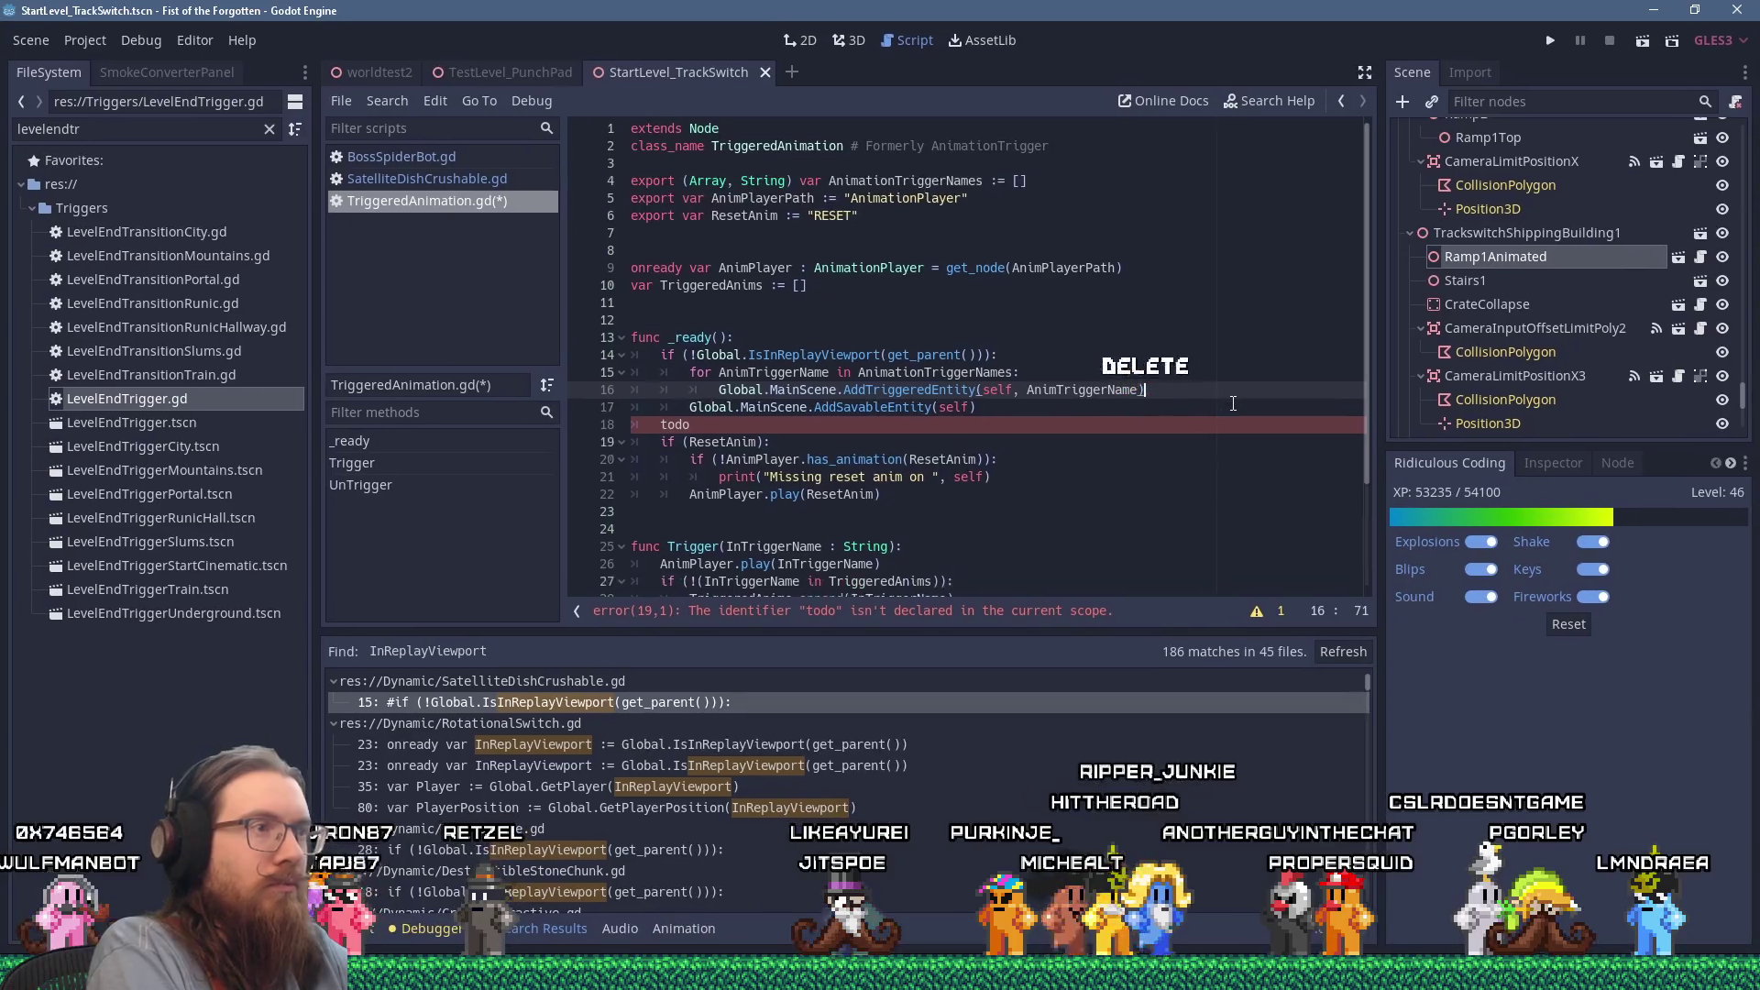
{"action": "key", "text": "Return"}
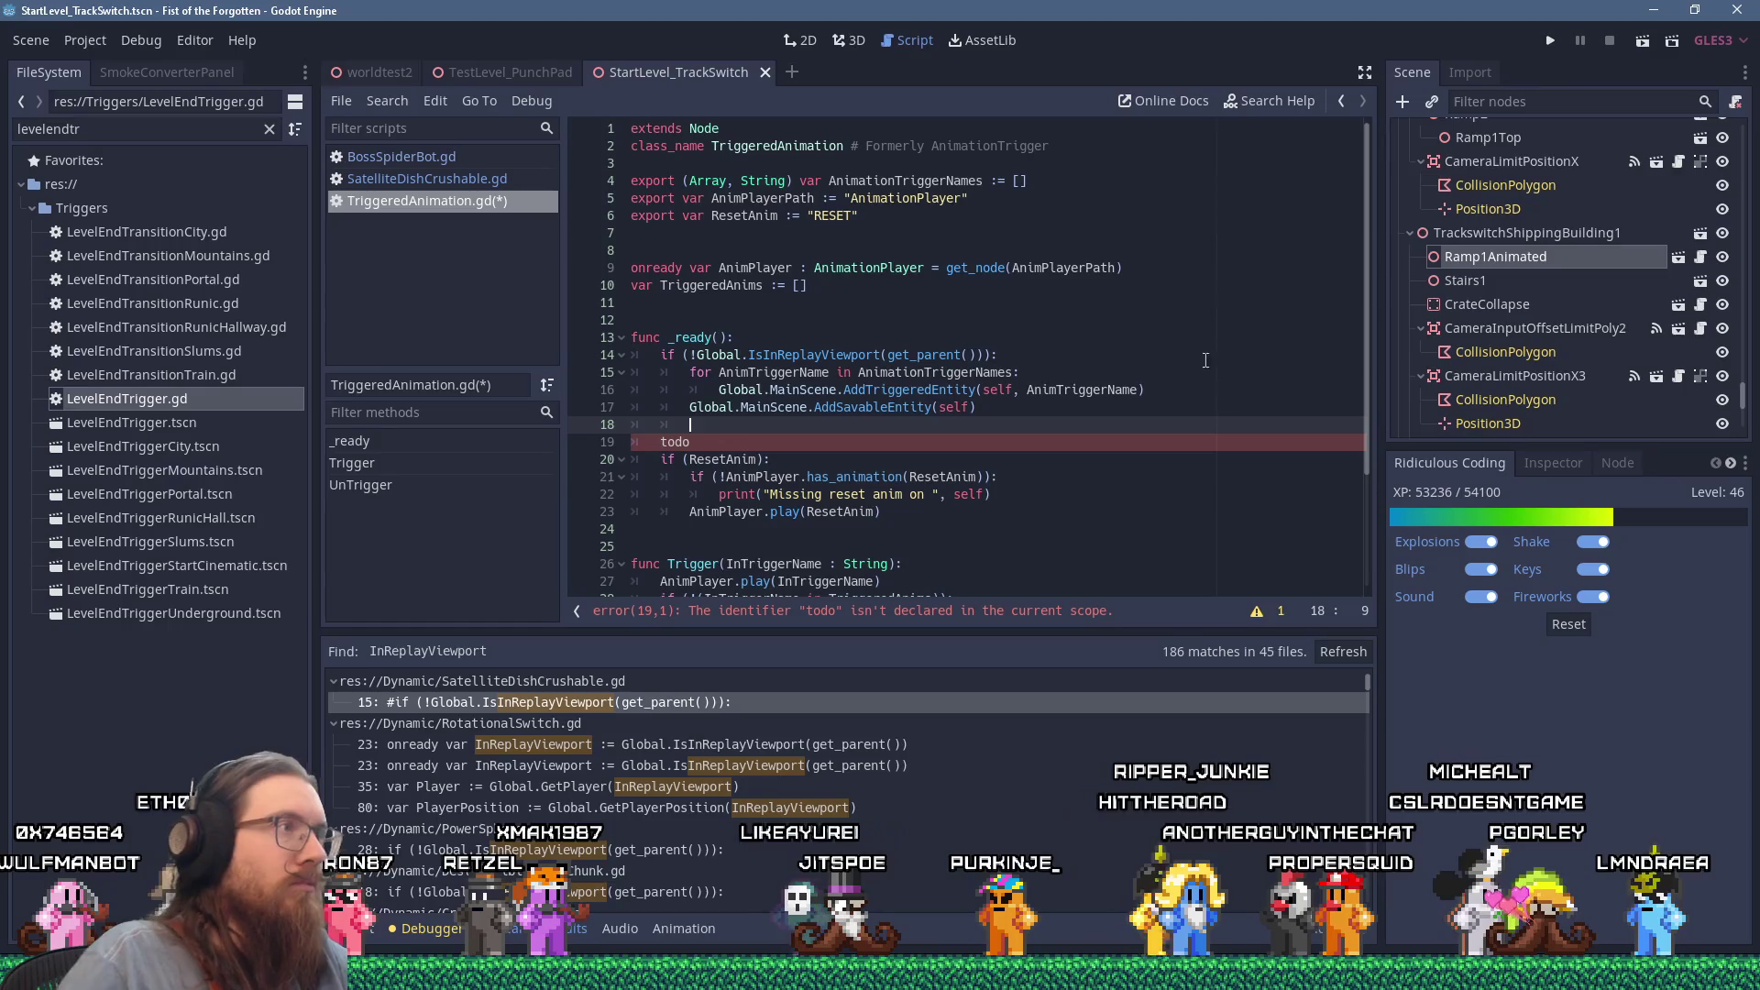
Step: Copy BossSpiderBot.gd's save-data loading lines 199–202 into TriggeredAnimation.gd at line 18
{"action": "left_click", "coordinate": [541, 158]}
{"action": "left_click", "coordinate": [956, 234]}
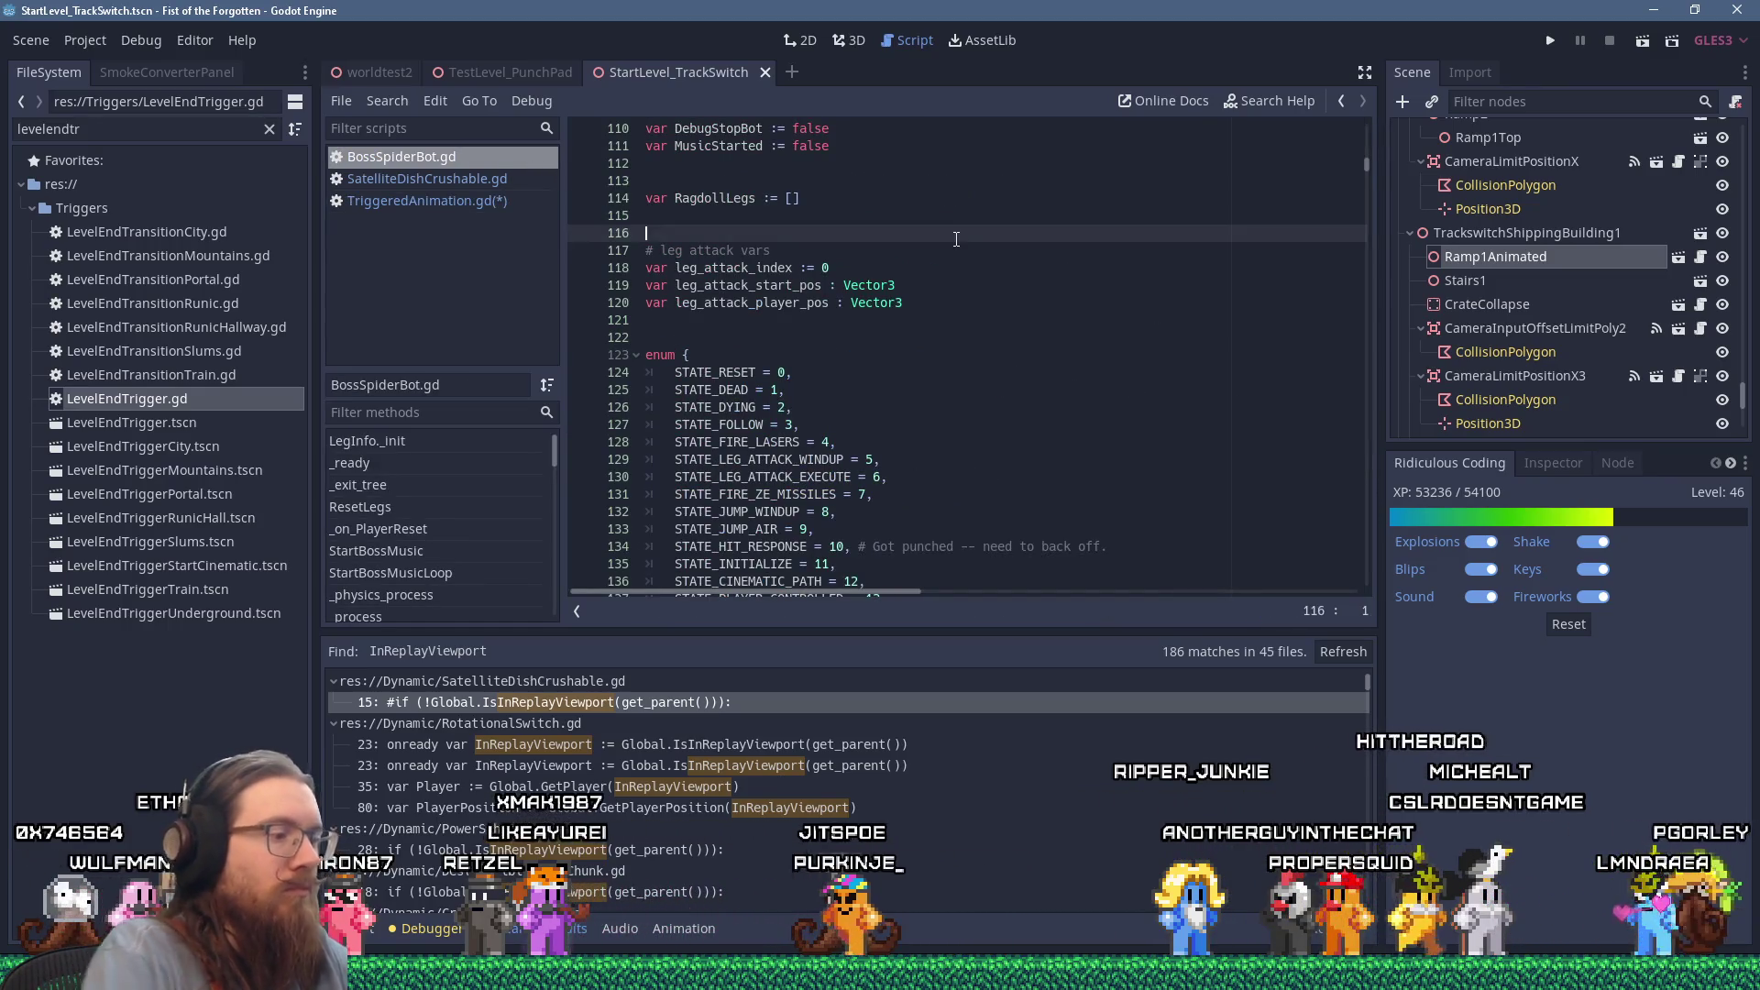
{"action": "key", "text": "ctrl+f"}
{"action": "type", "text": "save"}
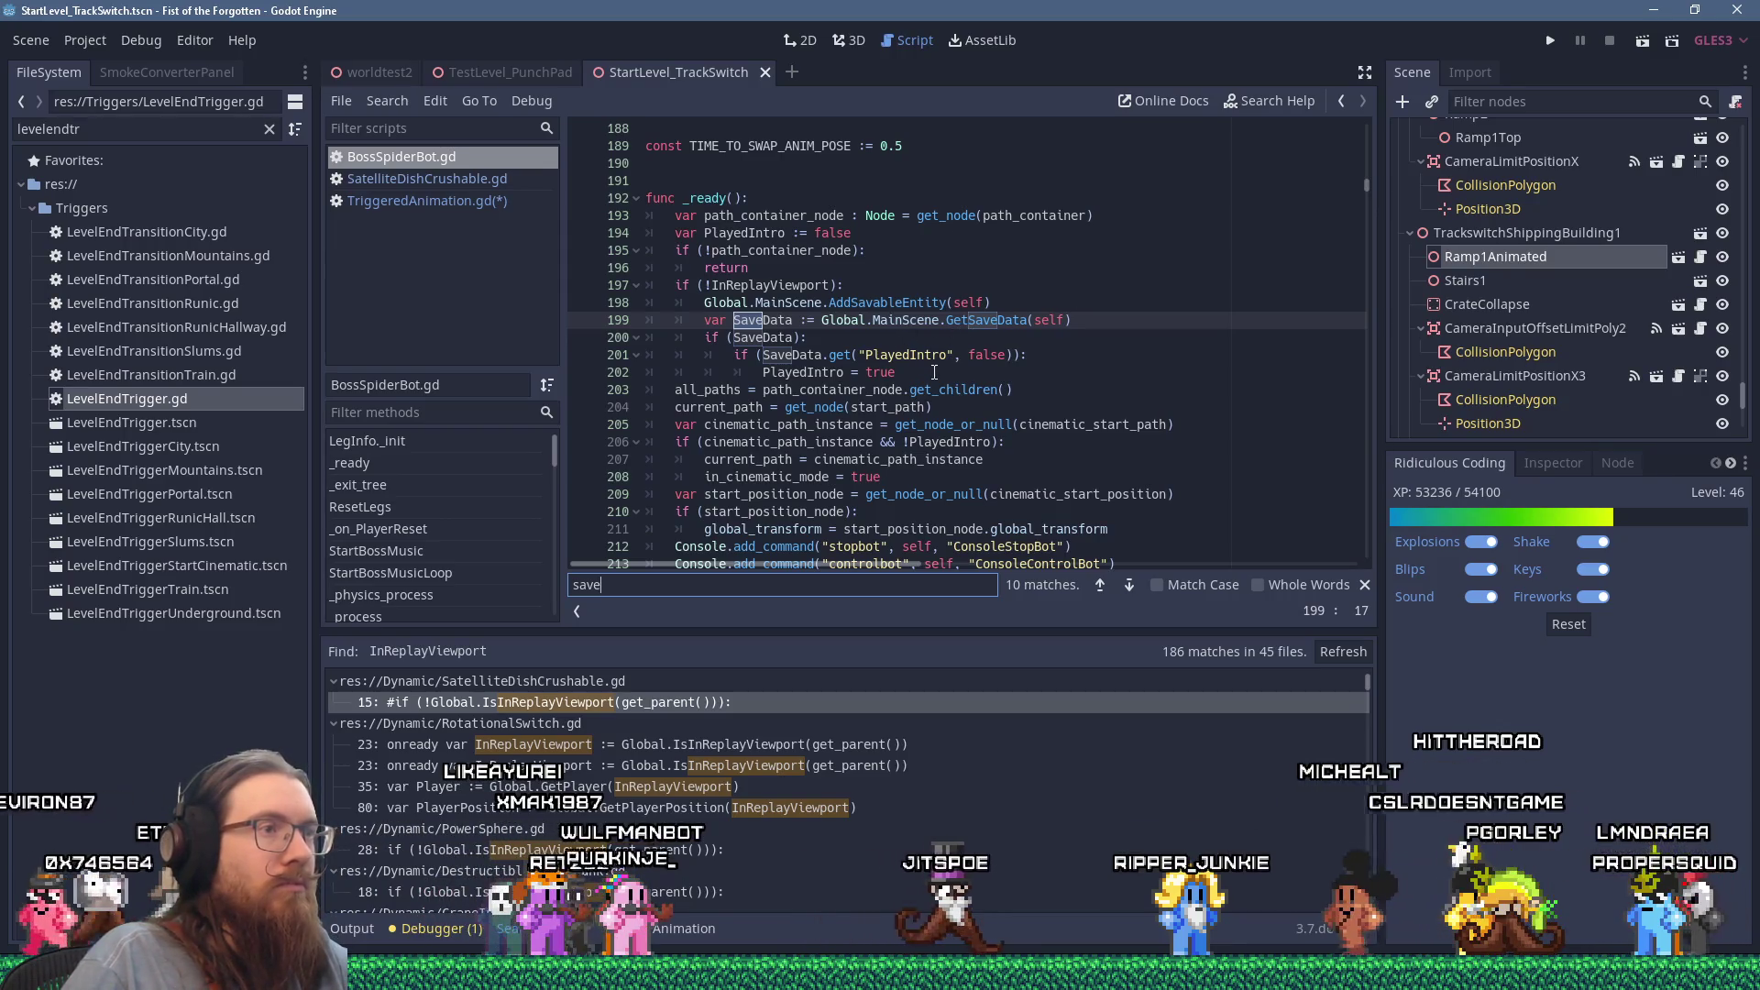
{"action": "left_click_drag", "start_coordinate": [895, 372], "coordinate": [646, 320]}
{"action": "key", "text": "ctrl+c"}
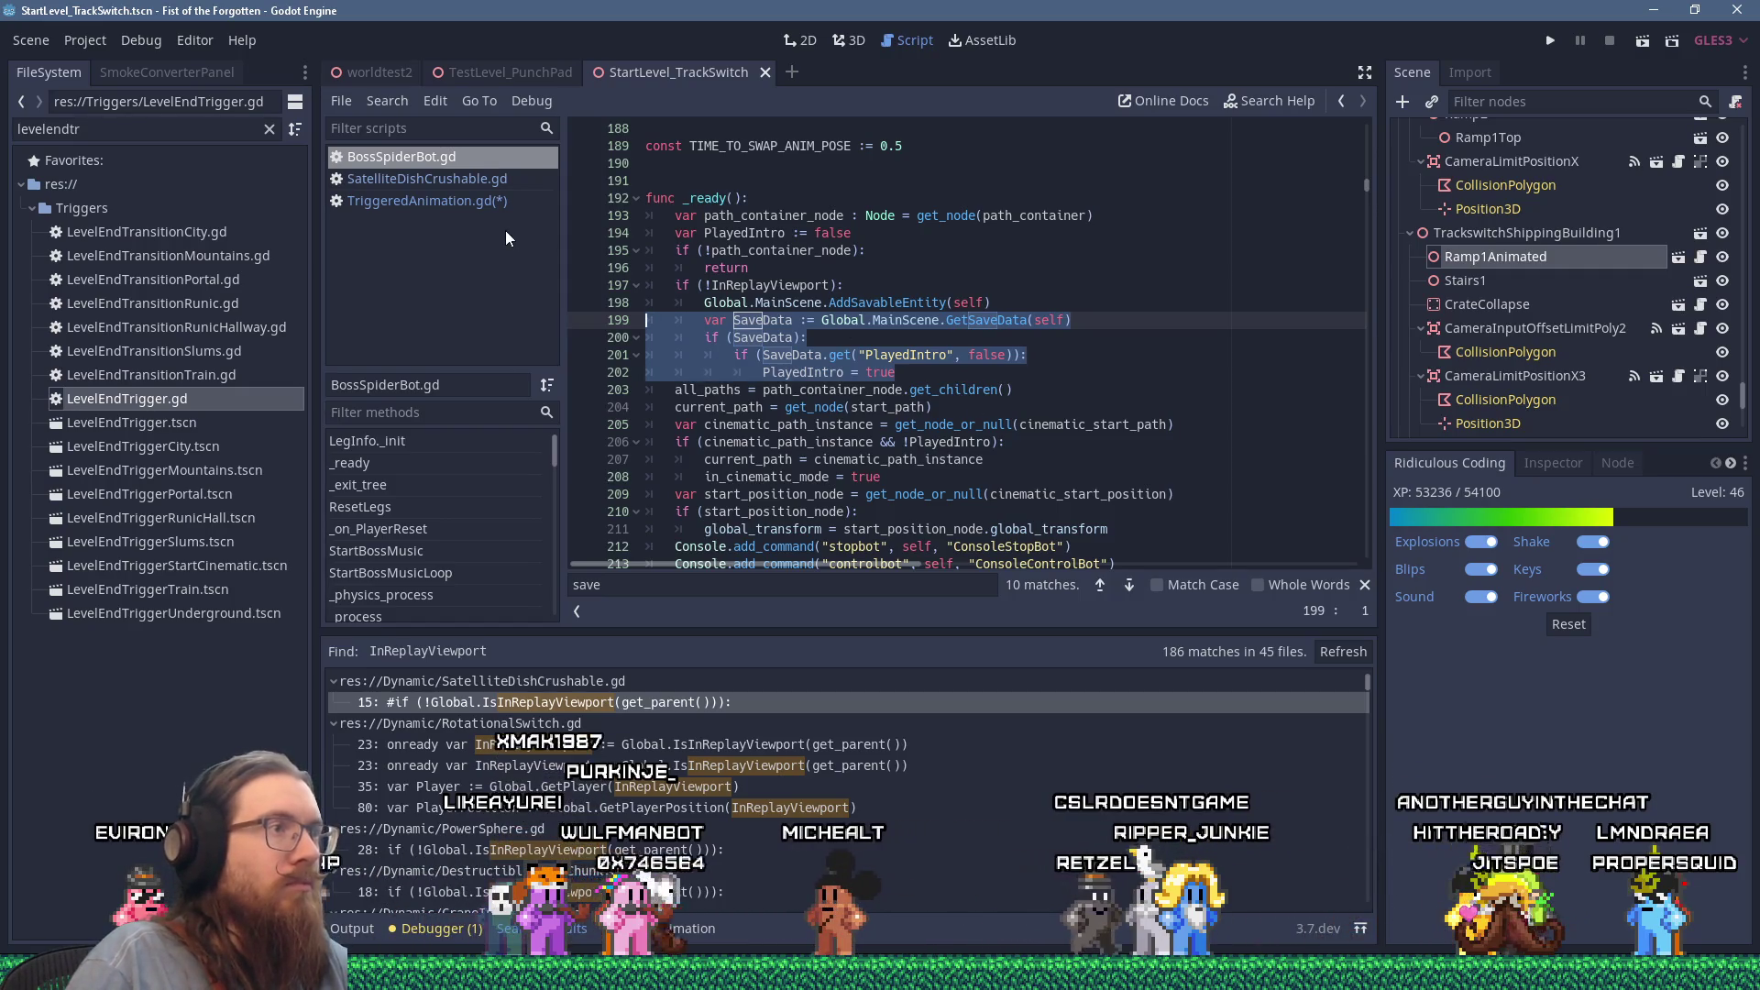
{"action": "left_click", "coordinate": [491, 200]}
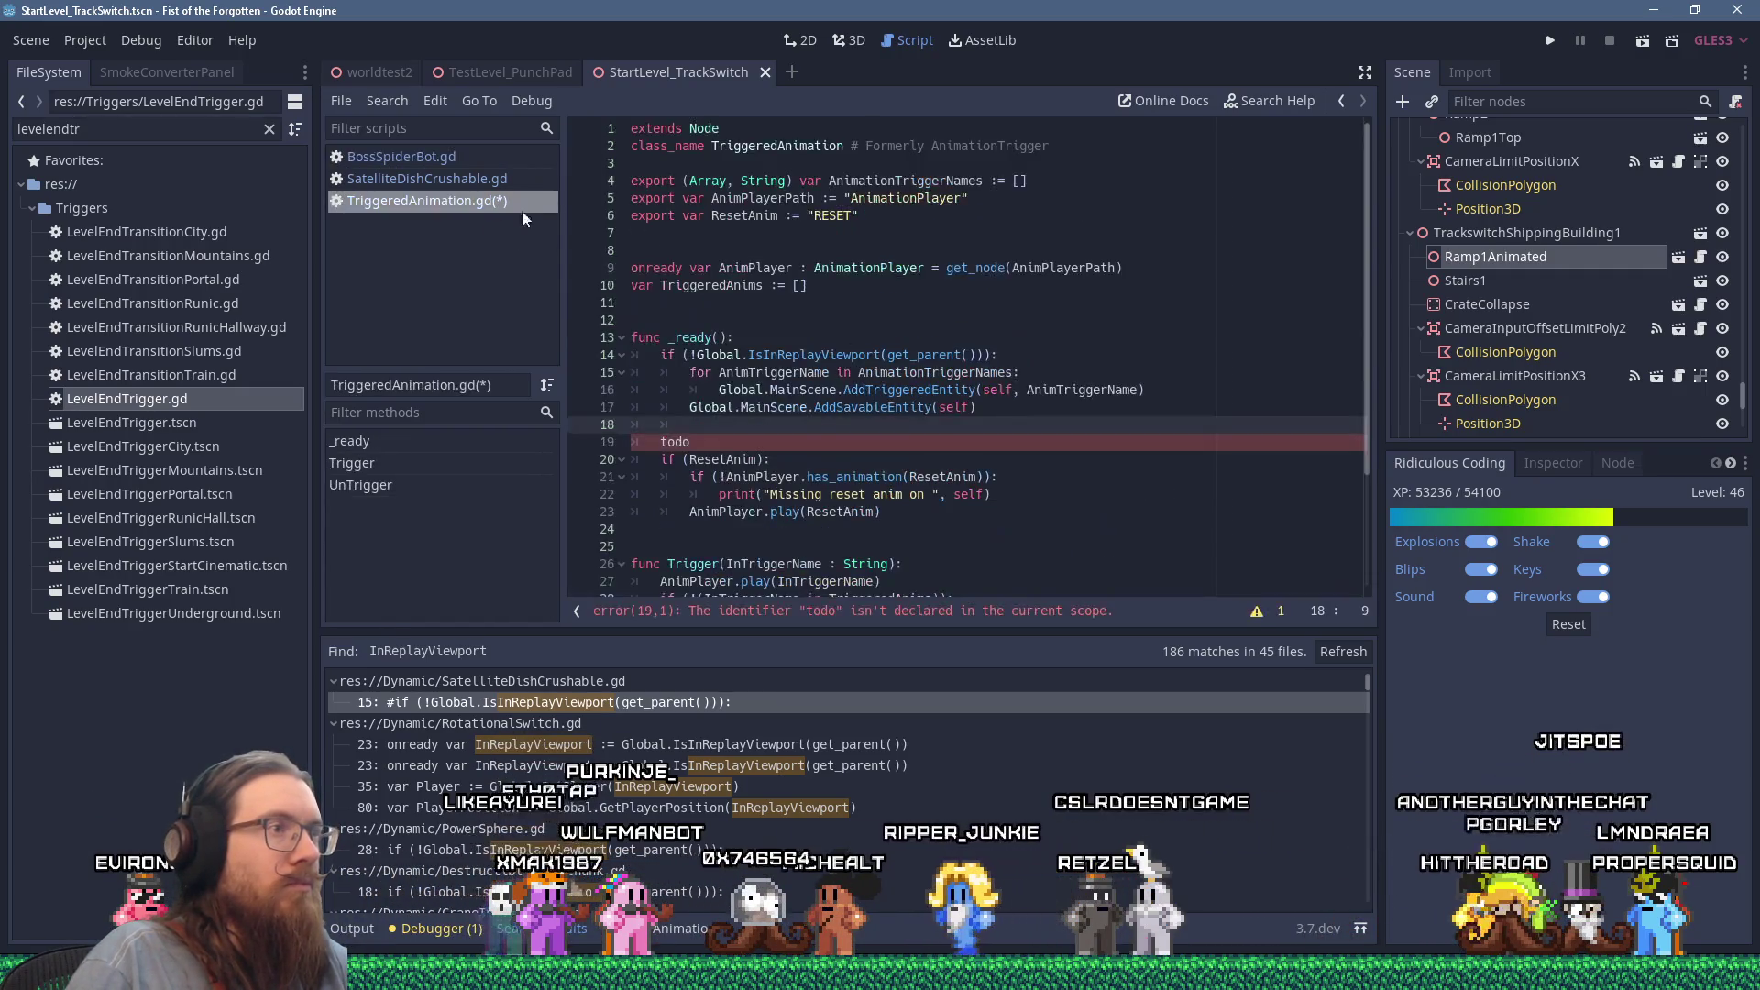
{"action": "key", "text": "shift+Insert"}
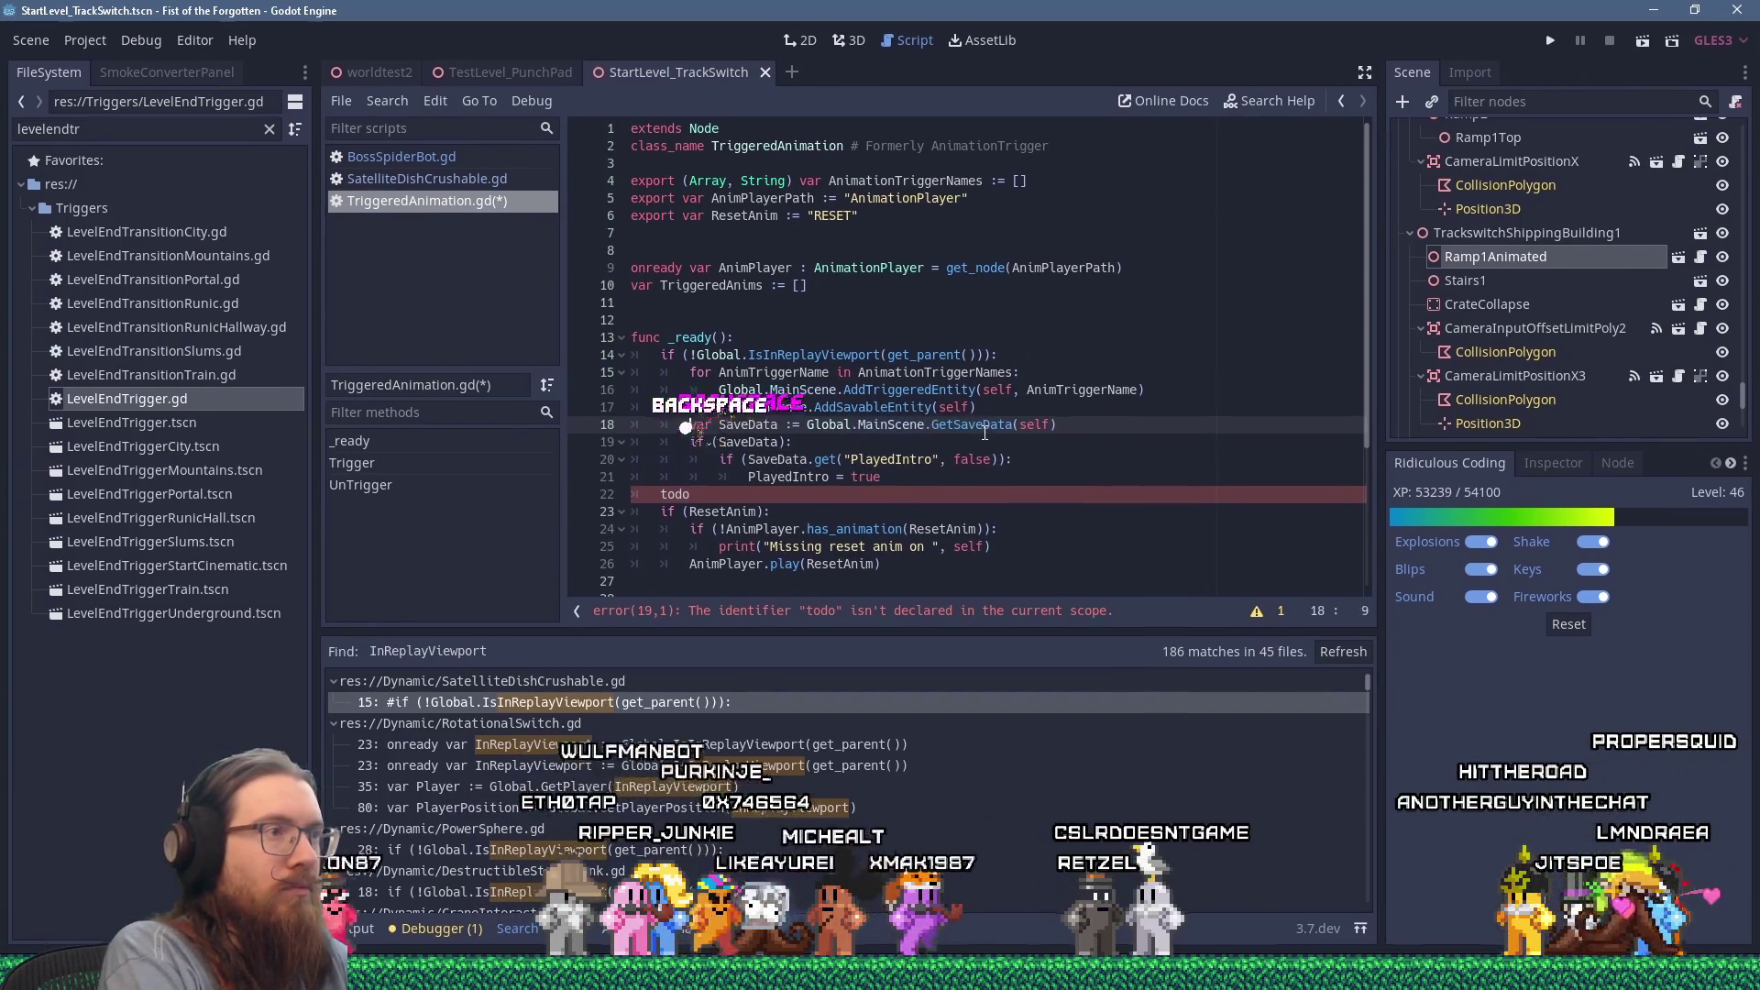
Step: Paste the TriggeredAnims declaration on a new line inside if (SaveData)
{"action": "key", "text": "Down"}
{"action": "key", "text": "Down"}
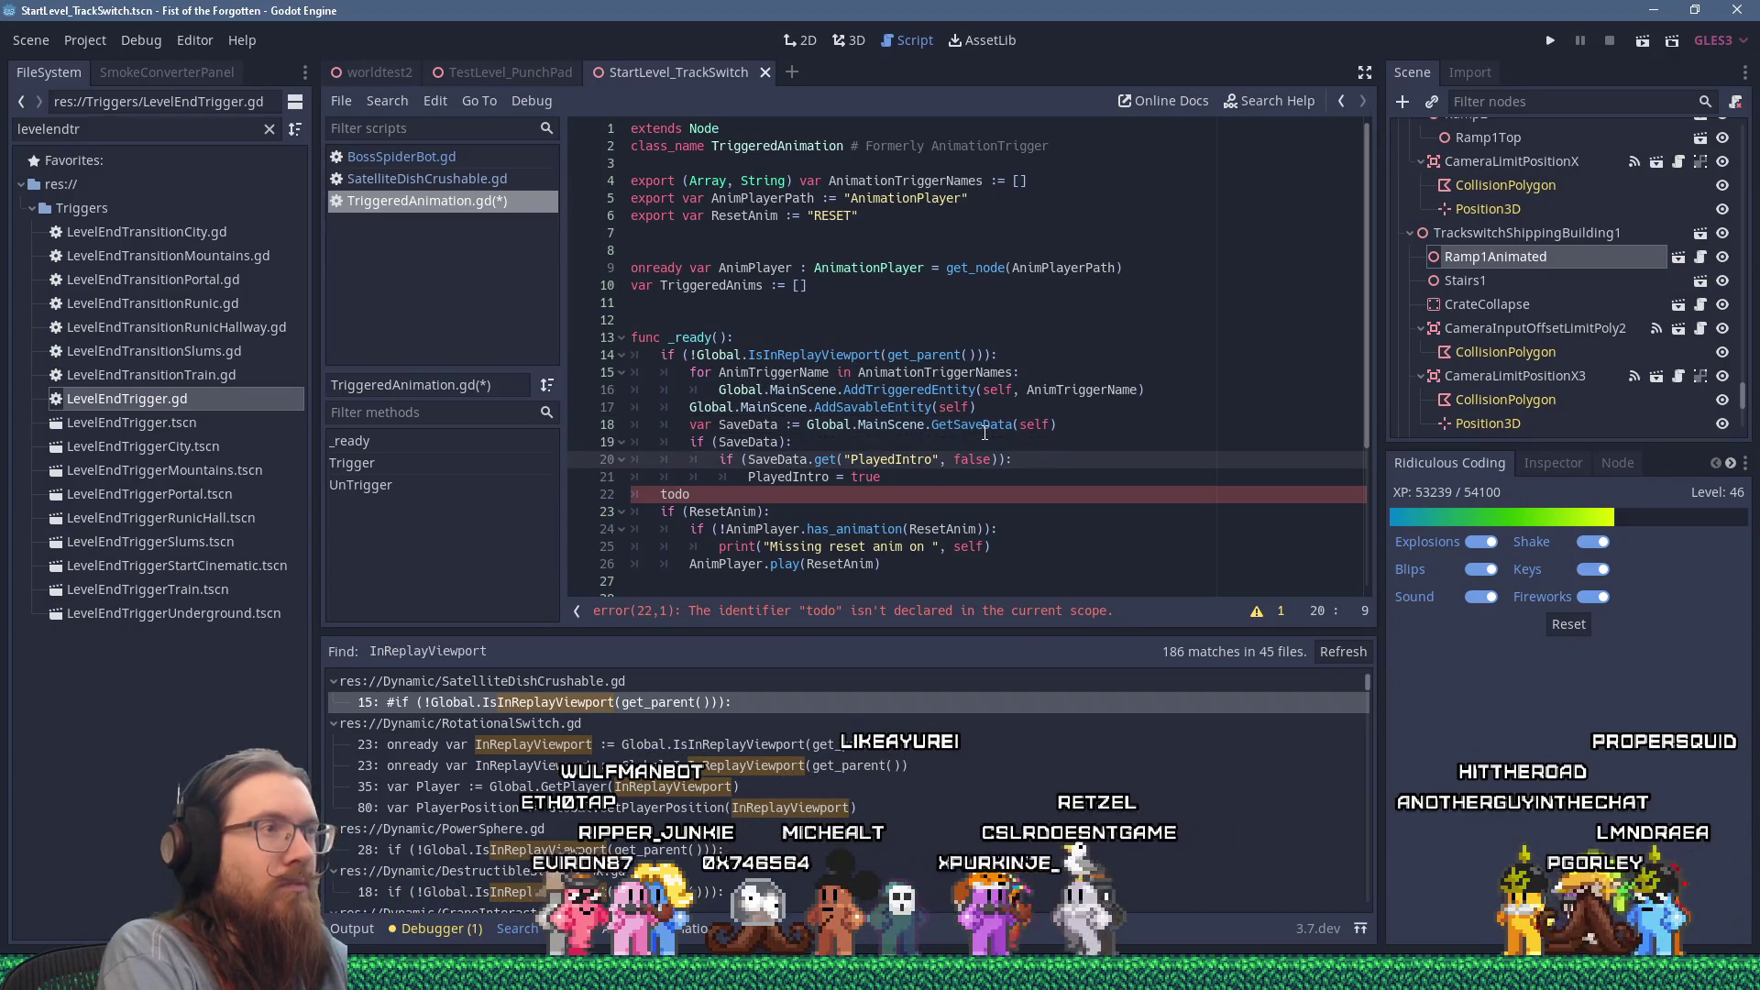
{"action": "key", "text": "Right"}
{"action": "key", "text": "Right"}
{"action": "key", "text": "Right"}
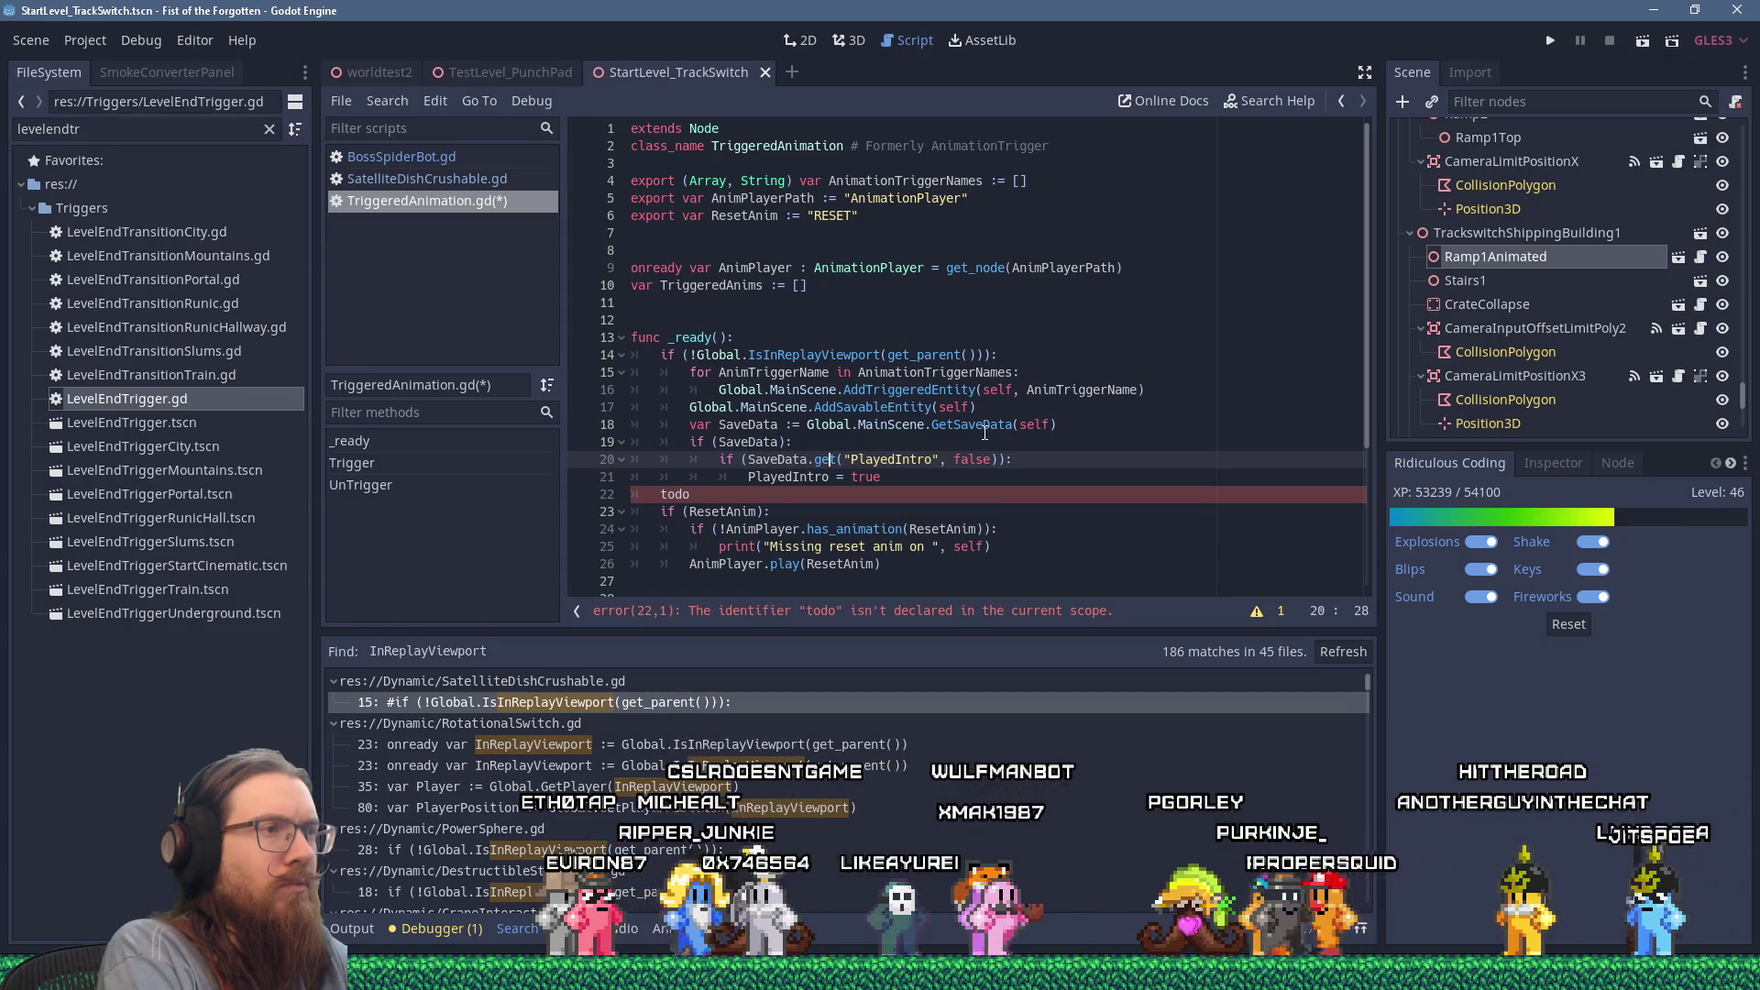
{"action": "key", "text": "Up"}
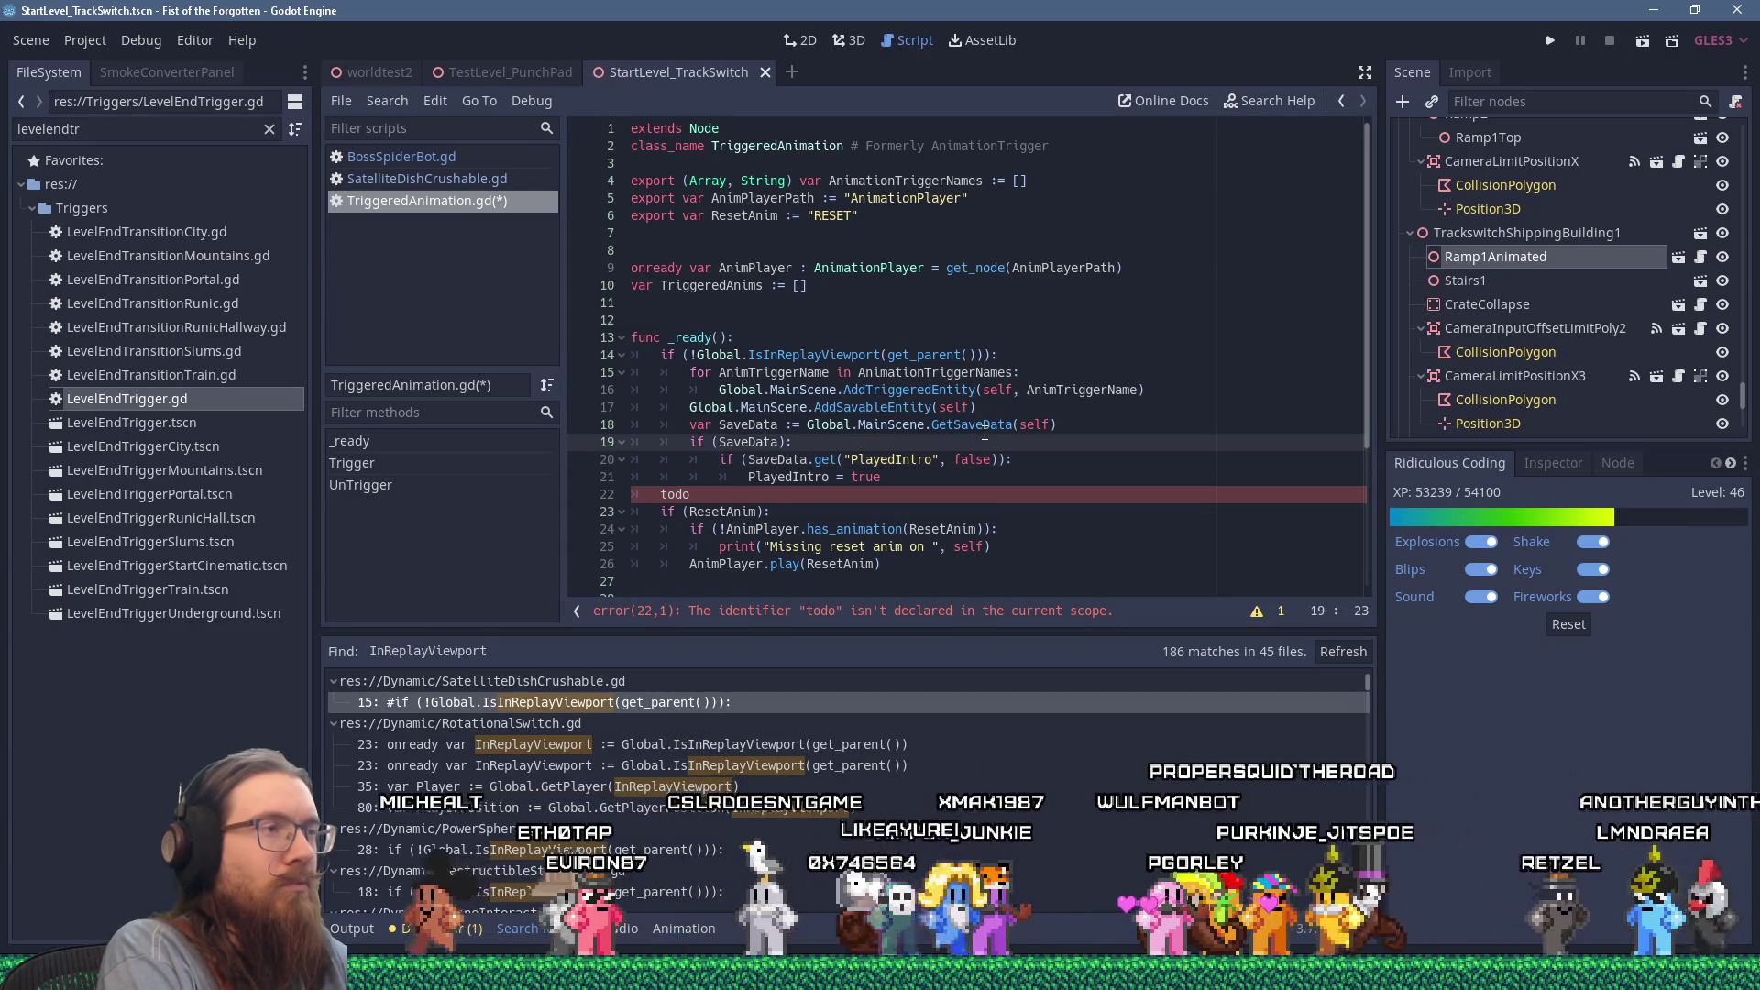
{"action": "key", "text": "Up"}
{"action": "key", "text": "Up"}
{"action": "key", "text": "Up"}
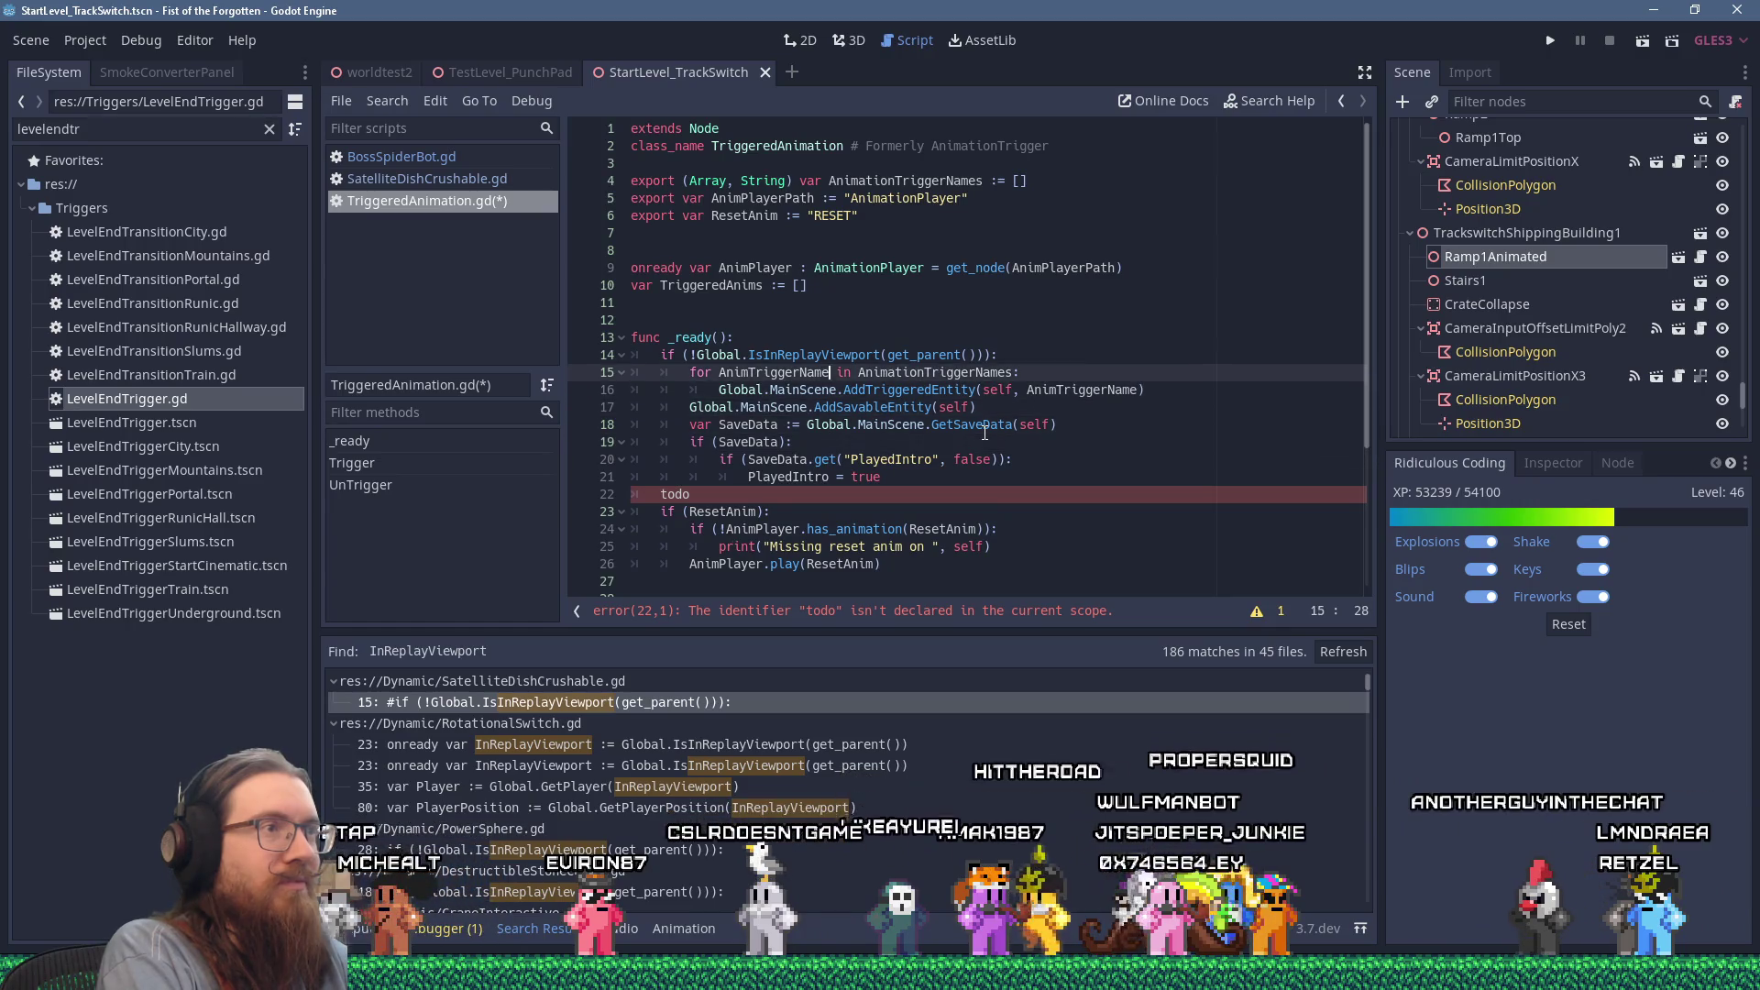
{"action": "key", "text": "Up"}
{"action": "key", "text": "Down"}
{"action": "key", "text": "Down"}
{"action": "key", "text": "Down"}
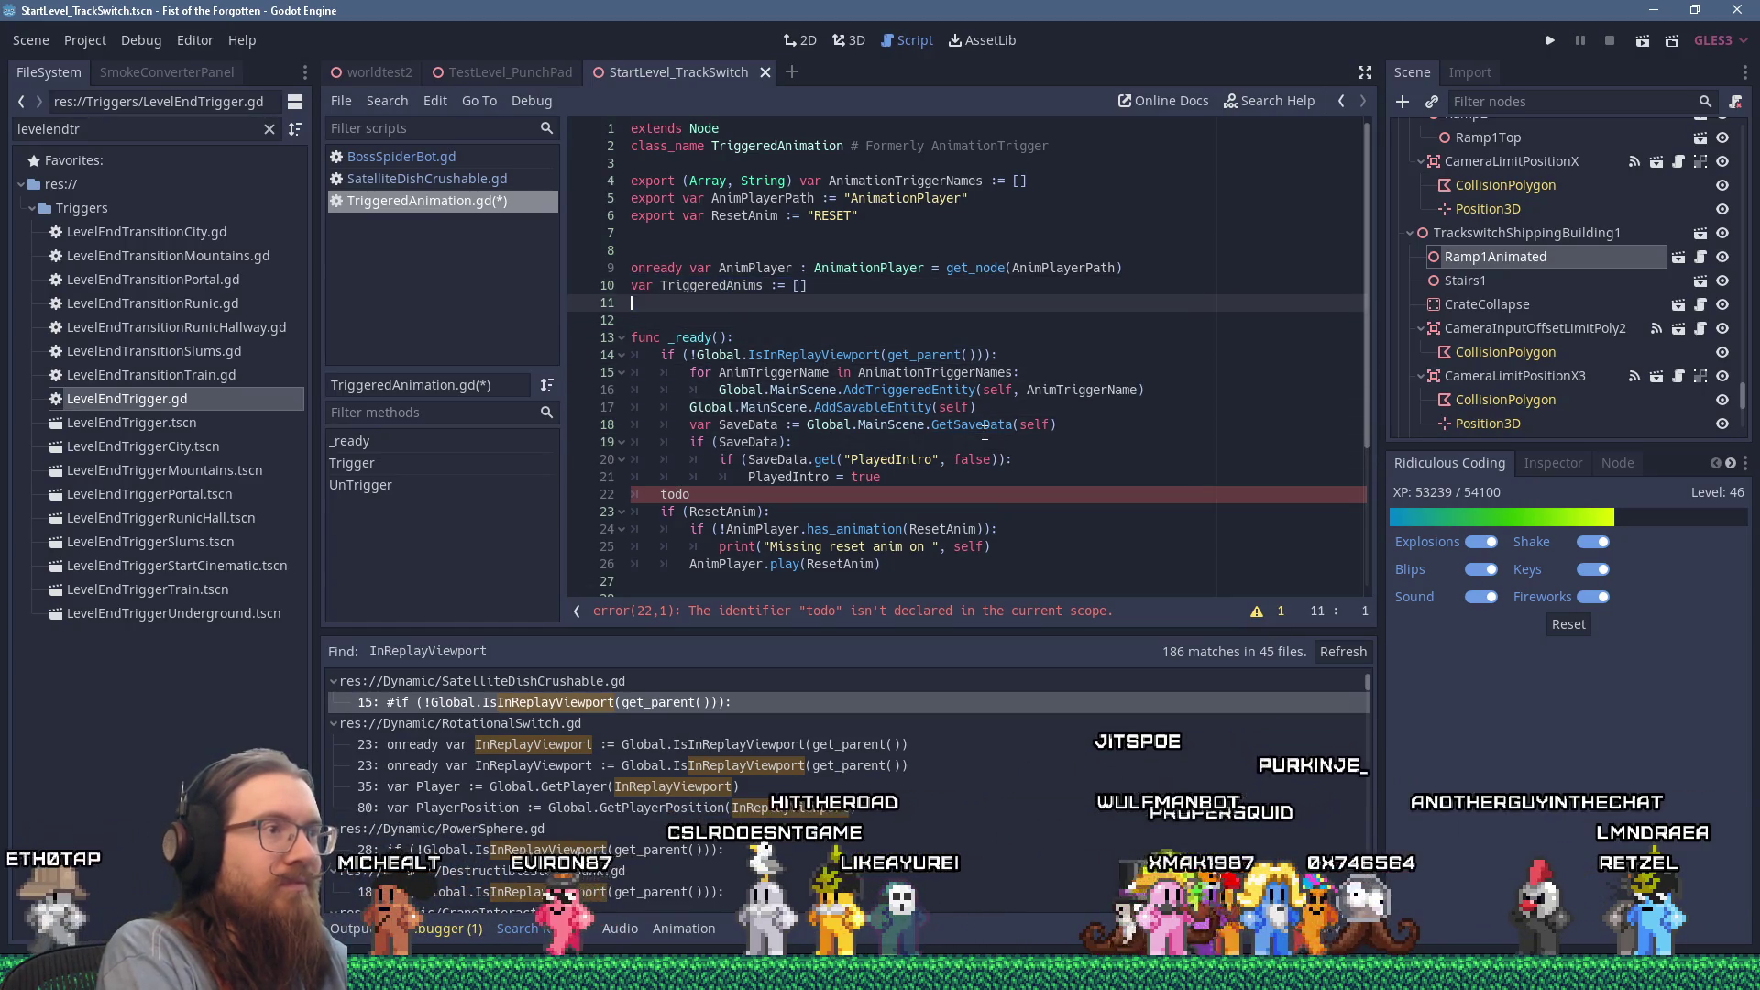
{"action": "key", "text": "End"}
{"action": "key", "text": "Return"}
{"action": "type", "text": "var TriggeredAnims := []"}
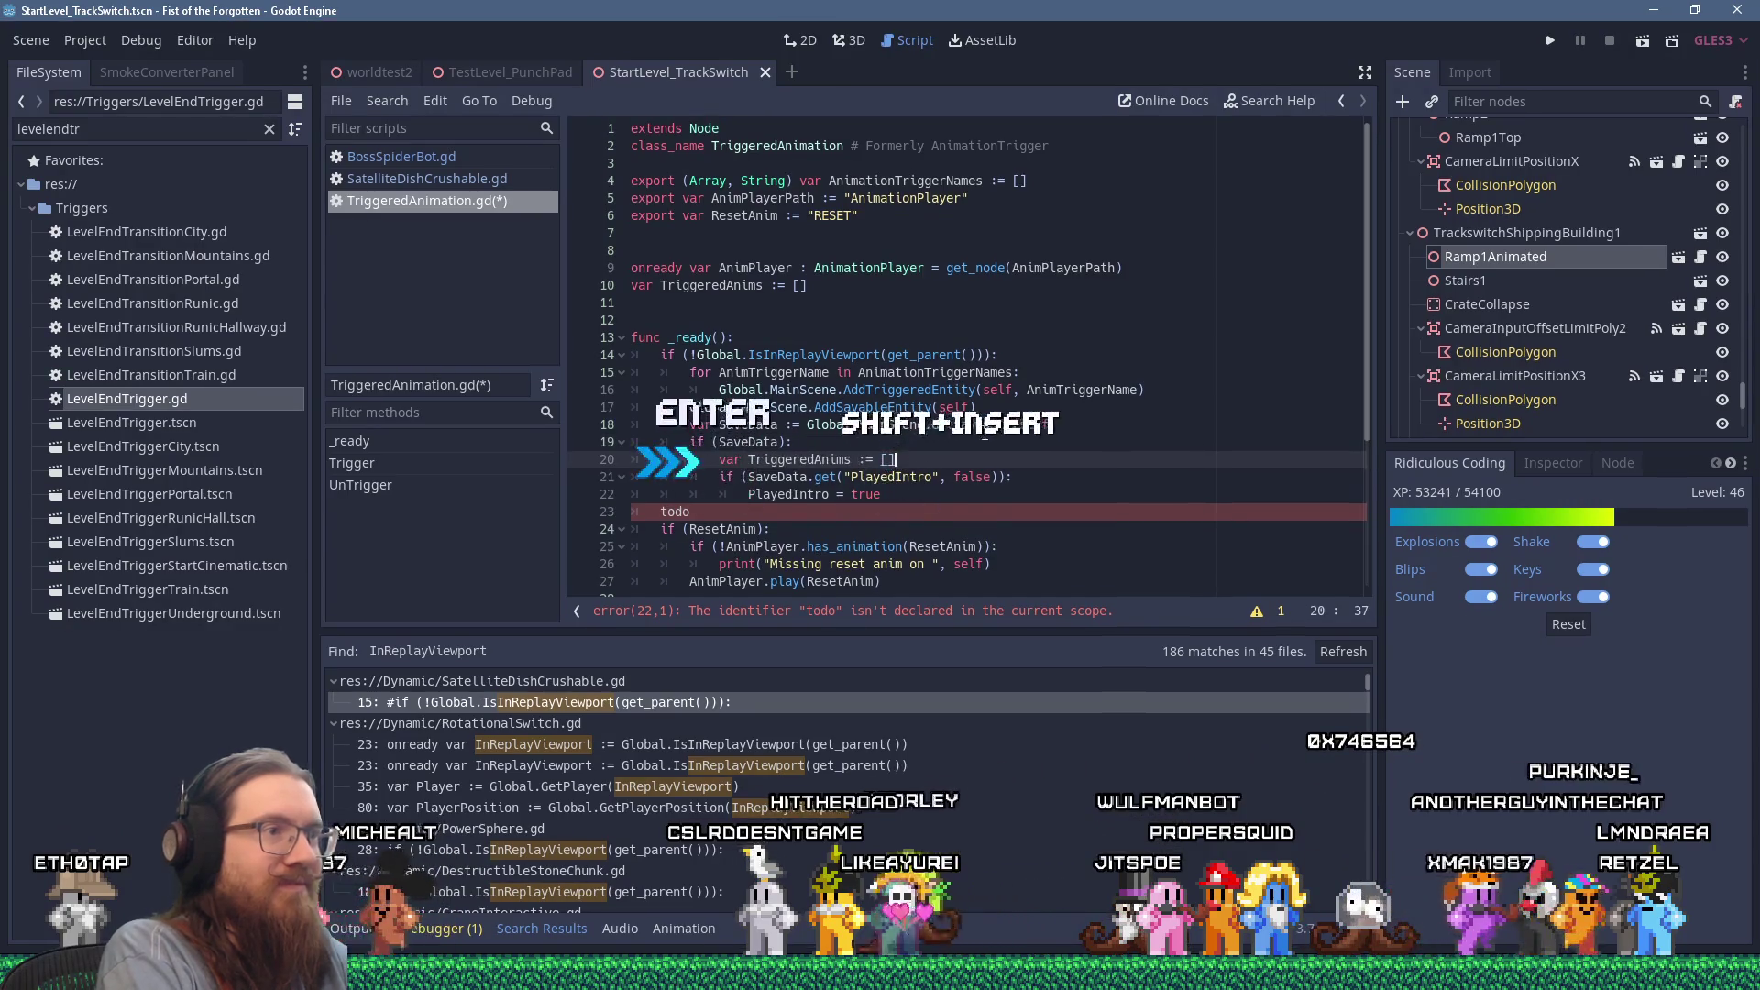
{"action": "key", "text": "Down"}
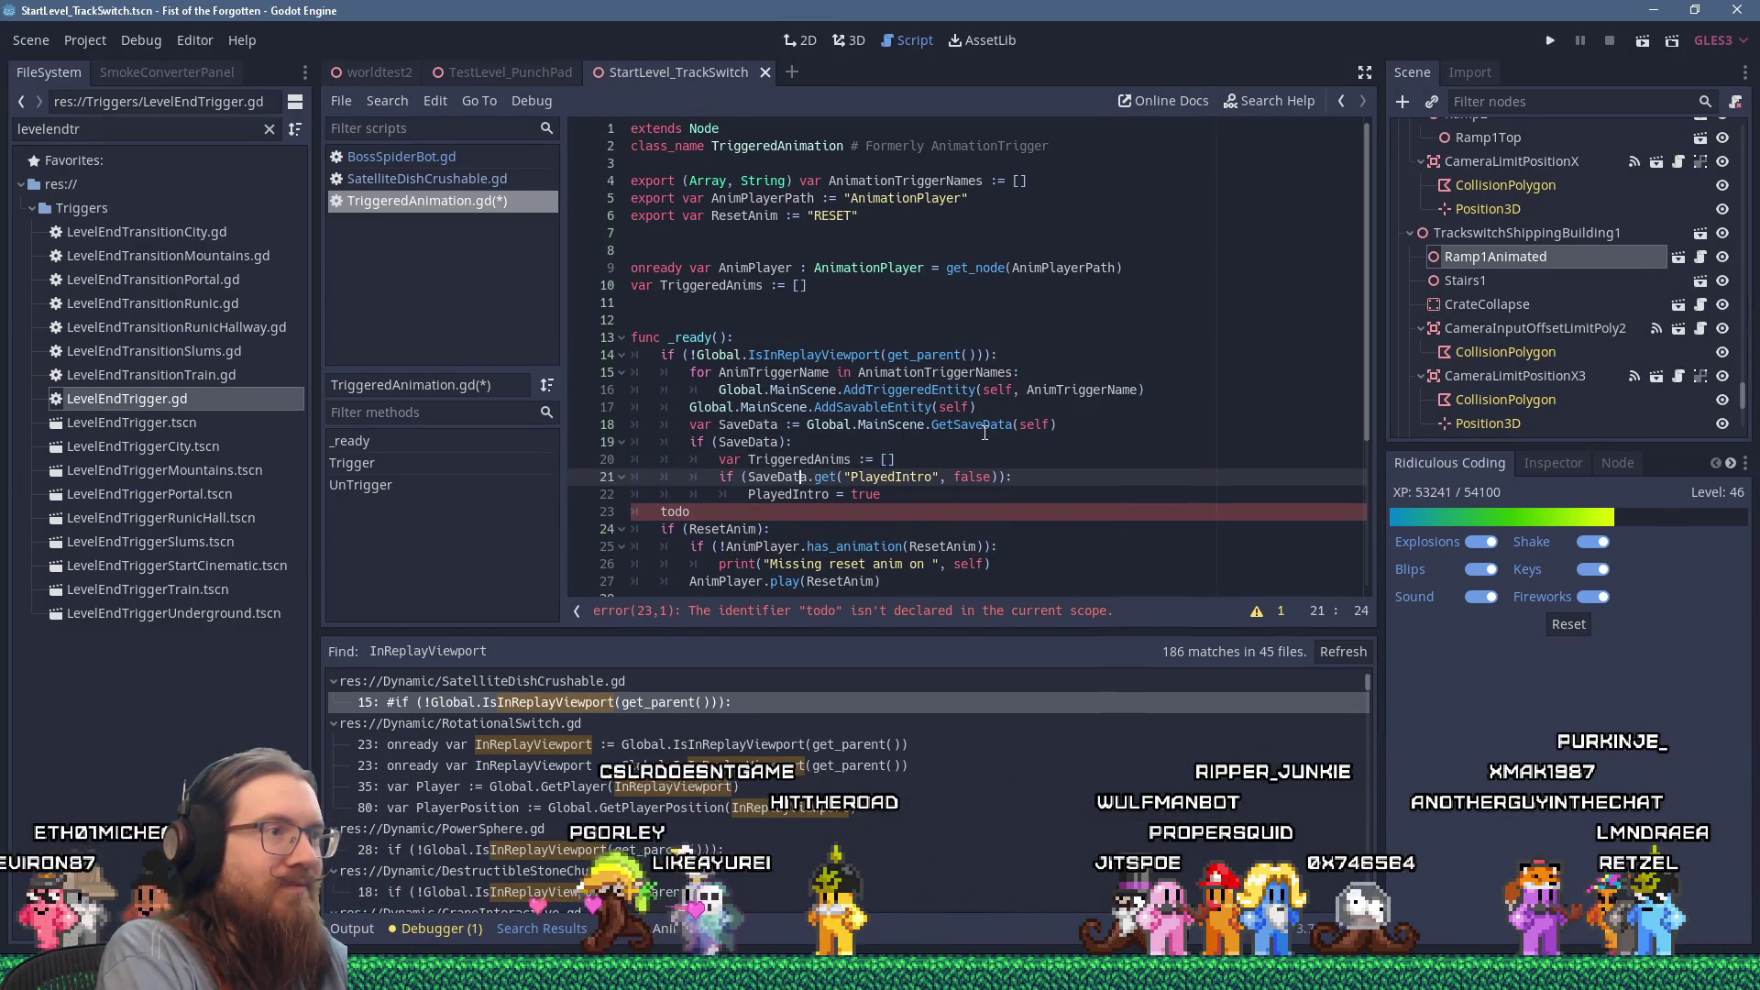
Step: Replace the declaration's empty list with the SaveData.get call cut from line 21
{"action": "key", "text": "ctrl+Left"}
{"action": "key", "text": "ctrl+shift+Right"}
{"action": "key", "text": "ctrl+shift+Right"}
{"action": "key", "text": "ctrl+shift+Right"}
{"action": "key", "text": "shift+Delete"}
{"action": "key", "text": "Up"}
{"action": "key", "text": "End"}
{"action": "key", "text": "BackSpace"}
{"action": "key", "text": "BackSpace"}
{"action": "type", "text": "SaveData.get(\"PlayedIntro\", false)"}
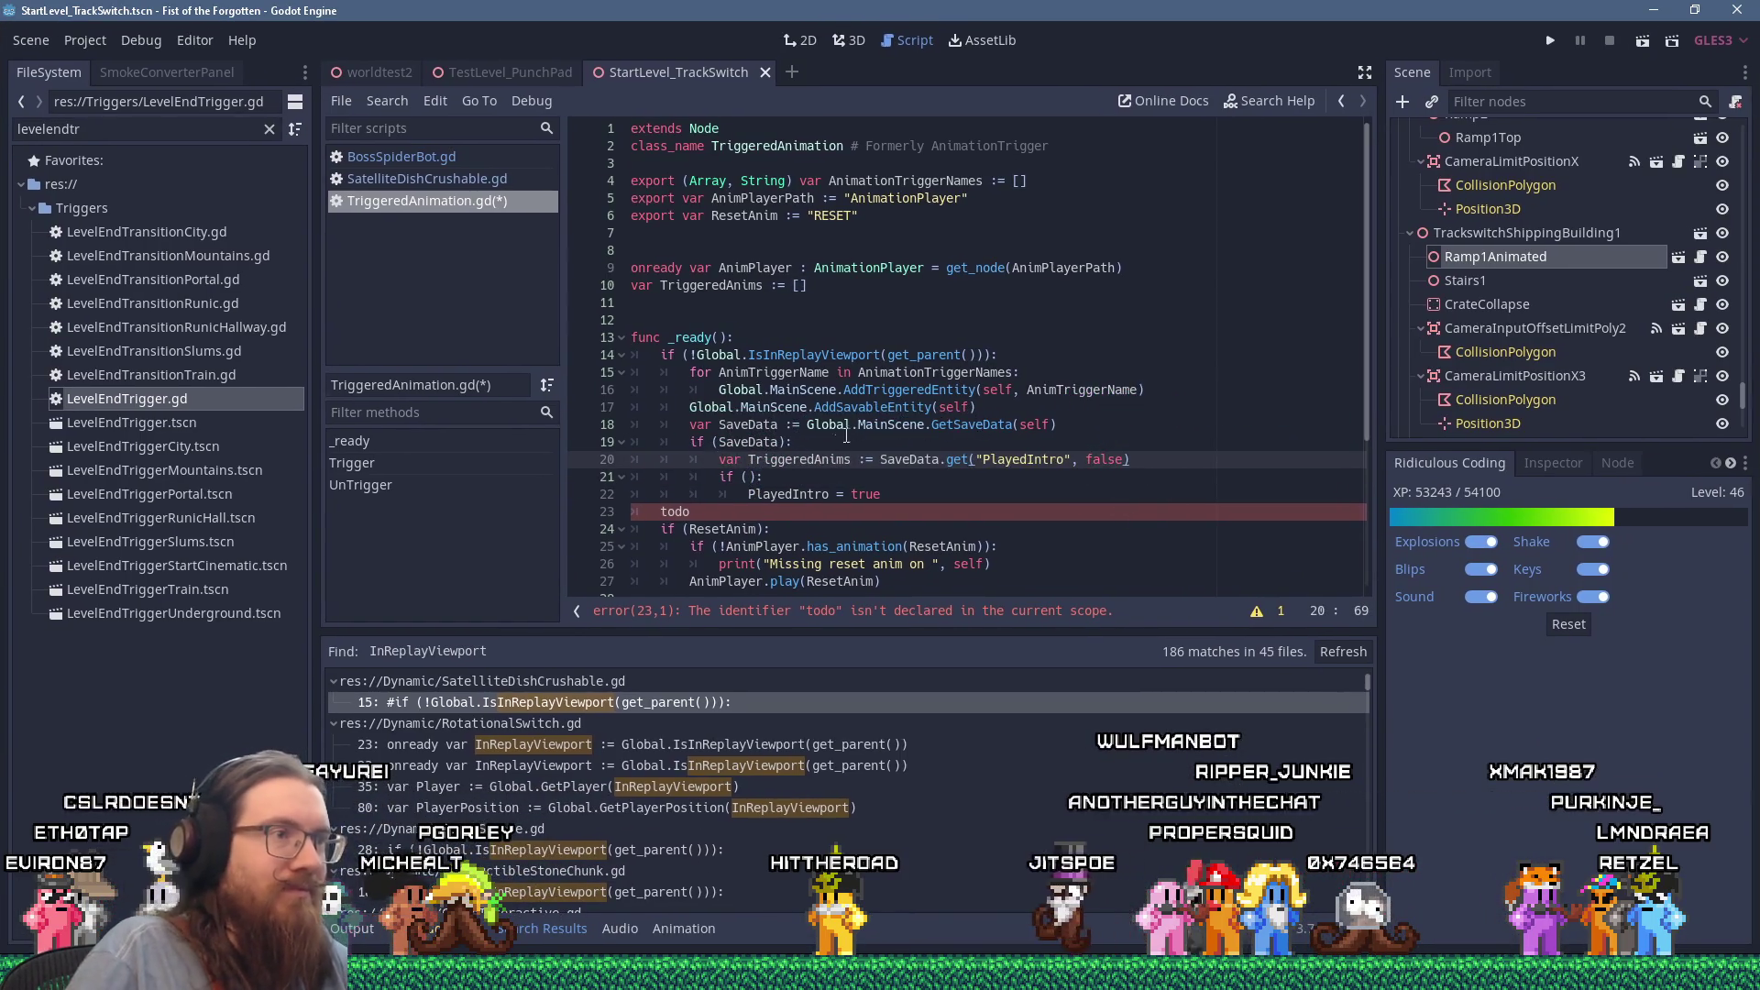
Step: Change PlayedIntro to TriggeredAnims in the get call and delete the leftover PlayedIntro lines
{"action": "right_click", "coordinate": [801, 444]}
{"action": "left_click", "coordinate": [1021, 461]}
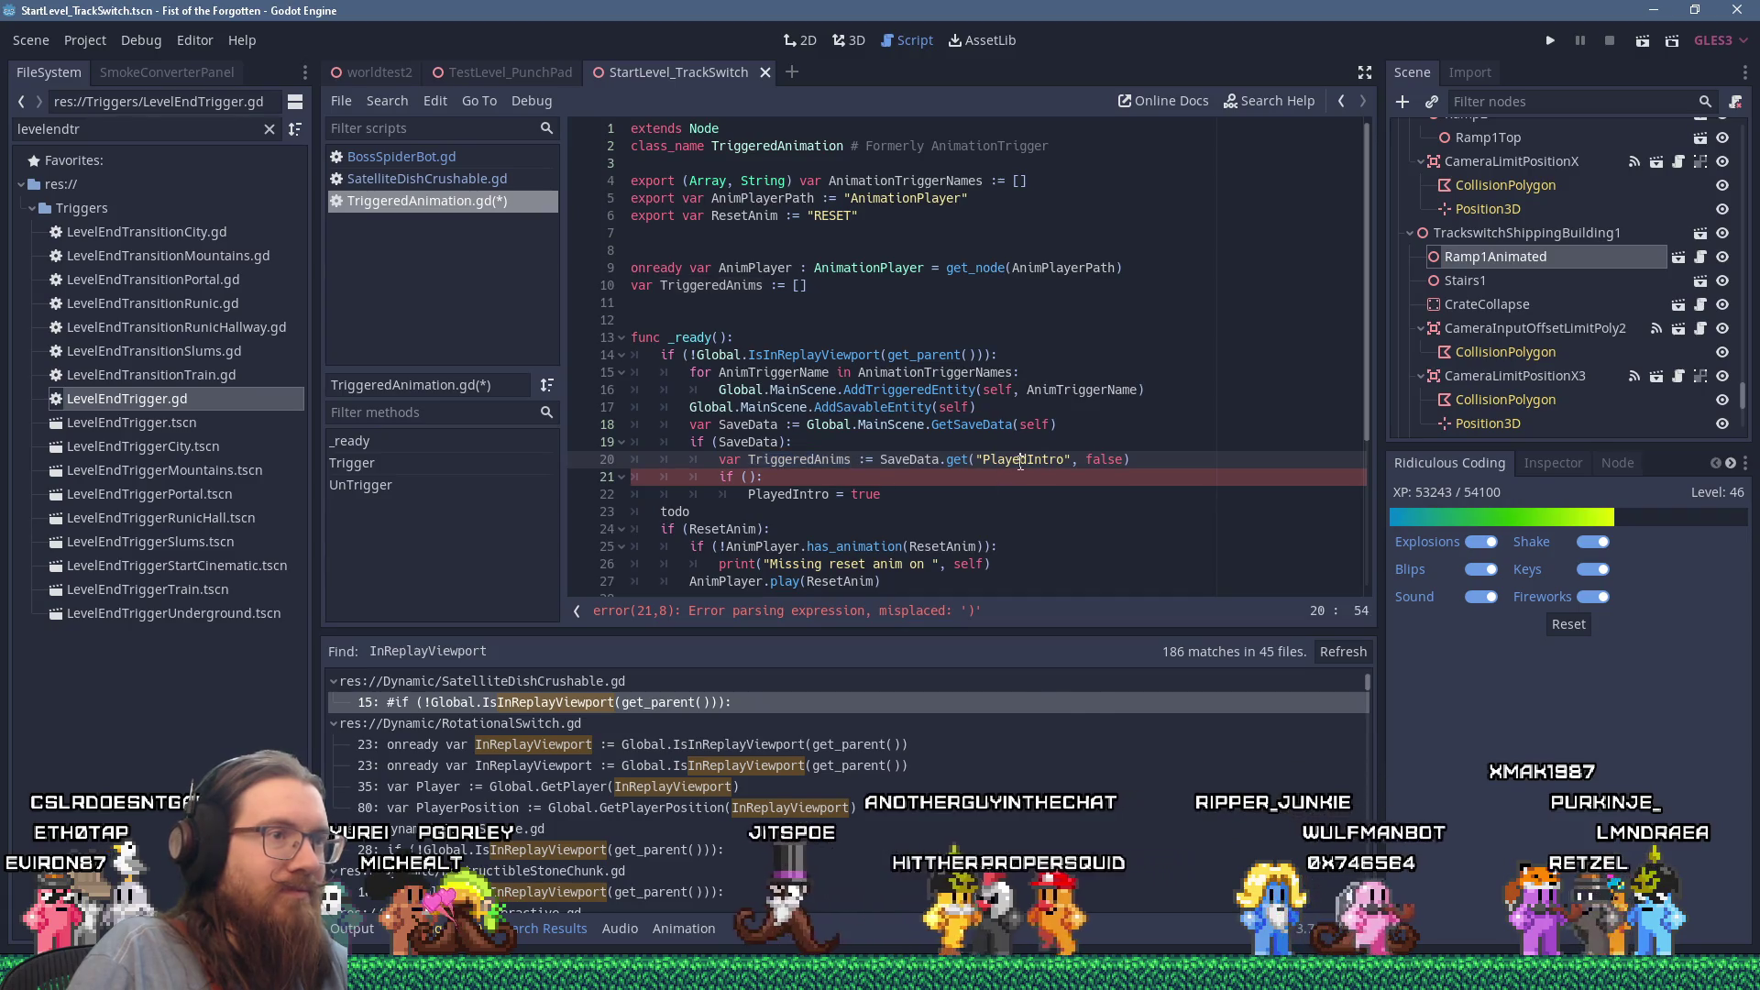
{"action": "double_click", "coordinate": [1021, 461]}
{"action": "right_click", "coordinate": [1021, 463]}
{"action": "left_click", "coordinate": [1051, 584]}
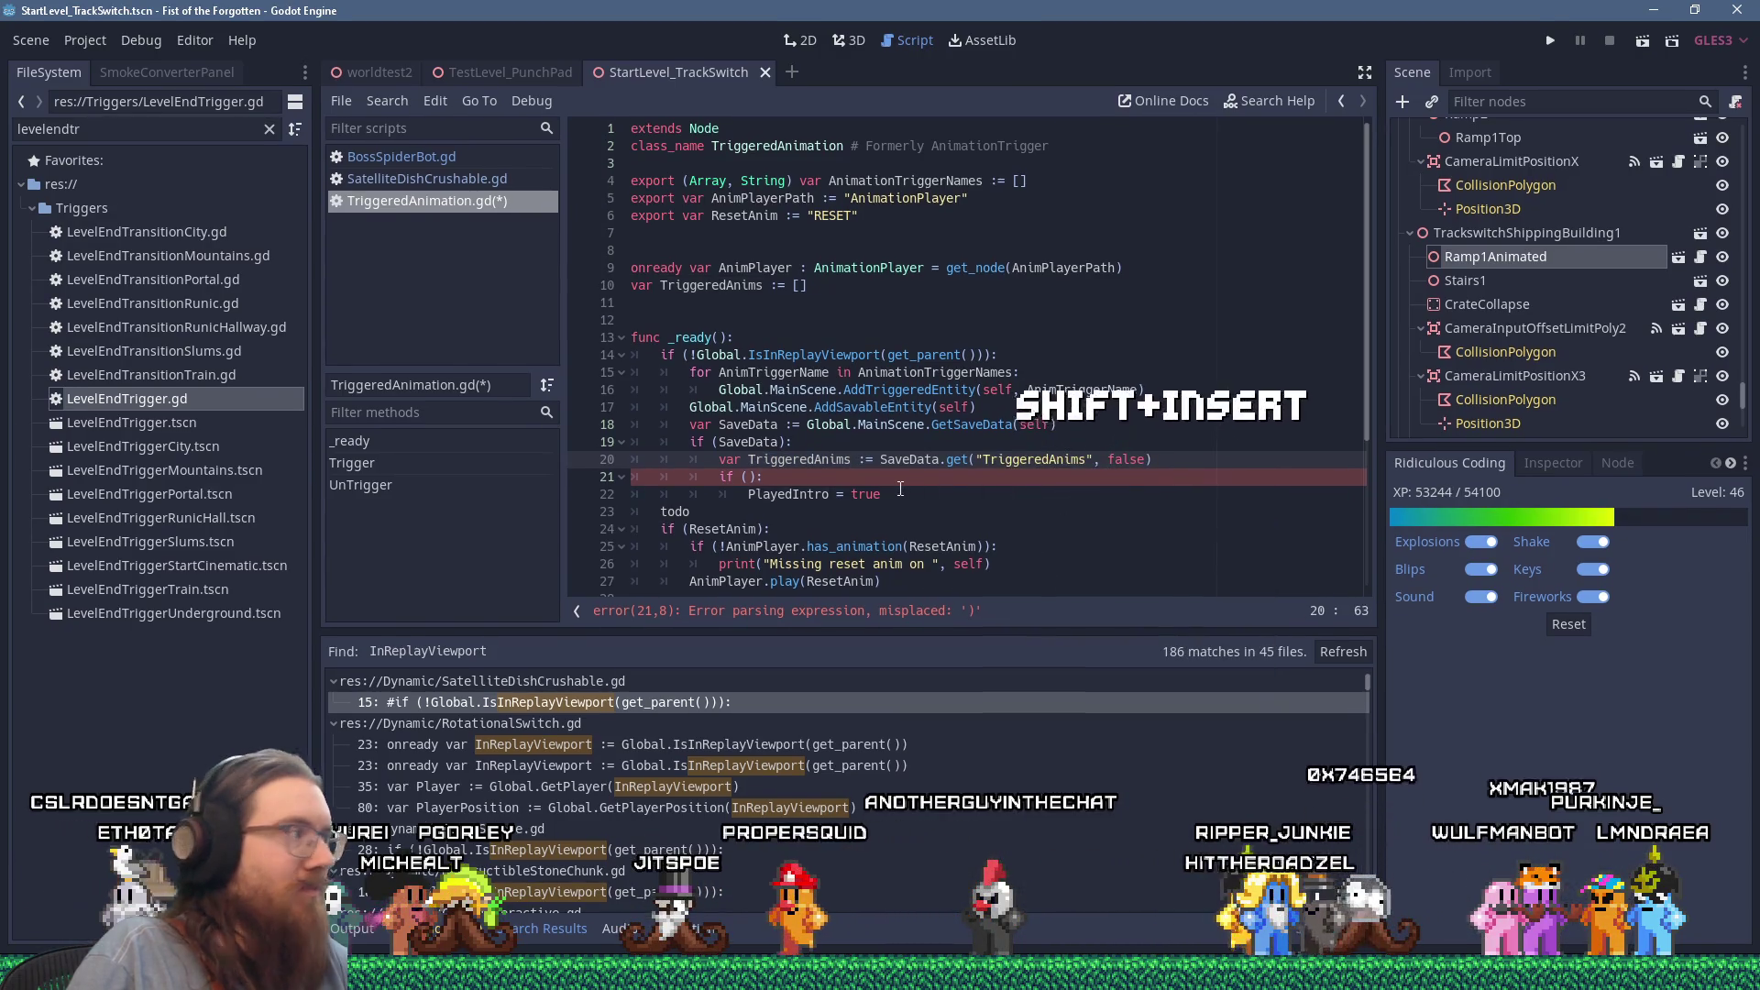
{"action": "mouse_move", "coordinate": [900, 494]}
{"action": "left_mouse_down"}
{"action": "mouse_move", "coordinate": [749, 494]}
{"action": "mouse_move", "coordinate": [1176, 459]}
{"action": "left_mouse_up"}
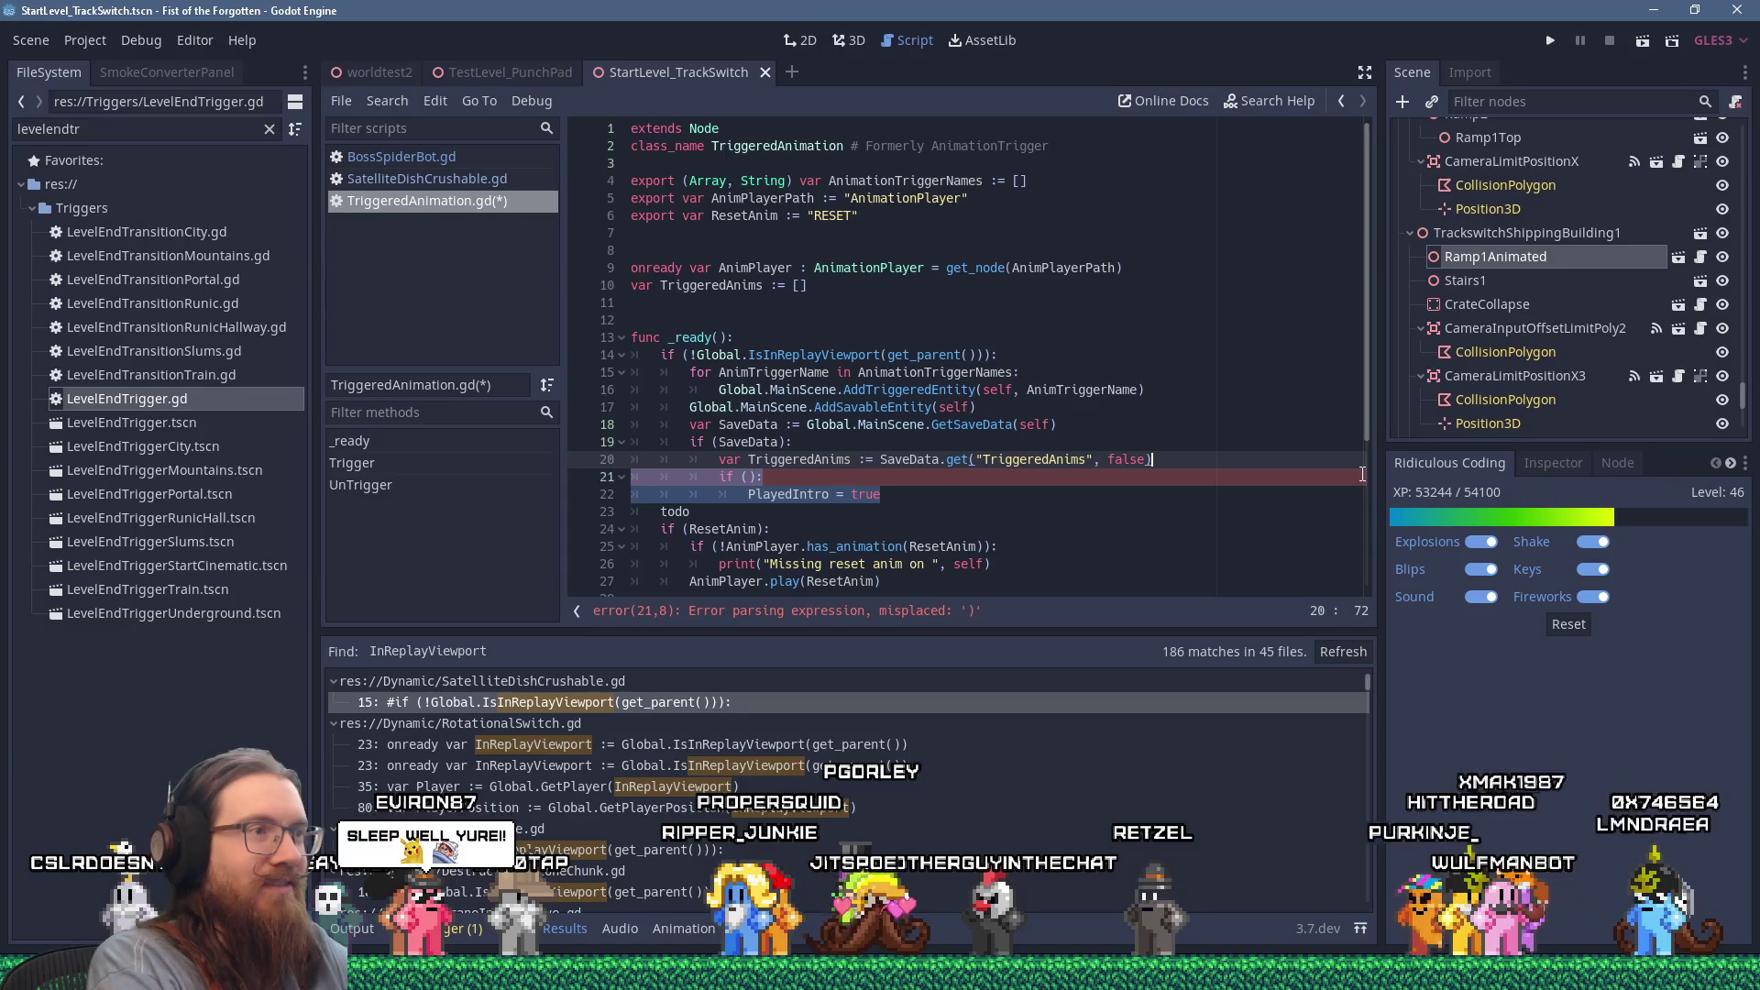
{"action": "key", "text": "Delete"}
{"action": "key", "text": "Return"}
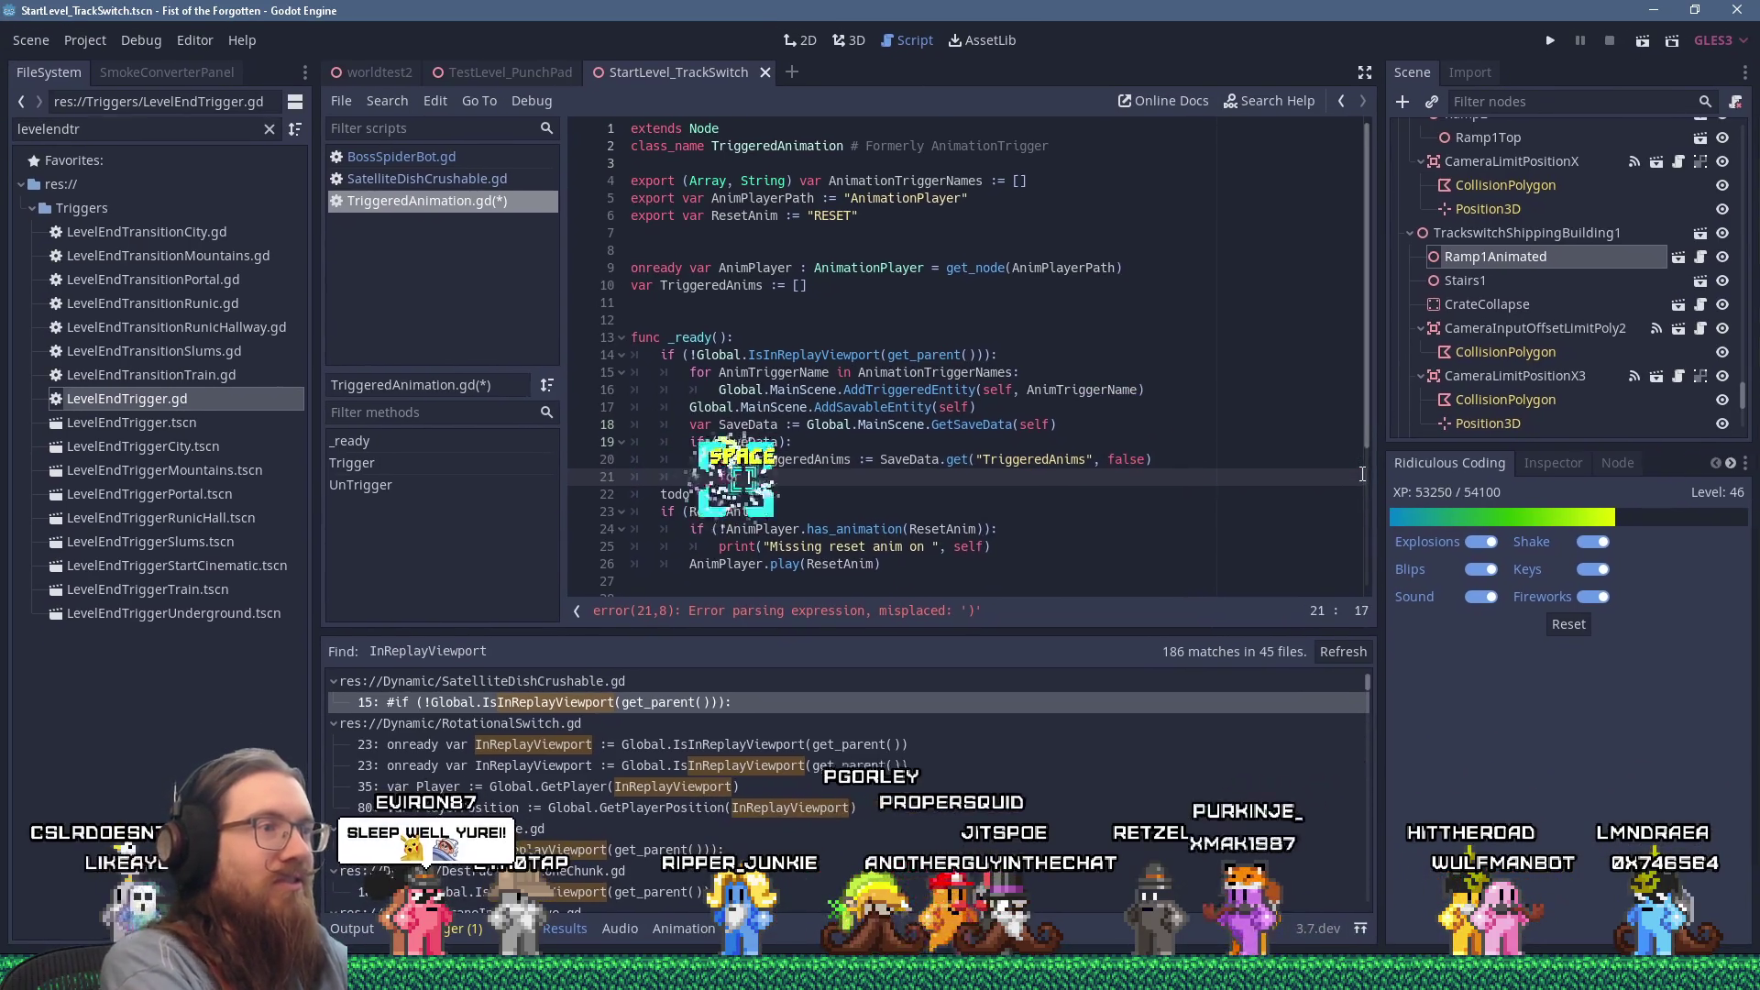
Step: Add a 'for Anim in TriggeredAnims:' loop and delete the todo line
{"action": "type", "text": "or Anim in TriggeredAnims"}
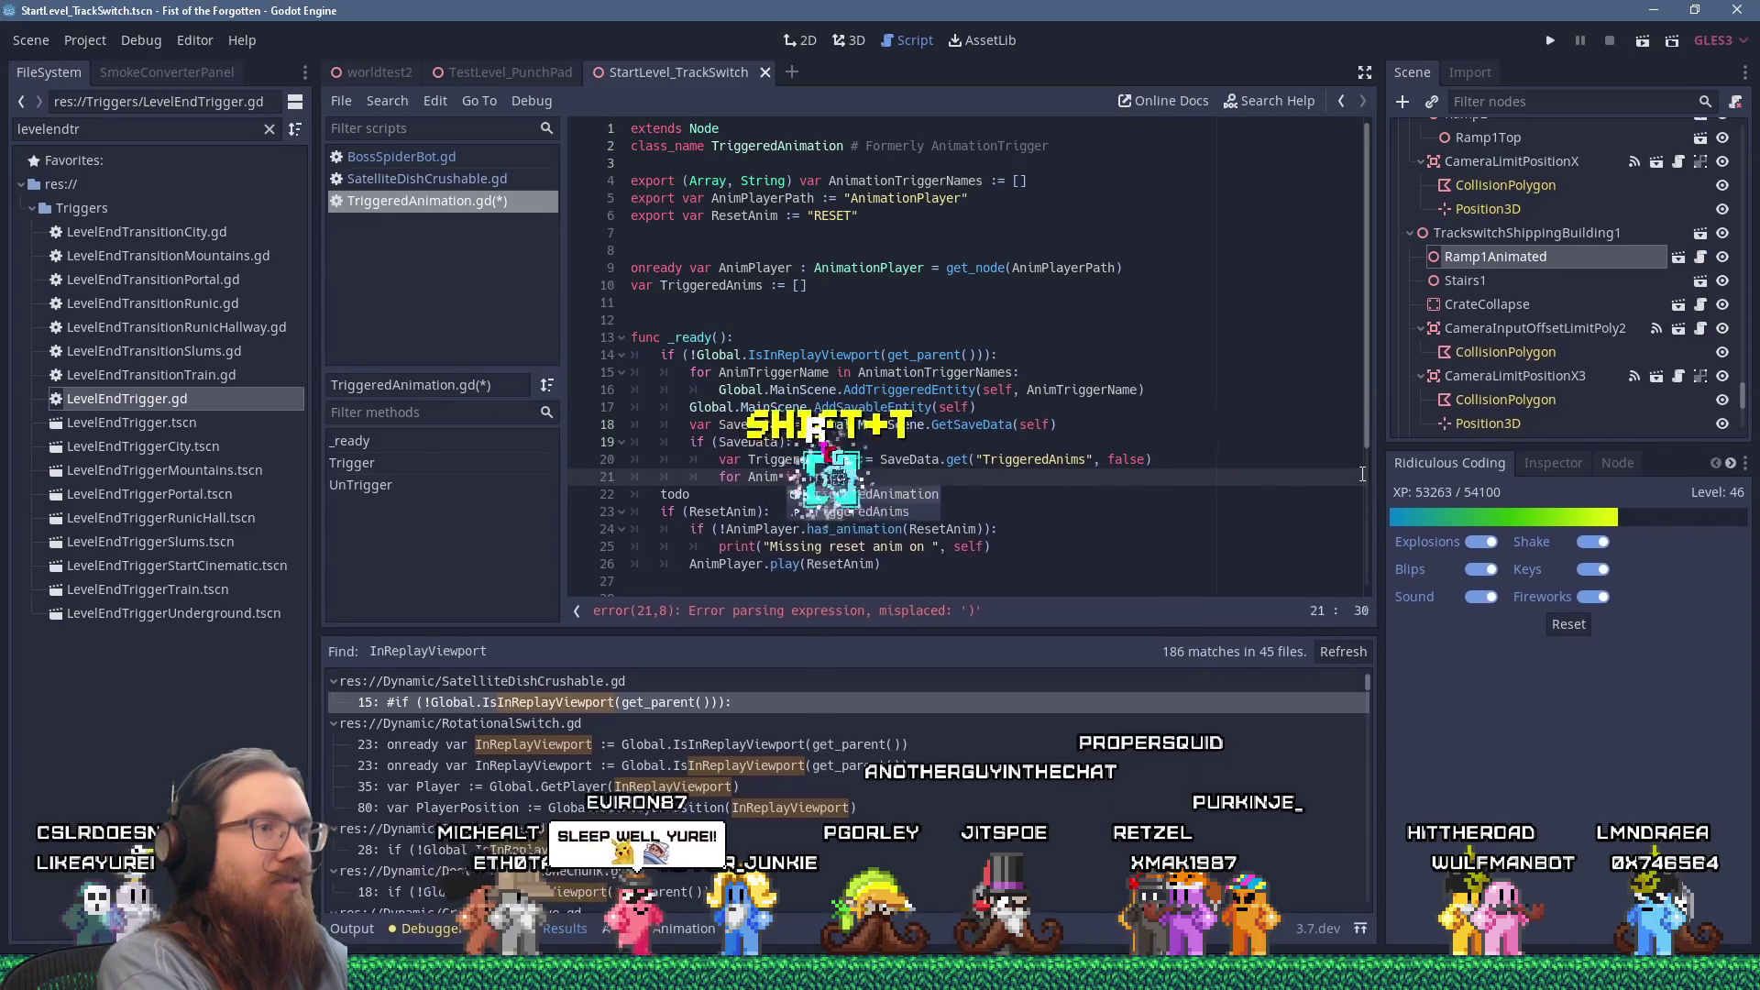
{"action": "type", "text": ":"}
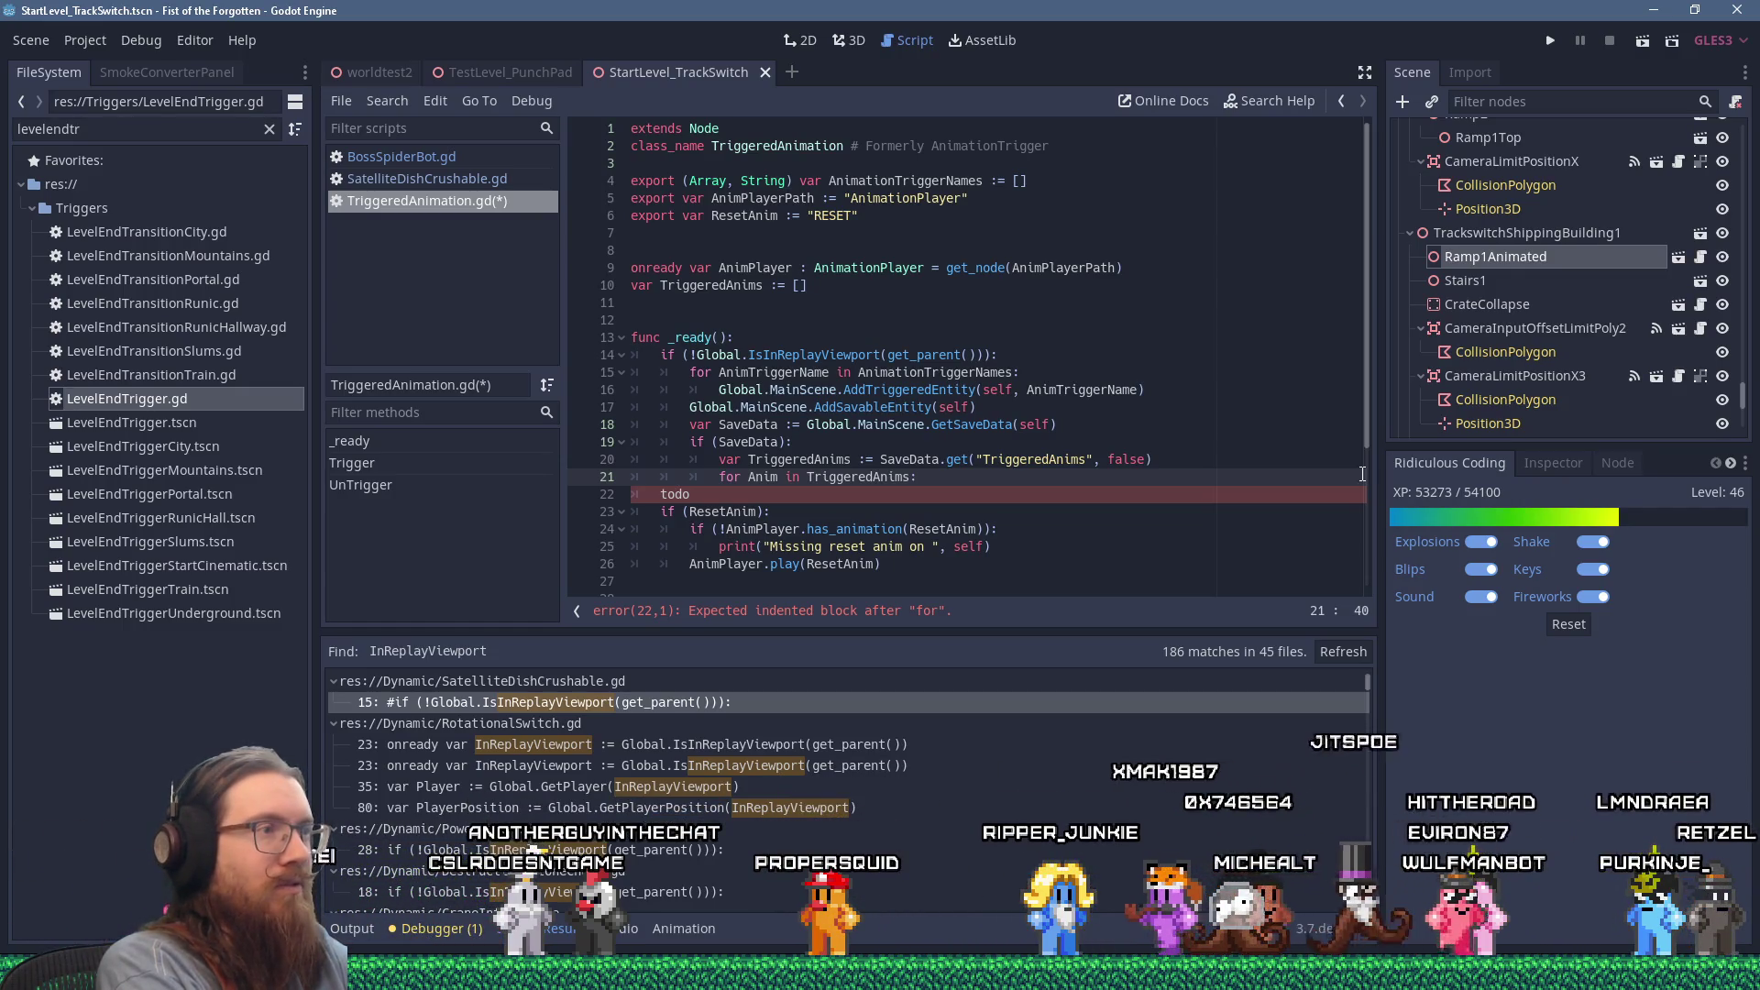
{"action": "key", "text": "Down"}
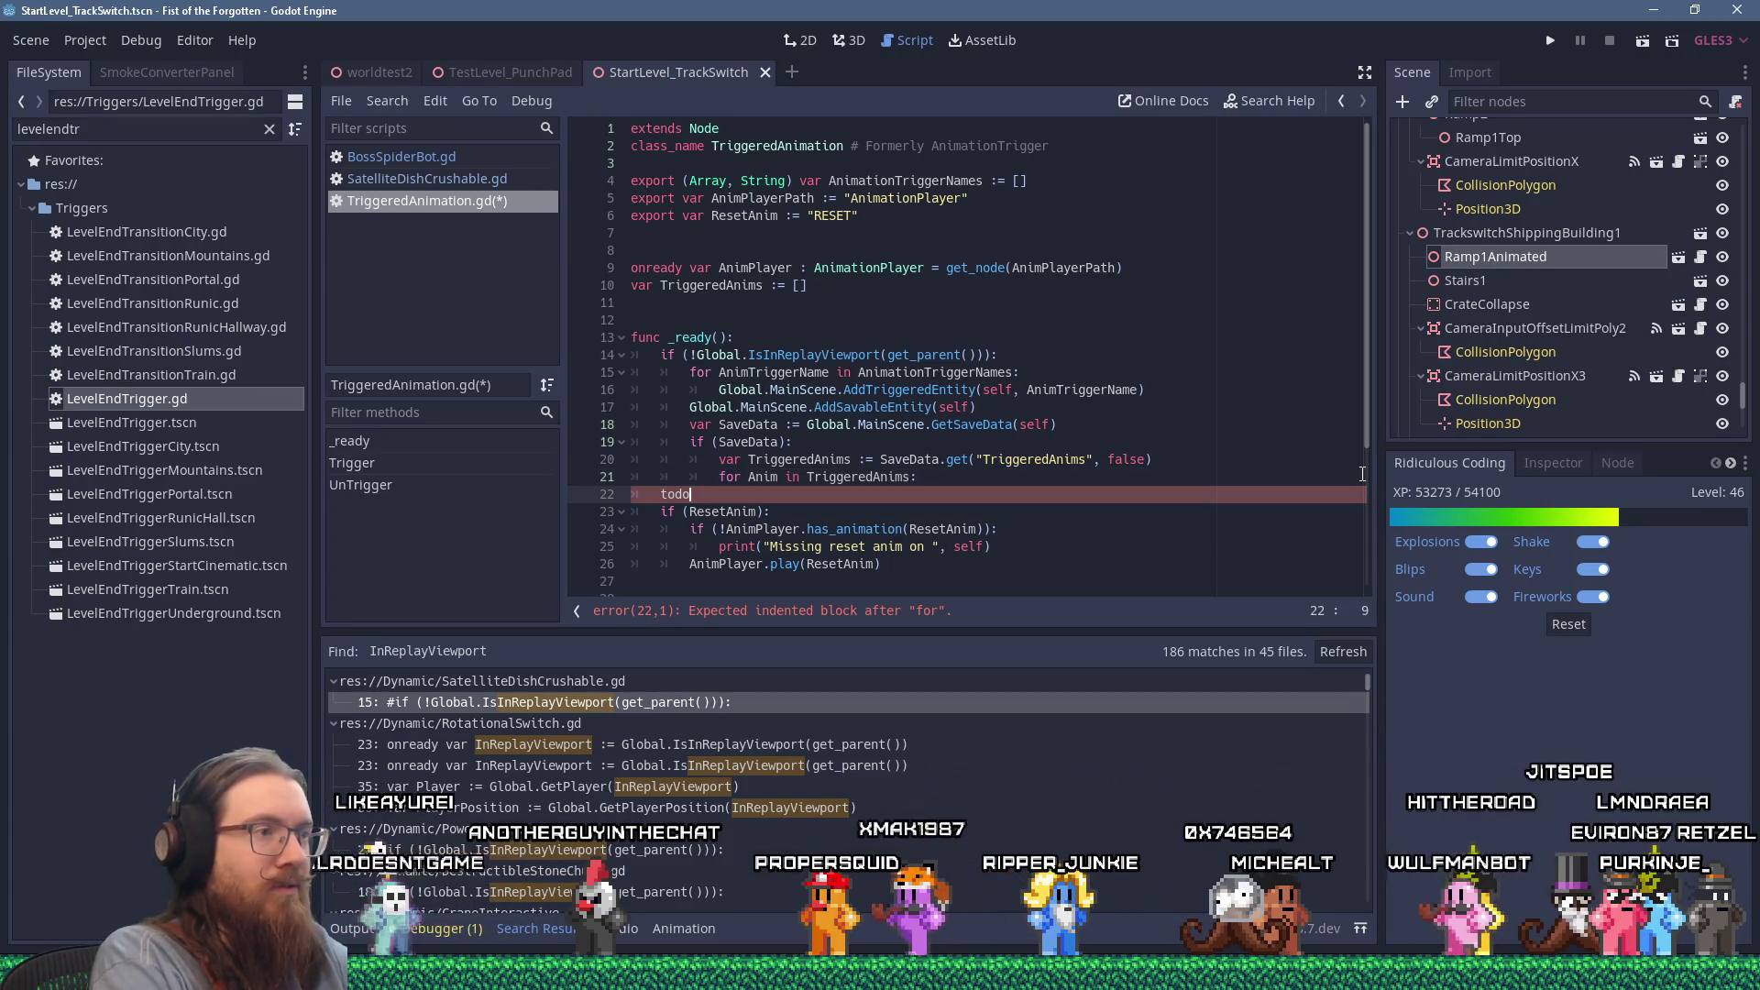
{"action": "key", "text": "shift+Down"}
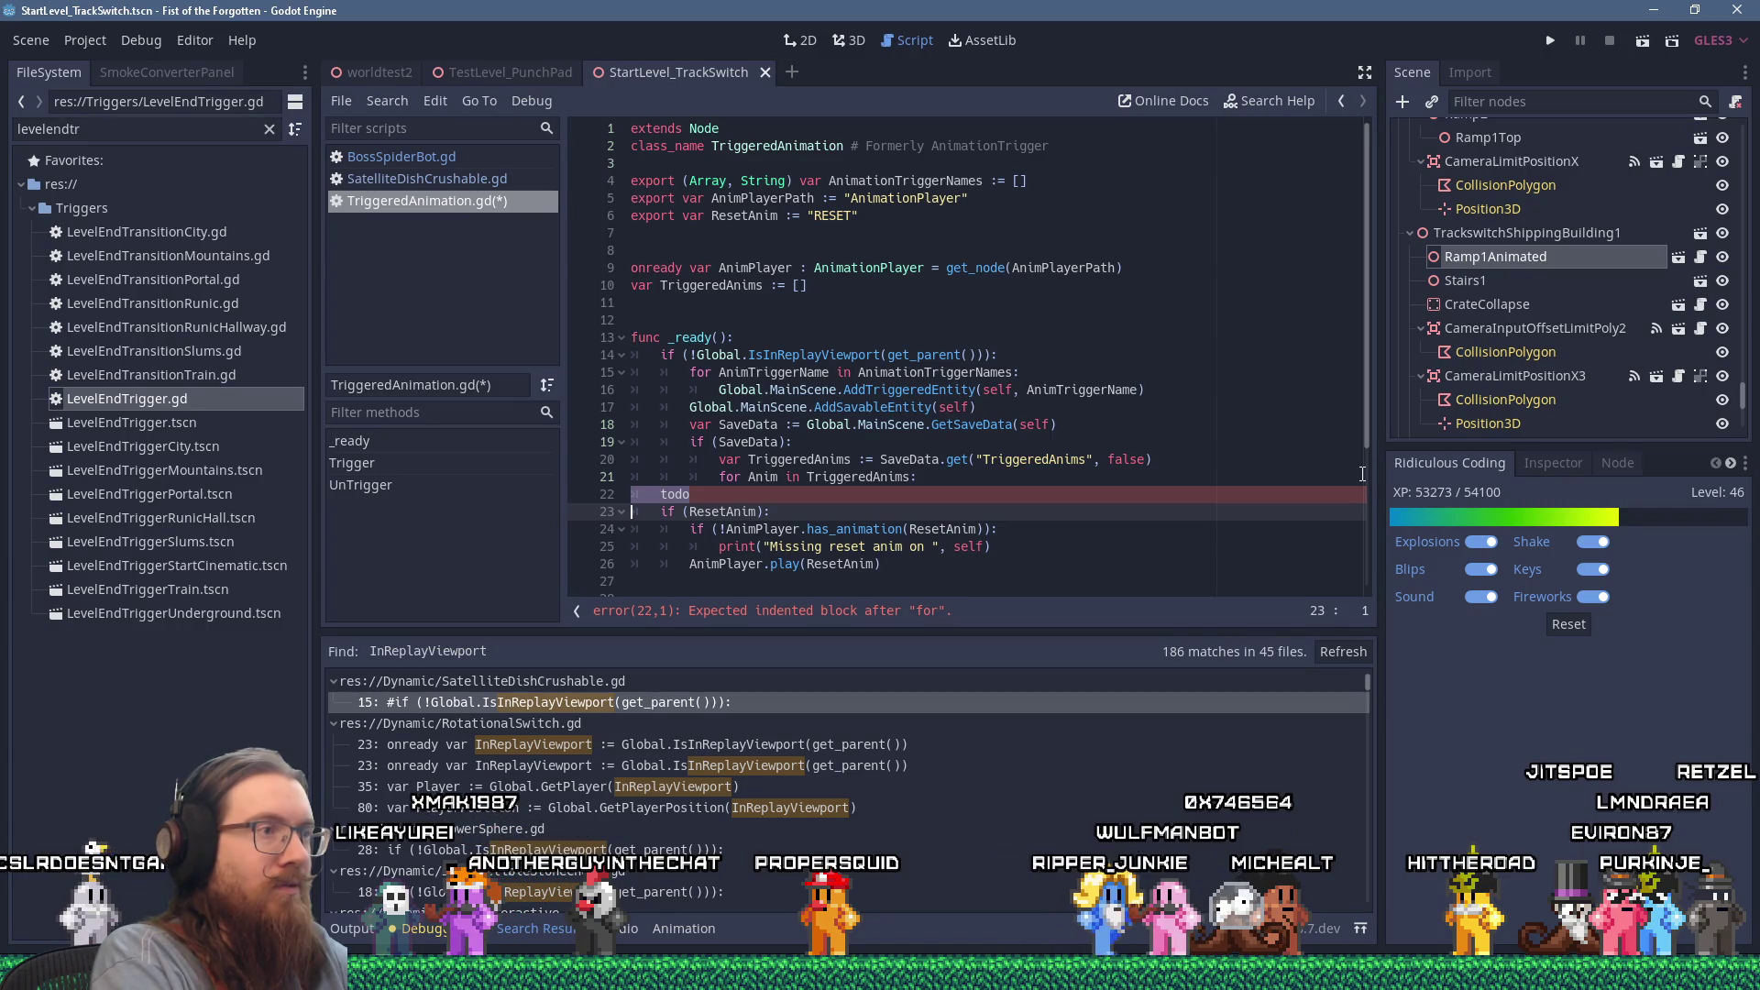
{"action": "key", "text": "Delete"}
Step: Move the if (ResetAnim) block to the top of _ready()
{"action": "key", "text": "shift+Down"}
{"action": "key", "text": "shift+Down"}
{"action": "key", "text": "shift+Down"}
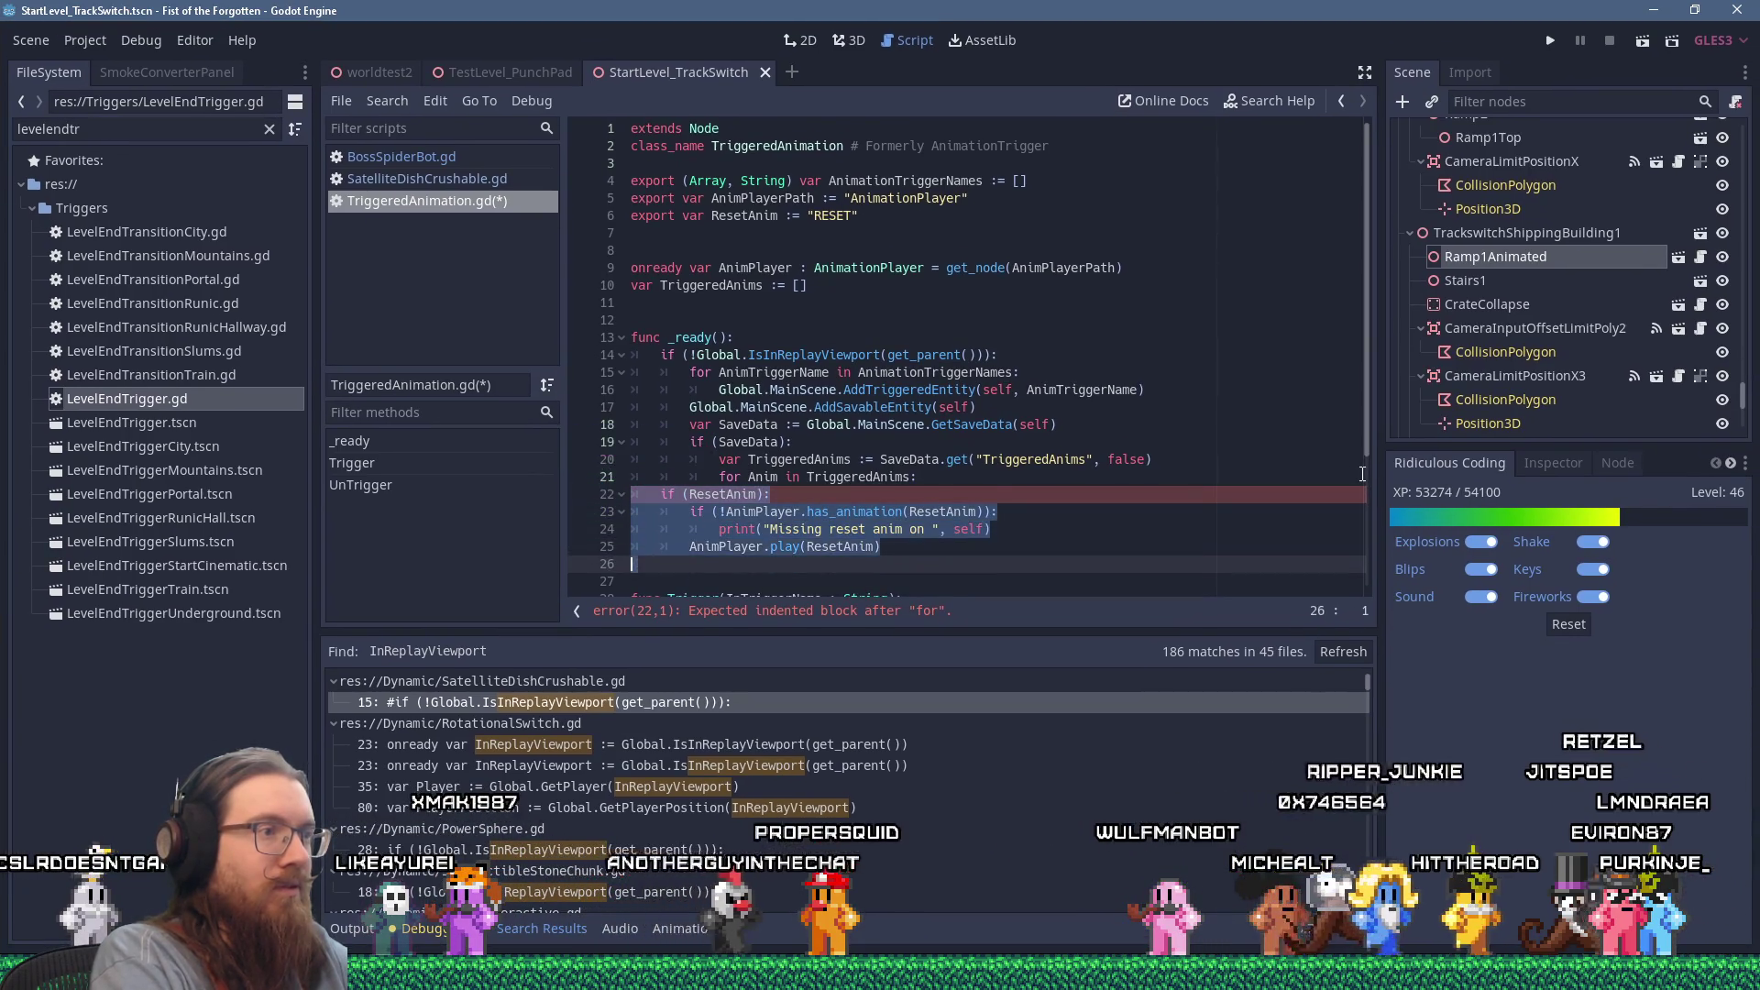
{"action": "key", "text": "shift+Delete"}
{"action": "key", "text": "Up"}
{"action": "key", "text": "Up"}
{"action": "key", "text": "Up"}
{"action": "key", "text": "End"}
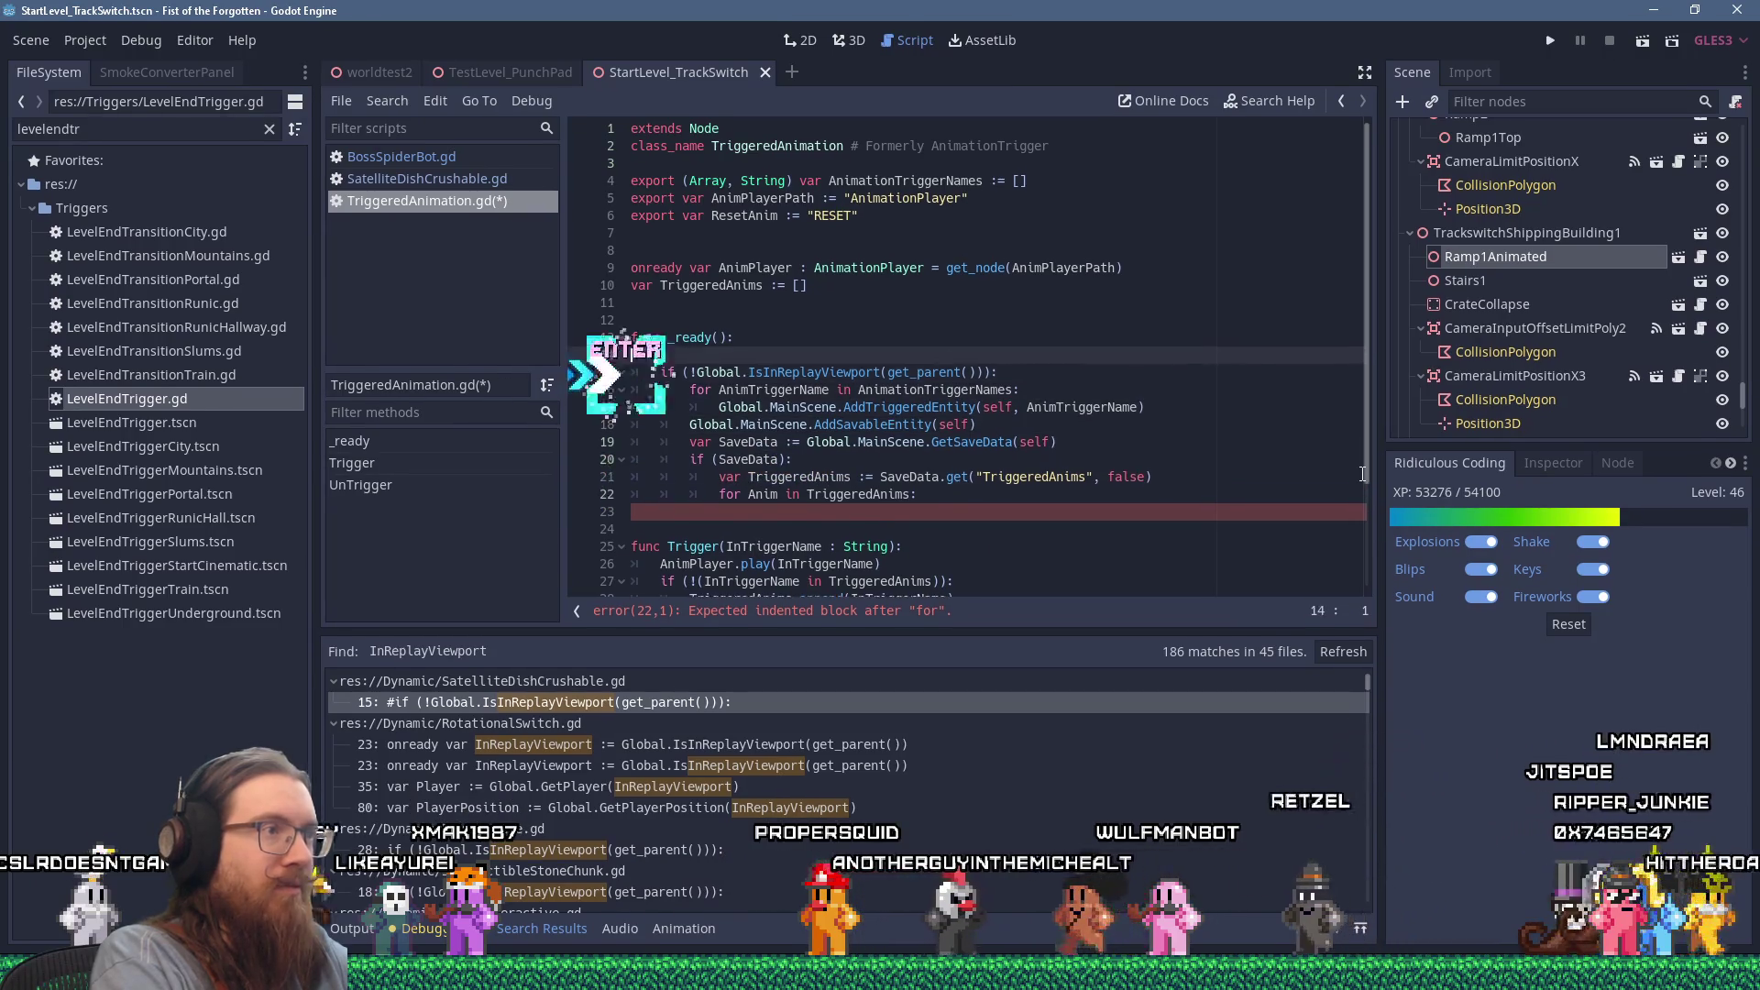
{"action": "key", "text": "Return"}
{"action": "type", "text": "if (ResetAnim): \t\tif (!AnimPlayer.has_animation(ResetAnim)): \t\t\tprint(\"Missing reset anim on \", self) \t\tAnimPlayer.play(ResetAnim)"}
{"action": "key", "text": "Delete"}
Step: Start an indented body line under the TriggeredAnims for loop
{"action": "key", "text": "Down"}
{"action": "key", "text": "Down"}
{"action": "key", "text": "Down"}
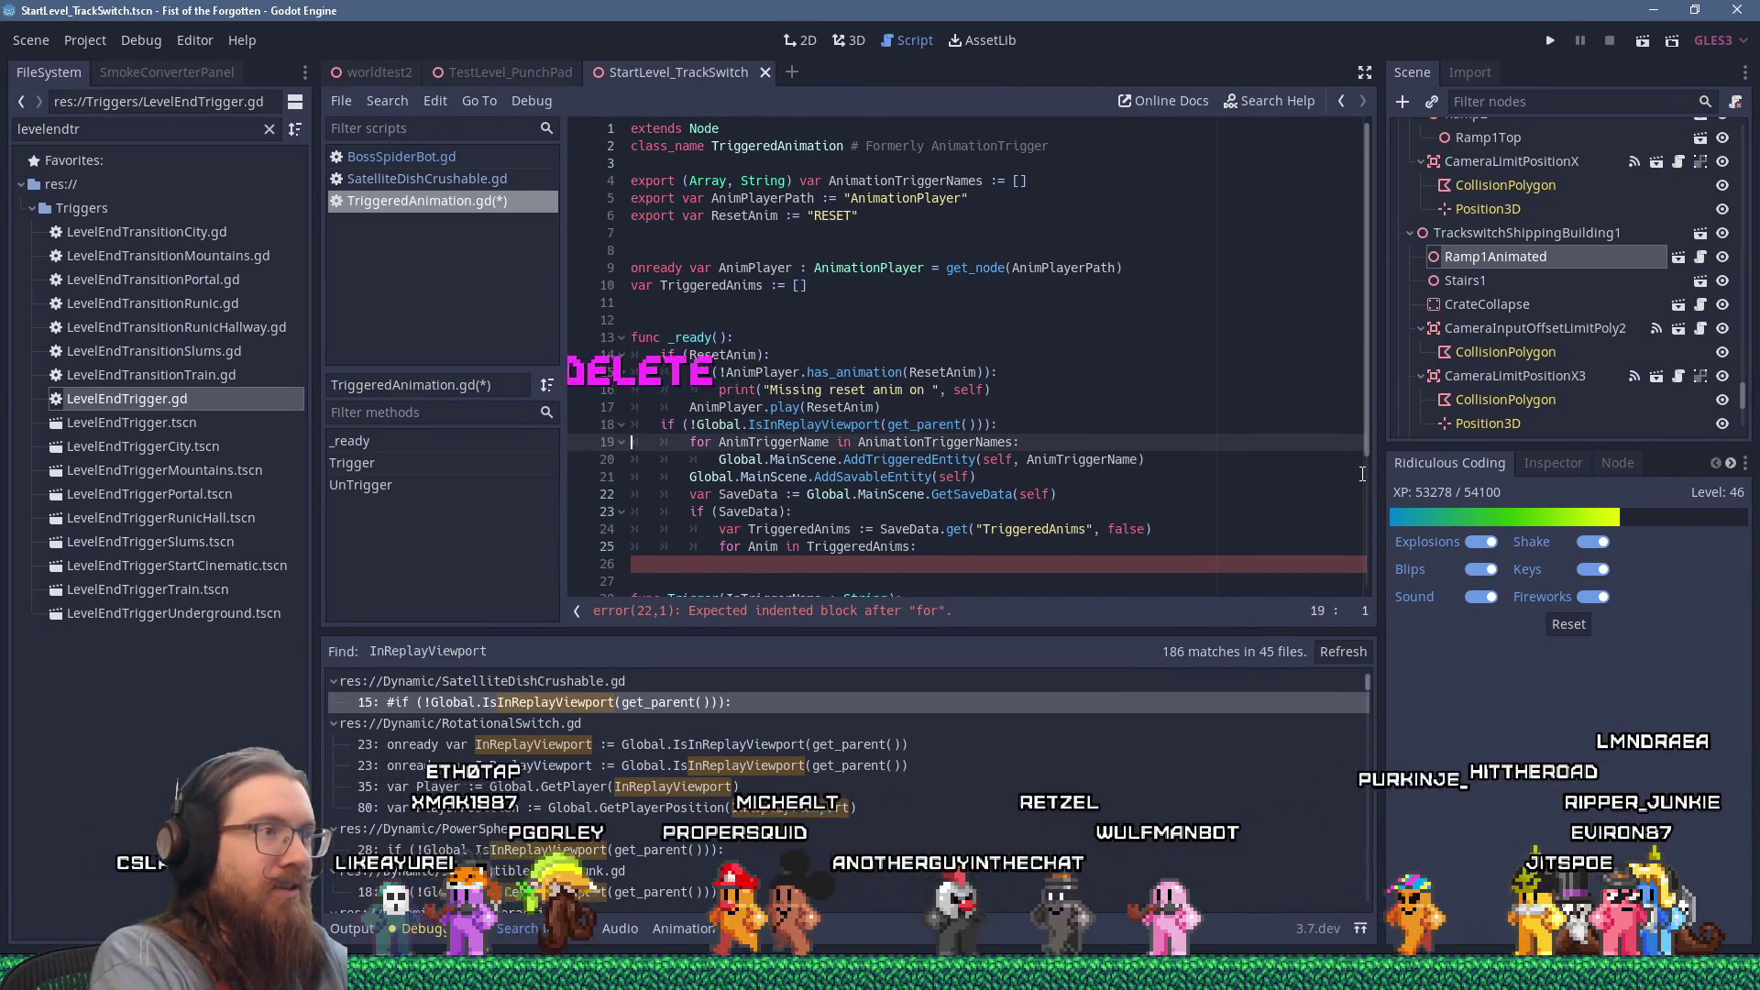
{"action": "key", "text": "Down"}
{"action": "key", "text": "Down"}
{"action": "key", "text": "Down"}
{"action": "key", "text": "End"}
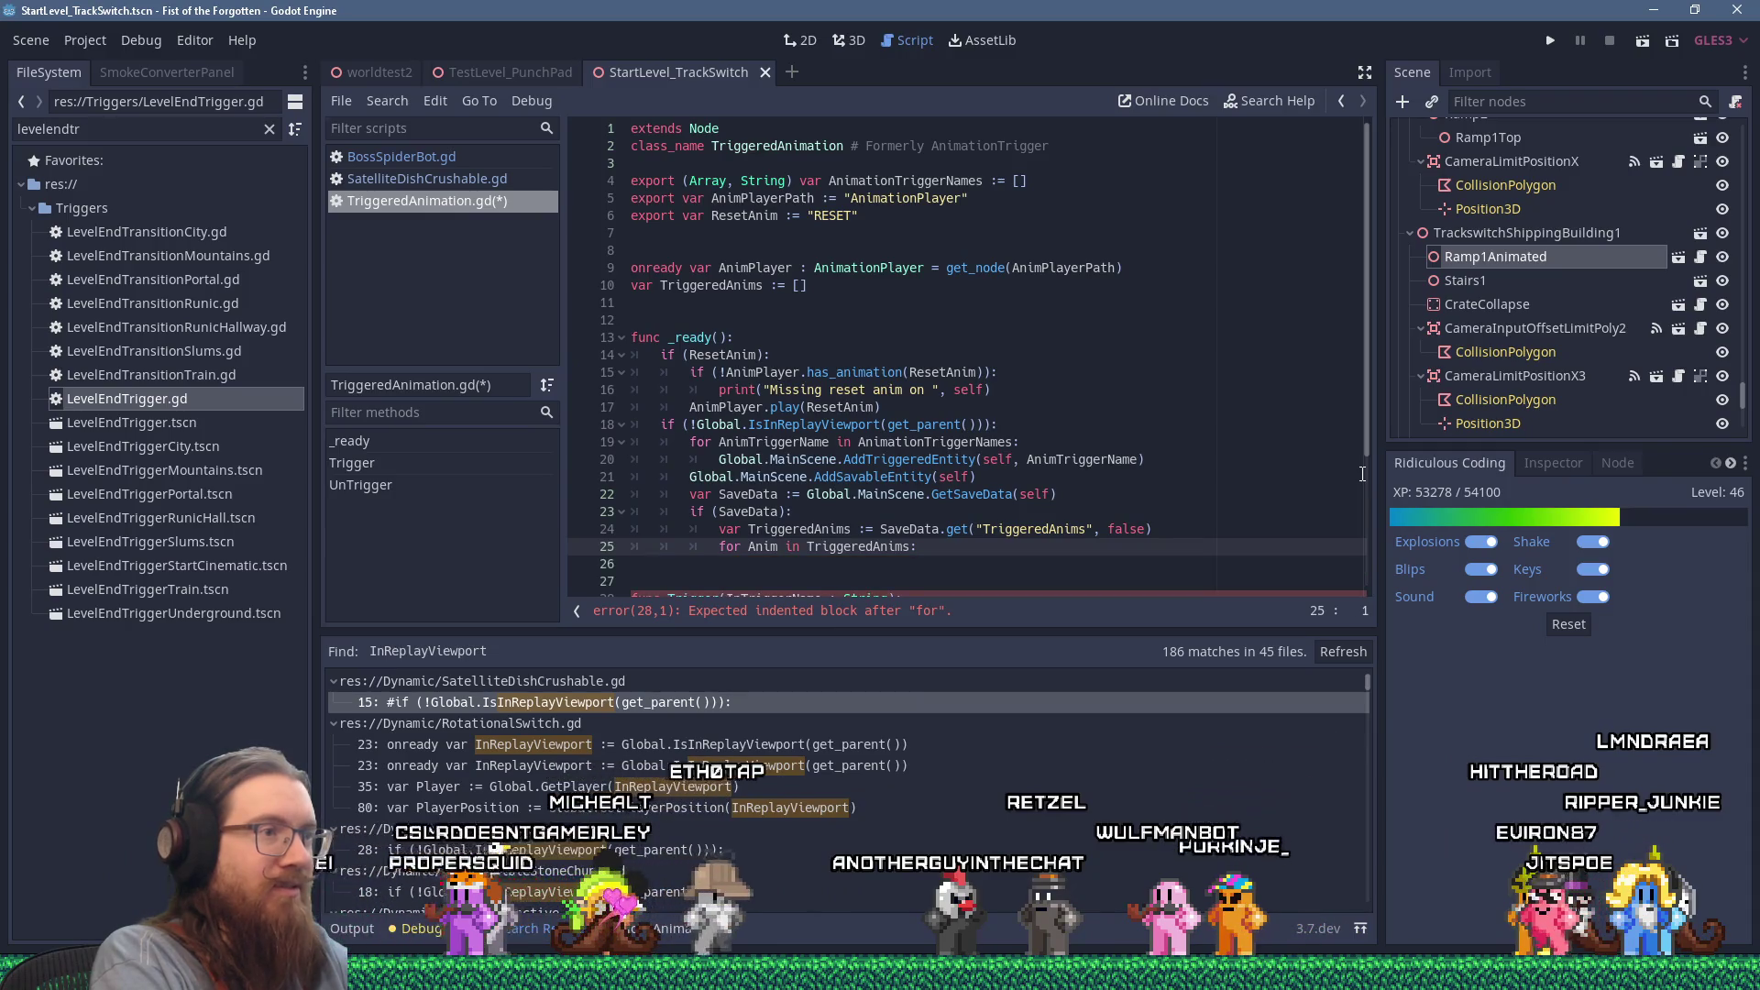
{"action": "key", "text": "Return"}
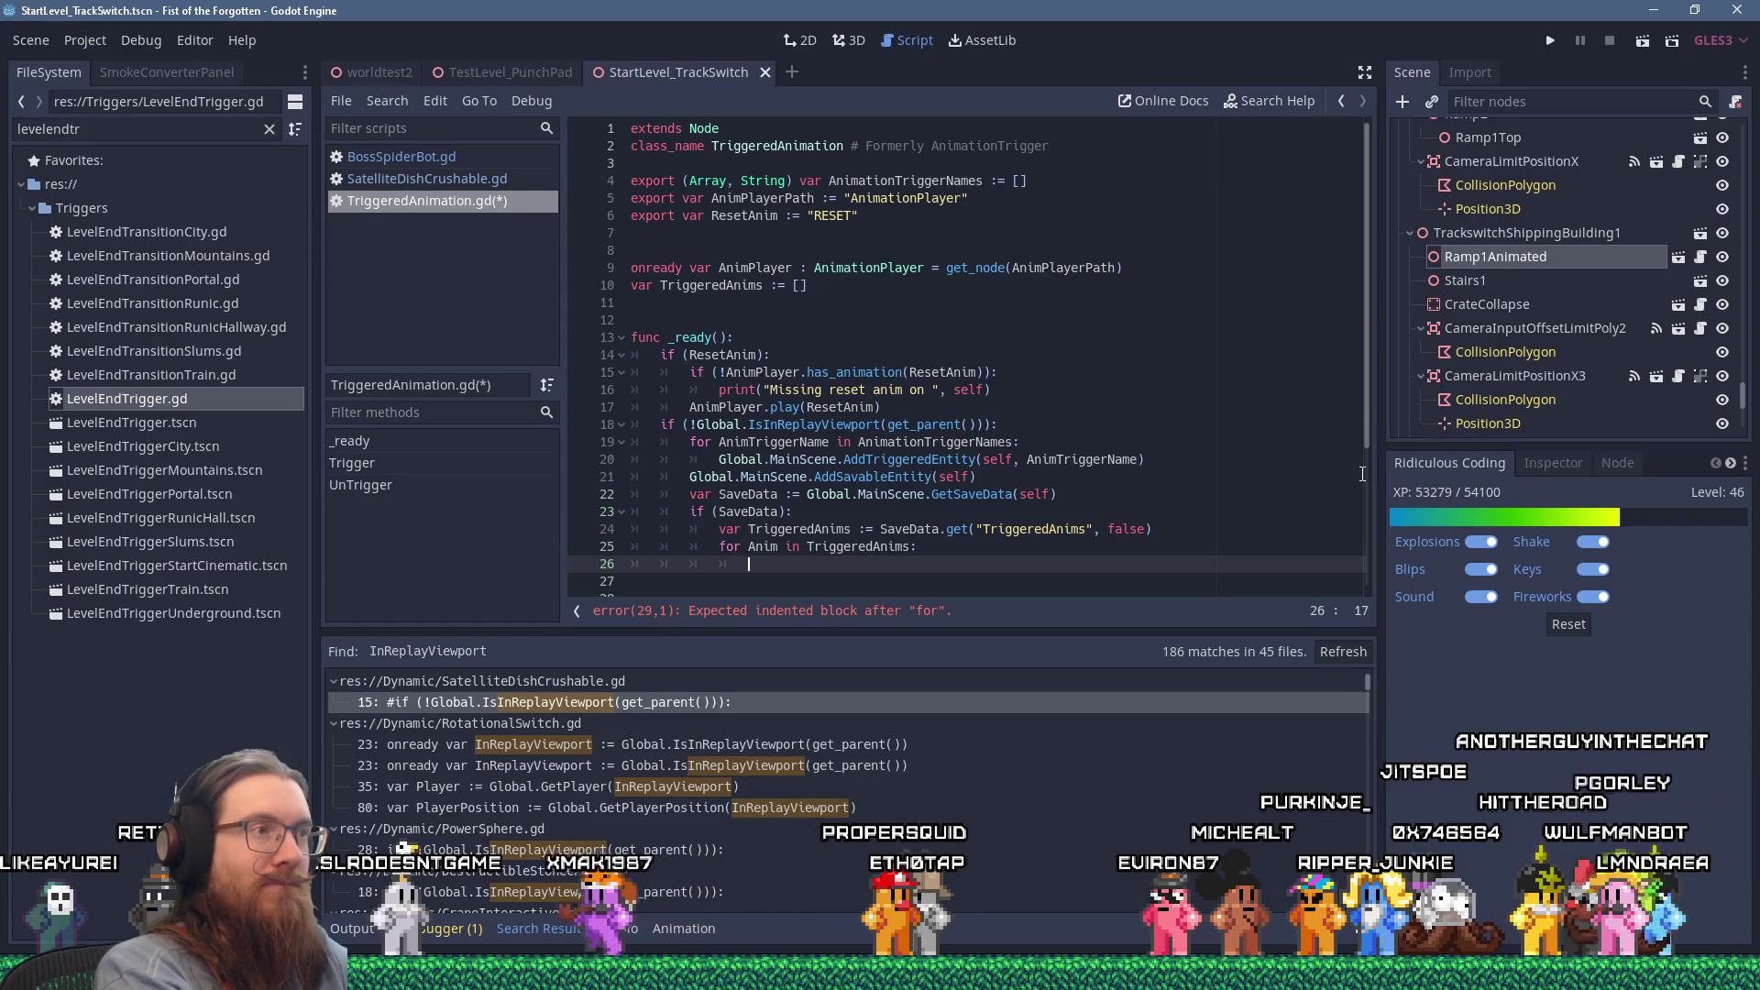
Step: Write an AnimPlayer.play(anim) call in the loop body
{"action": "type", "text": "Animlayer.playr"}
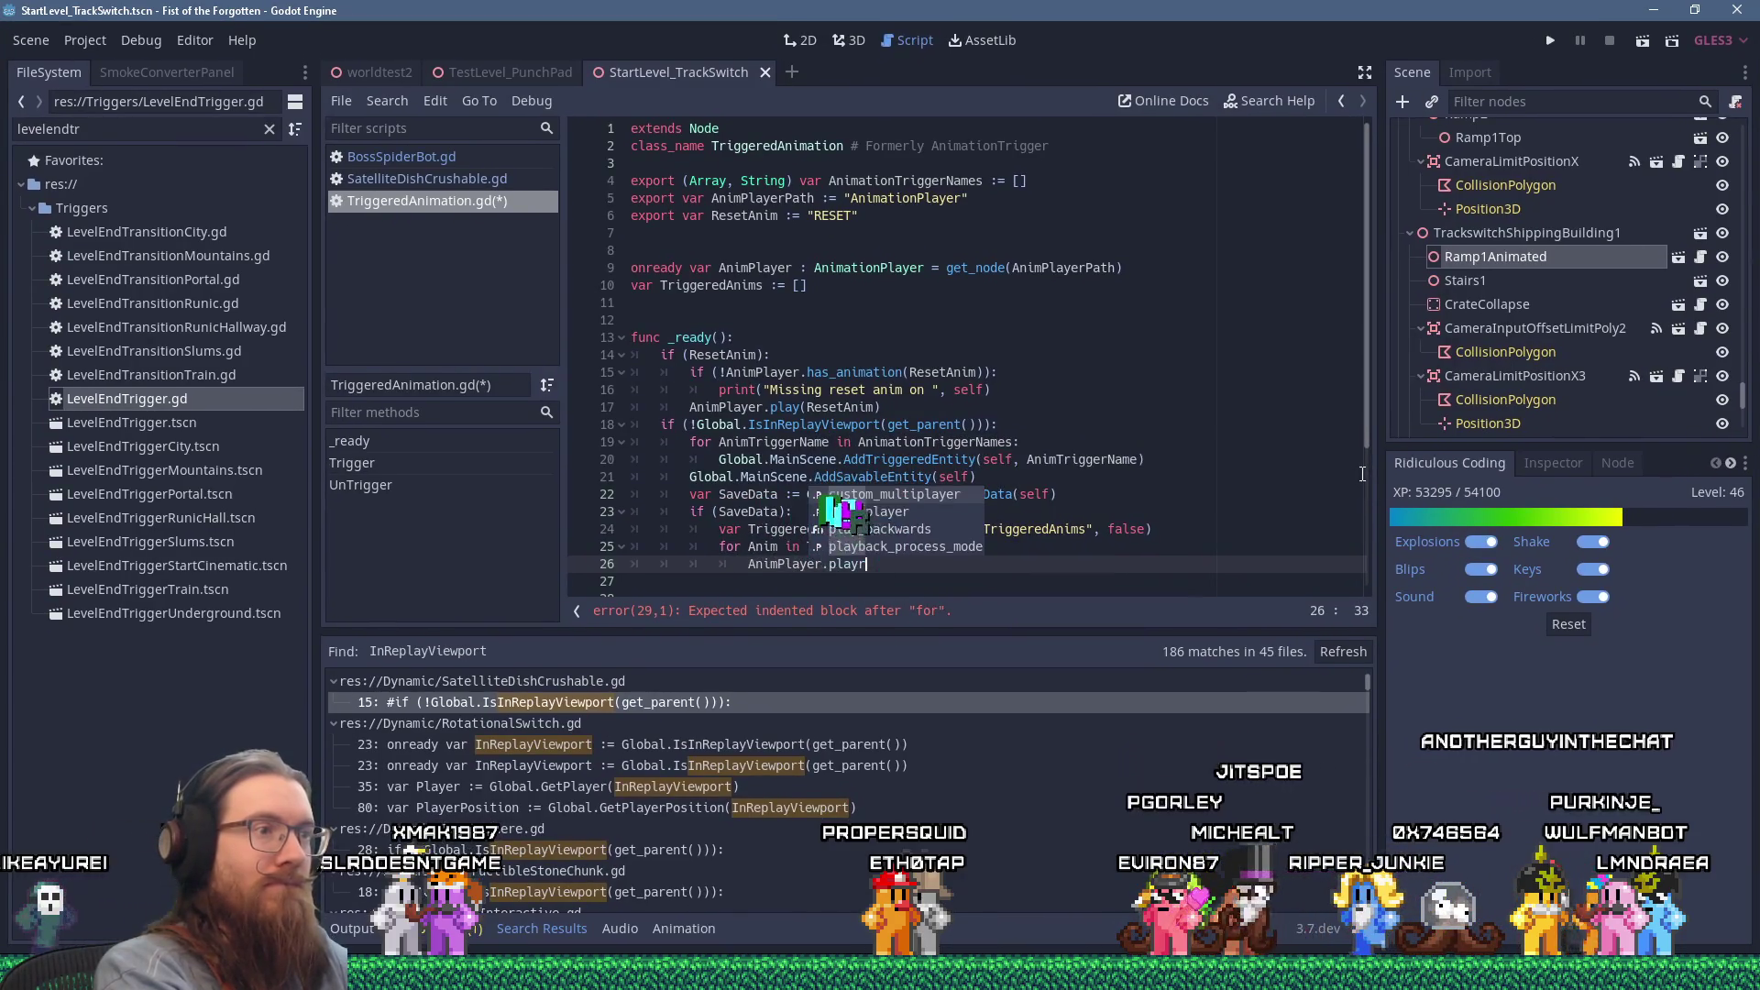
{"action": "key", "text": "BackSpace"}
{"action": "type", "text": "(anim"}
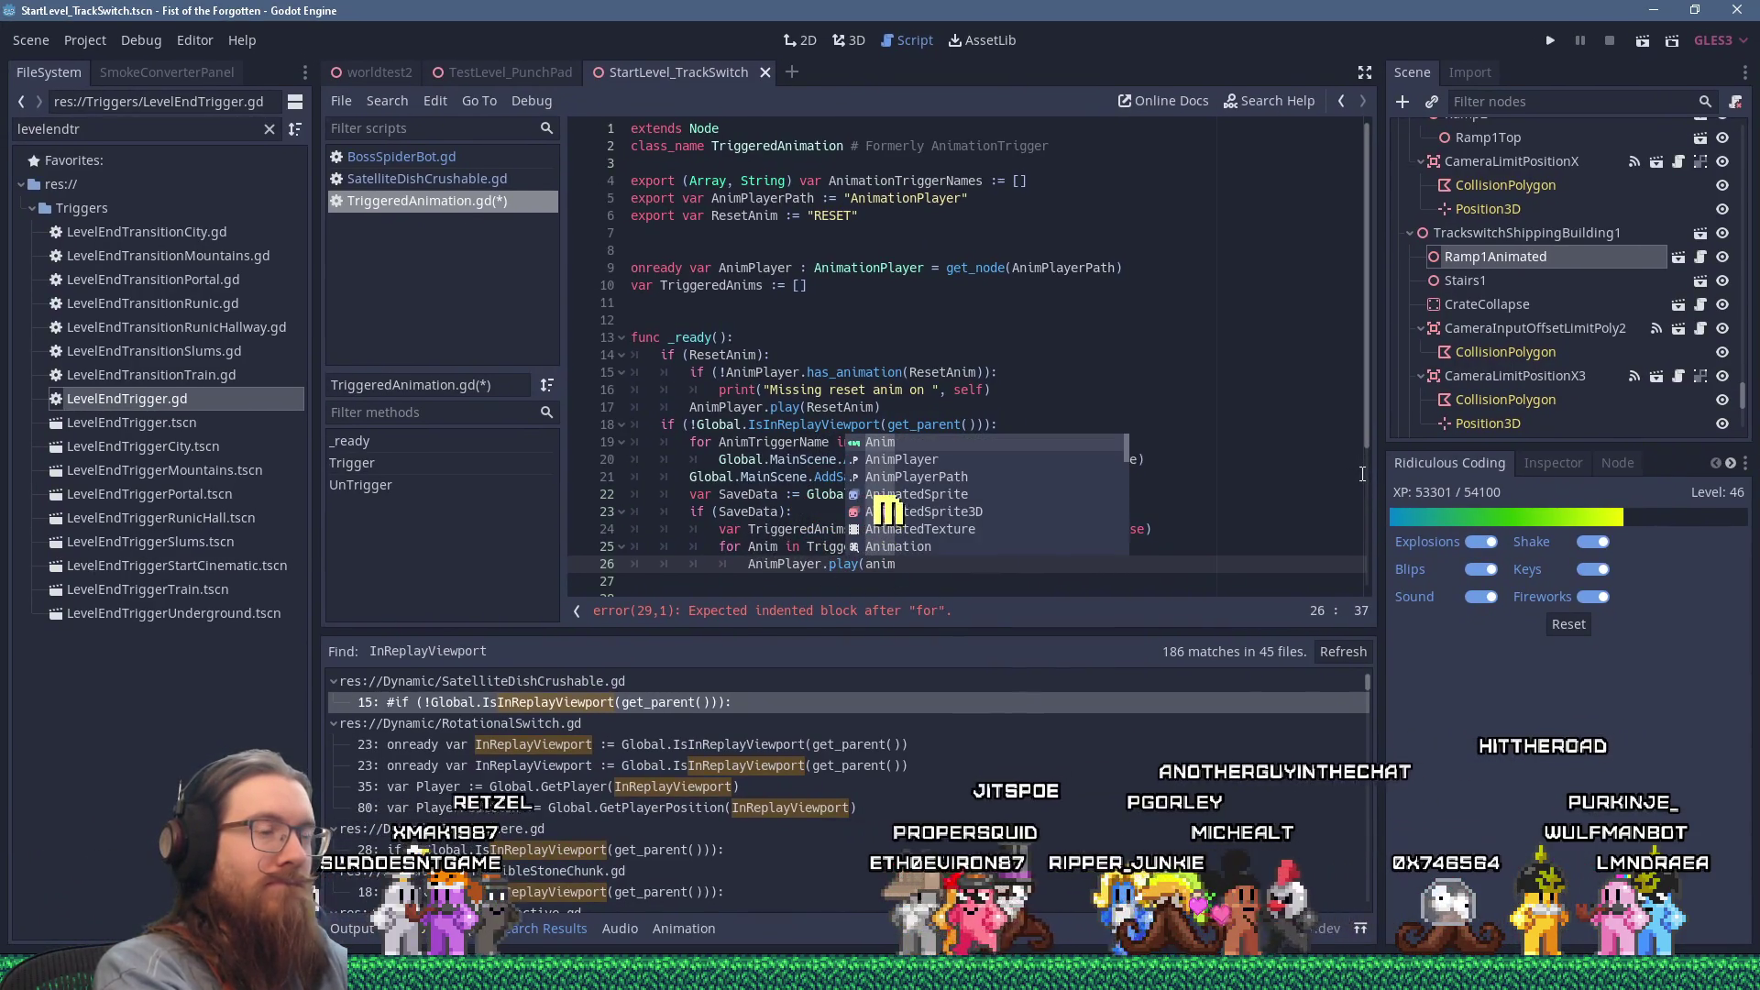
{"action": "type", "text": ")"}
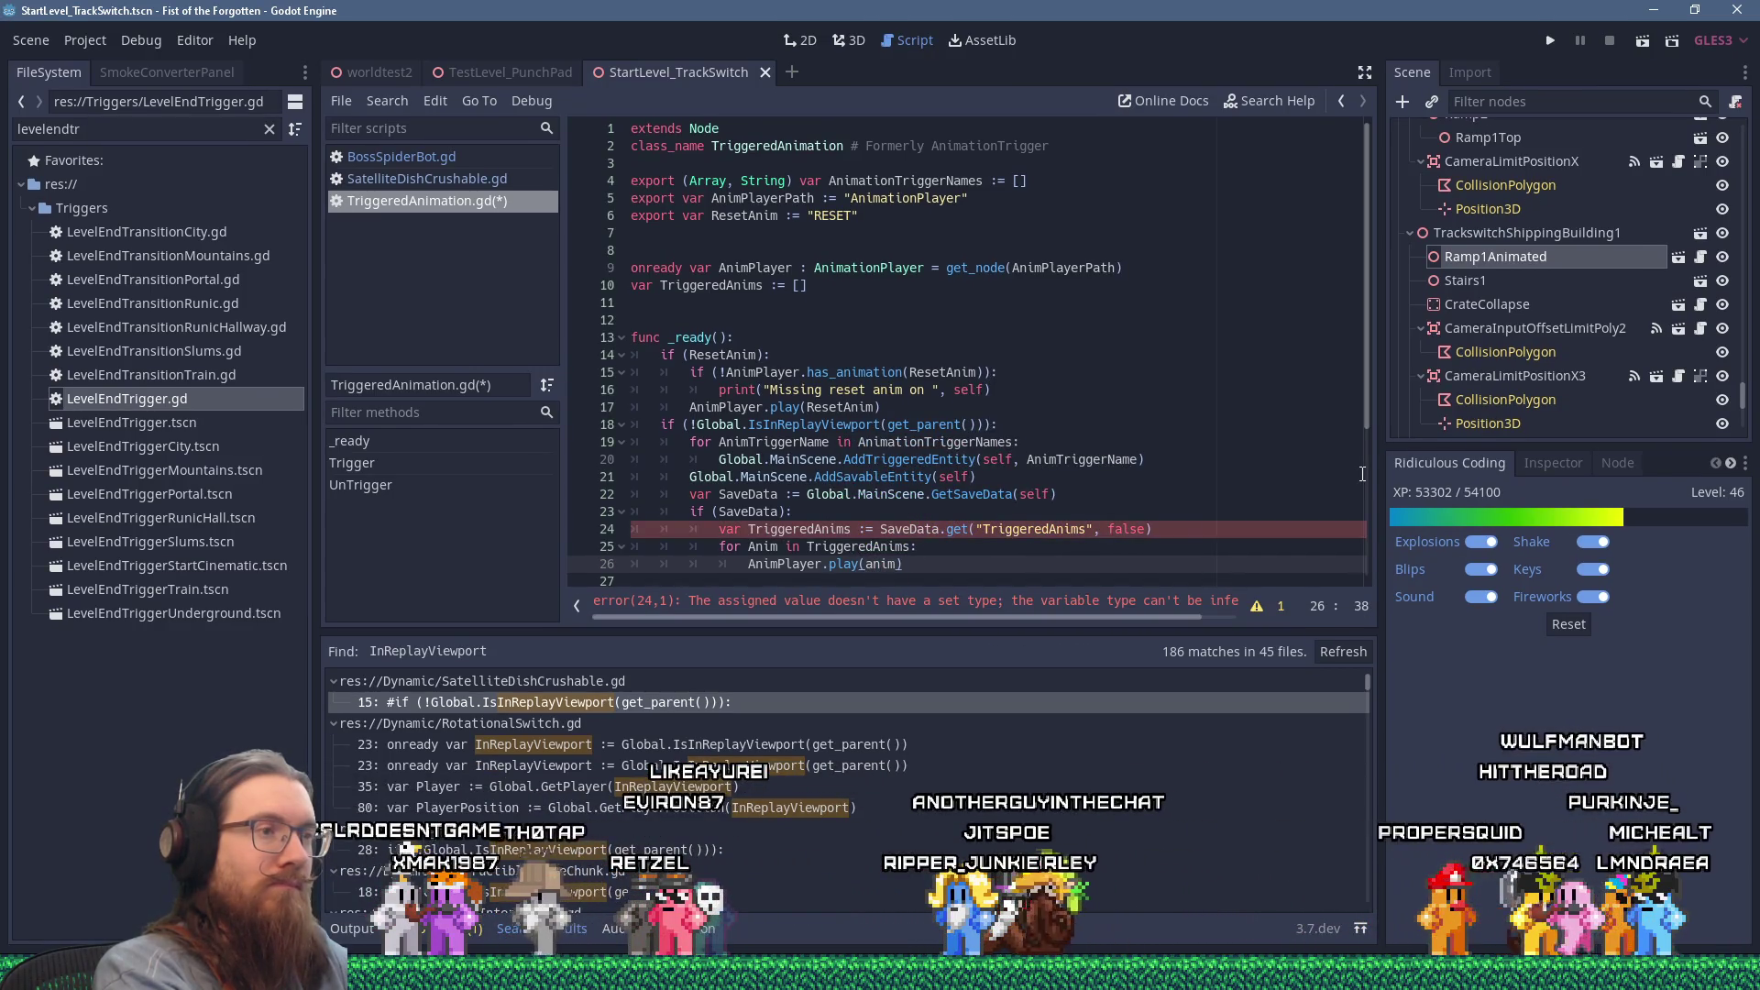
Step: Make line 24 read var TriggeredAnims : Array = SaveData.get("TriggeredAnims", [])
{"action": "key", "text": "Up"}
{"action": "key", "text": "Up"}
{"action": "key", "text": "Right"}
{"action": "key", "text": "Right"}
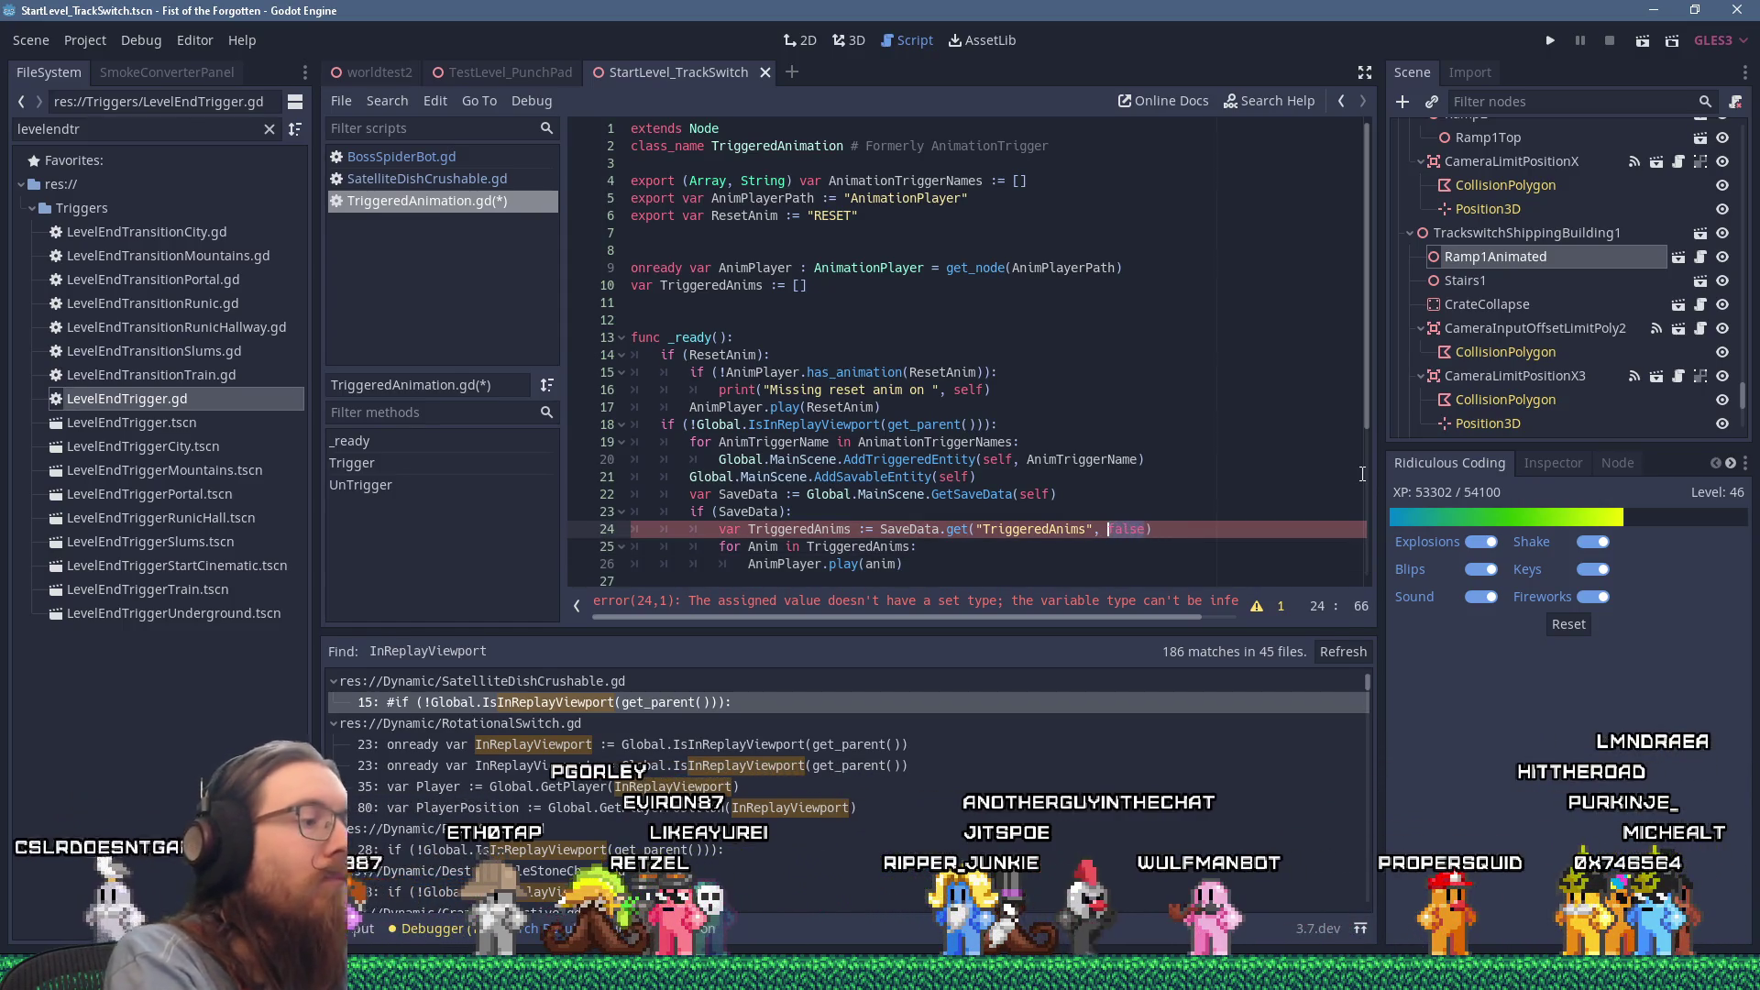
{"action": "type", "text": "[]"}
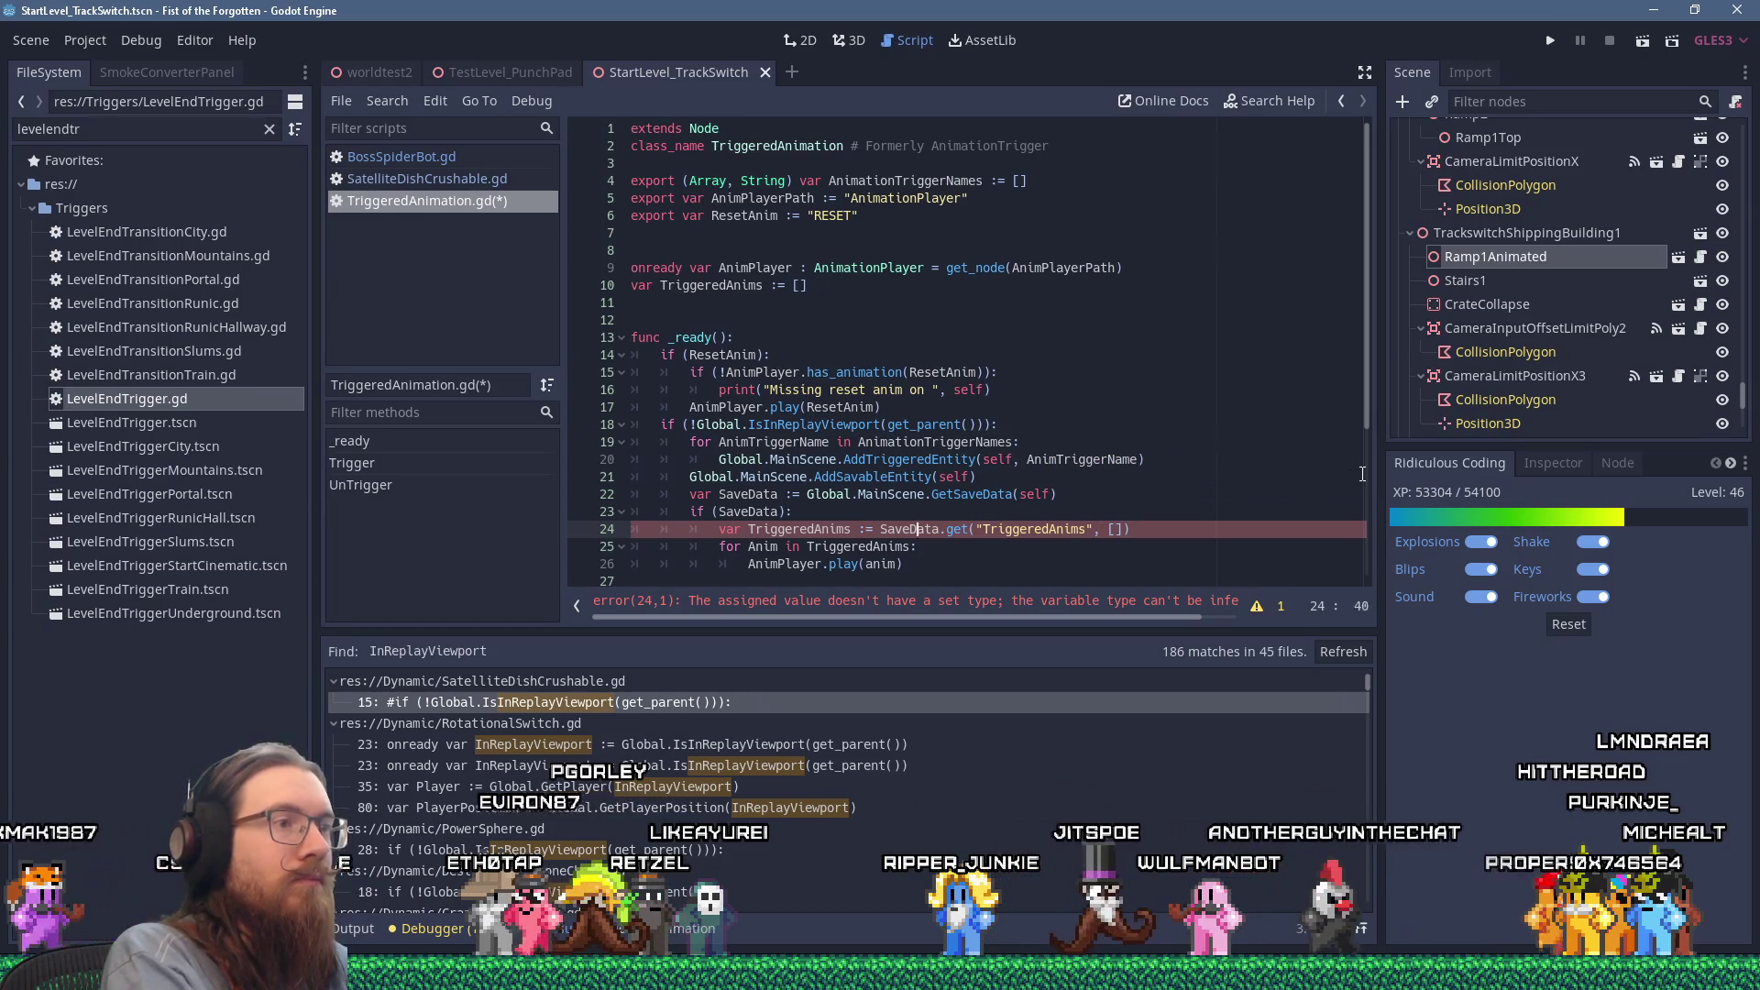
{"action": "type", "text": " A"}
{"action": "key", "text": "BackSpace"}
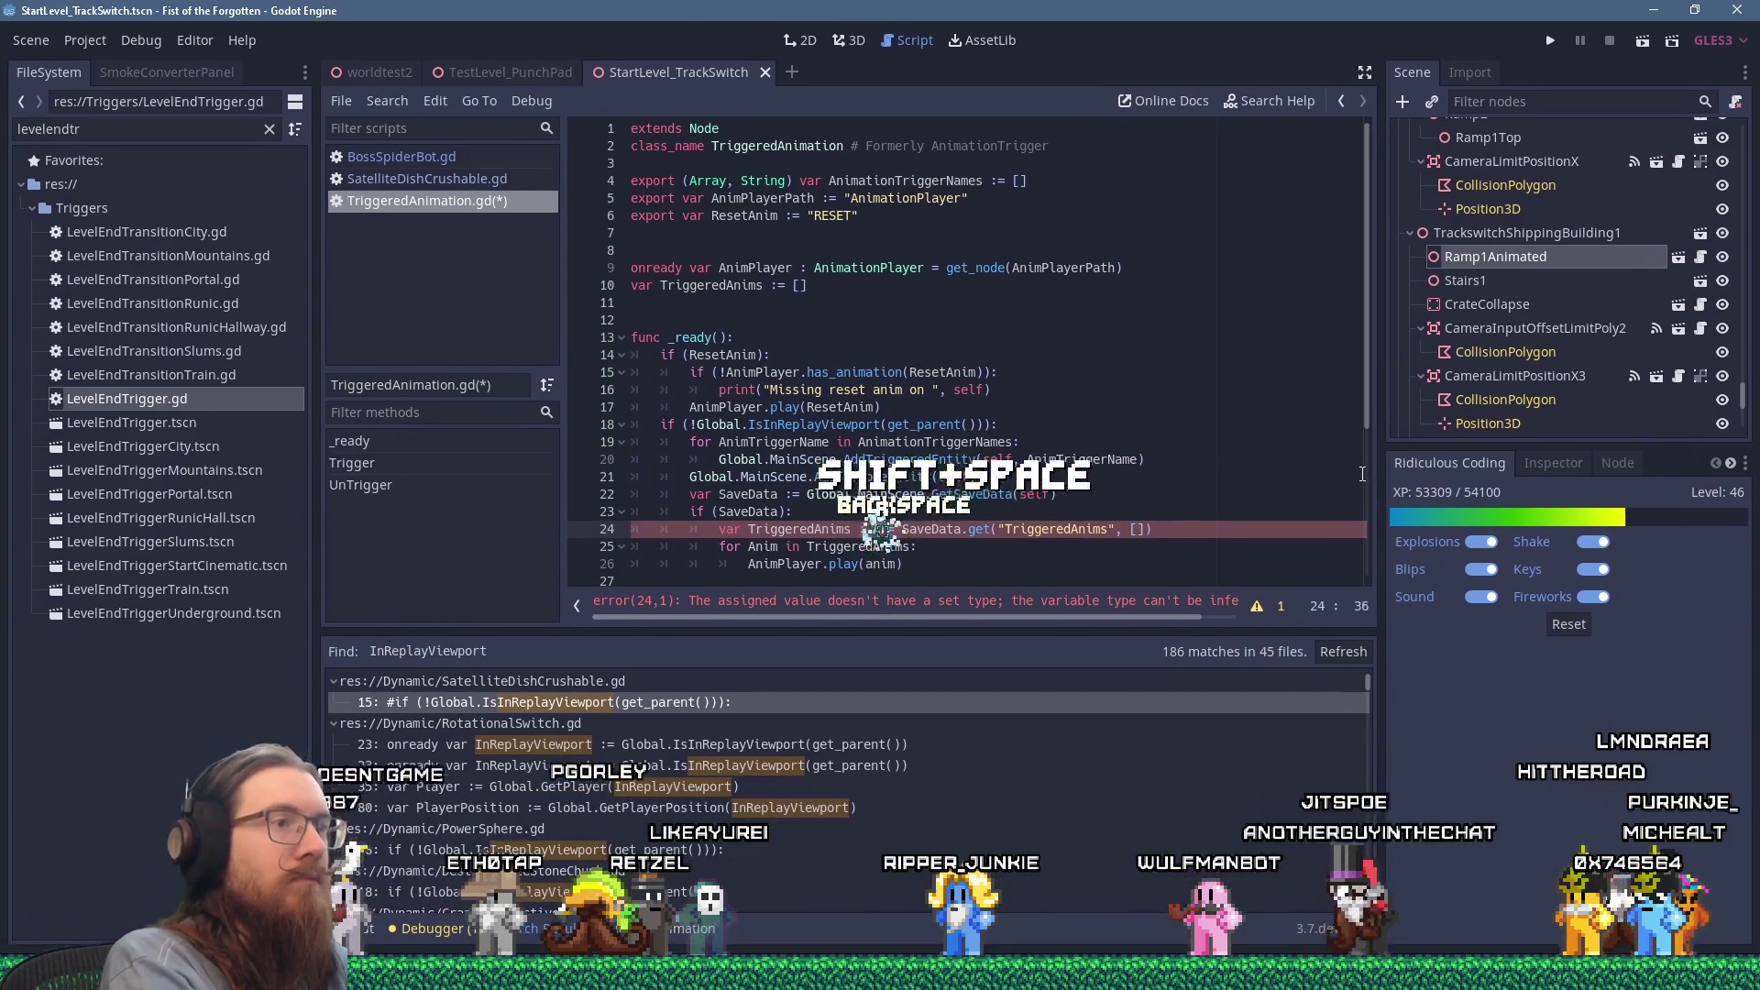
{"action": "type", "text": "rray"}
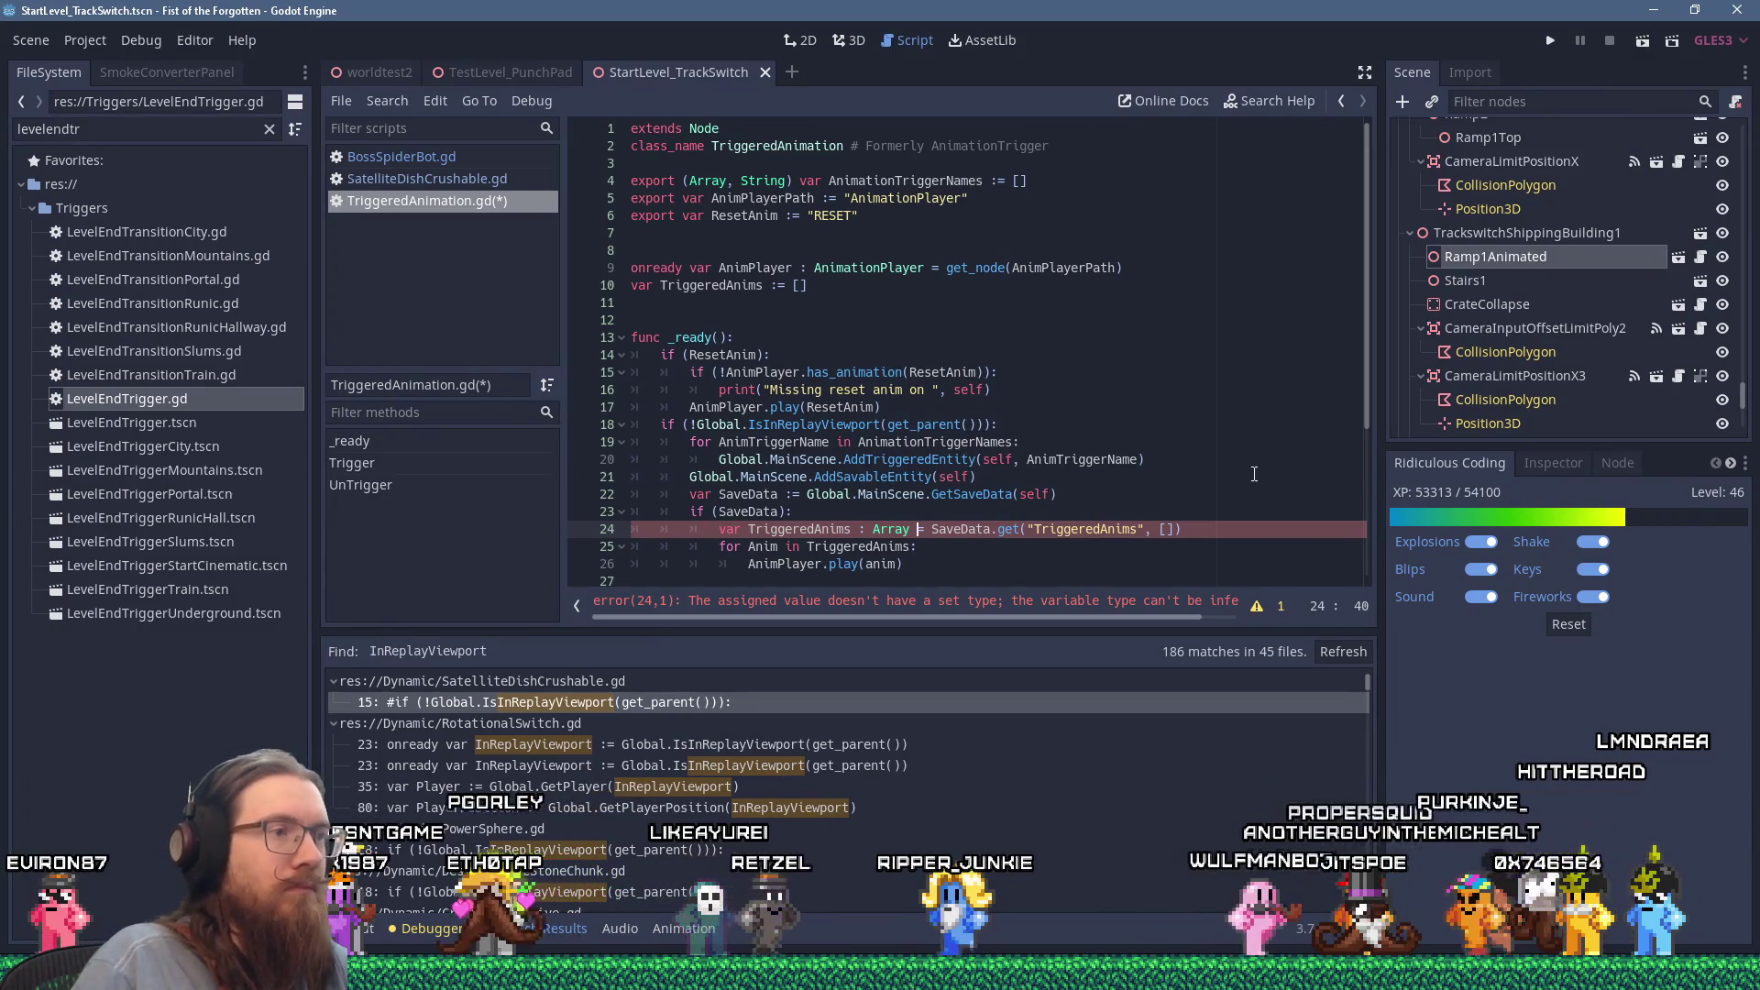
Step: Correct line 26 to AnimPlayer.play(Anim) and launch the game
{"action": "scroll", "coordinate": [1095, 449], "scroll_direction": "down", "scroll_amount": 2}
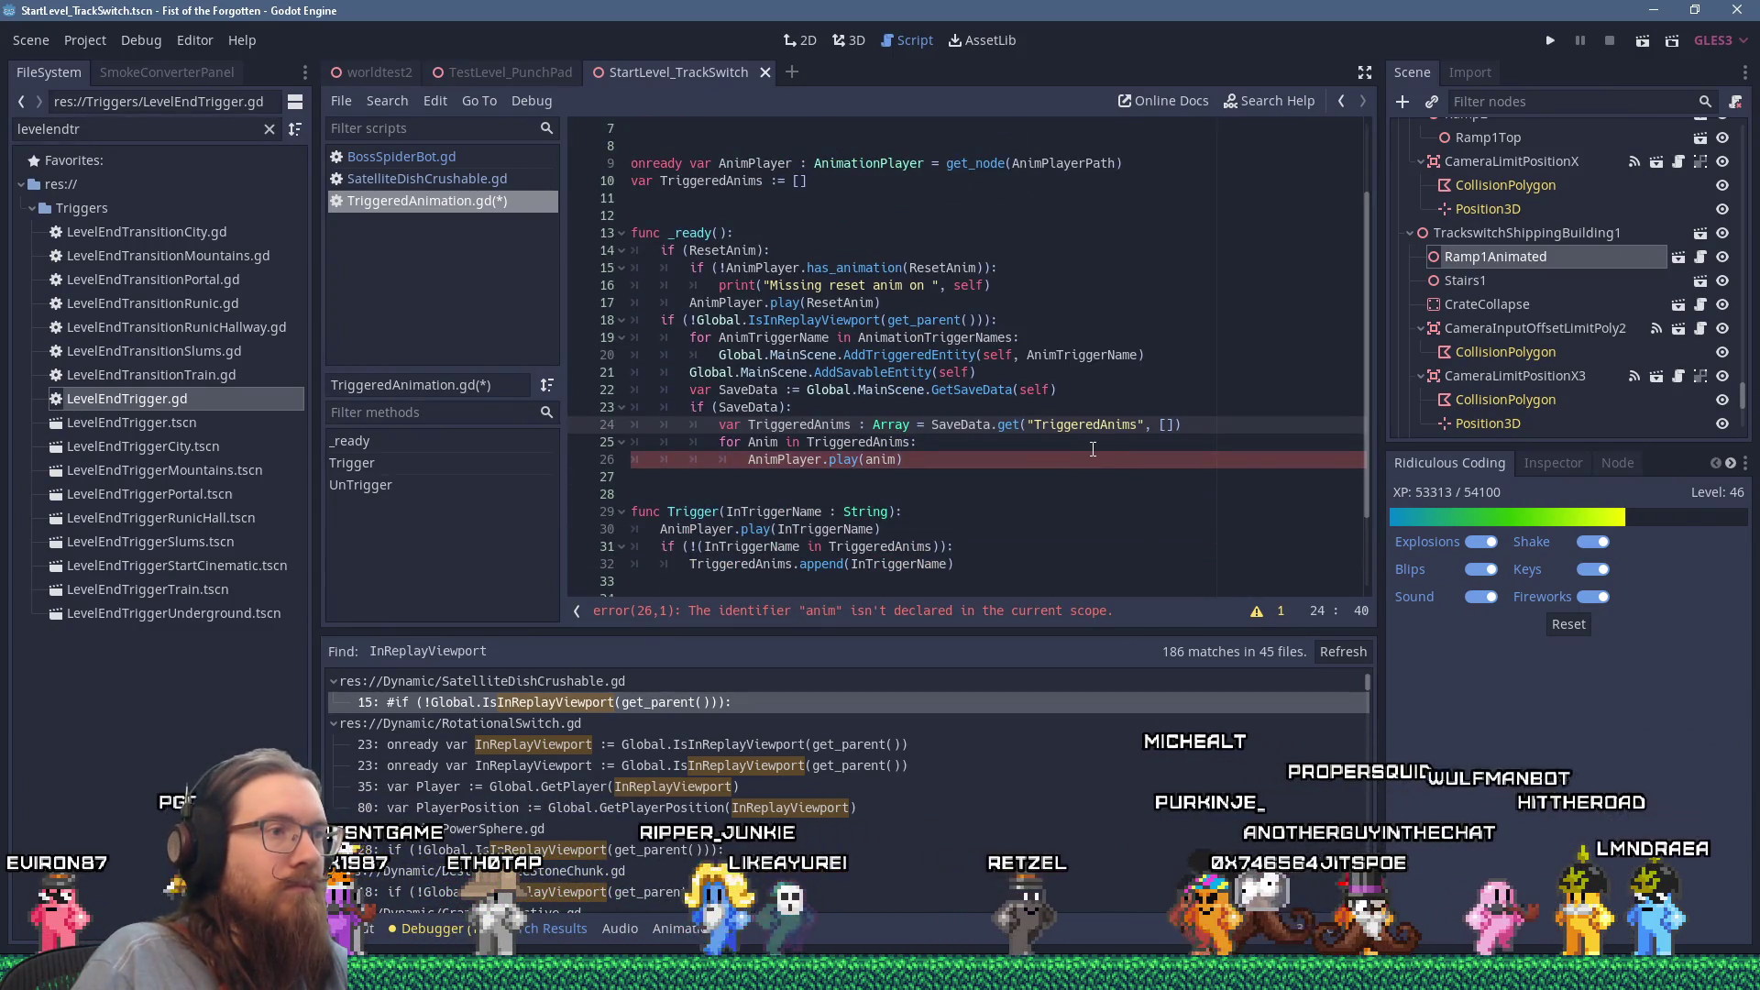
{"action": "left_click", "coordinate": [867, 460]}
{"action": "left_click", "coordinate": [954, 459]}
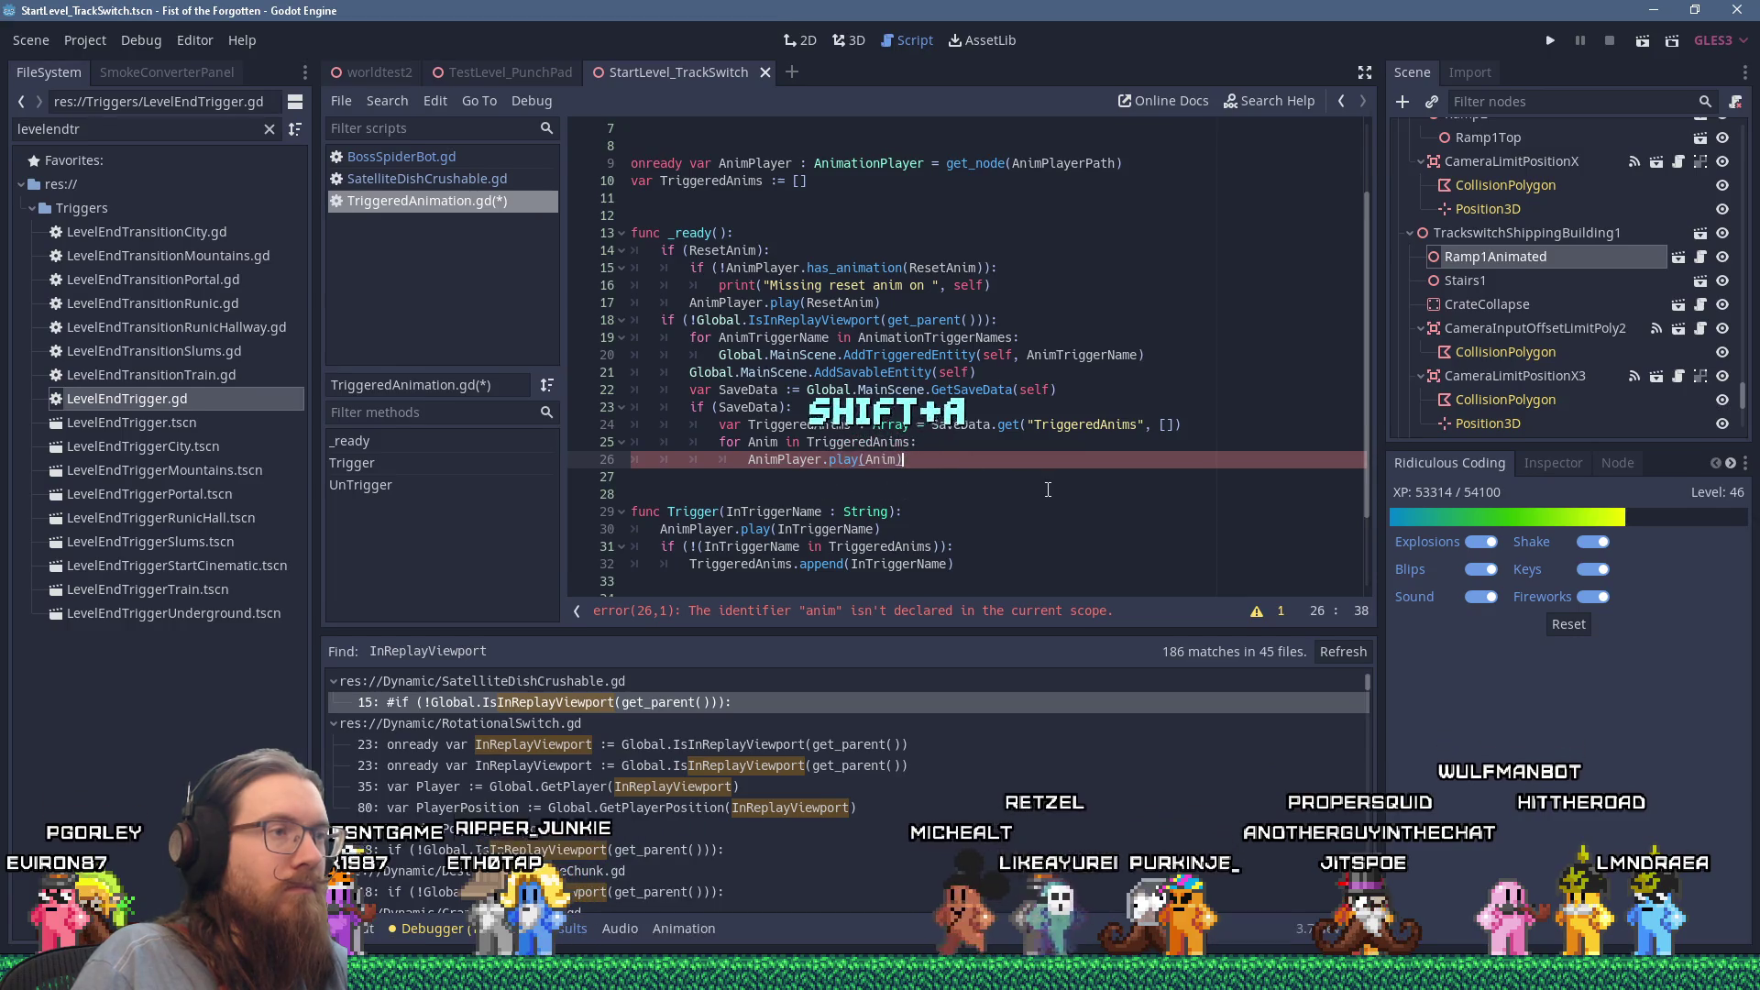
{"action": "left_click", "coordinate": [1008, 495]}
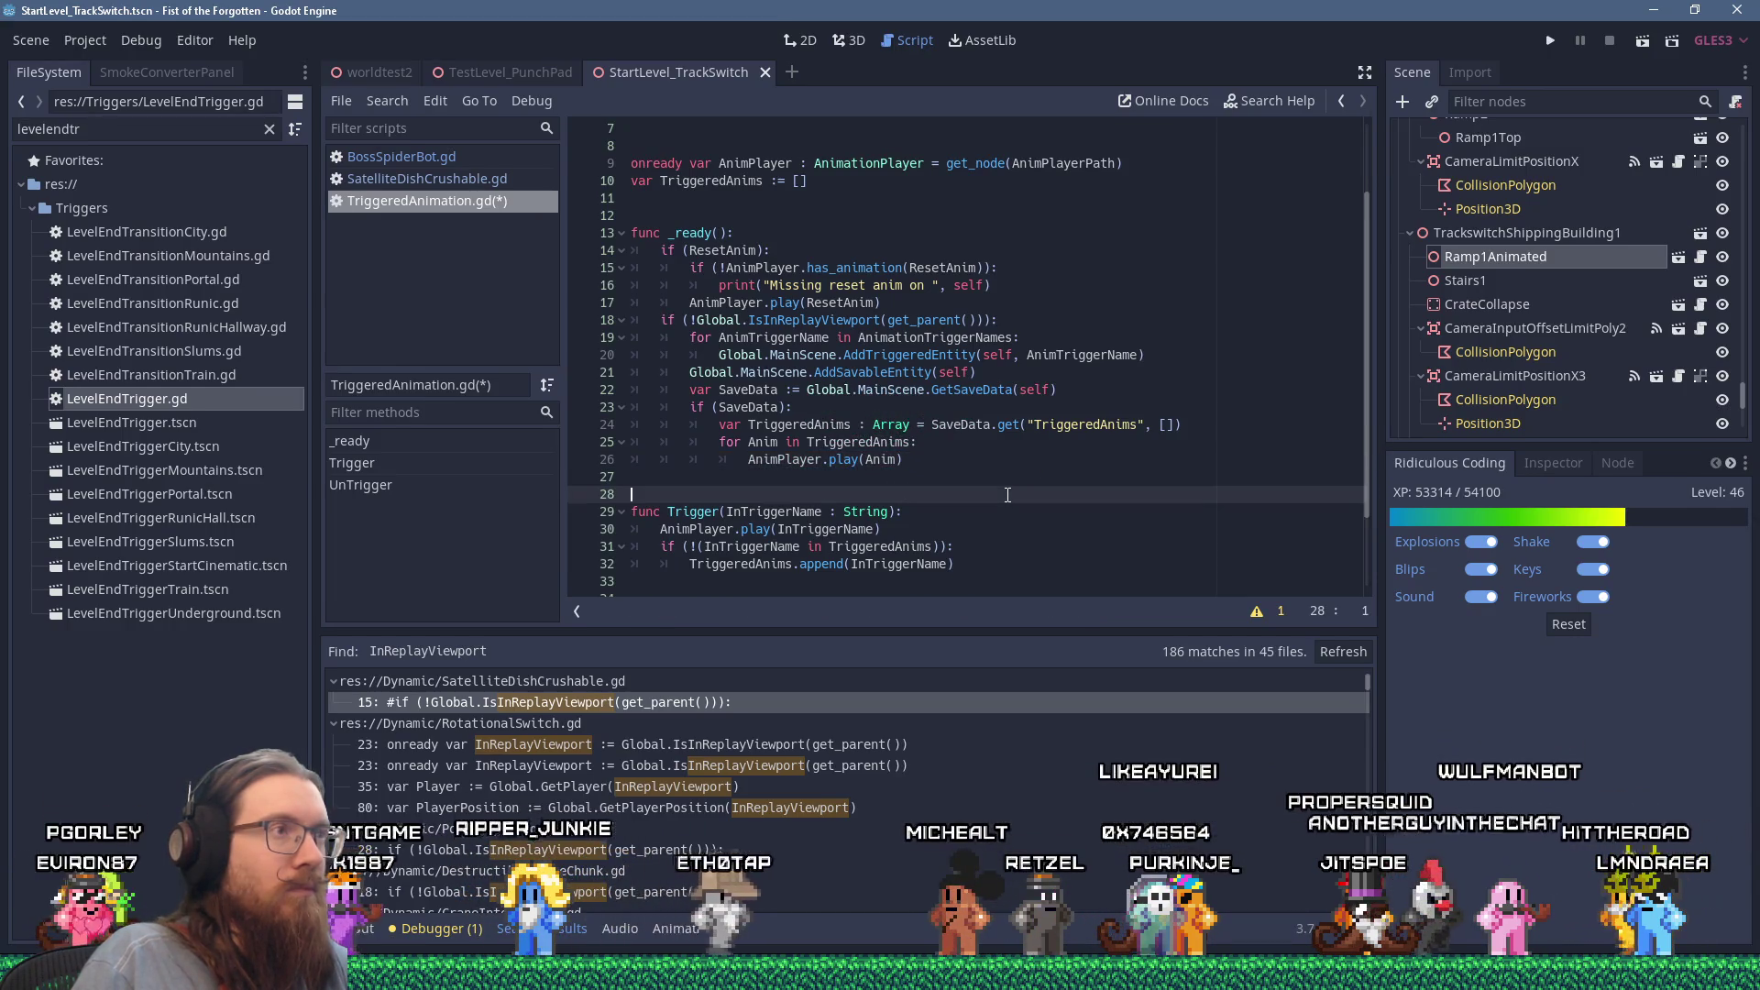
{"action": "left_click", "coordinate": [1546, 46]}
{"action": "type", "text": "rmap StartLevel_TrackSwitch"}
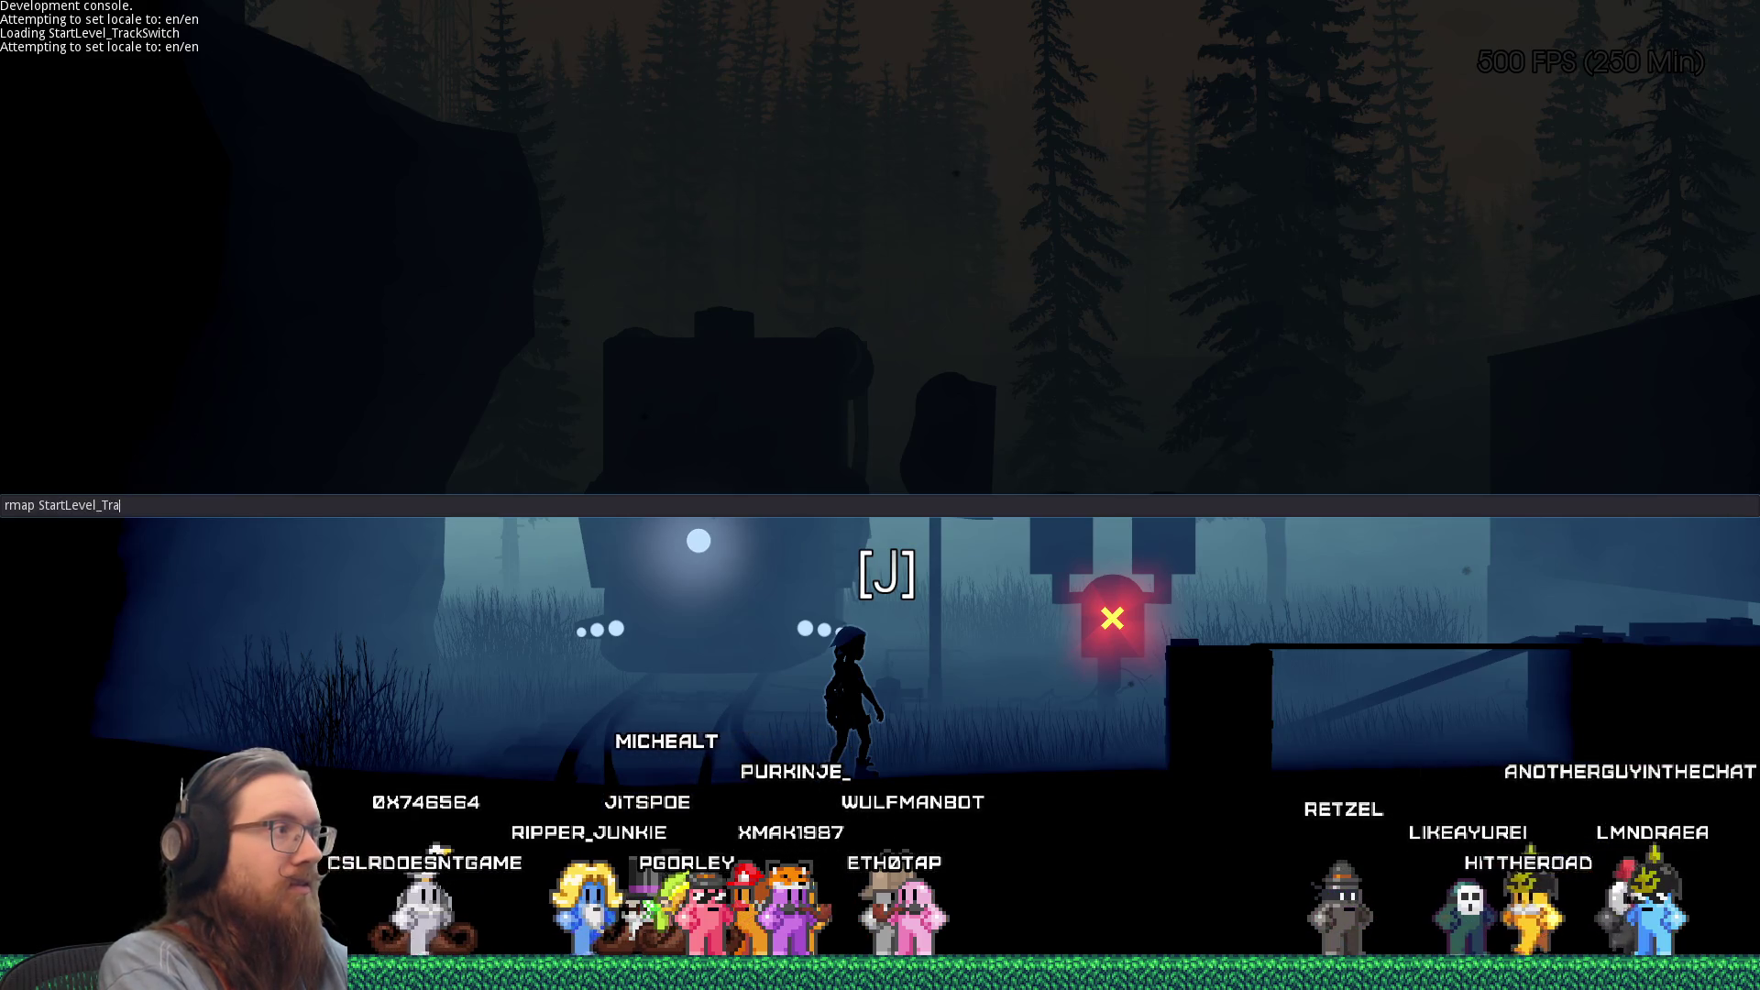
Step: Close the dev console and run and jump the character across the rooftops
{"action": "key", "text": "Escape"}
{"action": "key", "text": "a"}
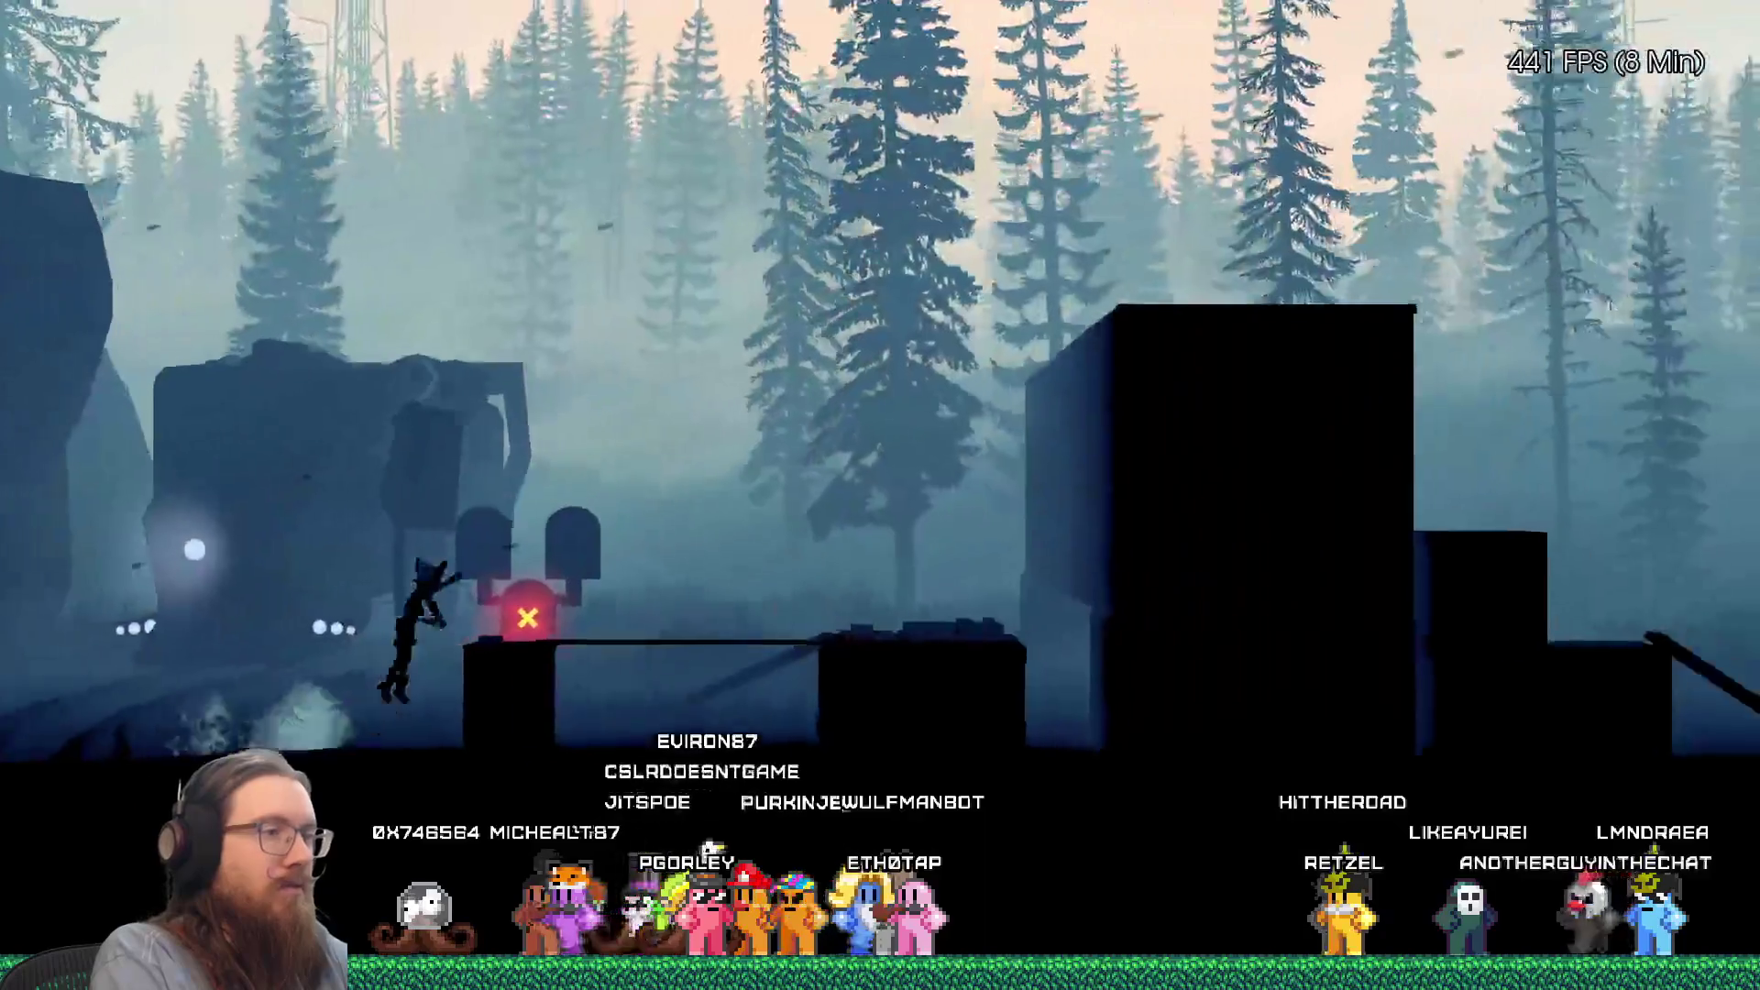
{"action": "key", "text": "d"}
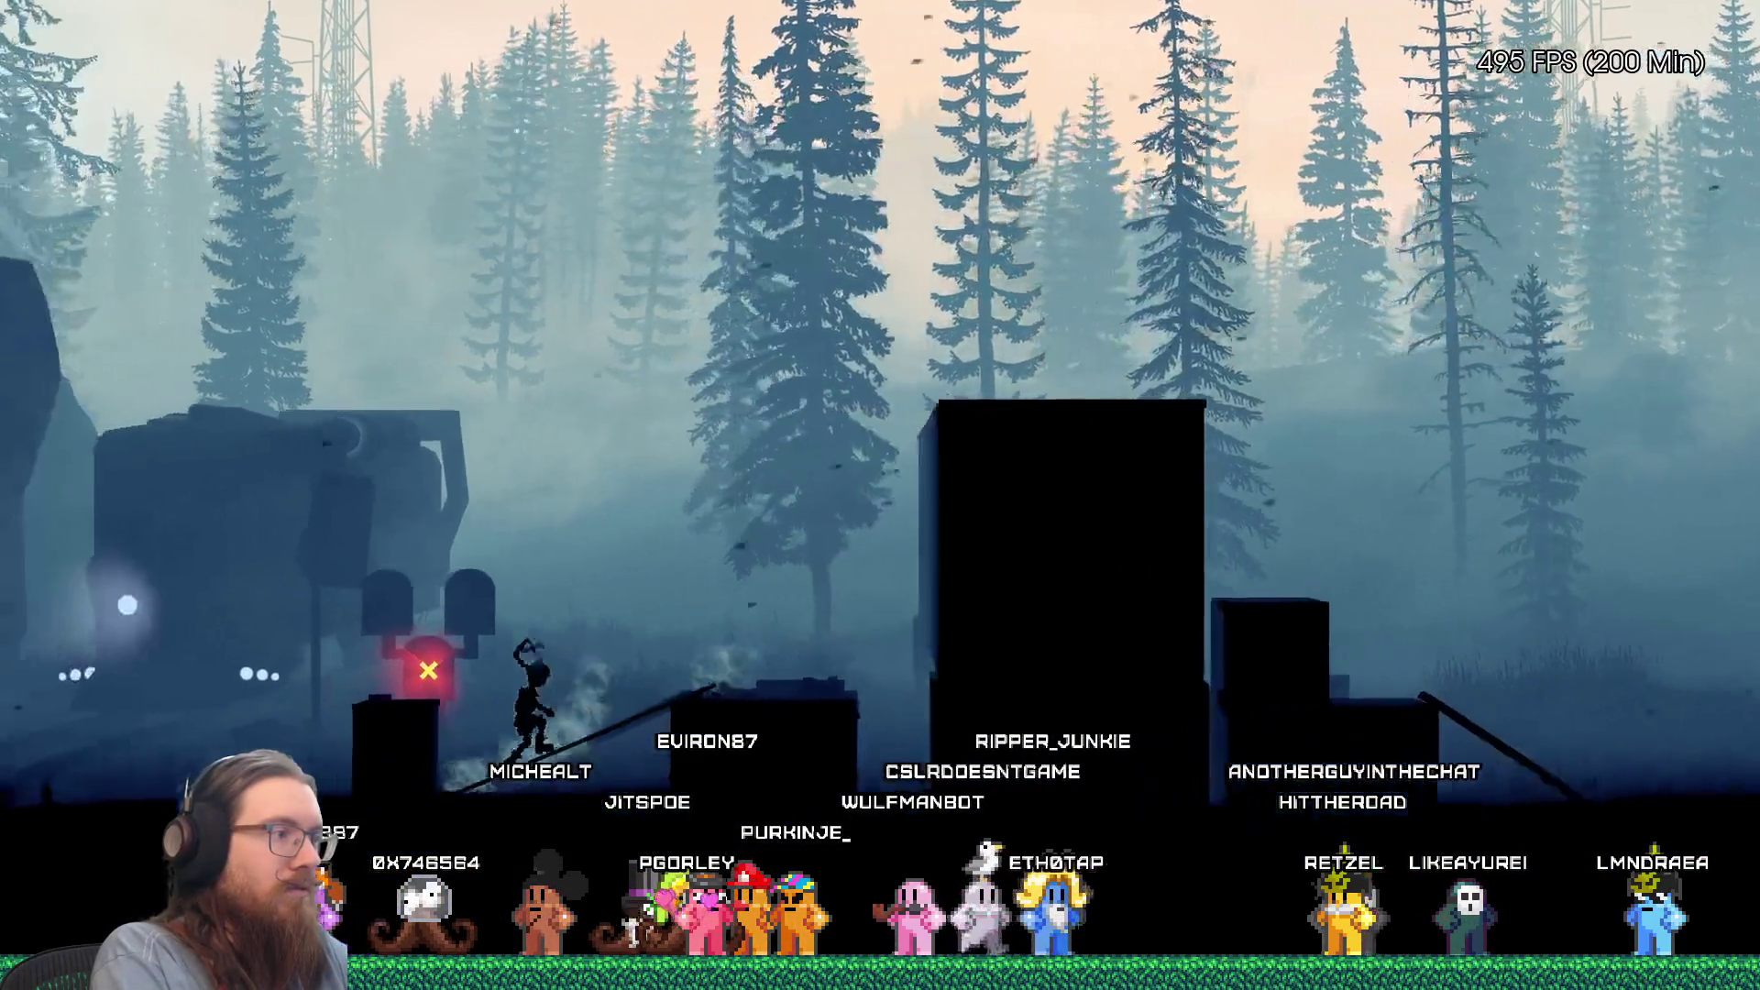
{"action": "key", "text": "space"}
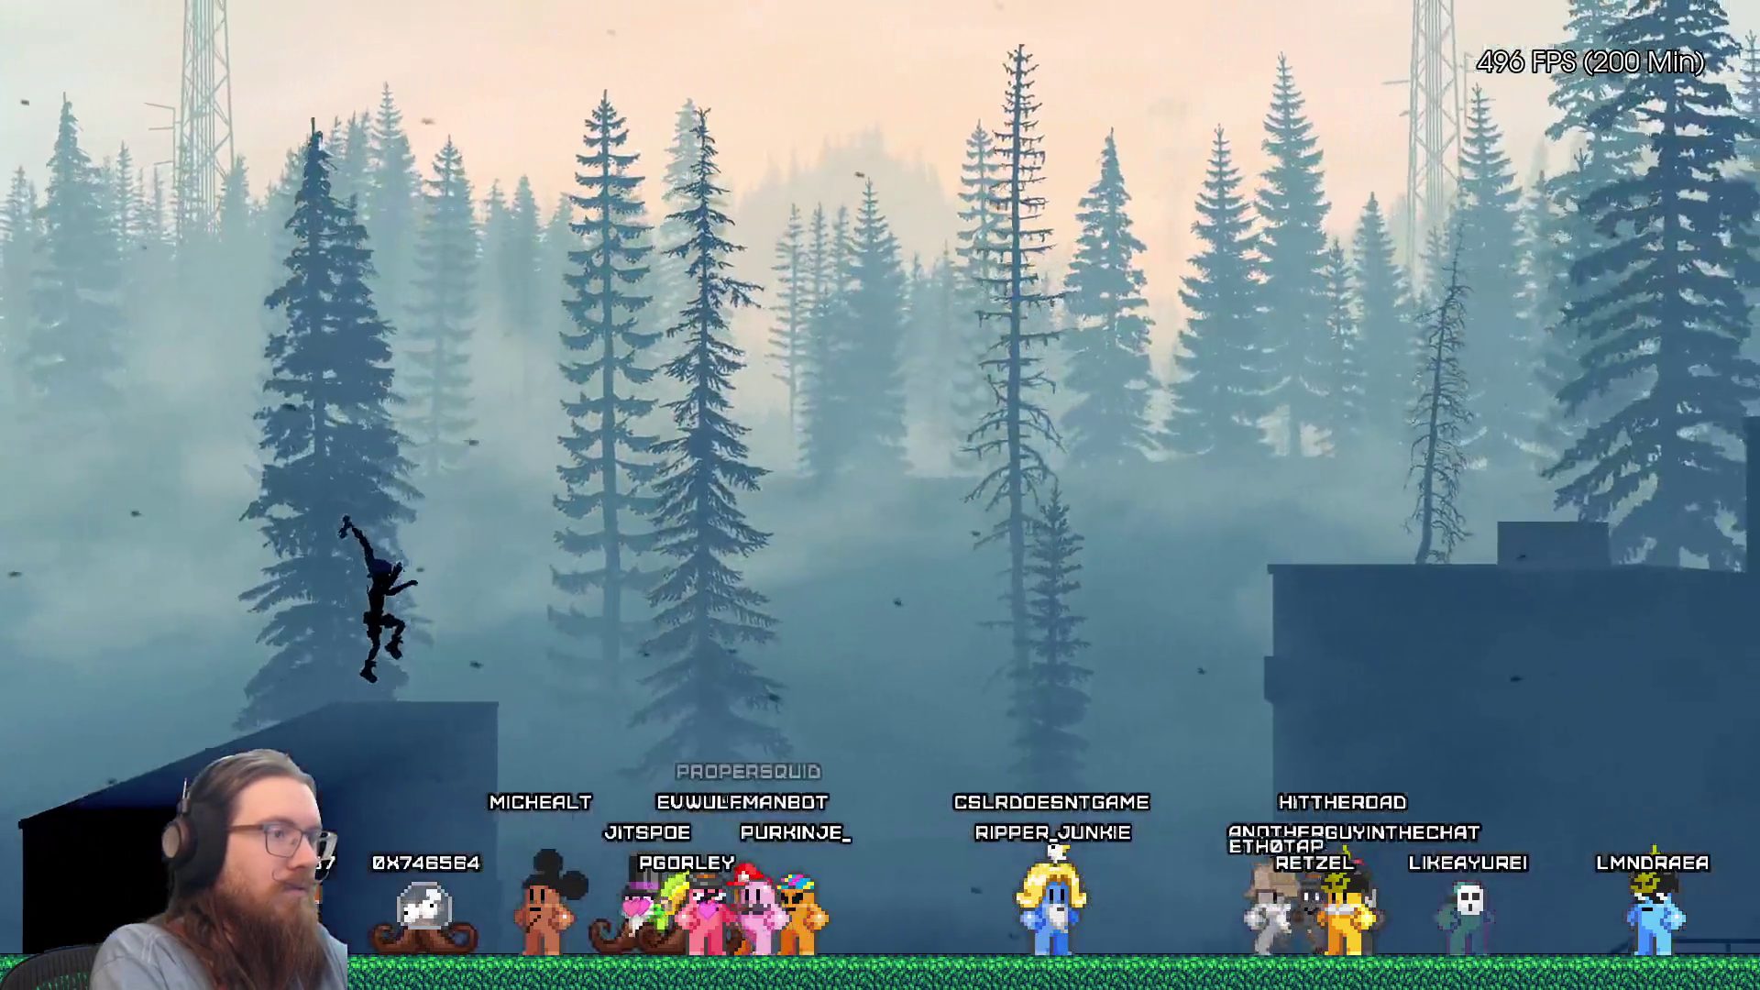
{"action": "key", "text": "d"}
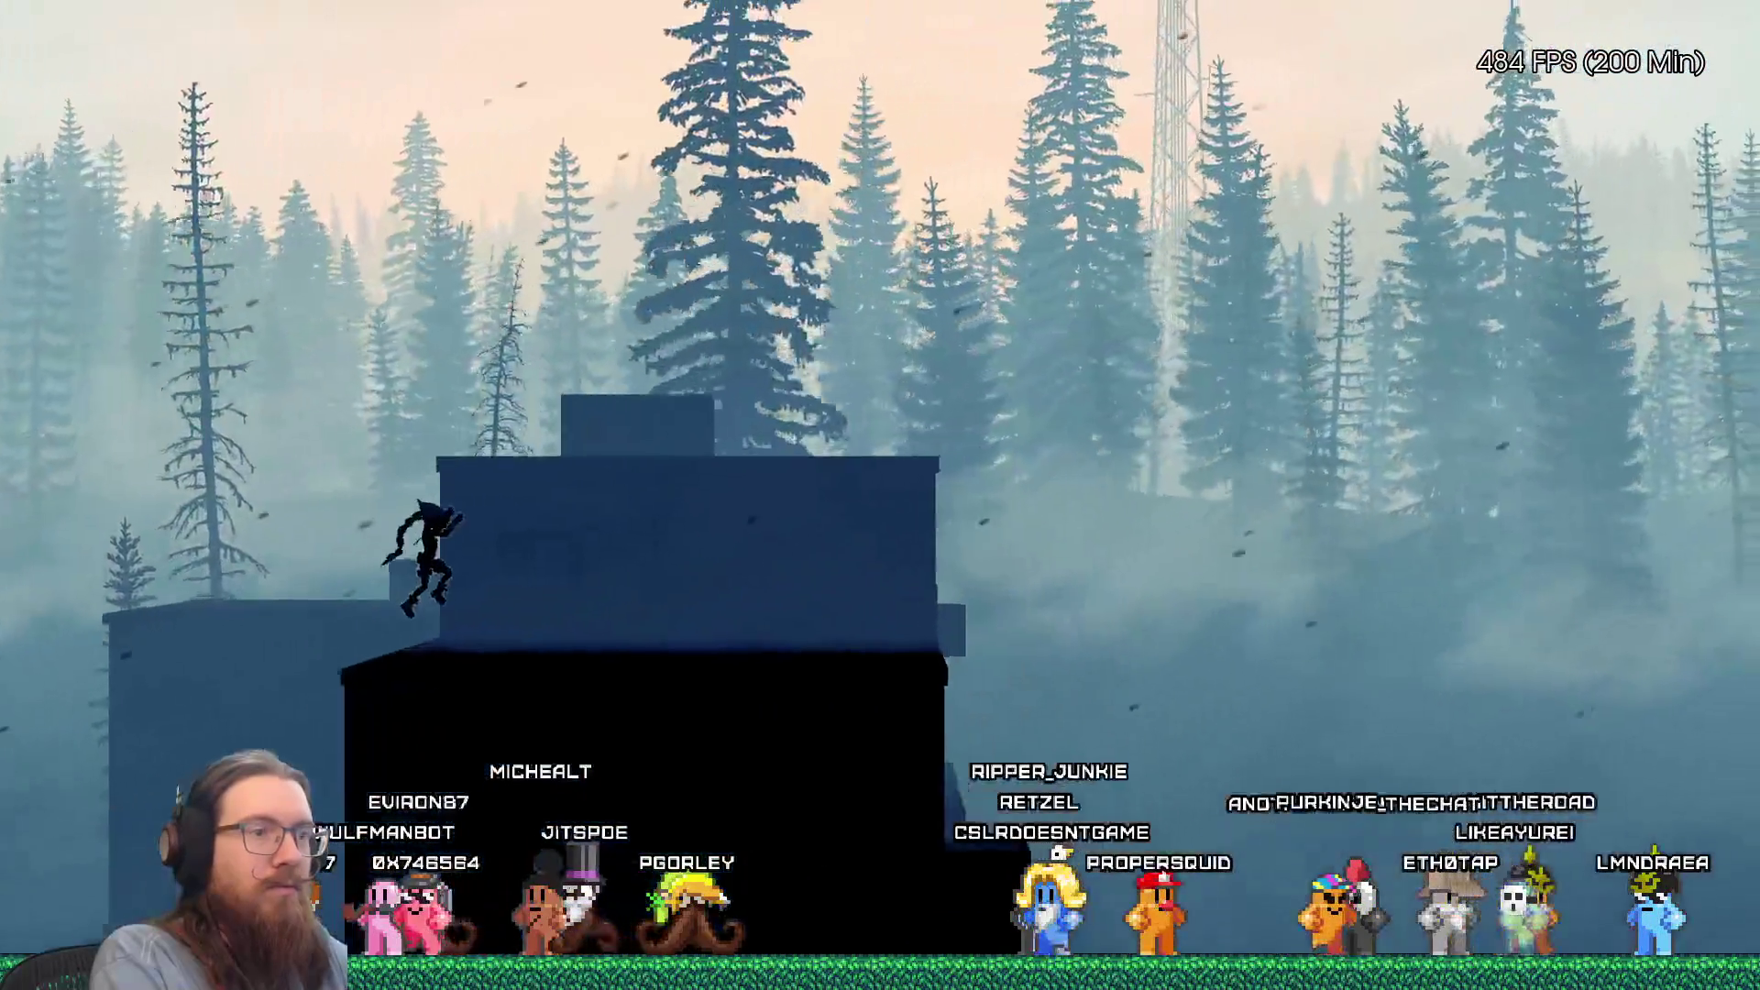
{"action": "key", "text": "d"}
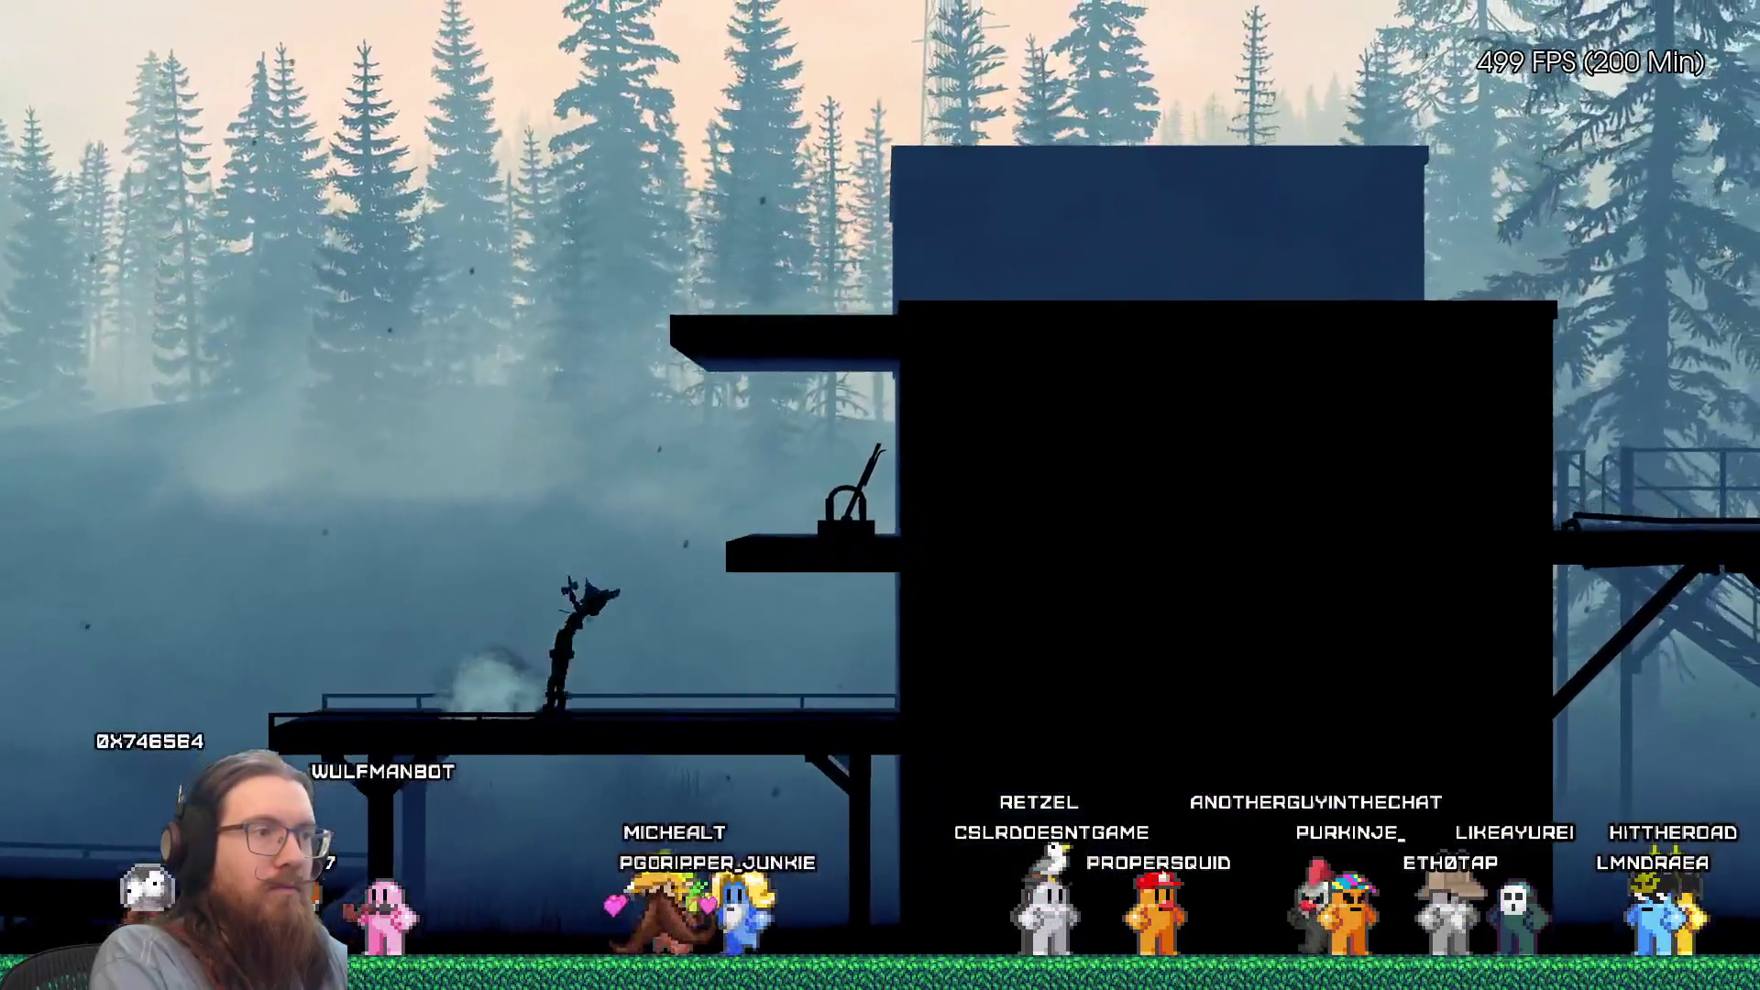
{"action": "key", "text": "d"}
{"action": "key", "text": "space"}
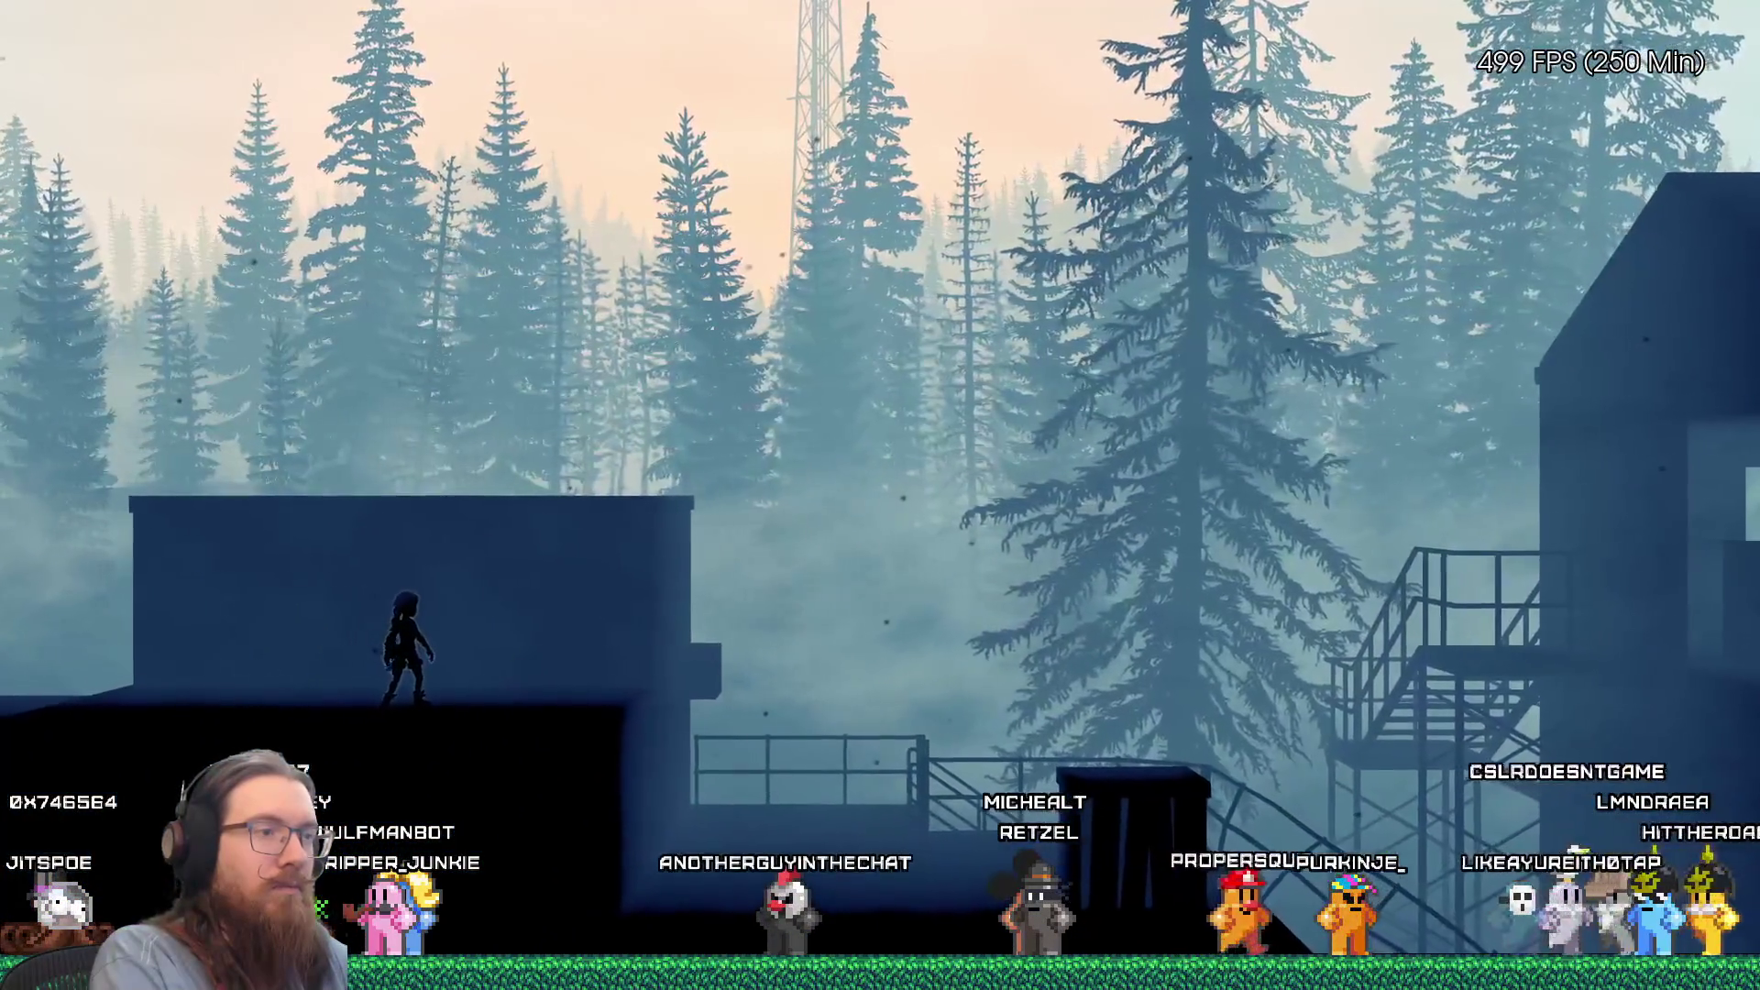
{"action": "key", "text": "d"}
{"action": "key", "text": "space"}
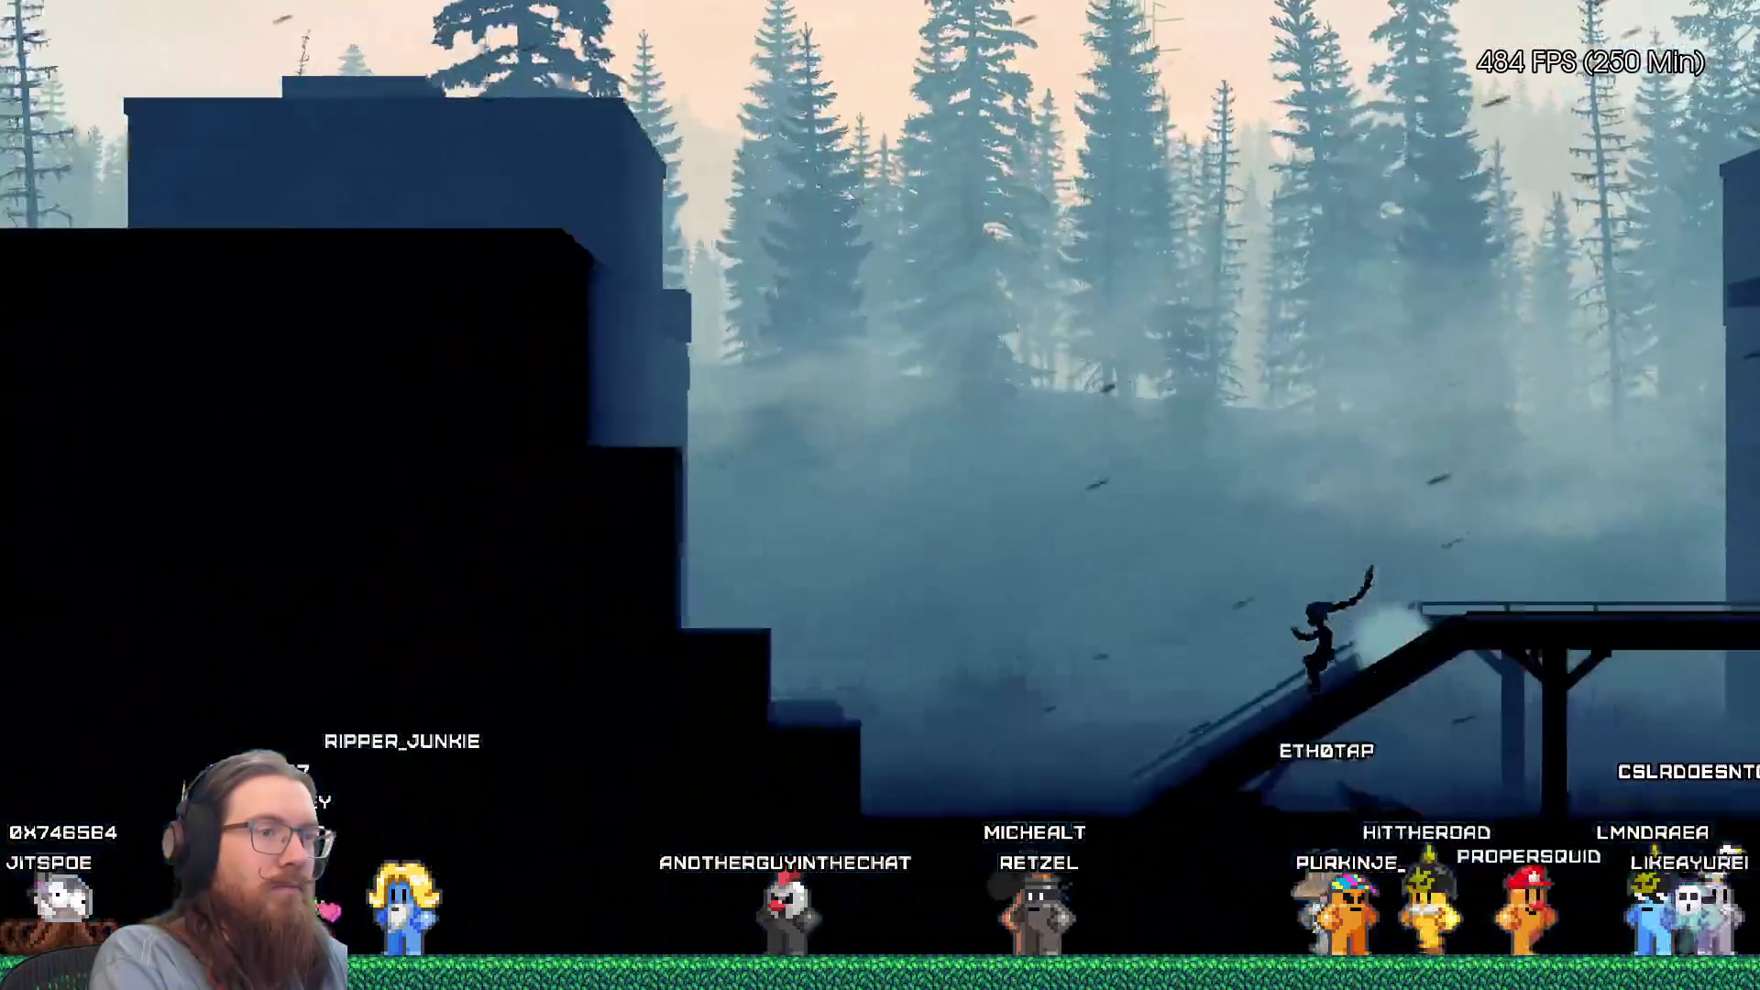
{"action": "key", "text": "a"}
{"action": "key", "text": "space"}
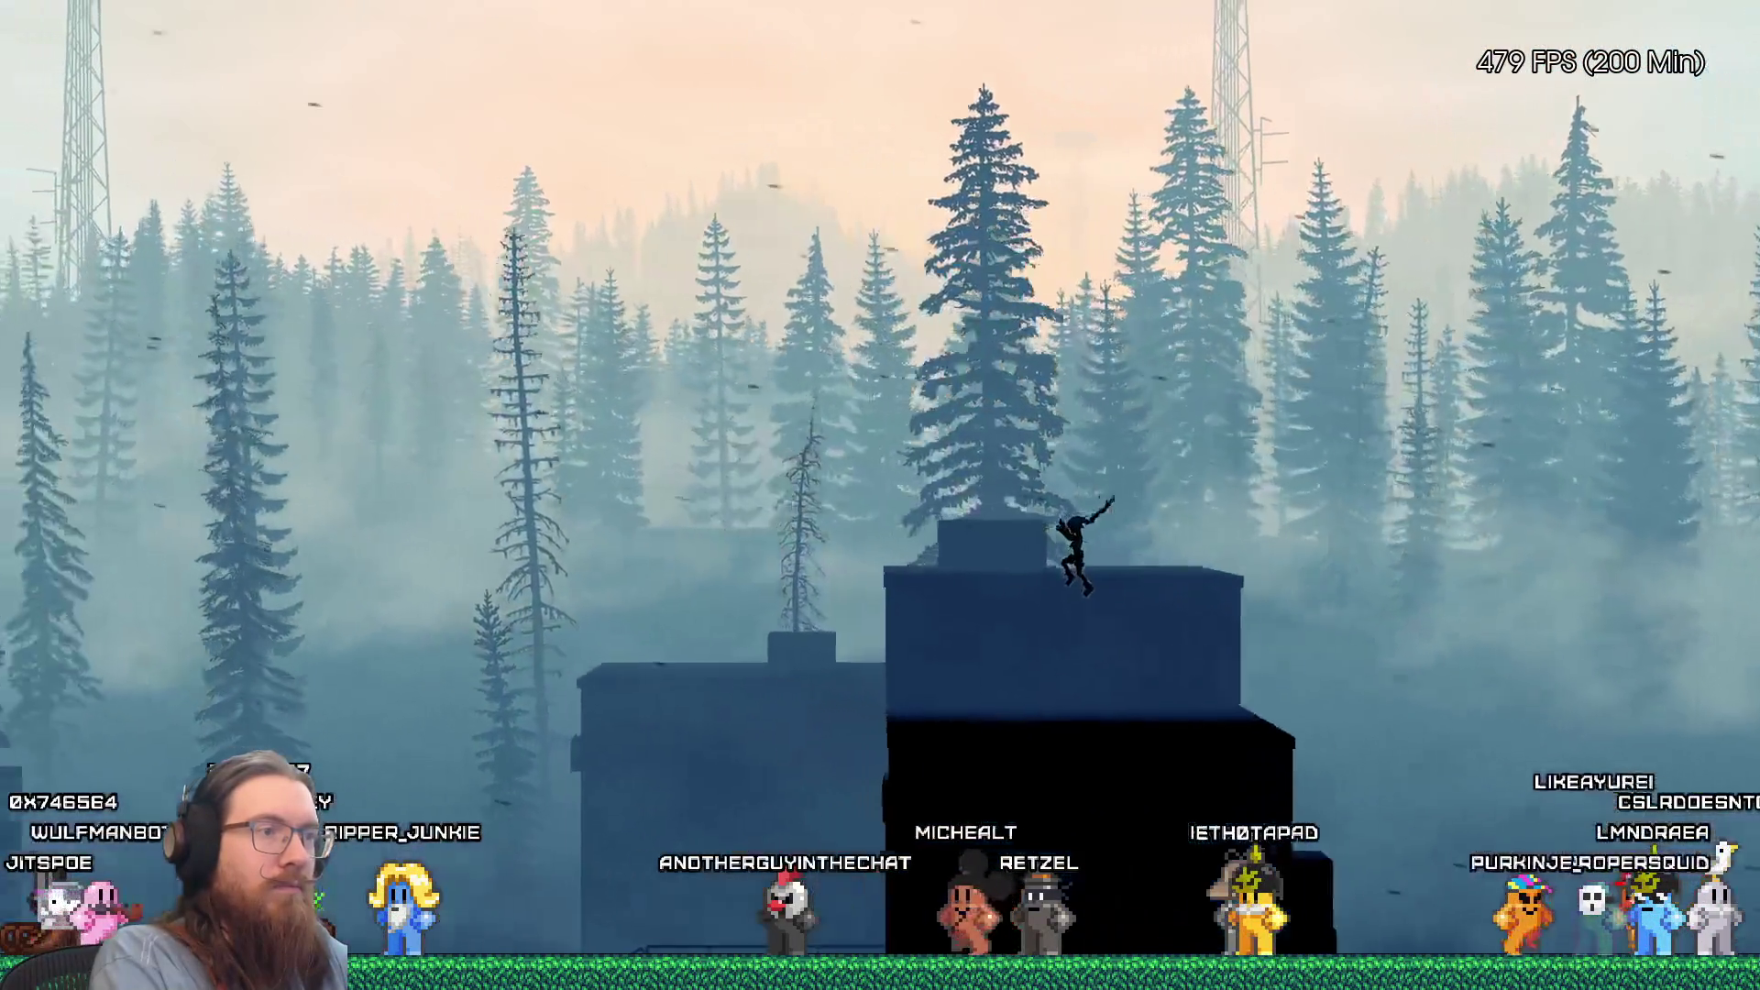
{"action": "key", "text": "d"}
{"action": "key", "text": "space"}
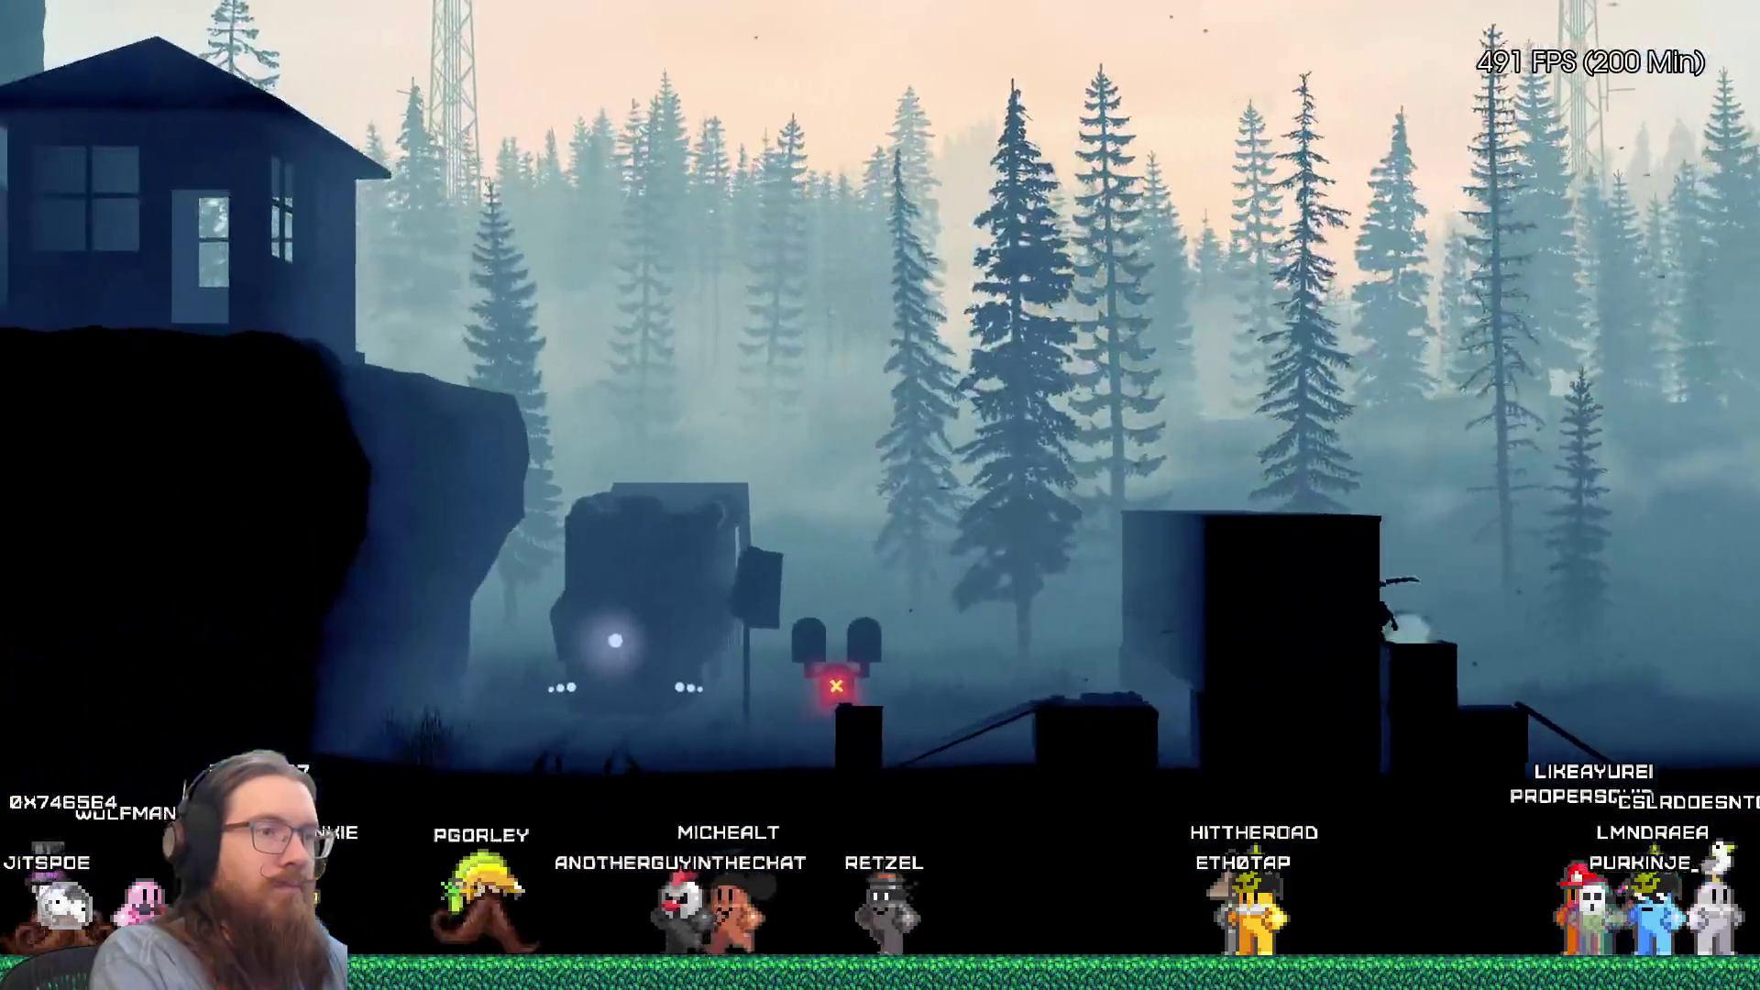
Step: Continue down the ramp into the building to the lever until the debugger breaks on Save
{"action": "key", "text": "a"}
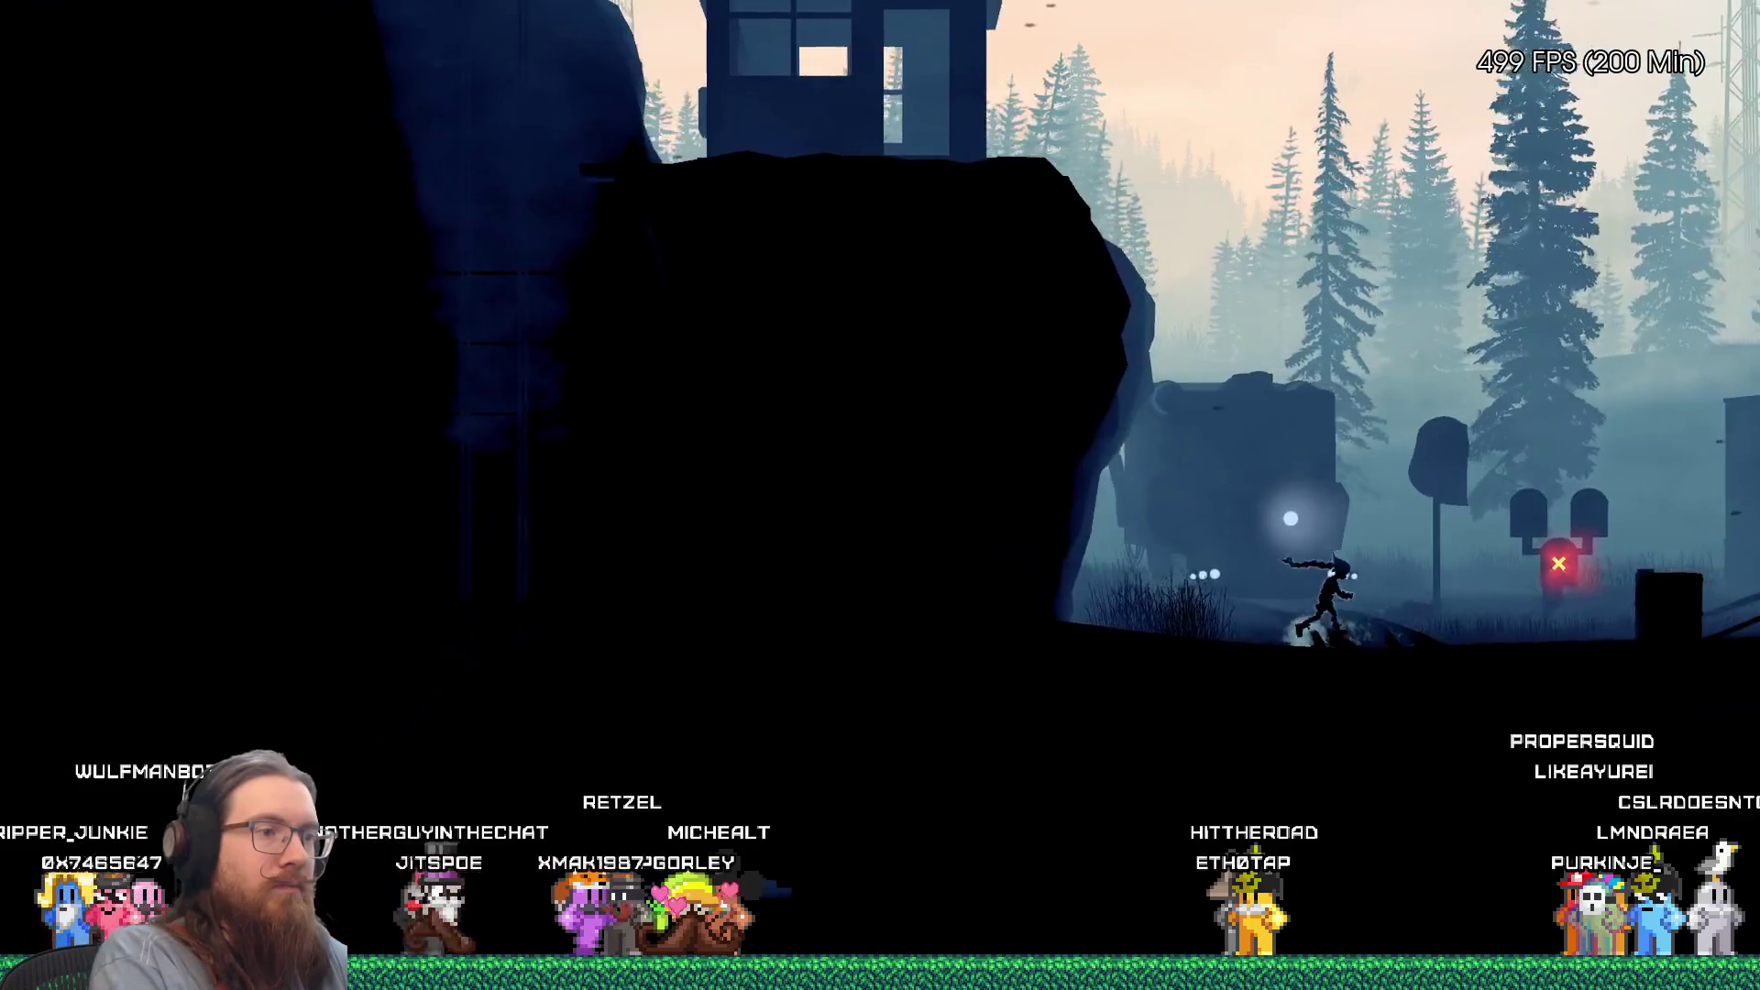
{"action": "key", "text": "d"}
{"action": "key", "text": "space"}
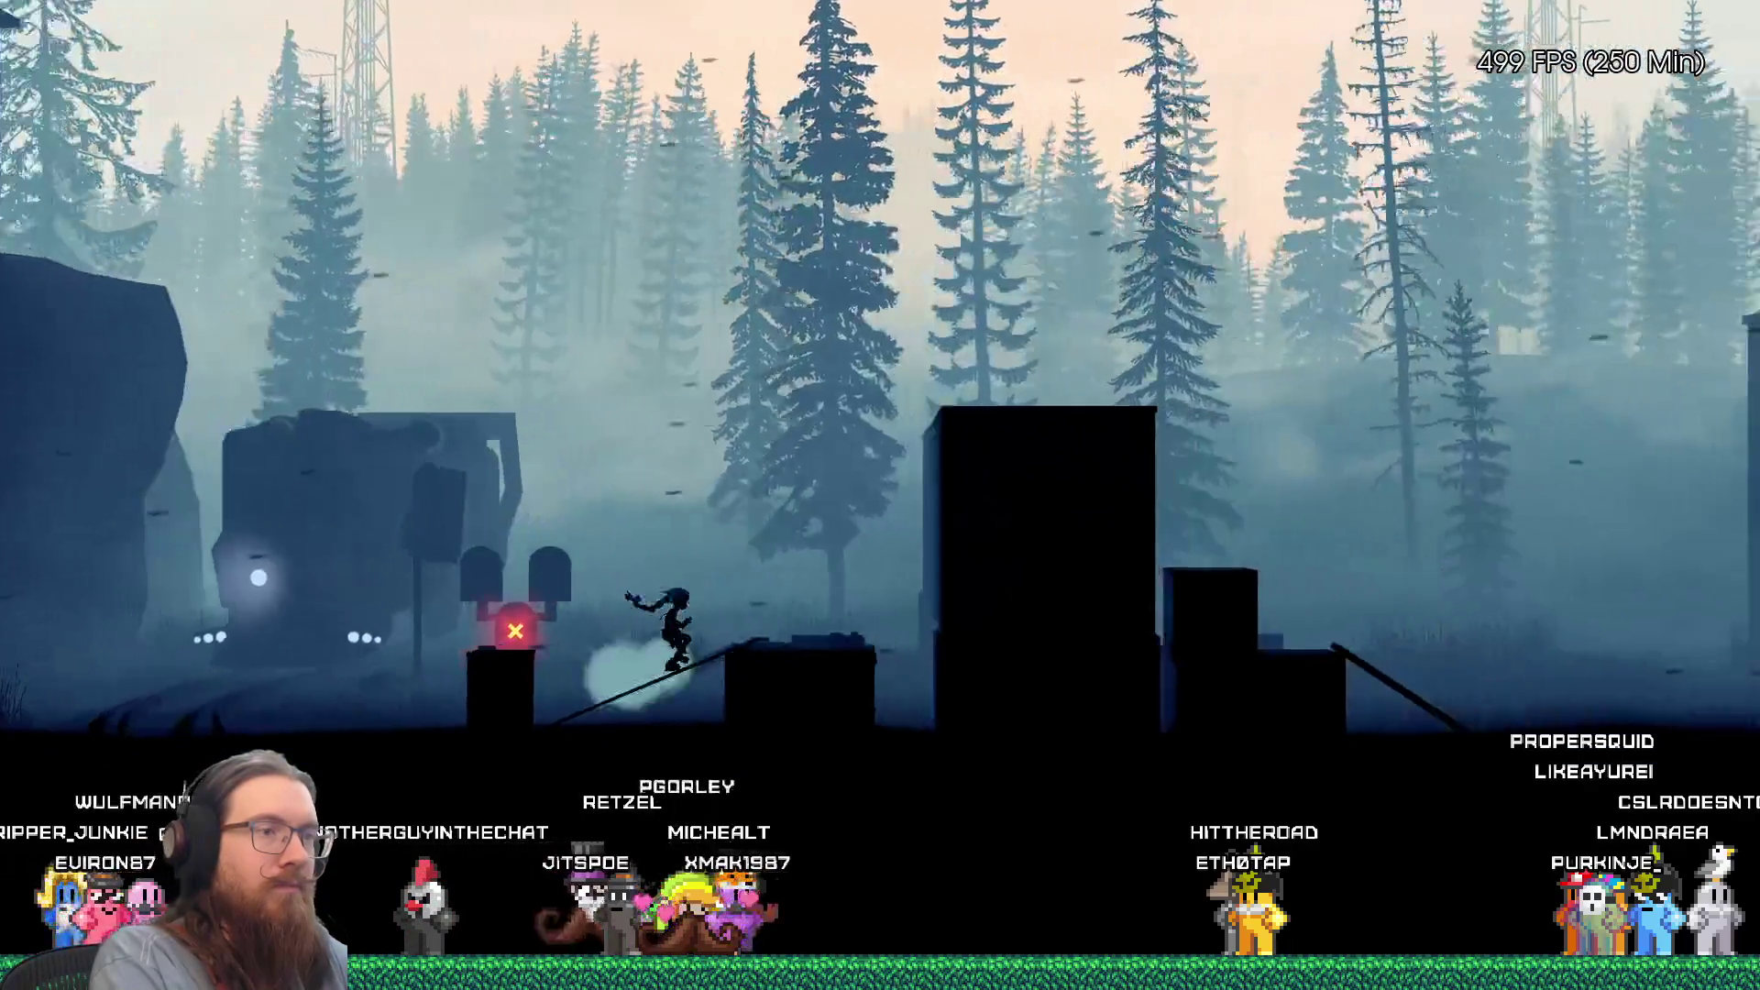
{"action": "key", "text": "space"}
{"action": "key", "text": "d"}
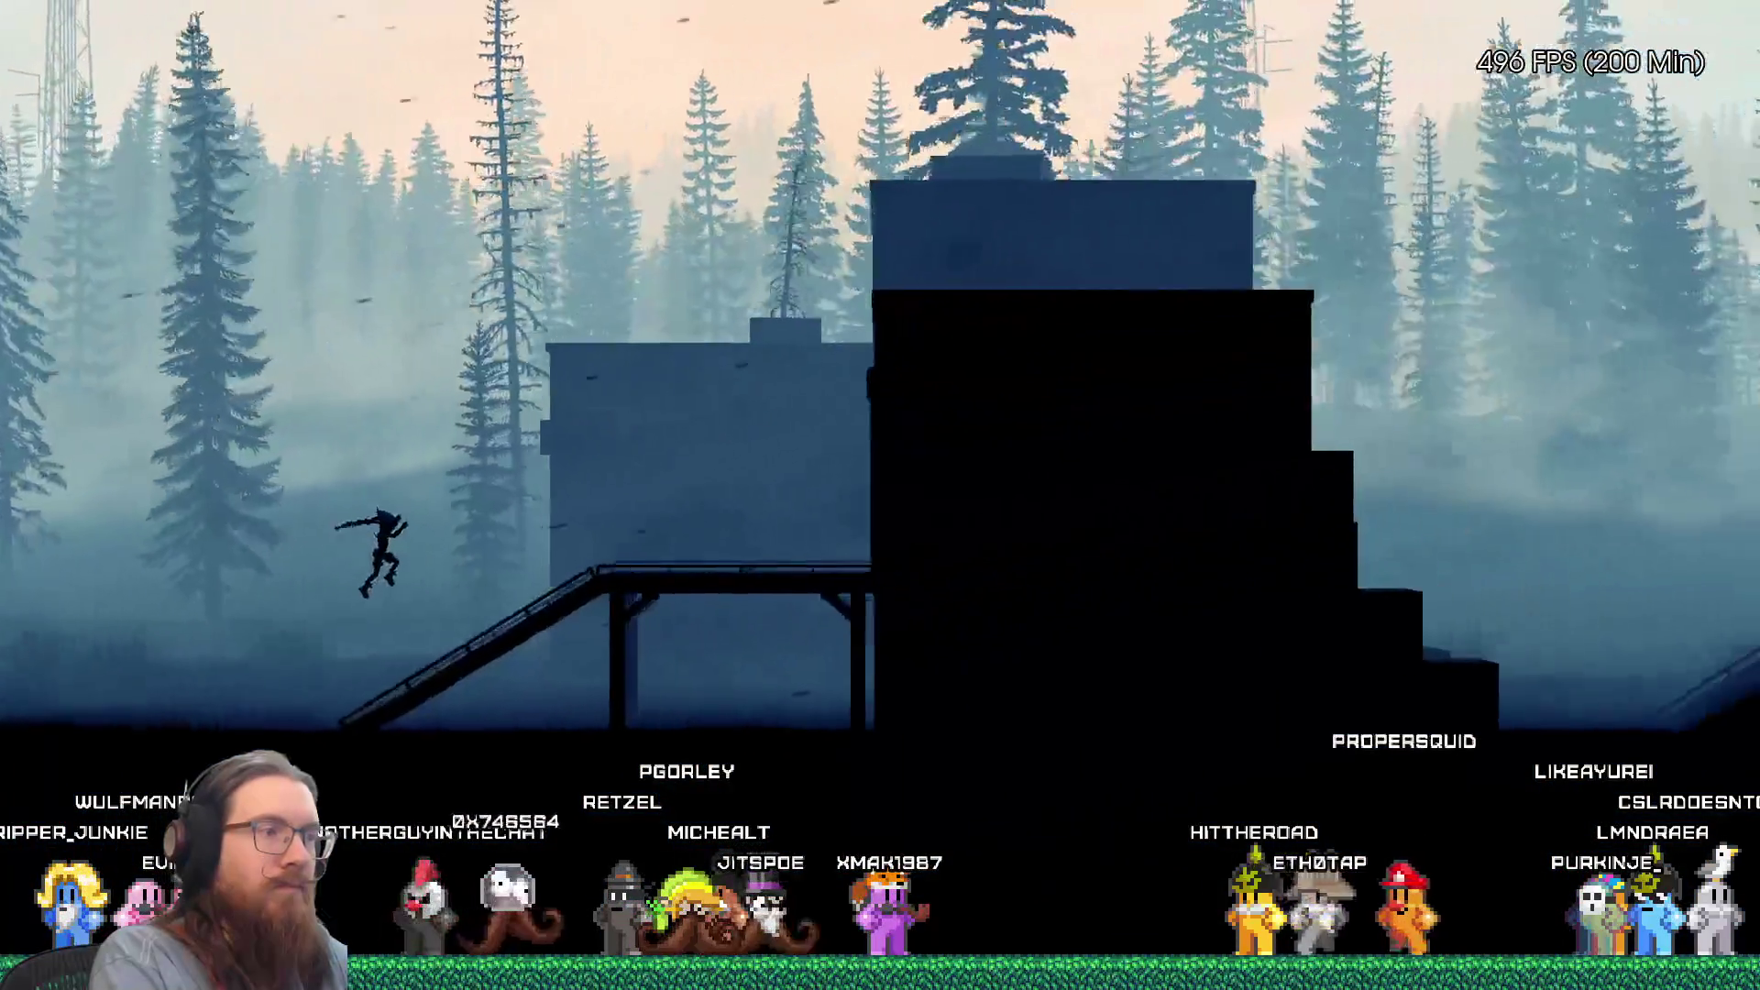
{"action": "key", "text": "d"}
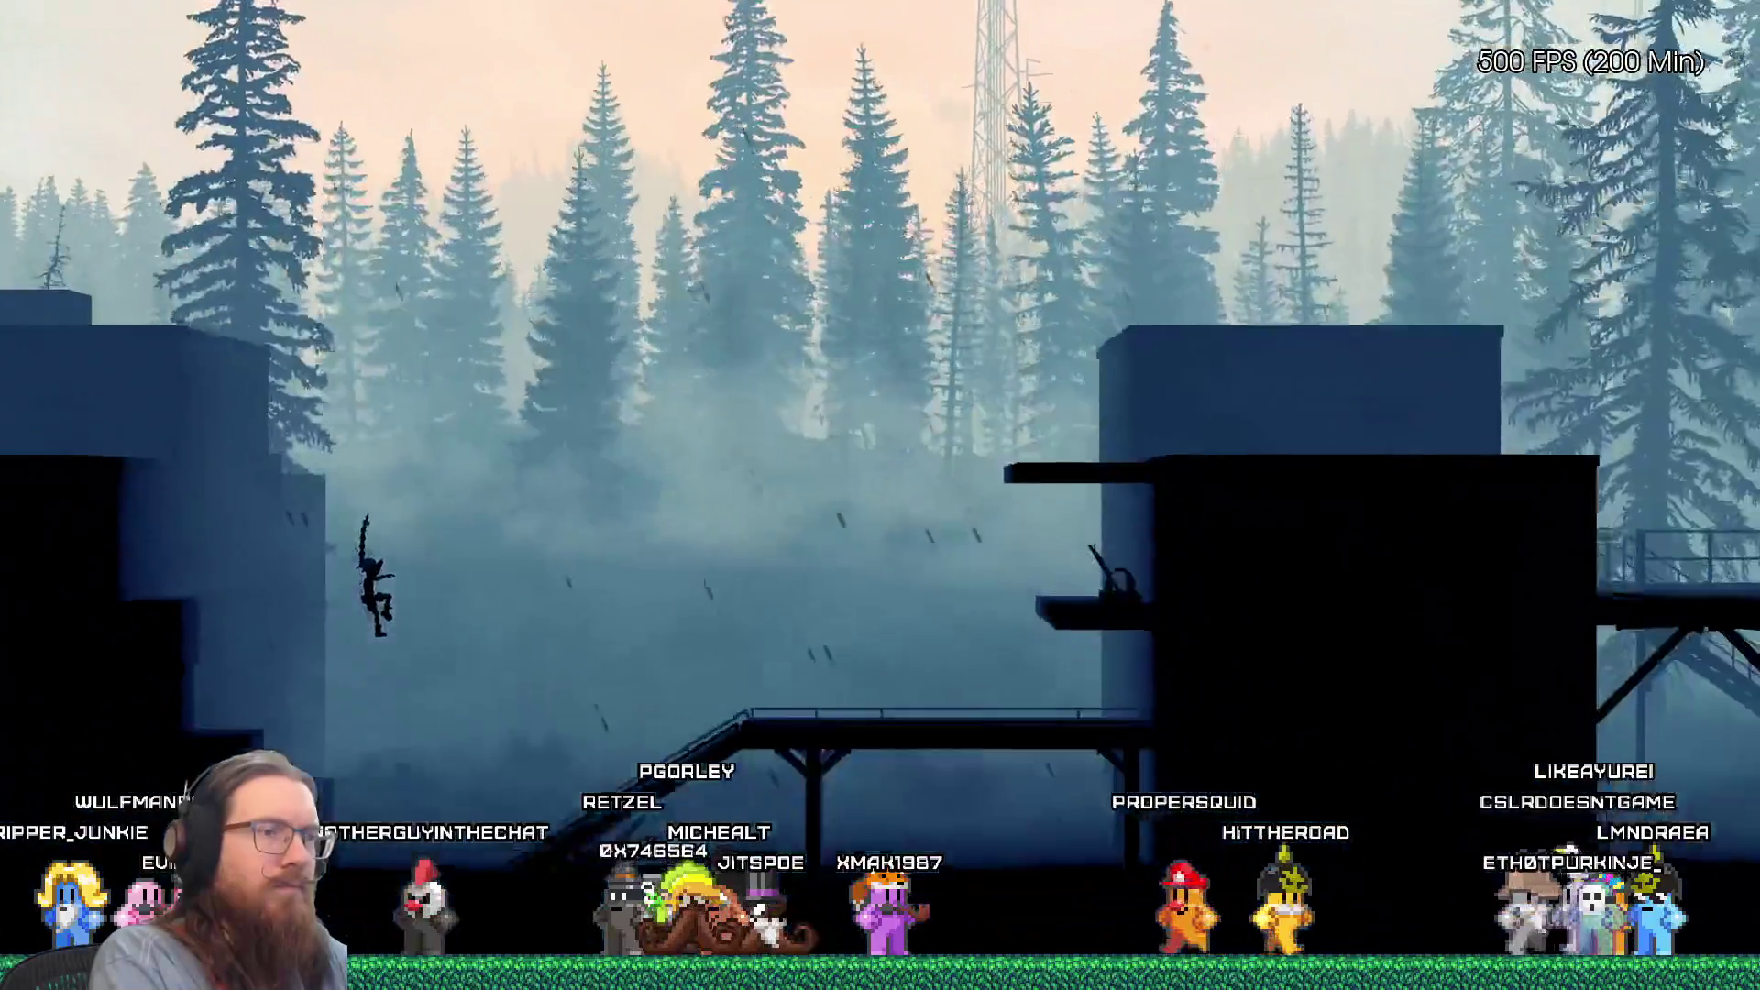
{"action": "key", "text": "space"}
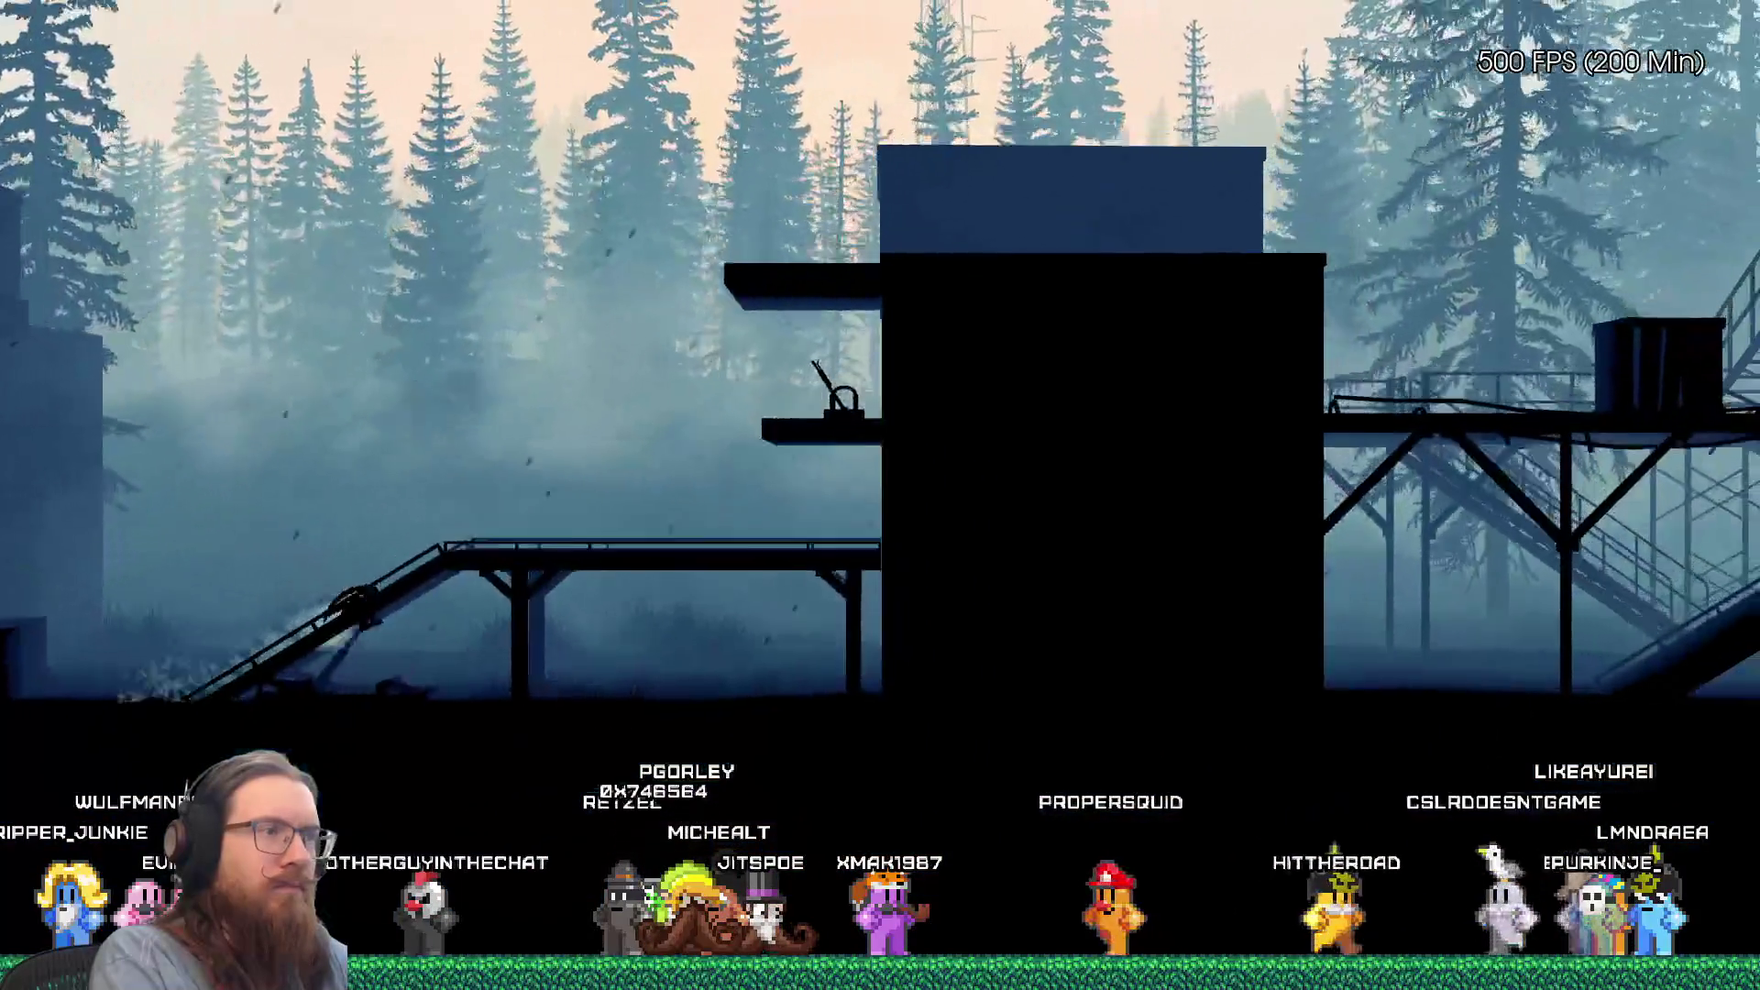
{"action": "key", "text": "d"}
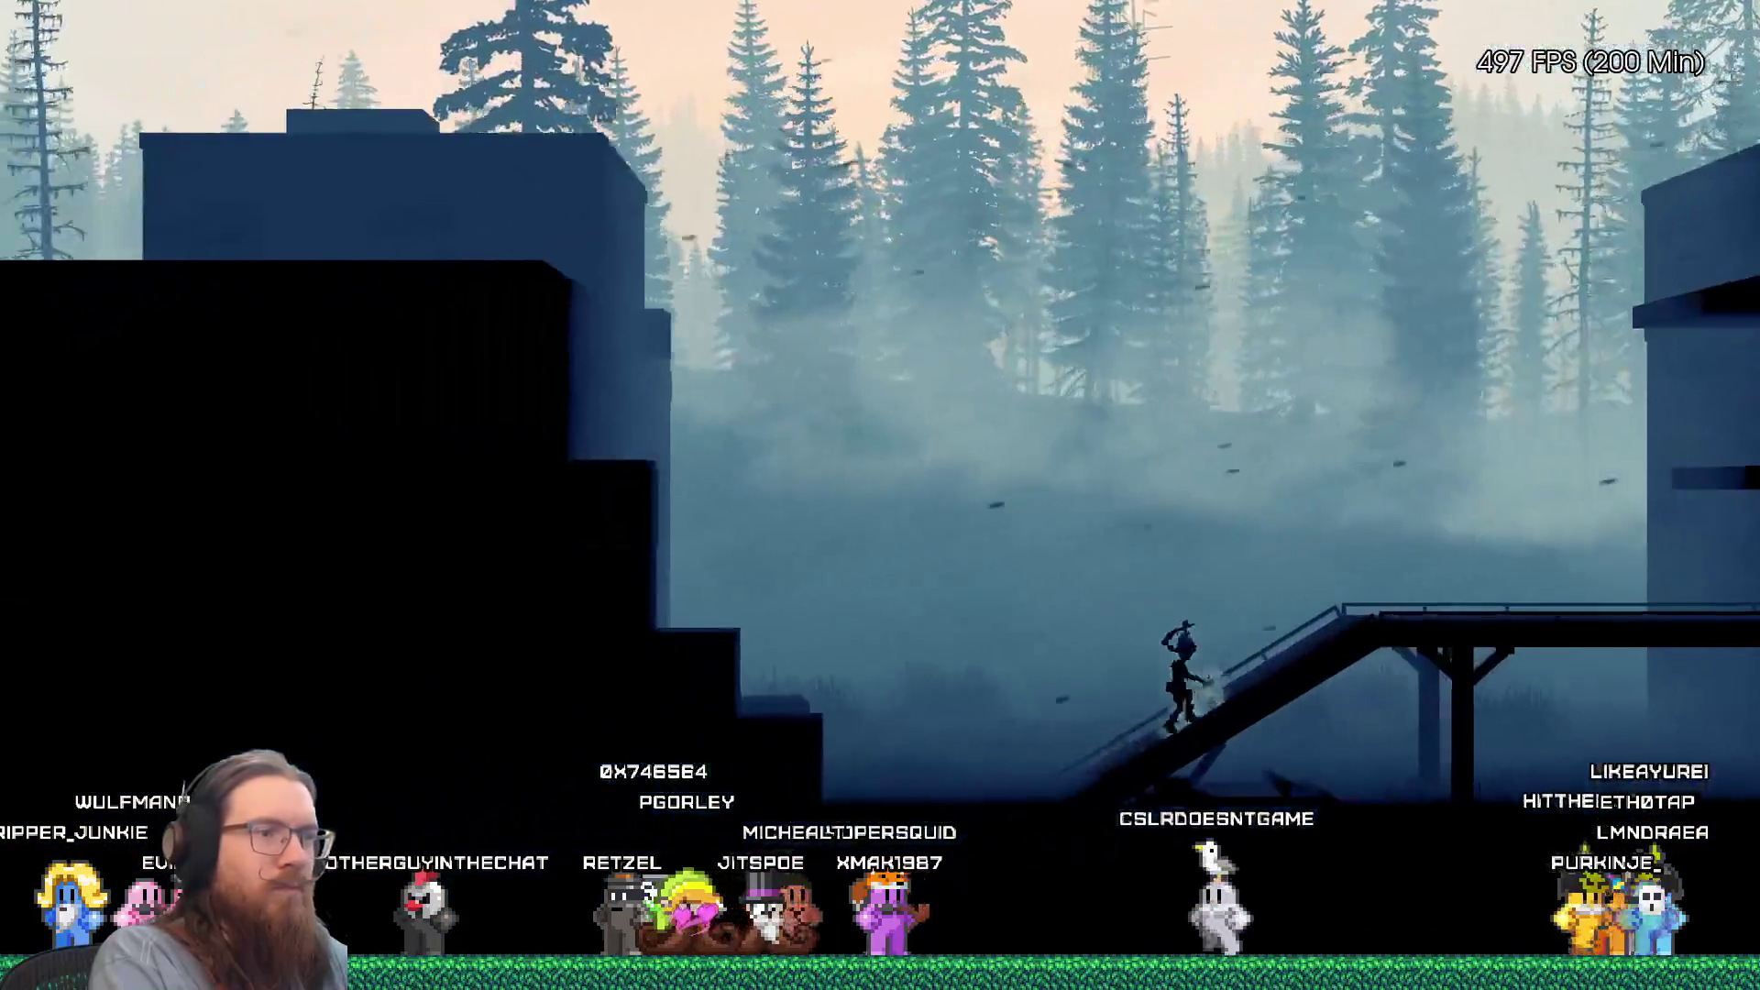
{"action": "key", "text": "a"}
{"action": "key", "text": "d"}
{"action": "key", "text": "space"}
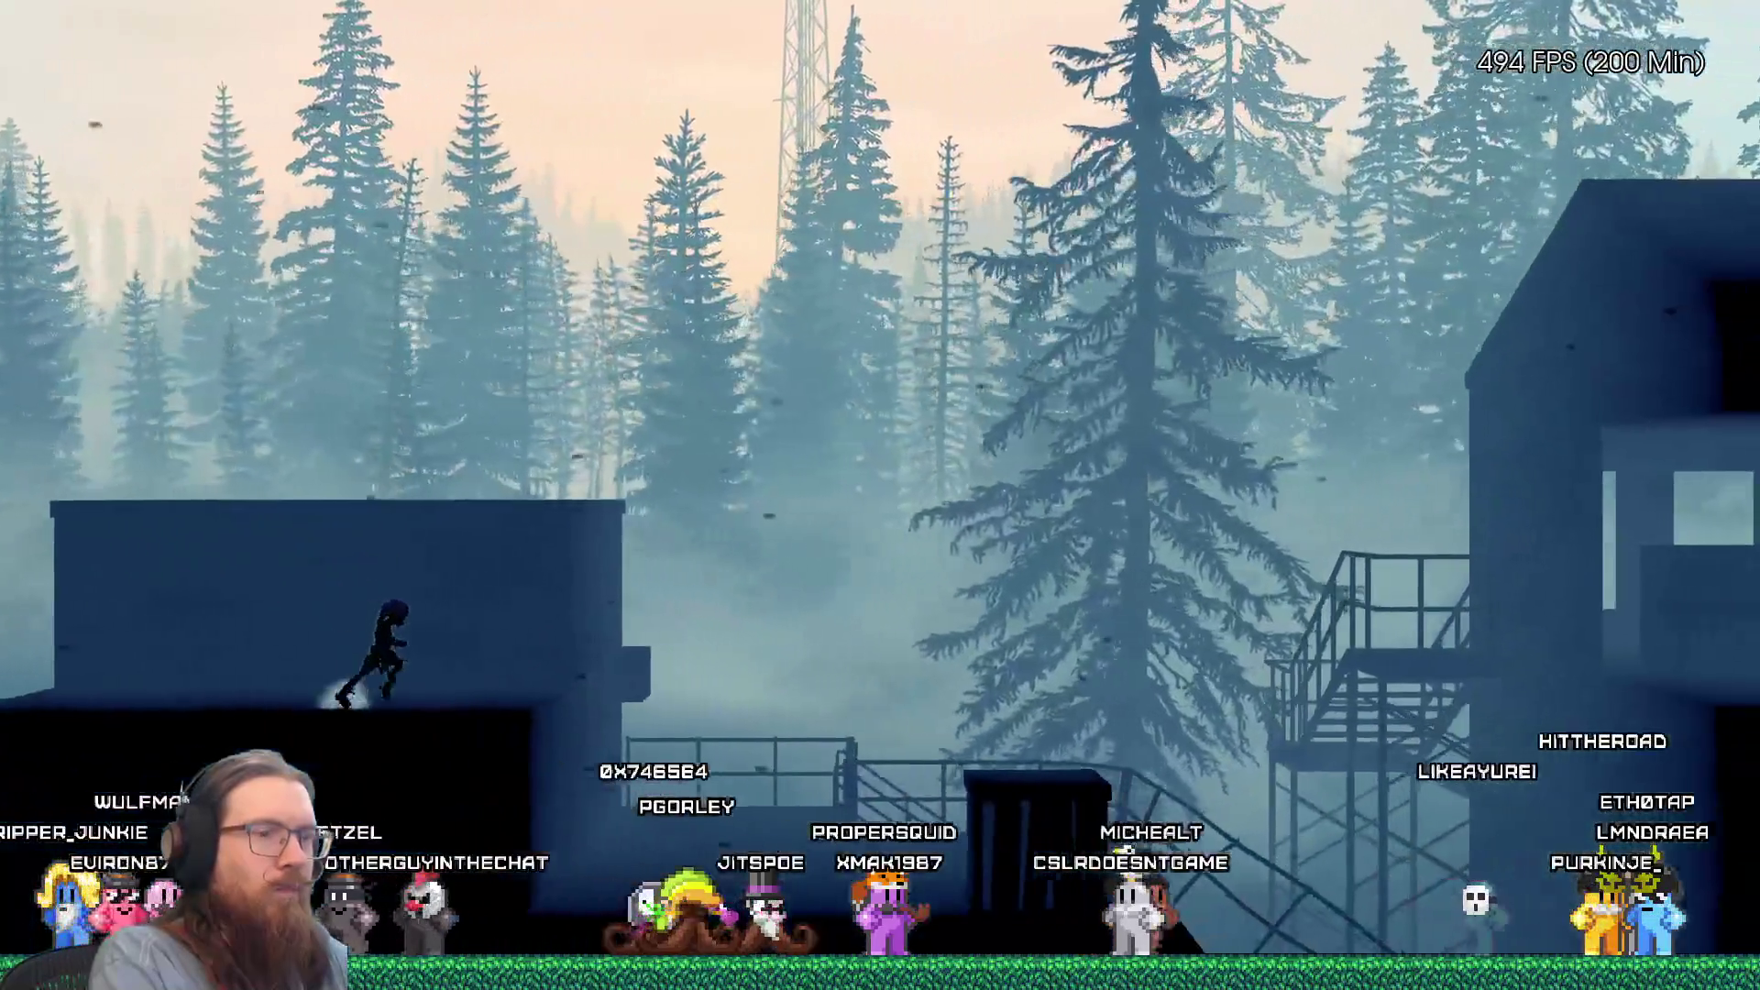
{"action": "key", "text": "space"}
{"action": "key", "text": "d"}
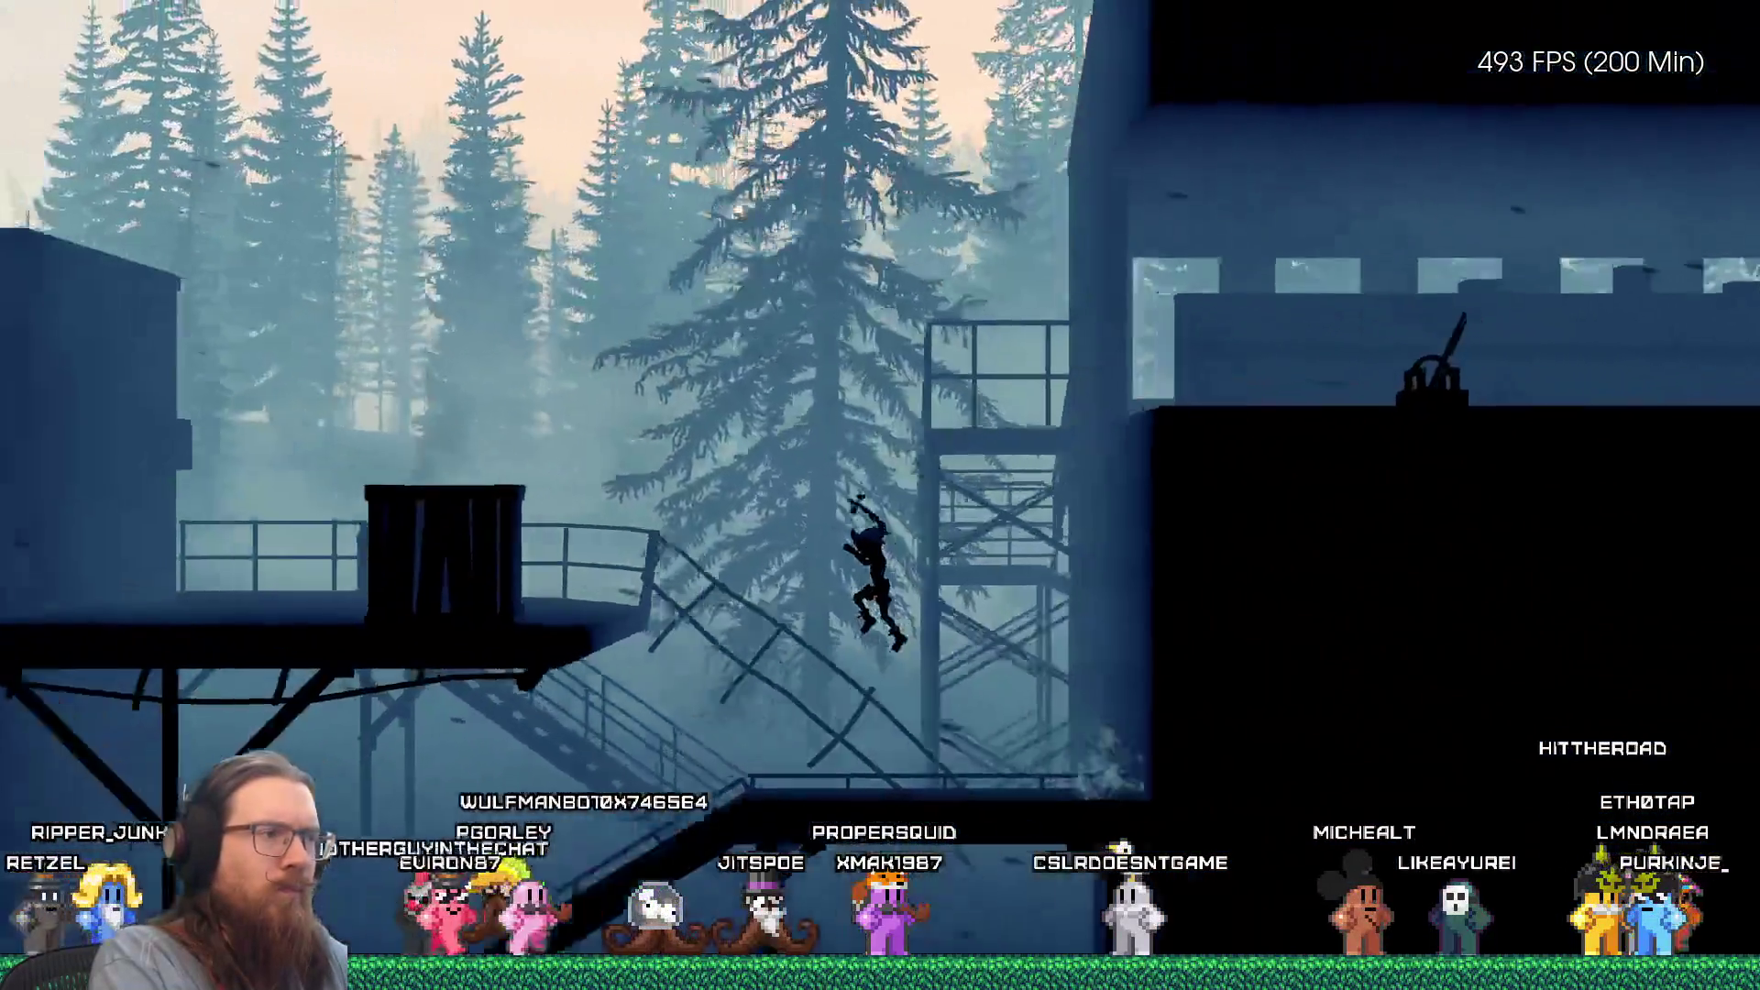
{"action": "key", "text": "d"}
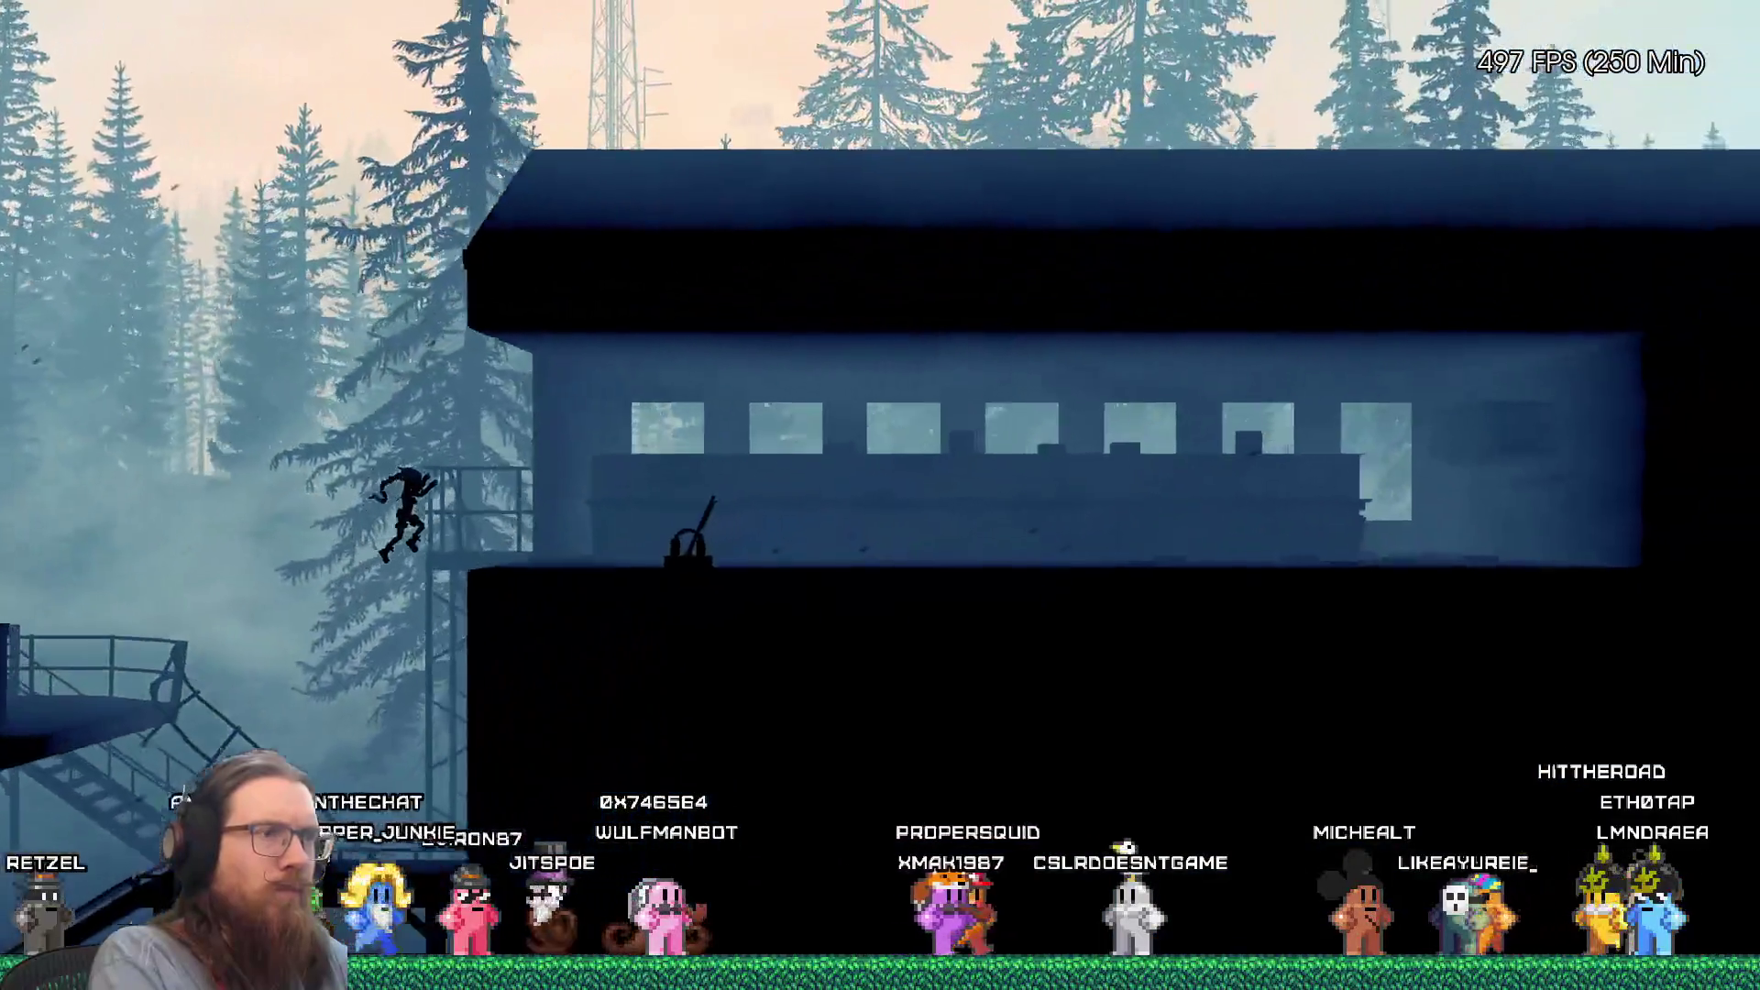
{"action": "key", "text": "d"}
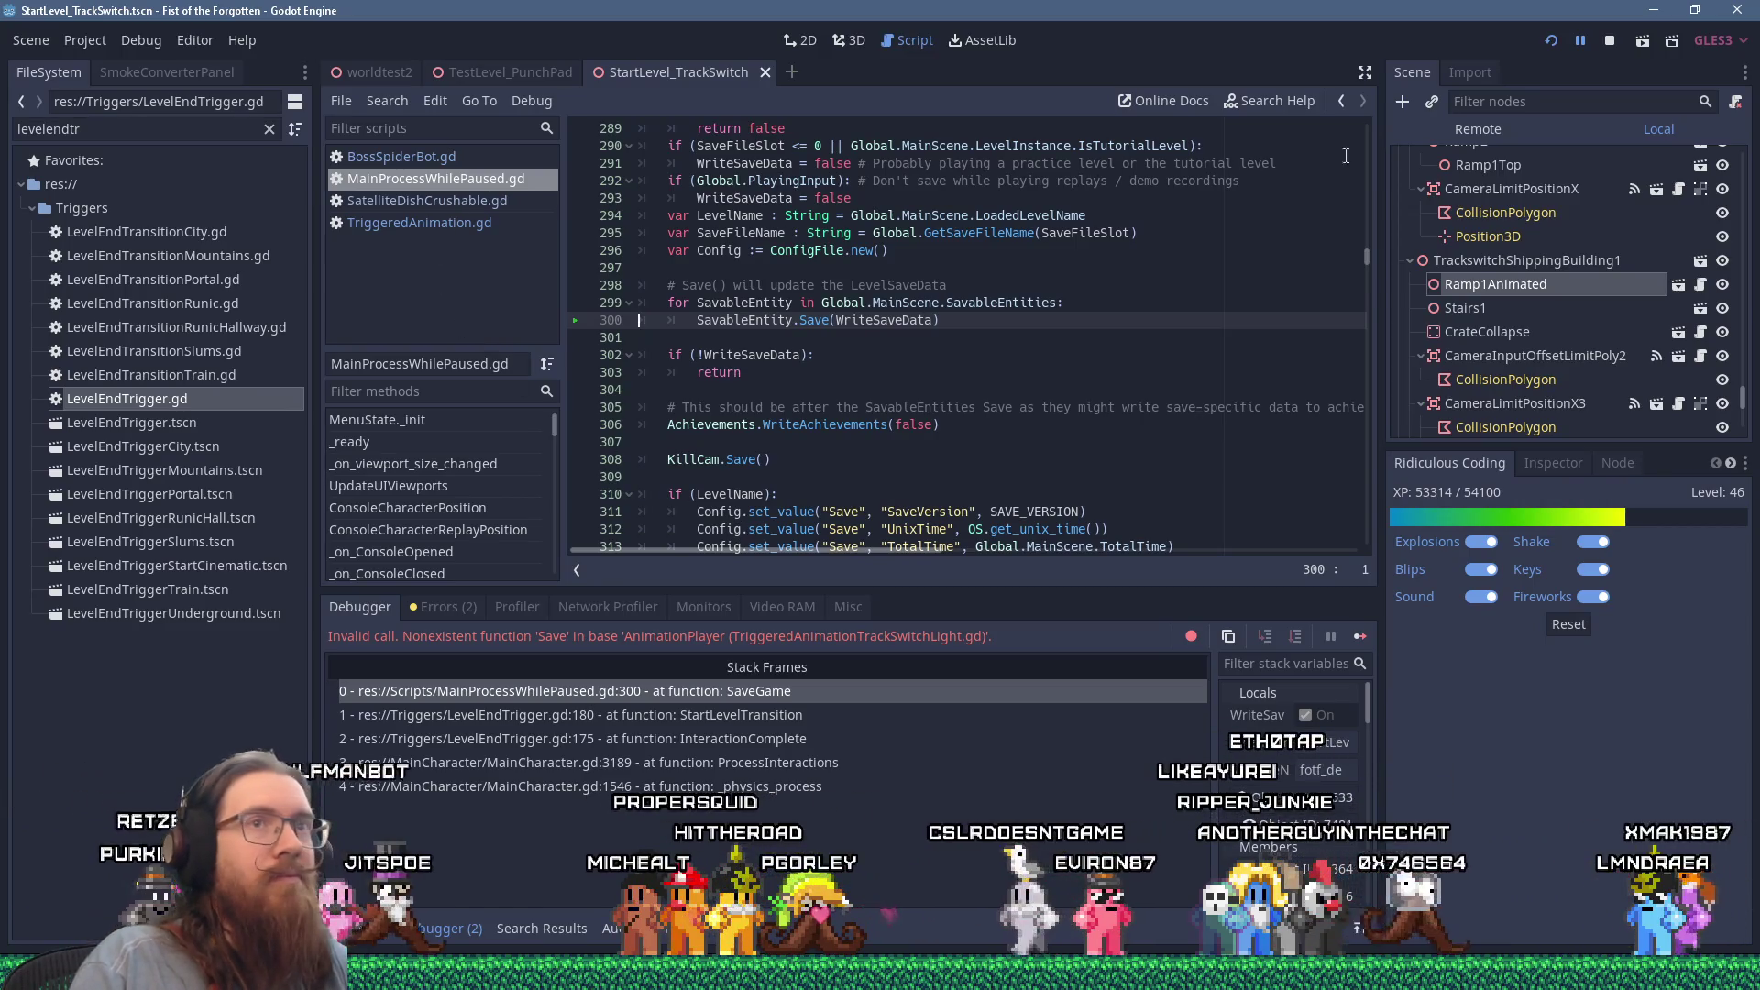
Step: Stop the game and close MainProcessWhilePaused.gd and SatelliteDishCrushable.gd
{"action": "left_click", "coordinate": [1605, 42]}
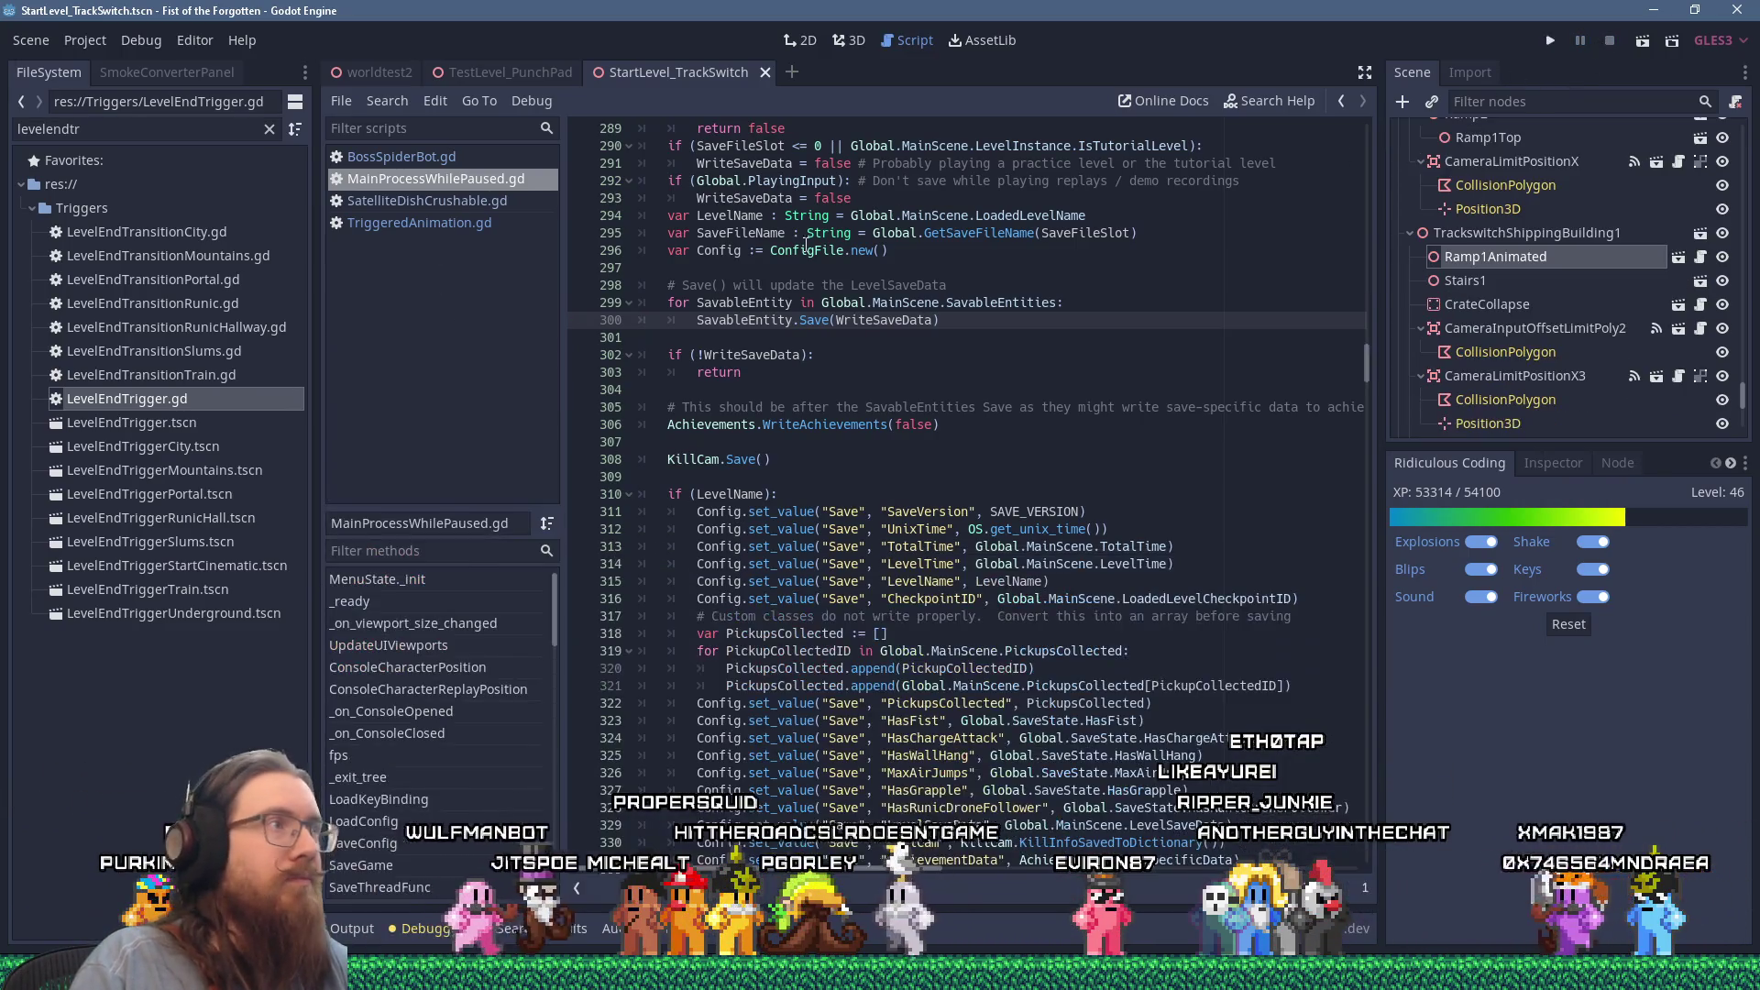
{"action": "middle_click", "coordinate": [421, 183]}
{"action": "middle_click", "coordinate": [422, 176]}
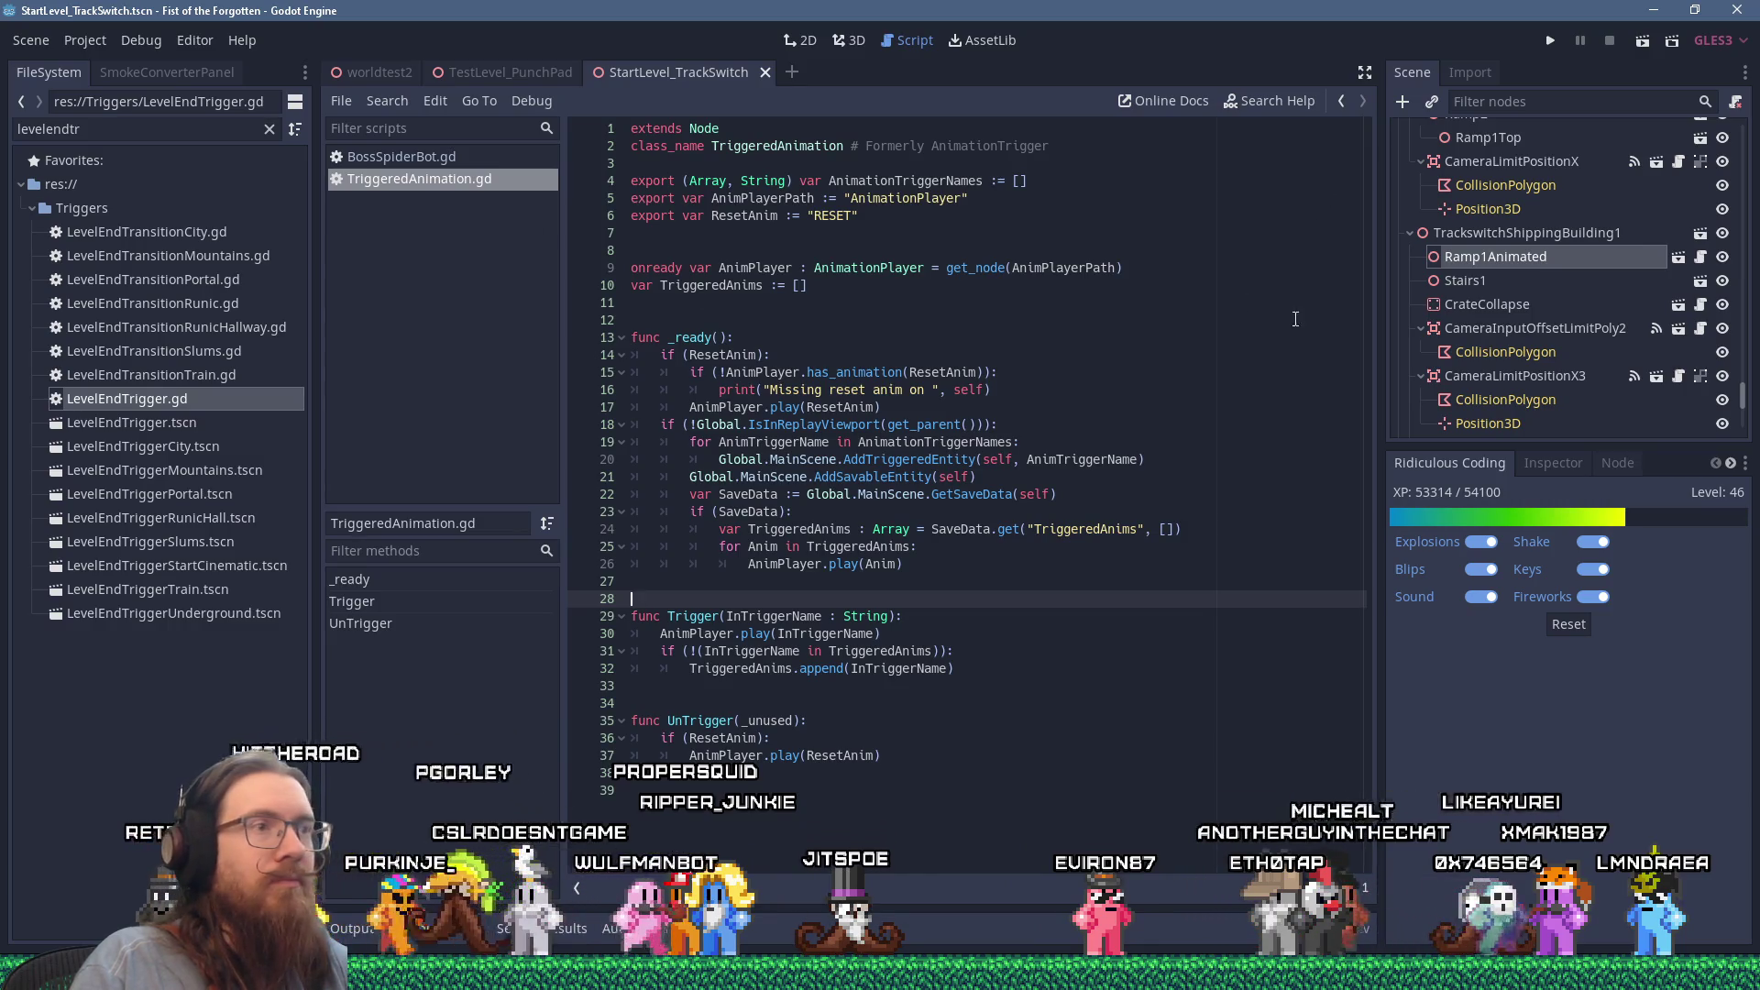
Step: Begin a new Save function declaration on a line below UnTrigger
{"action": "left_click", "coordinate": [1283, 373]}
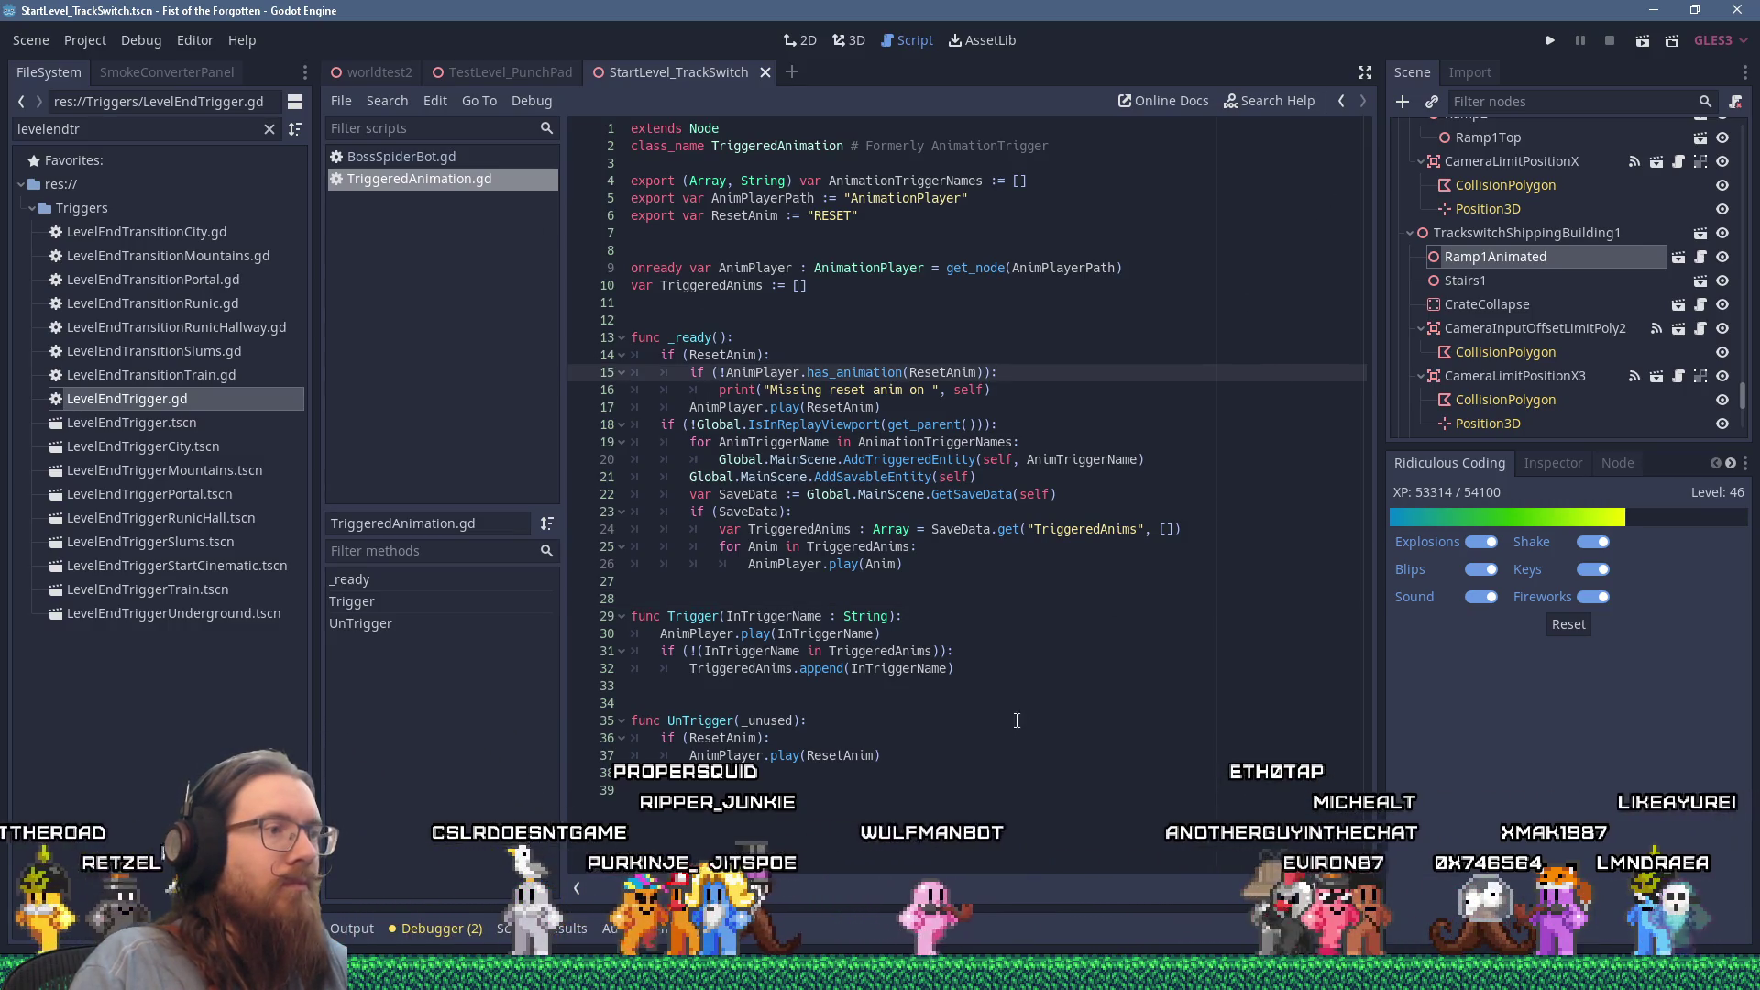
{"action": "left_click", "coordinate": [976, 810]}
{"action": "key", "text": "Return"}
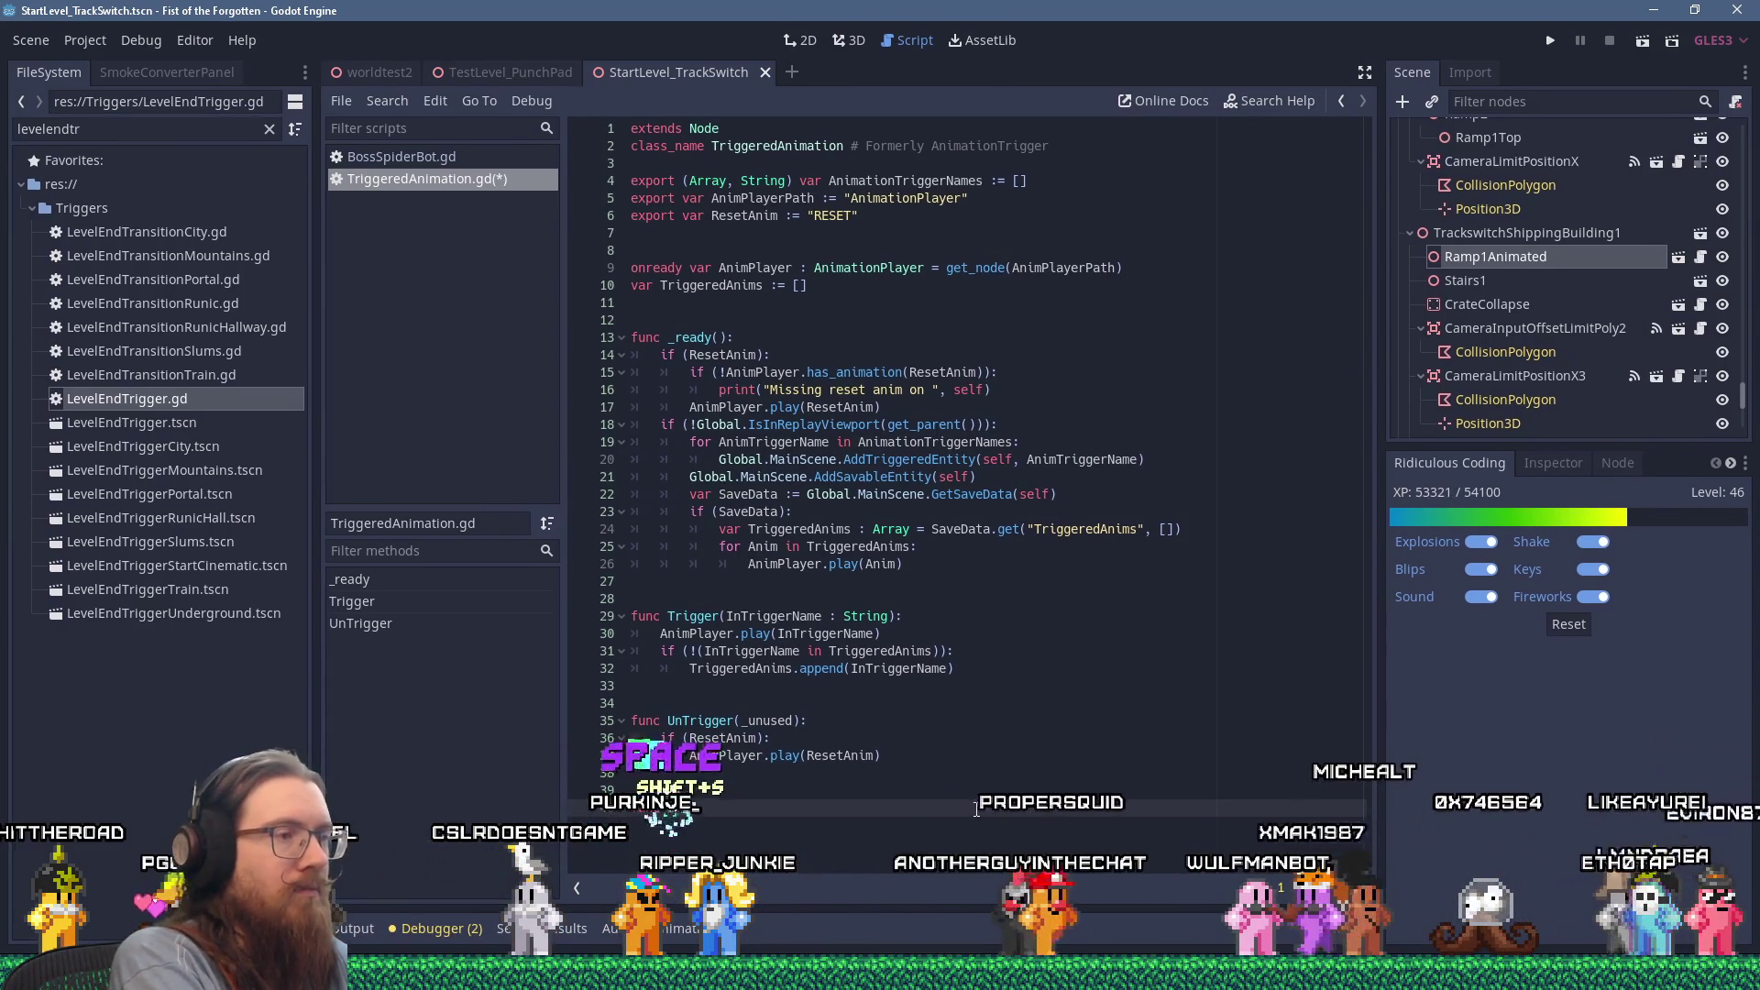
{"action": "type", "text": "S"}
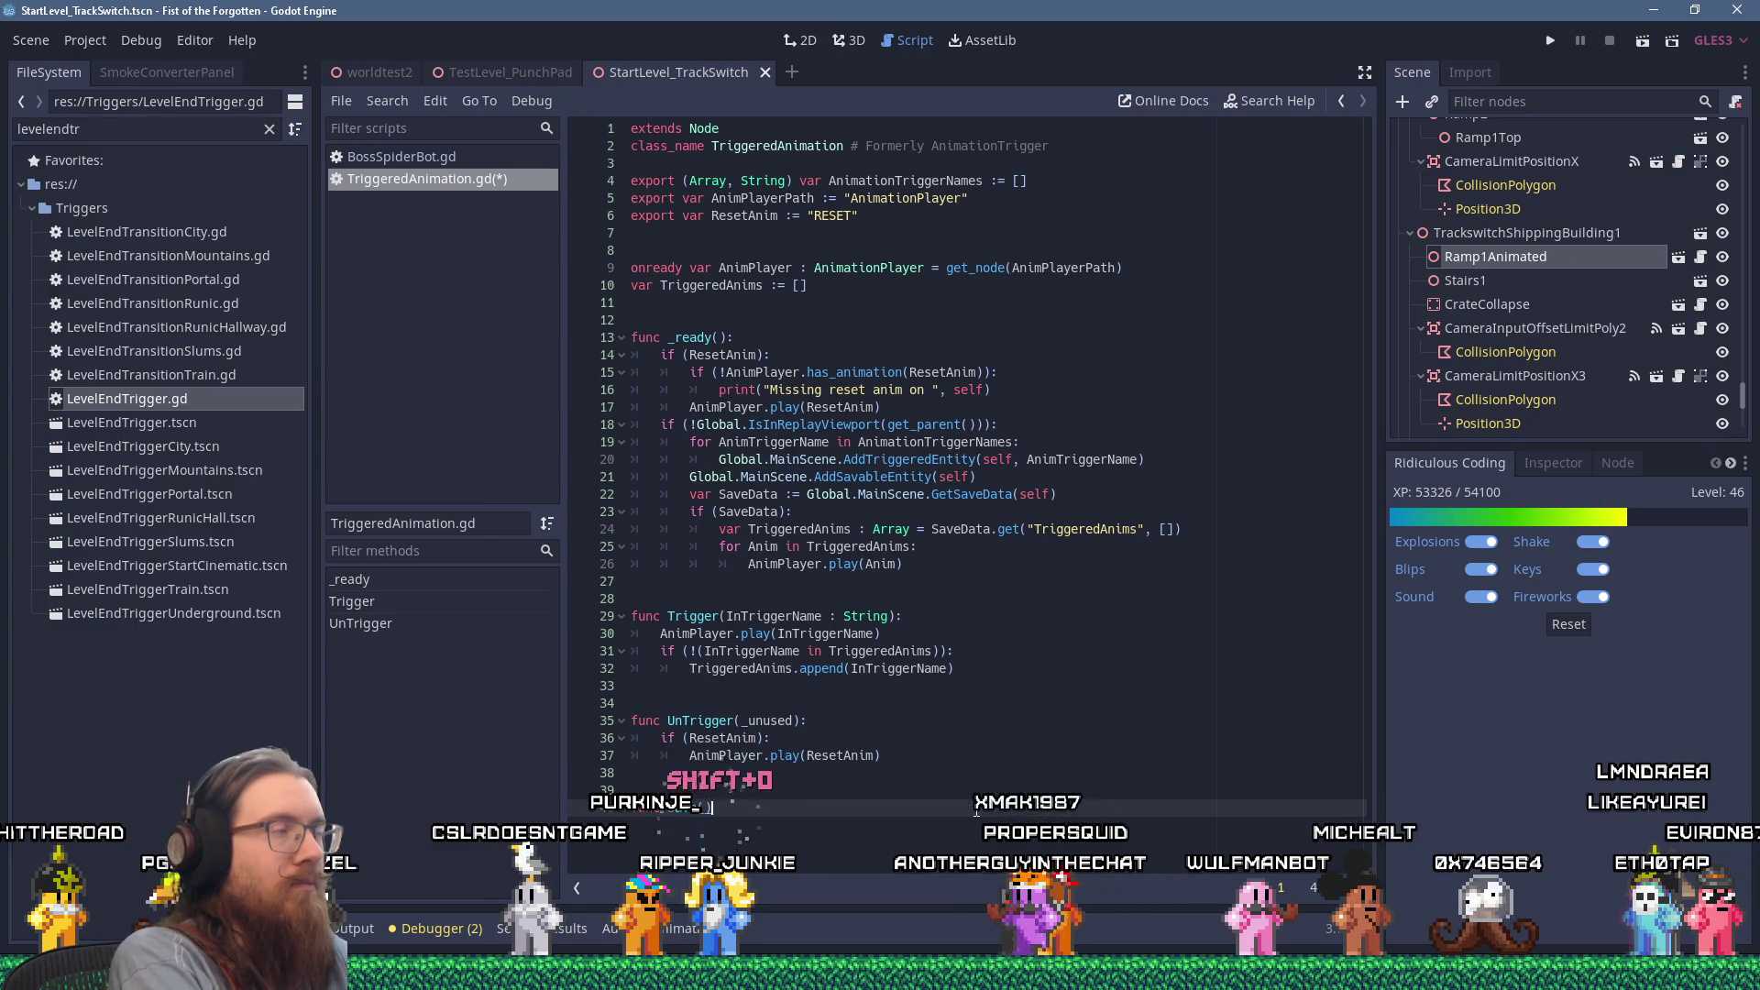
{"action": "left_click", "coordinate": [387, 101]}
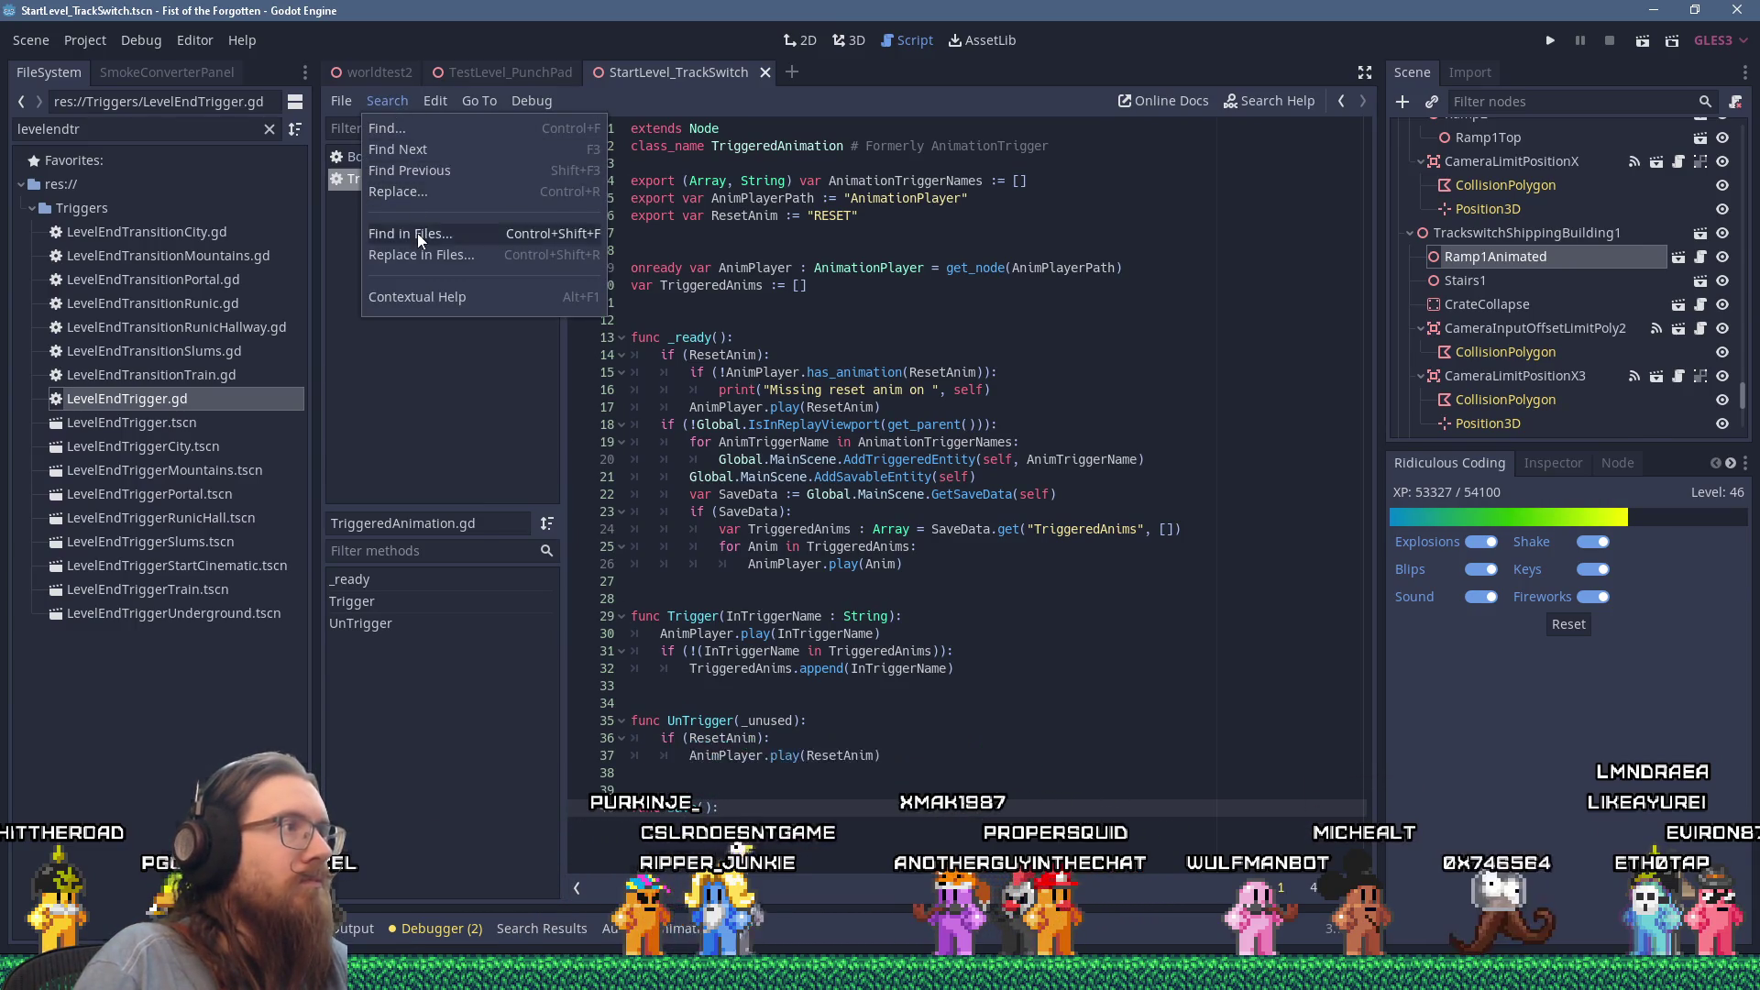
Step: Search all project files for 'func save'
{"action": "left_click", "coordinate": [416, 233]}
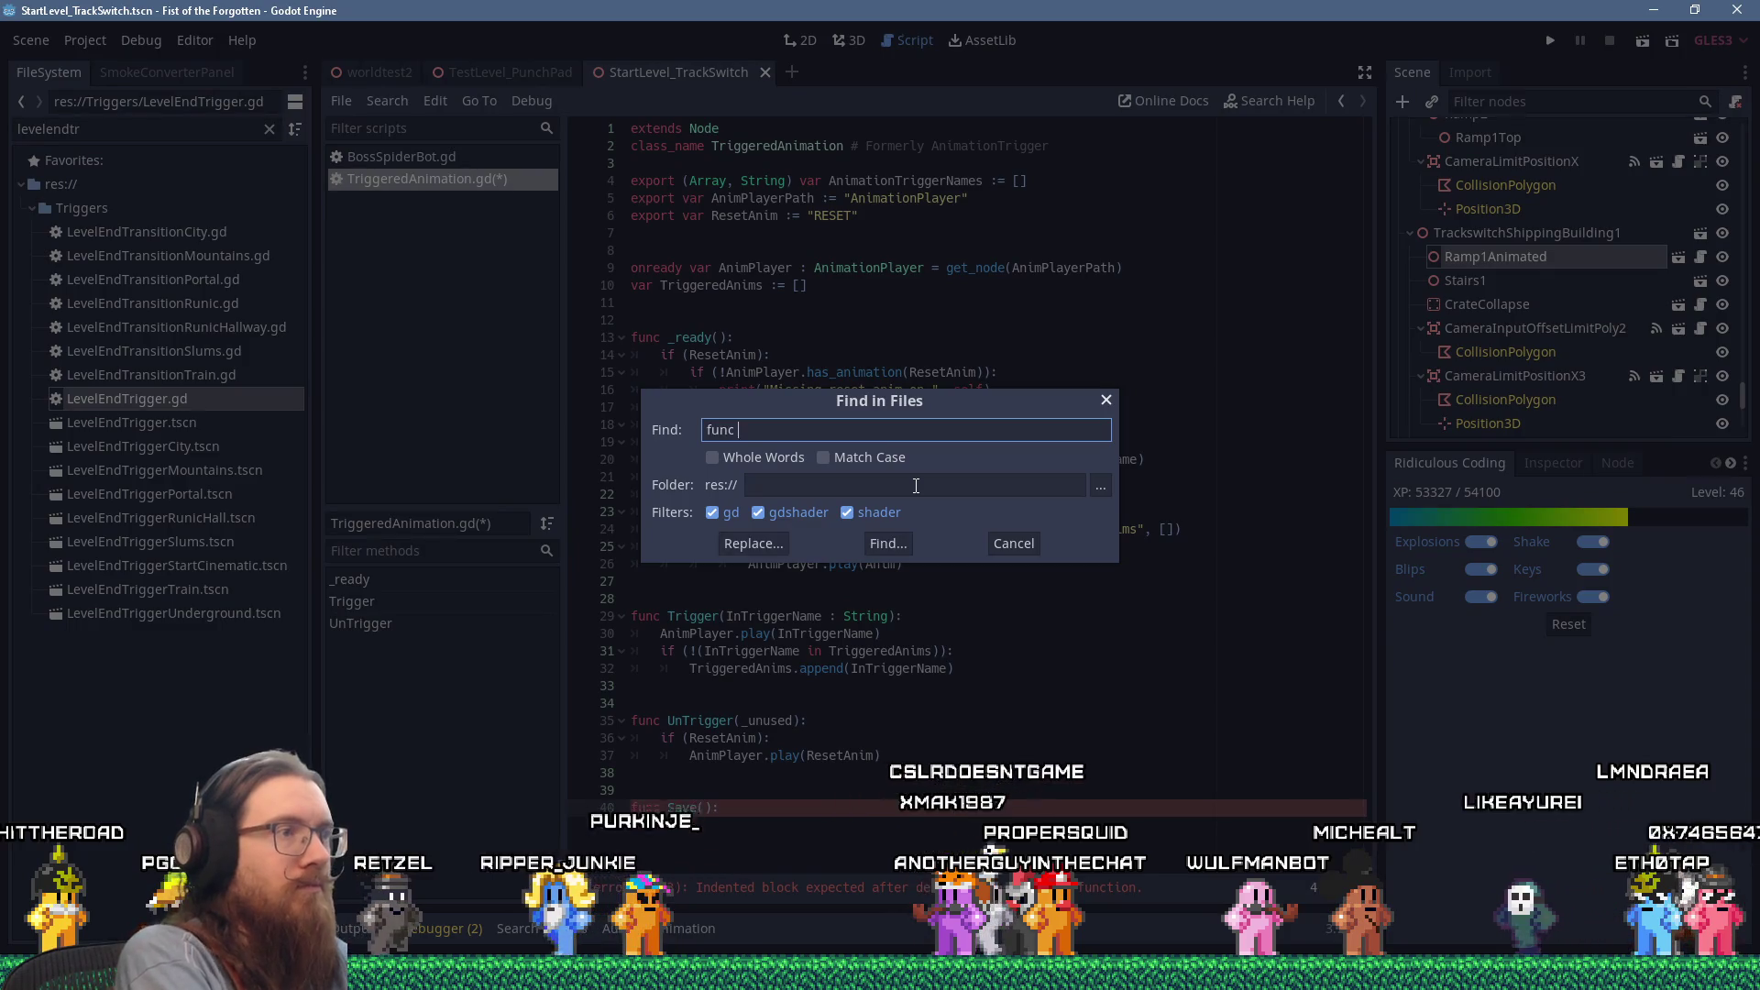
{"action": "type", "text": "save"}
{"action": "key", "text": "Return"}
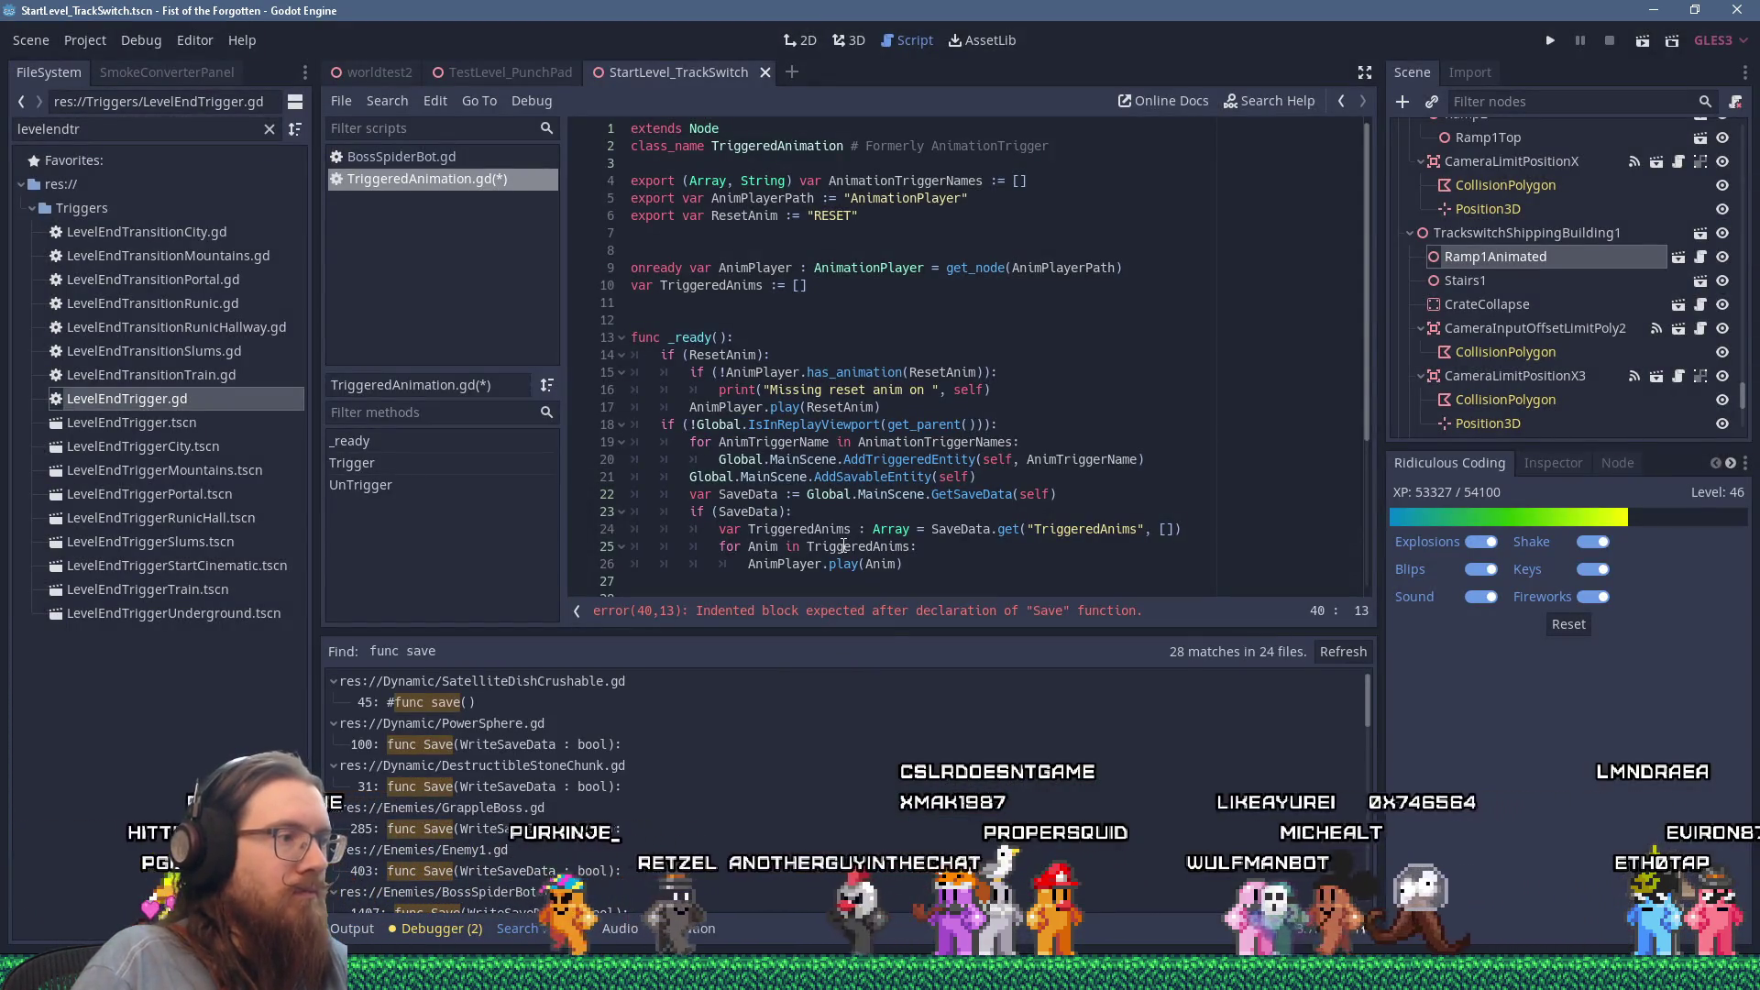
{"action": "scroll", "coordinate": [807, 530], "scroll_direction": "down", "scroll_amount": 5}
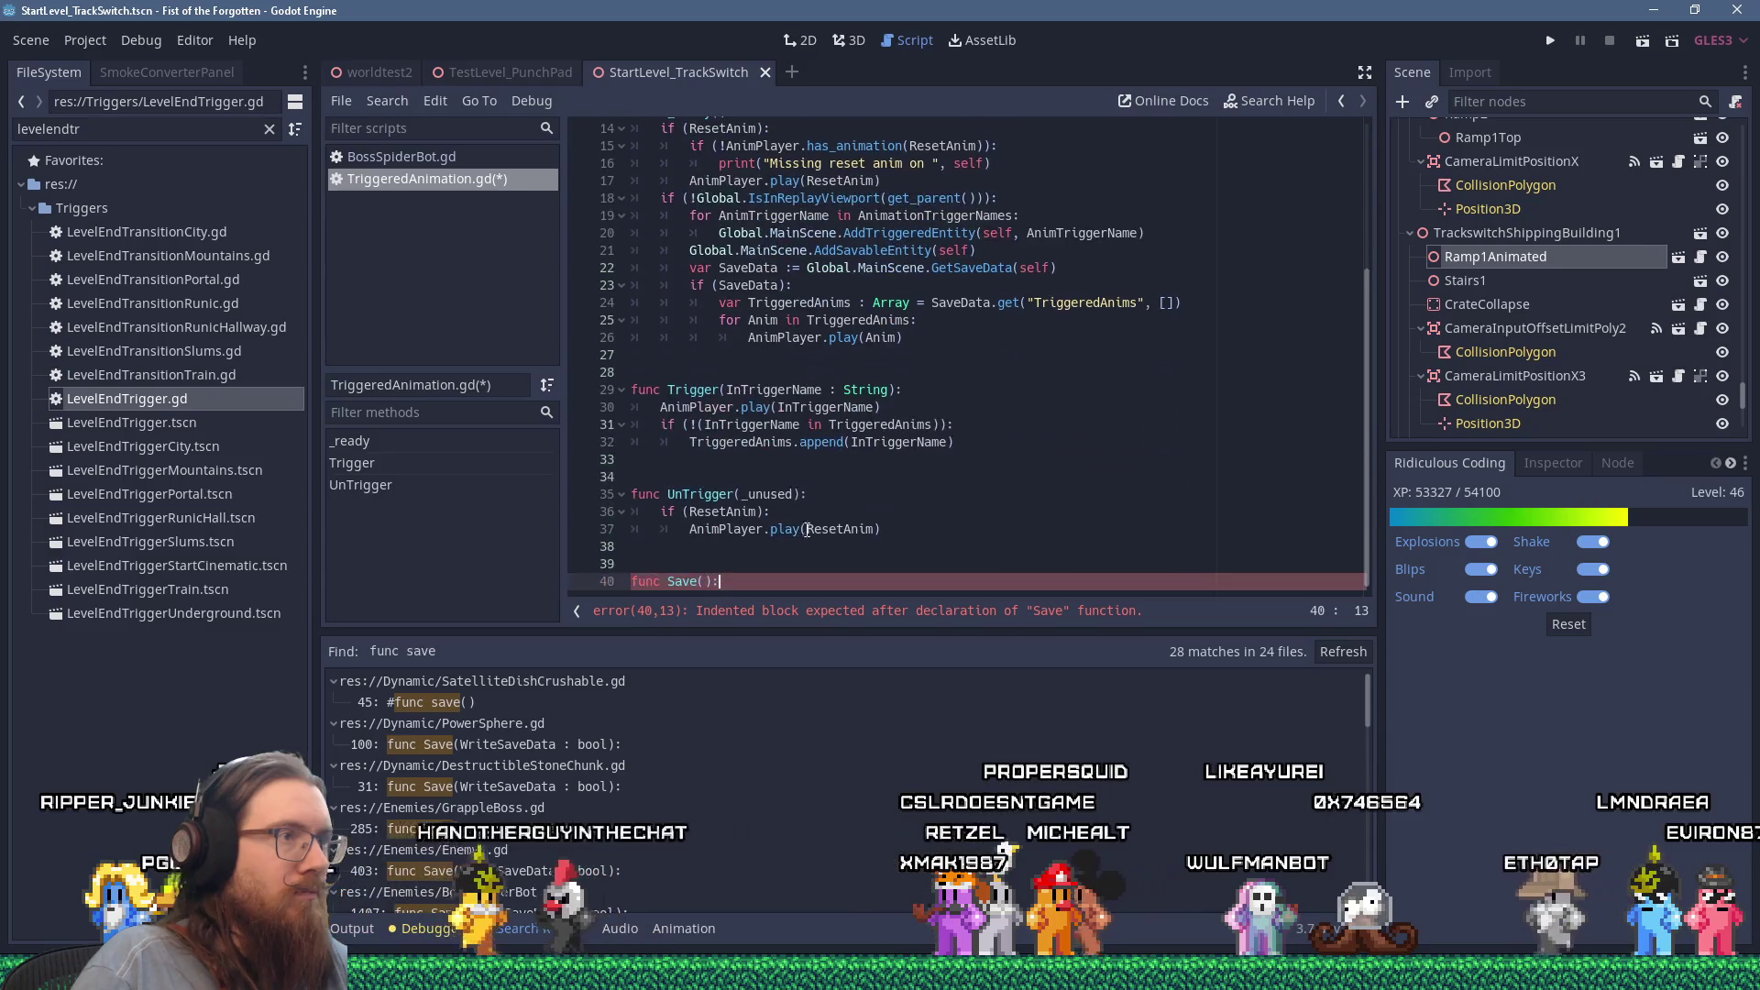
Step: Give the Save declaration a WriteSaveData : bool parameter and start its body
{"action": "key", "text": "Left"}
{"action": "key", "text": "Left"}
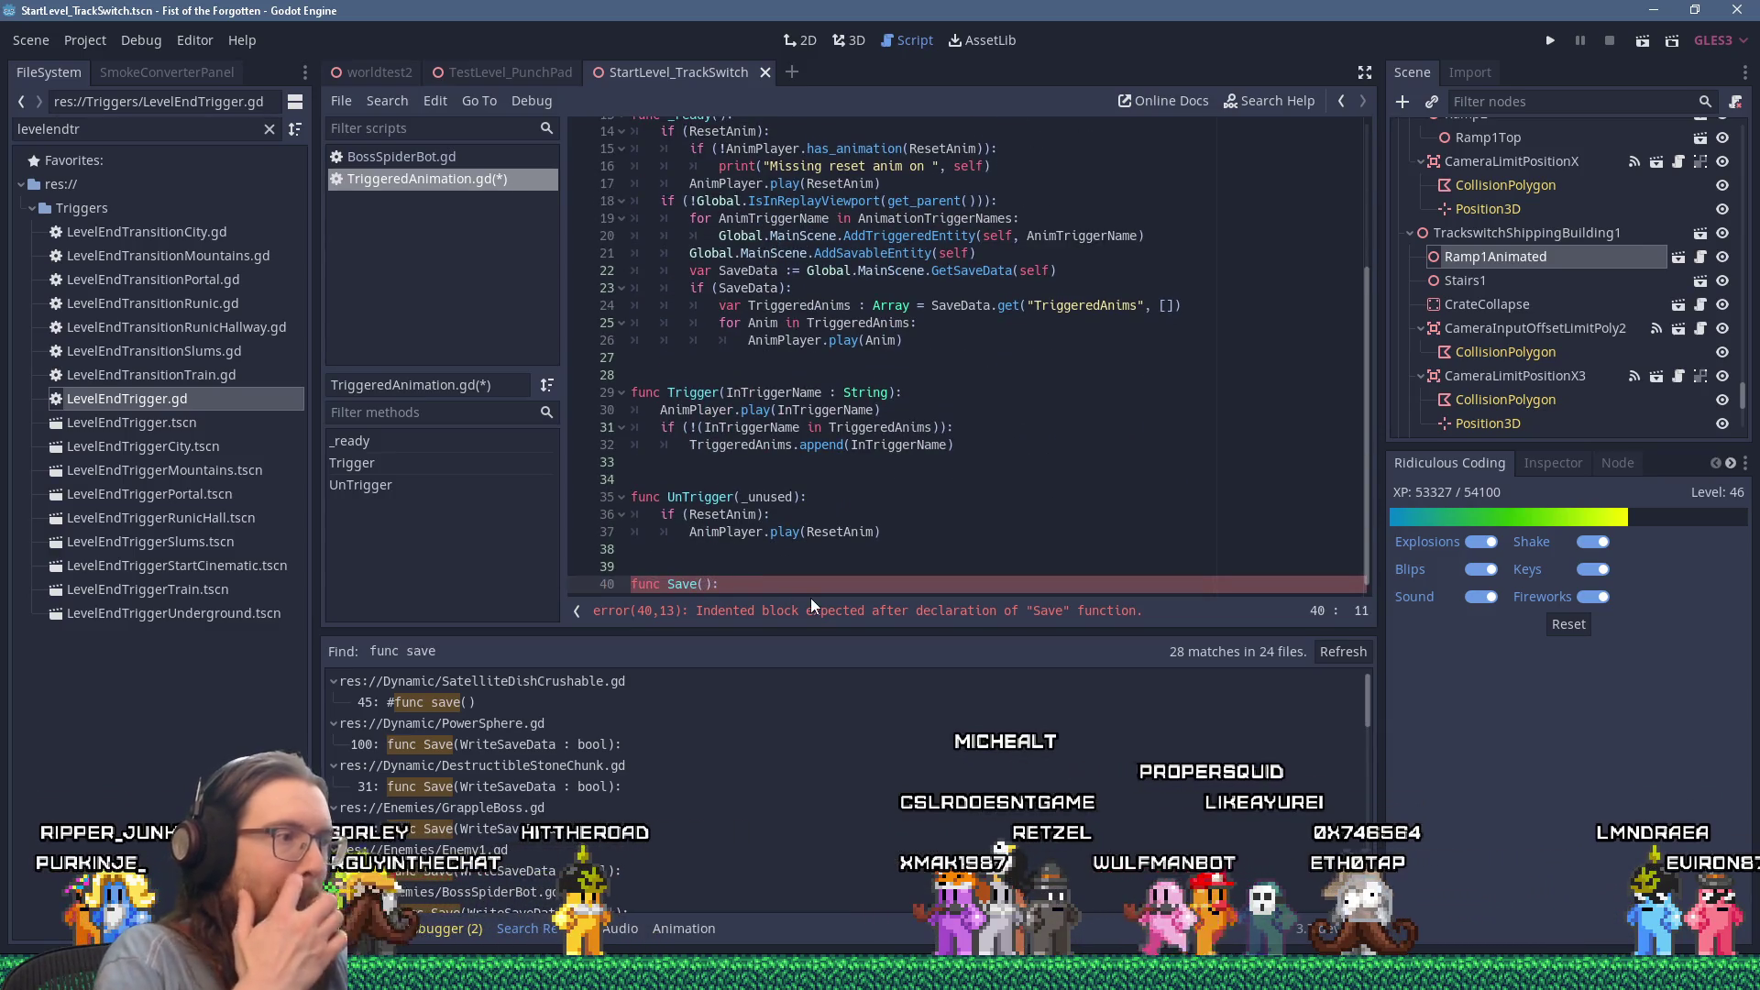
{"action": "type", "text": "WriteSaveD"}
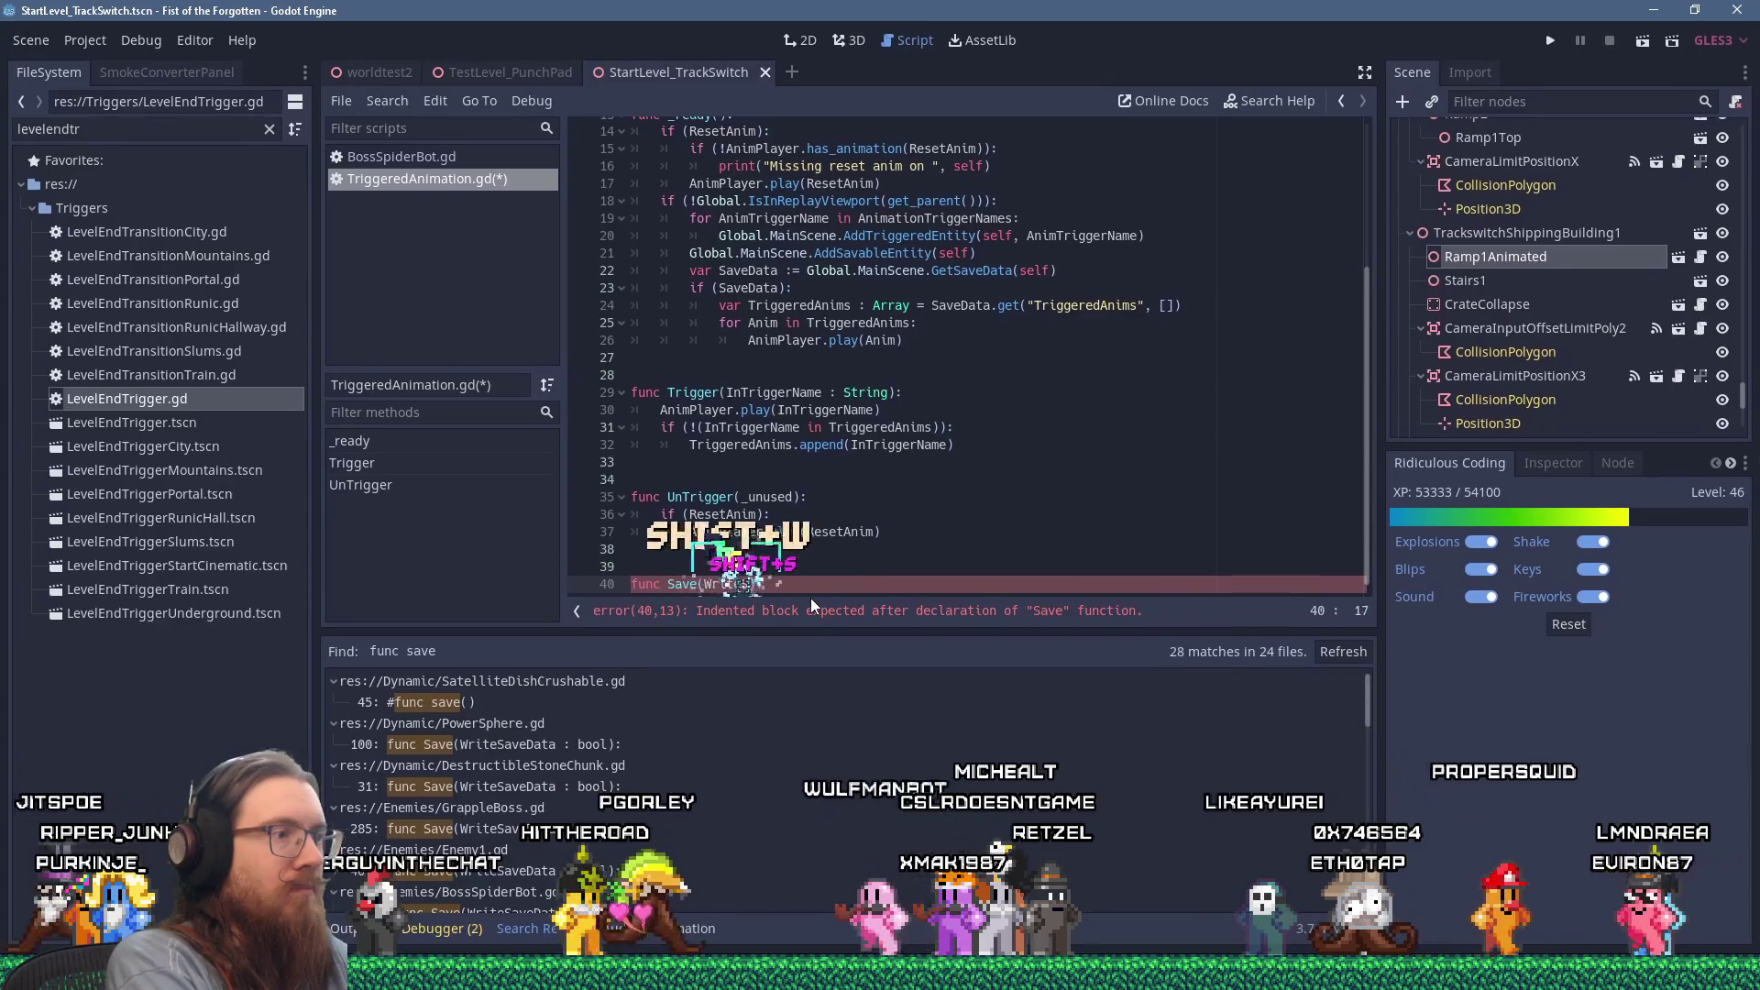
{"action": "type", "text": "ata : bool"}
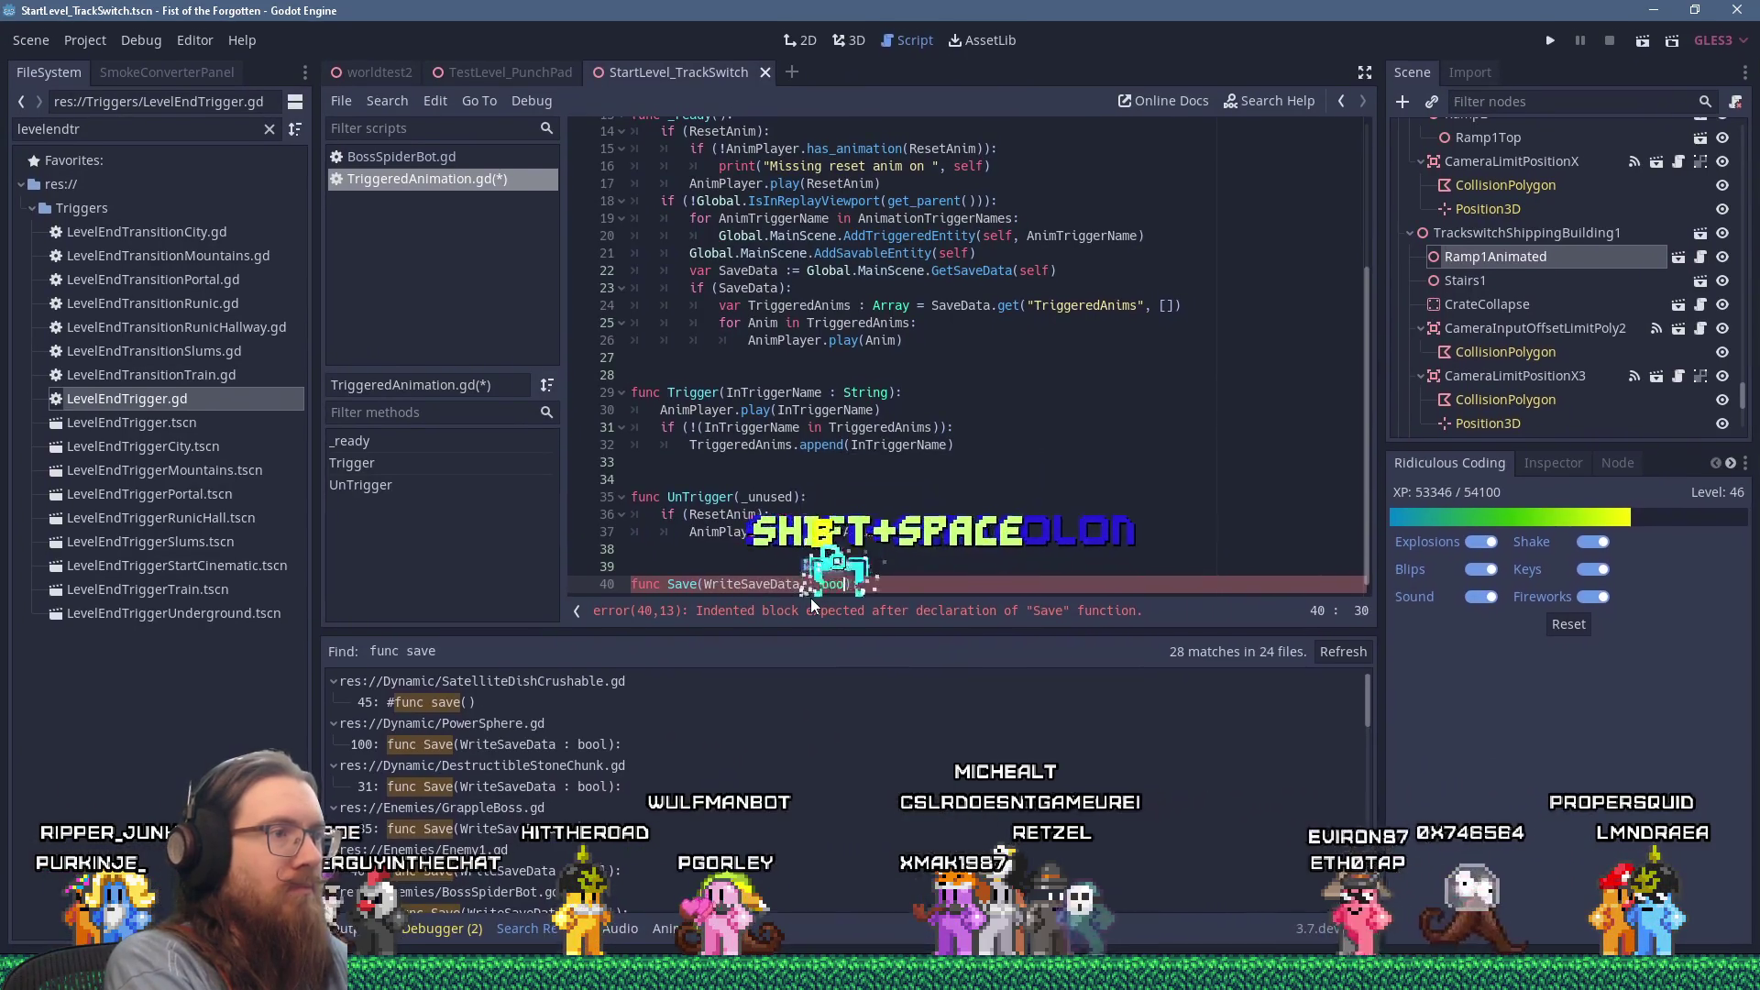
{"action": "key", "text": "End"}
{"action": "key", "text": "Return"}
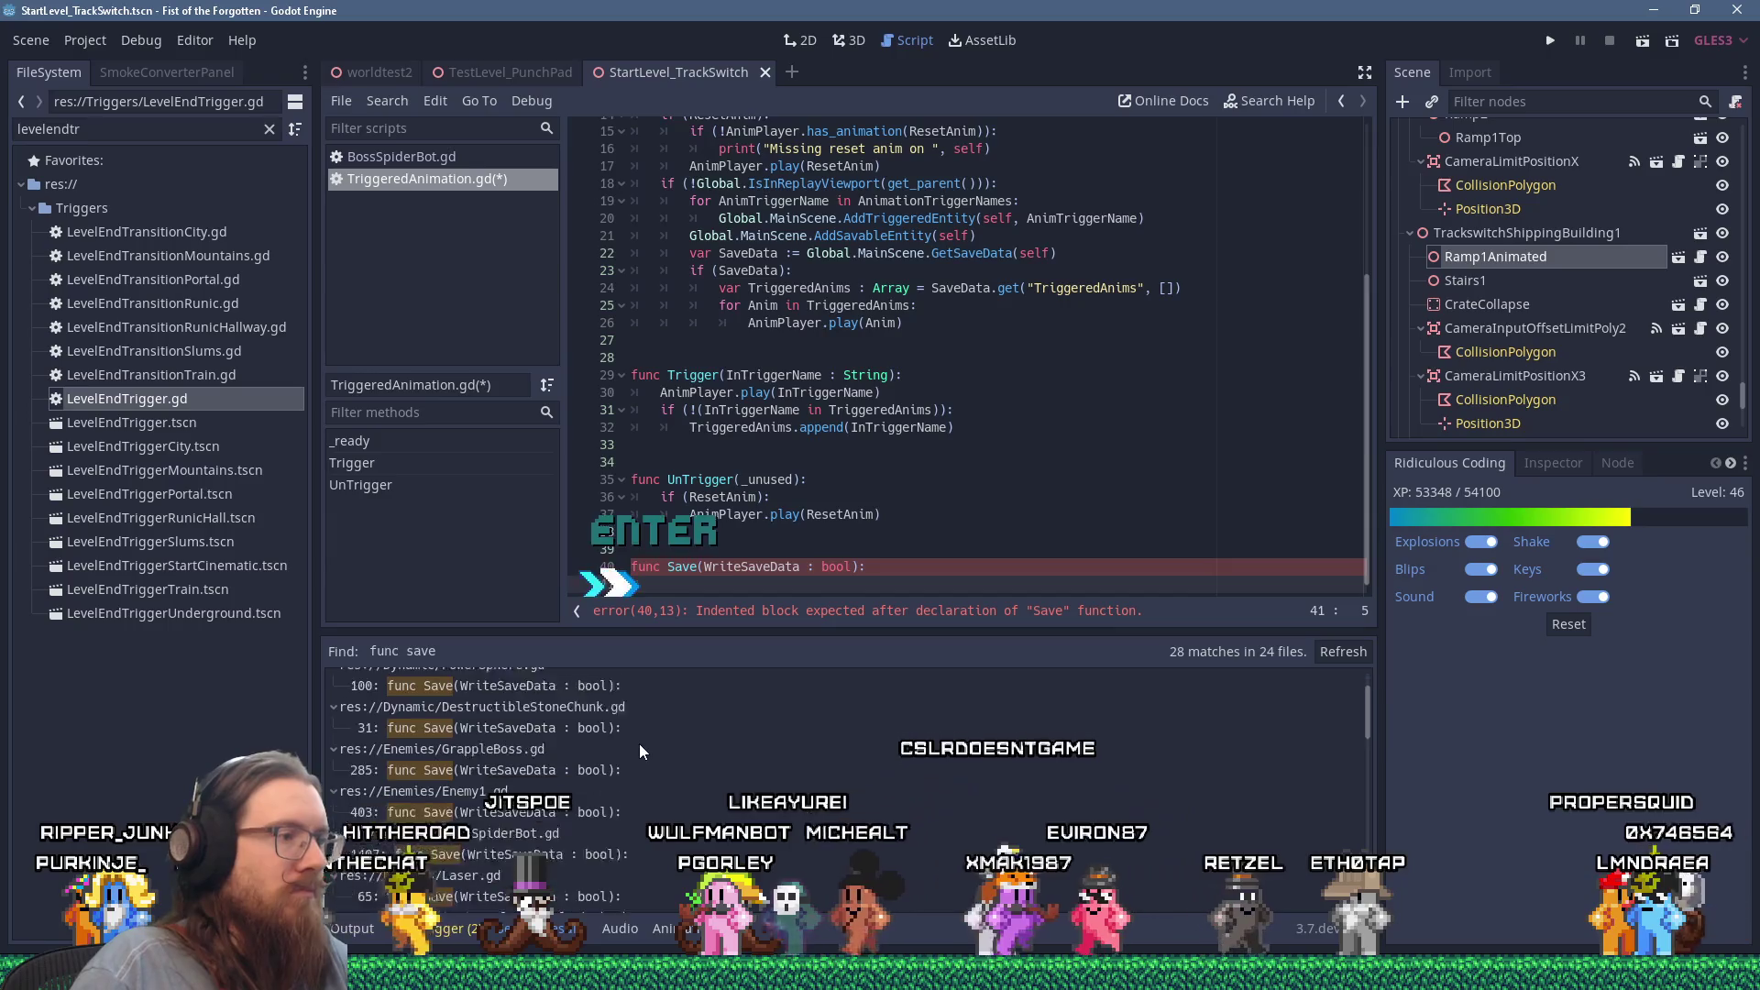
{"action": "scroll", "coordinate": [591, 772], "scroll_direction": "down", "scroll_amount": 2}
Step: Check Enemy1.gd's Save function, then select the replay-viewport check on line 18
{"action": "left_click", "coordinate": [592, 779]}
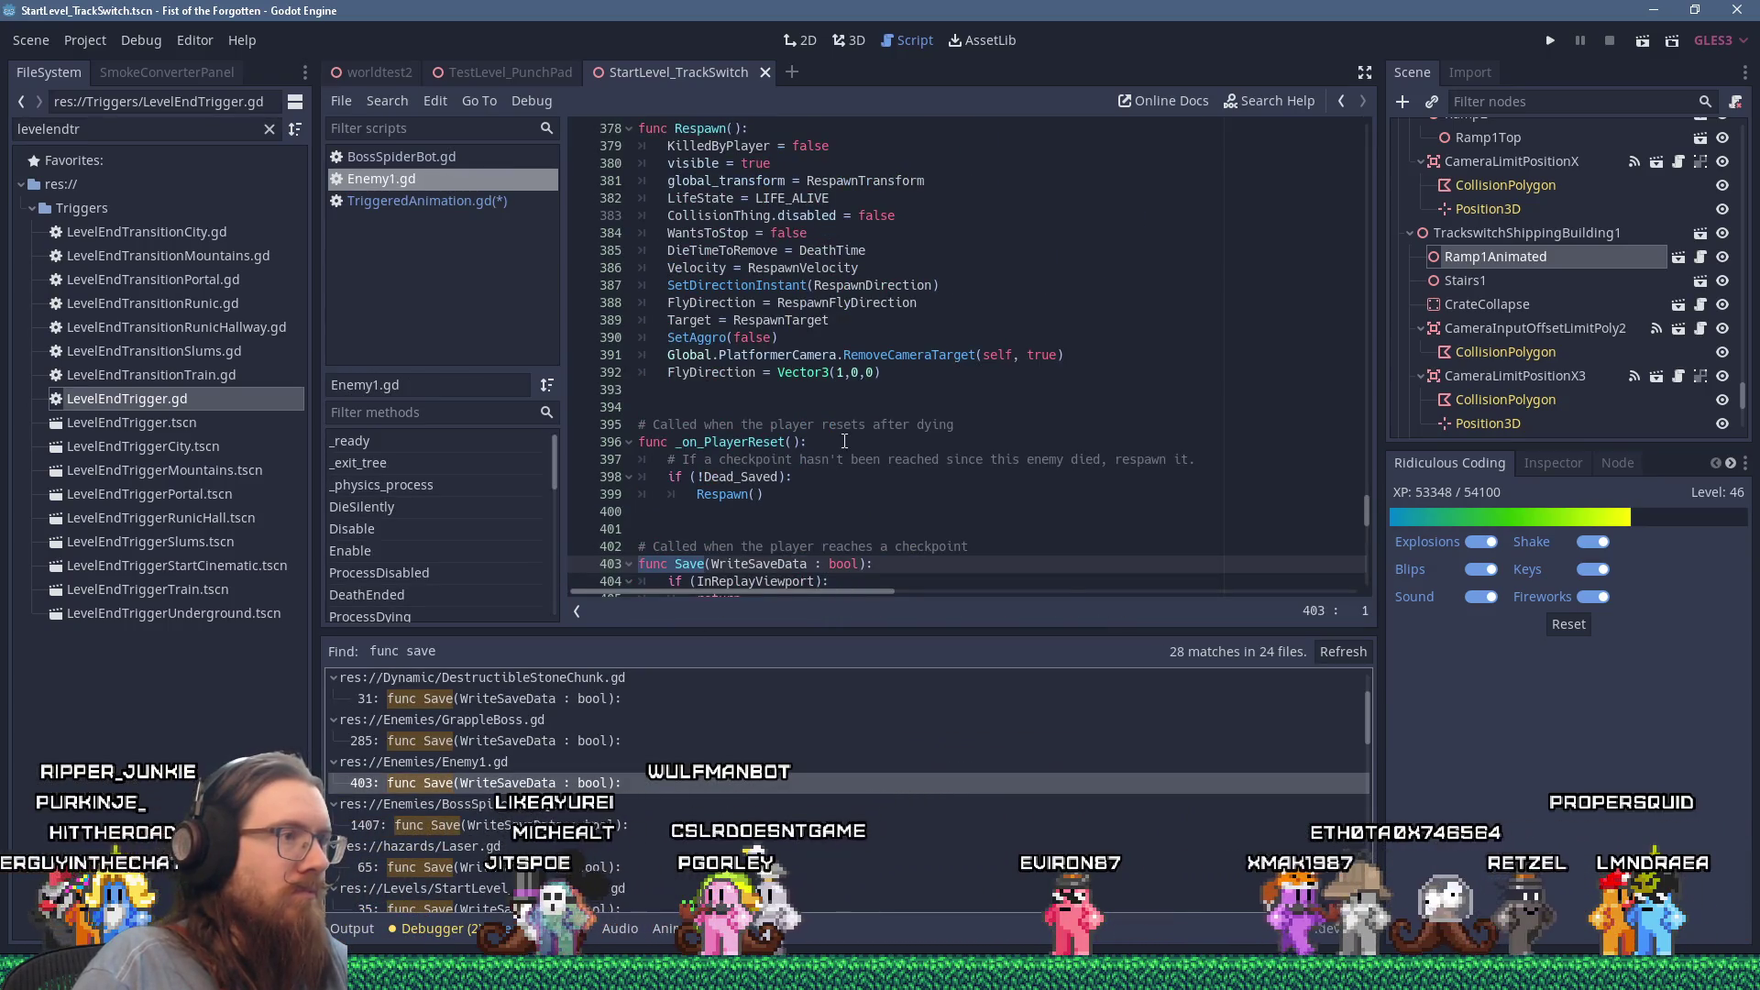
{"action": "scroll", "coordinate": [855, 477], "scroll_direction": "down", "scroll_amount": 3}
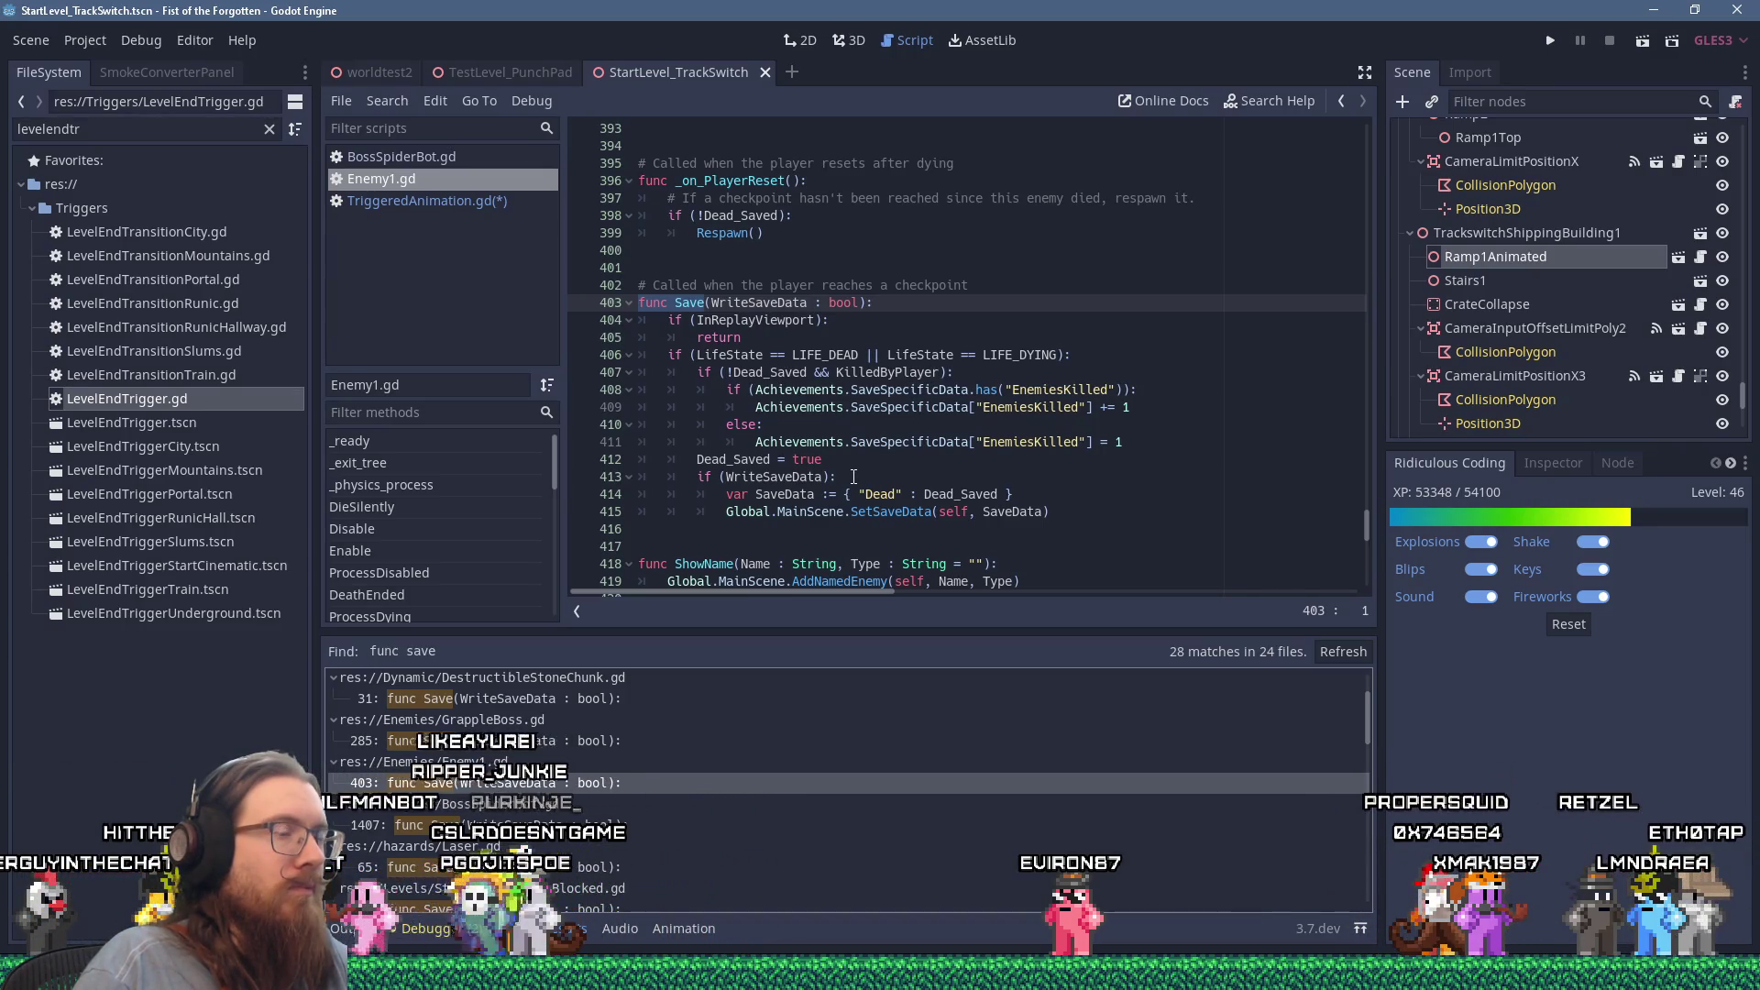
{"action": "left_click", "coordinate": [507, 202]}
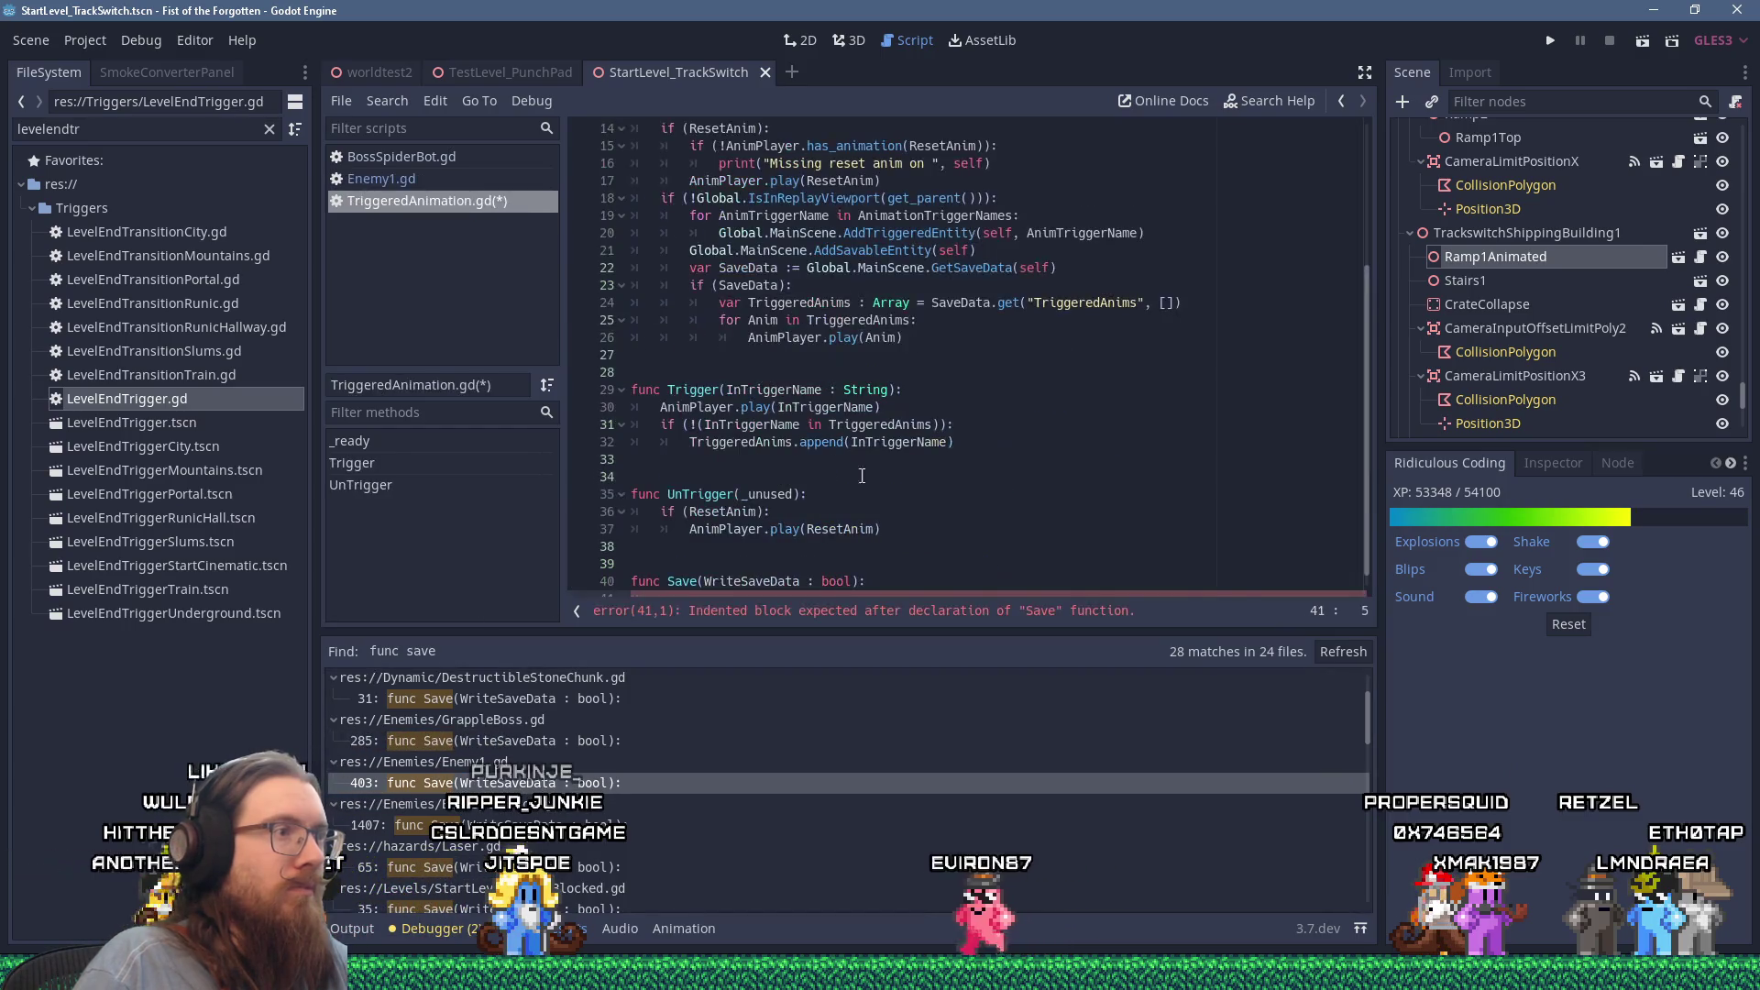
{"action": "scroll", "coordinate": [877, 480], "scroll_direction": "up", "scroll_amount": 5}
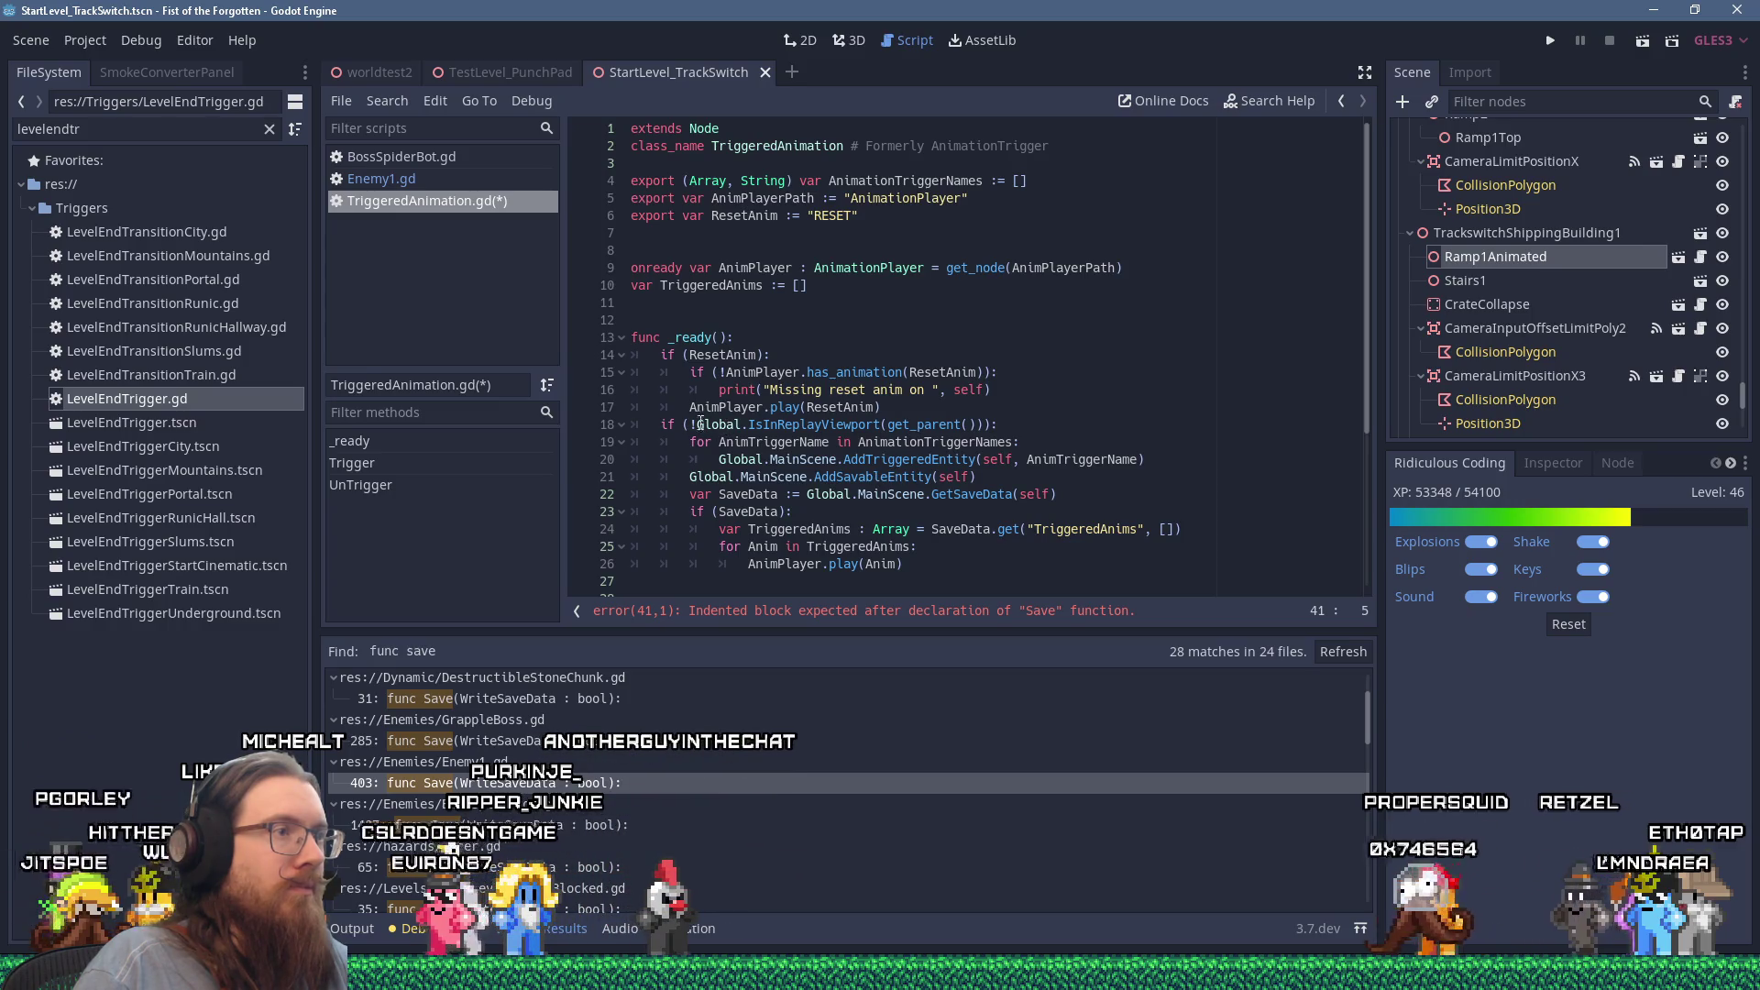
{"action": "left_click_drag", "start_coordinate": [696, 424], "coordinate": [982, 424]}
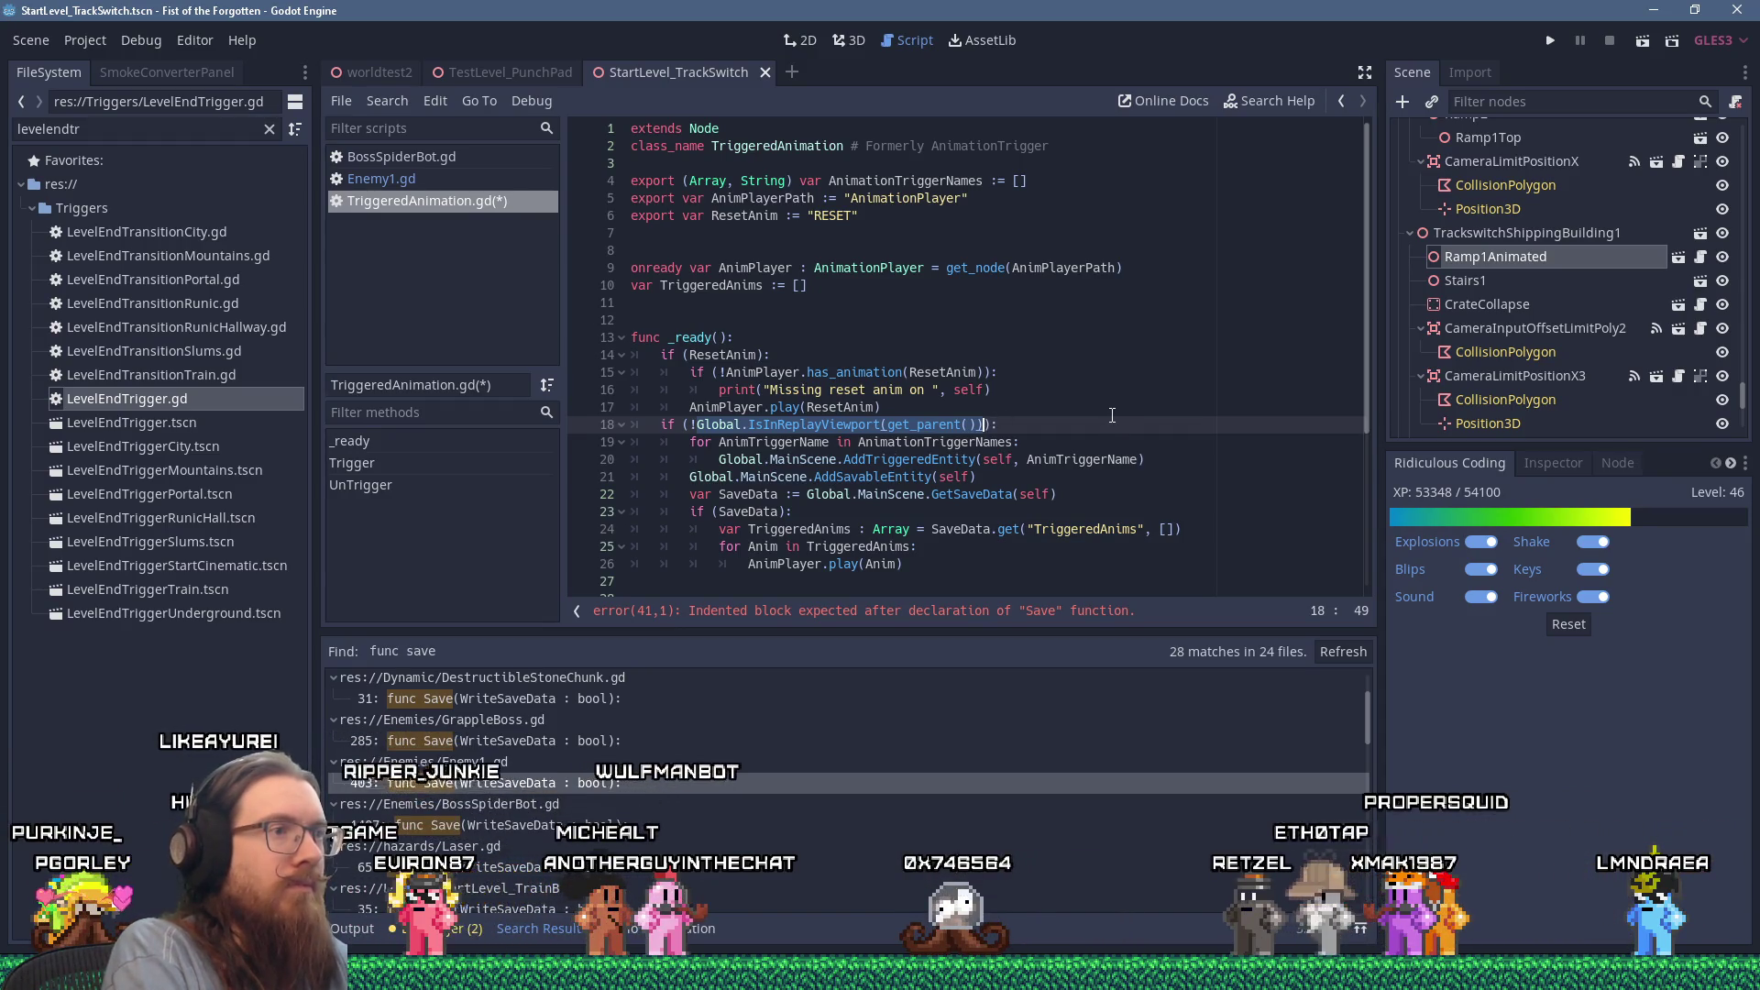
Step: Move Global.IsInReplayViewport(get_parent()) into onready var InReplayViewport on line 8, using it on line 18
{"action": "key", "text": "shift+Delete"}
{"action": "type", "text": "InRe"}
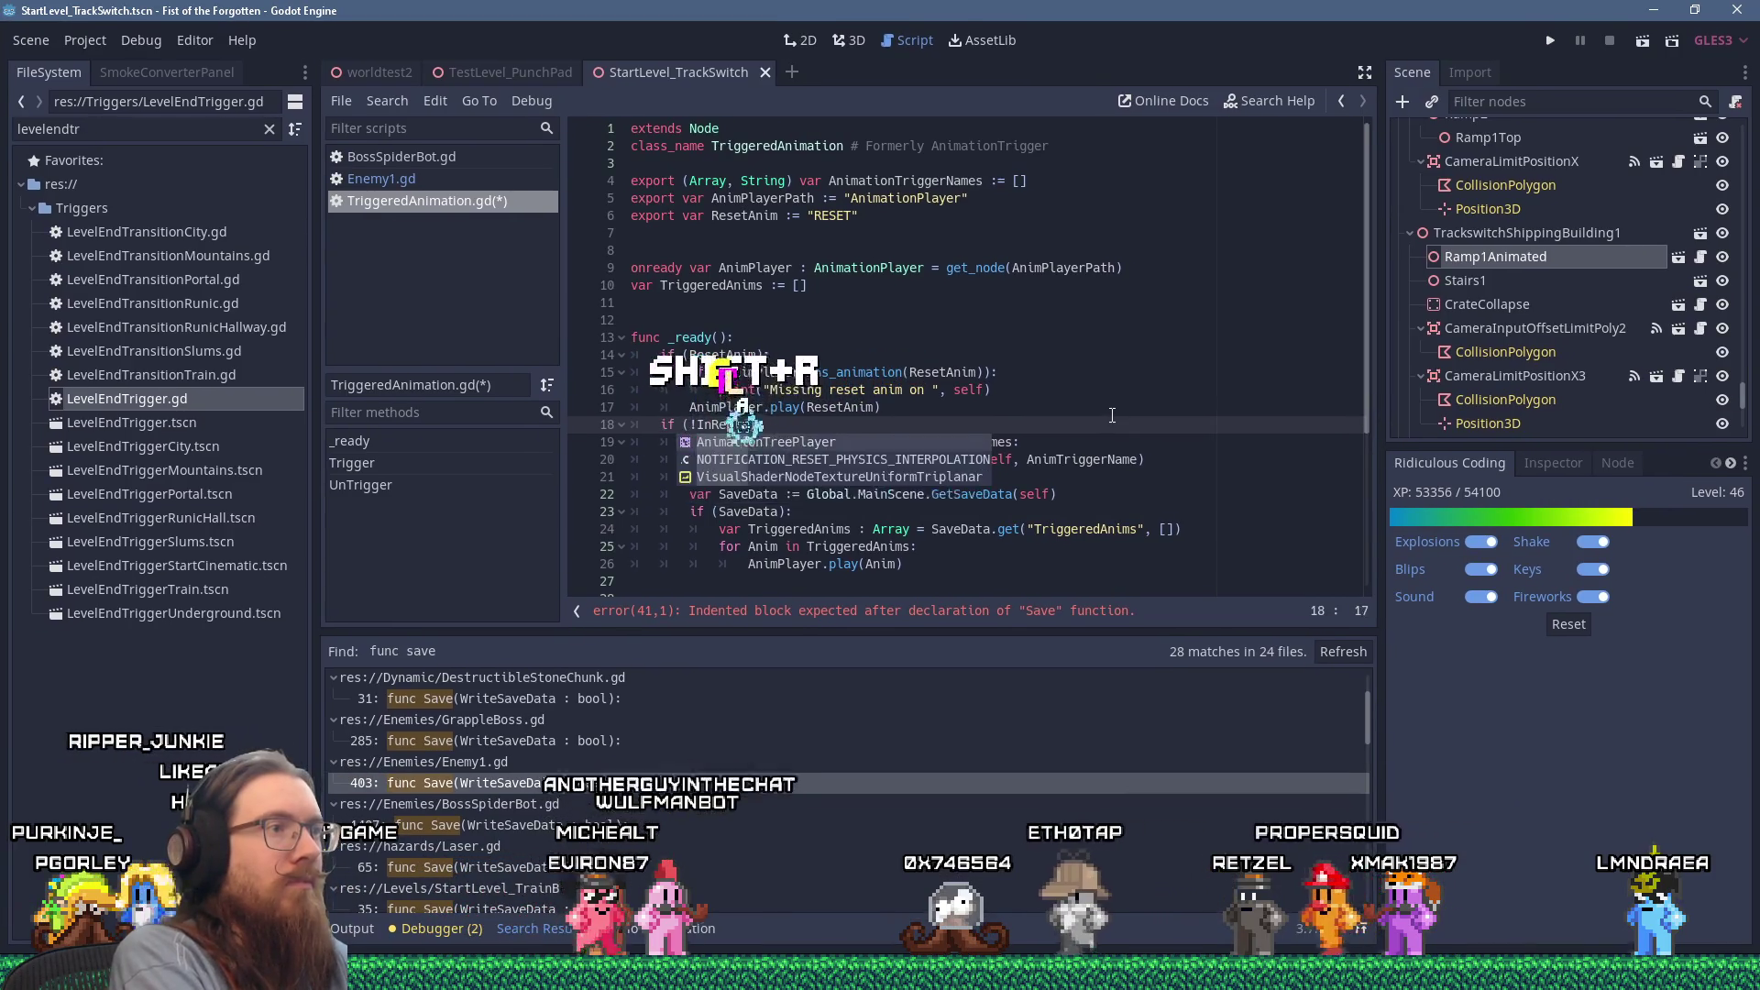
{"action": "type", "text": "playViewport):"}
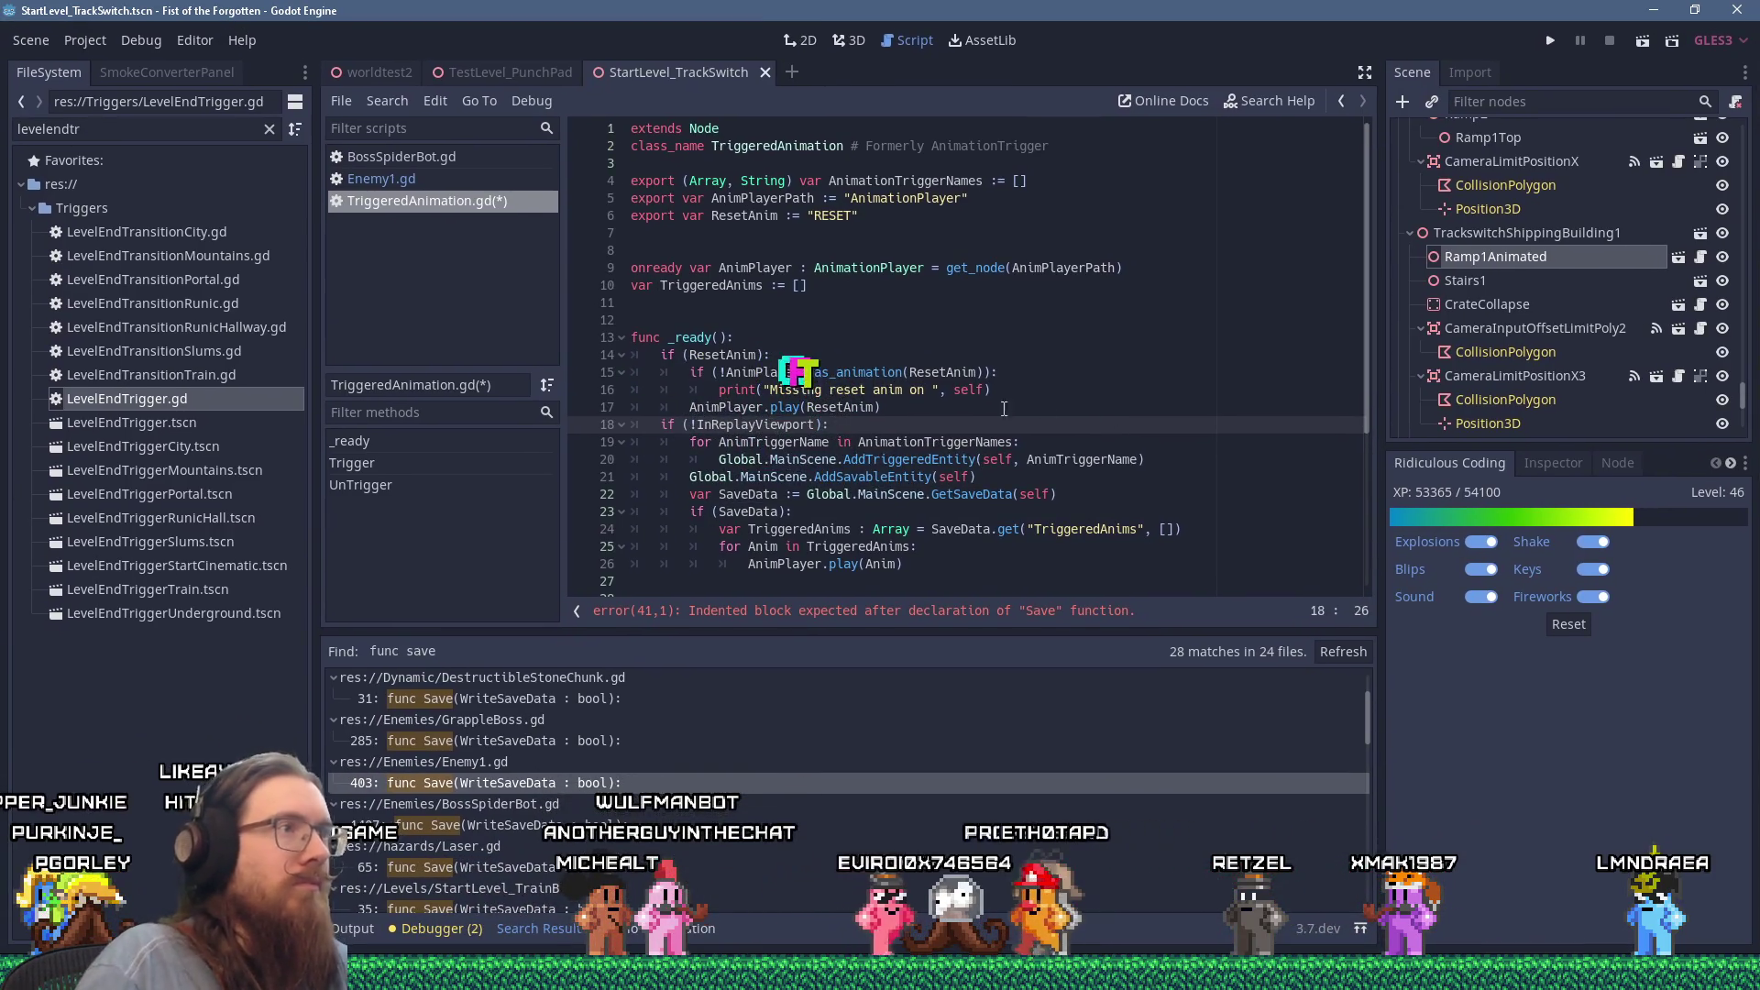
{"action": "left_click", "coordinate": [959, 237]}
{"action": "left_click", "coordinate": [952, 248]}
{"action": "type", "text": "var InR"}
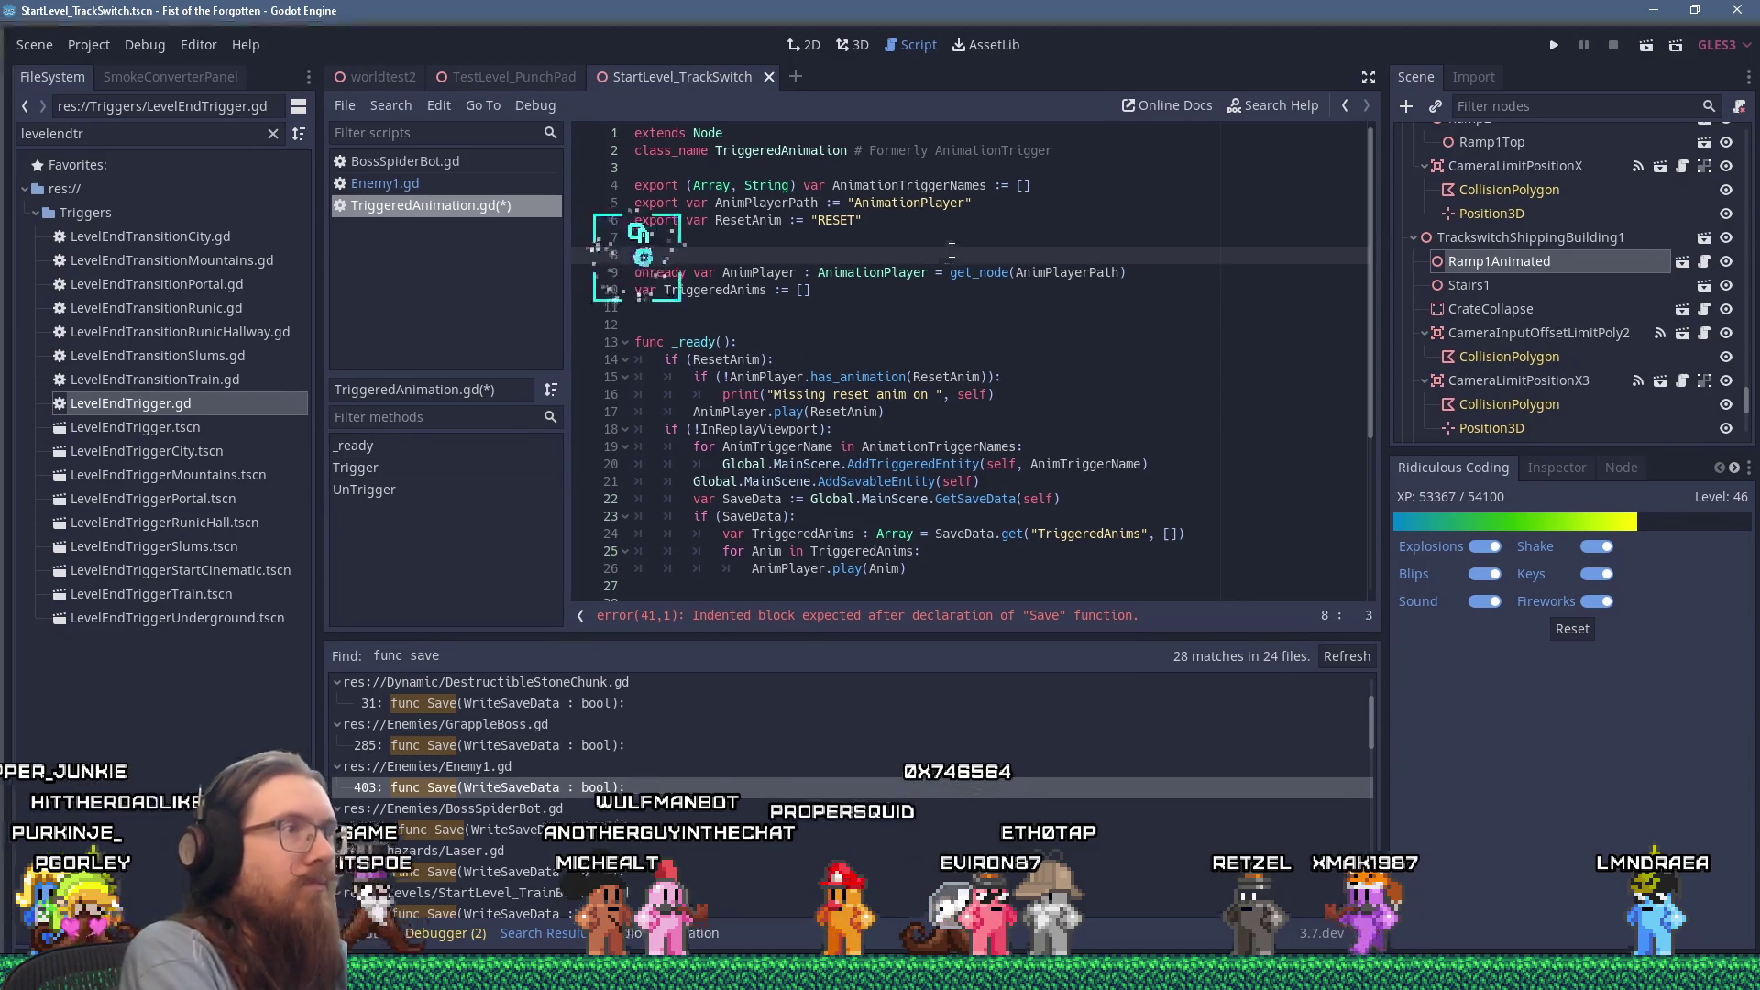
{"action": "type", "text": " var InRep"}
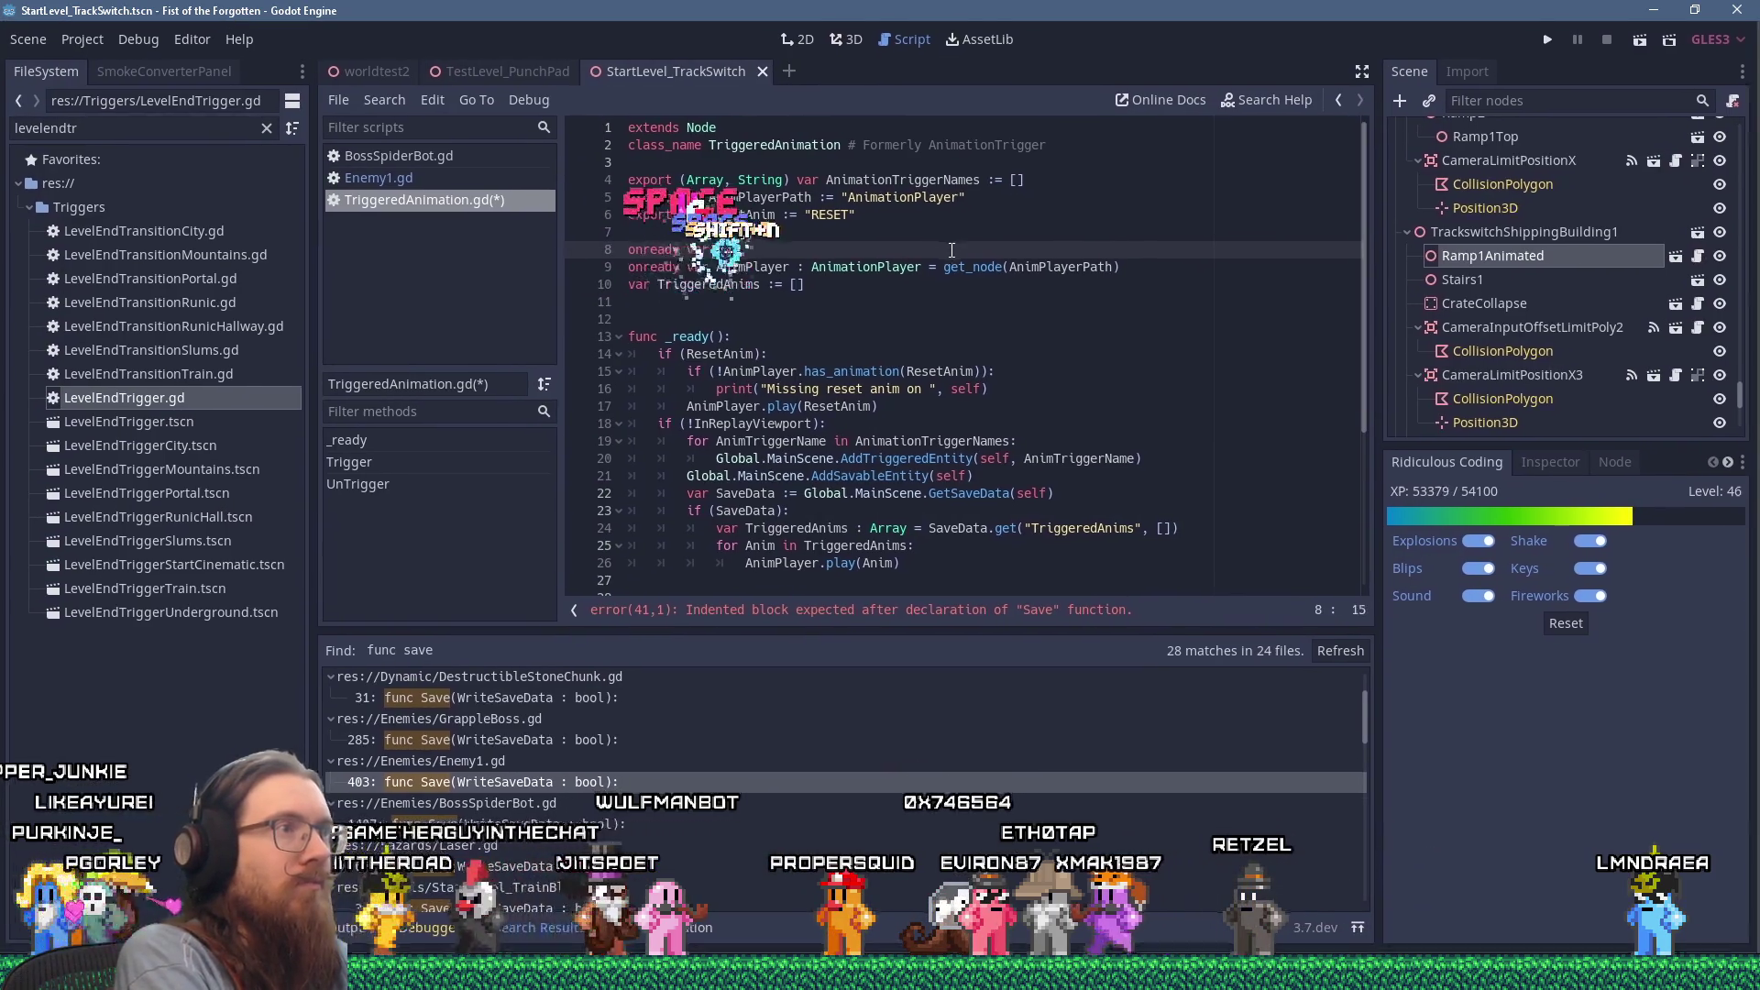
{"action": "key", "text": "BackSpace"}
{"action": "key", "text": "BackSpace"}
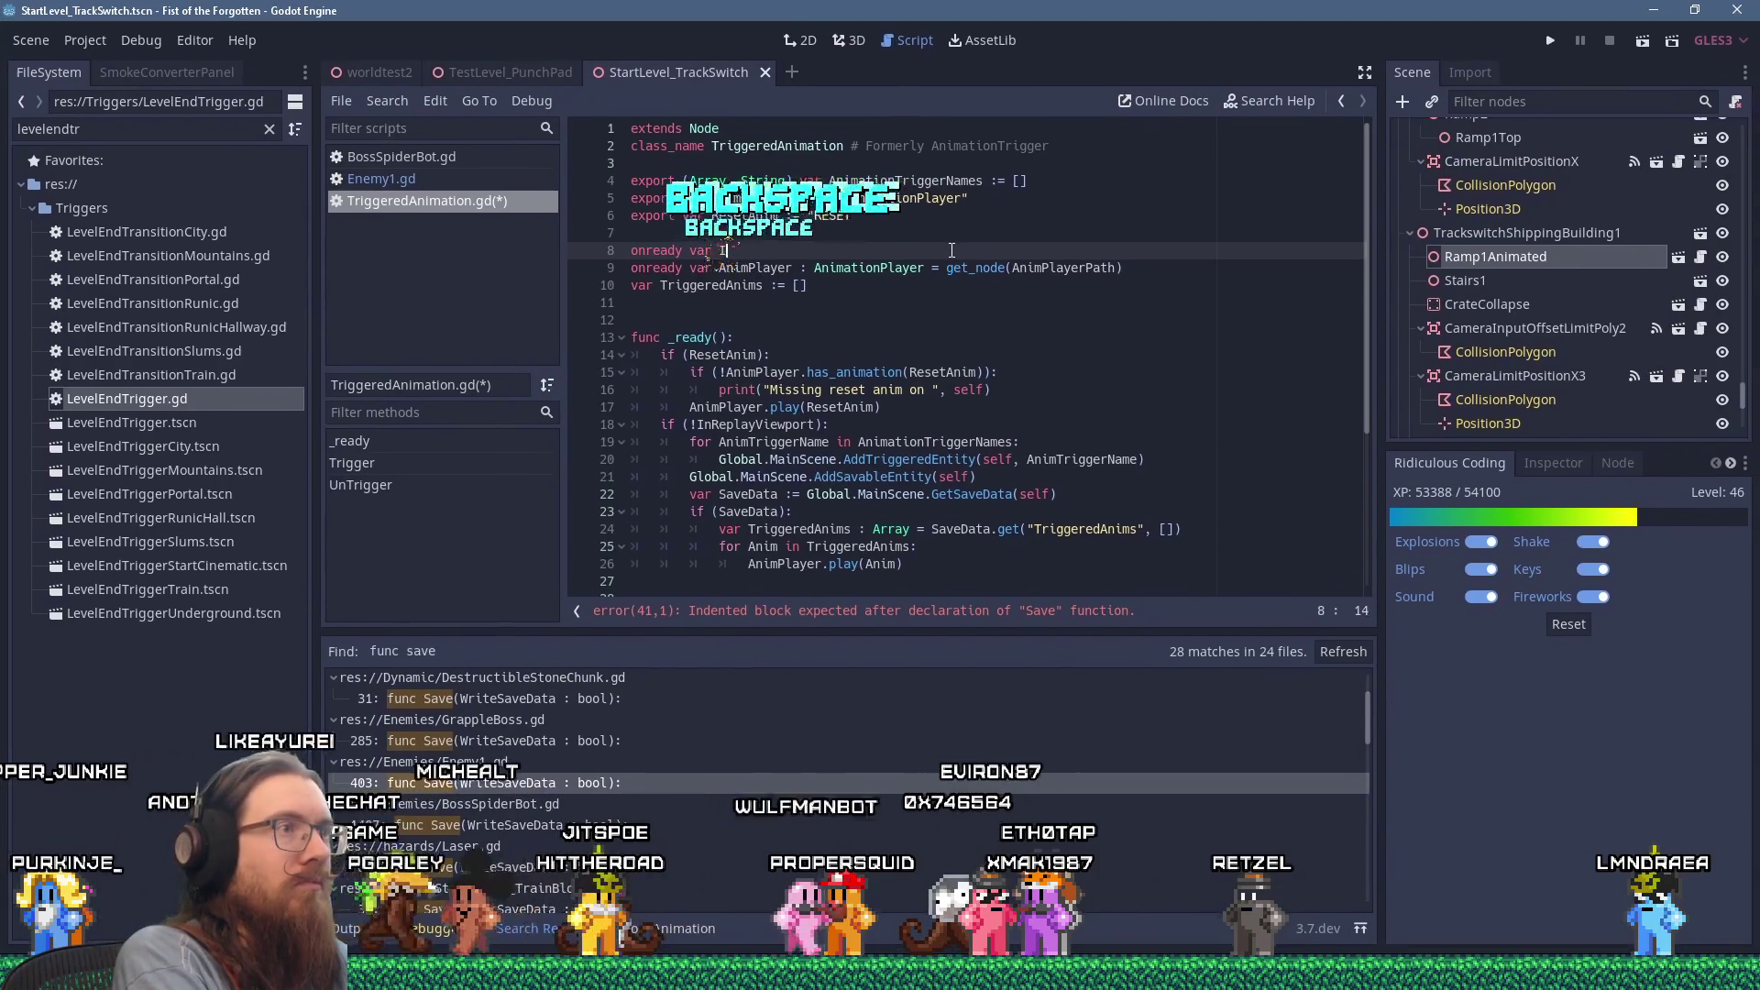
{"action": "type", "text": "nReplayViewport := Global.IsInReplayViewport(get_parent("}
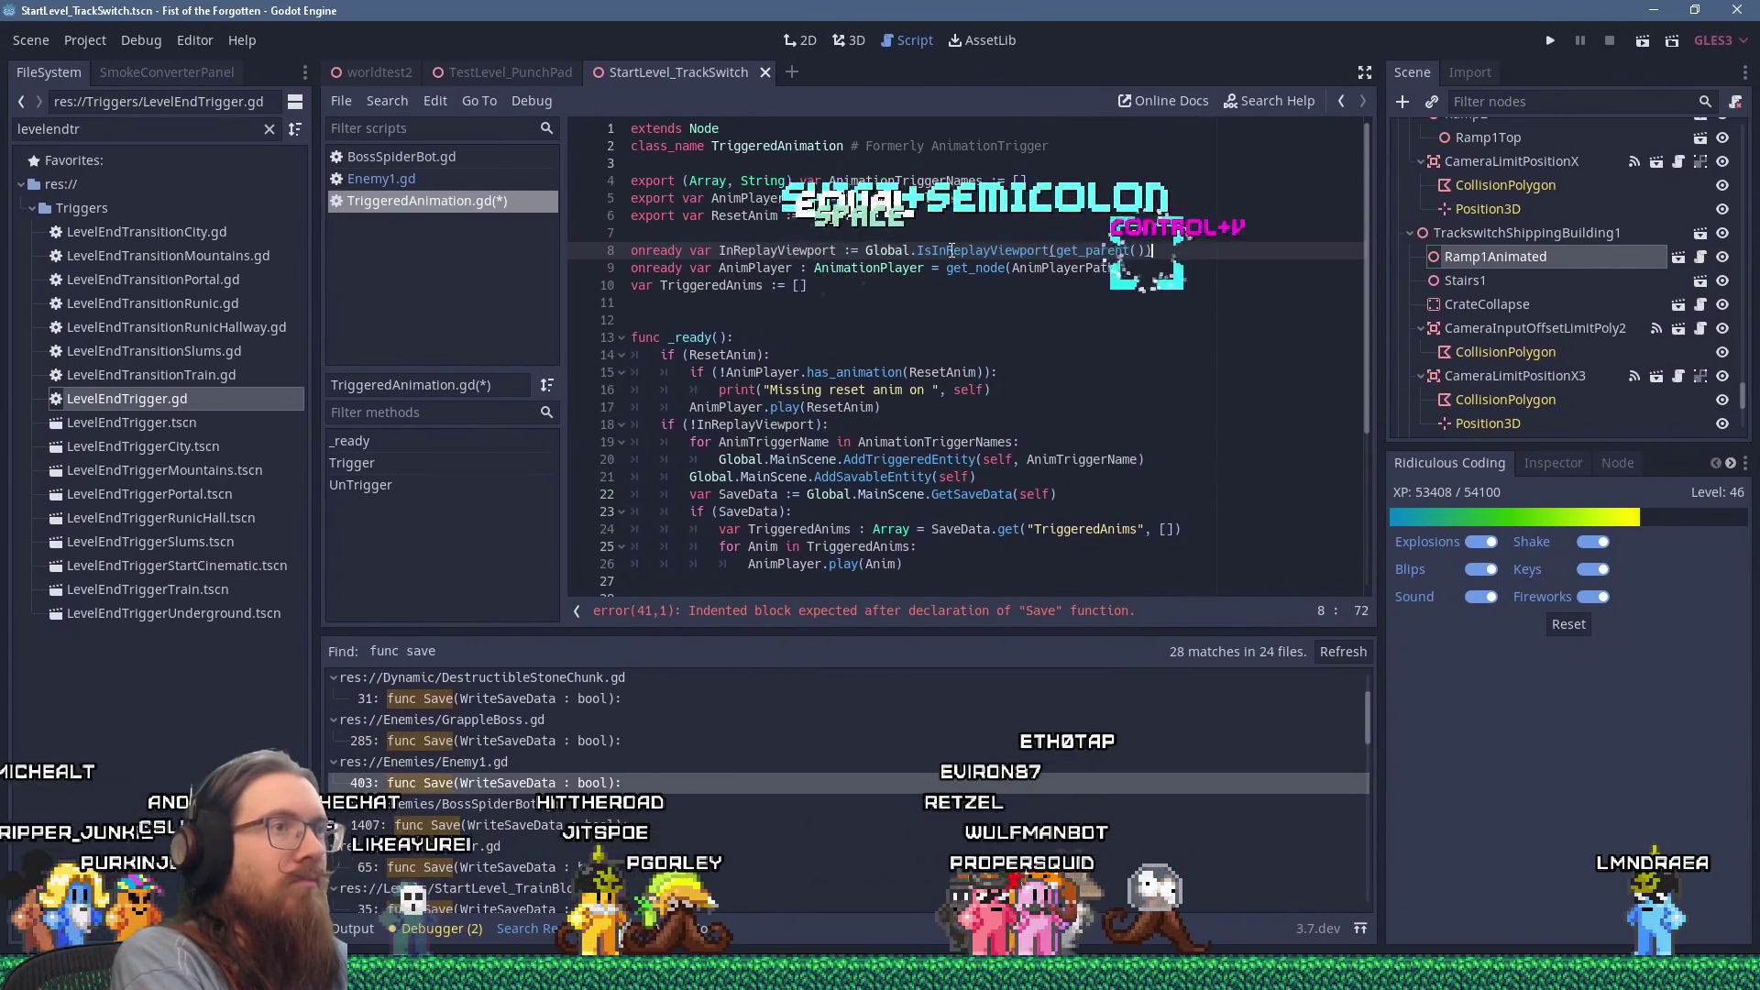
{"action": "key", "text": "ctrl+v"}
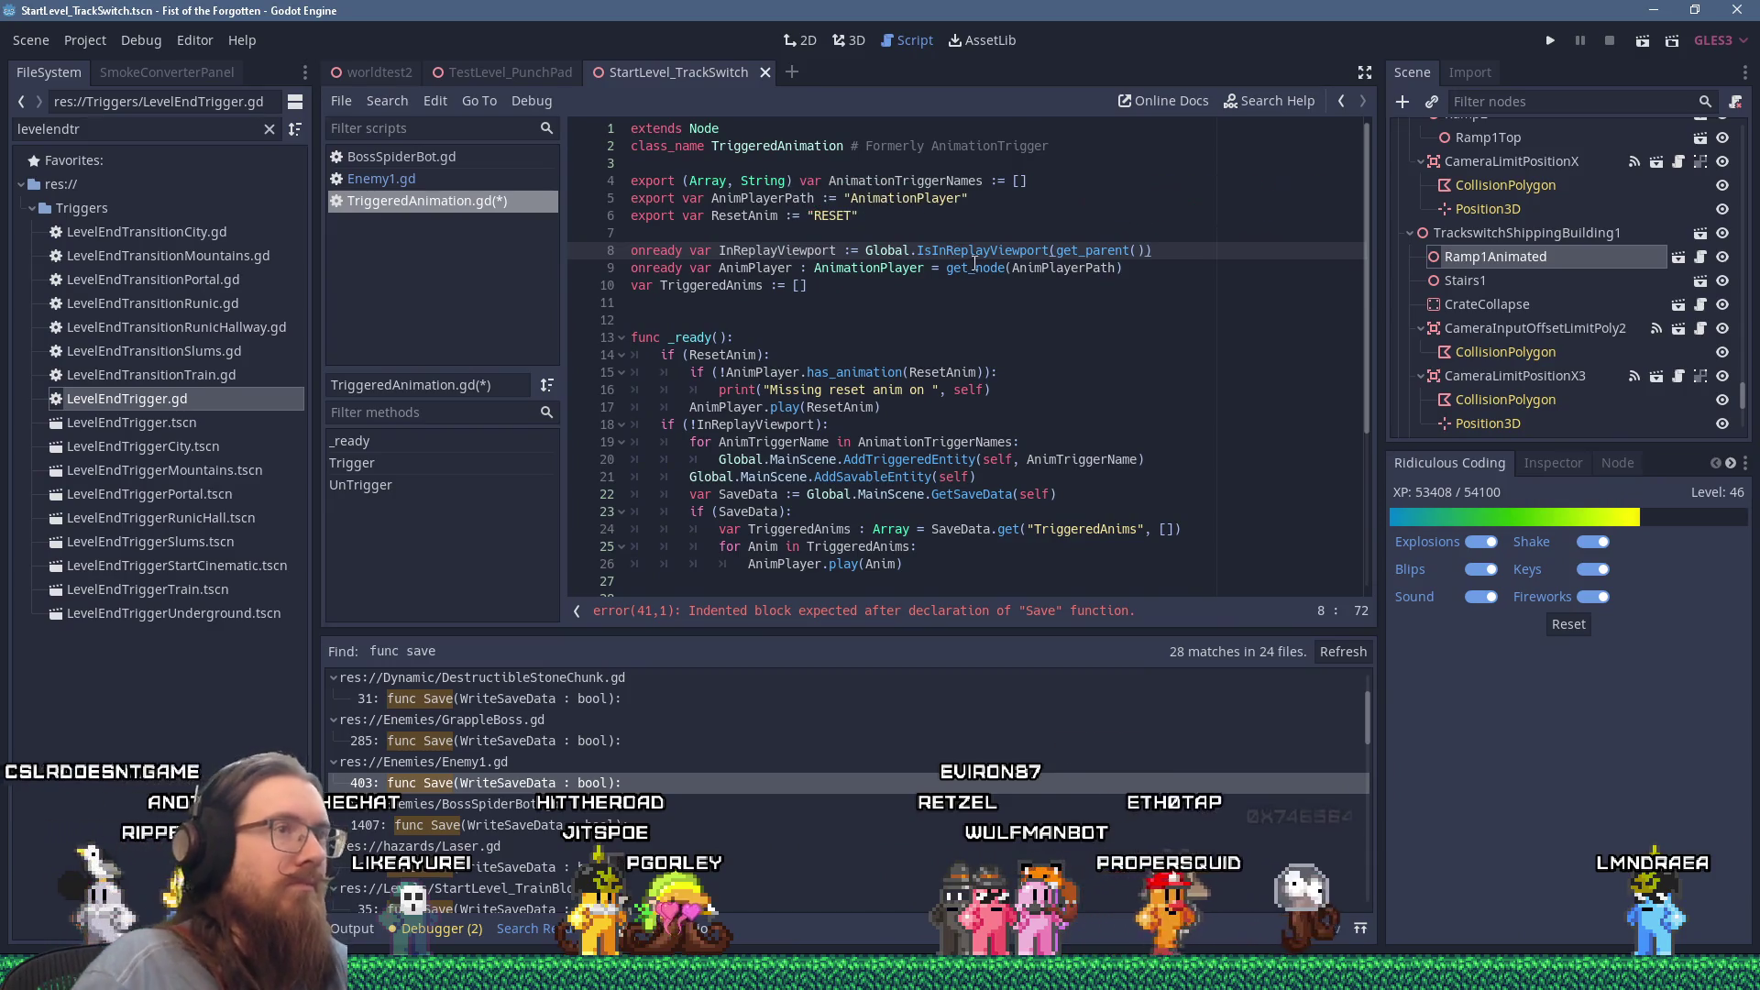
{"action": "scroll", "coordinate": [1015, 261], "scroll_direction": "down", "scroll_amount": 10}
{"action": "left_click", "coordinate": [641, 584]}
Step: Make Save return early inside an 'if (!InReplayViewport):' check
{"action": "type", "text": "if (!InReplay"}
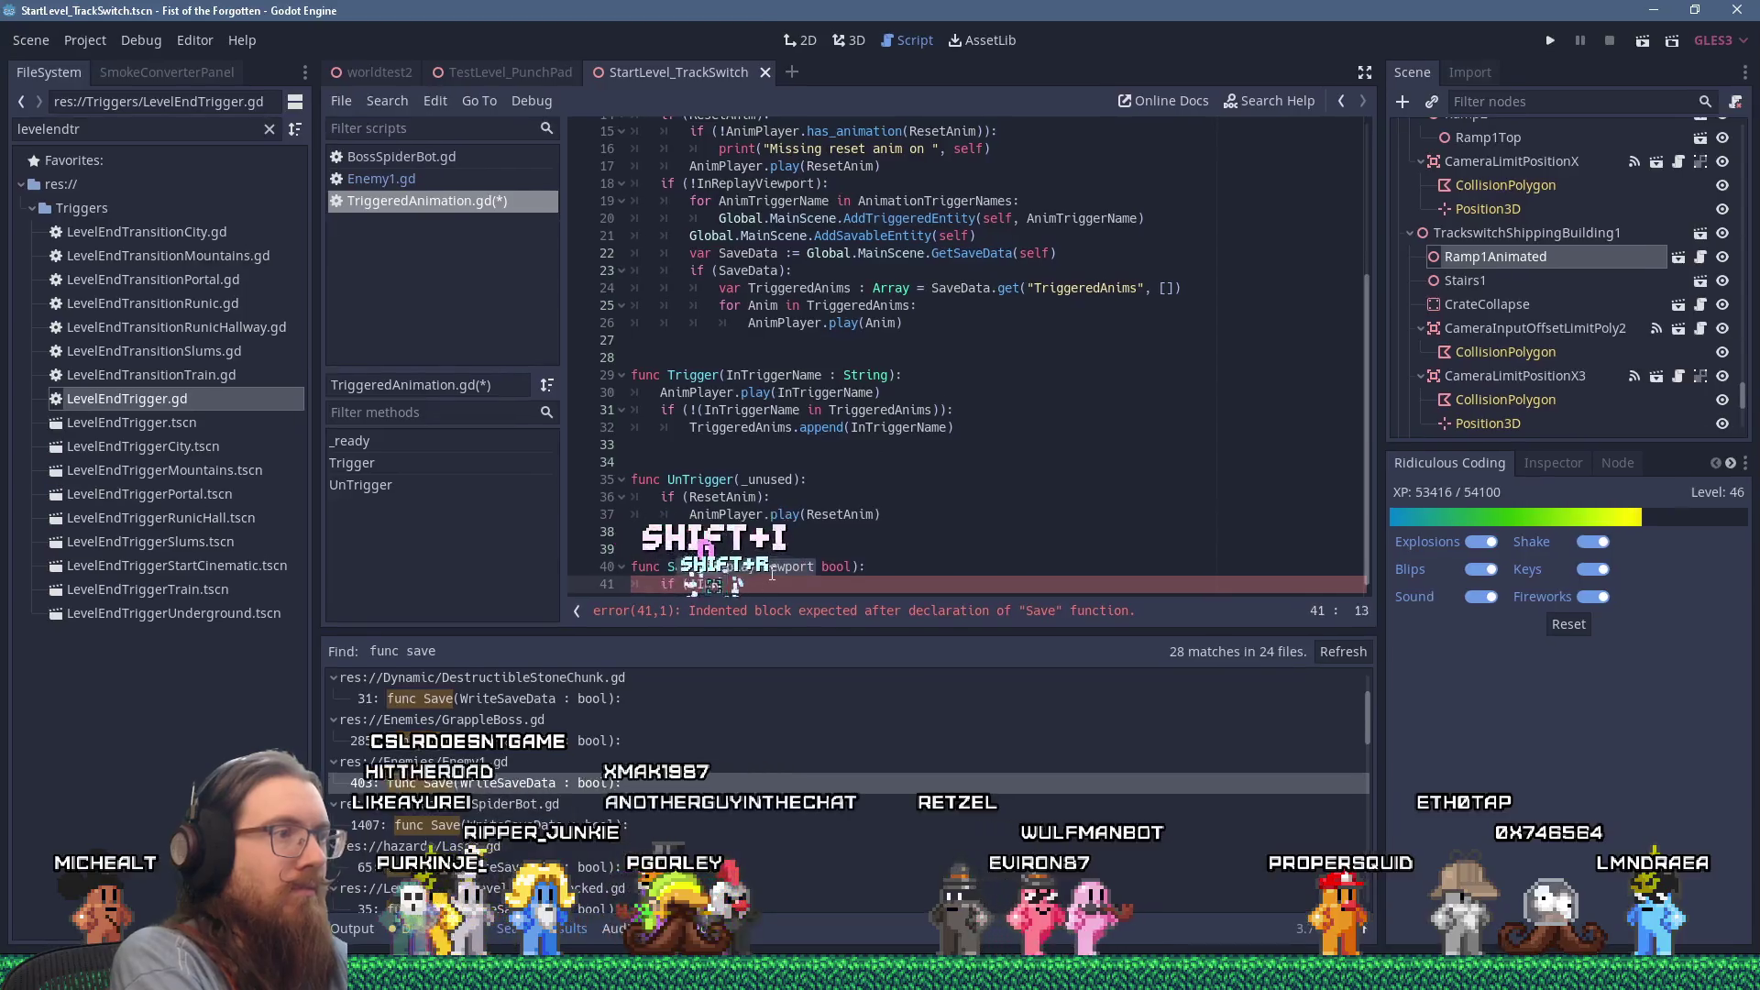
{"action": "key", "text": "Return"}
{"action": "type", "text": ")"}
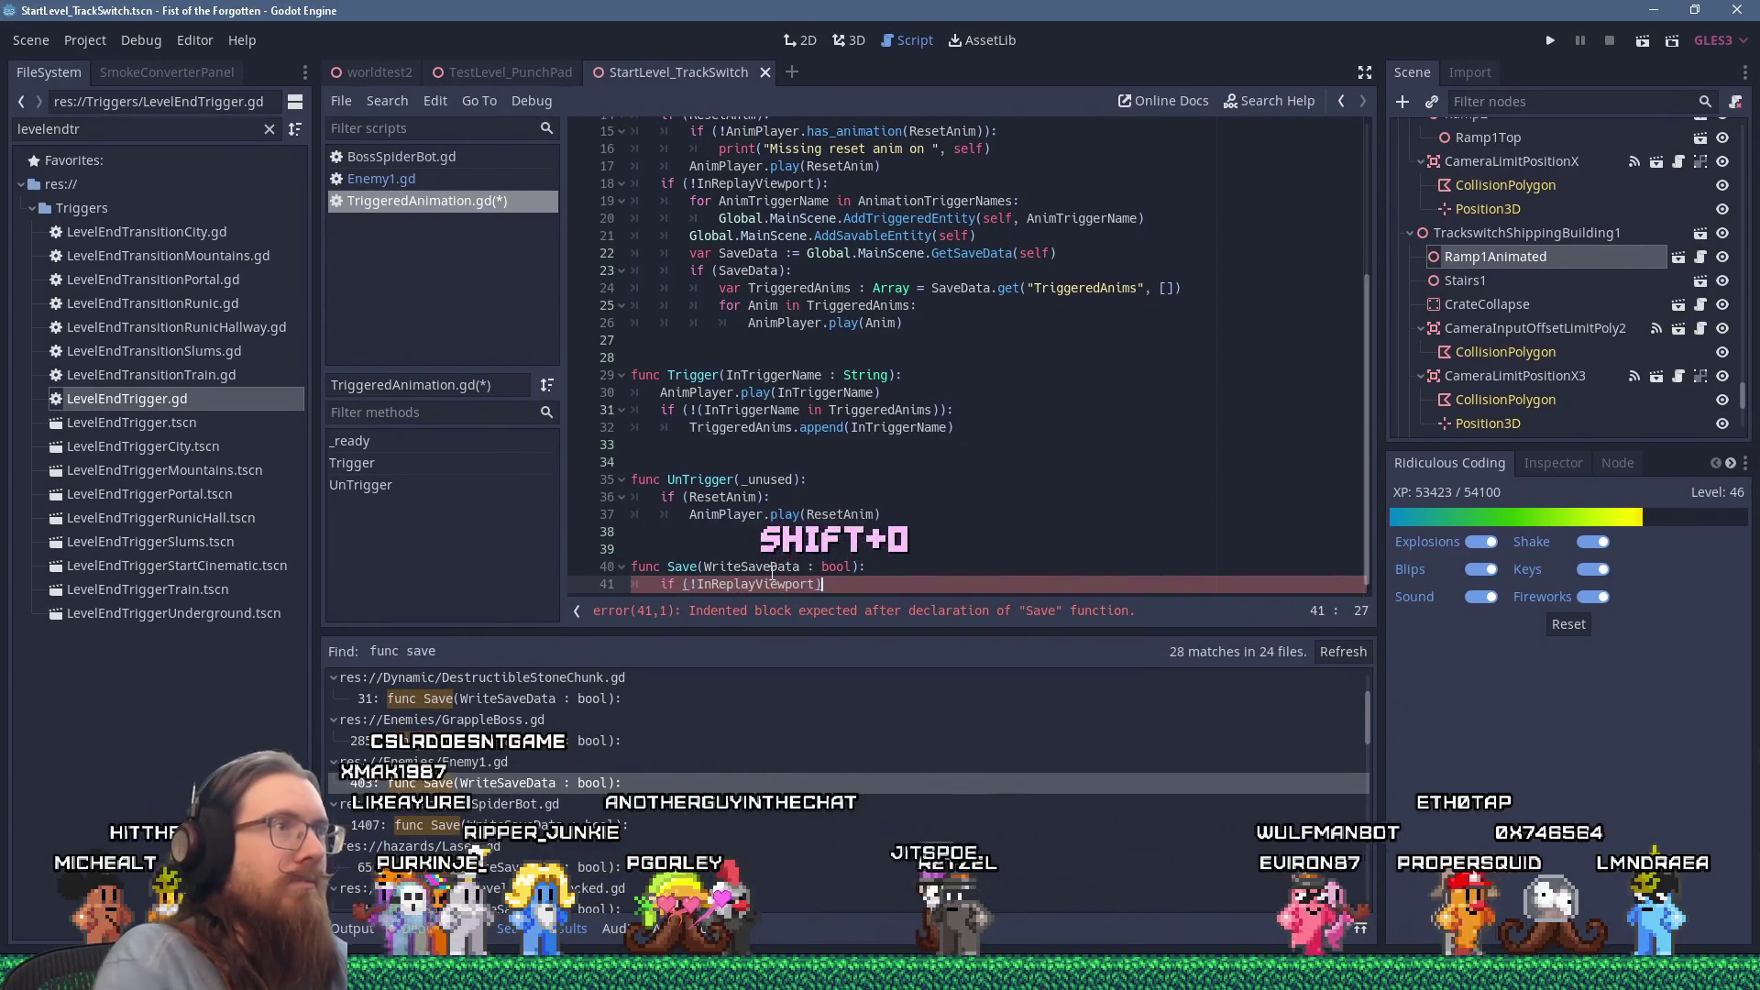
{"action": "type", "text": ":"}
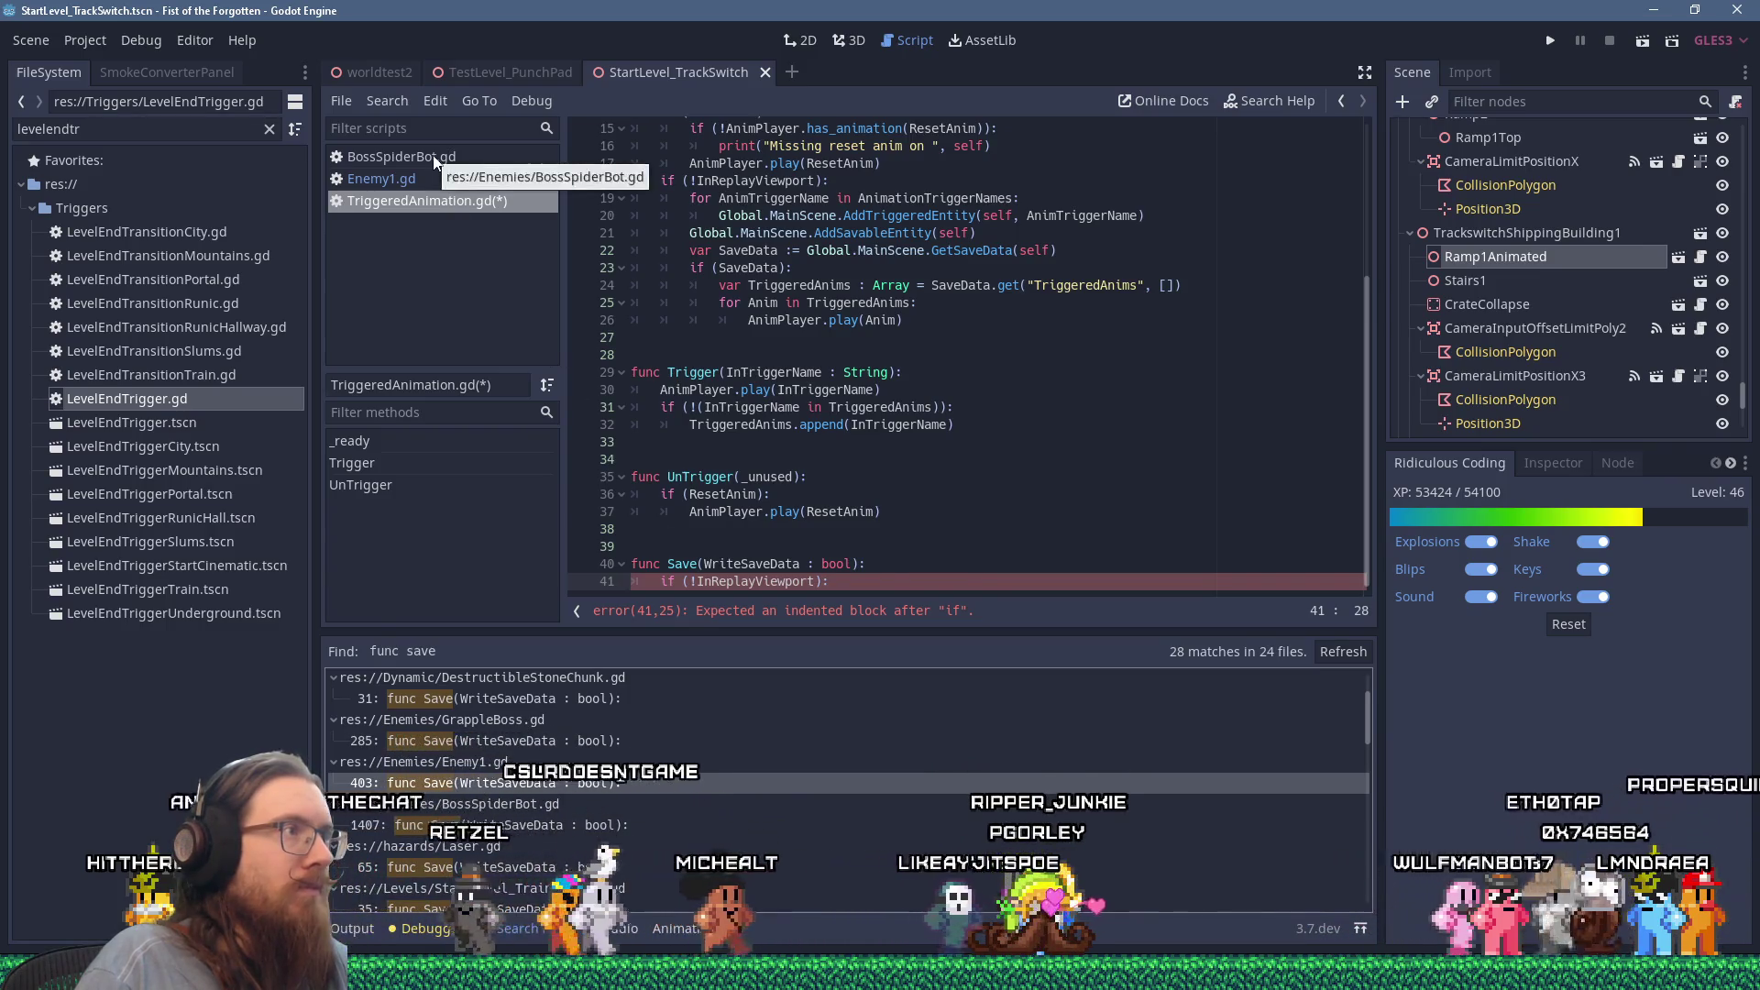
{"action": "left_click", "coordinate": [431, 179]}
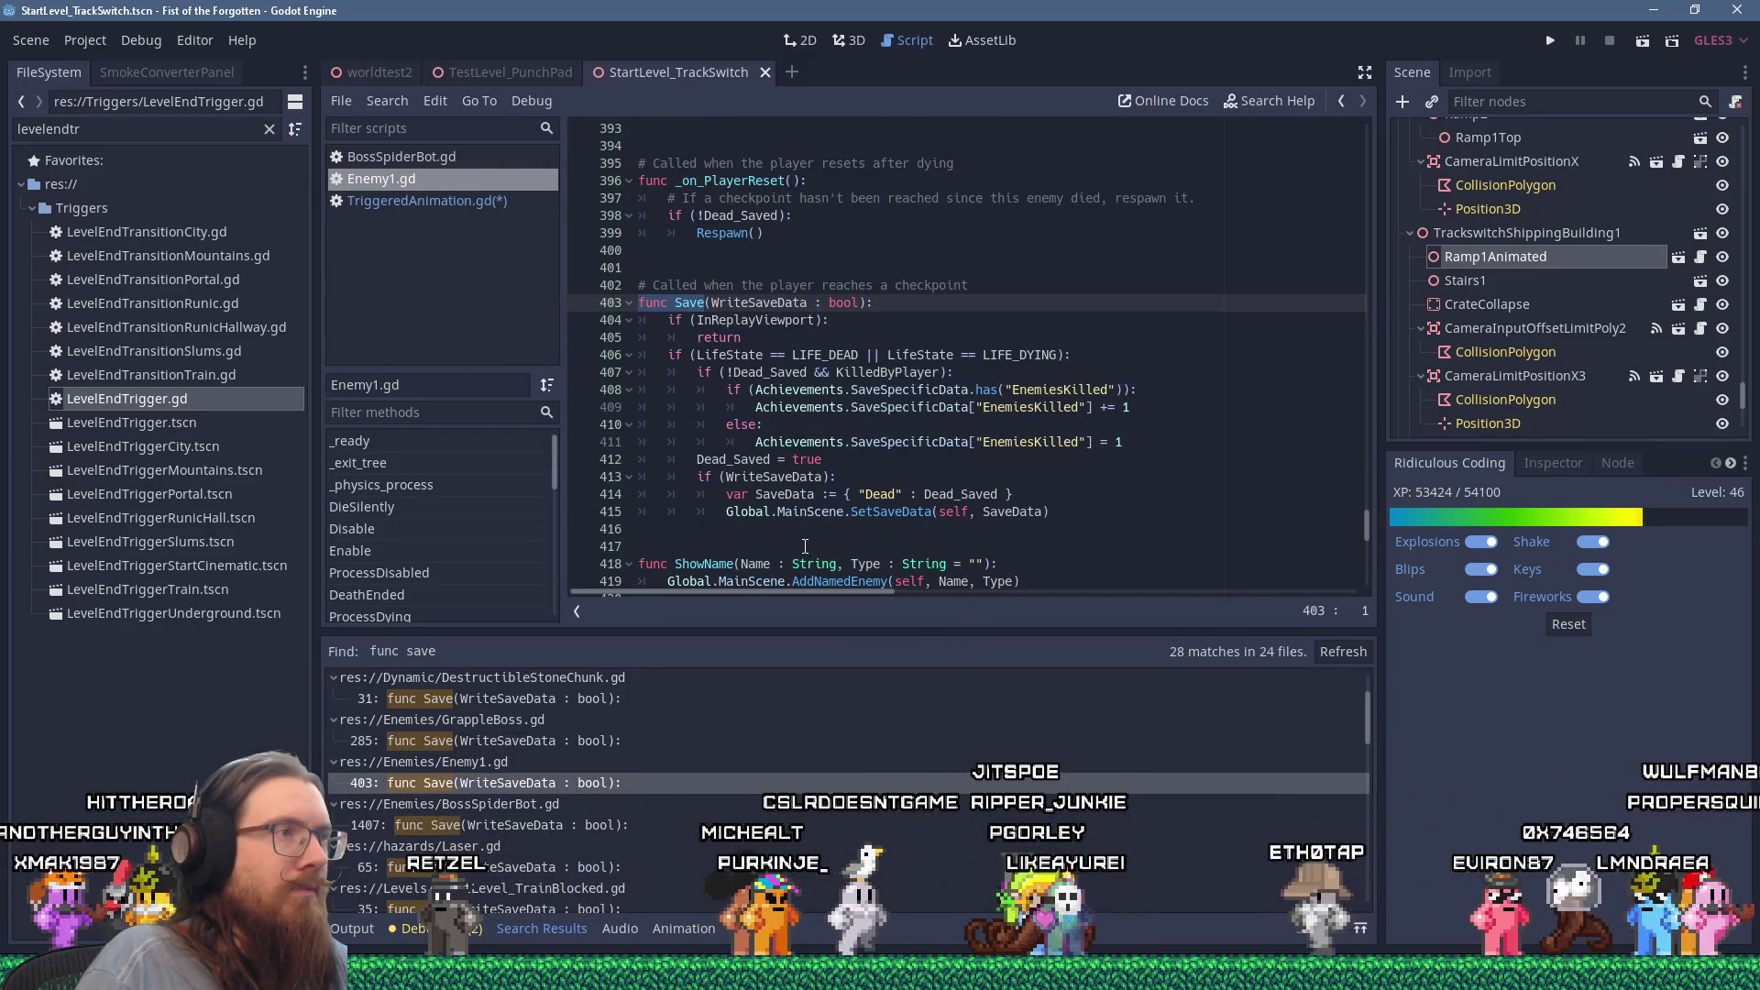
{"action": "left_click", "coordinate": [468, 203]}
{"action": "left_click", "coordinate": [696, 594]}
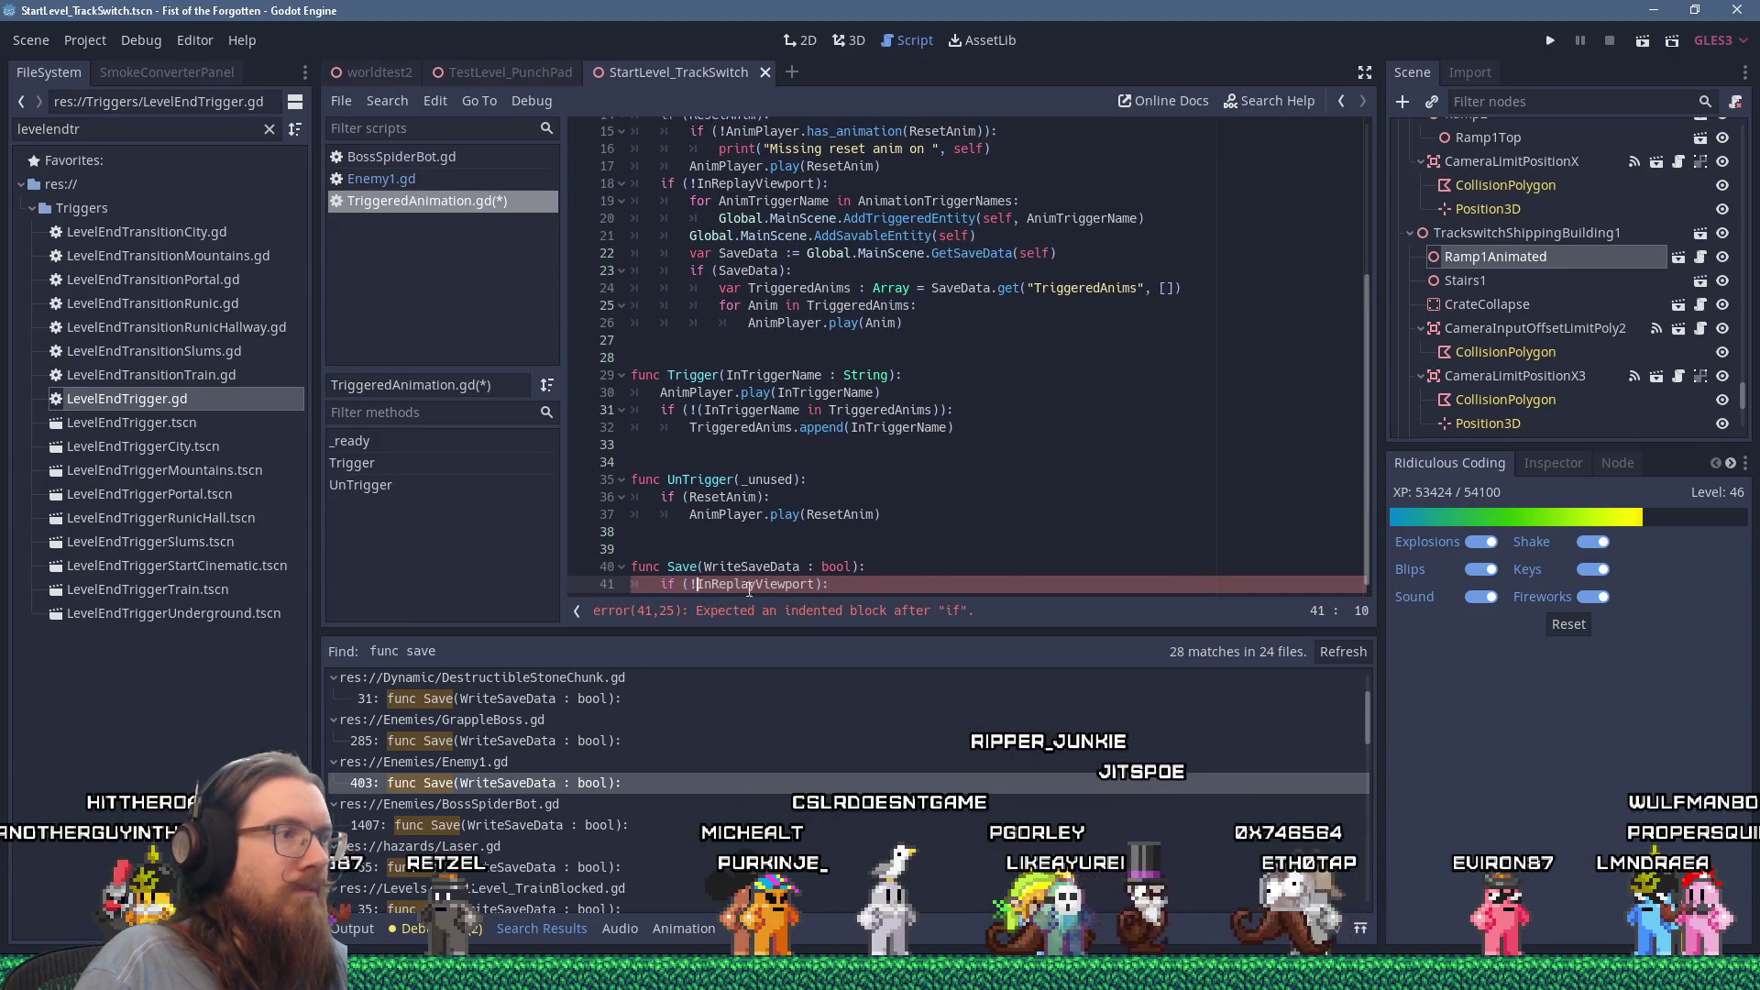
{"action": "key", "text": "Return"}
{"action": "type", "text": "return"}
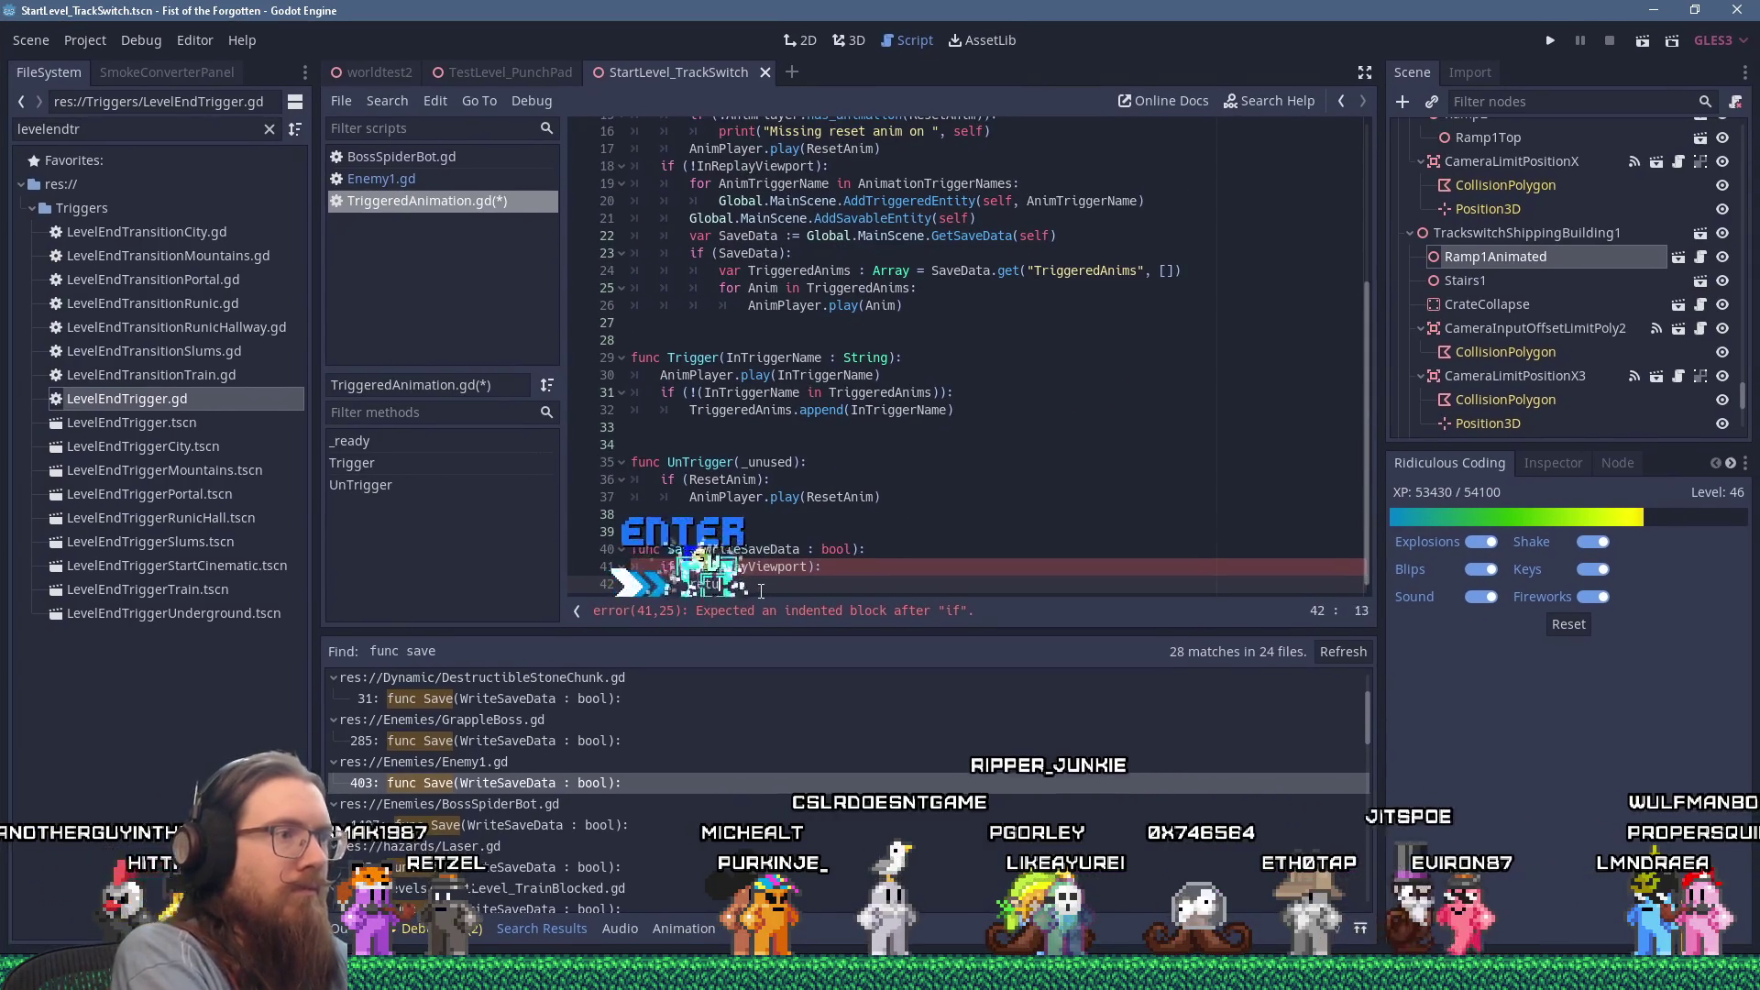
{"action": "key", "text": "Return"}
{"action": "key", "text": "BackSpace"}
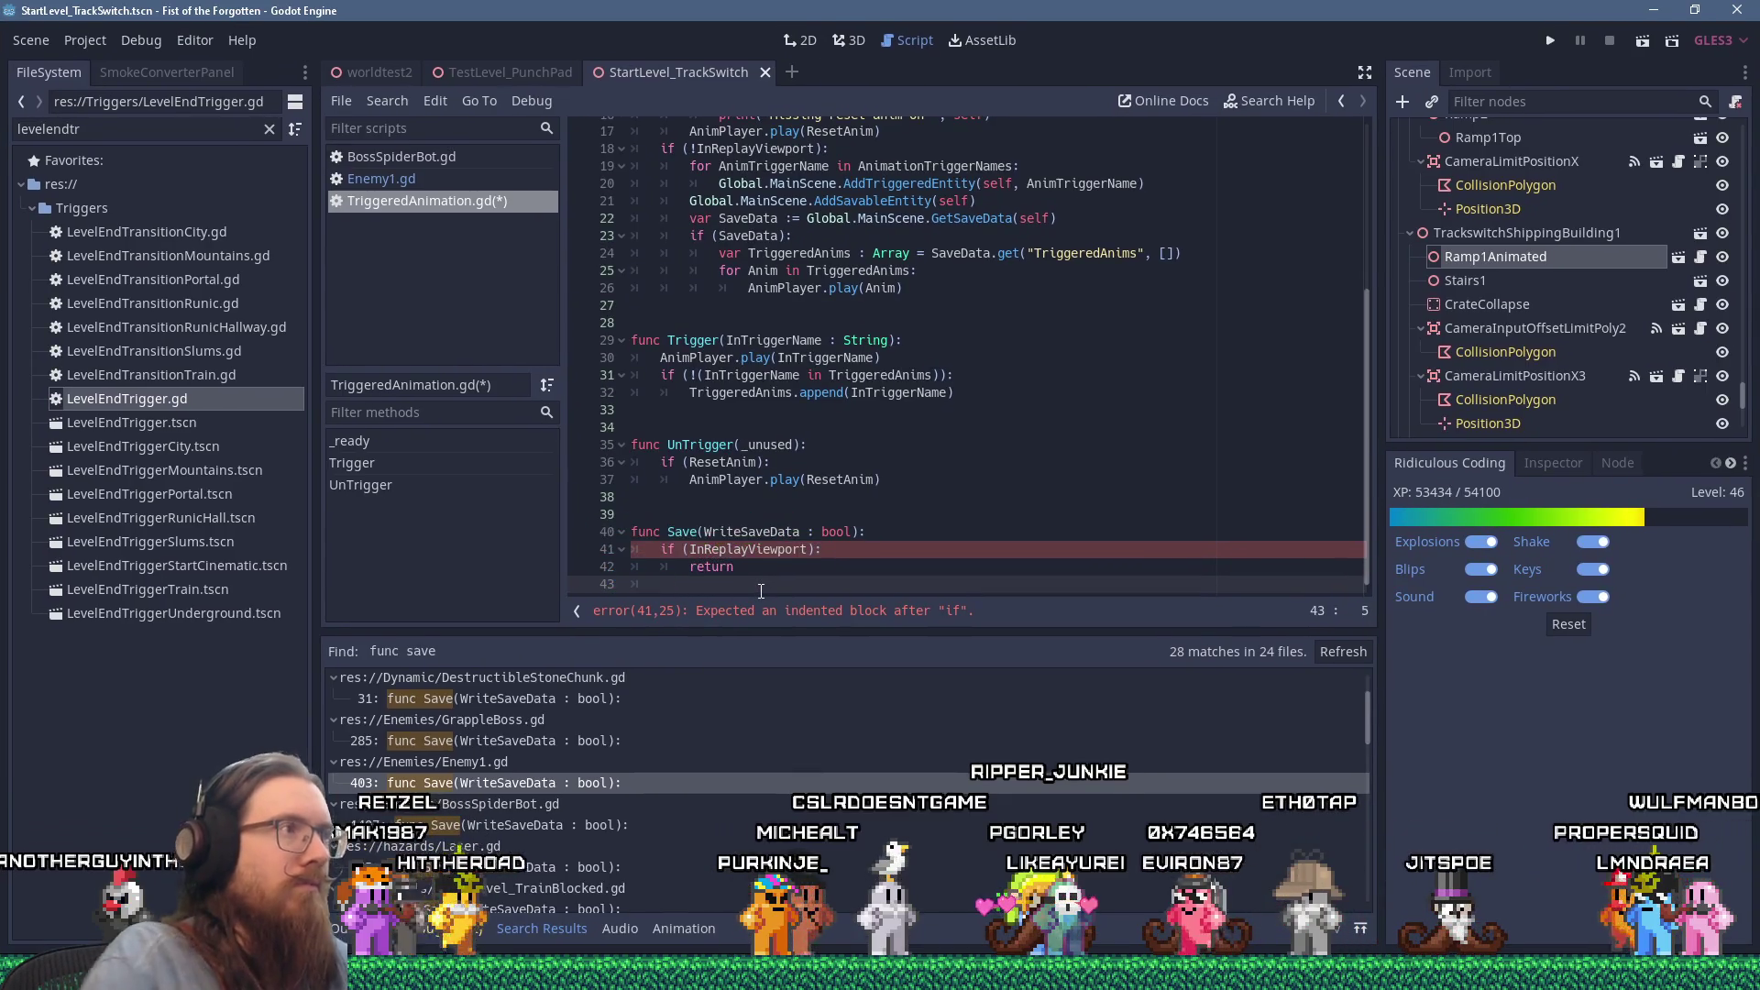
Step: Copy Enemy1.gd's WriteSaveData saving block into TriggeredAnimation.gd's Save and fix its indentation
{"action": "left_click", "coordinate": [395, 179]}
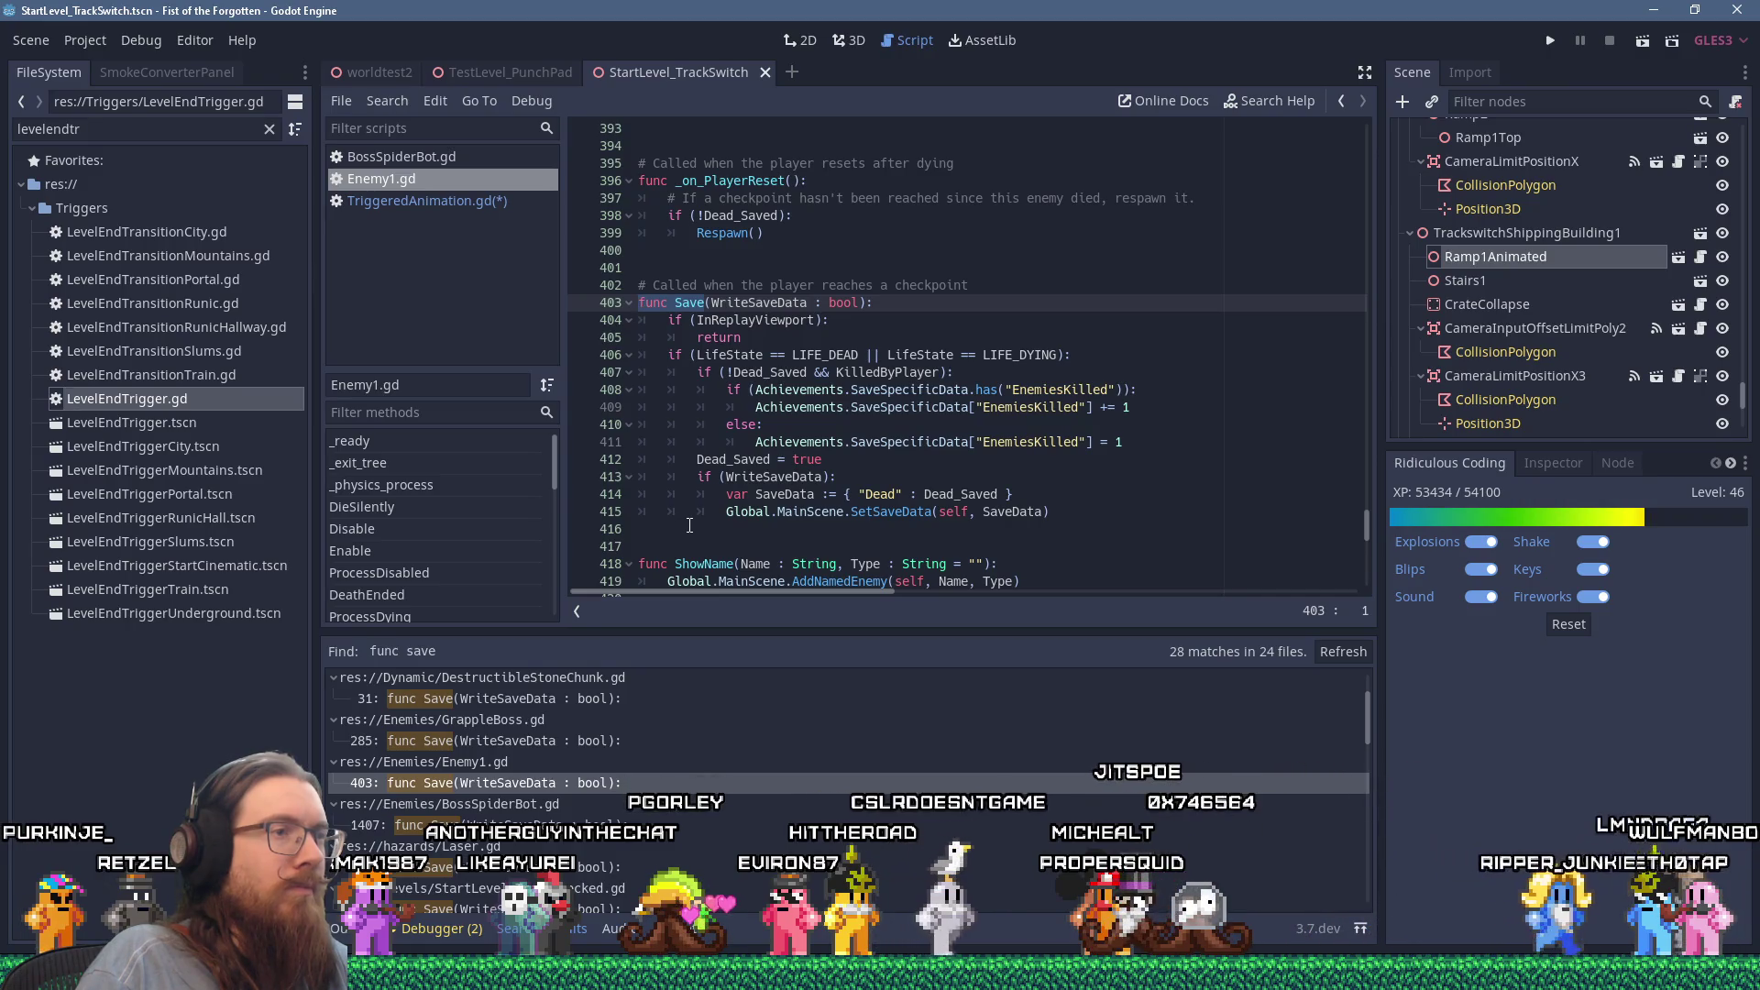
{"action": "left_click_drag", "start_coordinate": [1061, 512], "coordinate": [715, 484]}
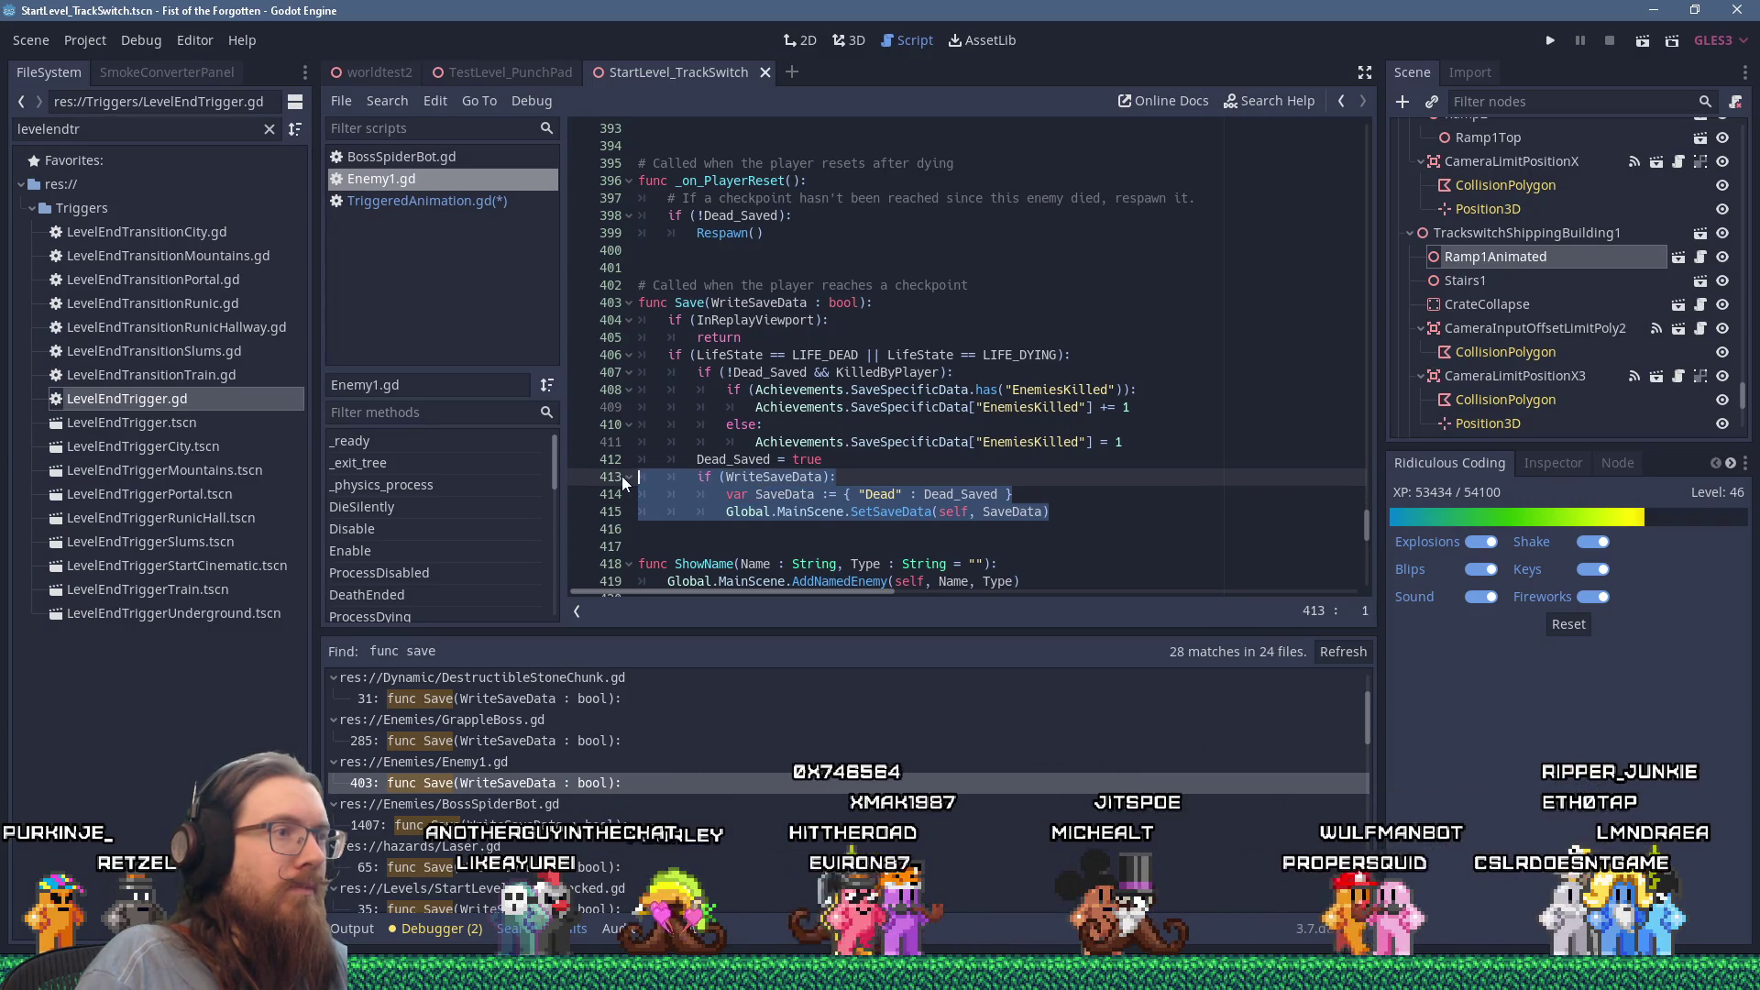
{"action": "right_click", "coordinate": [729, 490]}
{"action": "left_click", "coordinate": [785, 586]}
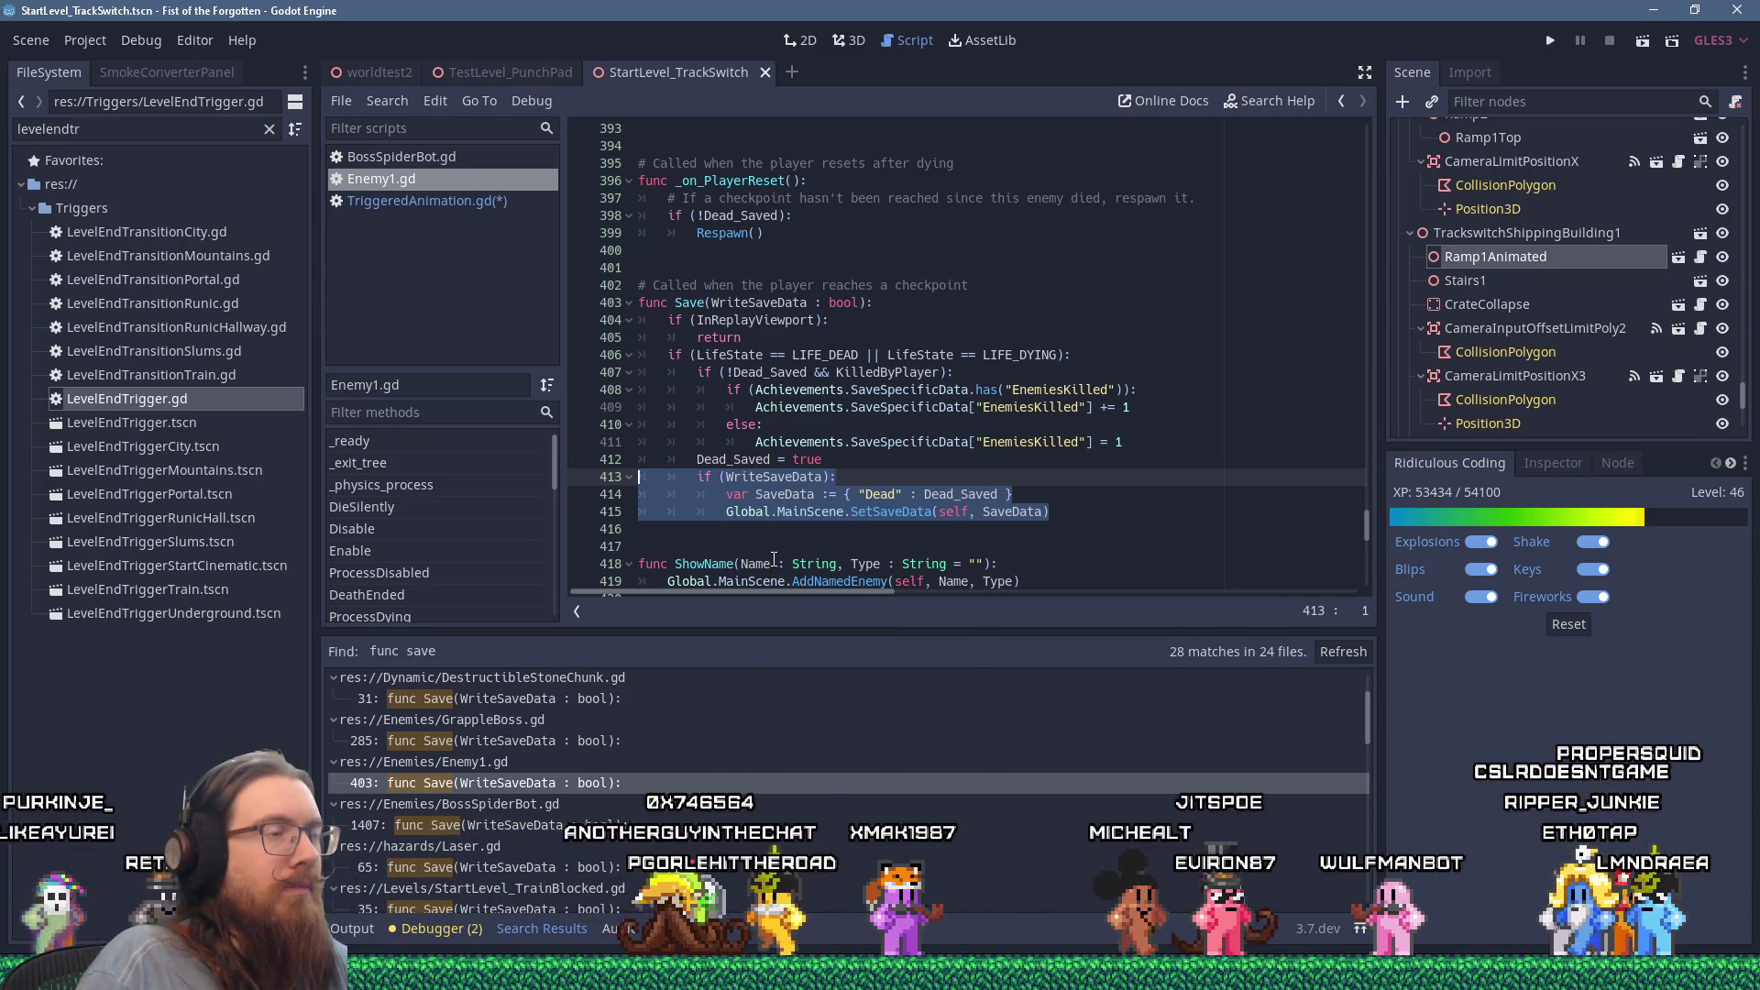
{"action": "left_click", "coordinate": [481, 203]}
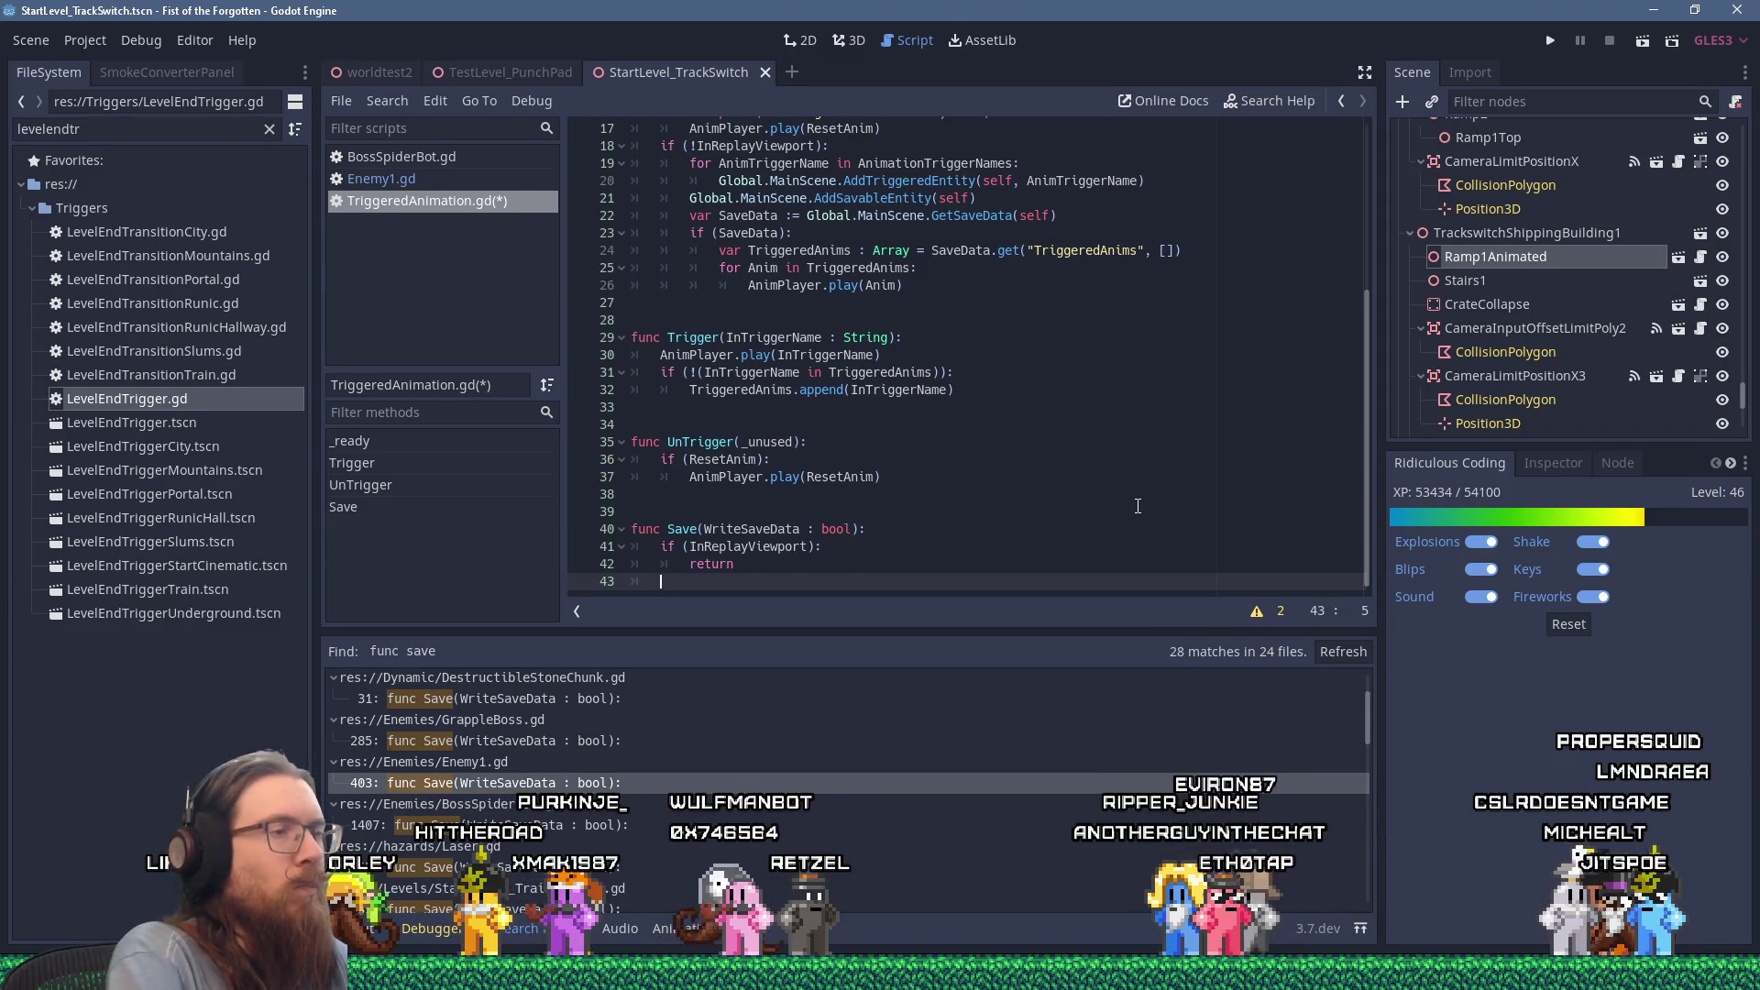
{"action": "key", "text": "shift+Insert"}
{"action": "key", "text": "shift+Up"}
{"action": "key", "text": "shift+Up"}
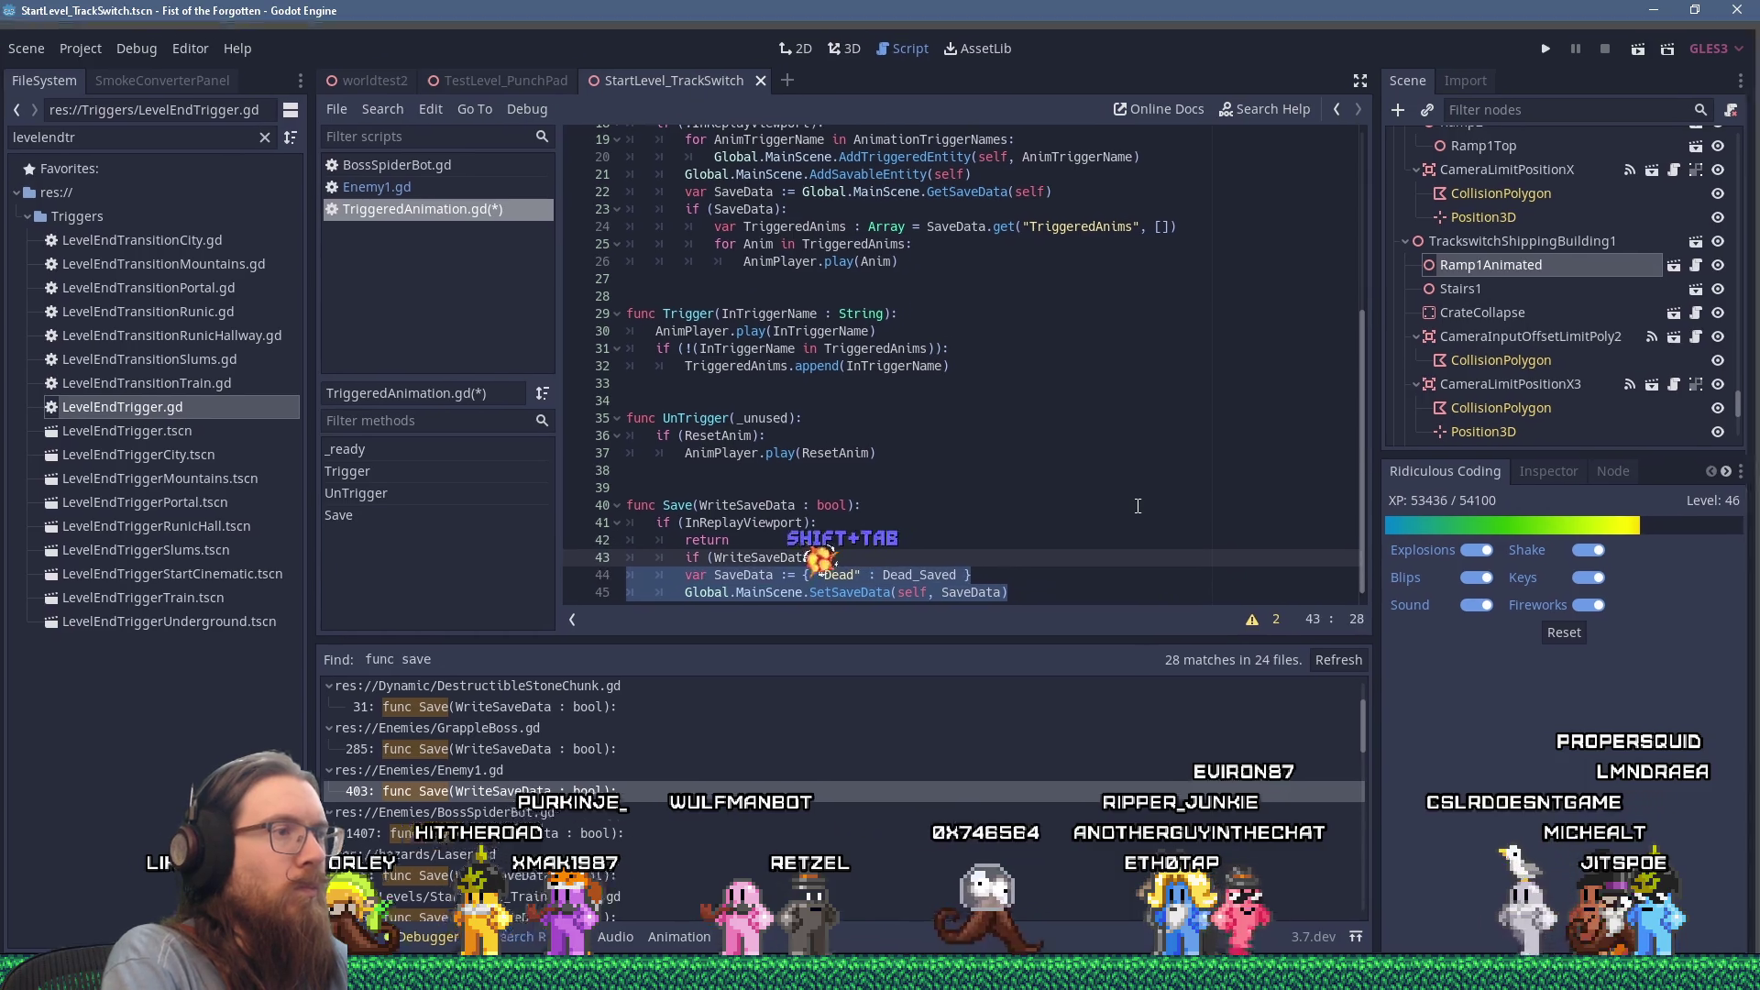
{"action": "key", "text": "shift+Tab"}
{"action": "key", "text": "BackSpace"}
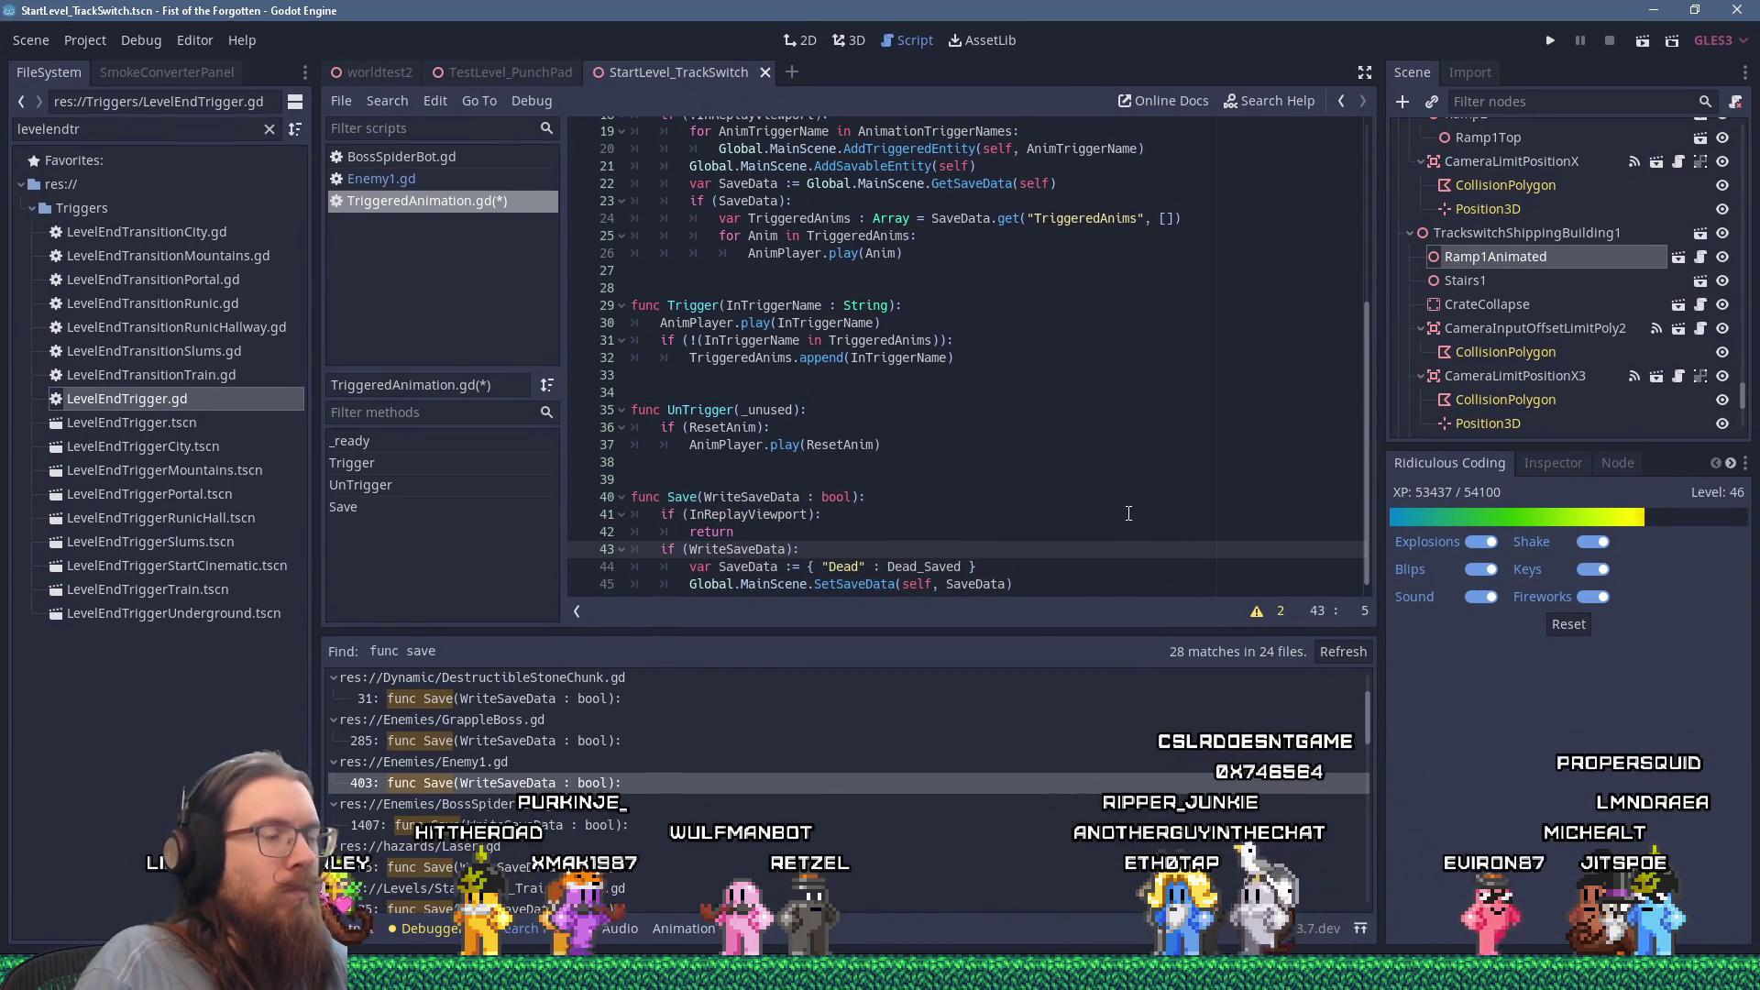
{"action": "left_click", "coordinate": [1050, 575]}
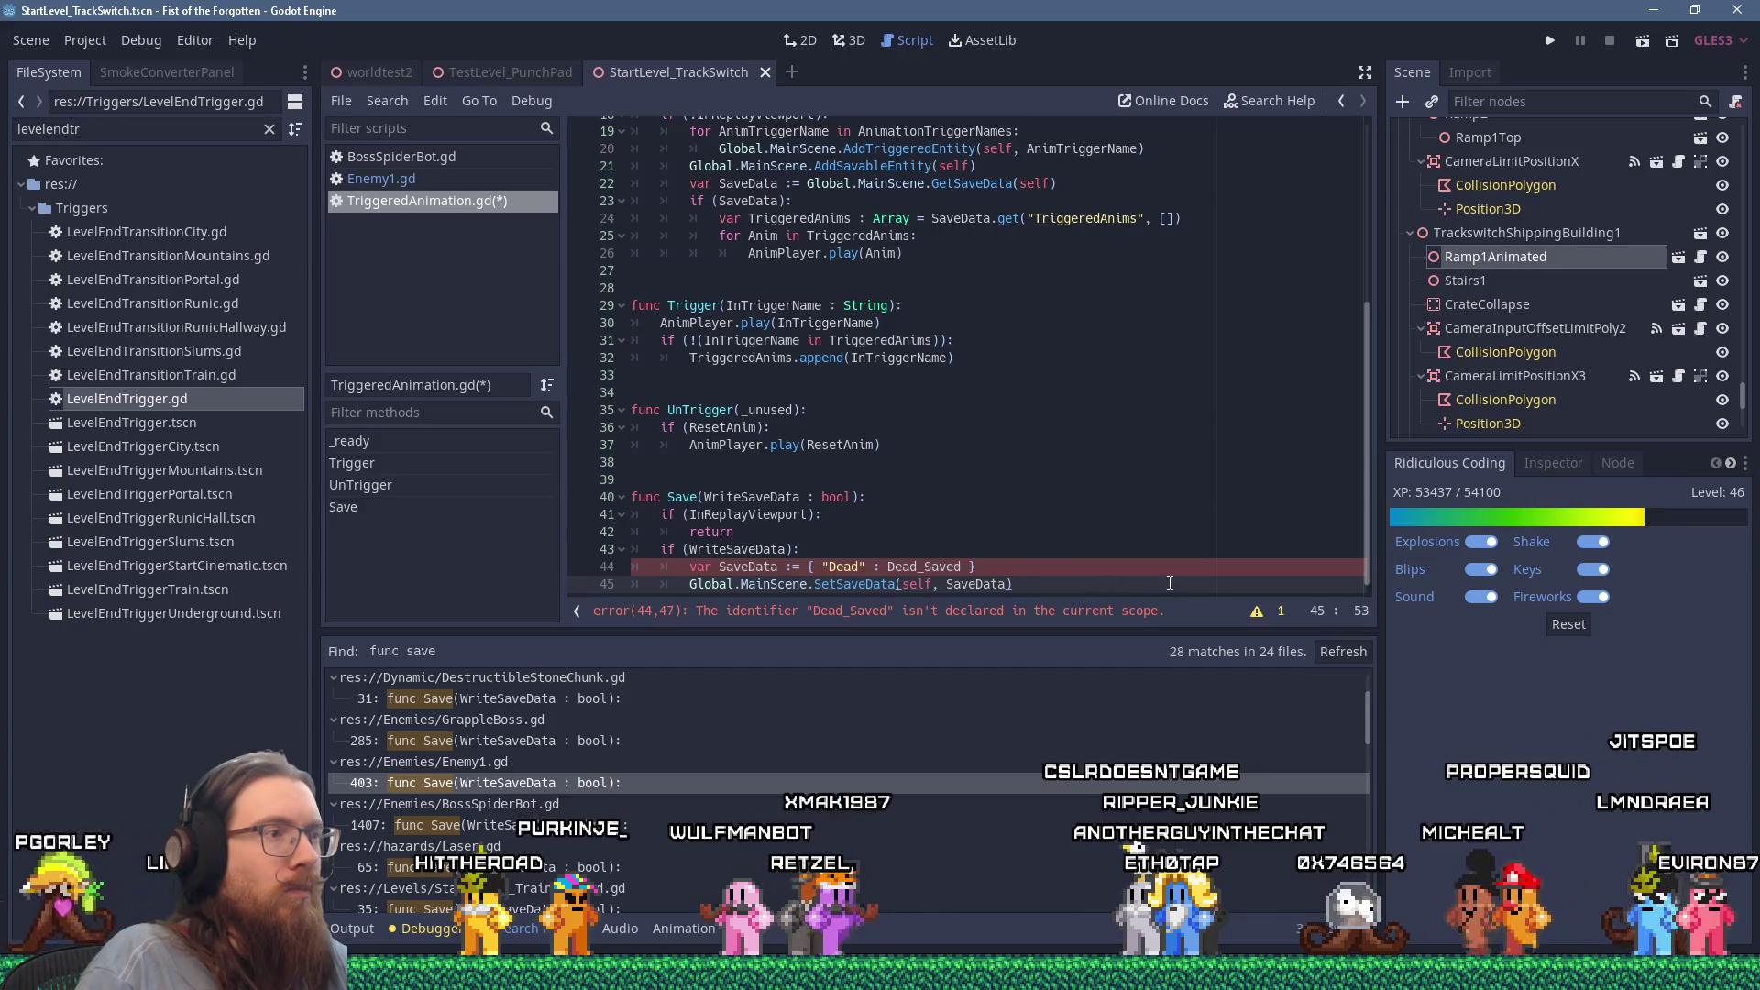
{"action": "key", "text": "Return"}
{"action": "key", "text": "BackSpace"}
{"action": "key", "text": "BackSpace"}
{"action": "key", "text": "Return"}
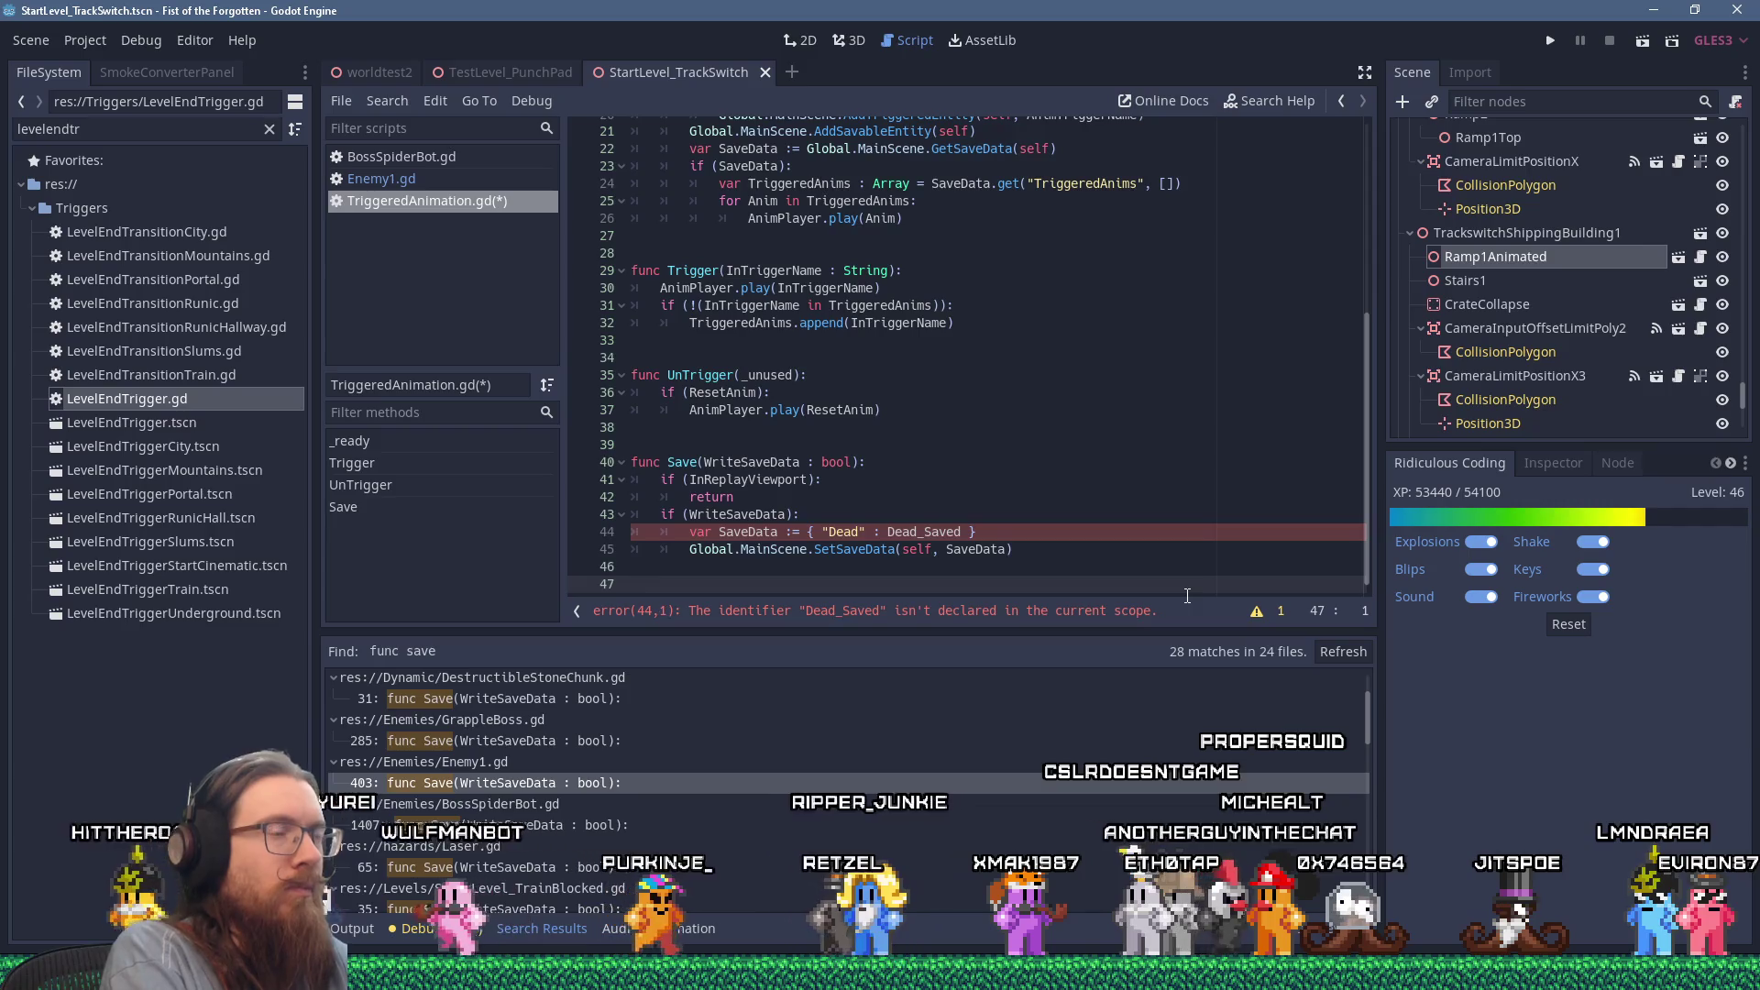
Step: Scroll back up to the TriggeredAnims declaration near the top of the script
{"action": "scroll", "coordinate": [1062, 532], "scroll_direction": "up", "scroll_amount": 2}
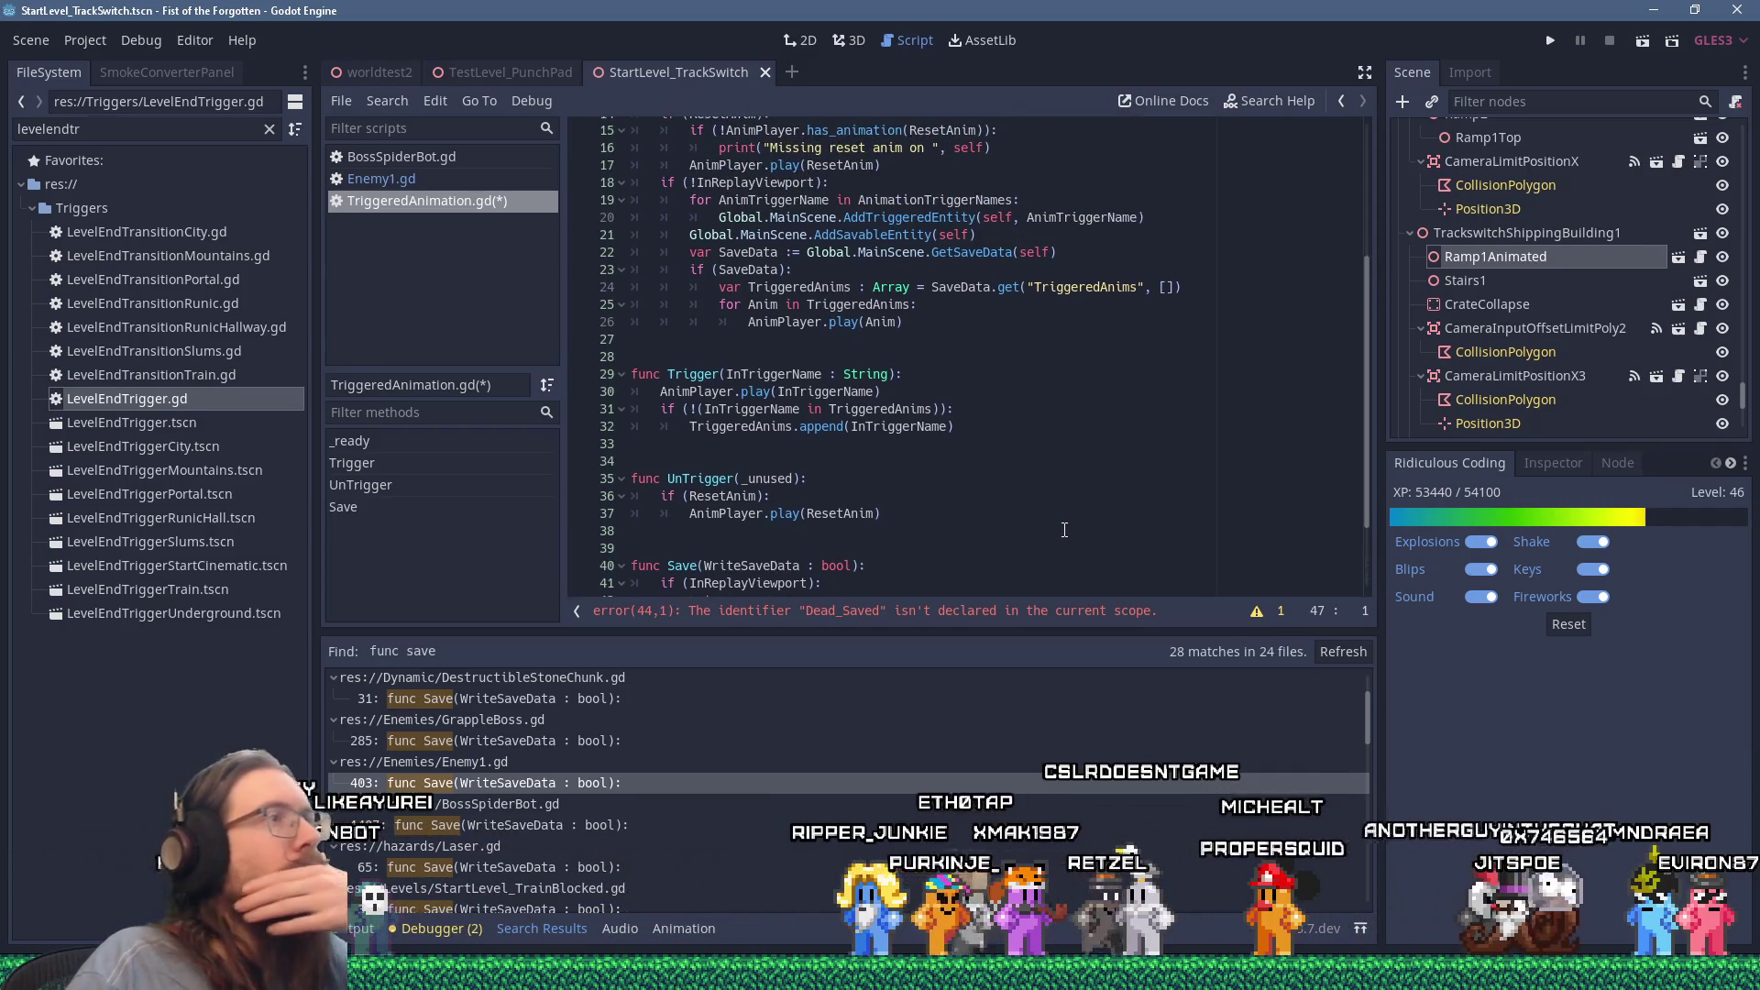
{"action": "scroll", "coordinate": [1063, 530], "scroll_direction": "up", "scroll_amount": 4}
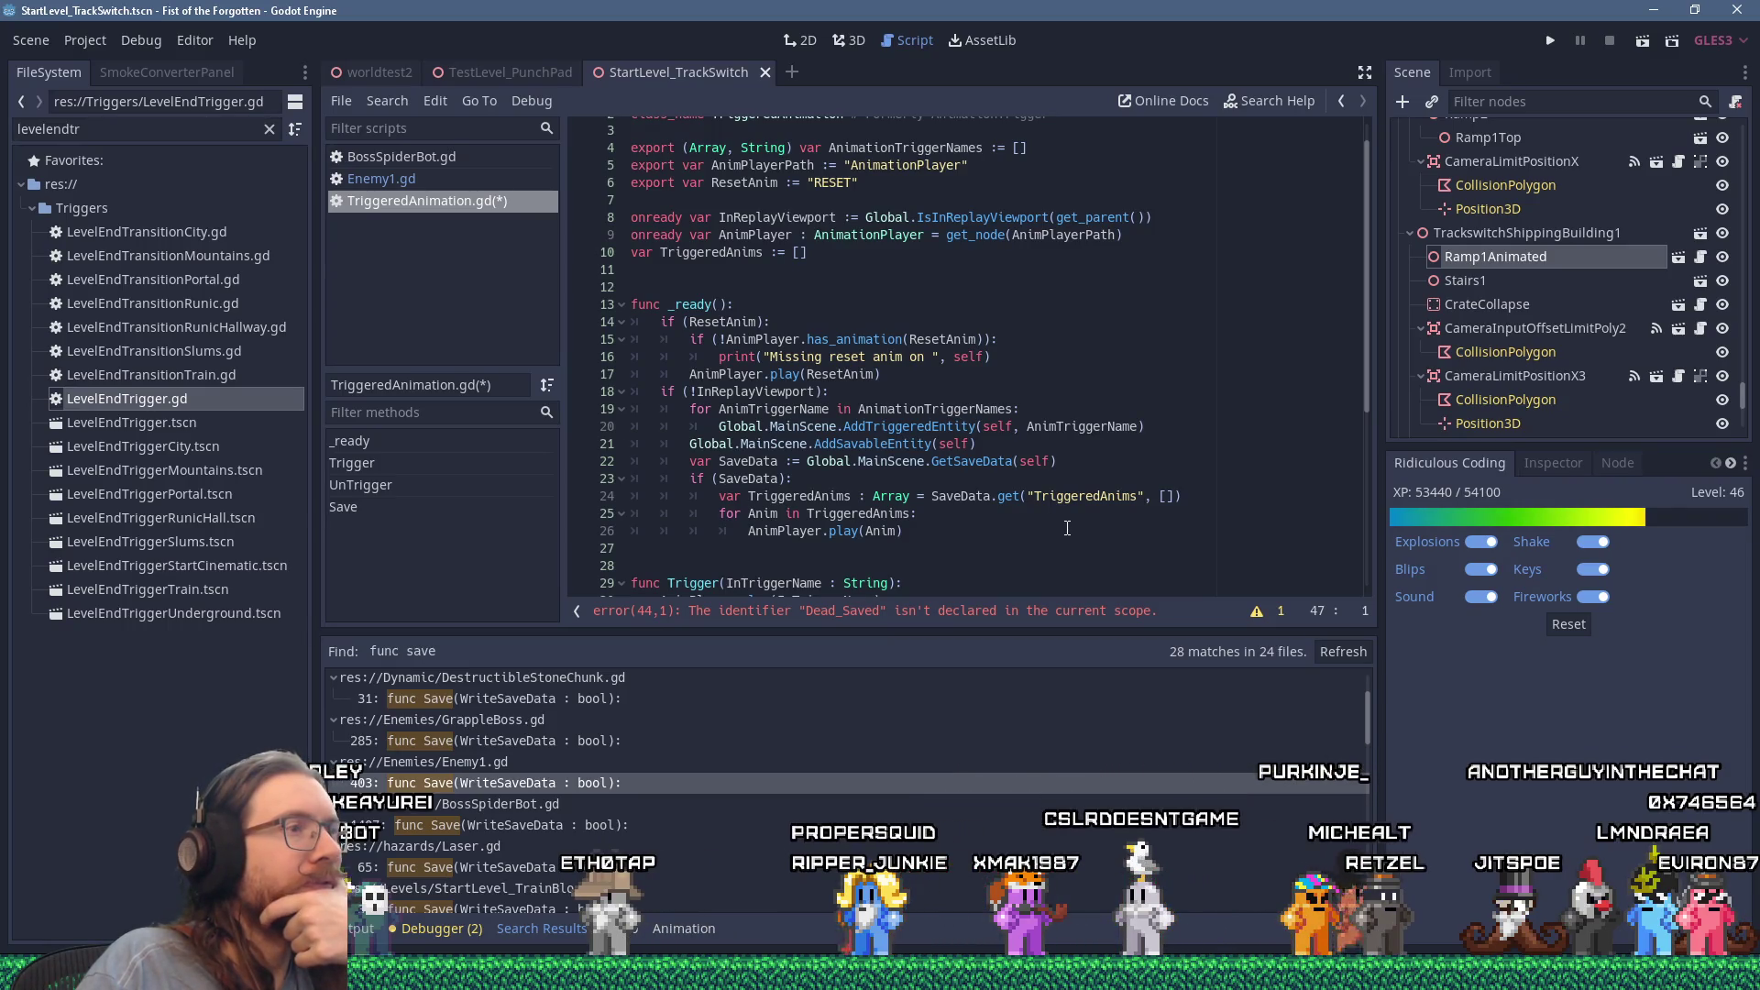
{"action": "scroll", "coordinate": [1067, 529], "scroll_direction": "down", "scroll_amount": 6}
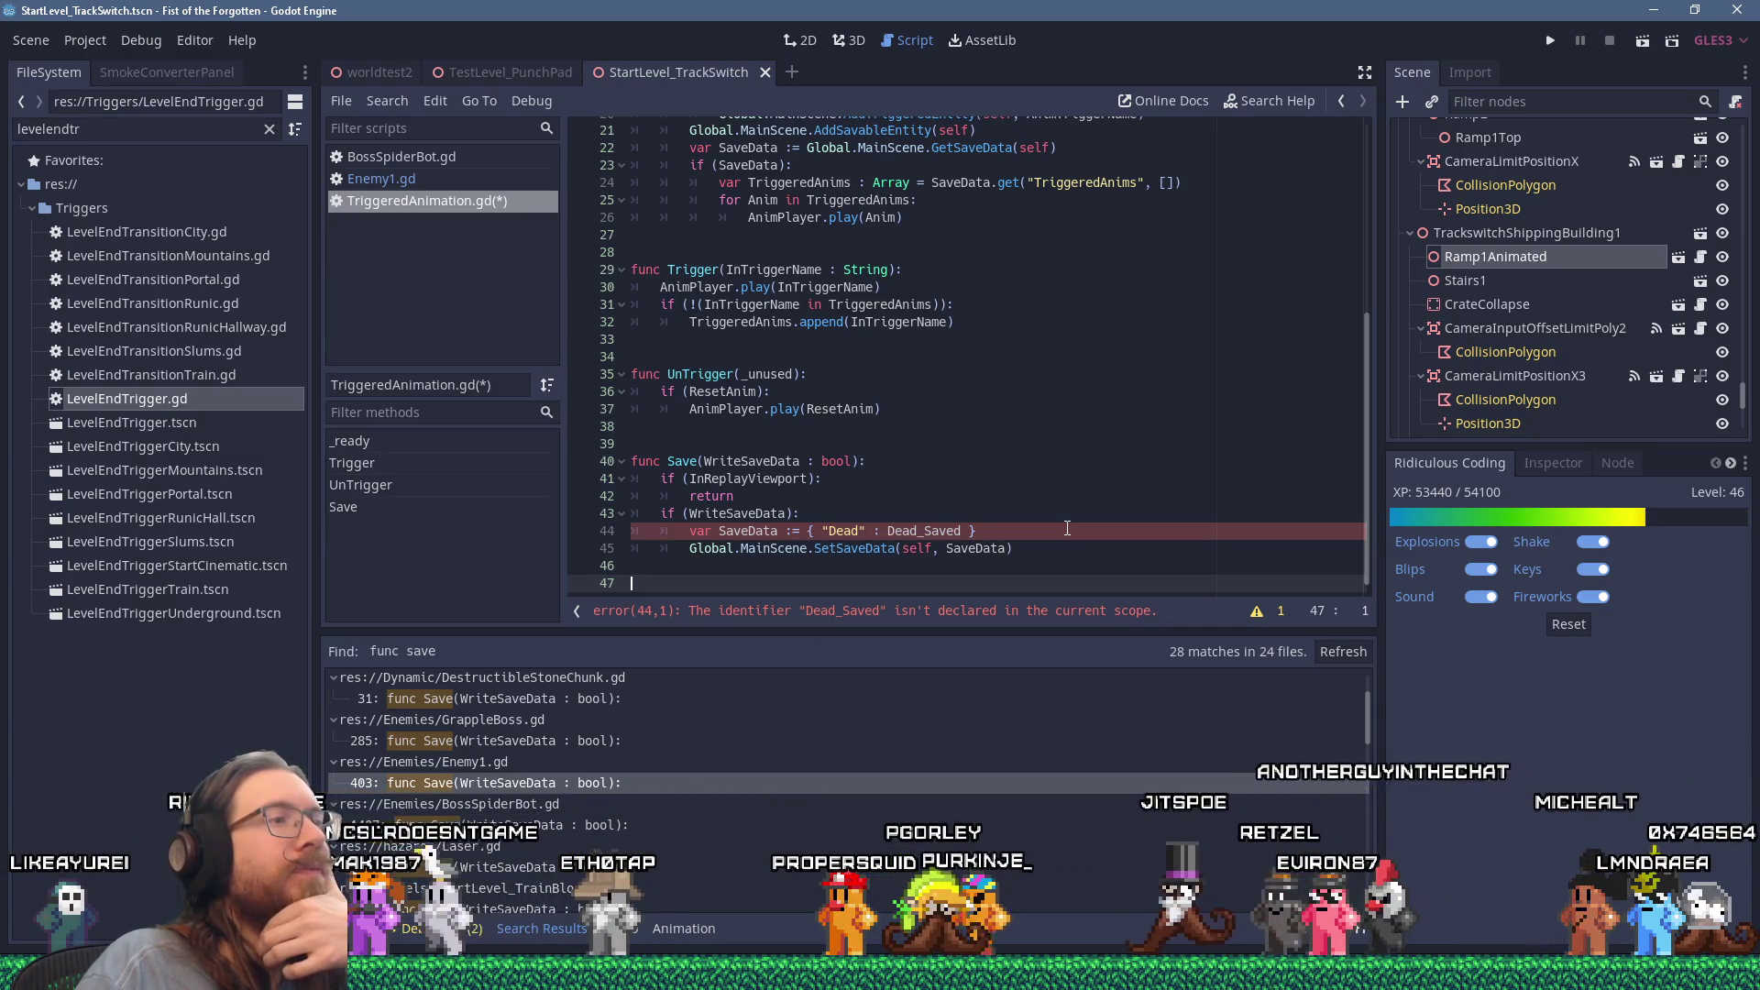
{"action": "scroll", "coordinate": [1067, 528], "scroll_direction": "up", "scroll_amount": 6}
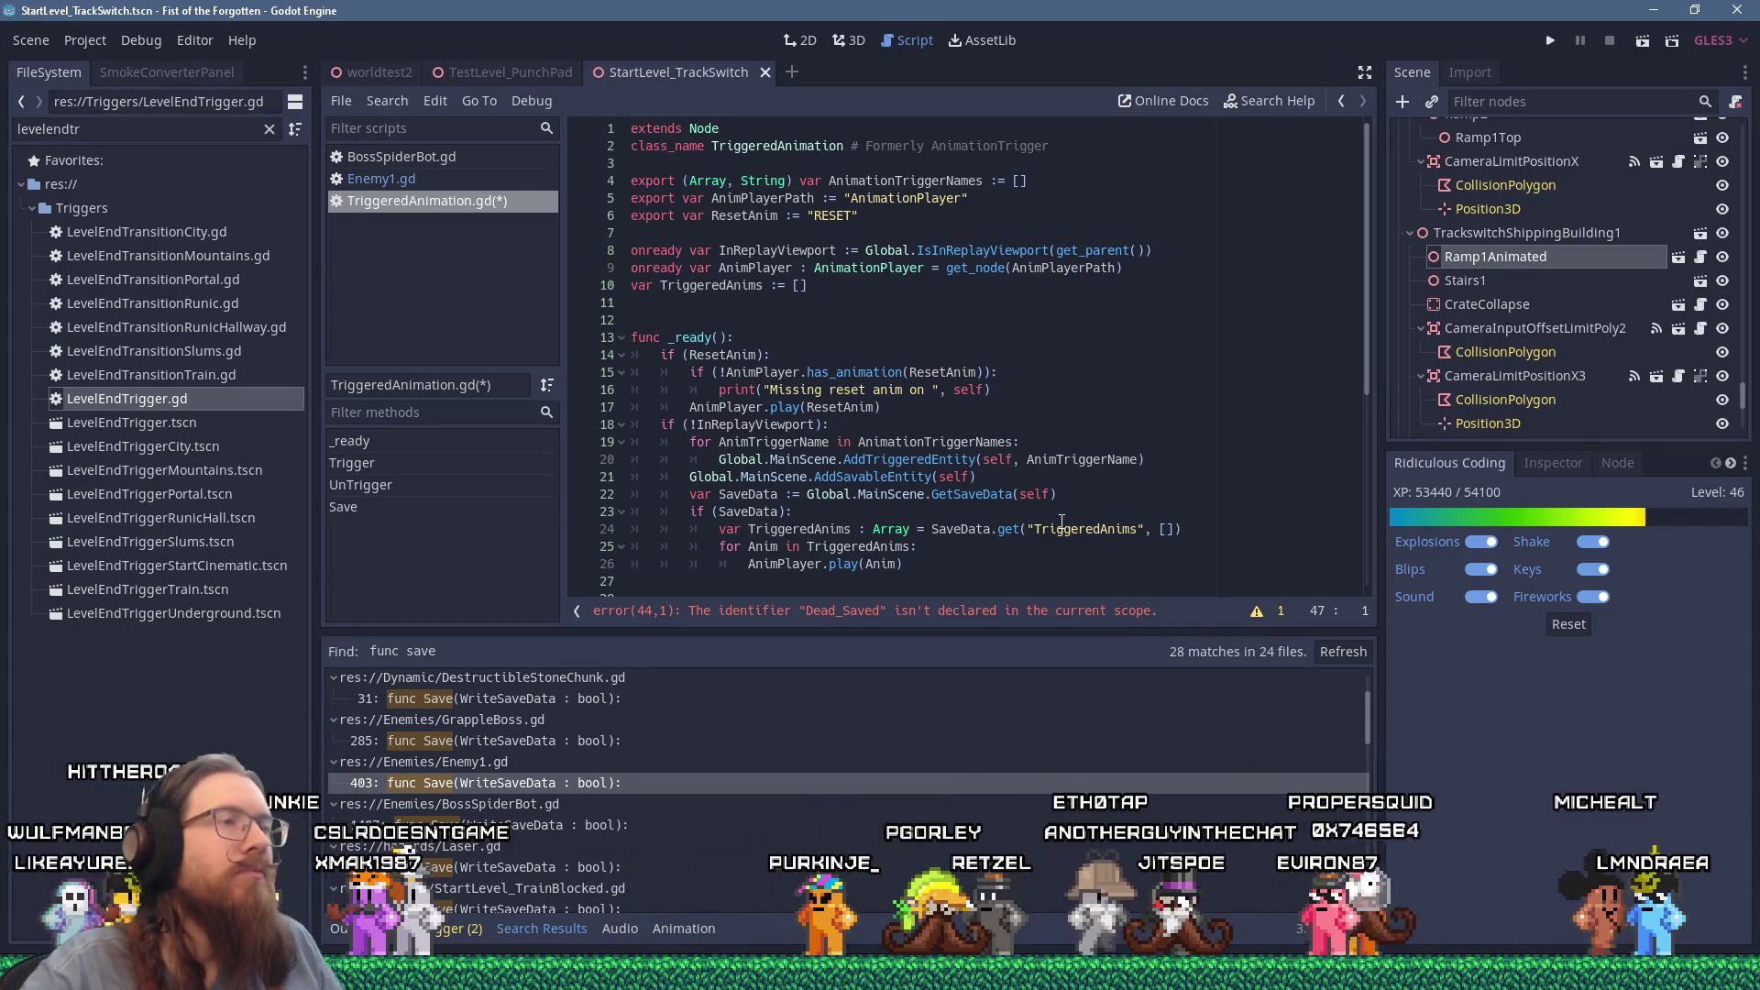
{"action": "scroll", "coordinate": [908, 325], "scroll_direction": "down", "scroll_amount": 7}
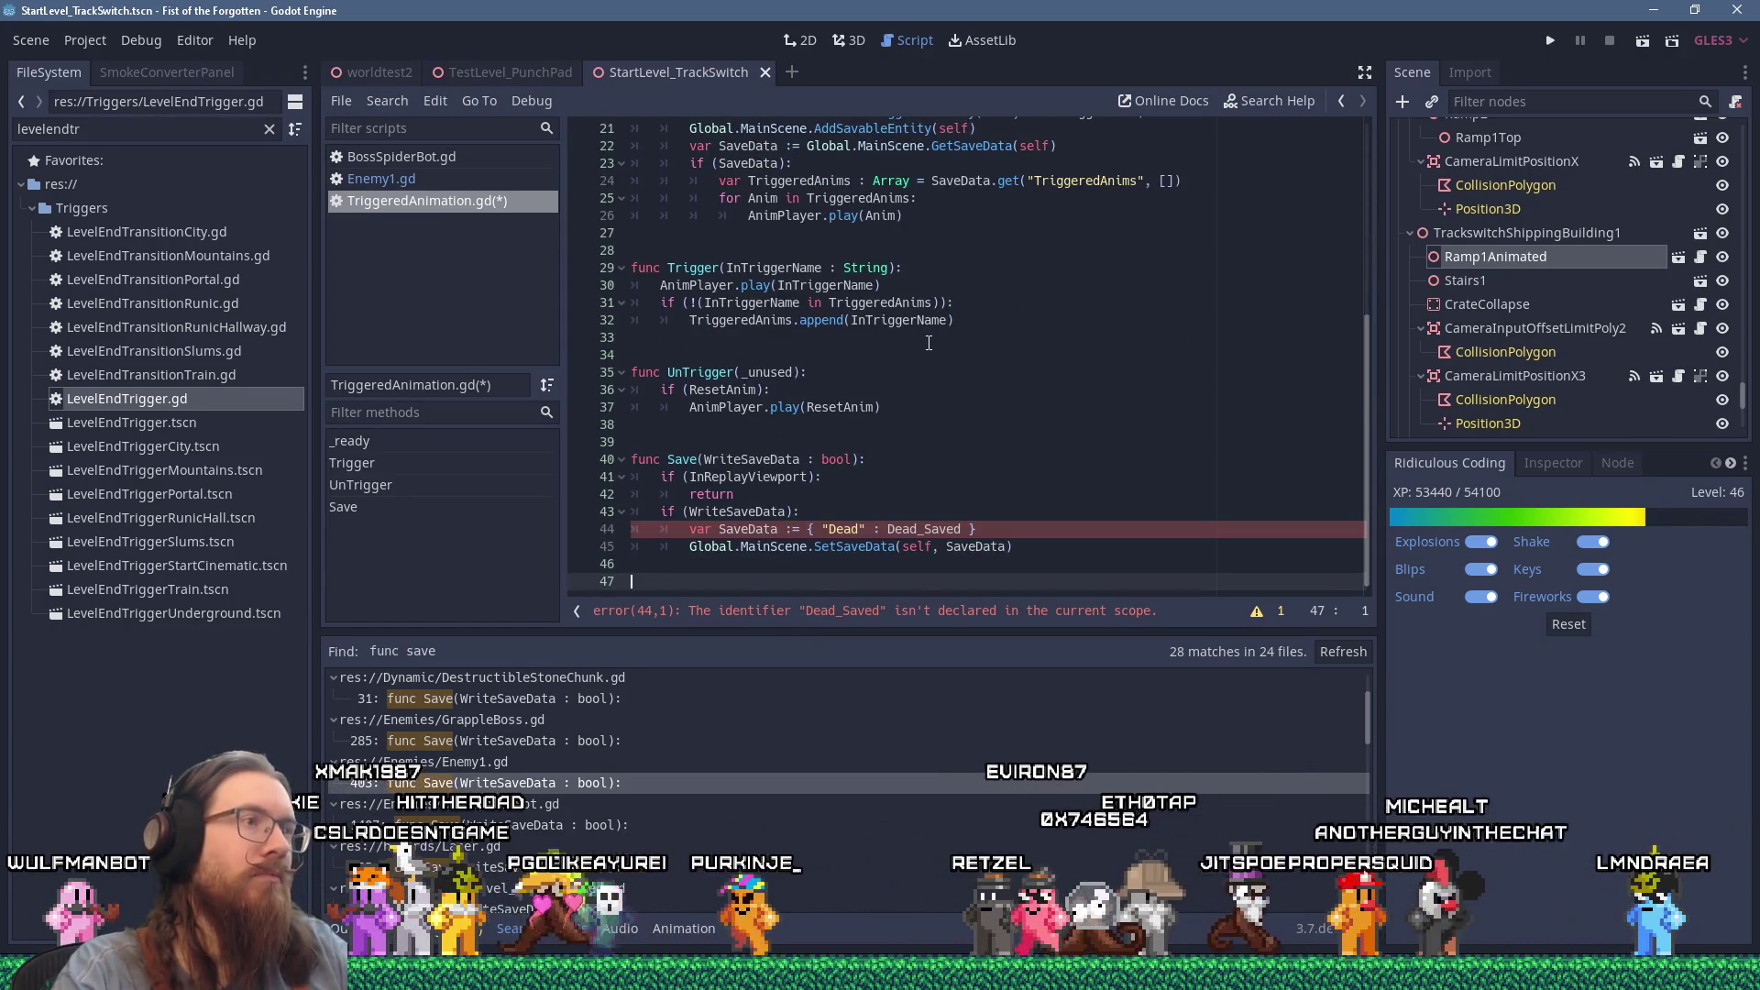
{"action": "scroll", "coordinate": [926, 331], "scroll_direction": "up", "scroll_amount": 7}
{"action": "left_click", "coordinate": [919, 289]}
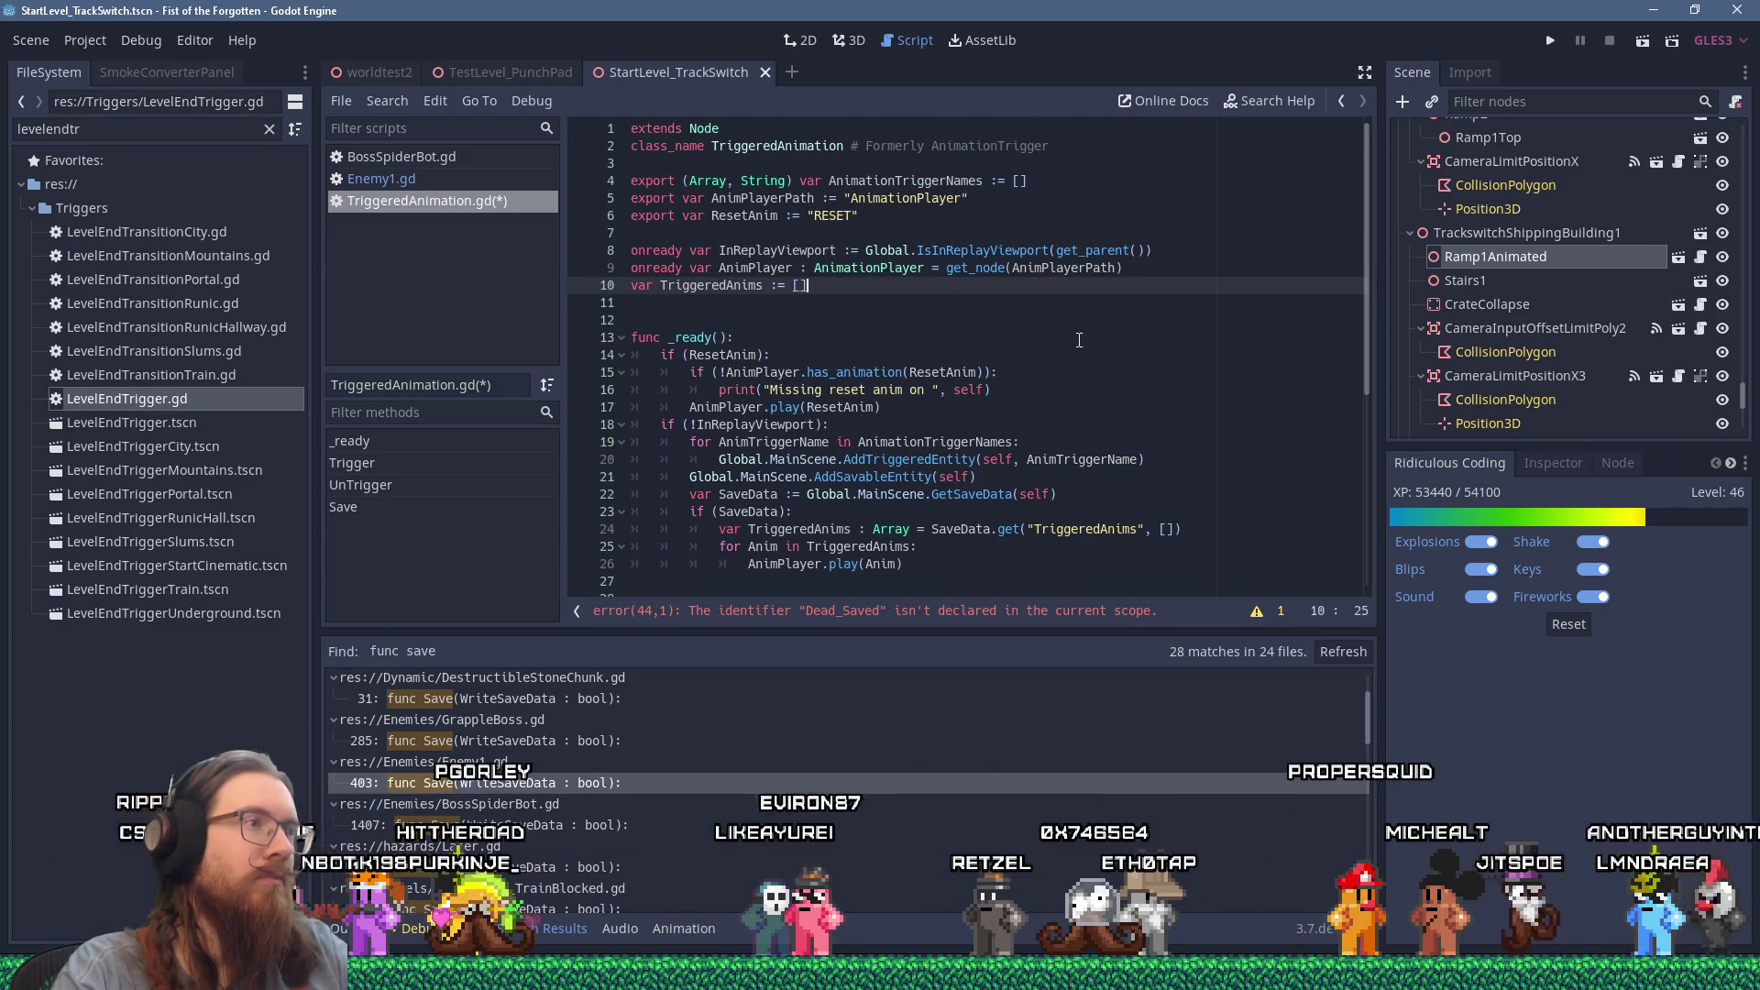
Step: Add 'var SavedTriggeredAnims := []' on line 11, directly under TriggeredAnims
{"action": "key", "text": "Return"}
{"action": "type", "text": "var SavedTriggeredAnims"}
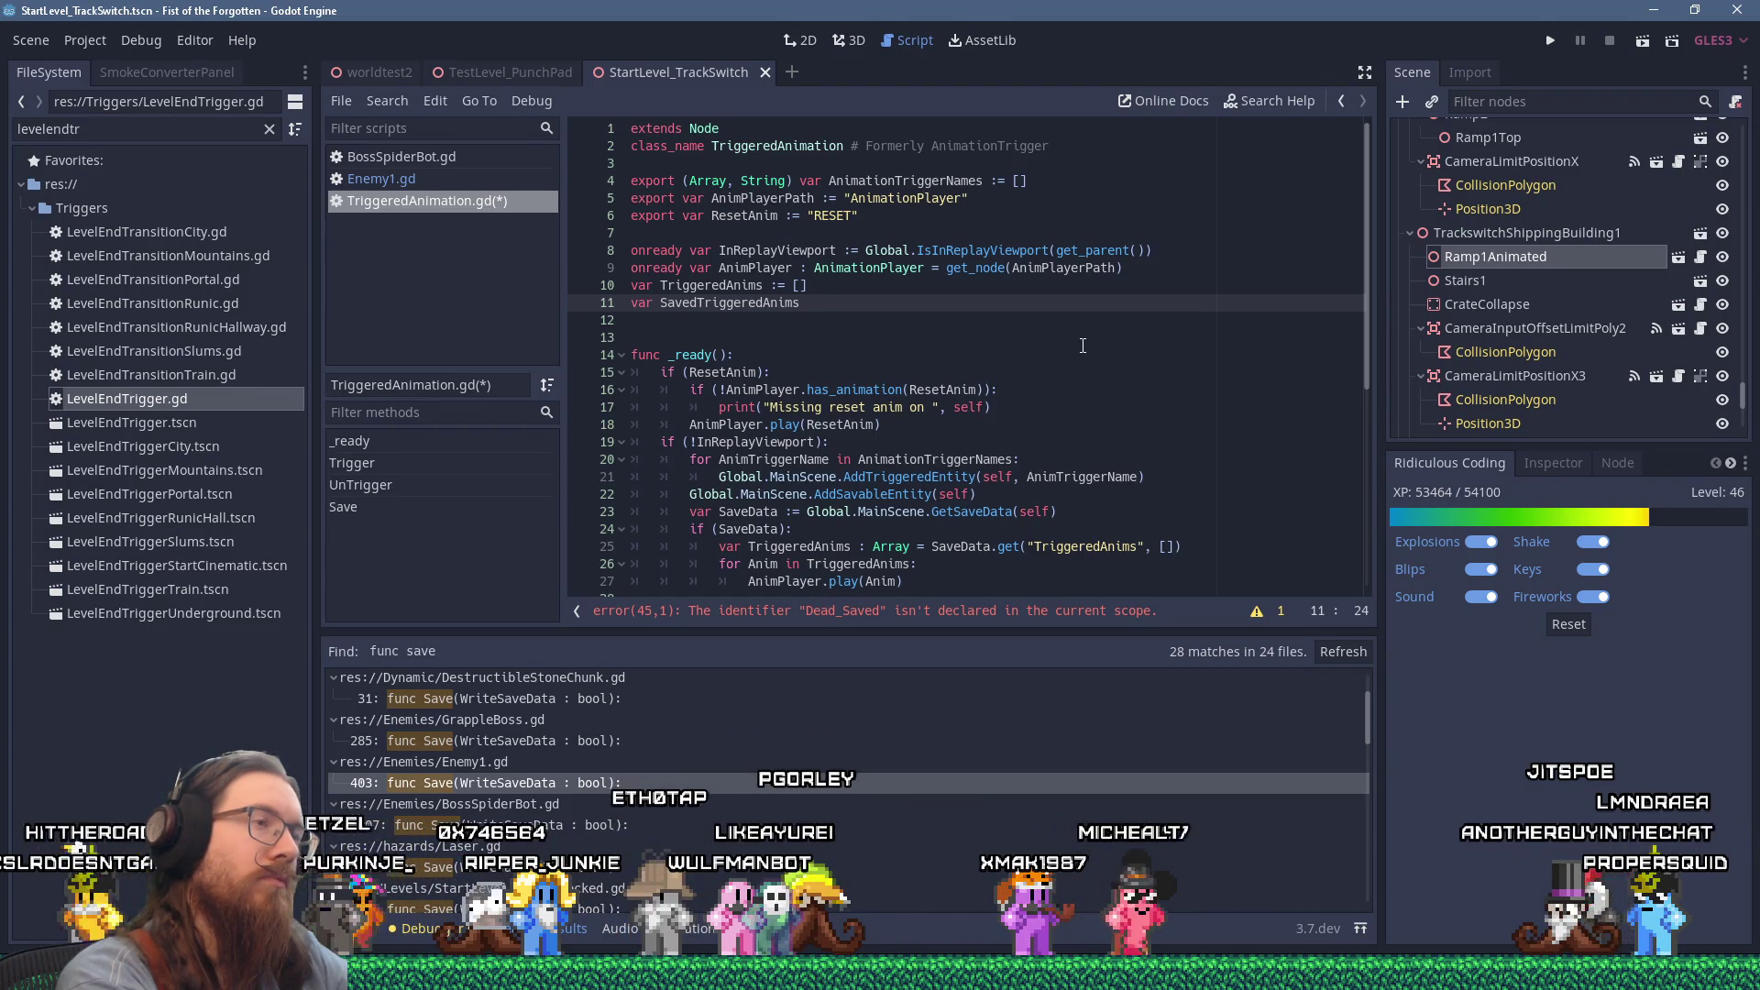
{"action": "type", "text": ":= []"}
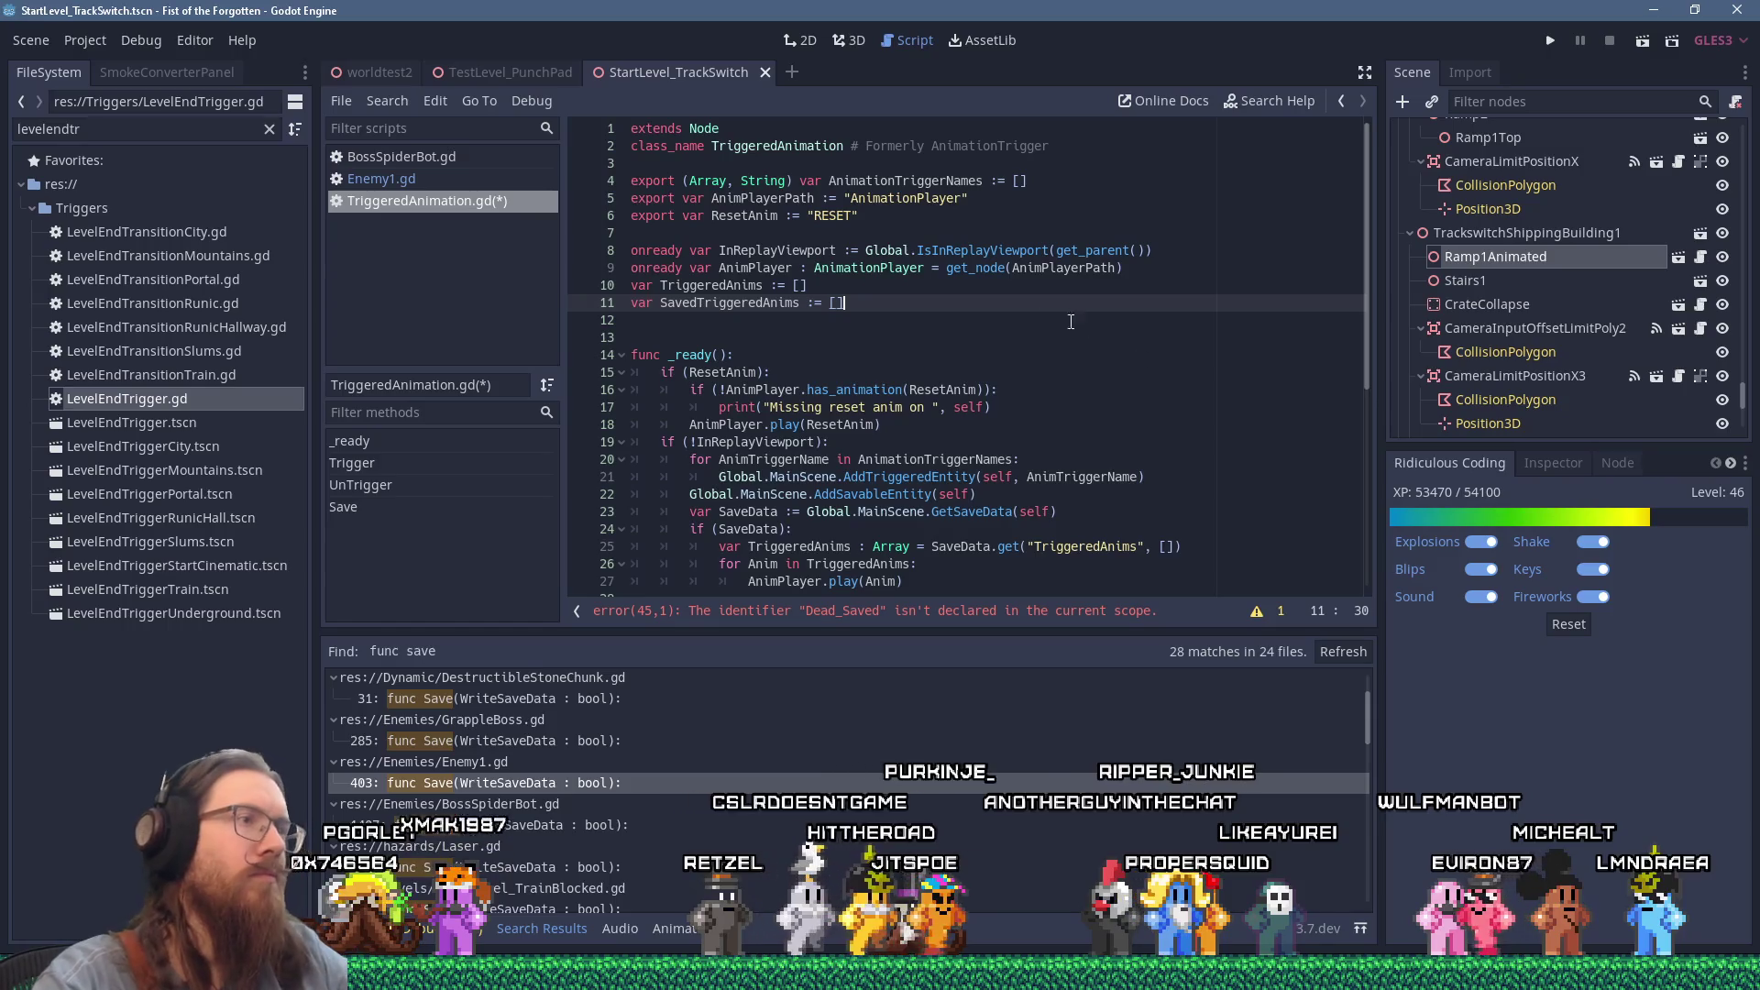
{"action": "scroll", "coordinate": [980, 258], "scroll_direction": "down", "scroll_amount": 2}
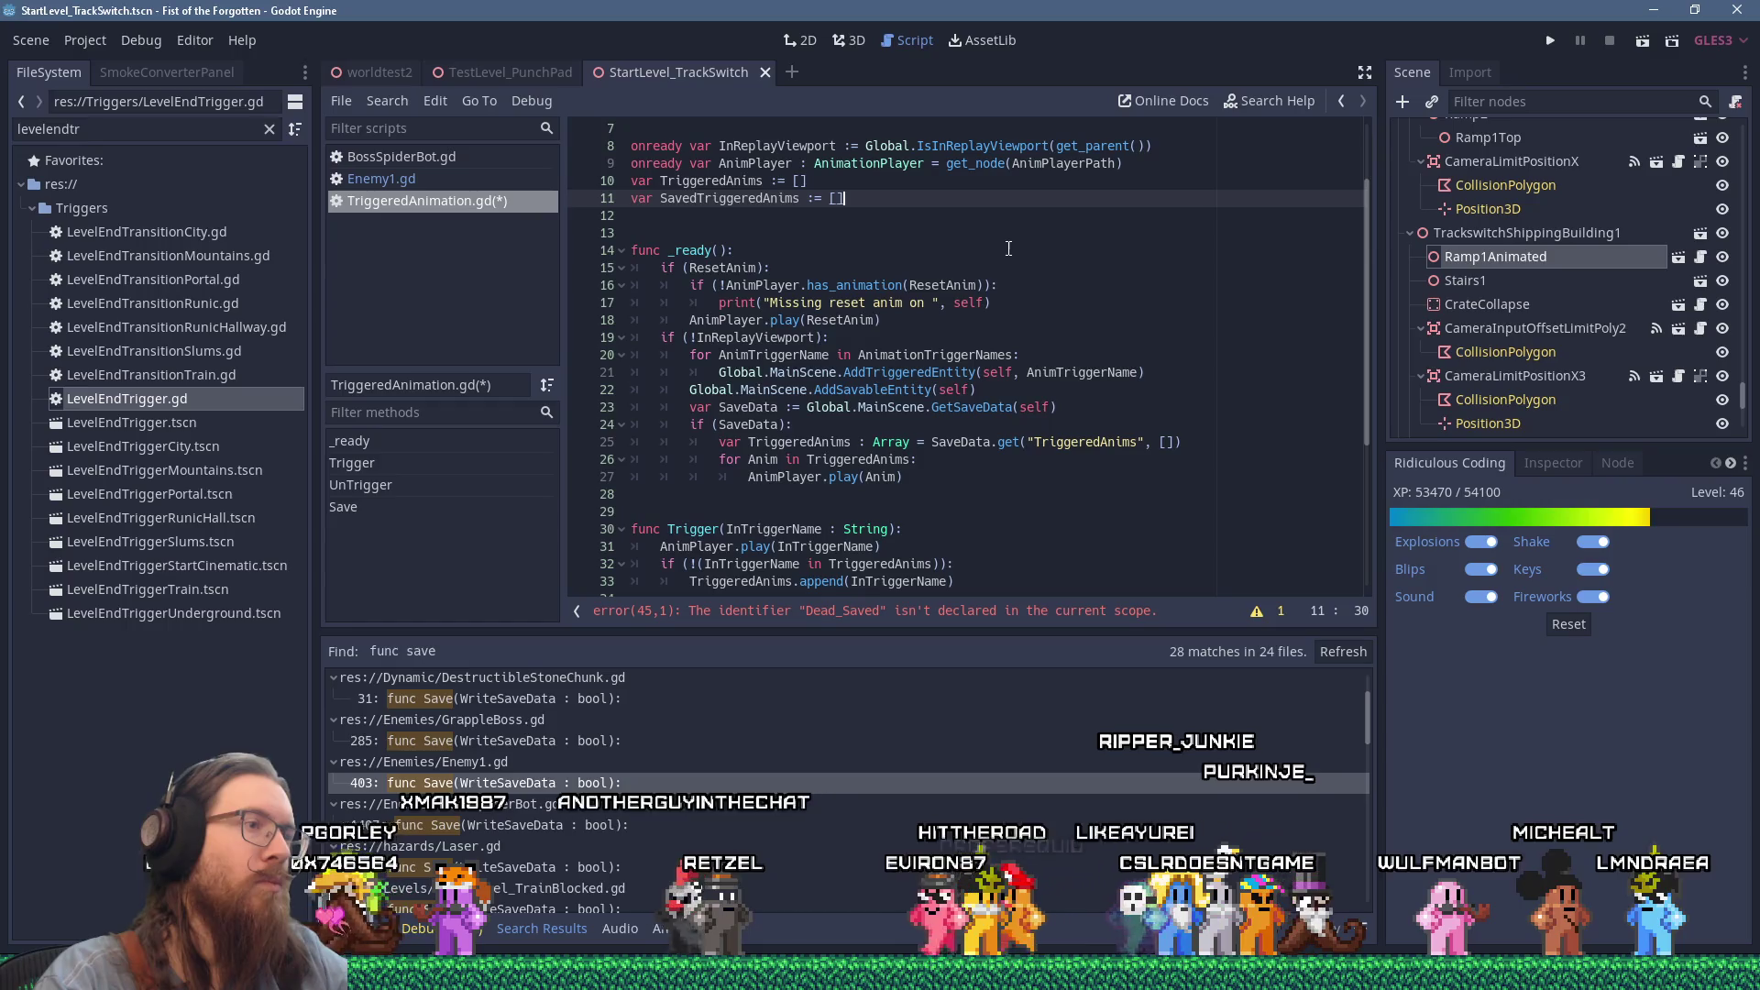
{"action": "scroll", "coordinate": [1008, 248], "scroll_direction": "down", "scroll_amount": 5}
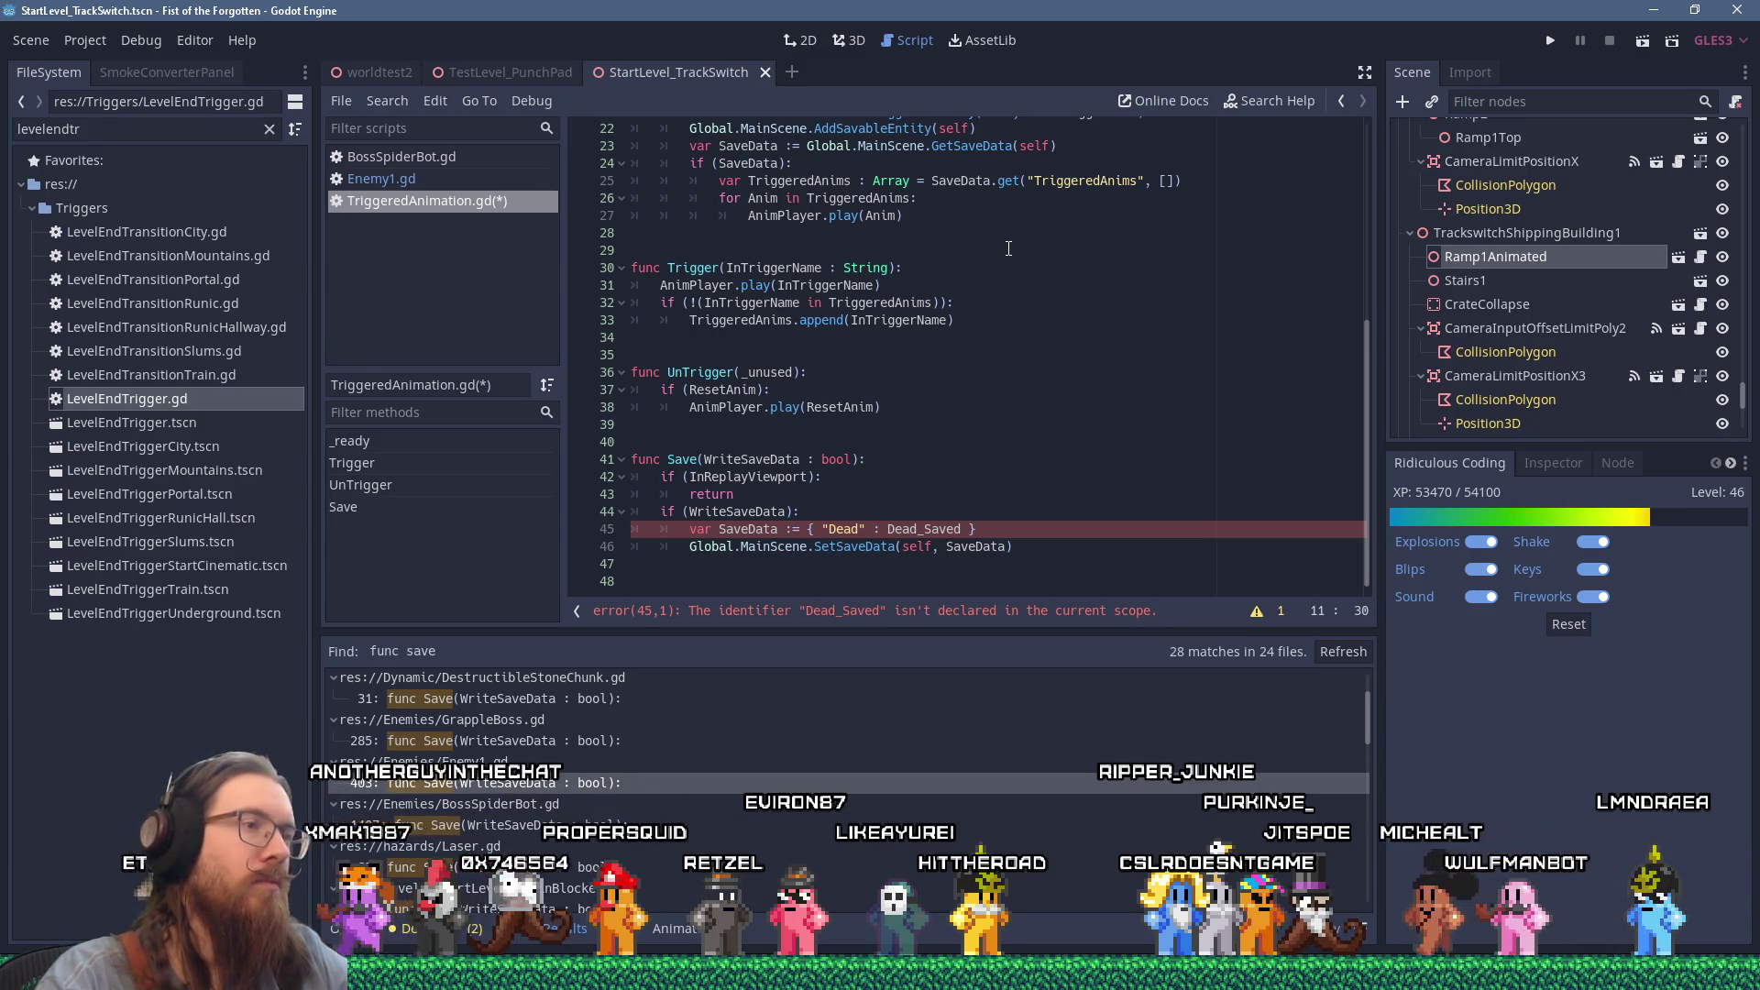
{"action": "scroll", "coordinate": [1008, 249], "scroll_direction": "up", "scroll_amount": 5}
{"action": "scroll", "coordinate": [1009, 249], "scroll_direction": "up", "scroll_amount": 2}
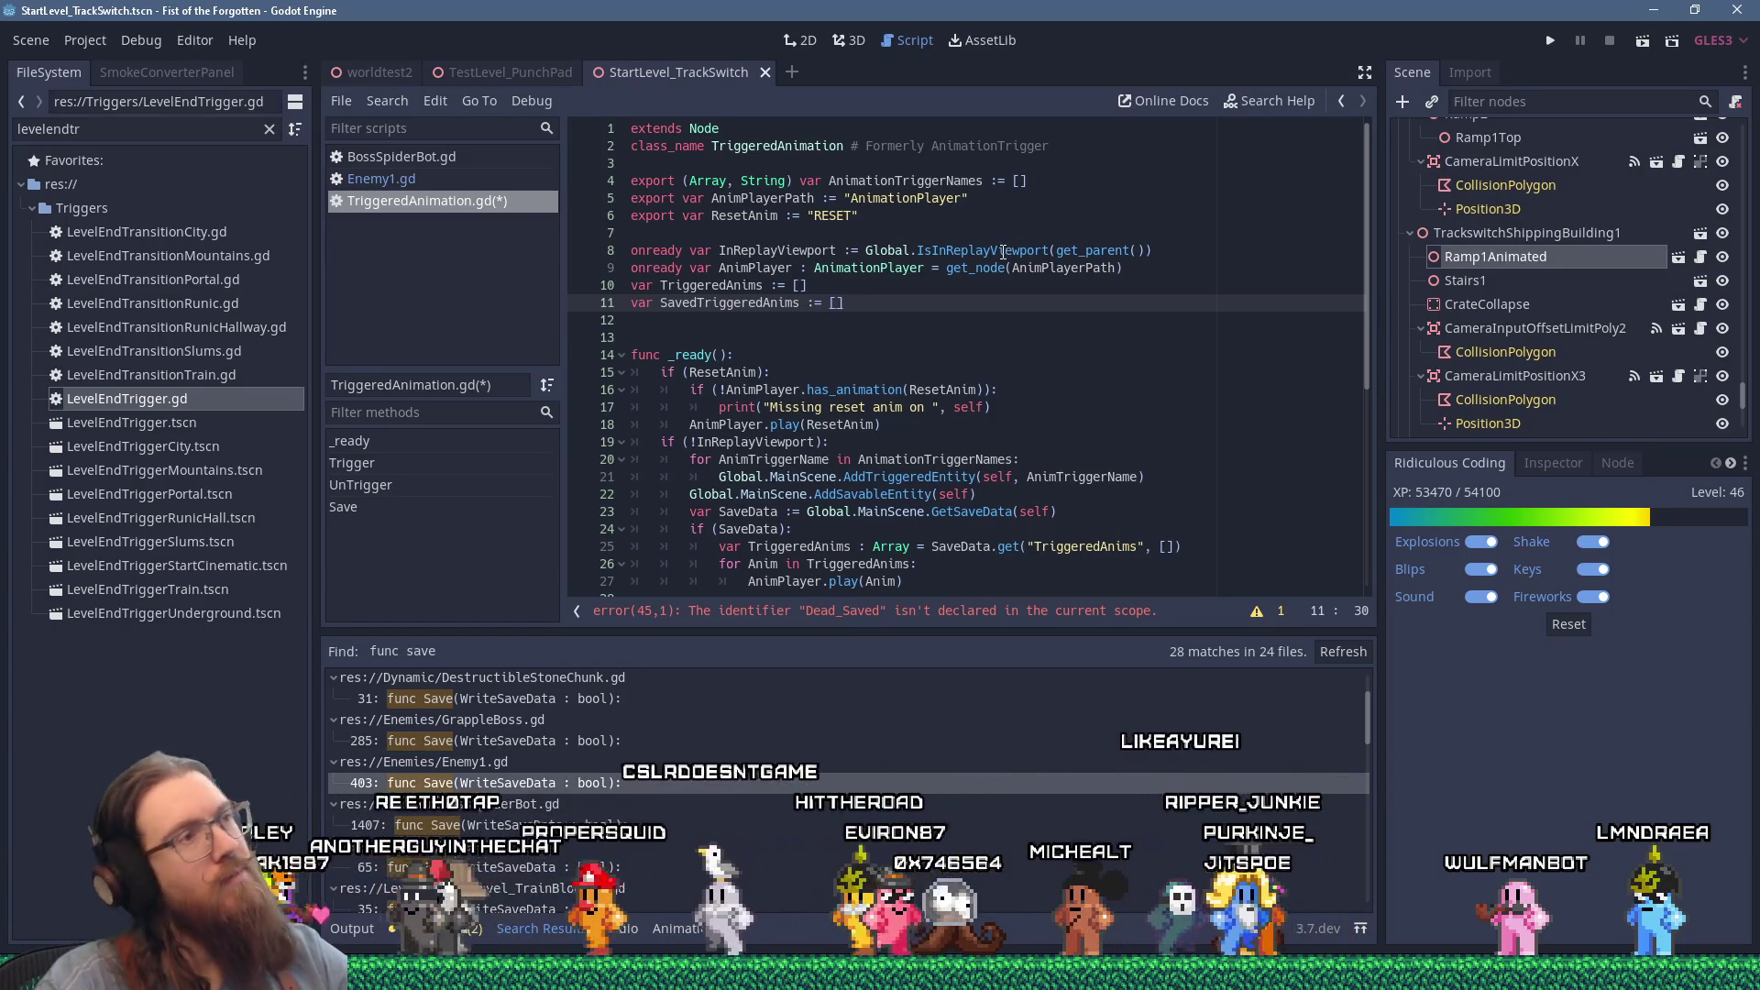
{"action": "scroll", "coordinate": [1006, 250], "scroll_direction": "down", "scroll_amount": 1}
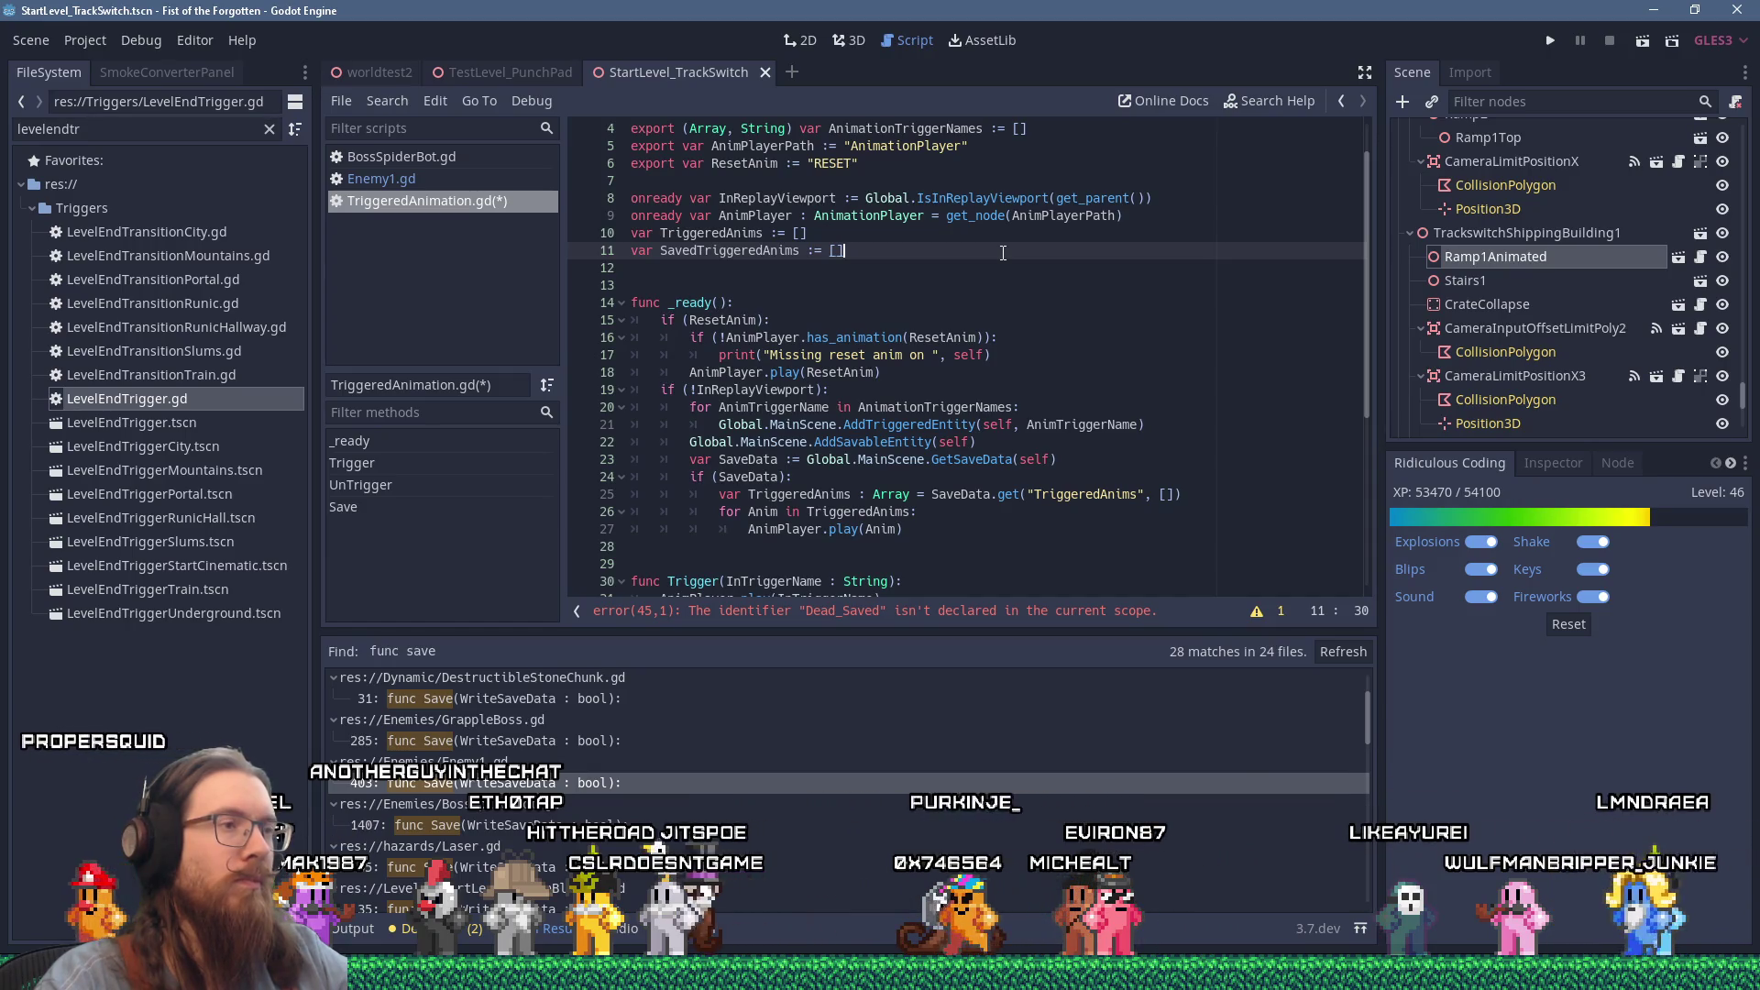
{"action": "scroll", "coordinate": [1003, 253], "scroll_direction": "down", "scroll_amount": 6}
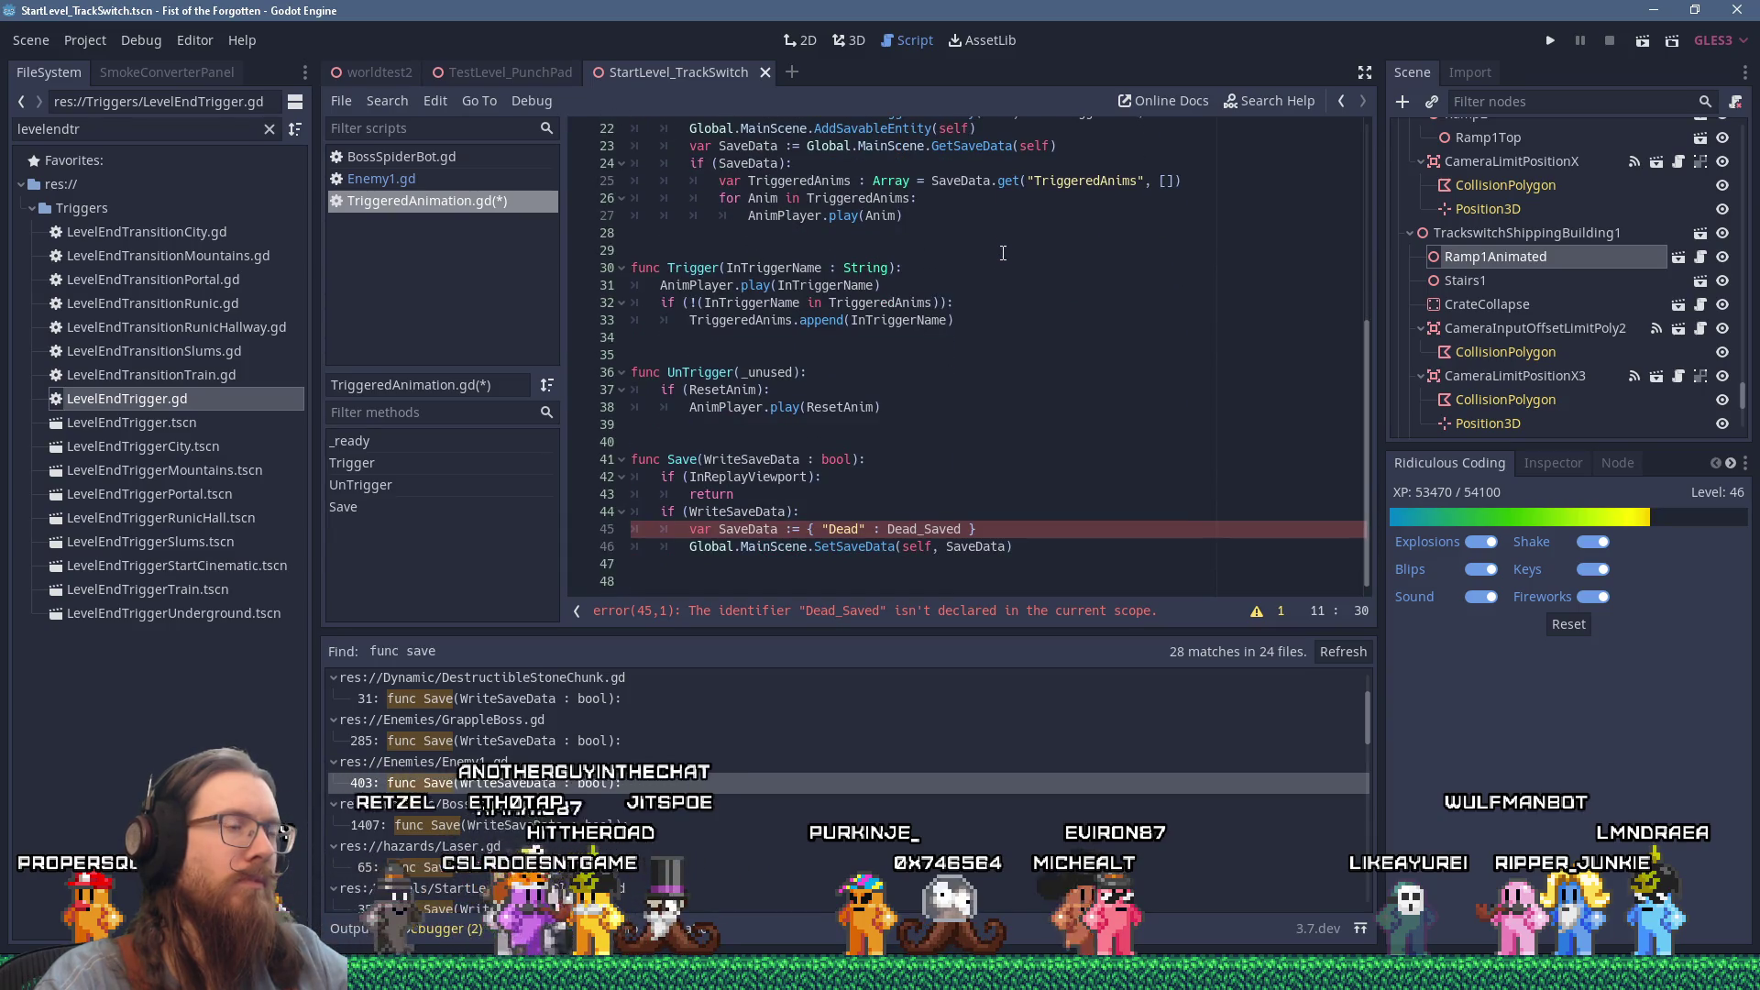
{"action": "scroll", "coordinate": [1003, 253], "scroll_direction": "up", "scroll_amount": 7}
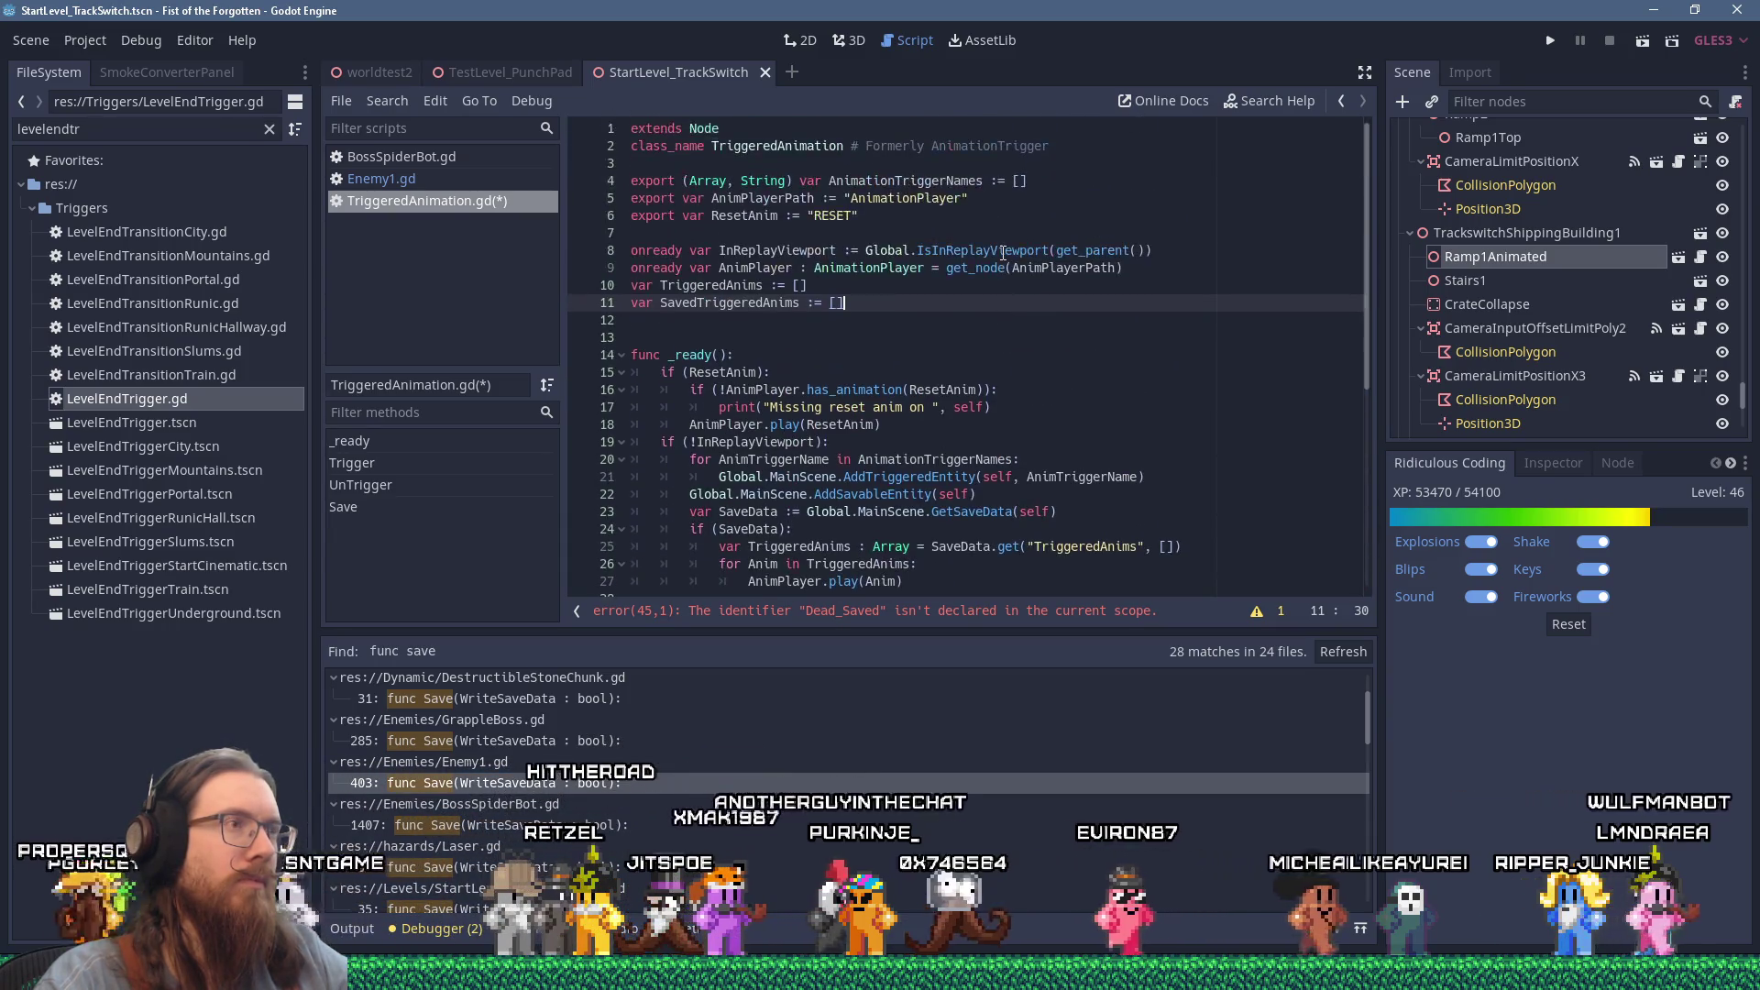
{"action": "scroll", "coordinate": [1003, 253], "scroll_direction": "down", "scroll_amount": 7}
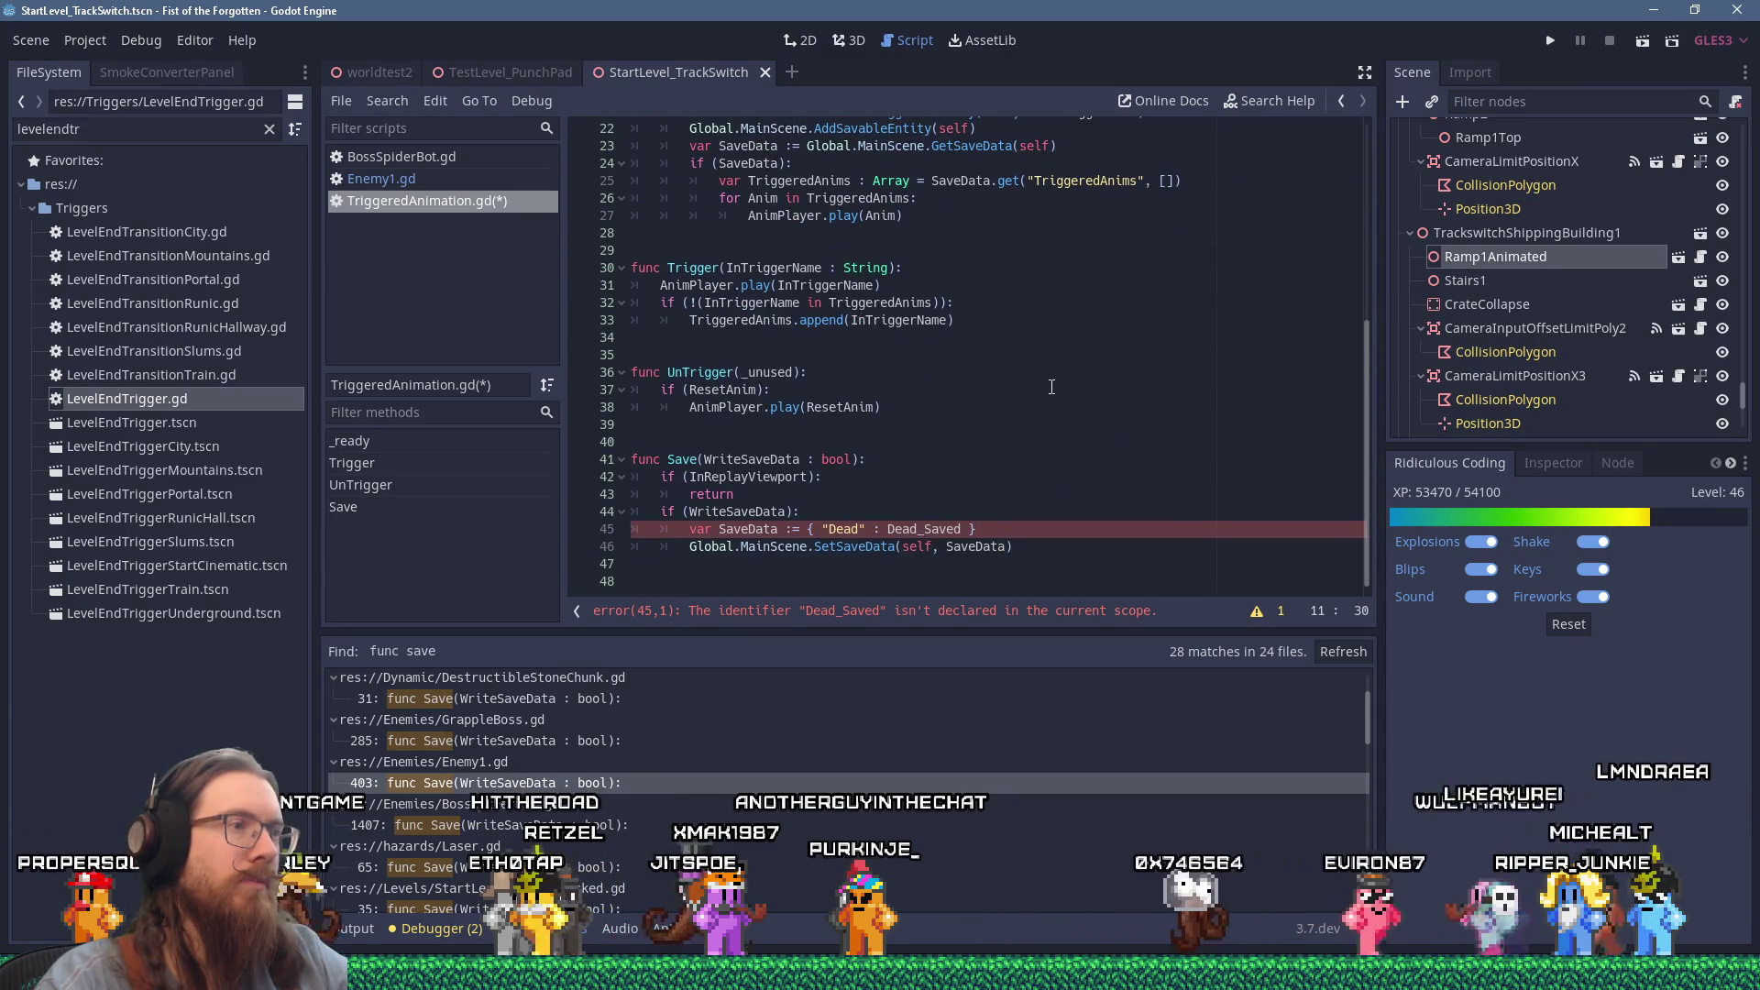
{"action": "left_click", "coordinate": [816, 512]}
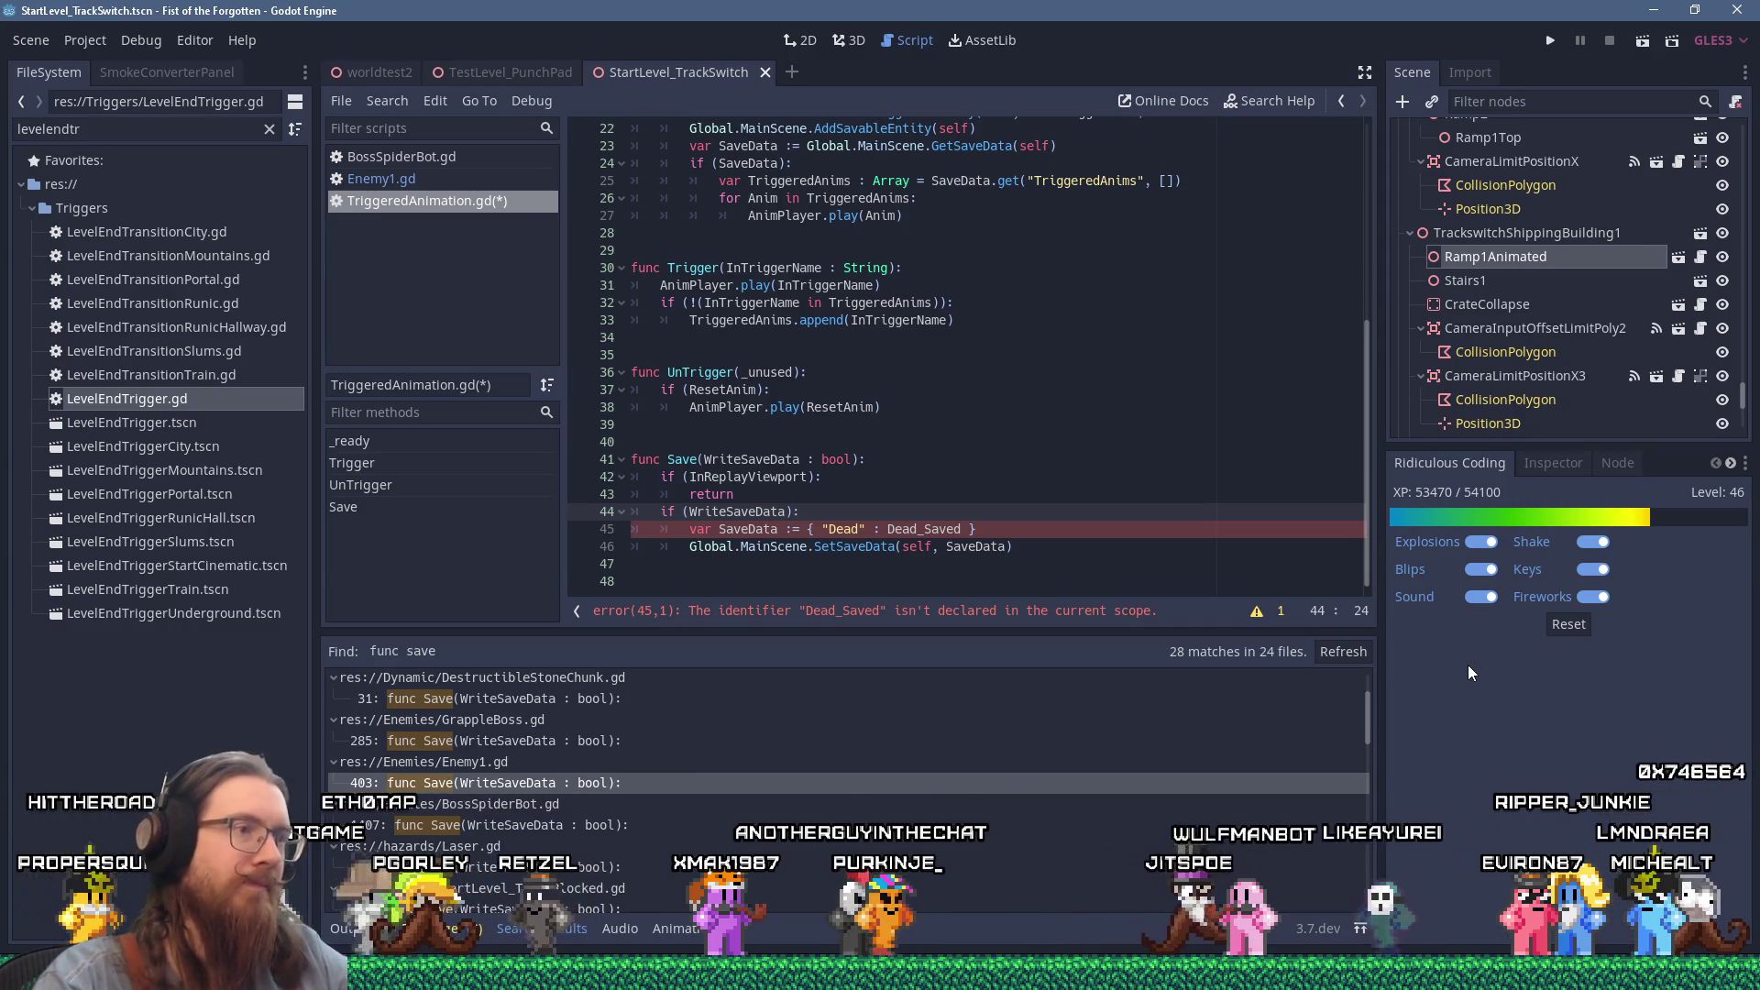
Step: Change the save dictionary entry from Dead/Dead_Saved to "TriggeredAnims": TriggeredAnims
{"action": "left_click", "coordinate": [831, 528]}
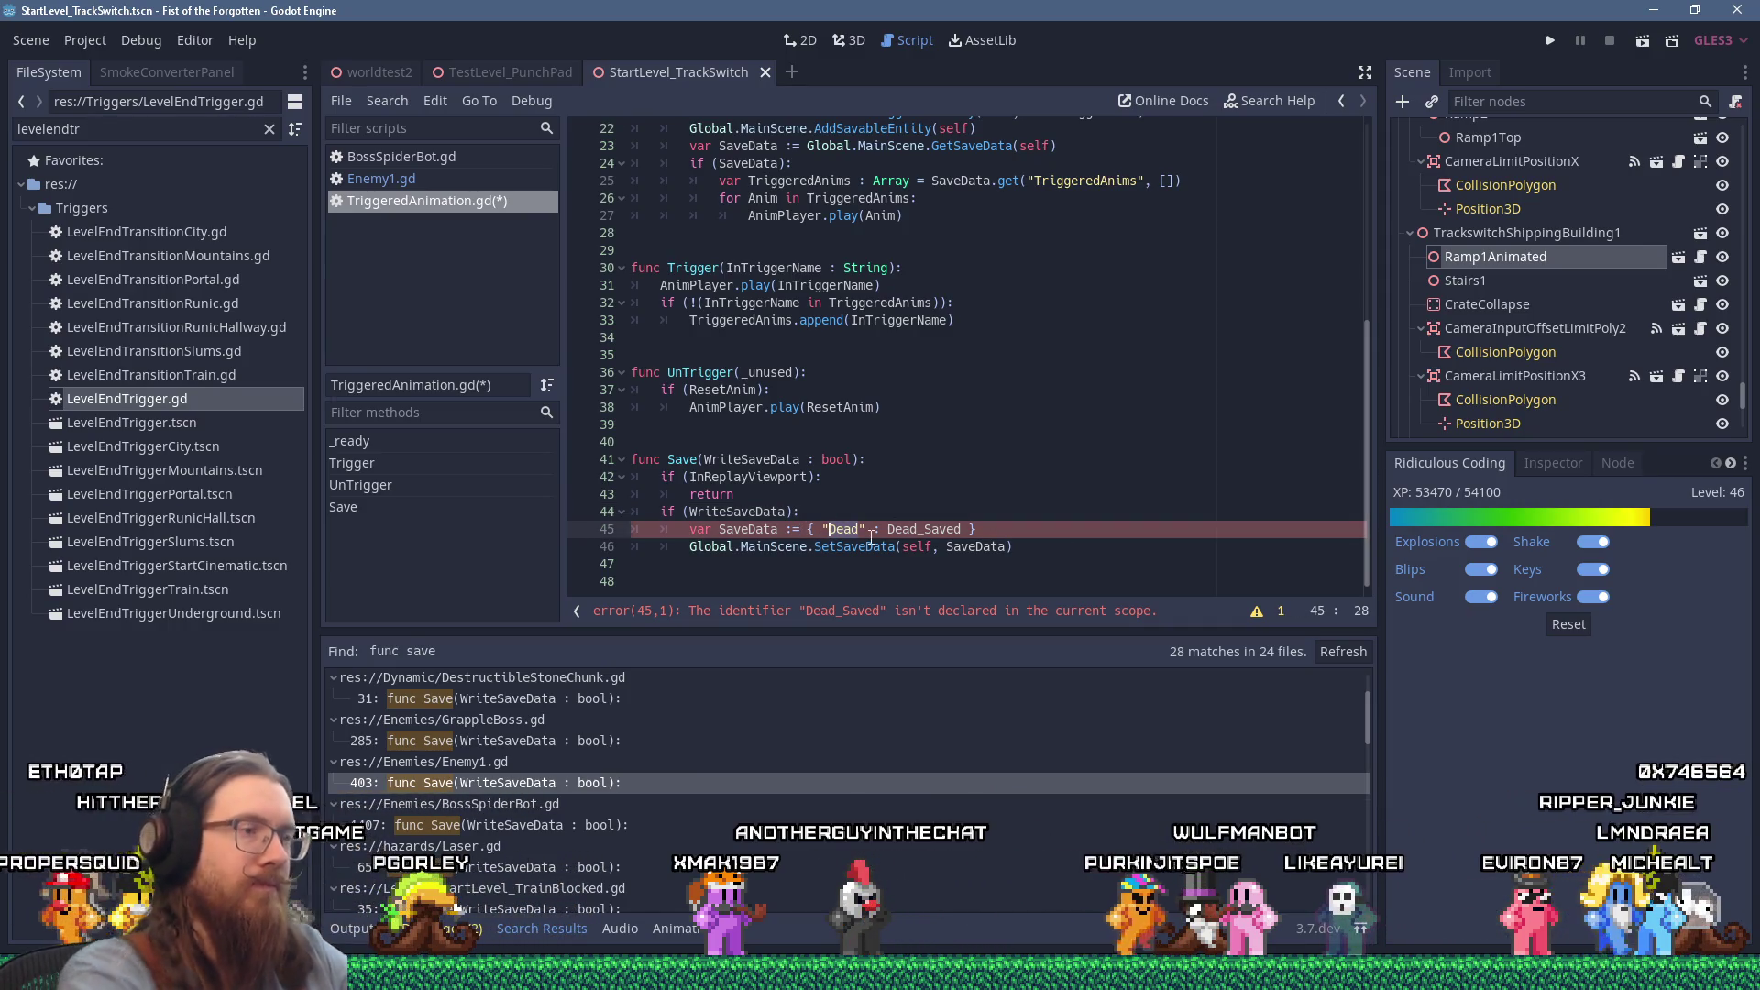
{"action": "key", "text": "ctrl+Delete"}
{"action": "type", "text": "Triggered"}
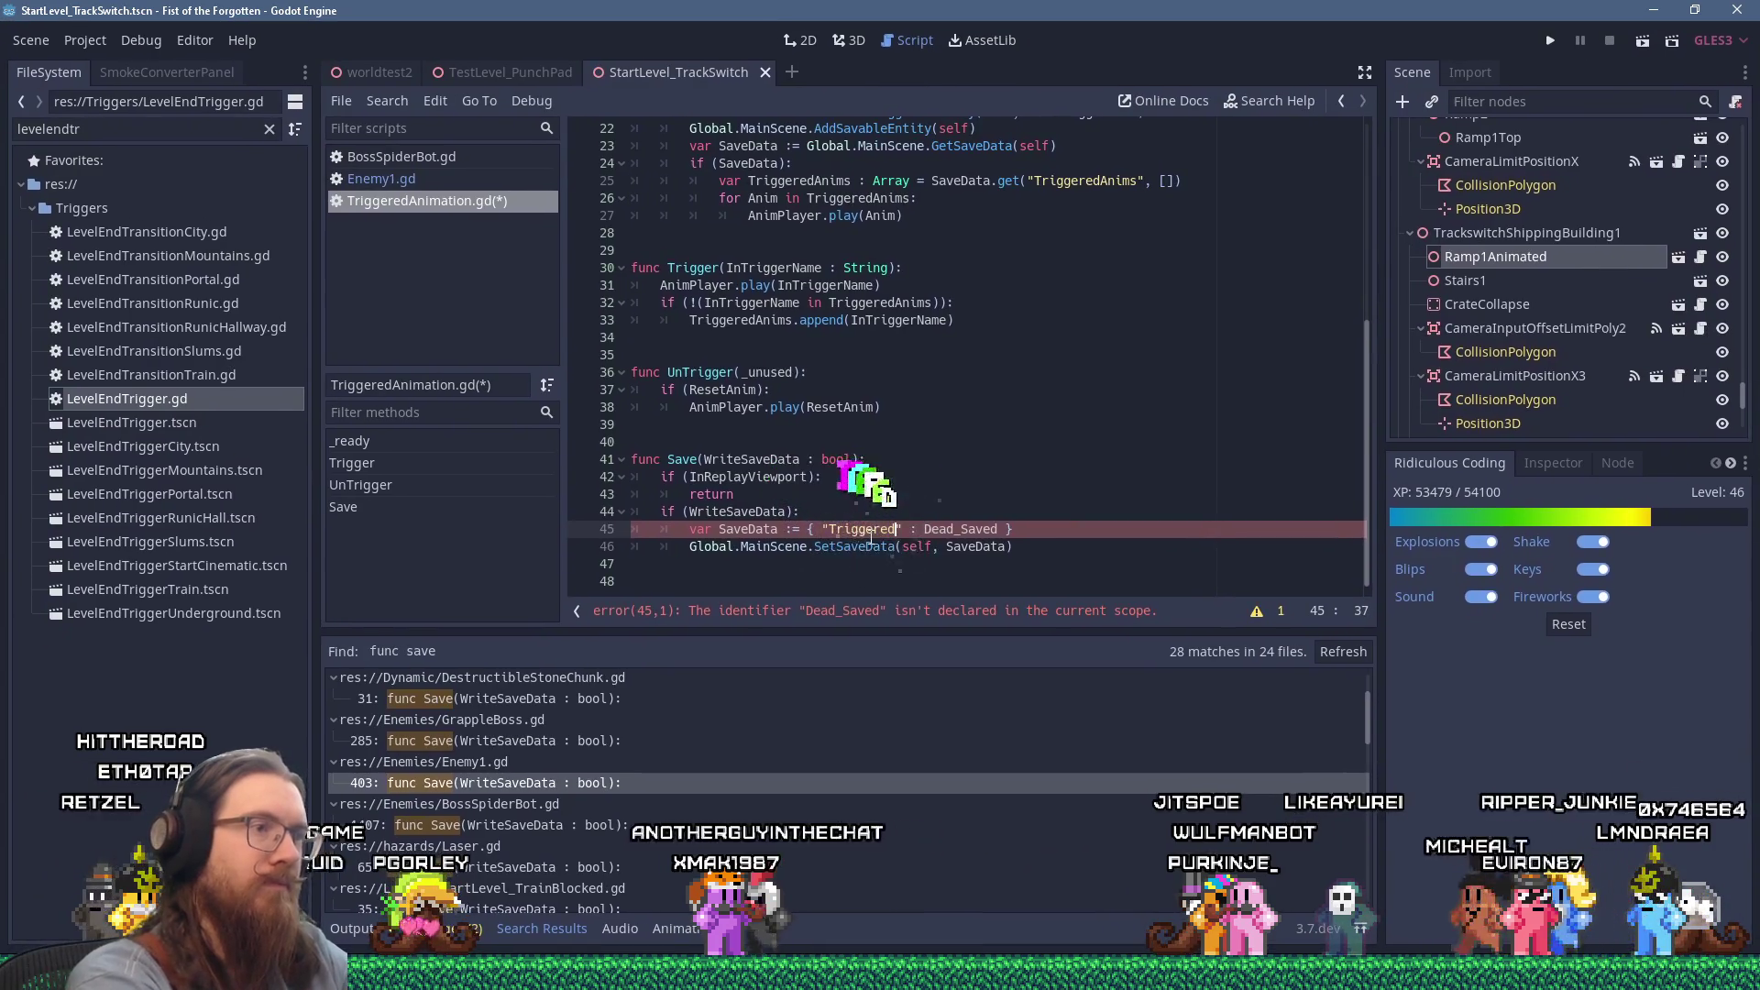
{"action": "type", "text": "Anims"}
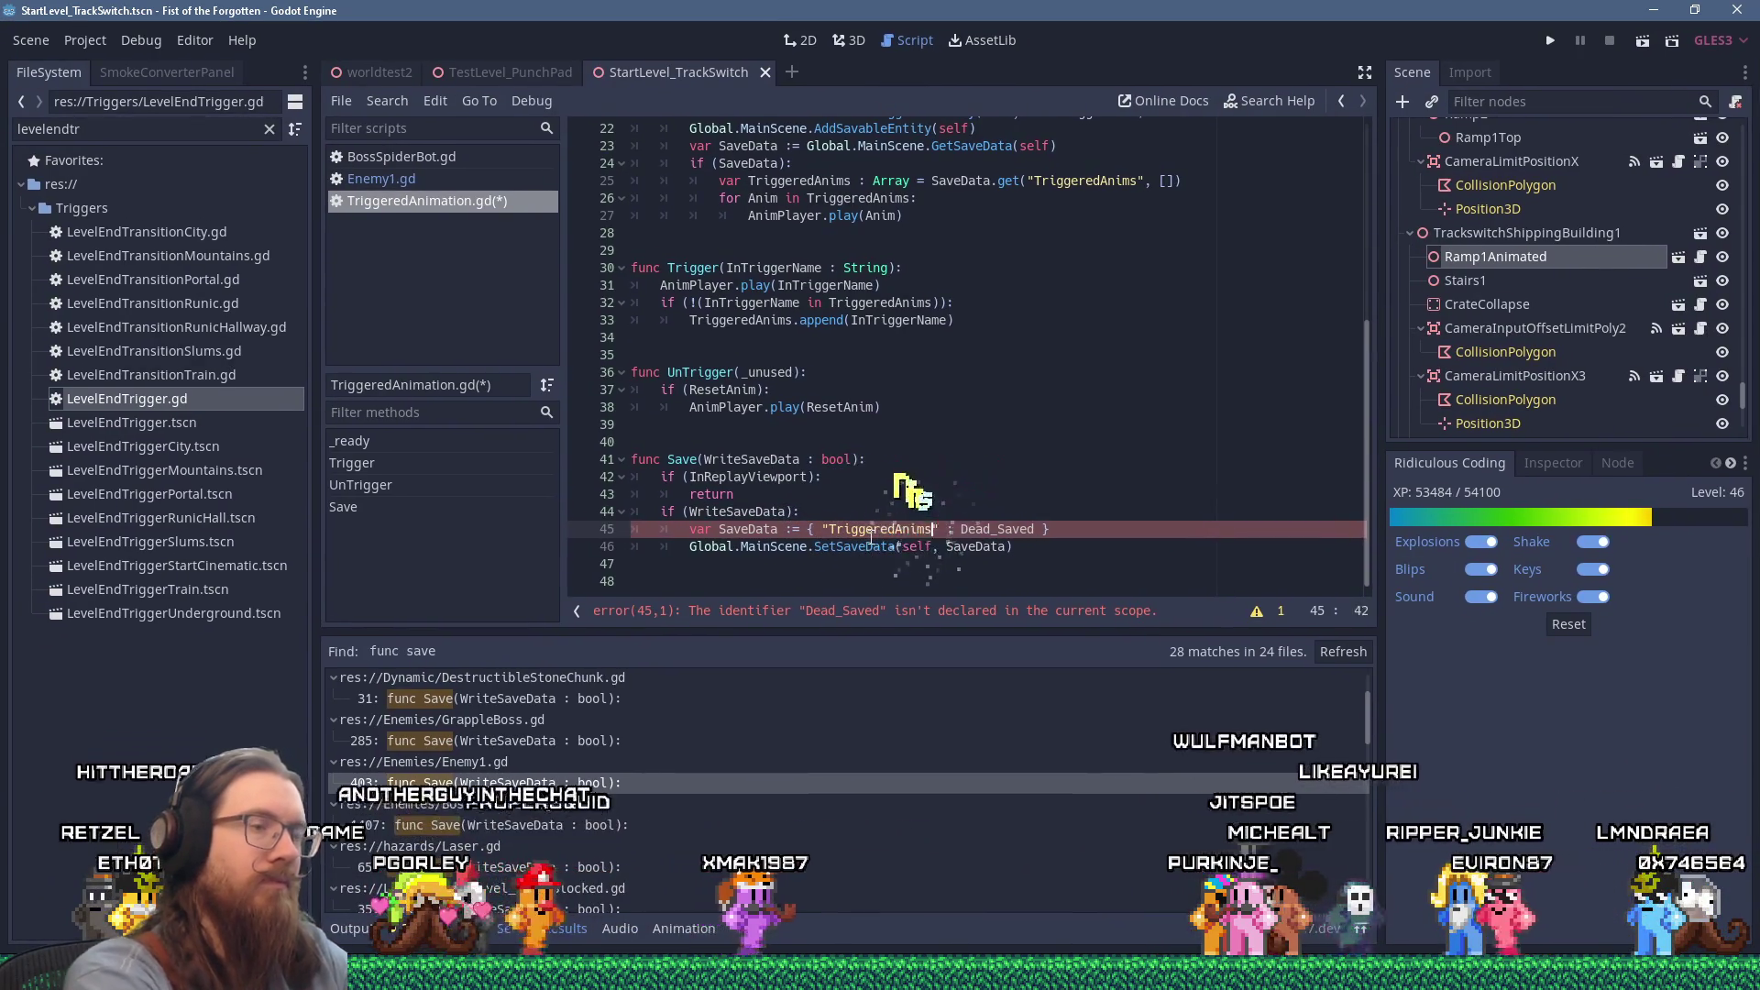
{"action": "type", "text": "\""}
{"action": "key", "text": "Right"}
{"action": "key", "text": "Right"}
{"action": "key", "text": "Right"}
{"action": "key", "text": "Right"}
{"action": "key", "text": "Right"}
{"action": "key", "text": "Right"}
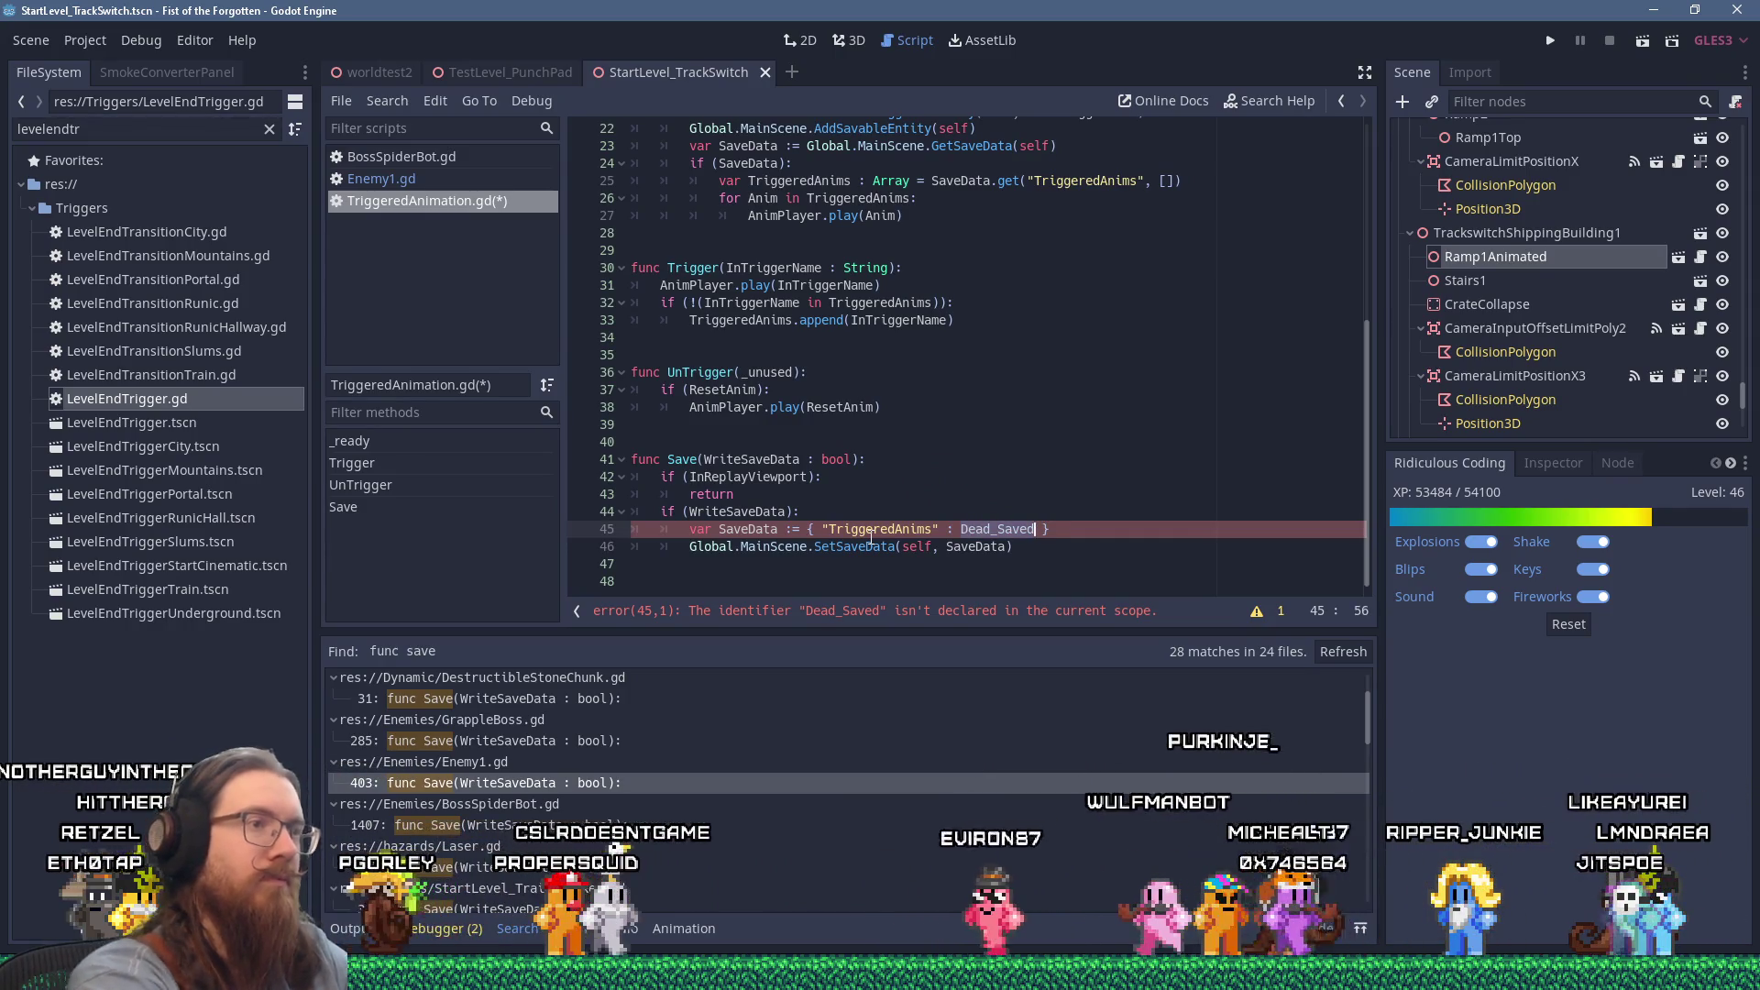
{"action": "key", "text": "BackSpace"}
{"action": "key", "text": "BackSpace"}
{"action": "key", "text": "BackSpace"}
{"action": "type", "text": "TriggeredAnims"}
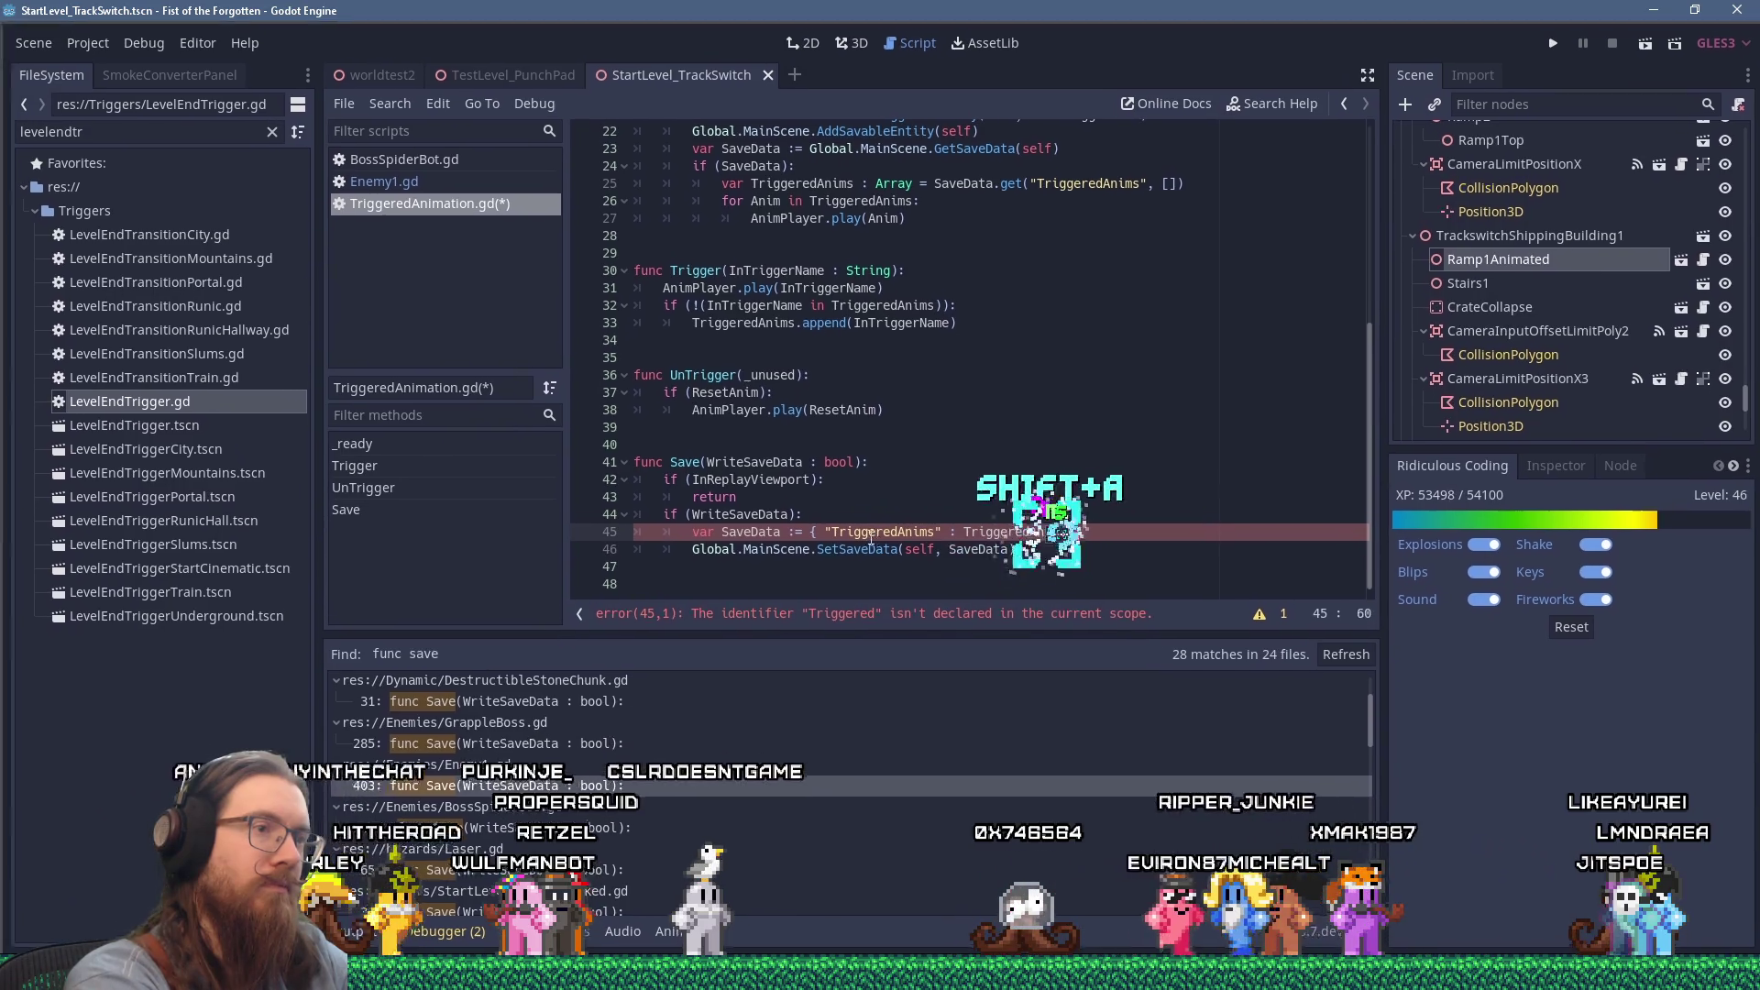
{"action": "key", "text": "Down"}
{"action": "key", "text": "Return"}
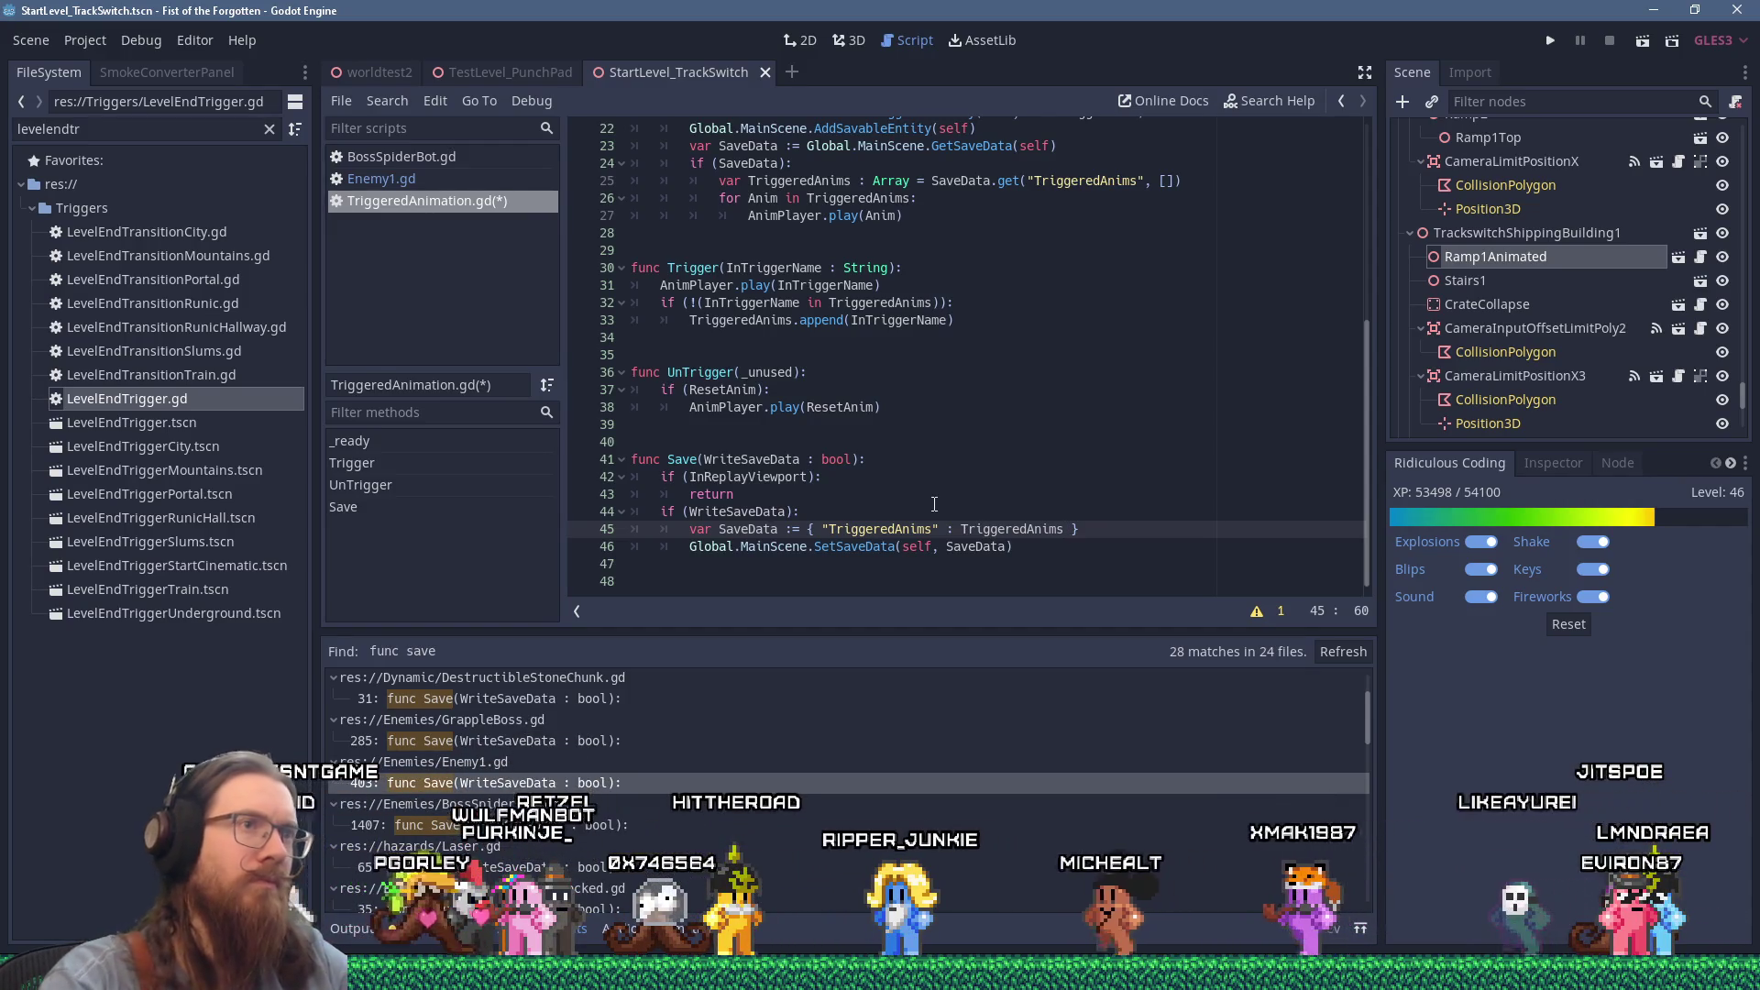
Step: Add a SavedTriggeredAnims = TriggeredAnims line below the save dictionary
{"action": "left_click", "coordinate": [1139, 534]}
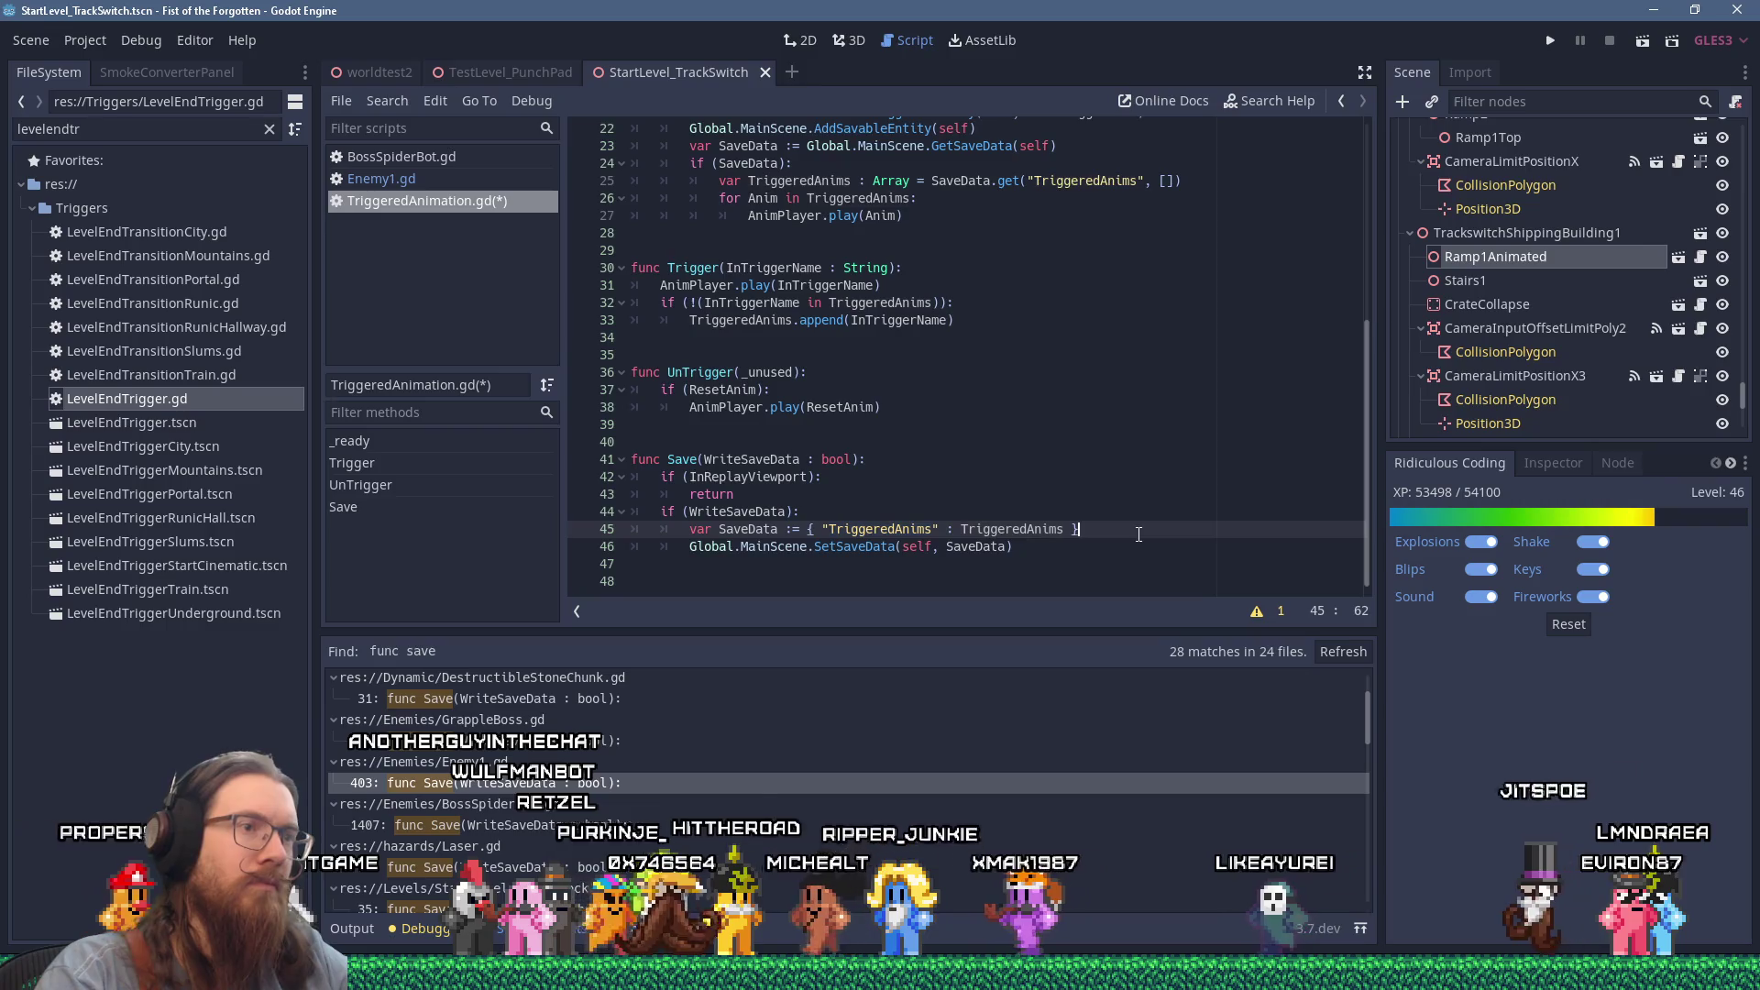
{"action": "key", "text": "Return"}
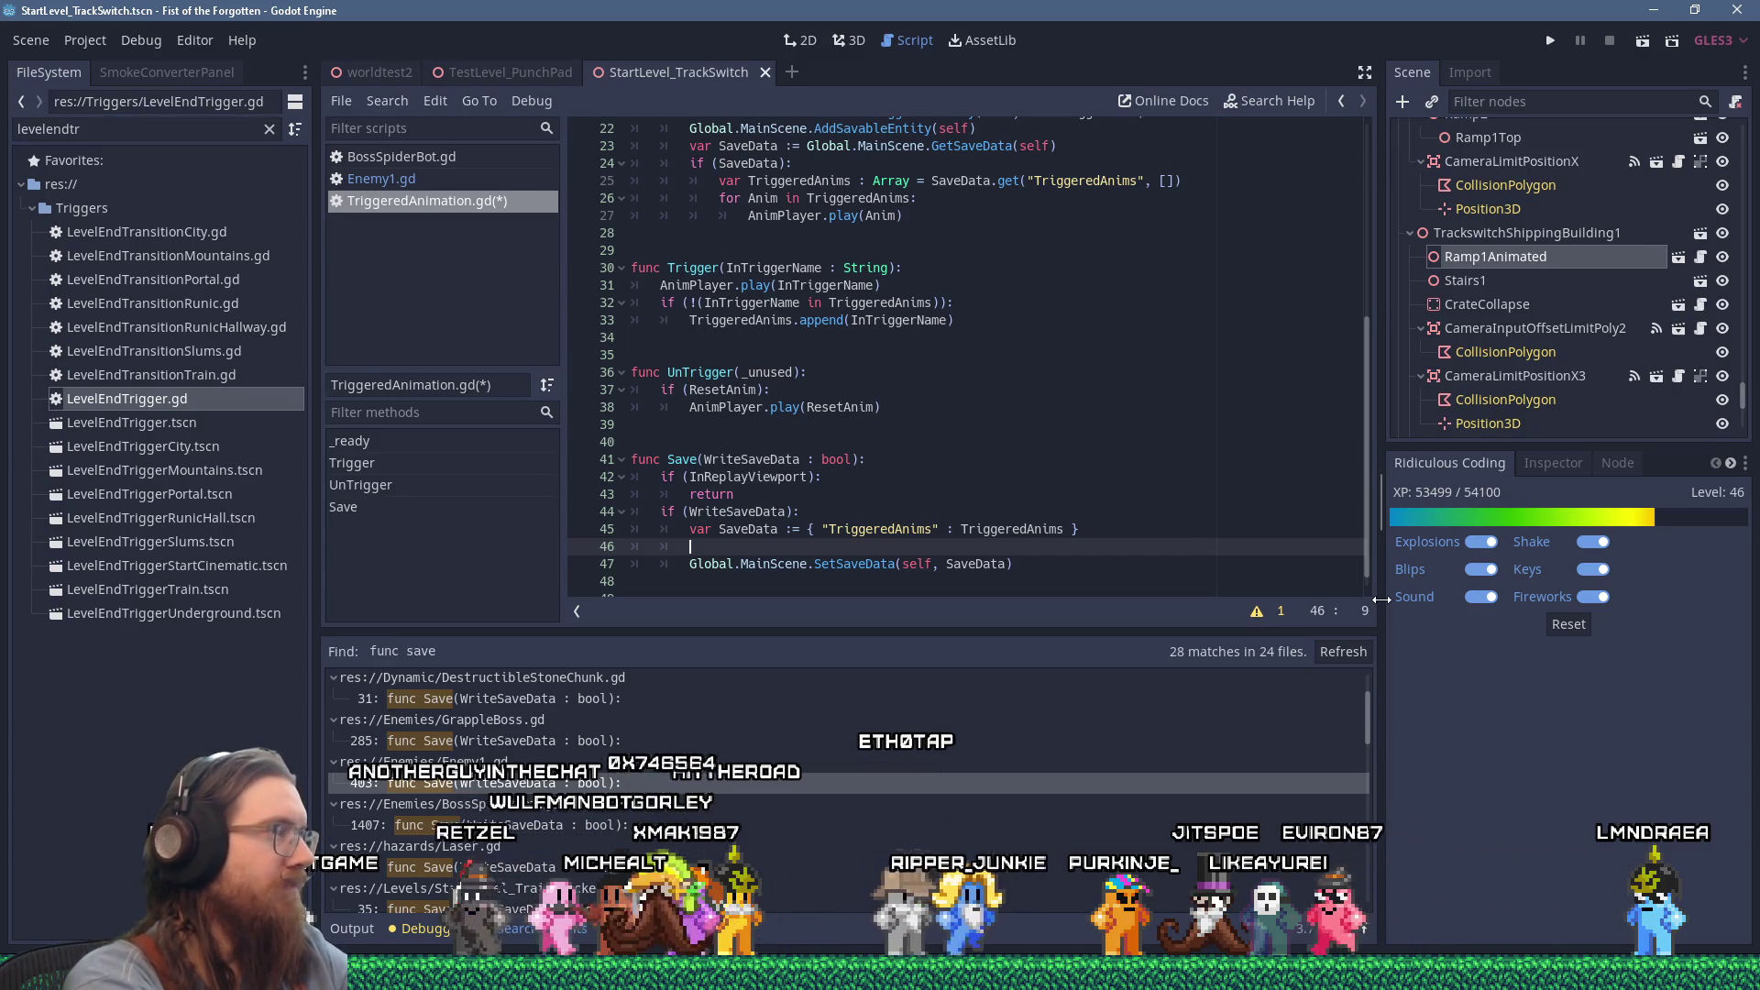
{"action": "type", "text": "s"}
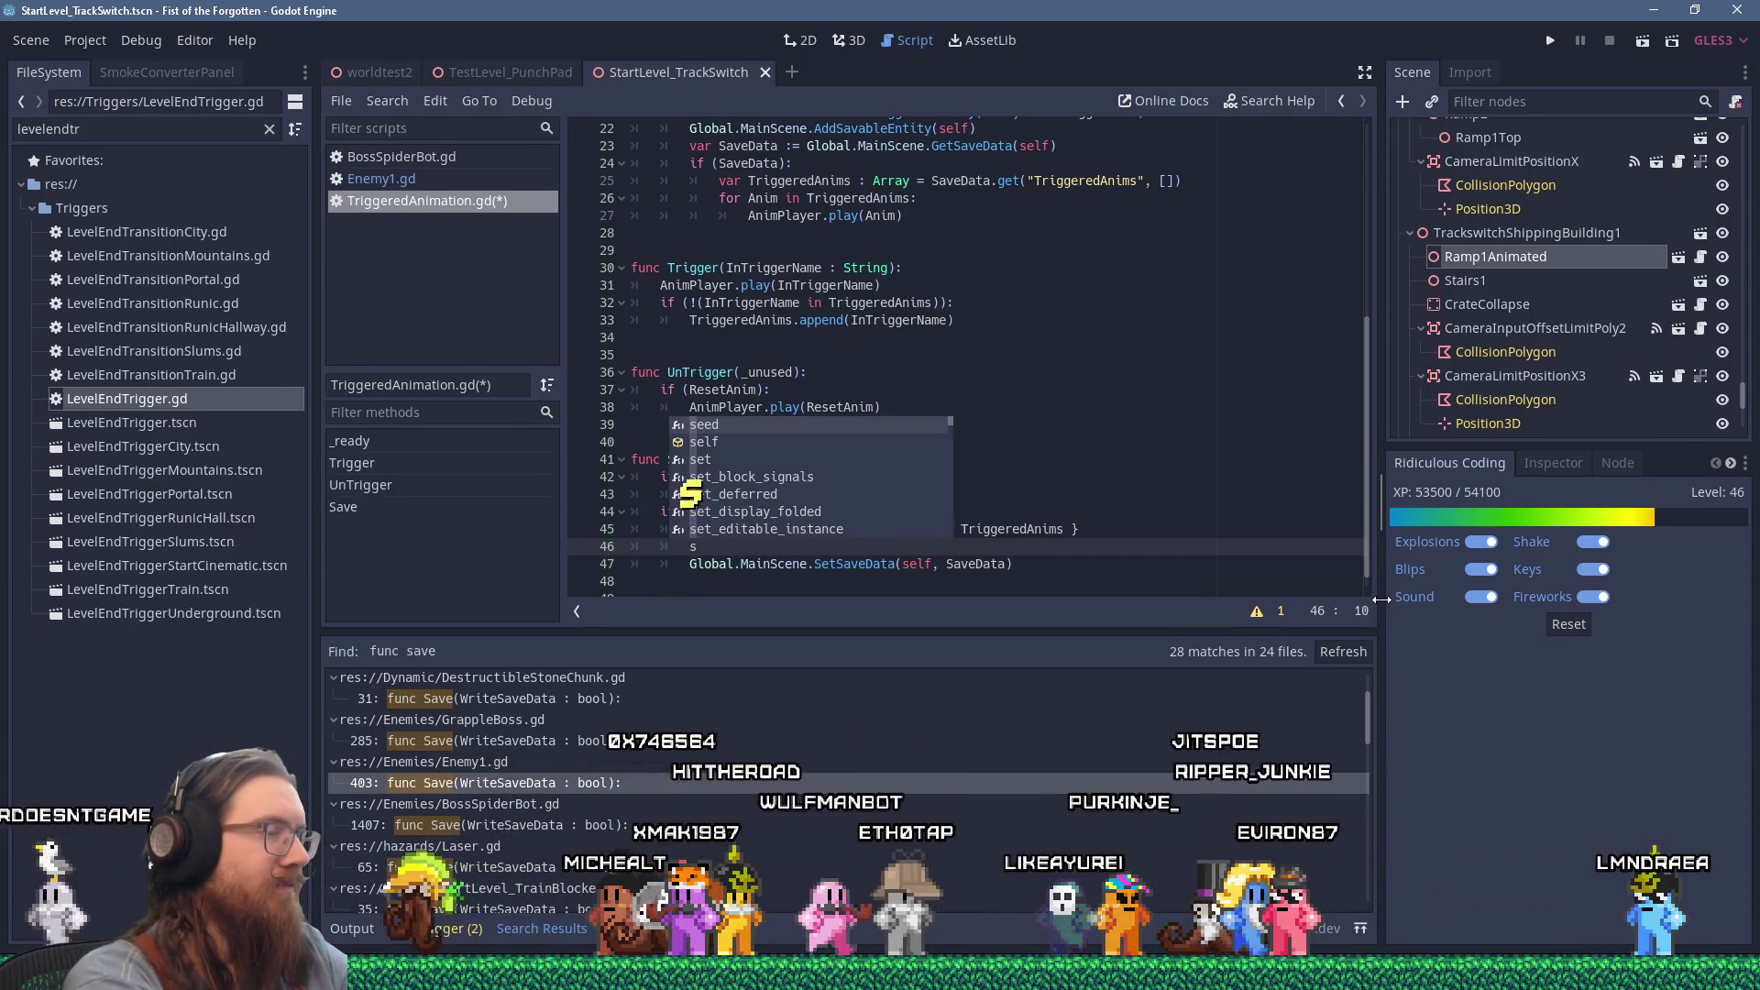
{"action": "key", "text": "BackSpace"}
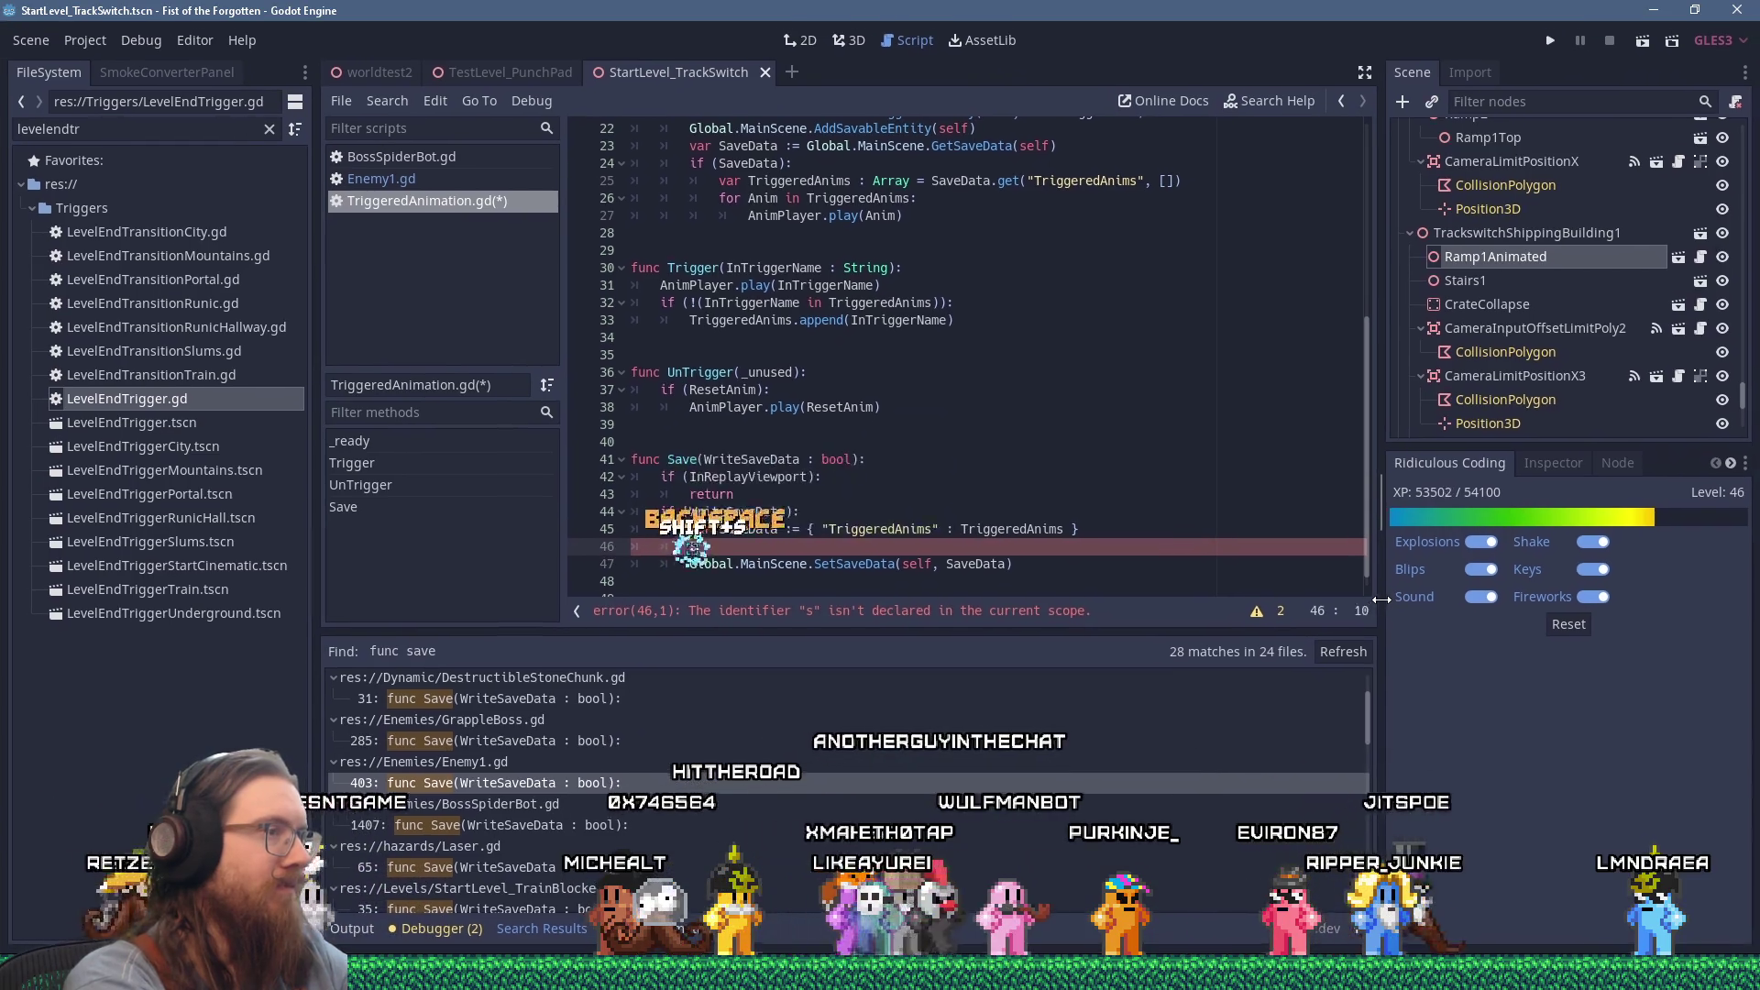
{"action": "type", "text": "Saved"}
{"action": "key", "text": "Return"}
{"action": "type", "text": "="}
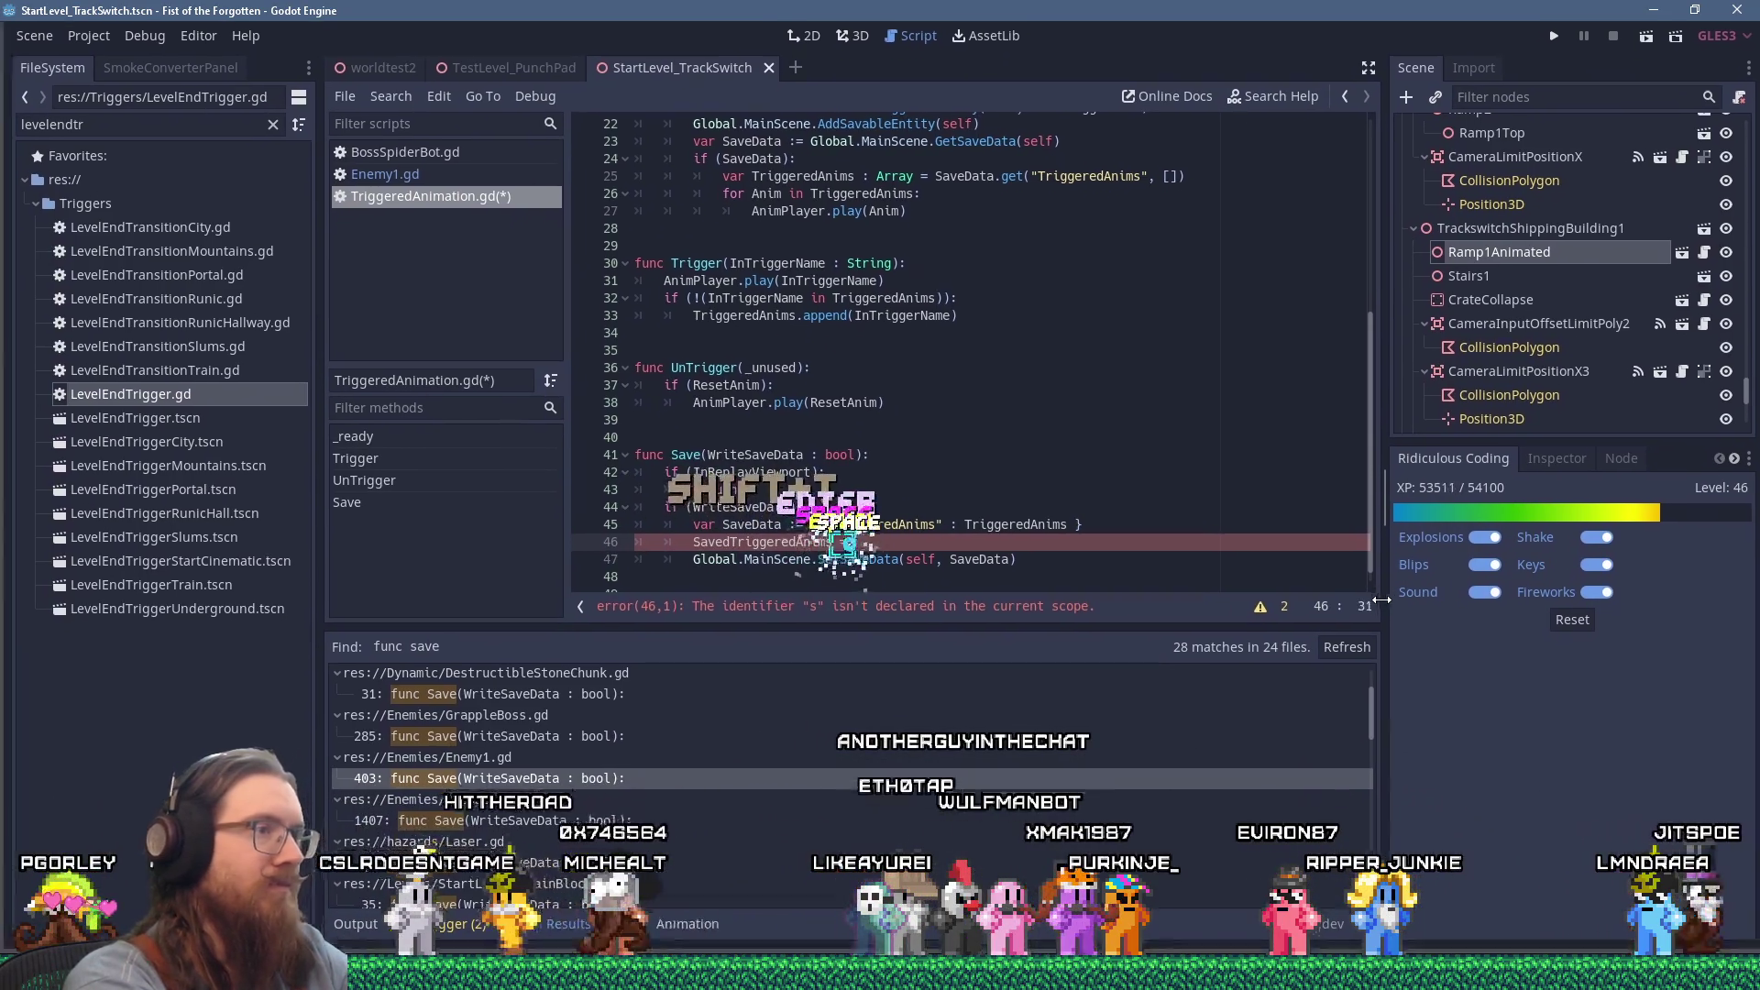
{"action": "type", "text": " SavegeredAnims"}
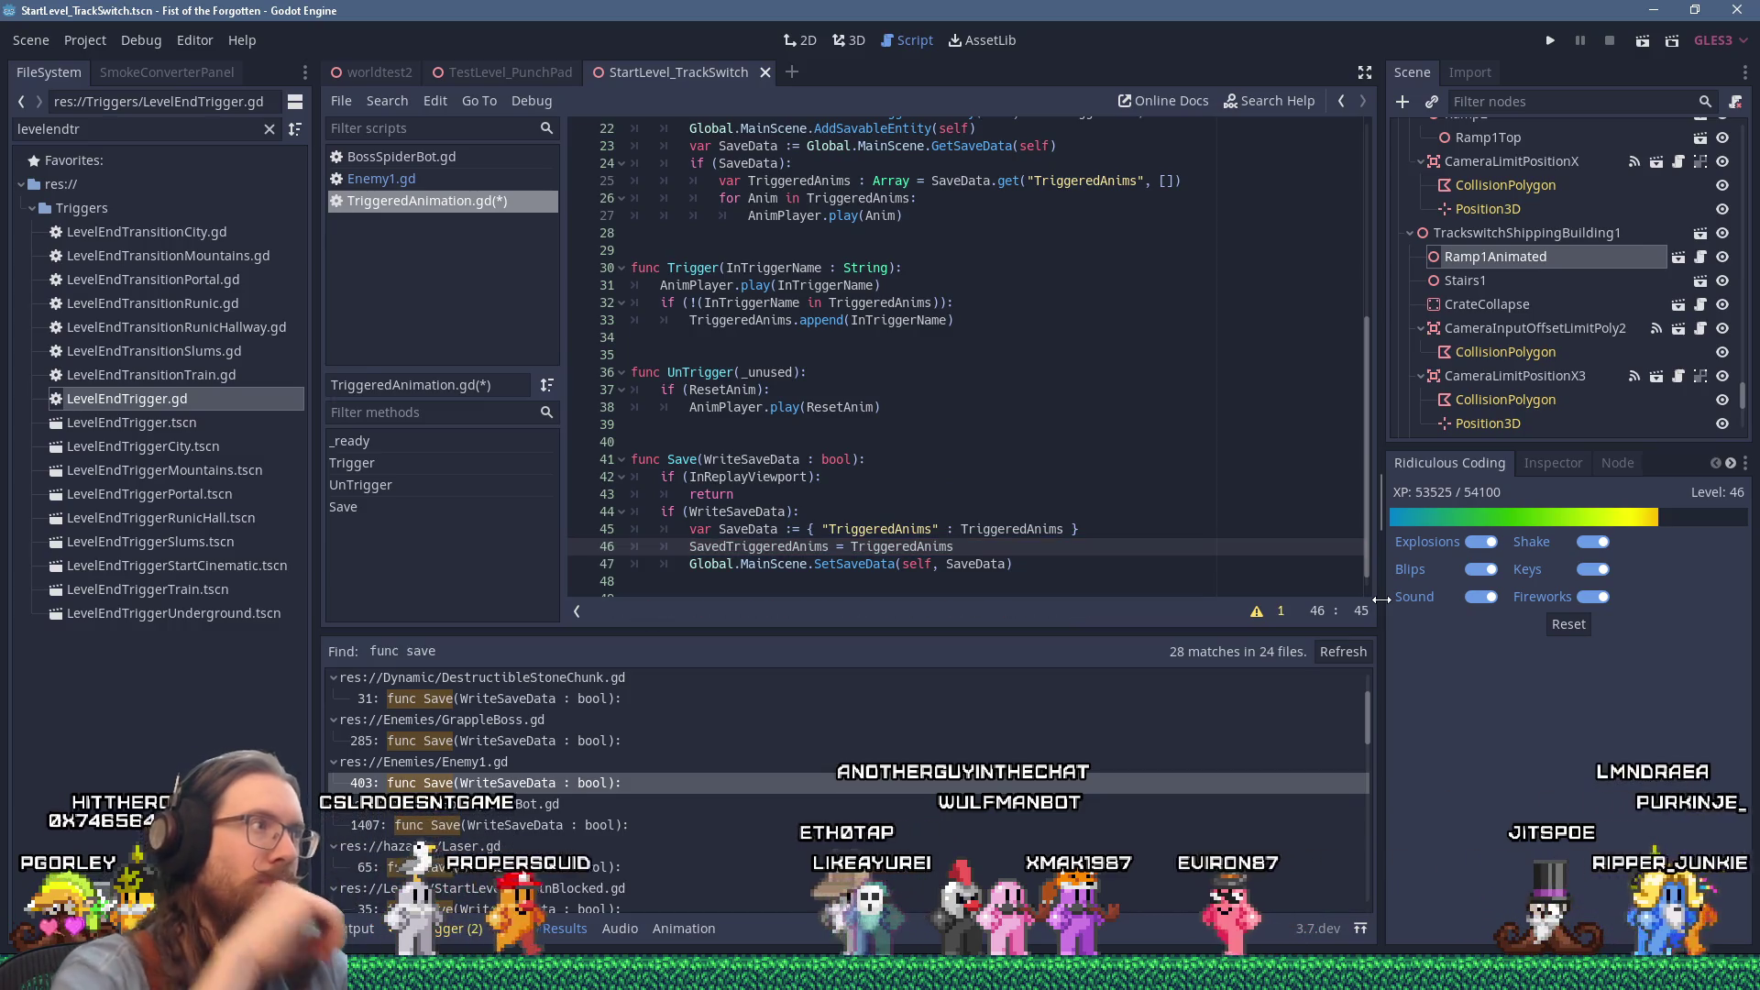
Step: Select and copy Enemy1.gd's _on_PlayerReset function, then switch back to TriggeredAnimation.gd
{"action": "left_click", "coordinate": [519, 182]}
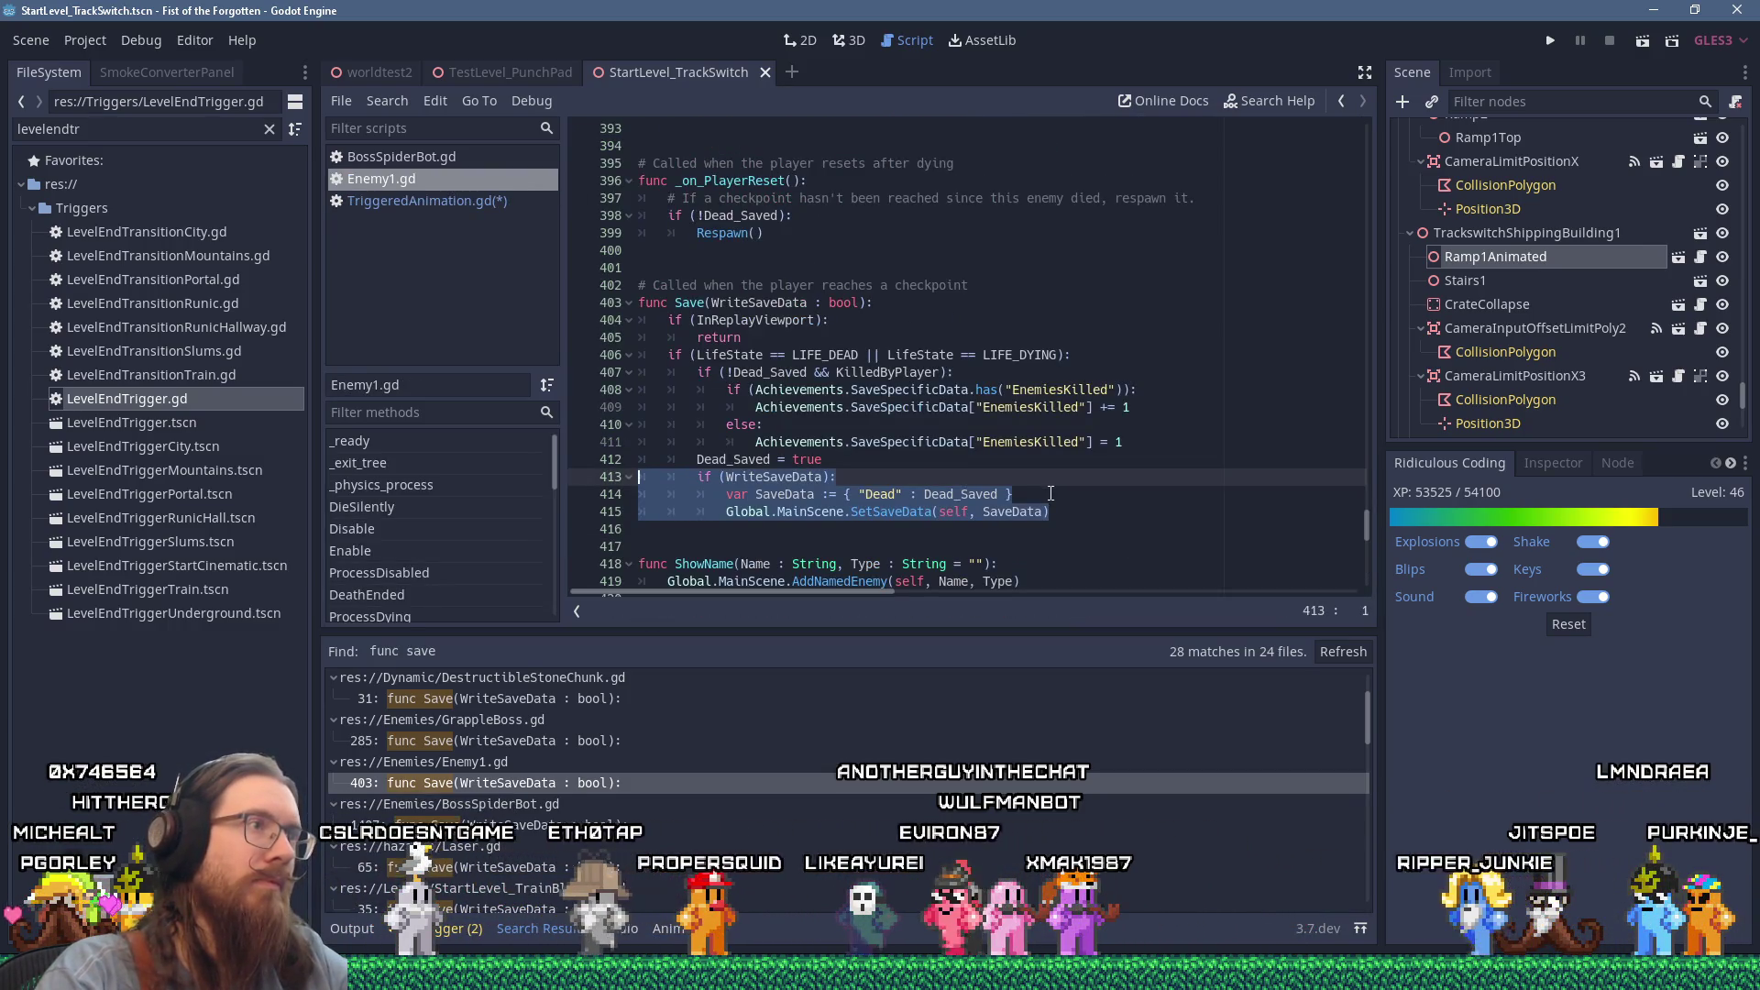
{"action": "scroll", "coordinate": [1051, 493], "scroll_direction": "up", "scroll_amount": 1}
{"action": "left_click_drag", "start_coordinate": [1197, 250], "coordinate": [583, 237]}
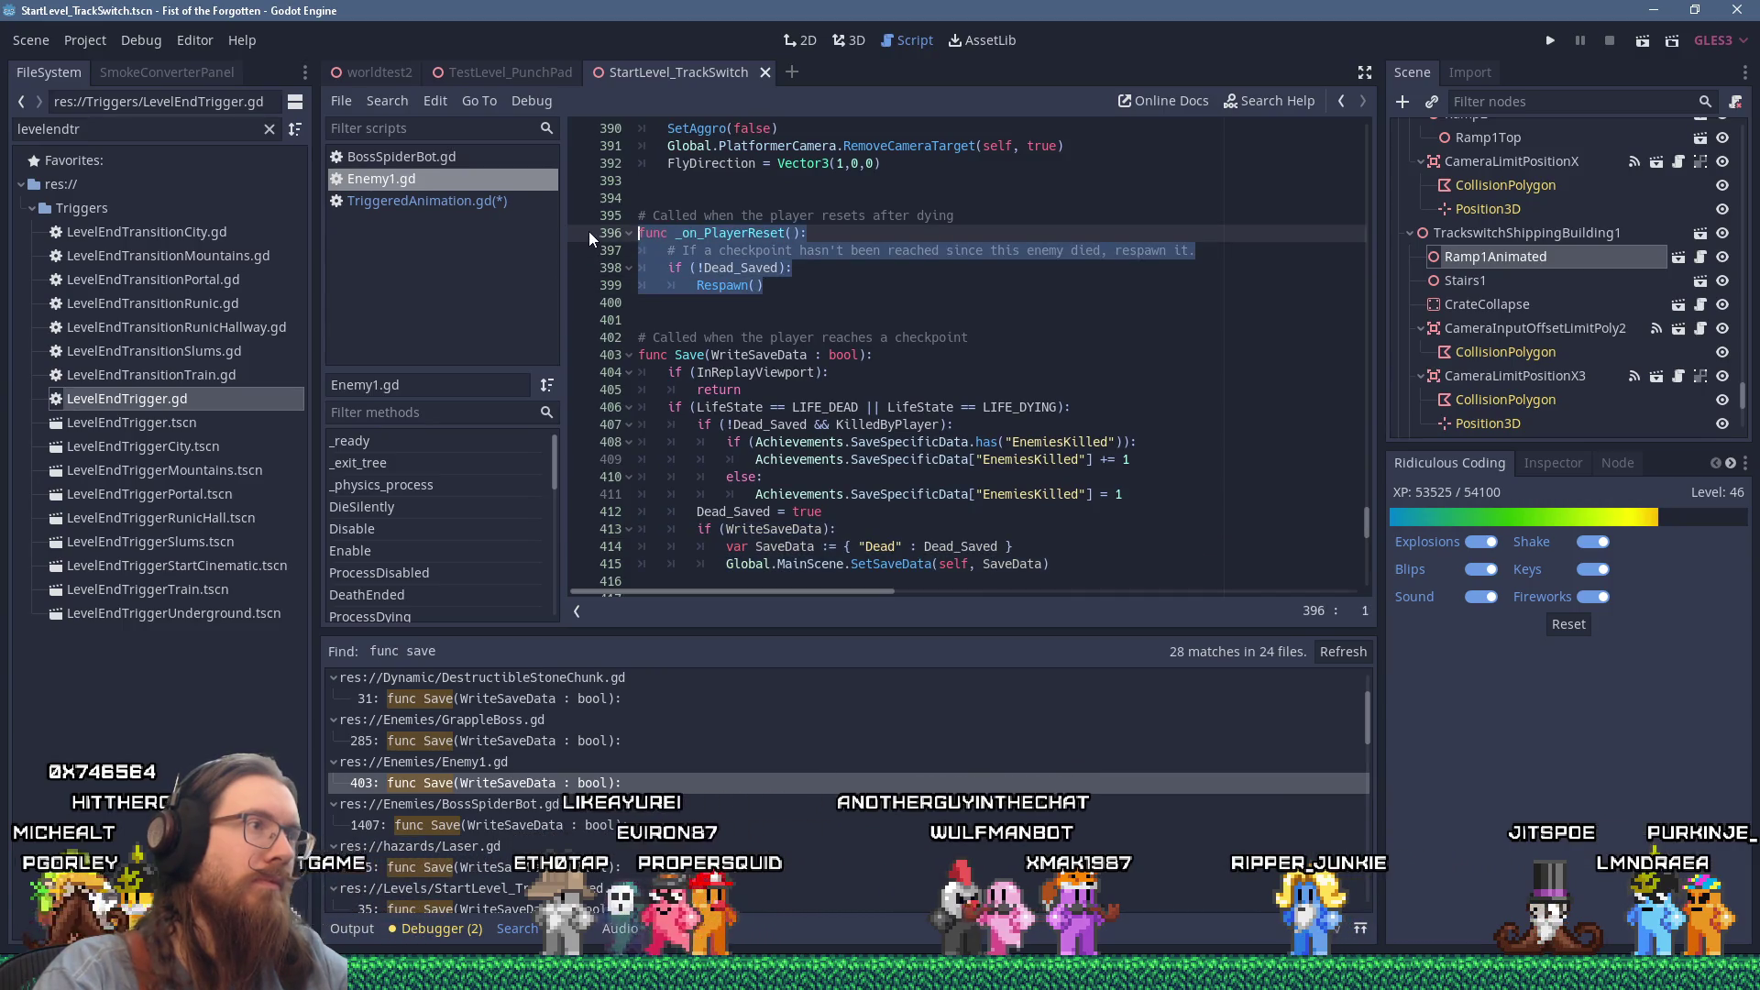
{"action": "right_click", "coordinate": [750, 251]}
{"action": "left_click", "coordinate": [812, 347]}
{"action": "left_click", "coordinate": [486, 202]}
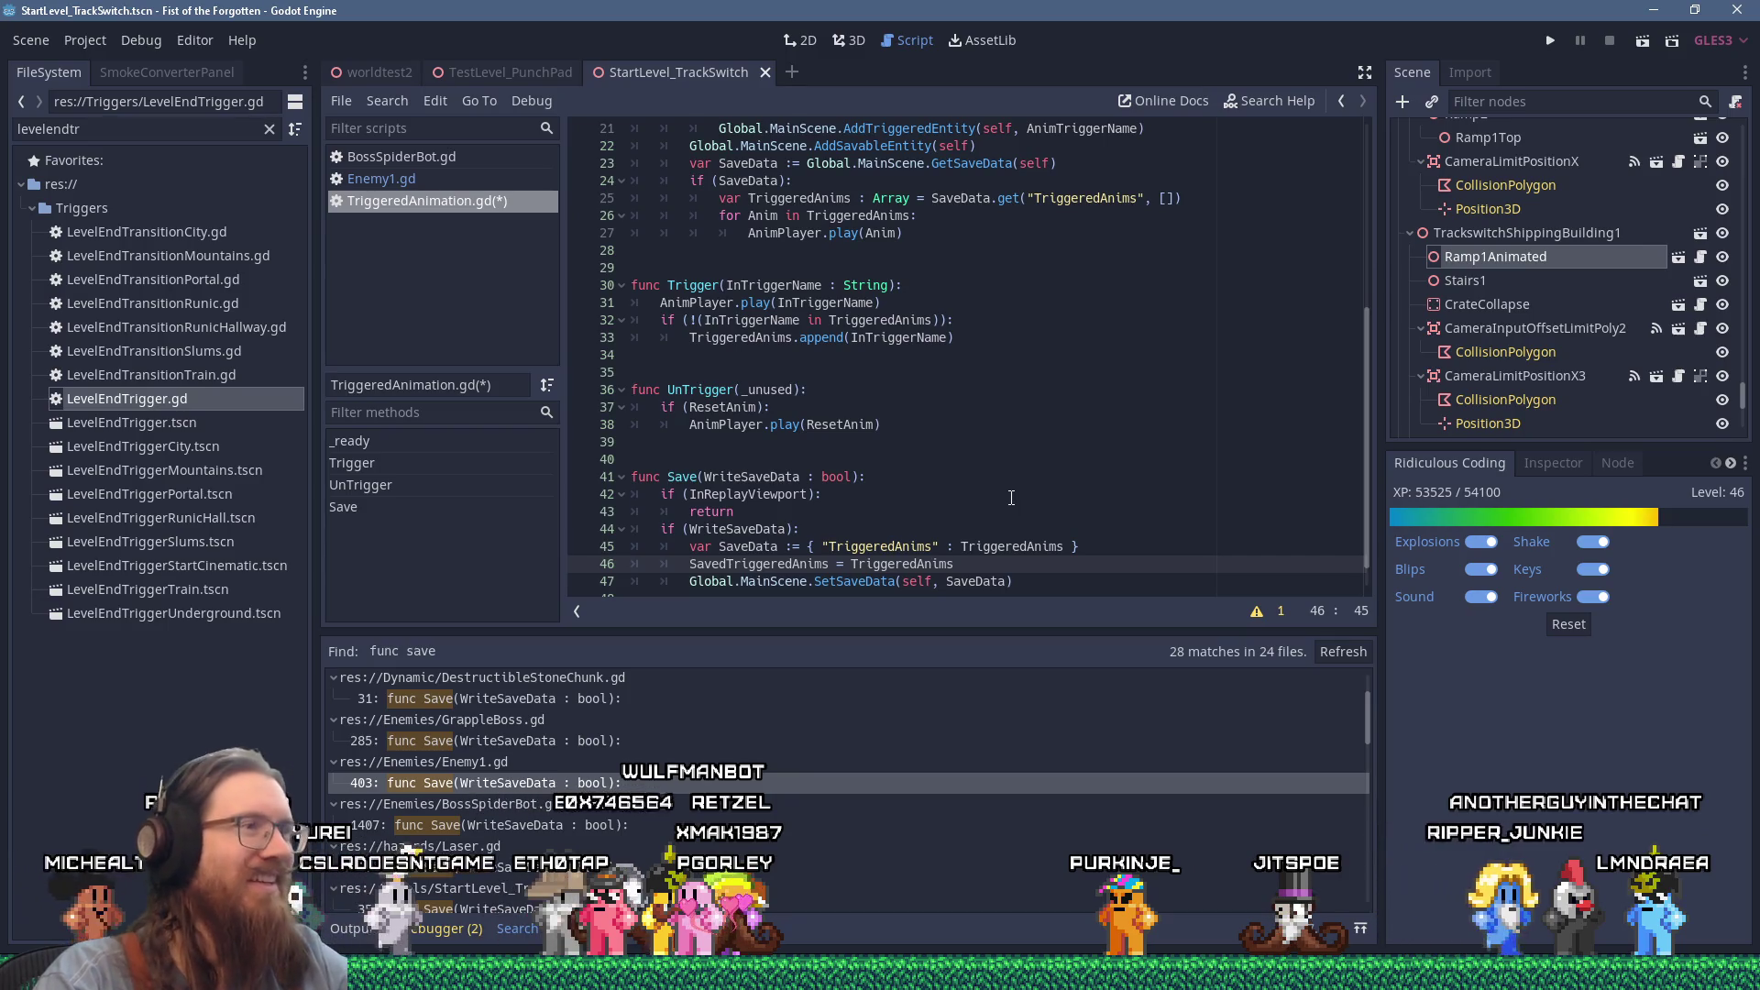
Step: Paste Enemy1's _on_PlayerReset function just above func Save and select its Dead_Saved lines
{"action": "scroll", "coordinate": [1011, 498], "scroll_direction": "up", "scroll_amount": 5}
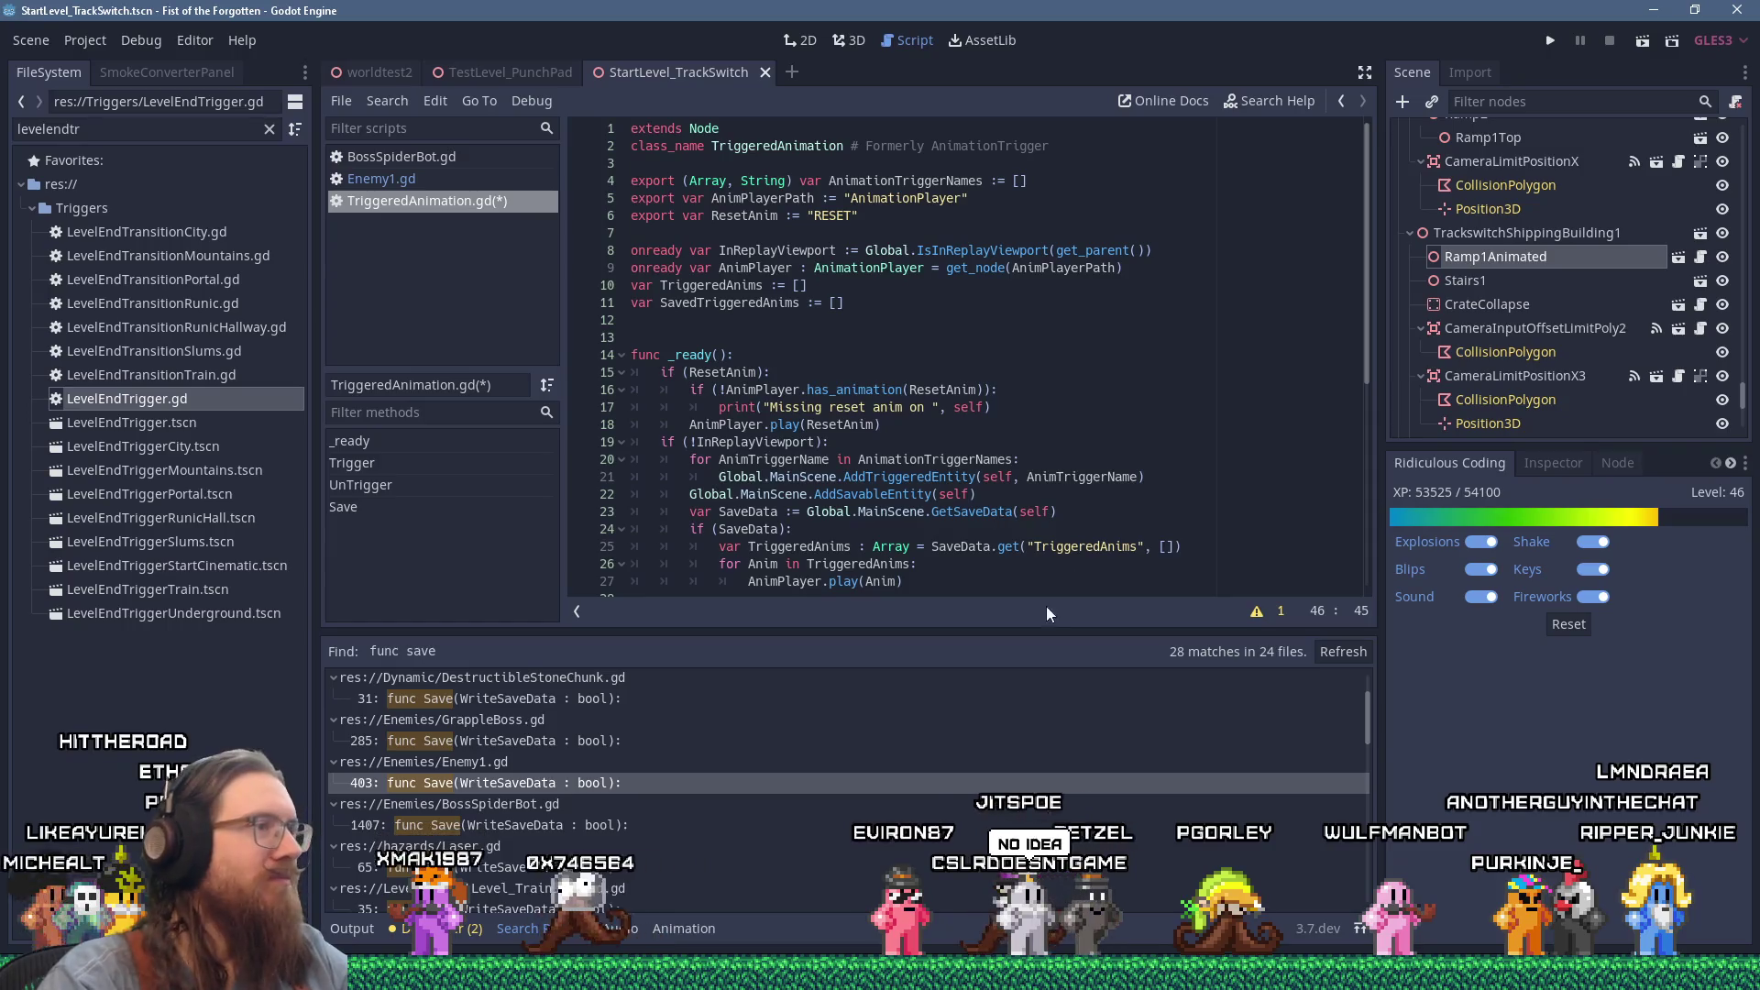
{"action": "scroll", "coordinate": [999, 528], "scroll_direction": "down", "scroll_amount": 5}
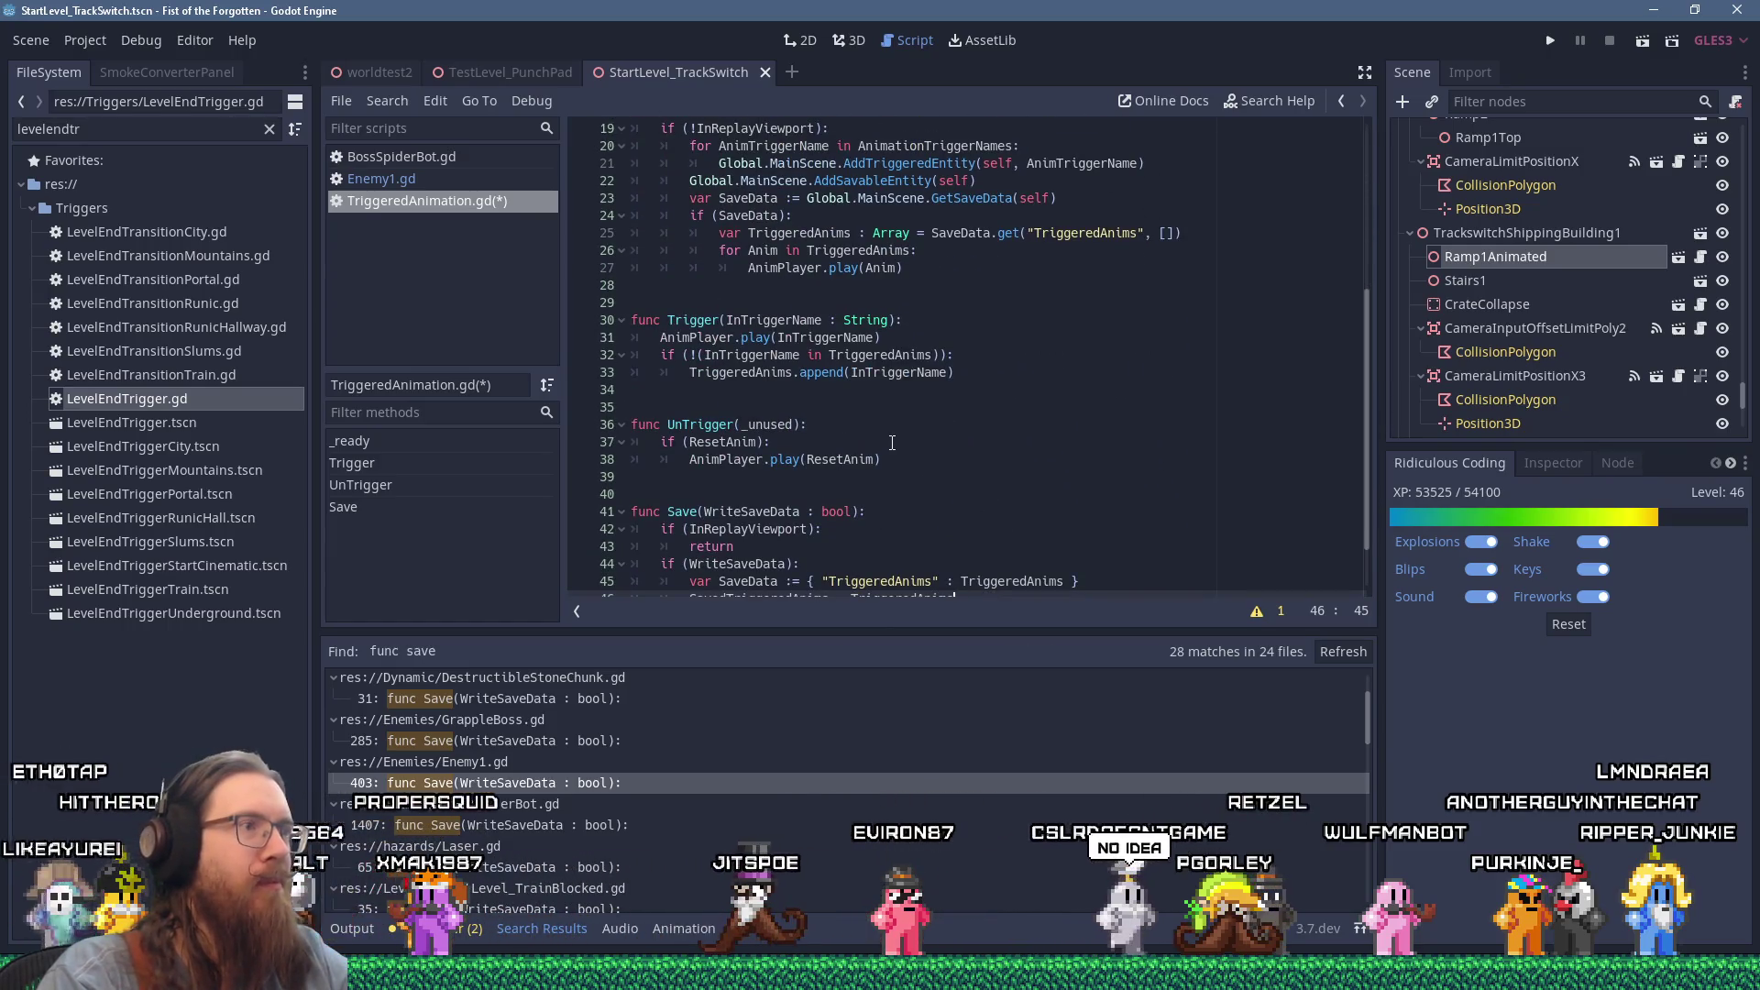
{"action": "scroll", "coordinate": [892, 442], "scroll_direction": "down", "scroll_amount": 1}
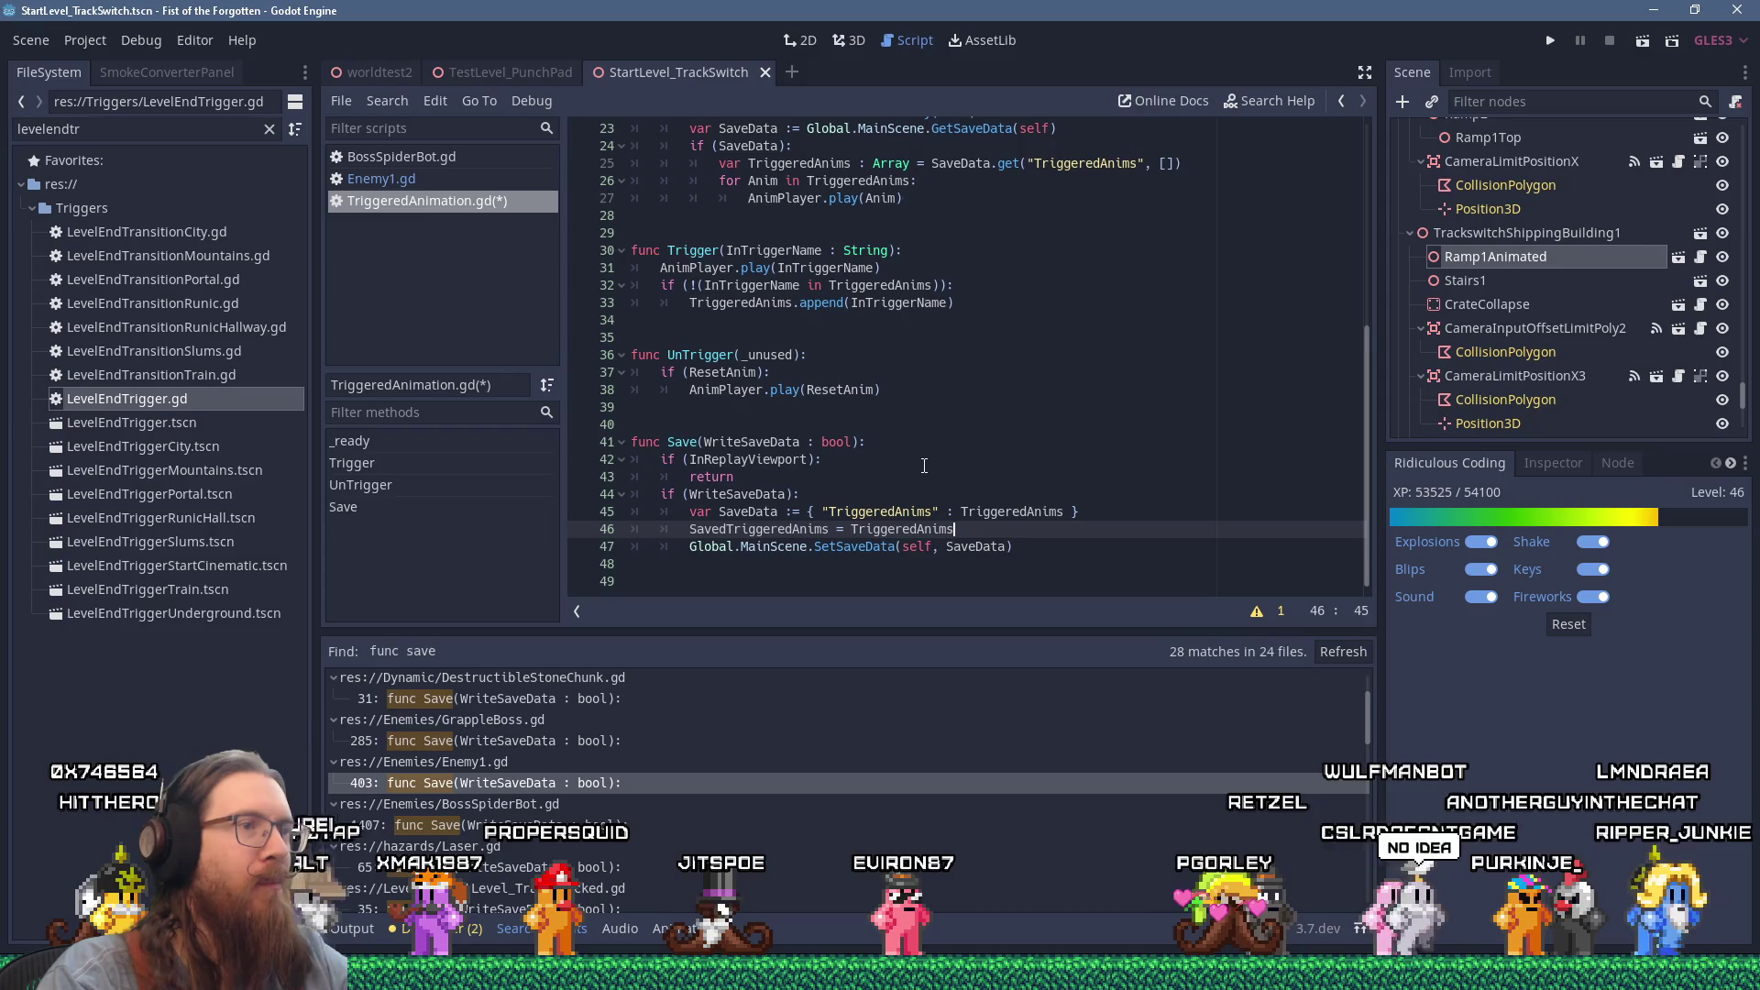
{"action": "left_click", "coordinate": [945, 422]}
{"action": "key", "text": "shift+Insert"}
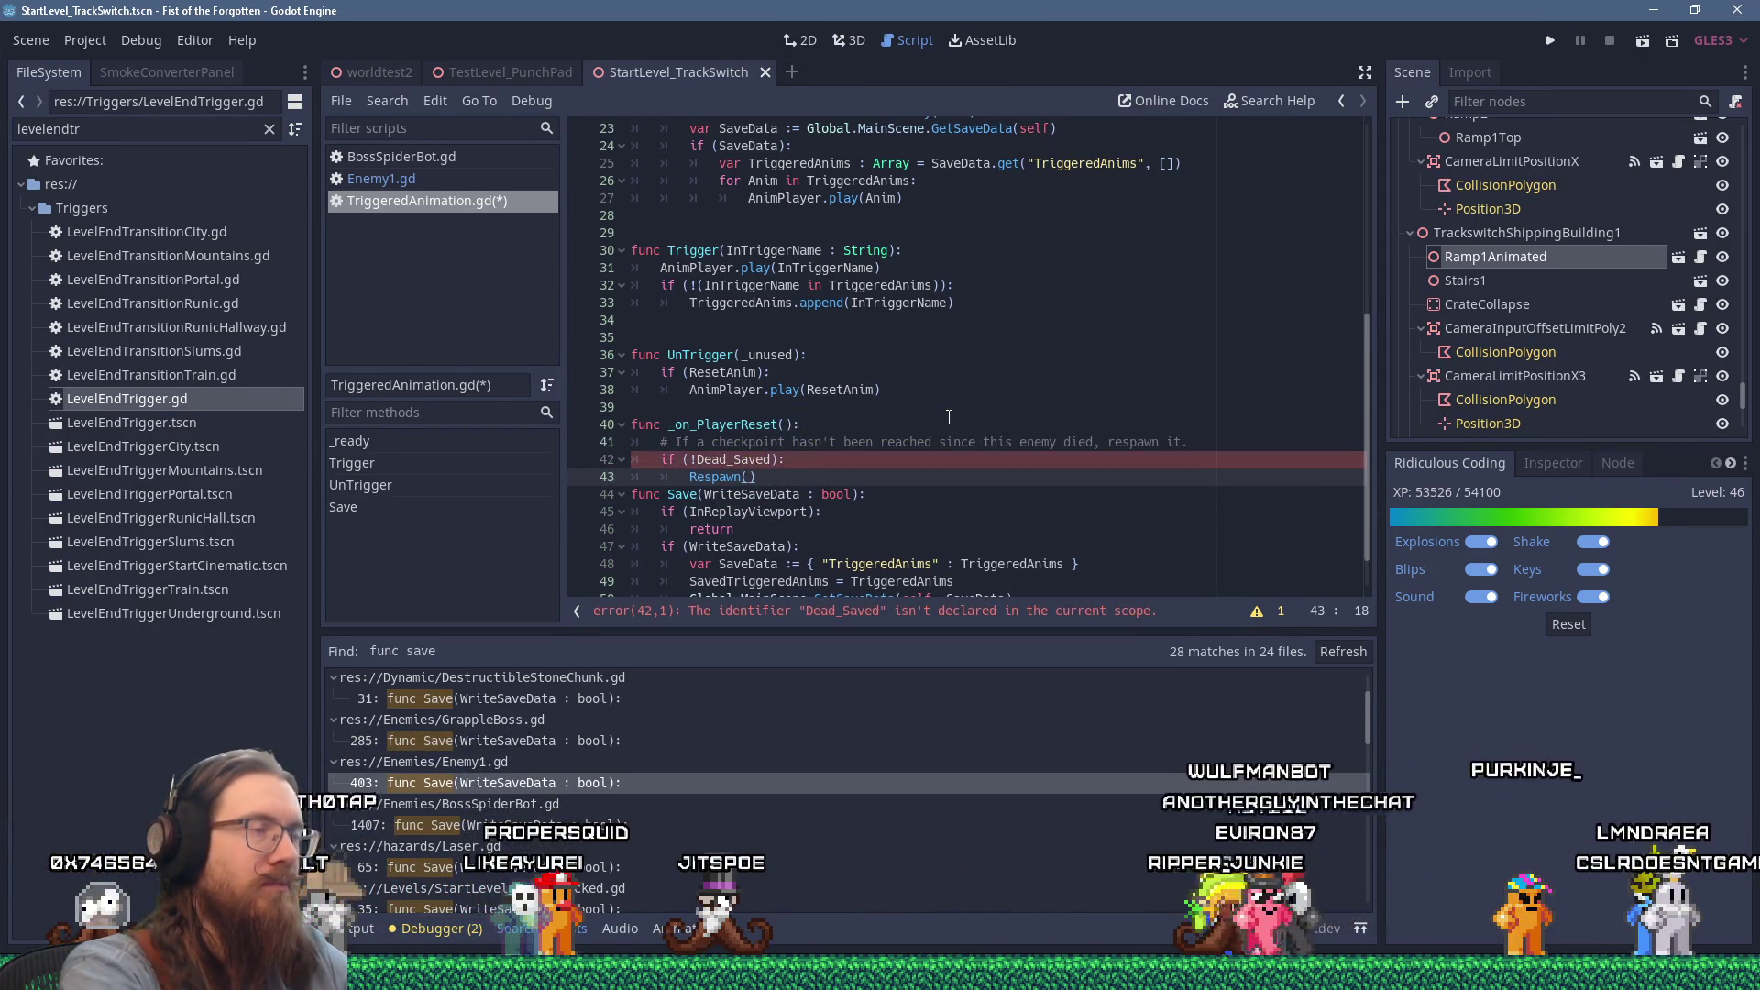
{"action": "key", "text": "shift+Up"}
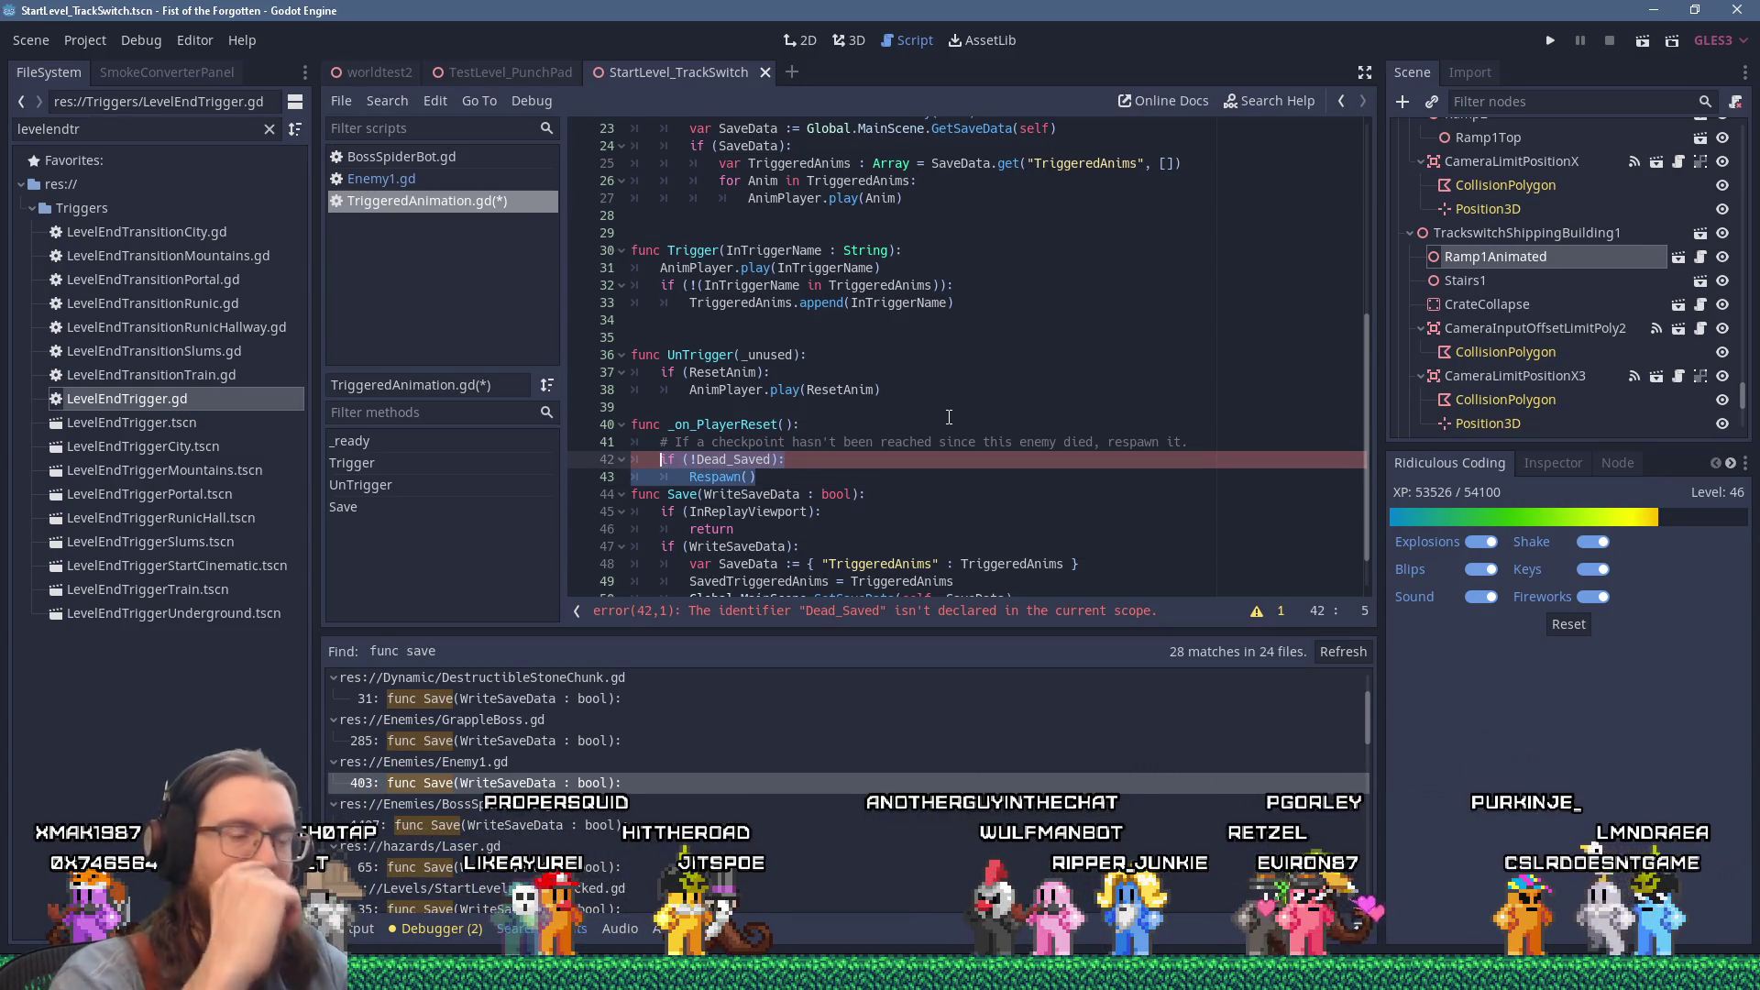
{"action": "scroll", "coordinate": [949, 418], "scroll_direction": "down", "scroll_amount": 1}
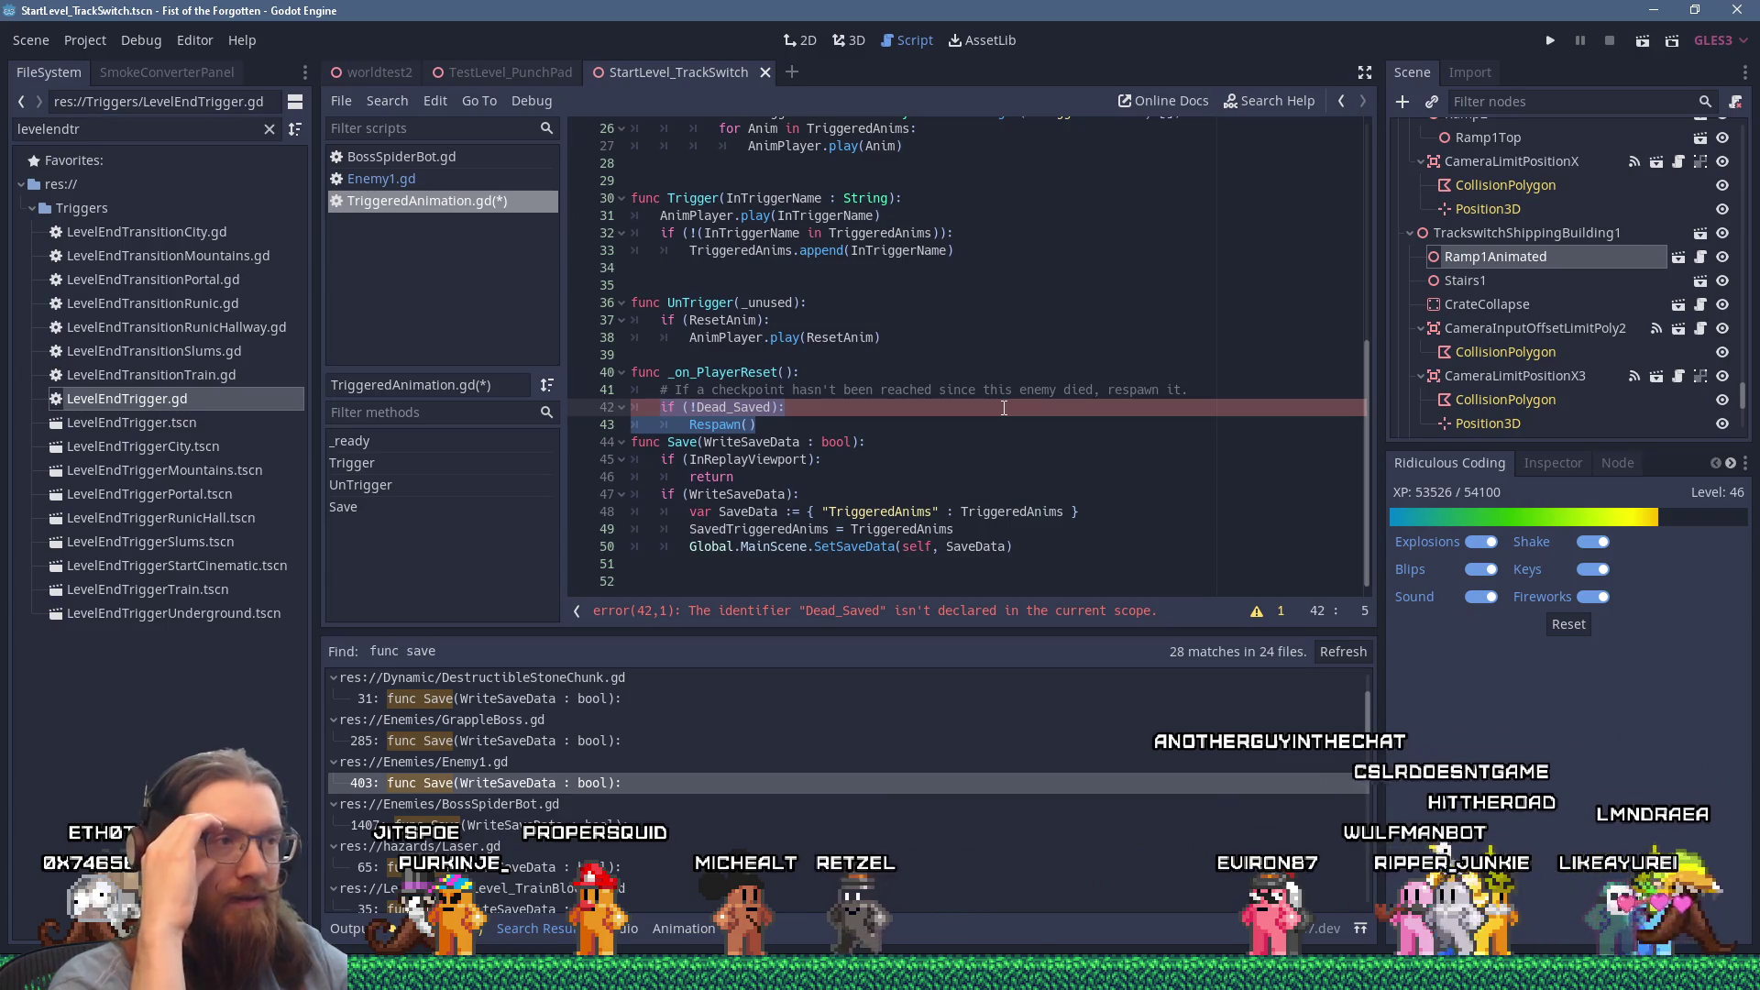
Step: Add SavedTriggeredAnims.append_array(TriggeredAnims) and TriggeredAnims = [] lines in Save
{"action": "left_click", "coordinate": [975, 530]}
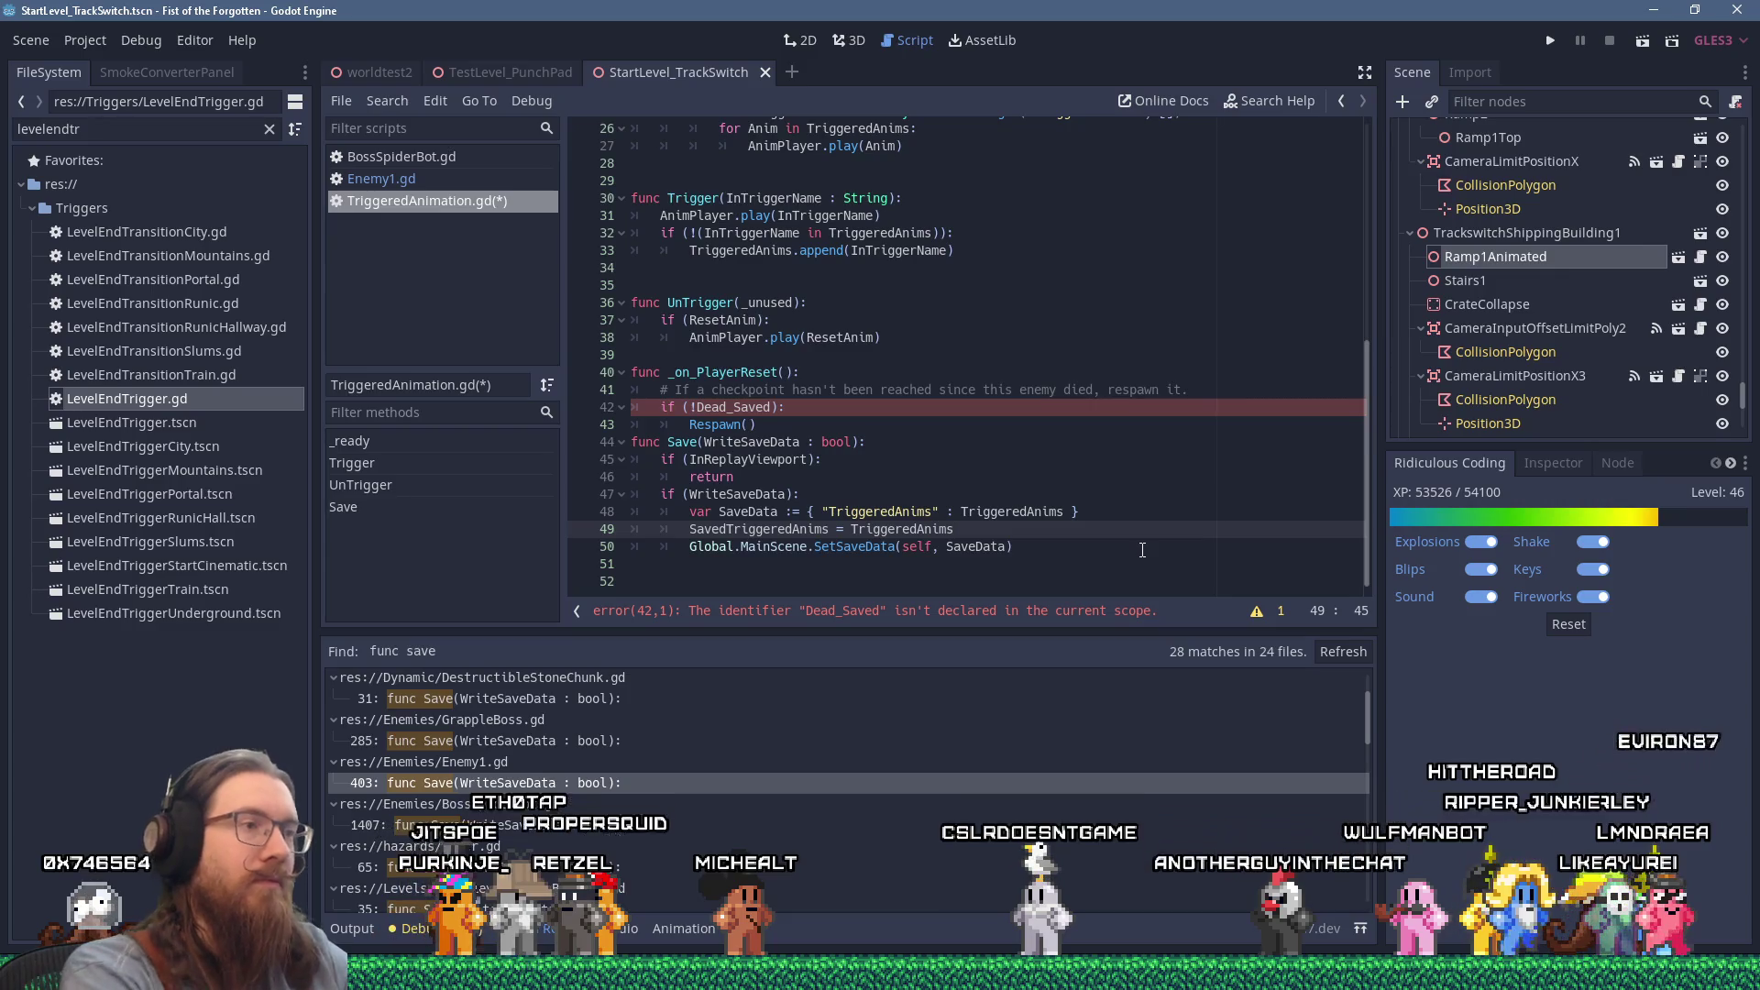
{"action": "key", "text": "Up"}
{"action": "key", "text": "Up"}
{"action": "key", "text": "Return"}
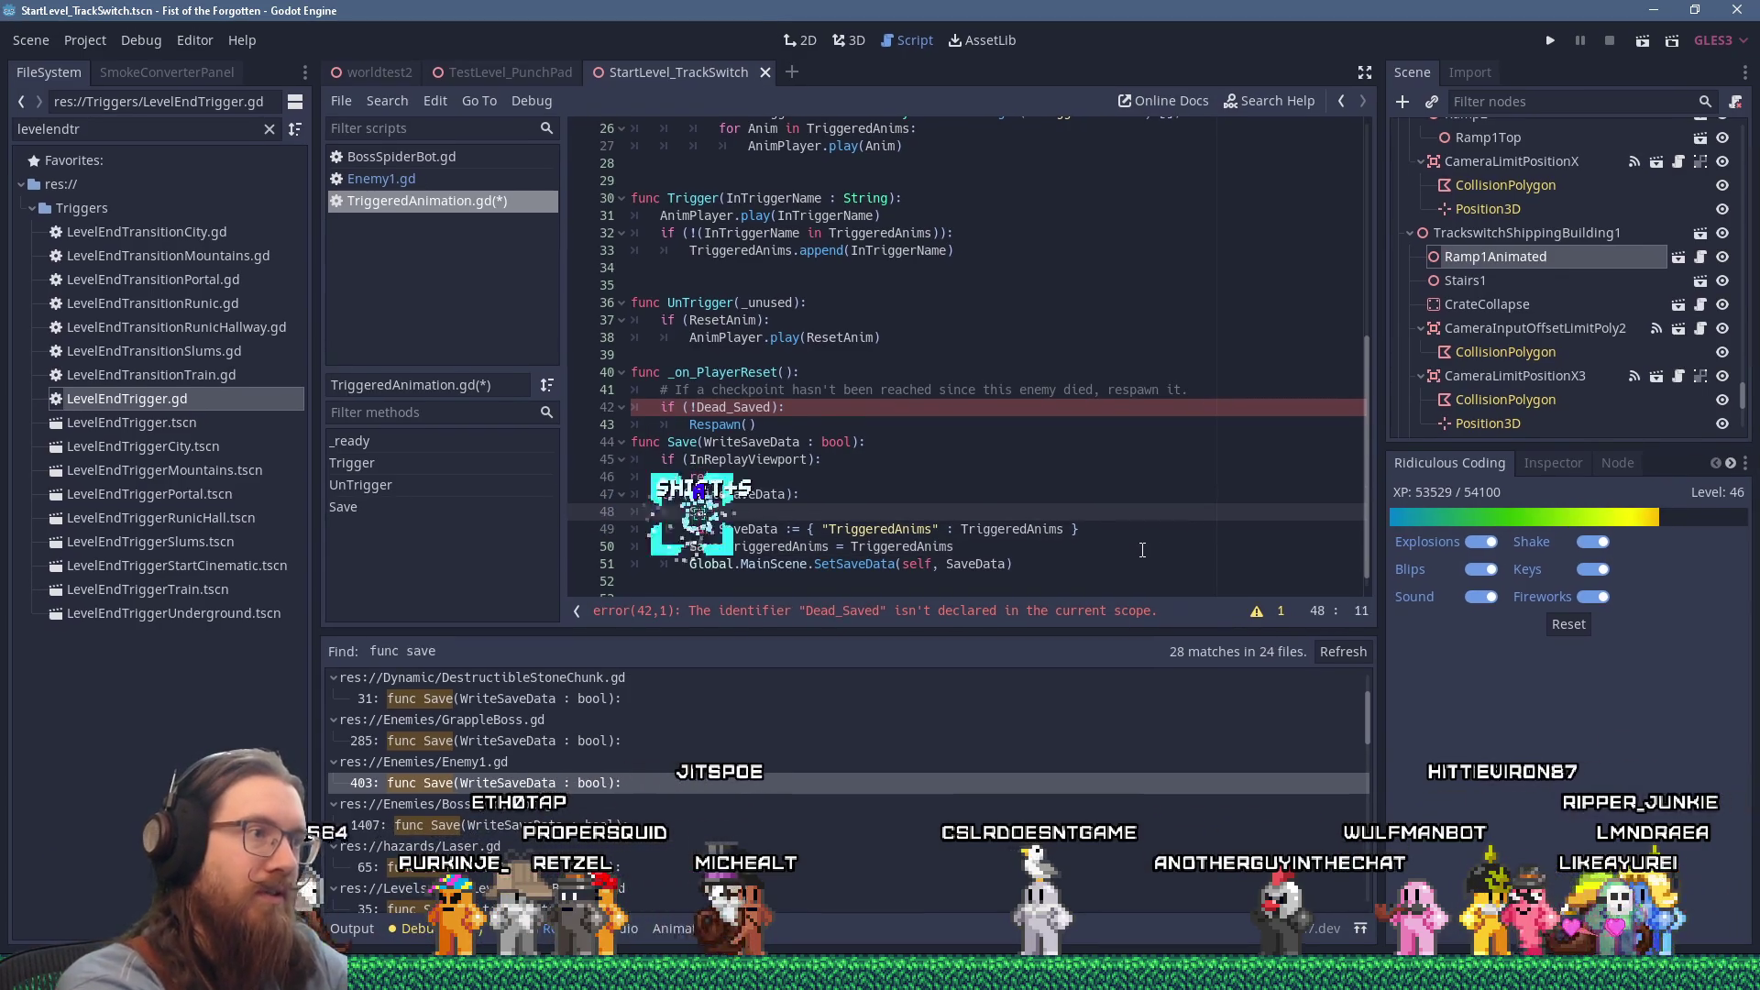
{"action": "type", "text": "Trigre"}
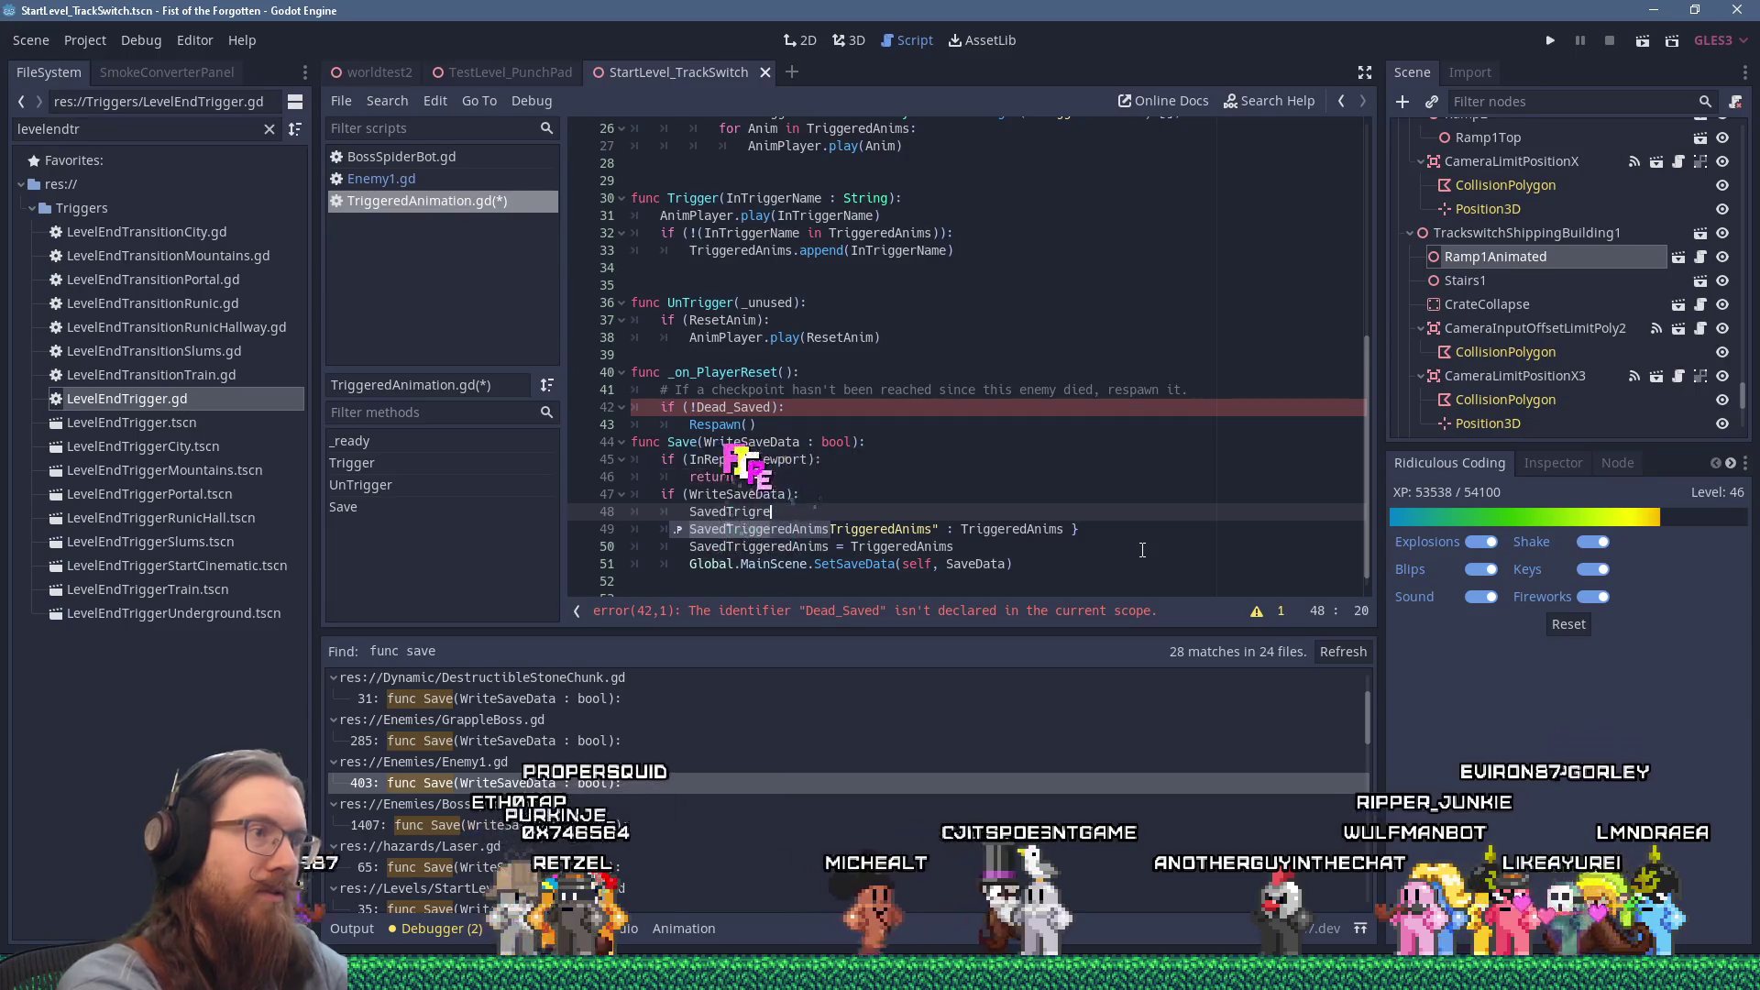
{"action": "key", "text": "Return"}
{"action": "type", "text": ".ap"}
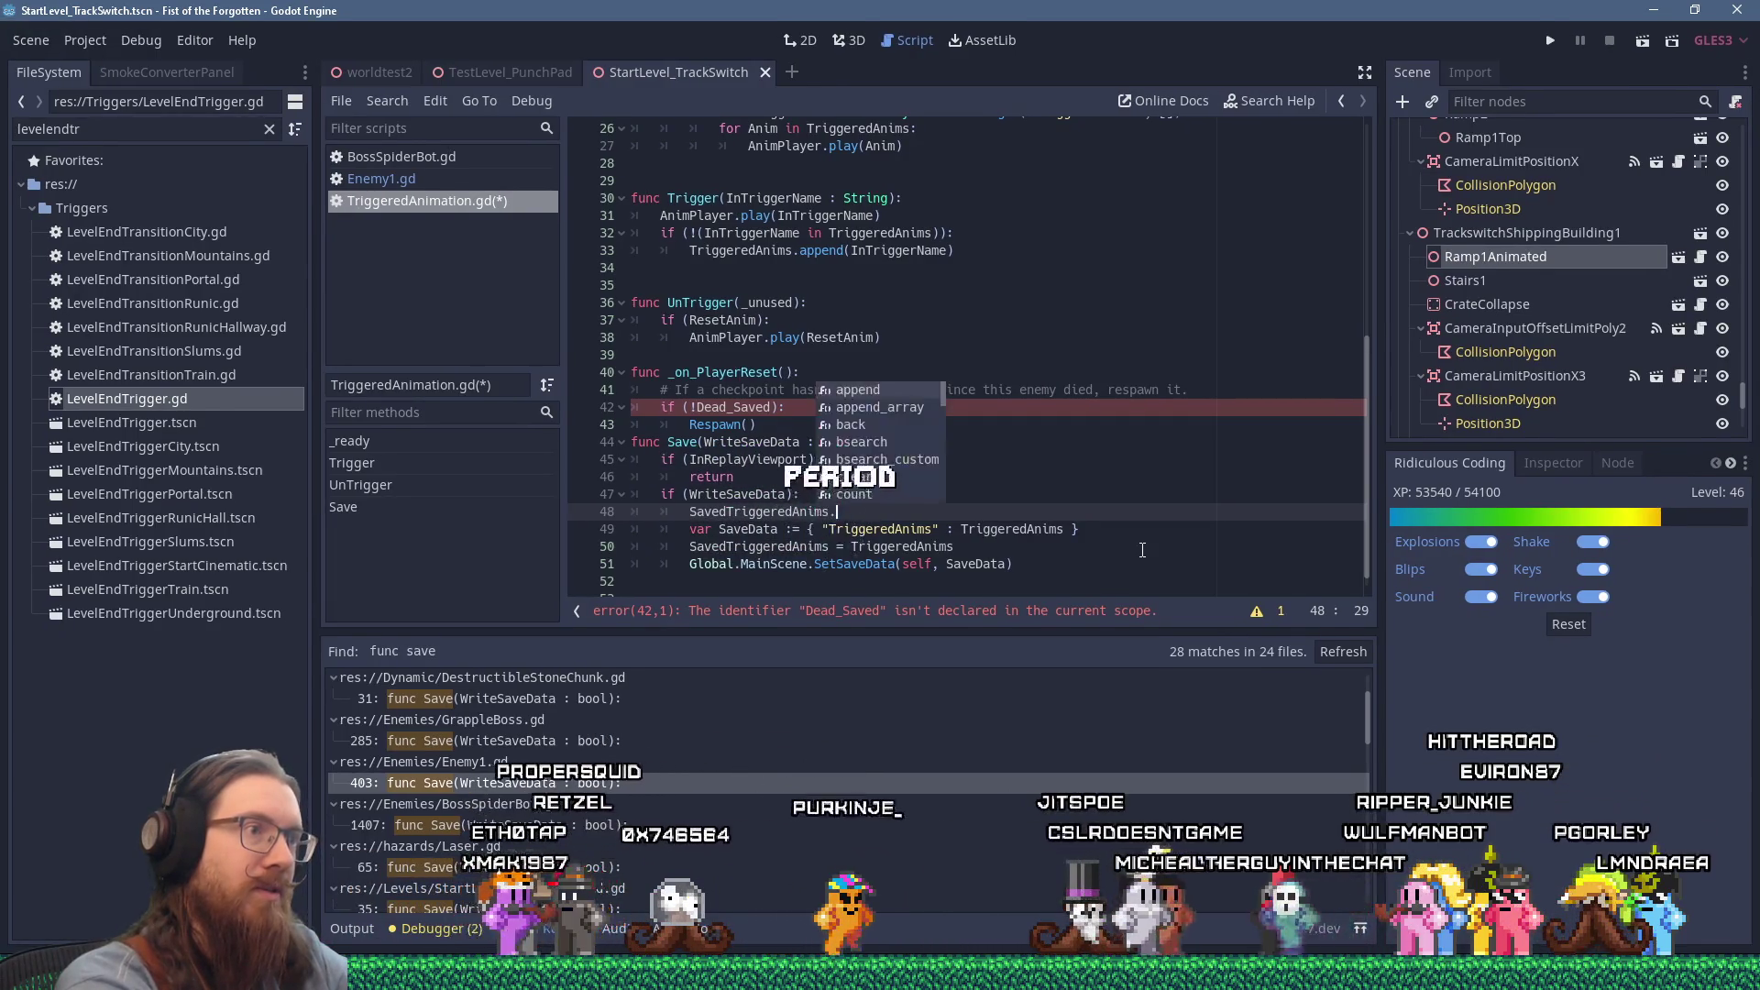
{"action": "key", "text": "Down"}
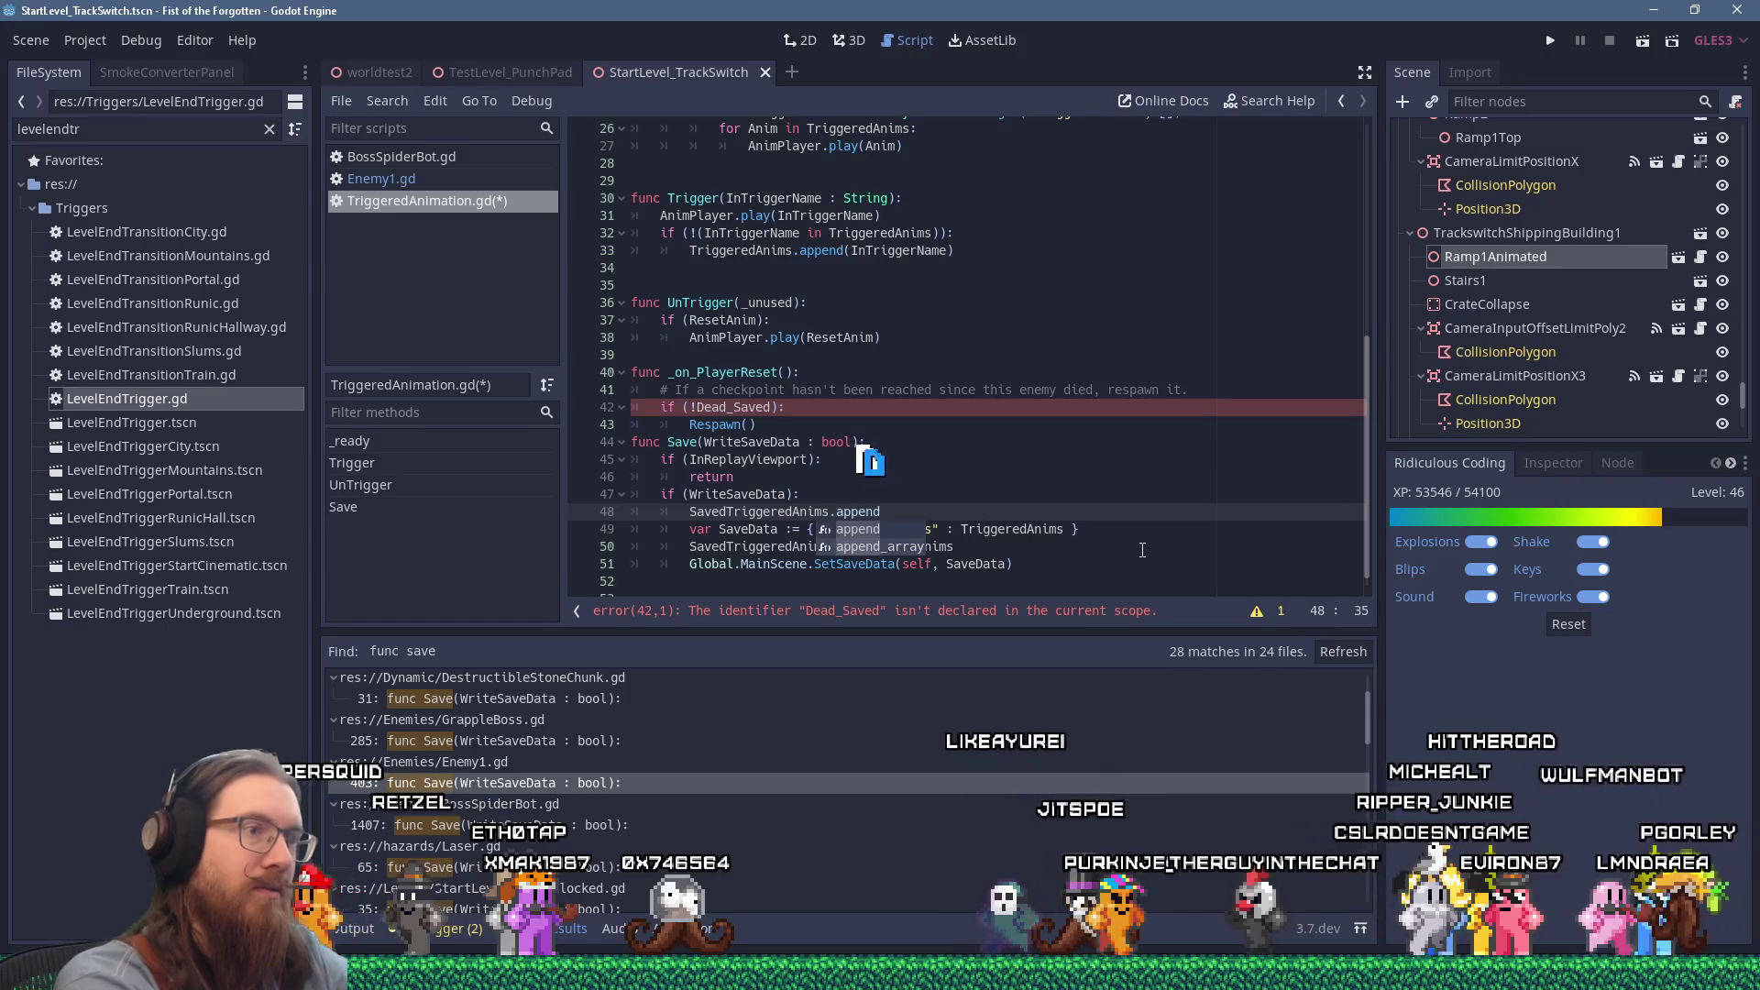
{"action": "key", "text": "Return"}
{"action": "type", "text": "("}
{"action": "key", "text": "BackSpace"}
{"action": "type", "text": "Trigg"}
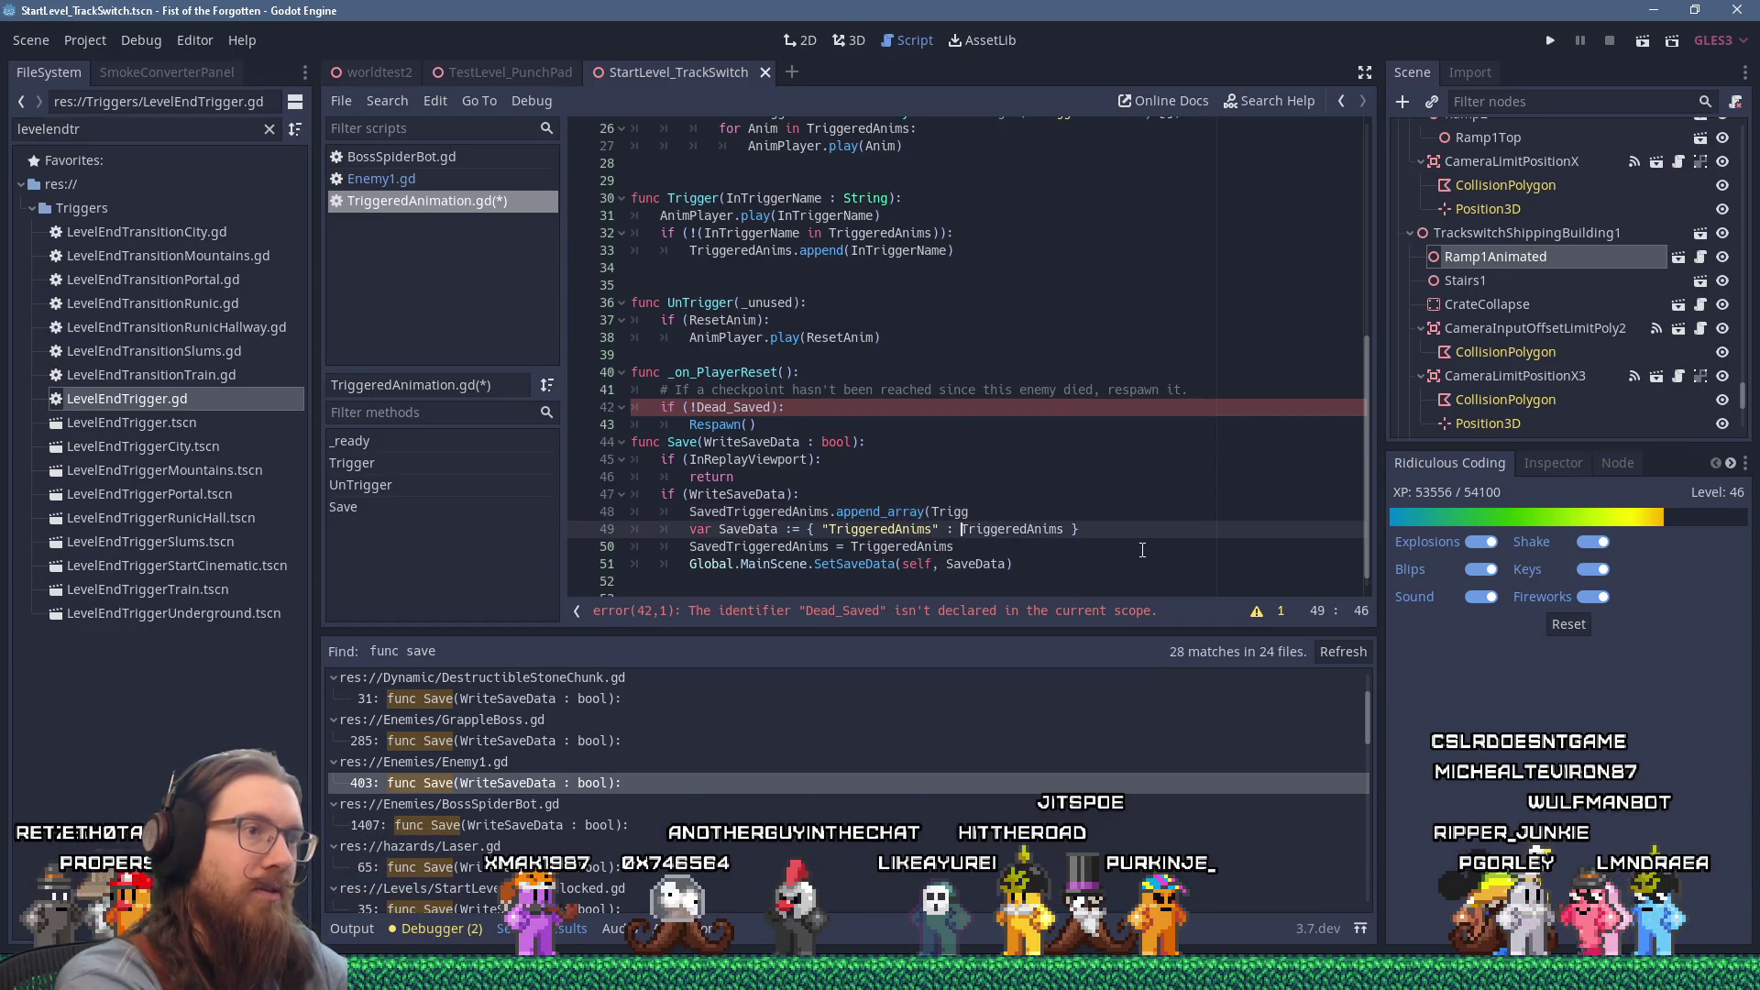
{"action": "type", "text": "e"}
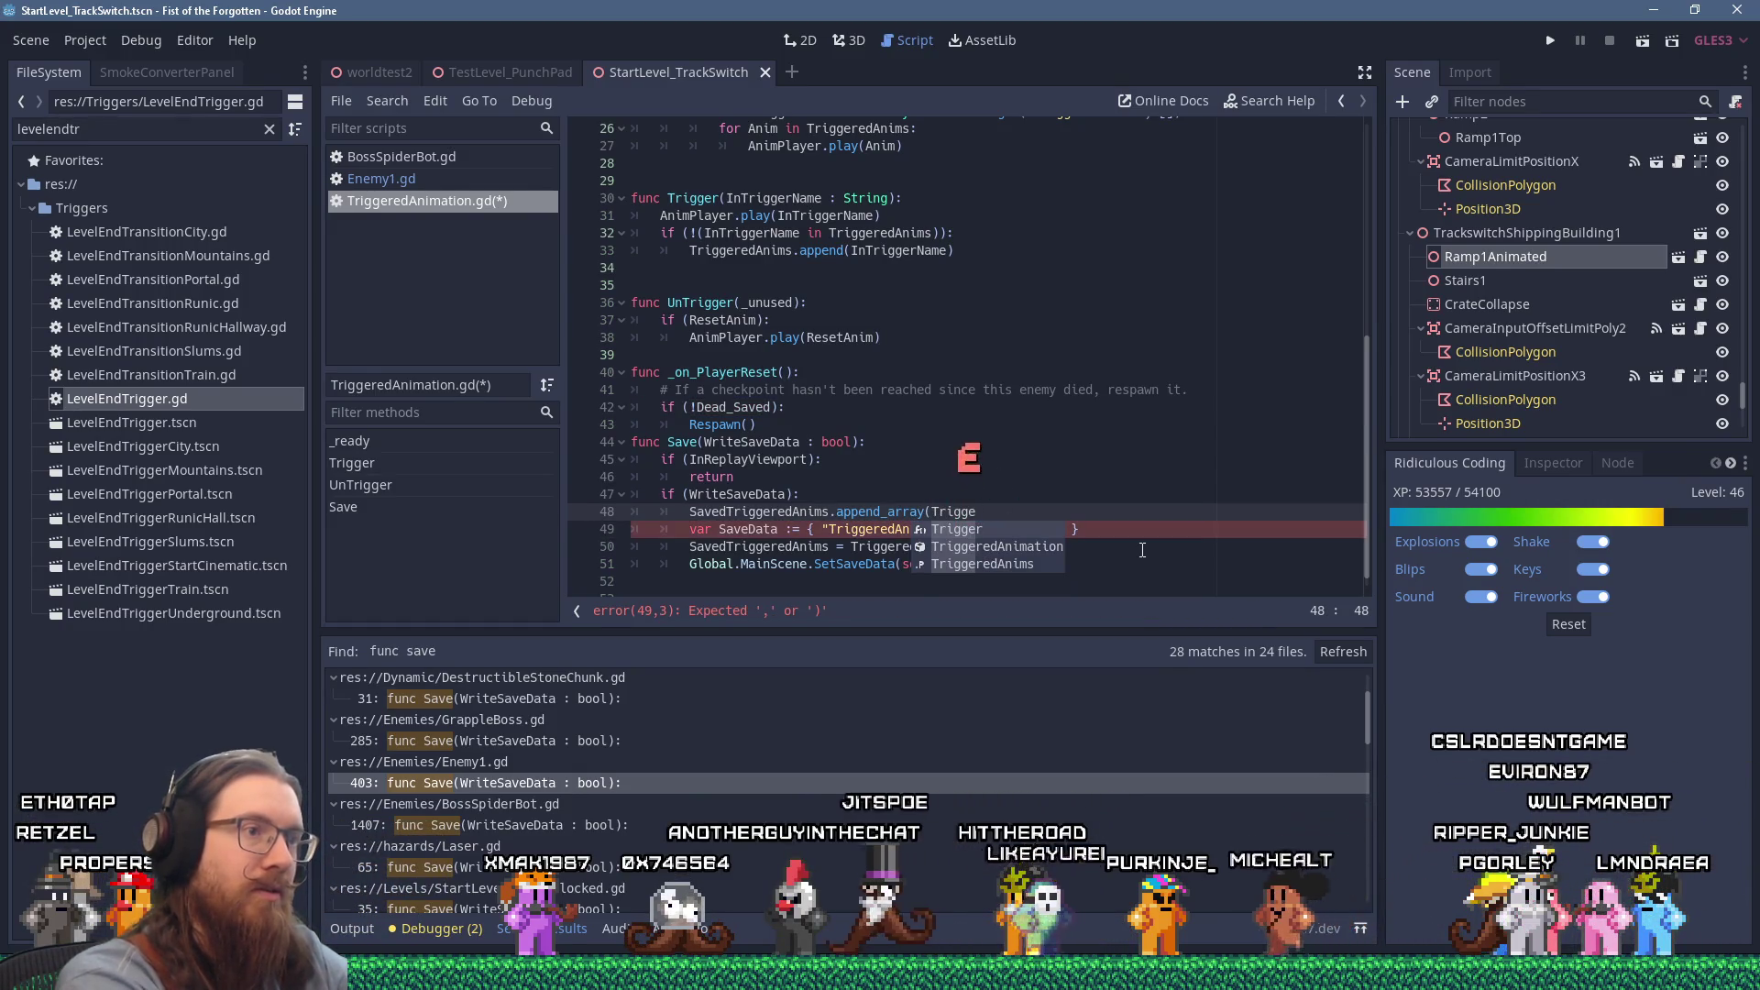
{"action": "key", "text": "Return"}
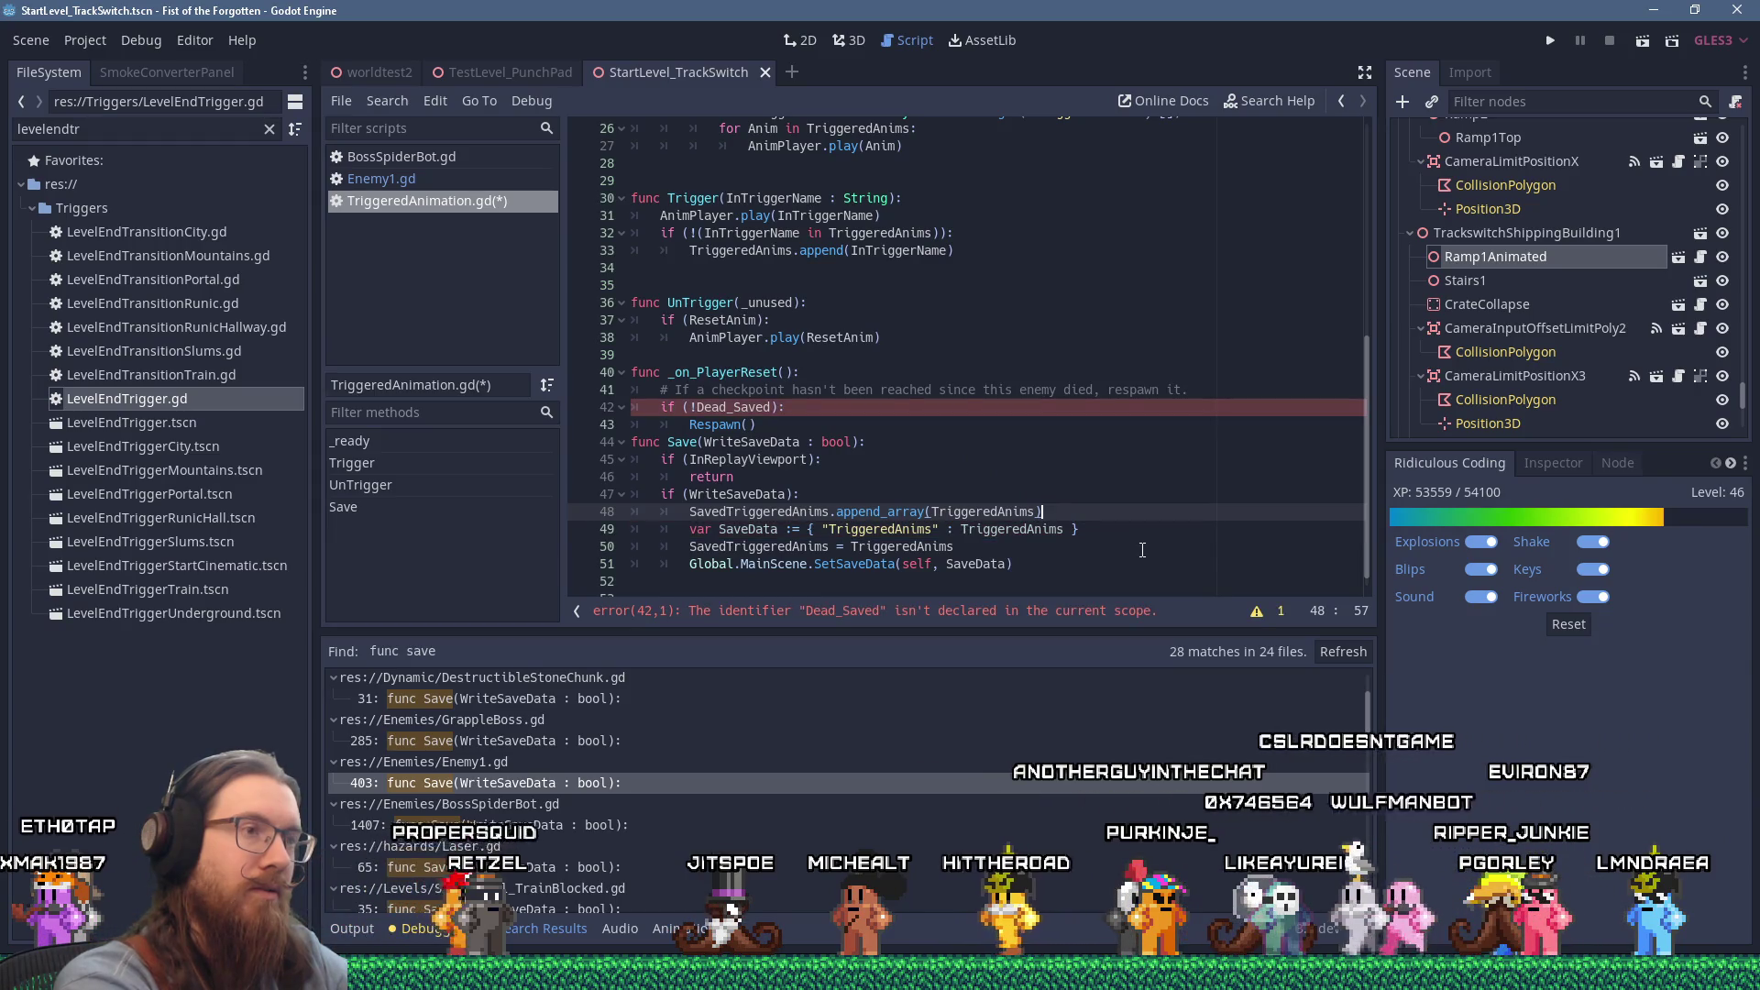
{"action": "key", "text": "Return"}
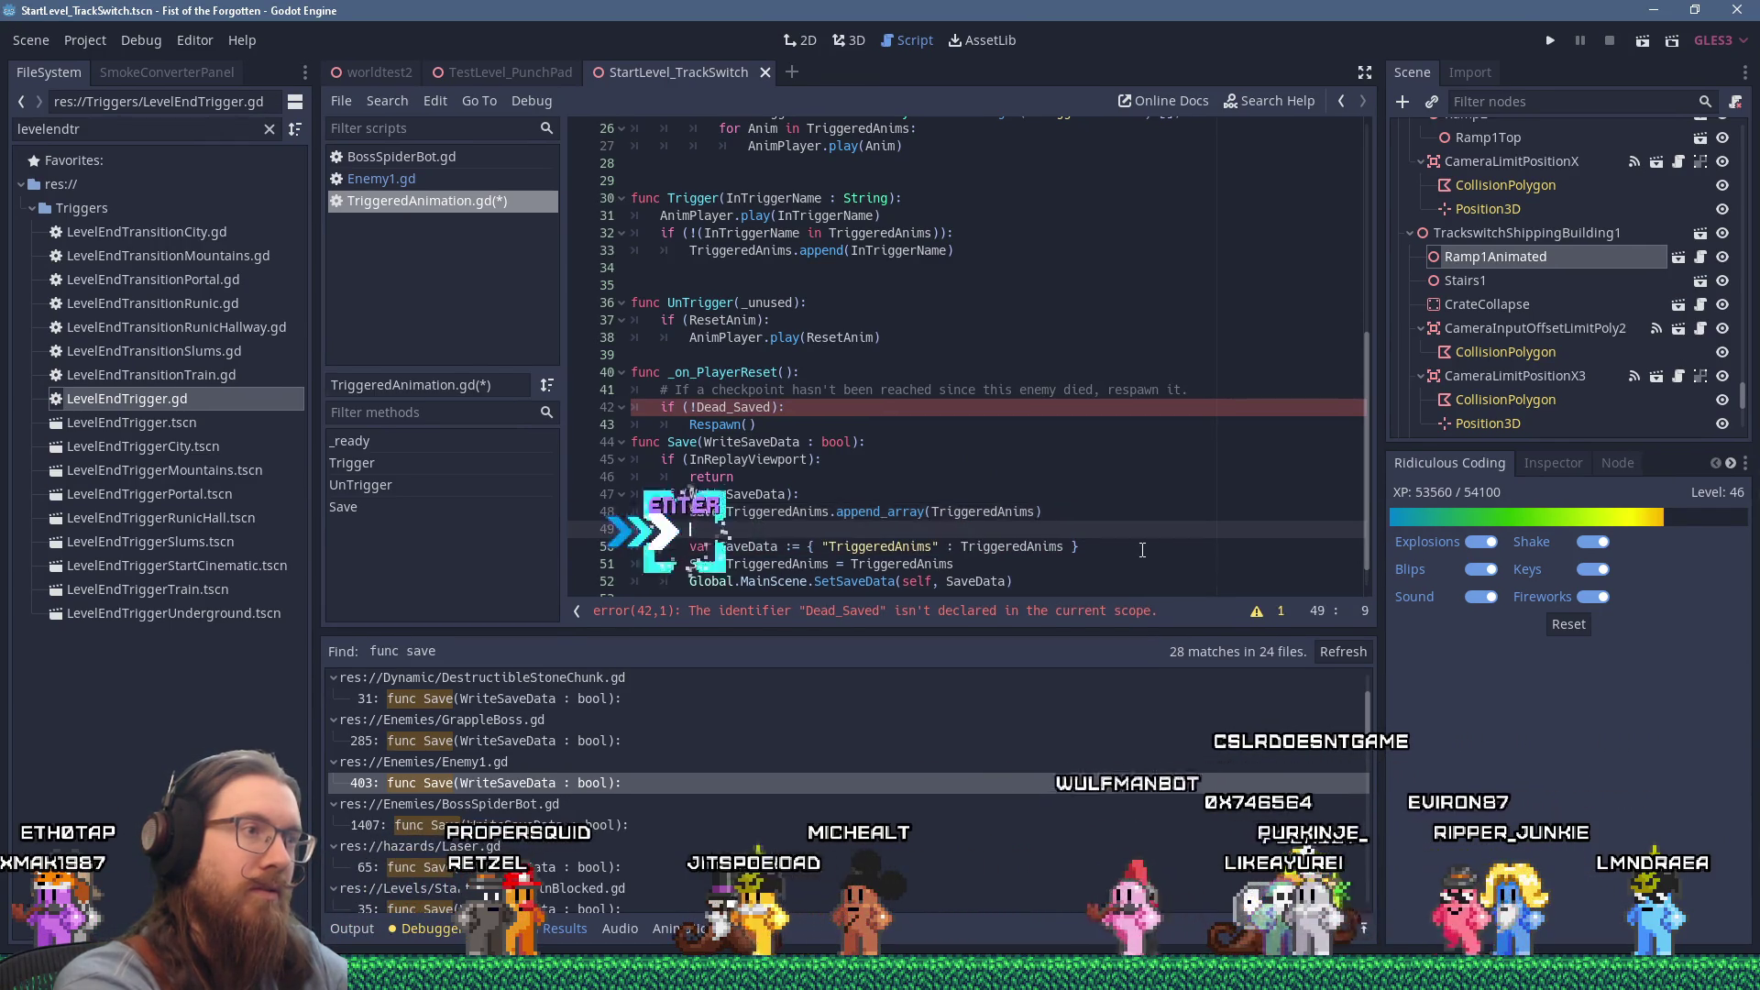
{"action": "type", "text": "TriggeredAn"}
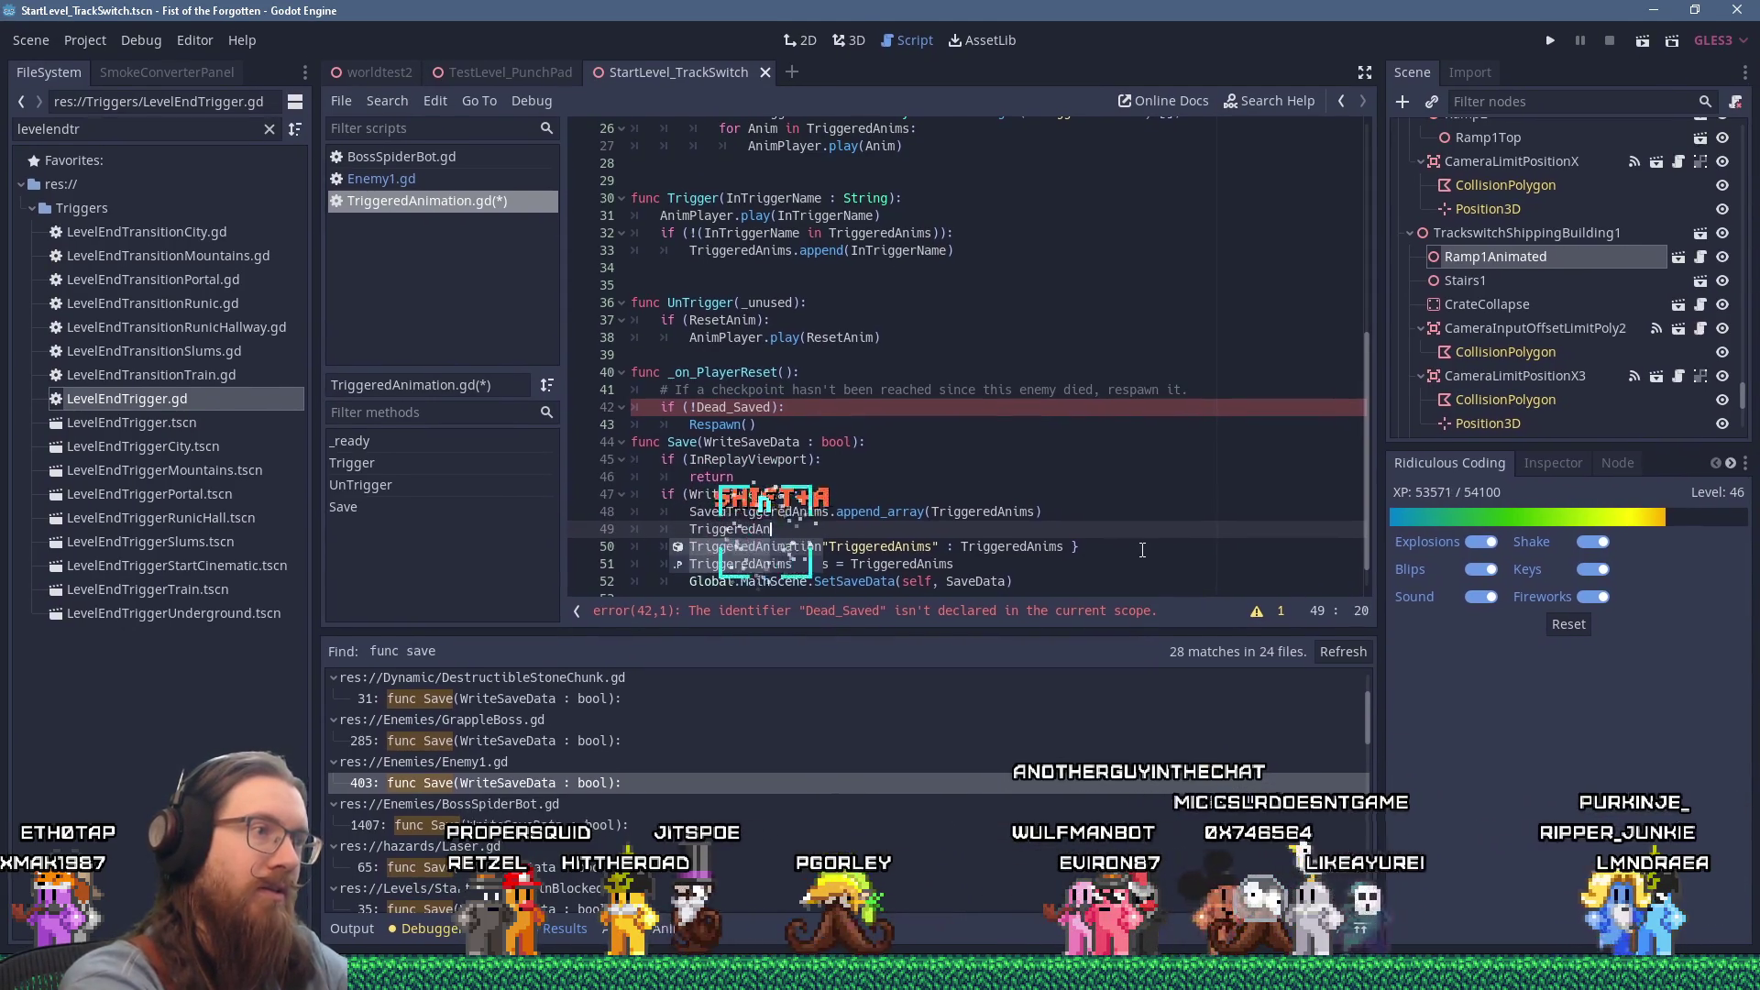
{"action": "type", "text": "ims = []"}
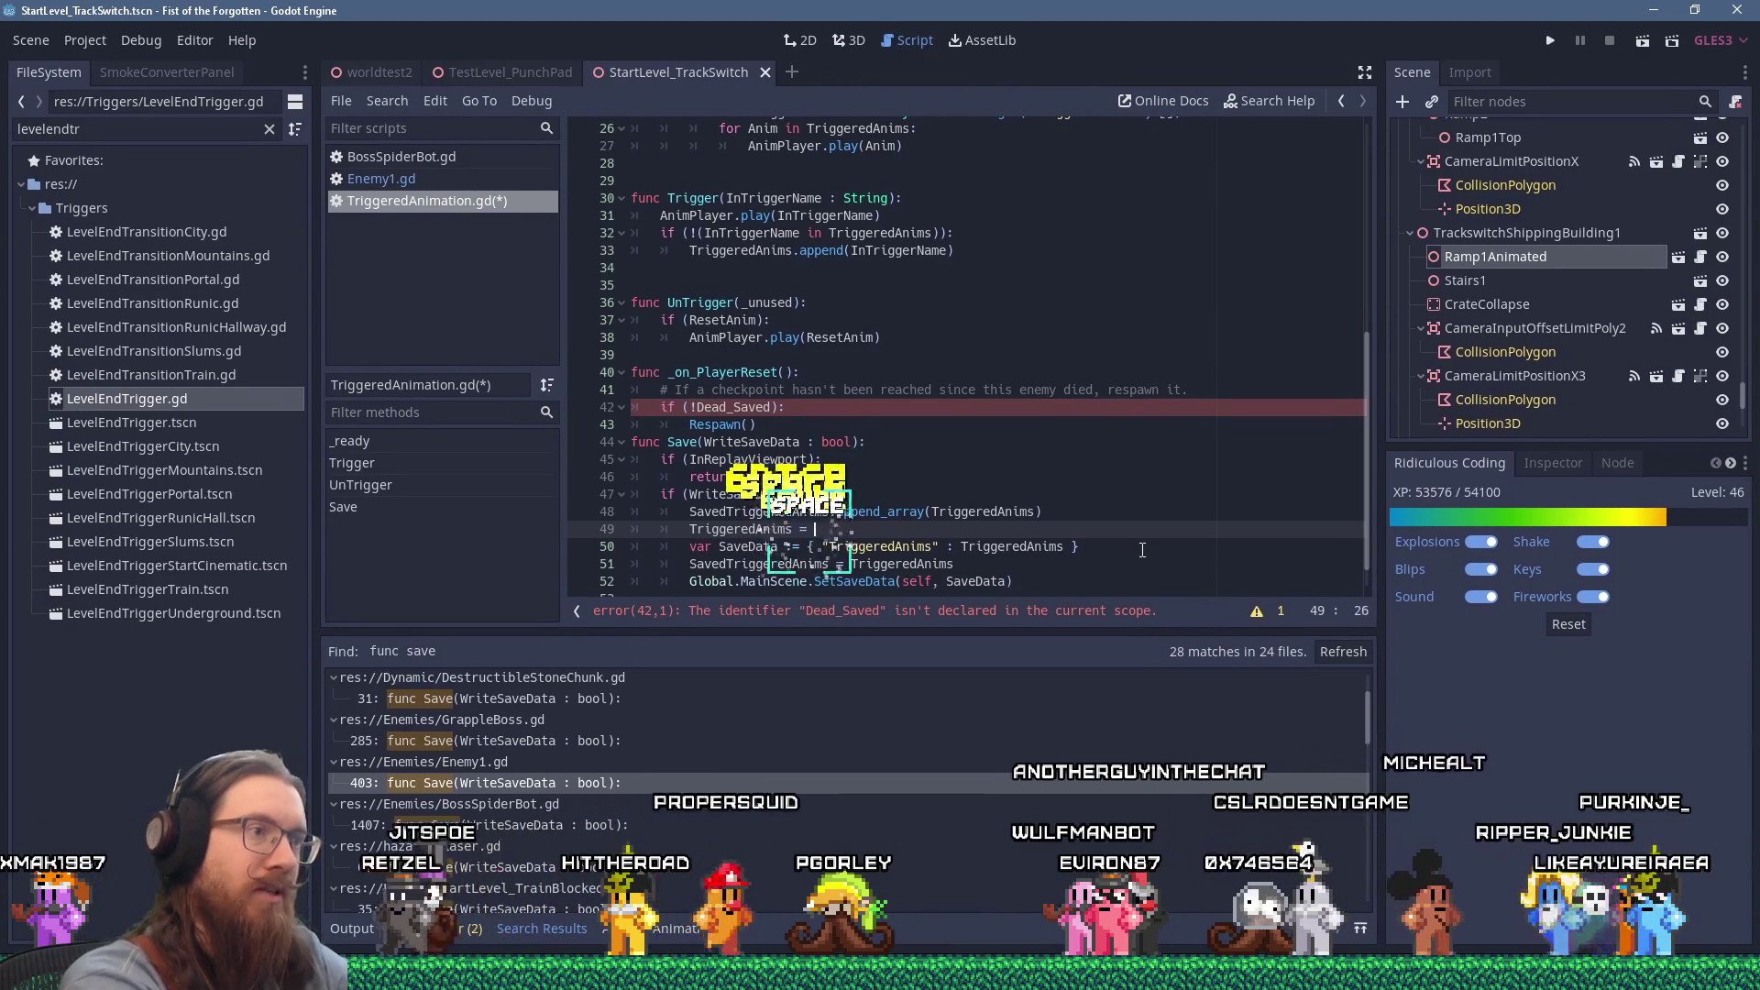
{"action": "key", "text": "Down"}
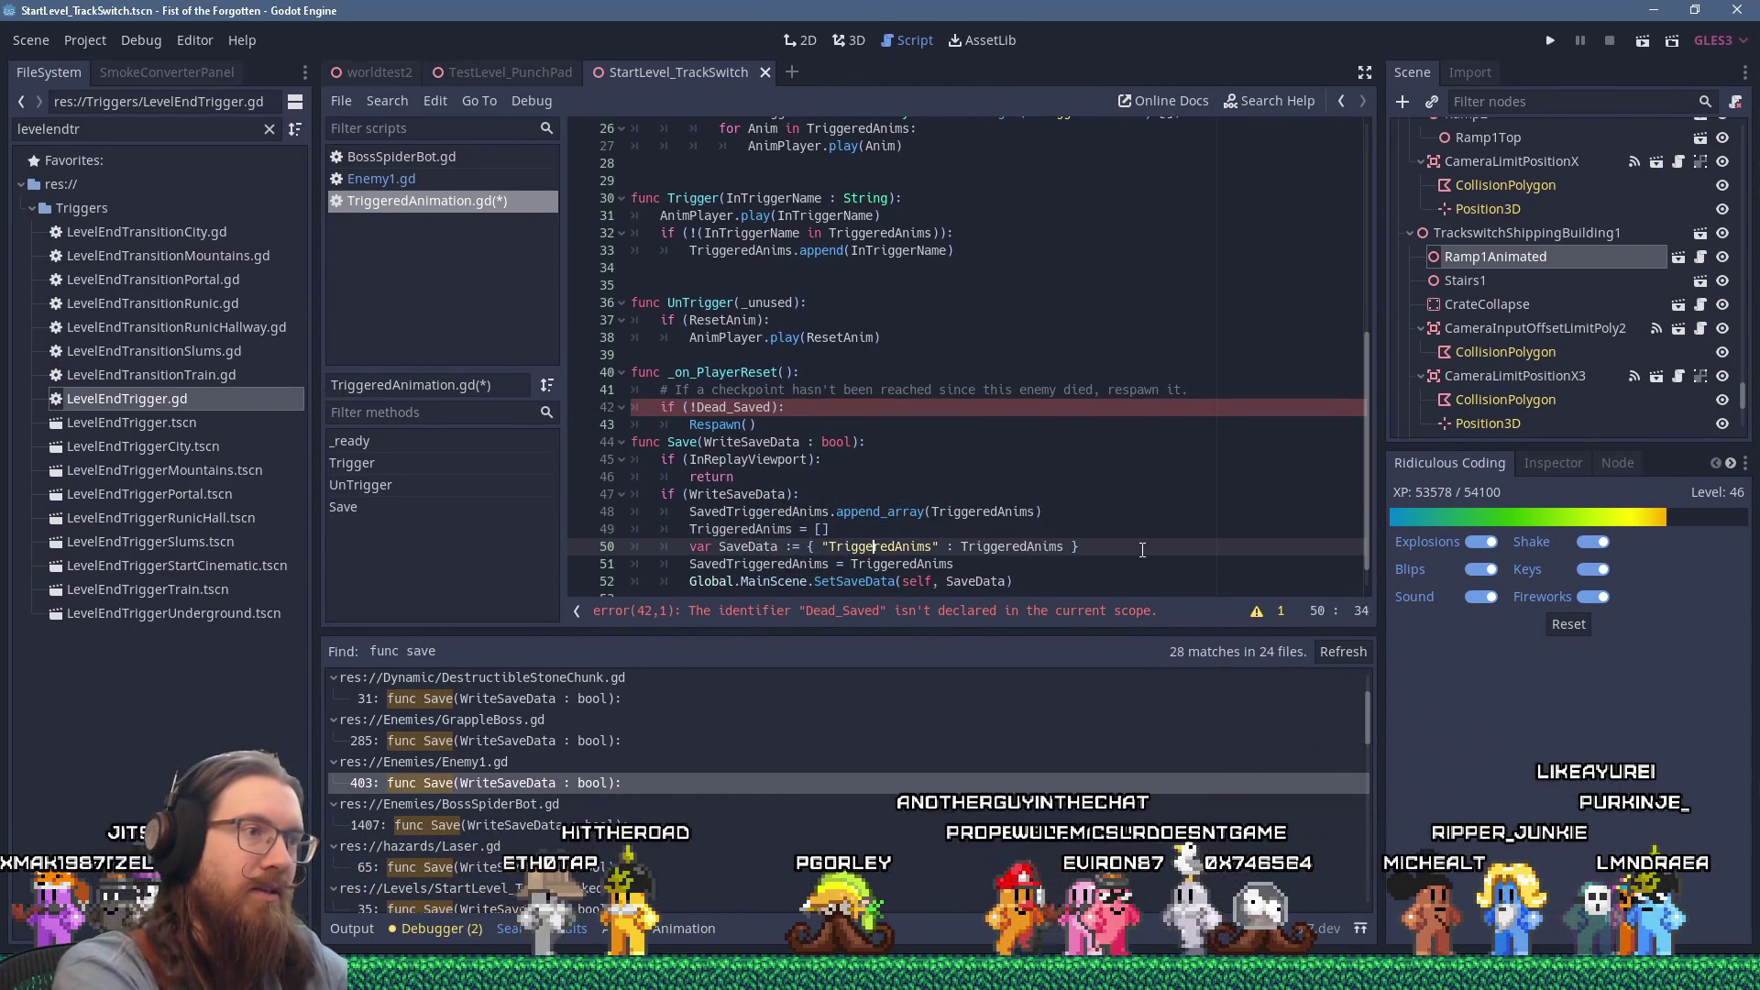
Step: Save SavedTriggeredAnims in the dictionary and remove the old reassignment line
{"action": "key", "text": "End"}
{"action": "key", "text": "ctrl+Left"}
{"action": "type", "text": "Saved"}
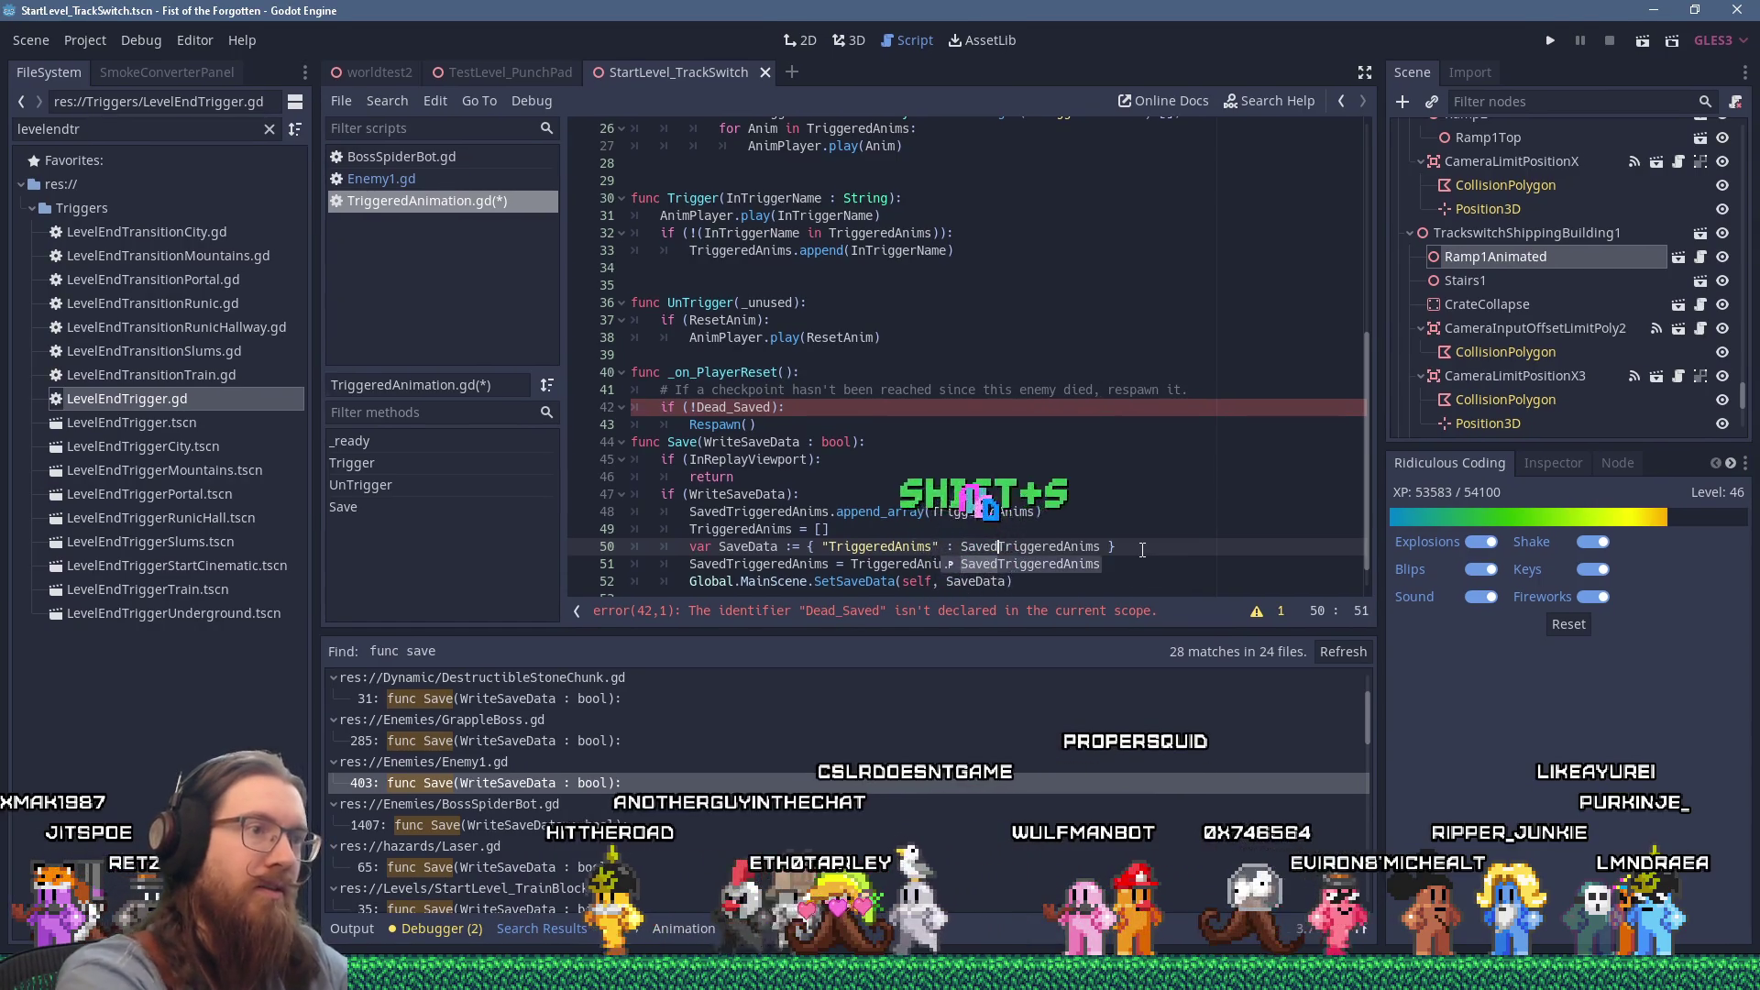
{"action": "key", "text": "shift+Down"}
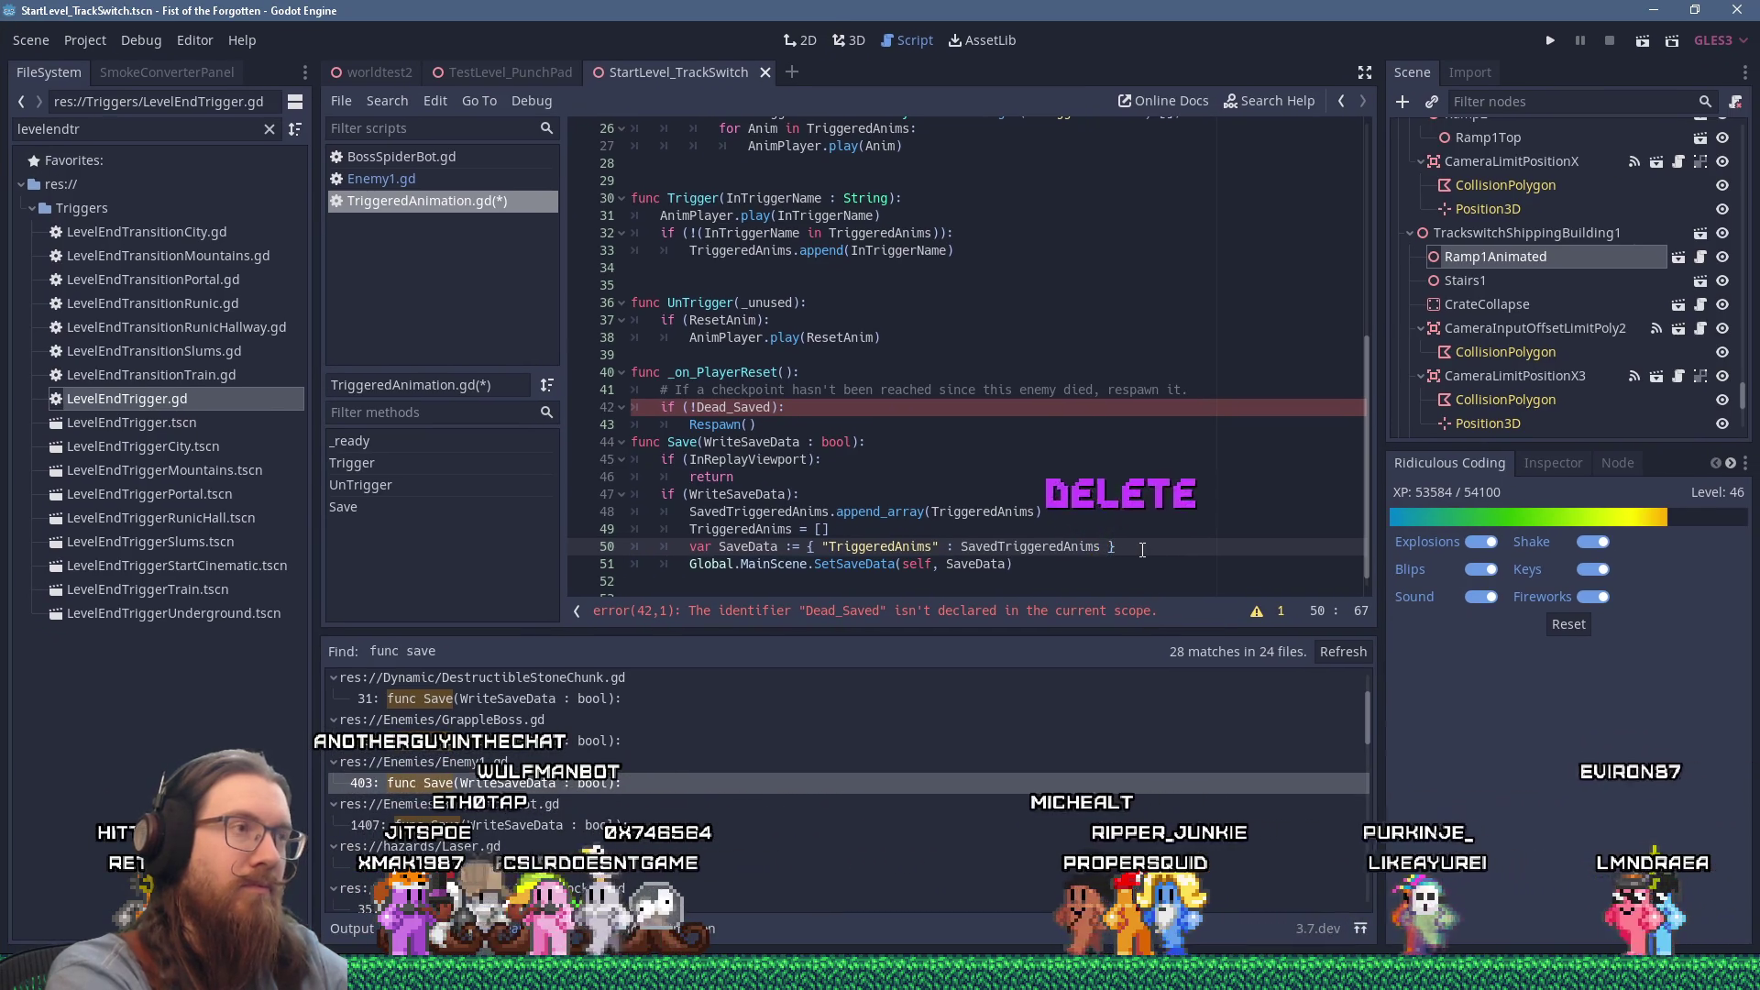
{"action": "scroll", "coordinate": [1036, 491], "scroll_direction": "up", "scroll_amount": 4}
Step: Reword the line 41 comment to '# Untested, but is hopefully correct.'
{"action": "scroll", "coordinate": [1035, 490], "scroll_direction": "down", "scroll_amount": 4}
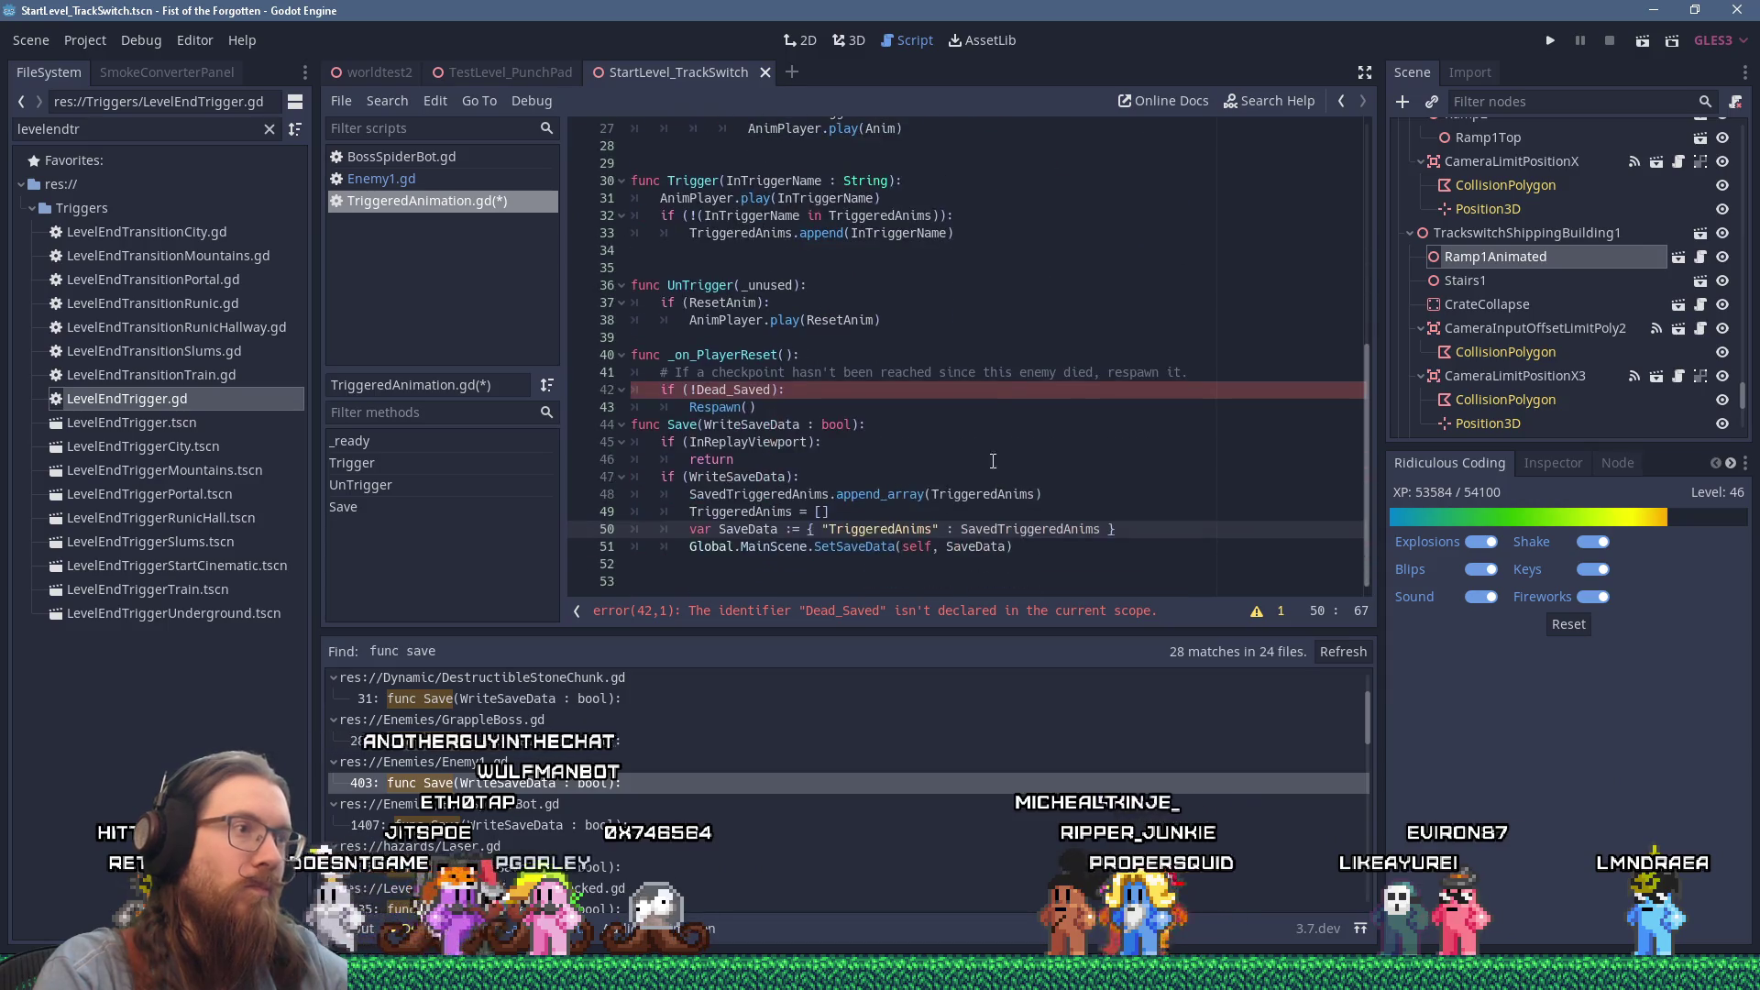
{"action": "left_click_drag", "start_coordinate": [1188, 371], "coordinate": [690, 371]}
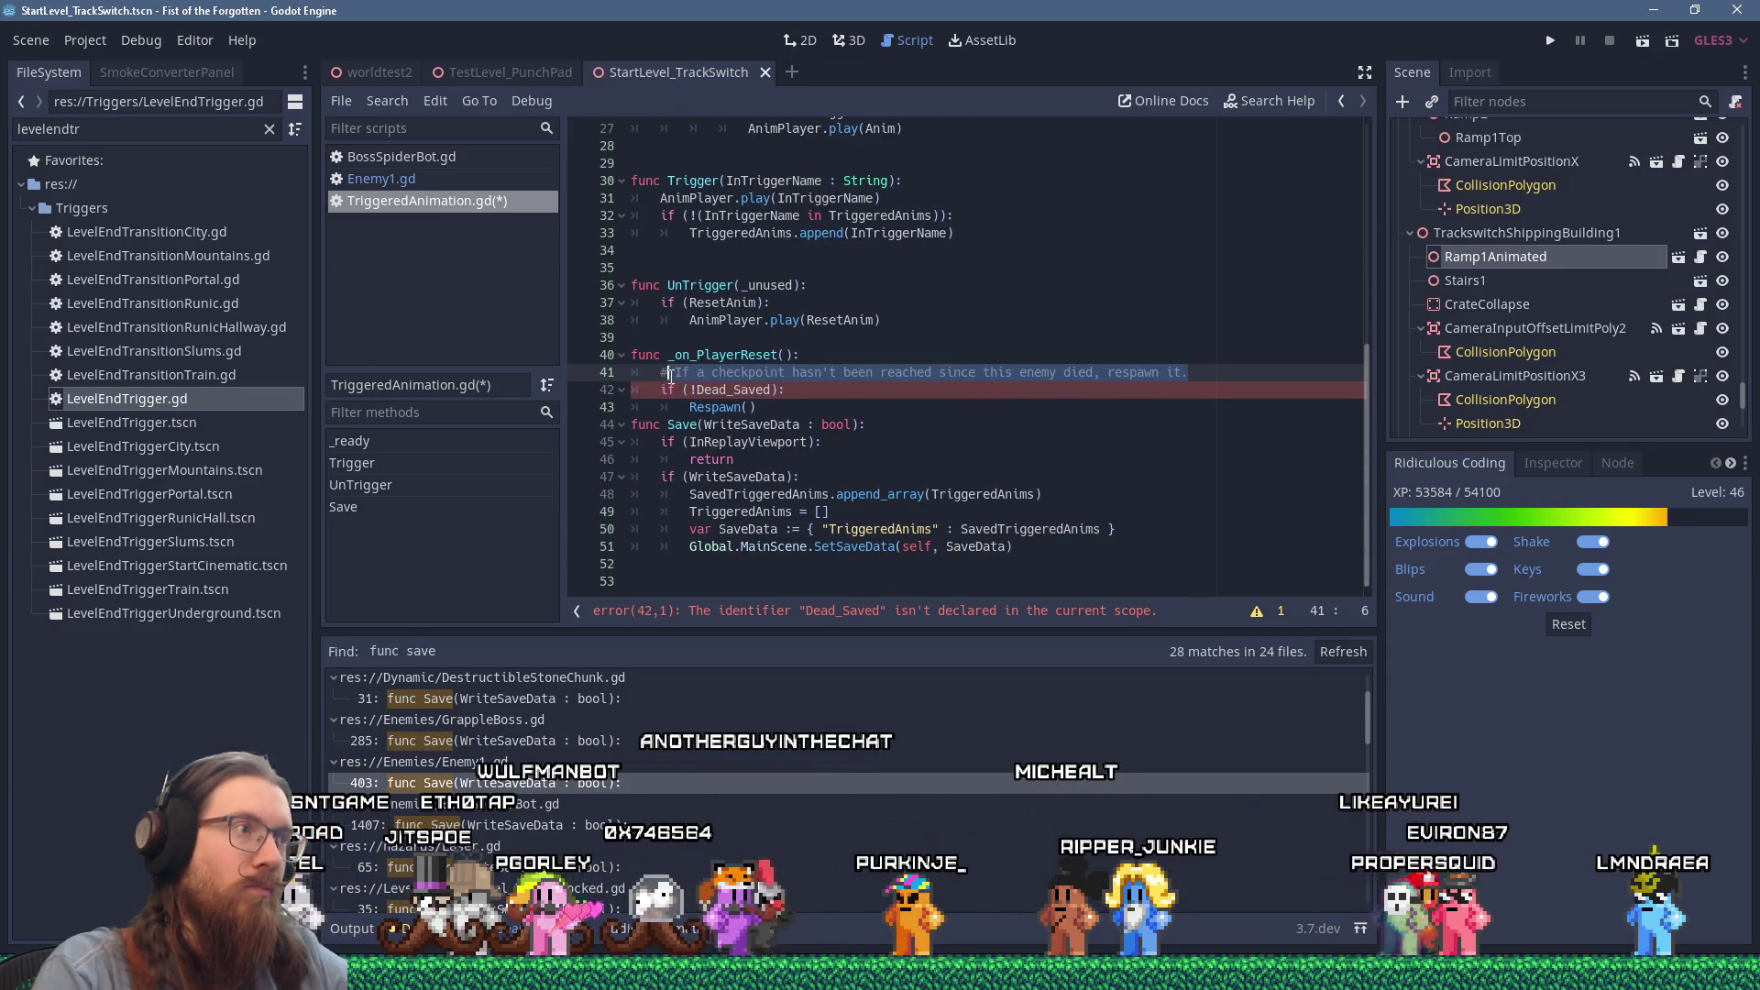
{"action": "type", "text": "Untested, but should"}
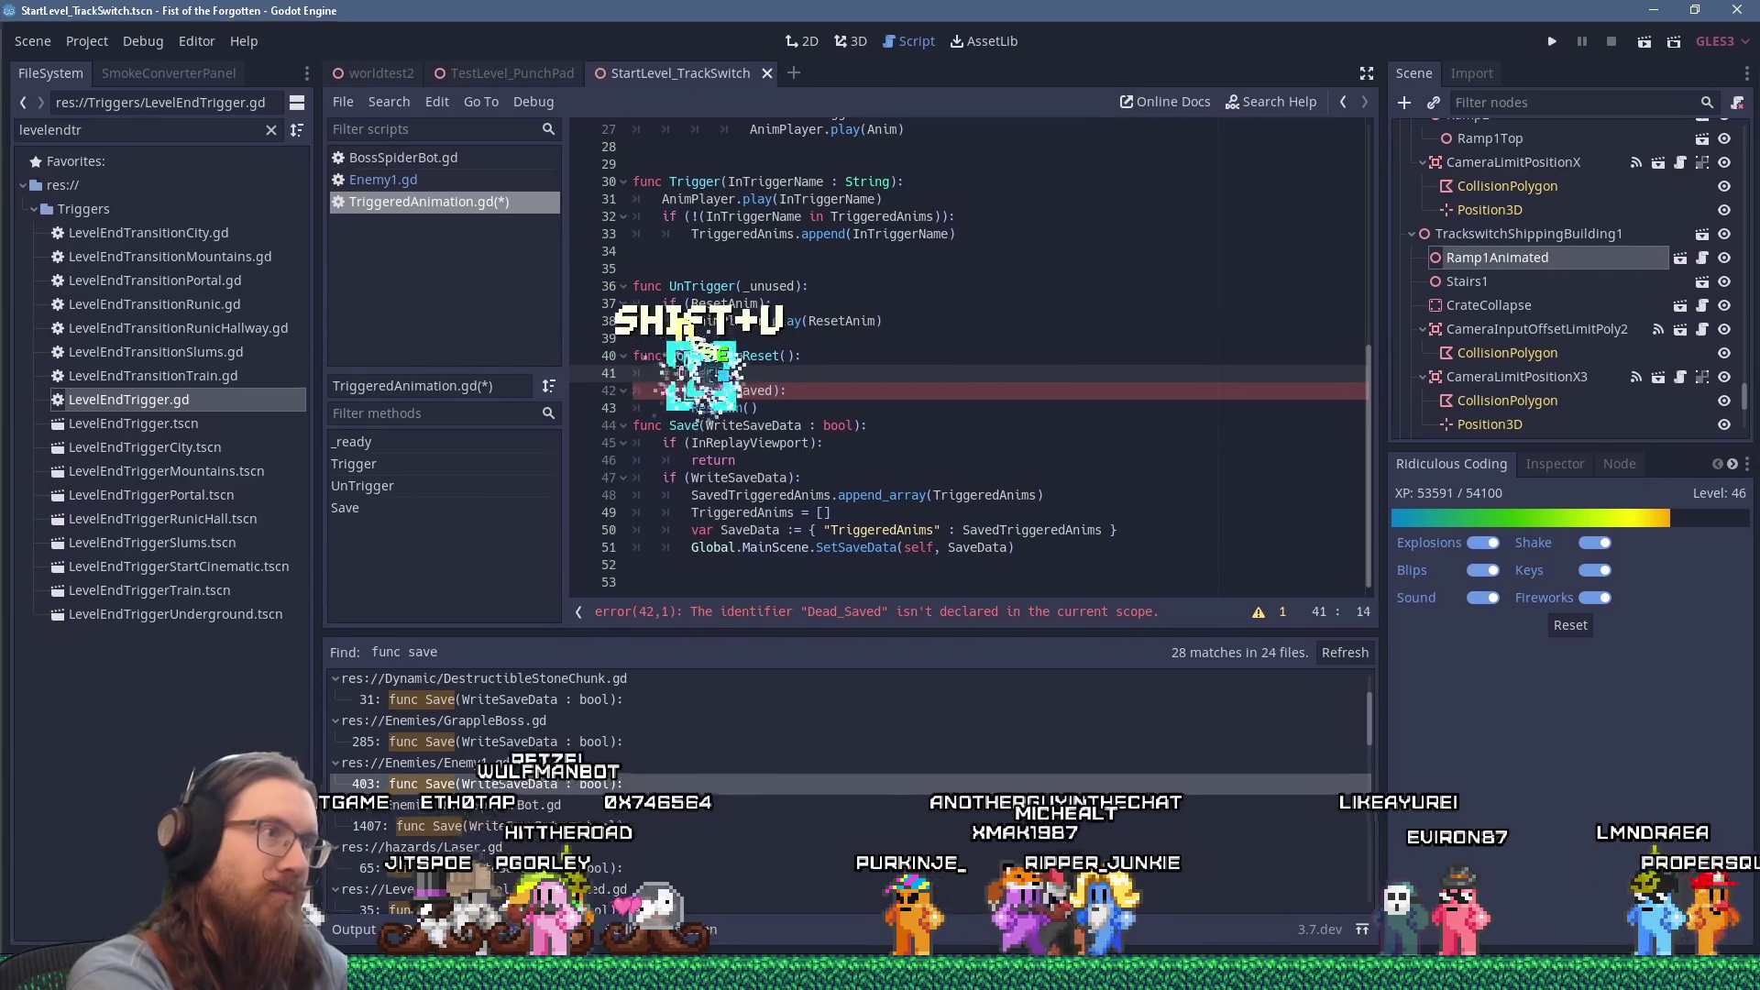
{"action": "key", "text": "BackSpace"}
{"action": "key", "text": "BackSpace"}
{"action": "key", "text": "BackSpace"}
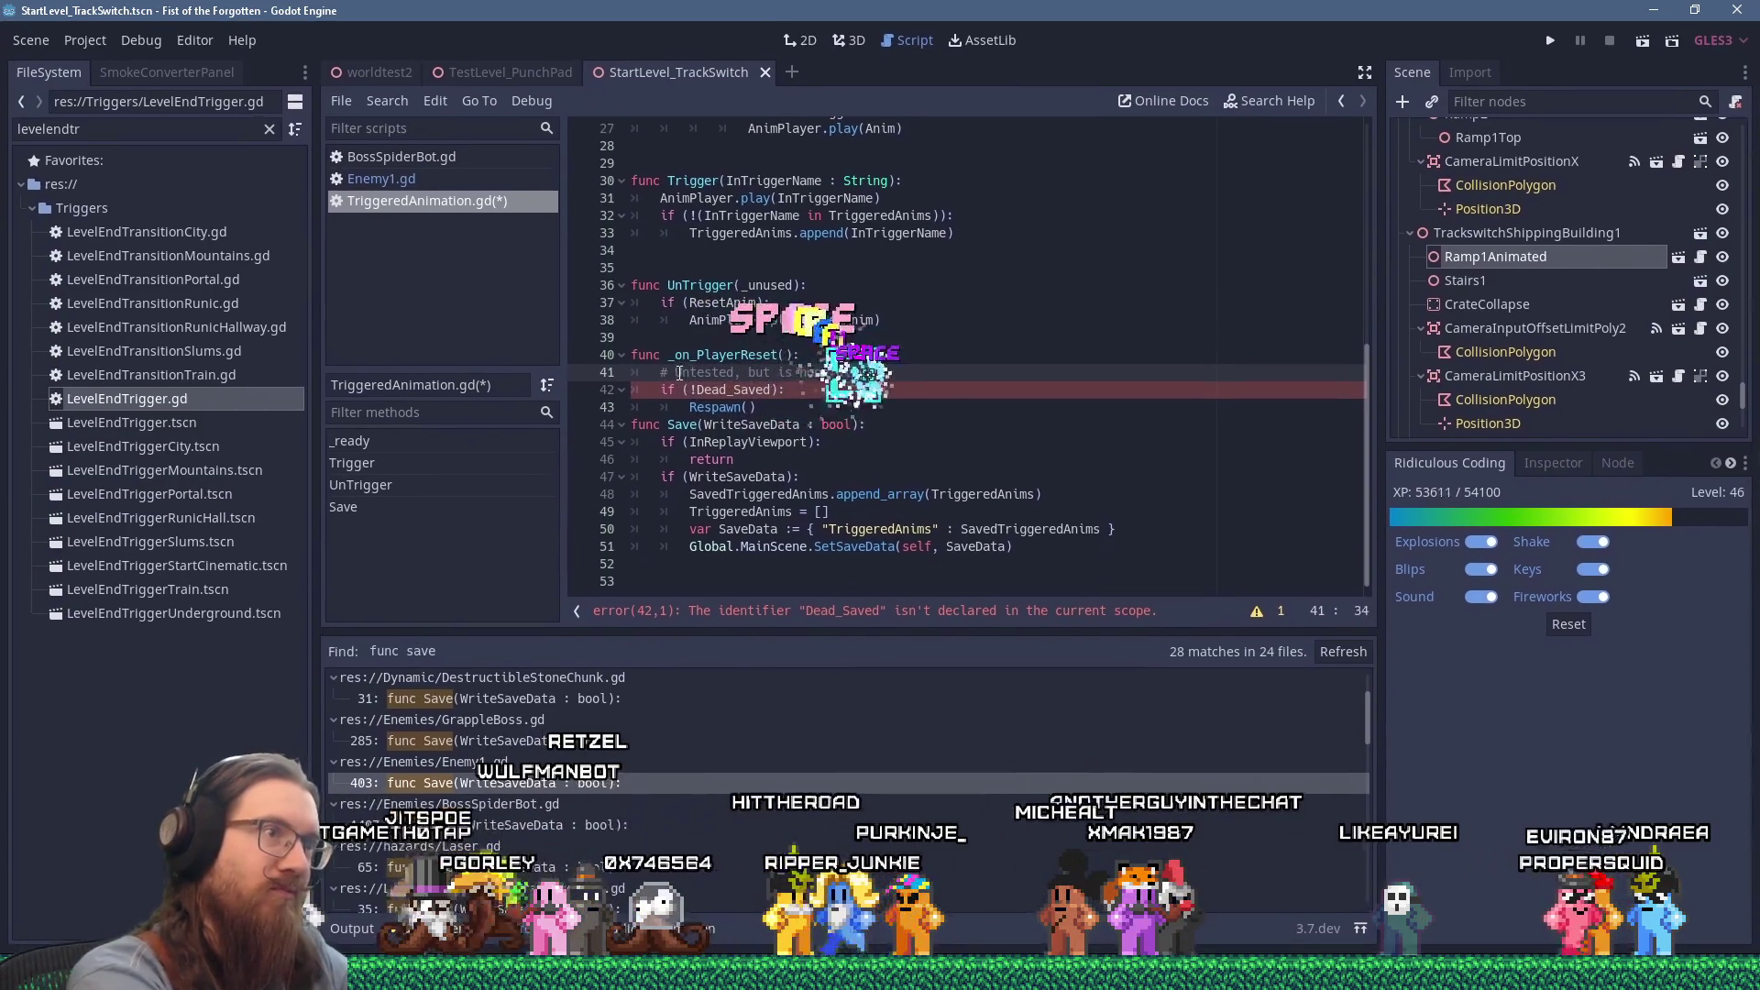
{"action": "type", "text": "is hopefully correct."}
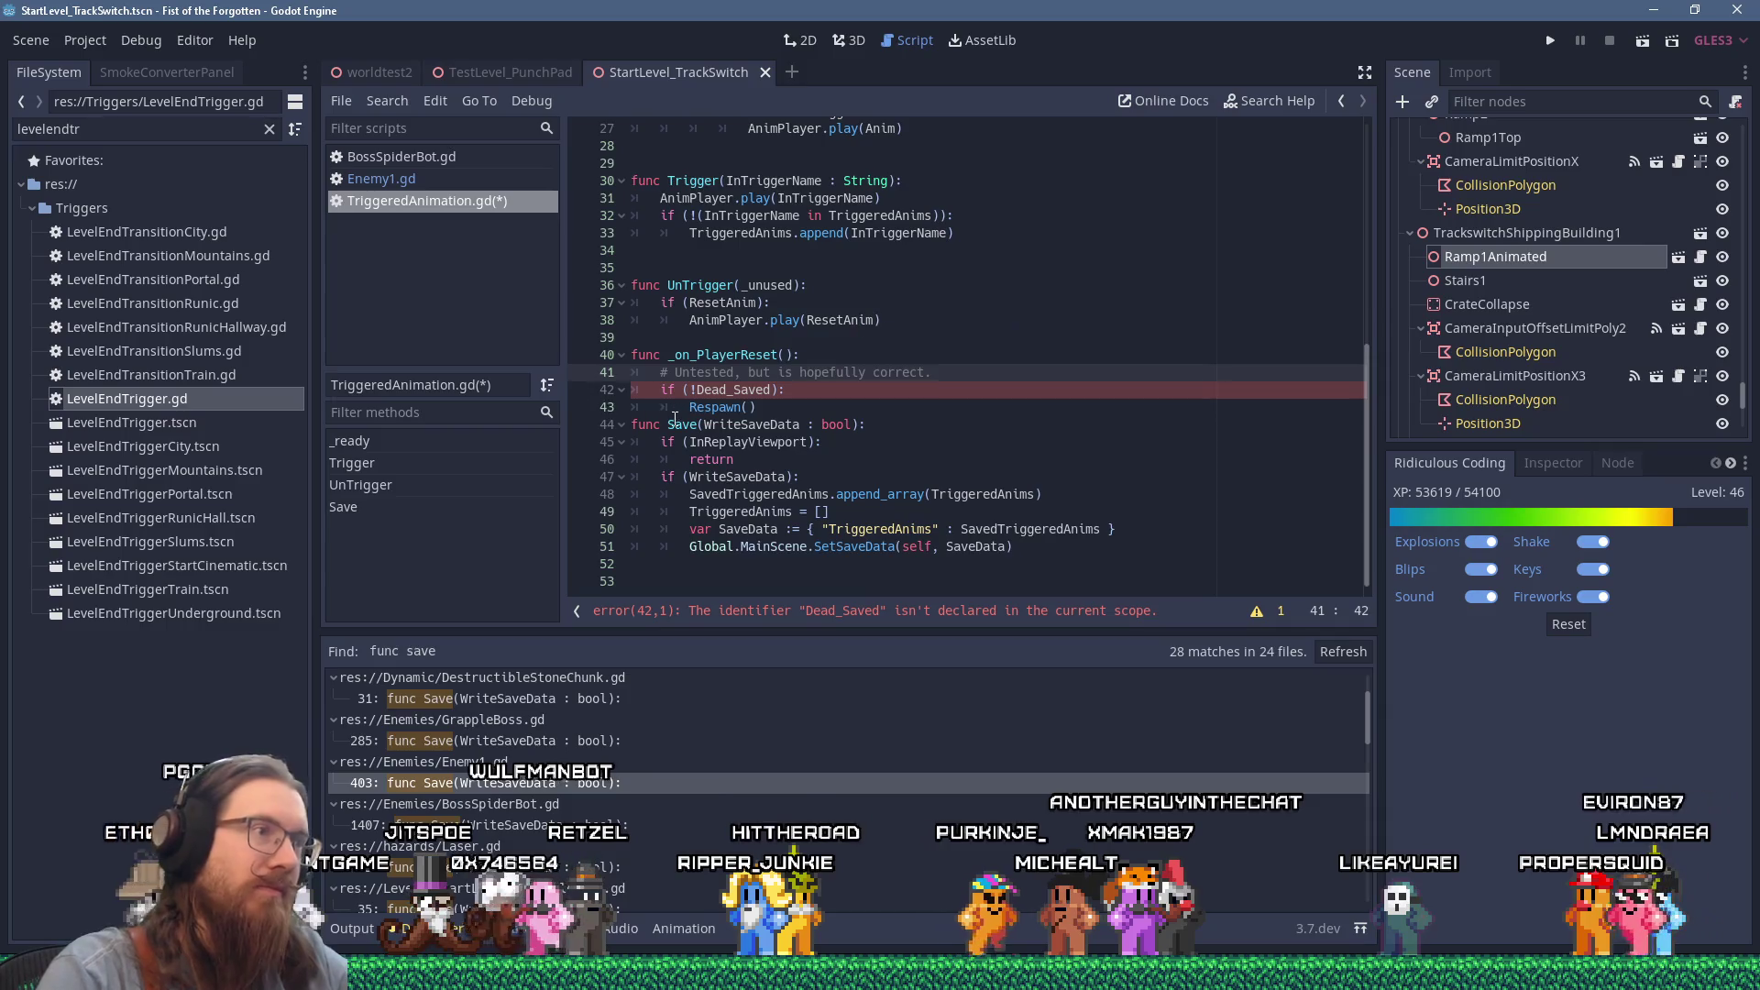
Step: Add blank lines before func Save and select the SavedTriggeredAnims name on line 11
{"action": "left_click", "coordinate": [635, 425]}
{"action": "key", "text": "Return"}
{"action": "key", "text": "Return"}
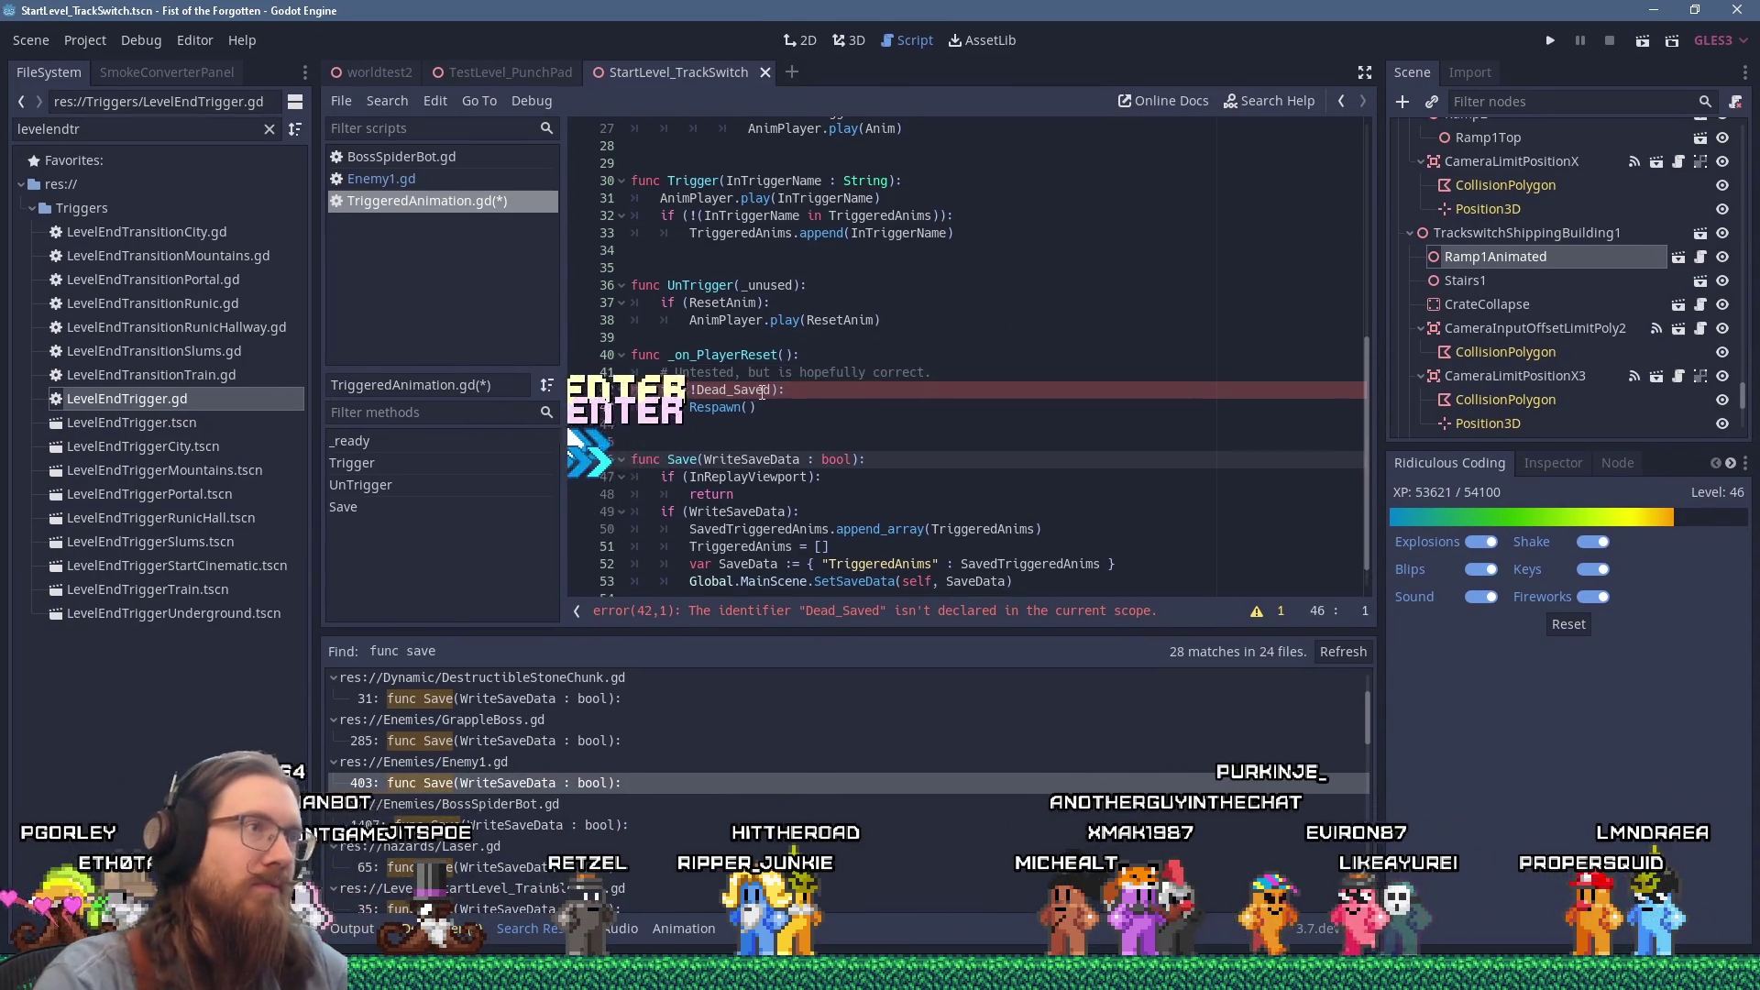
{"action": "scroll", "coordinate": [808, 361], "scroll_direction": "up", "scroll_amount": 9}
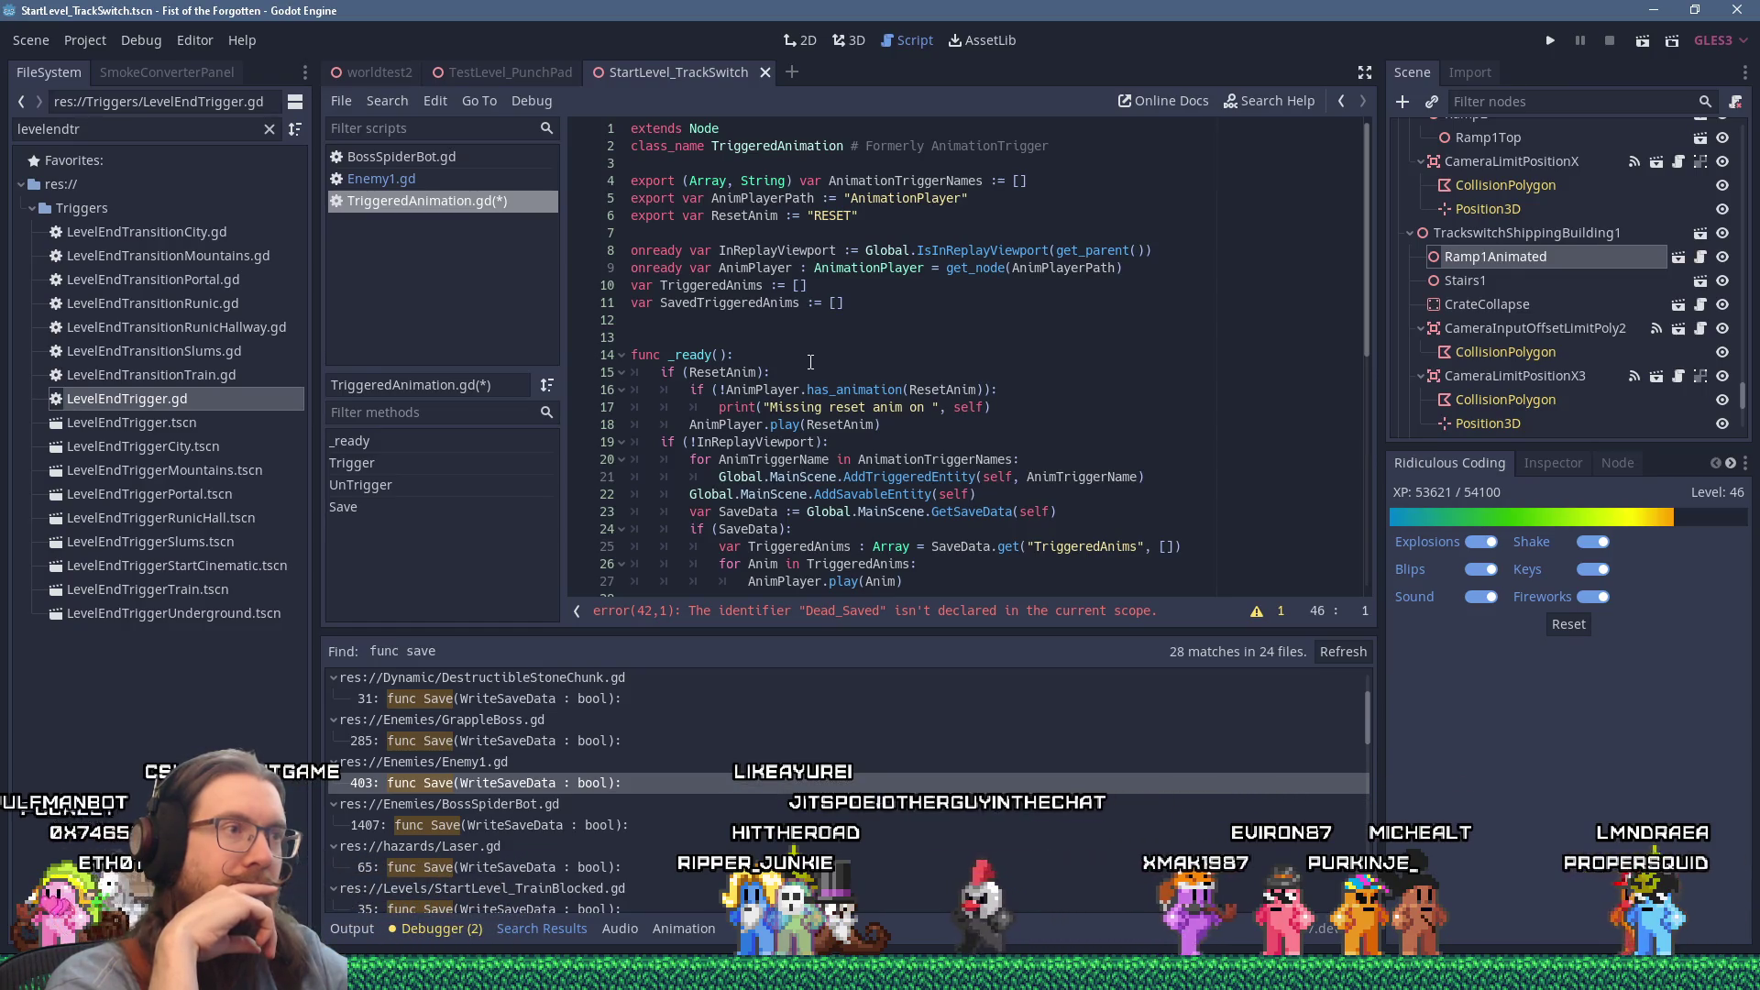
{"action": "double_click", "coordinate": [729, 302]}
{"action": "scroll", "coordinate": [886, 321], "scroll_direction": "down", "scroll_amount": 1}
Step: Replace TriggeredAnims with SavedTriggeredAnims in _ready's load line and replay loop (lines 25–26)
{"action": "scroll", "coordinate": [887, 321], "scroll_direction": "down", "scroll_amount": 2}
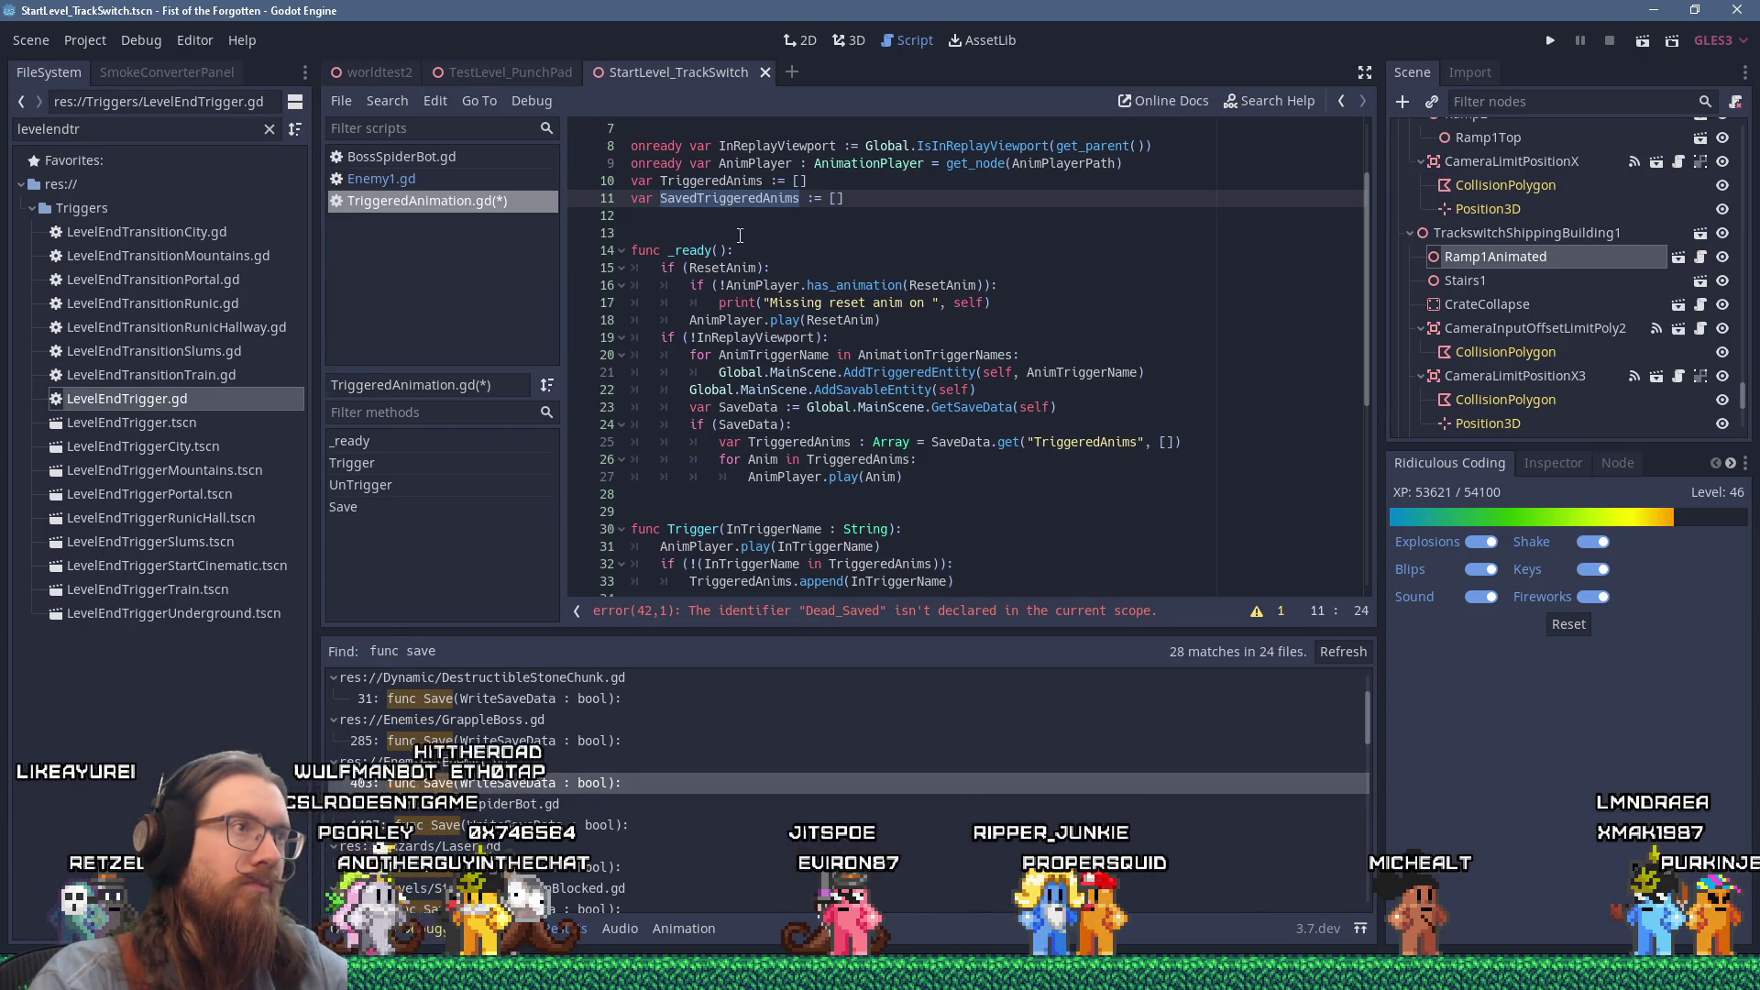
{"action": "right_click", "coordinate": [734, 198]}
{"action": "double_click", "coordinate": [814, 442]}
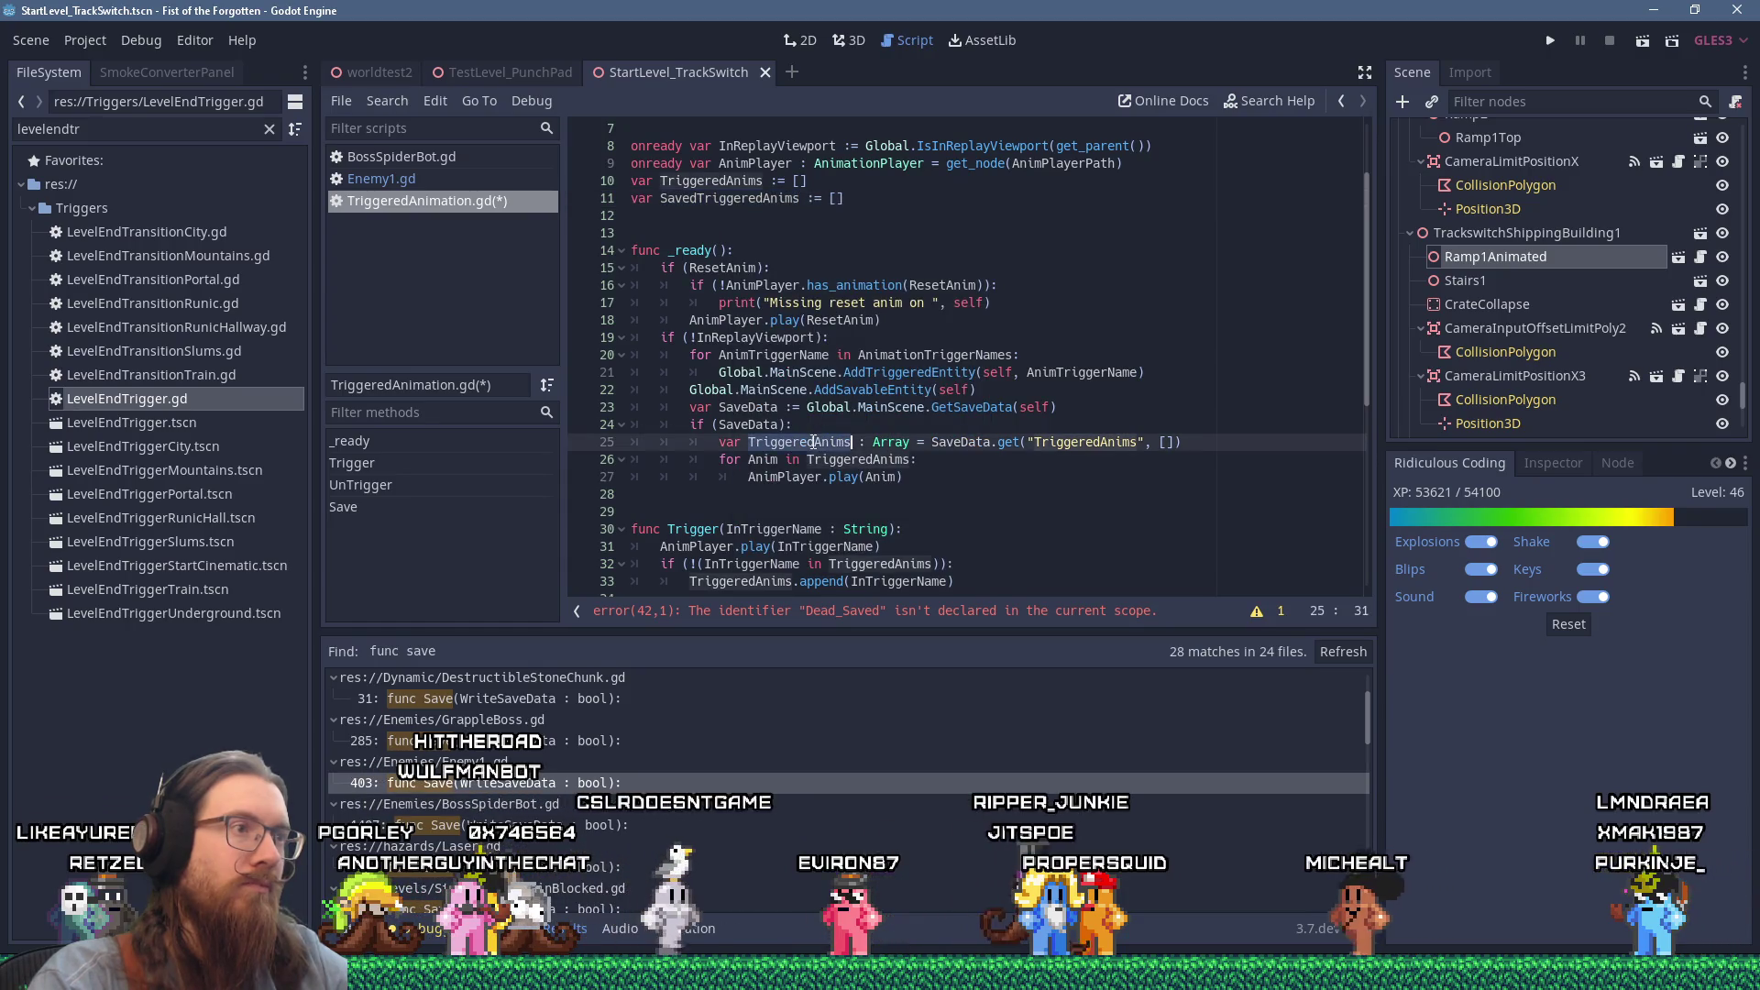
{"action": "right_click", "coordinate": [813, 442]}
{"action": "type", "text": "Saved"}
{"action": "key", "text": "Return"}
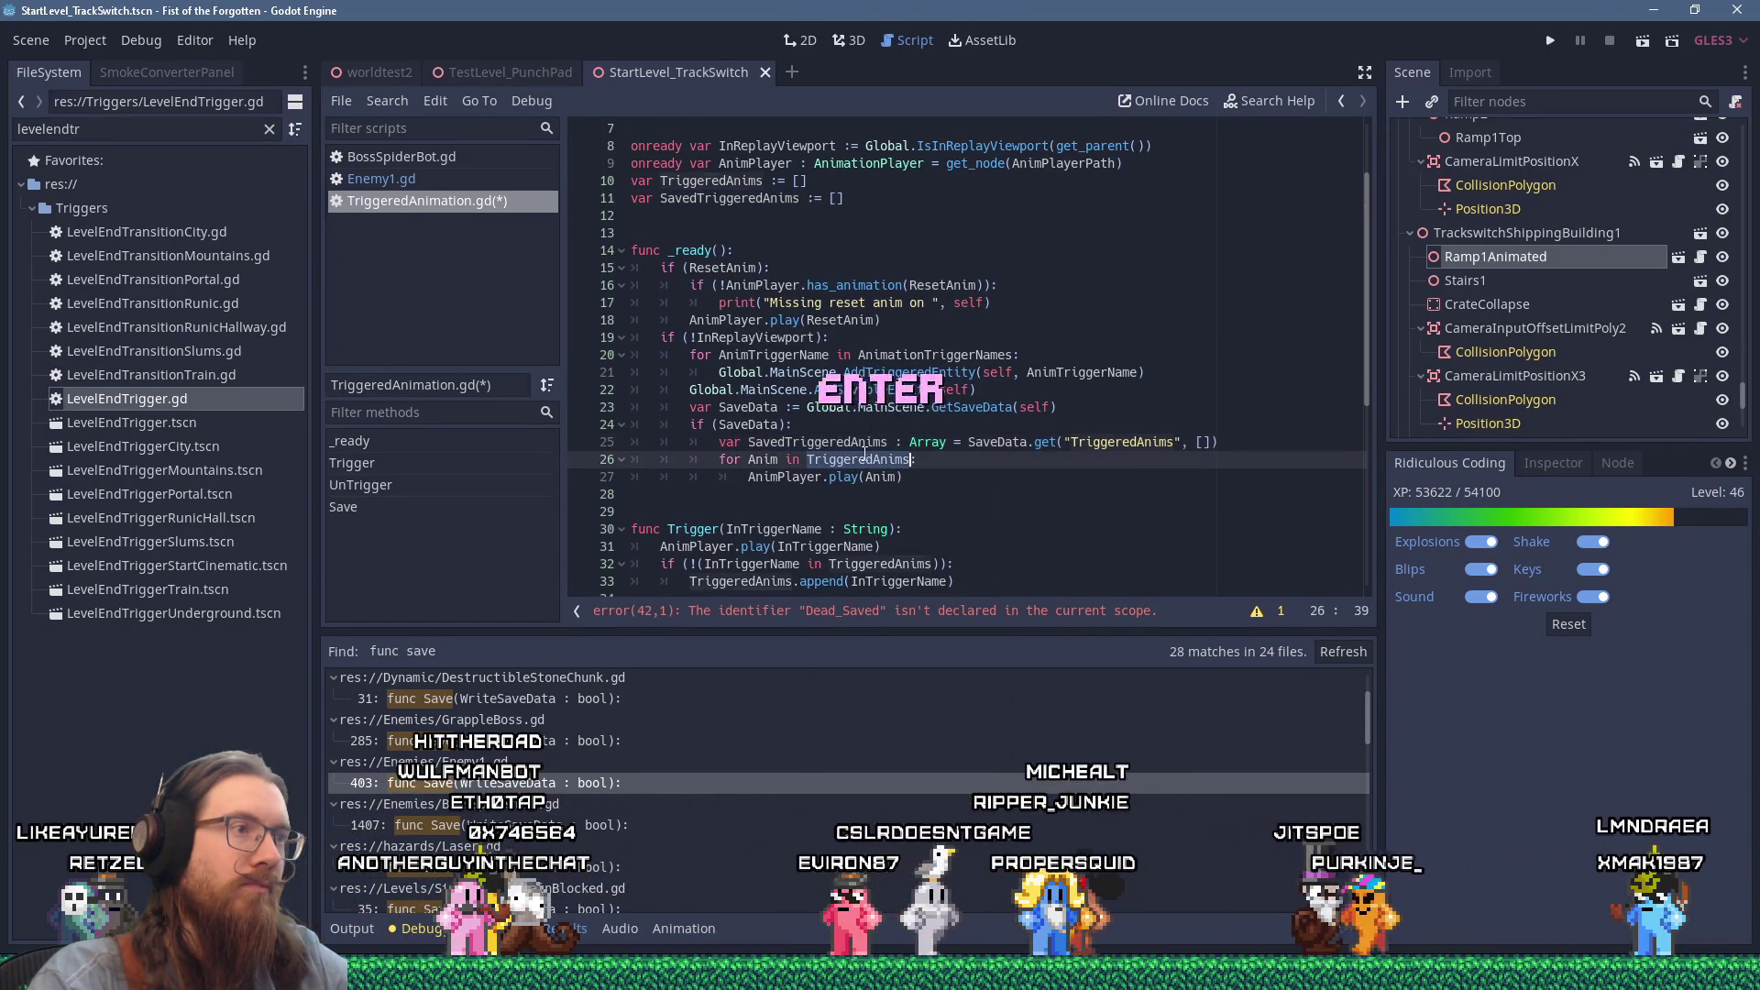
{"action": "right_click", "coordinate": [864, 455]}
{"action": "type", "text": "Saved"}
{"action": "key", "text": "Return"}
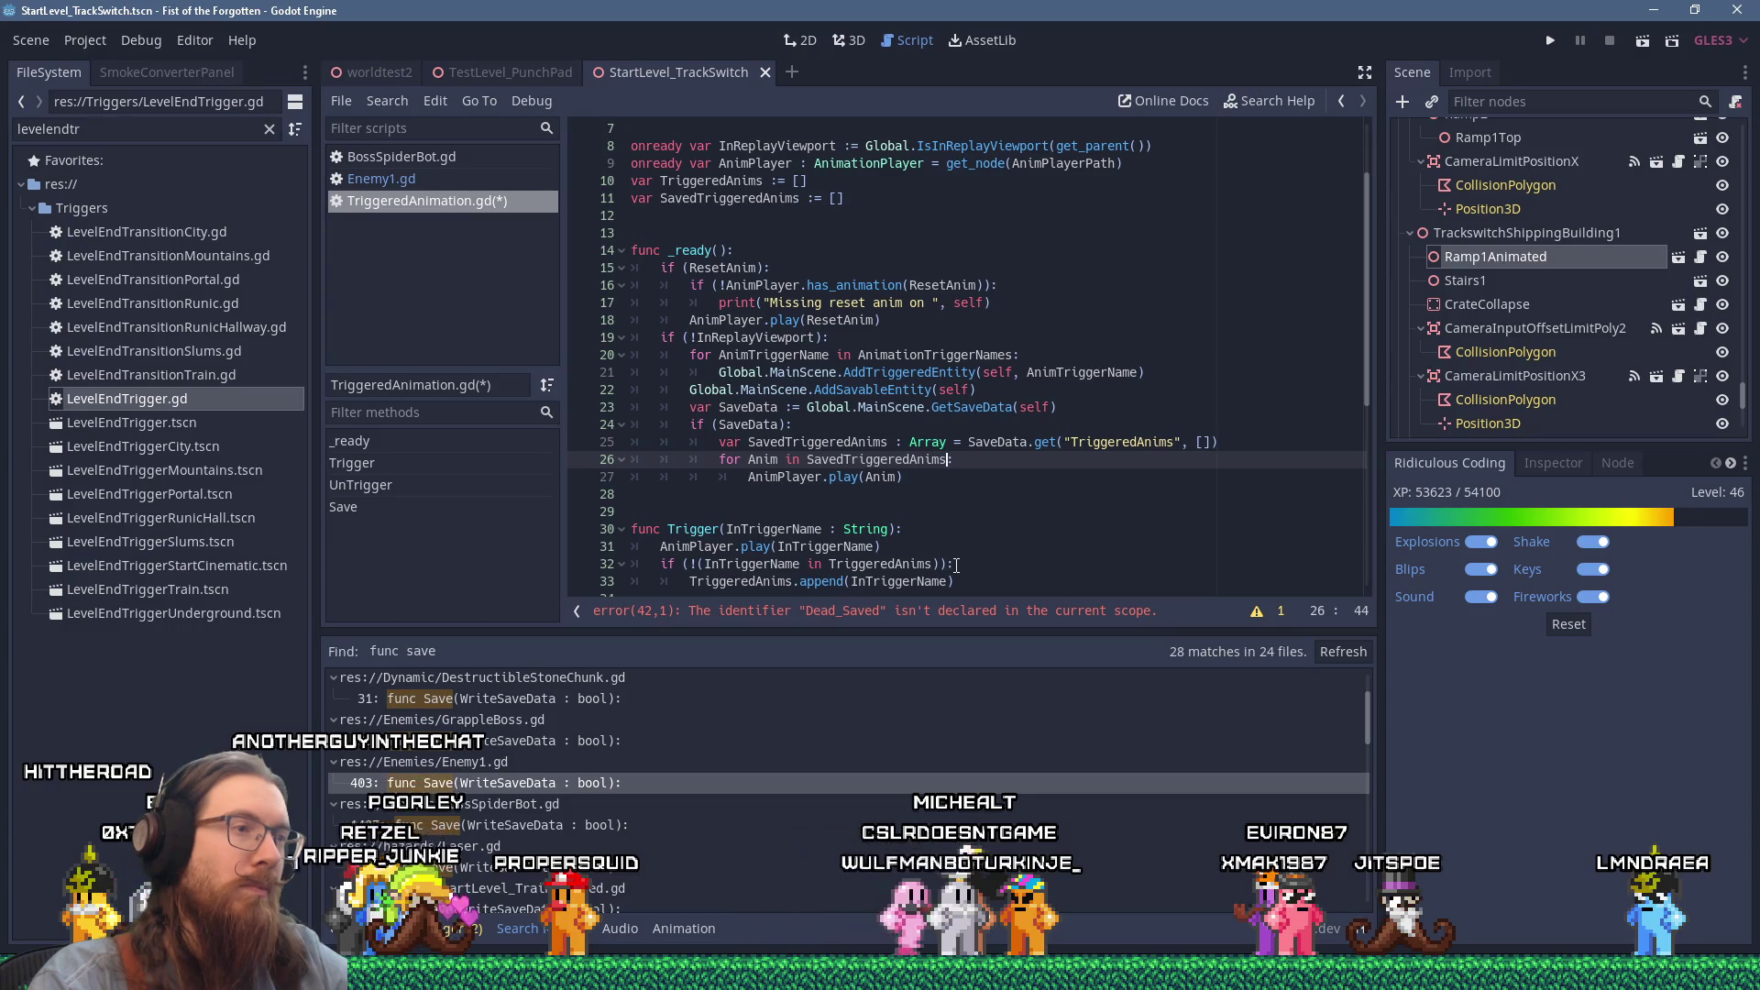
Step: Copy the TriggeredAnims name and return to the Dead_Saved condition on line 42
{"action": "scroll", "coordinate": [991, 560], "scroll_direction": "down", "scroll_amount": 2}
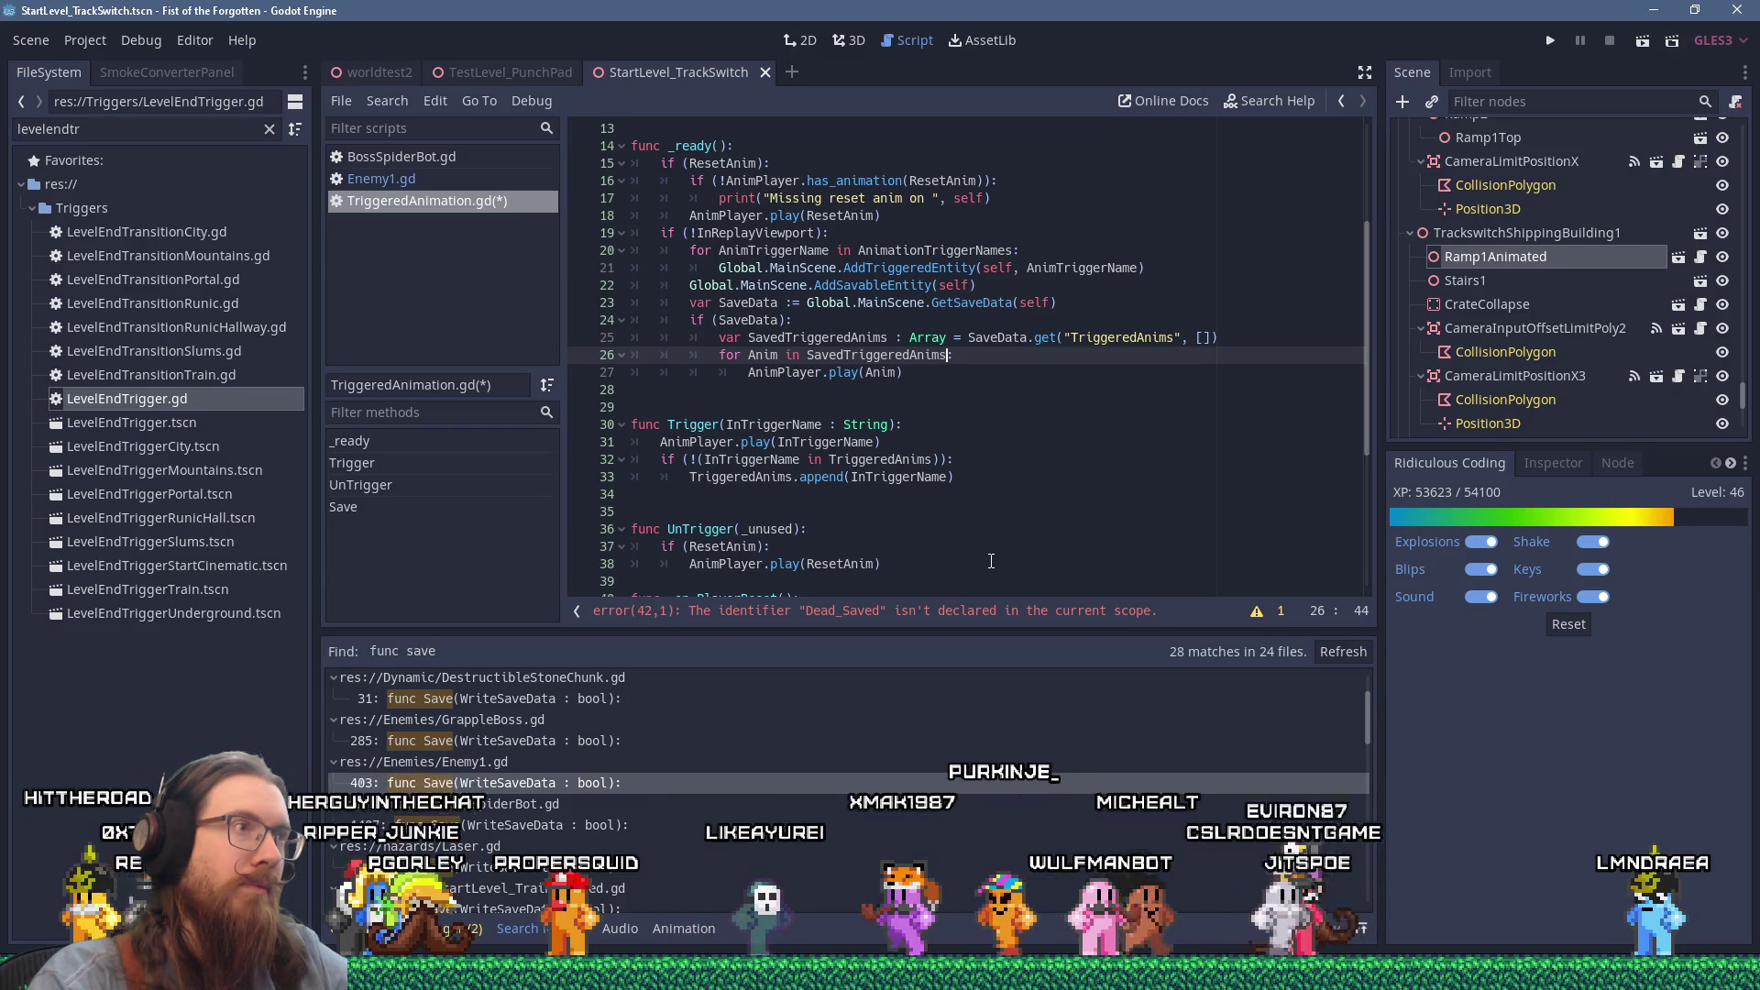
{"action": "scroll", "coordinate": [992, 561], "scroll_direction": "up", "scroll_amount": 3}
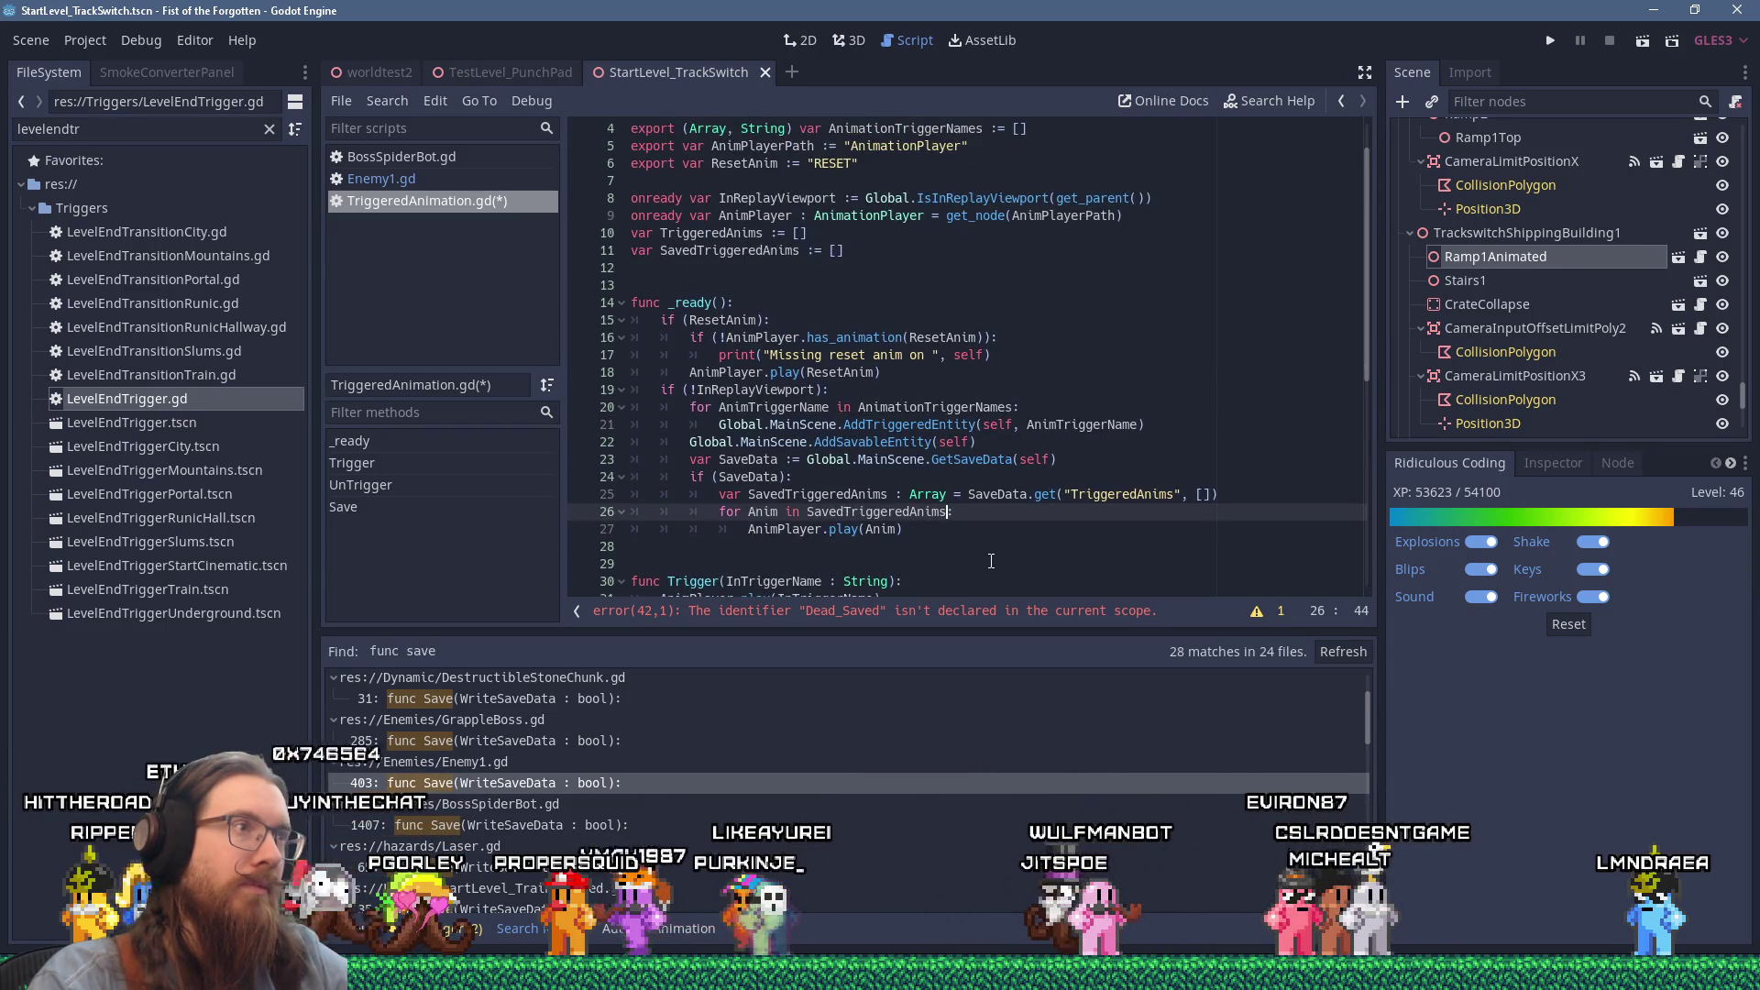
{"action": "scroll", "coordinate": [991, 562], "scroll_direction": "down", "scroll_amount": 4}
{"action": "scroll", "coordinate": [928, 510], "scroll_direction": "down", "scroll_amount": 4}
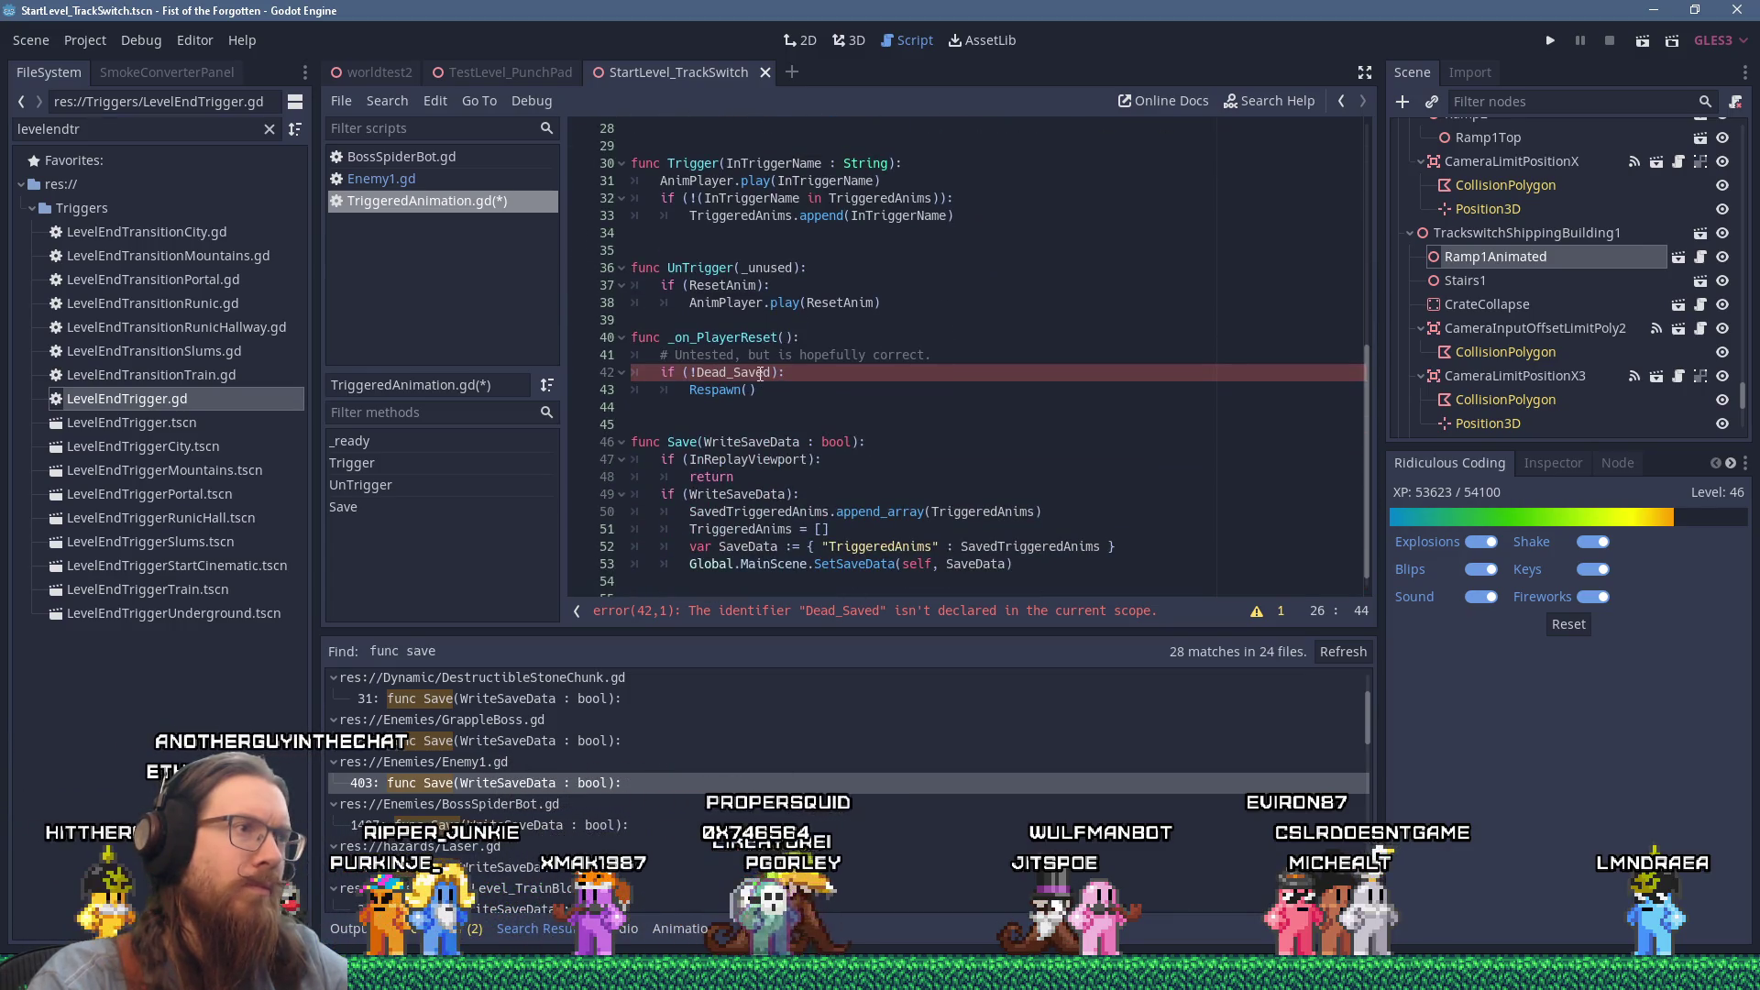
{"action": "left_click", "coordinate": [765, 372]}
{"action": "scroll", "coordinate": [924, 403], "scroll_direction": "up", "scroll_amount": 4}
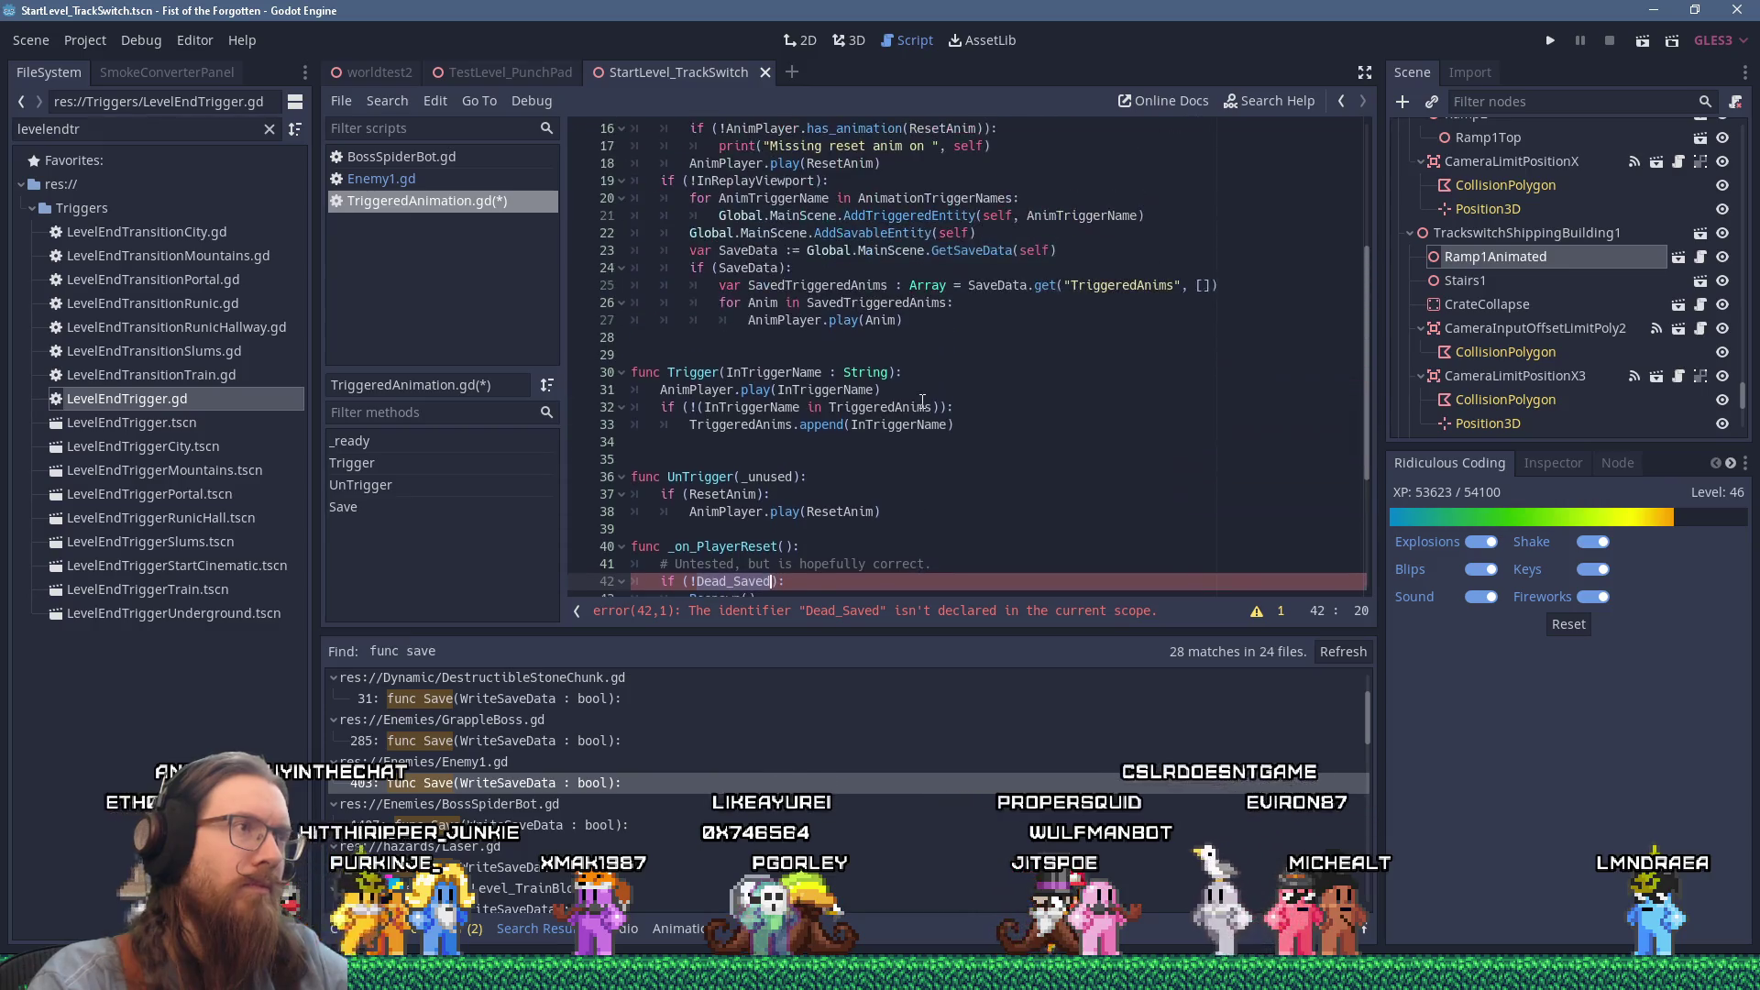
{"action": "scroll", "coordinate": [924, 399], "scroll_direction": "down", "scroll_amount": 4}
{"action": "scroll", "coordinate": [923, 399], "scroll_direction": "up", "scroll_amount": 8}
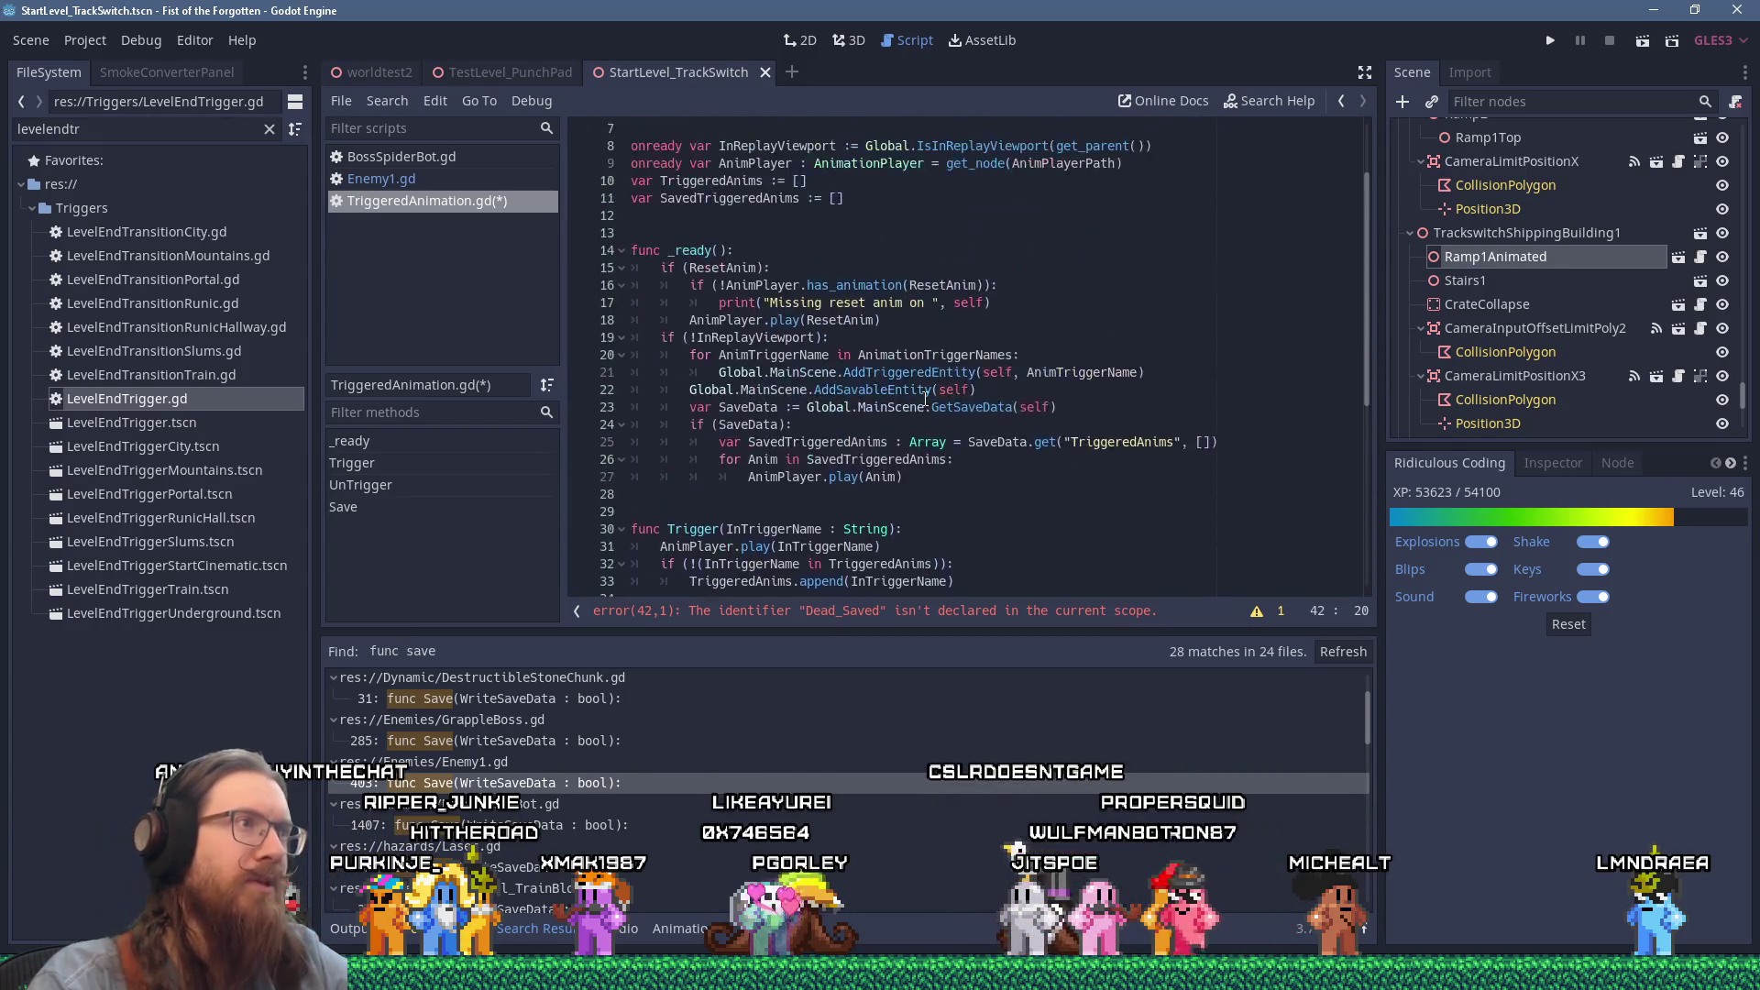
{"action": "right_click", "coordinate": [703, 232]}
{"action": "left_click", "coordinate": [751, 323]}
{"action": "scroll", "coordinate": [833, 327], "scroll_direction": "down", "scroll_amount": 5}
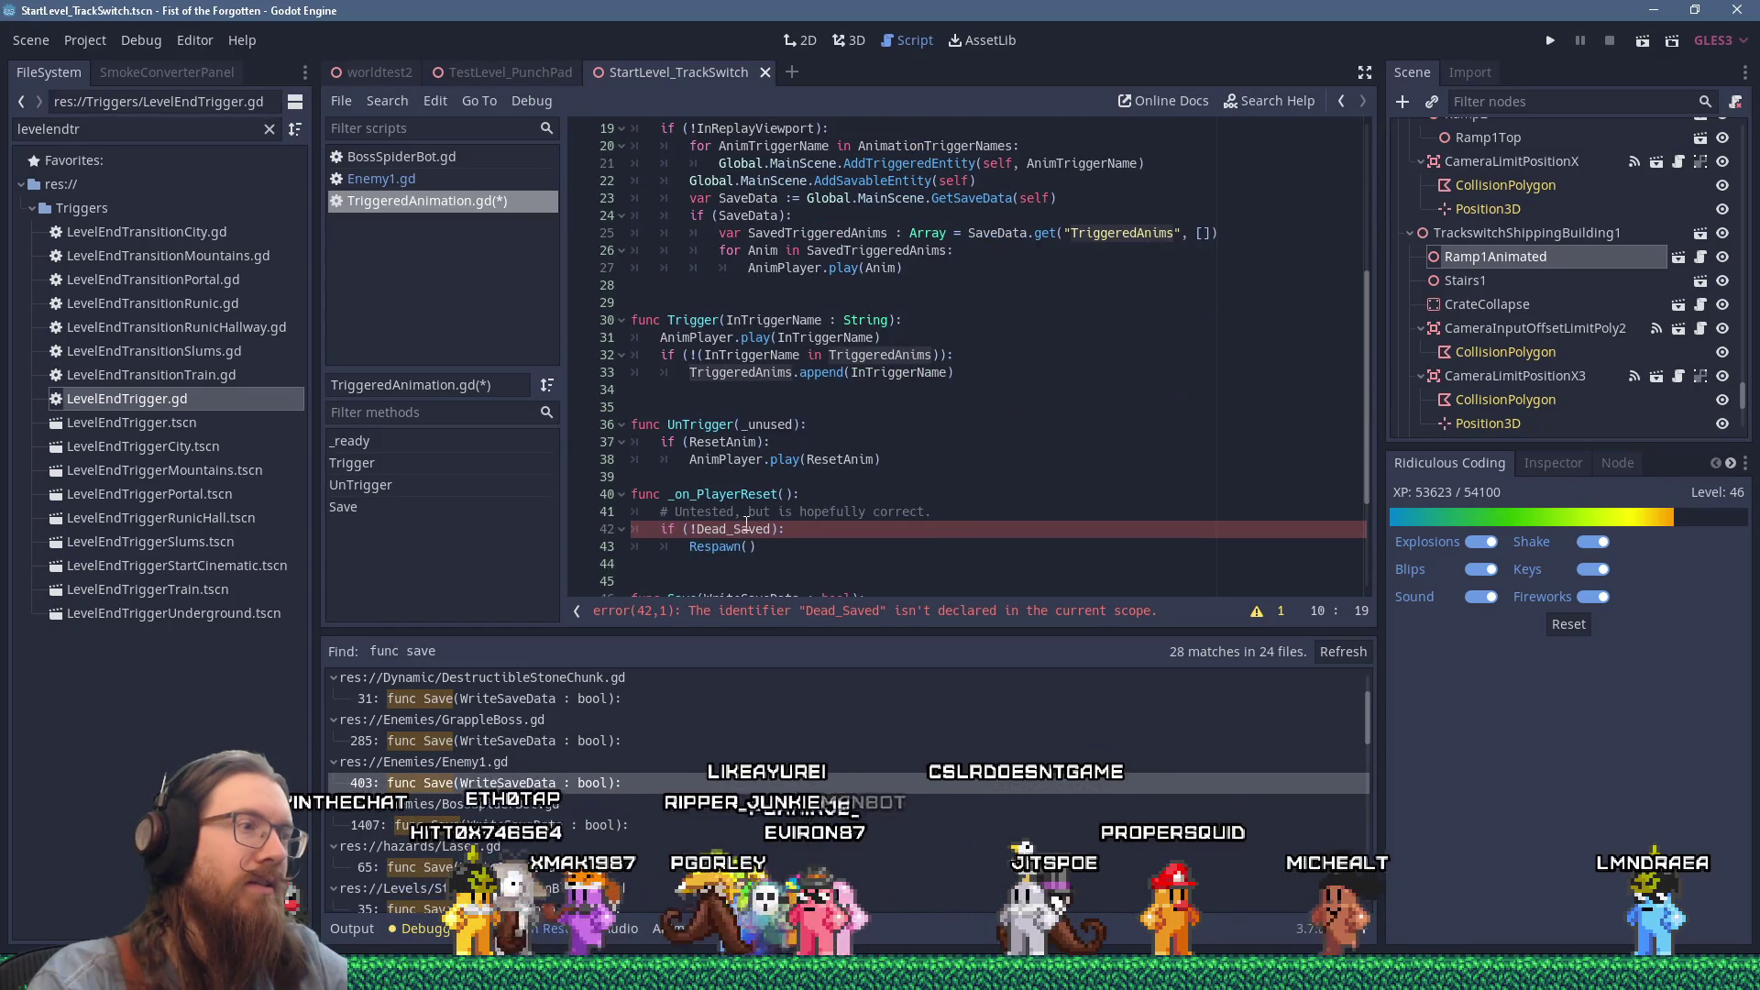
{"action": "left_click", "coordinate": [990, 530]}
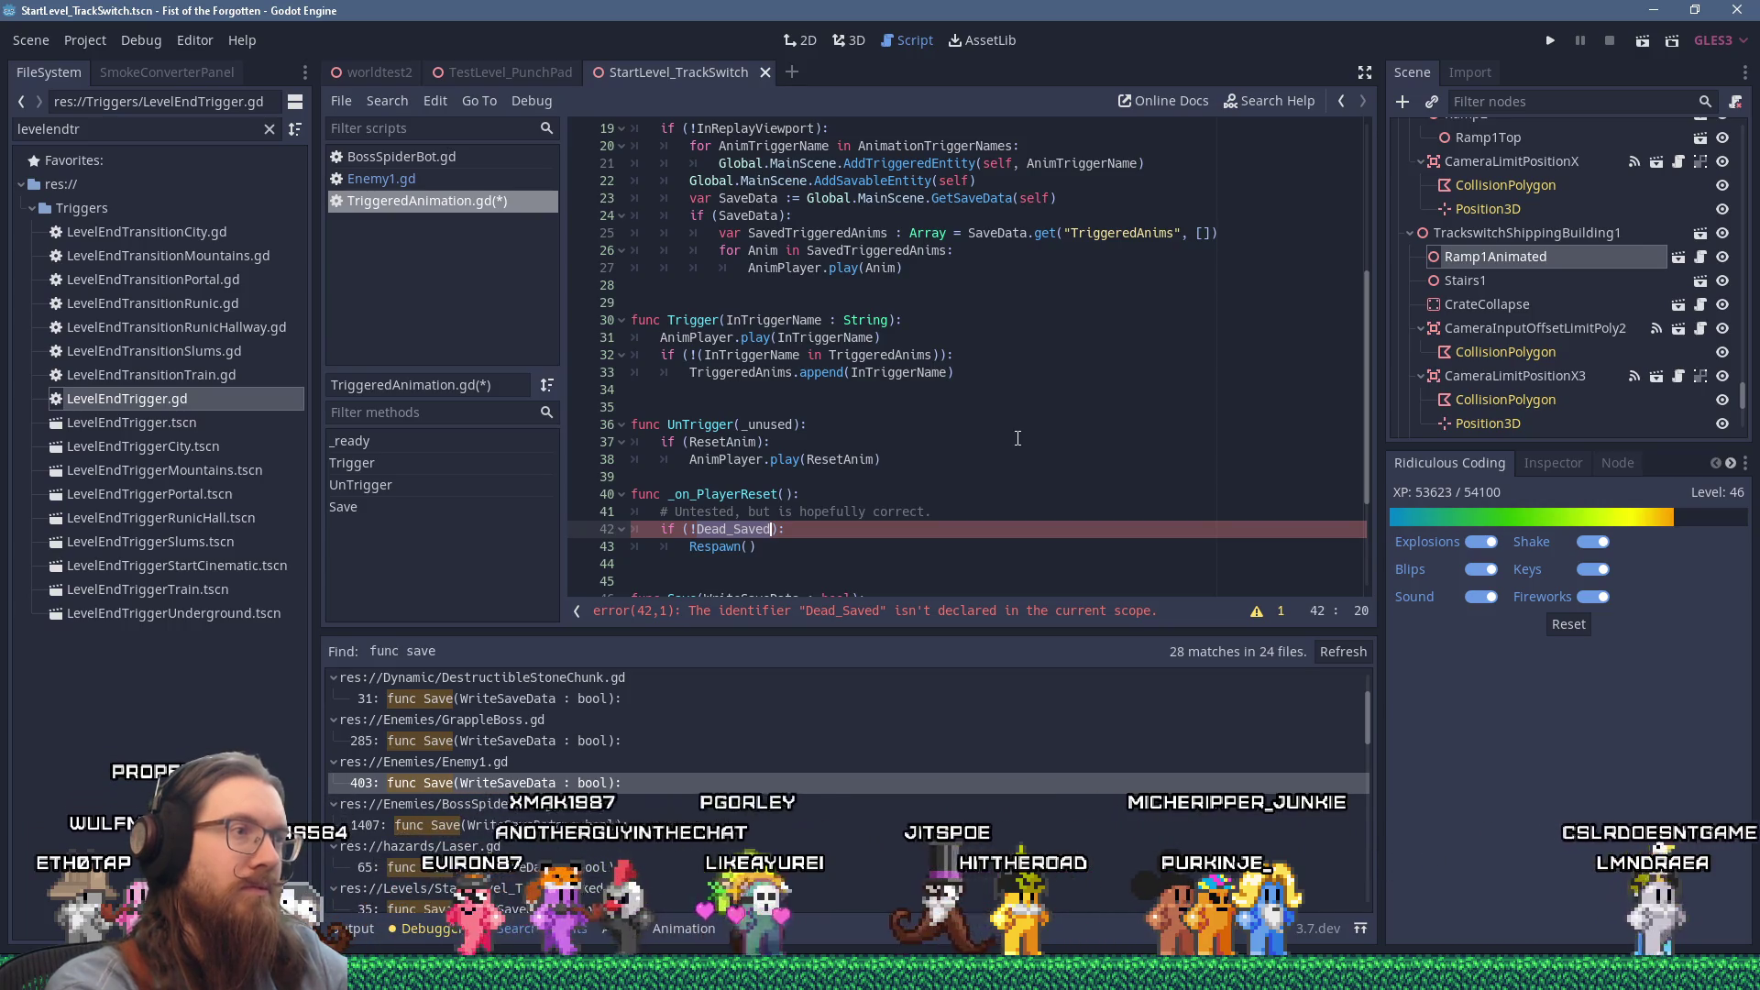
Step: Change the reset condition from Dead_Saved to TriggeredAnims.size()
{"action": "type", "text": "TriggeredAnims"}
{"action": "key", "text": "Home"}
{"action": "key", "text": "Right"}
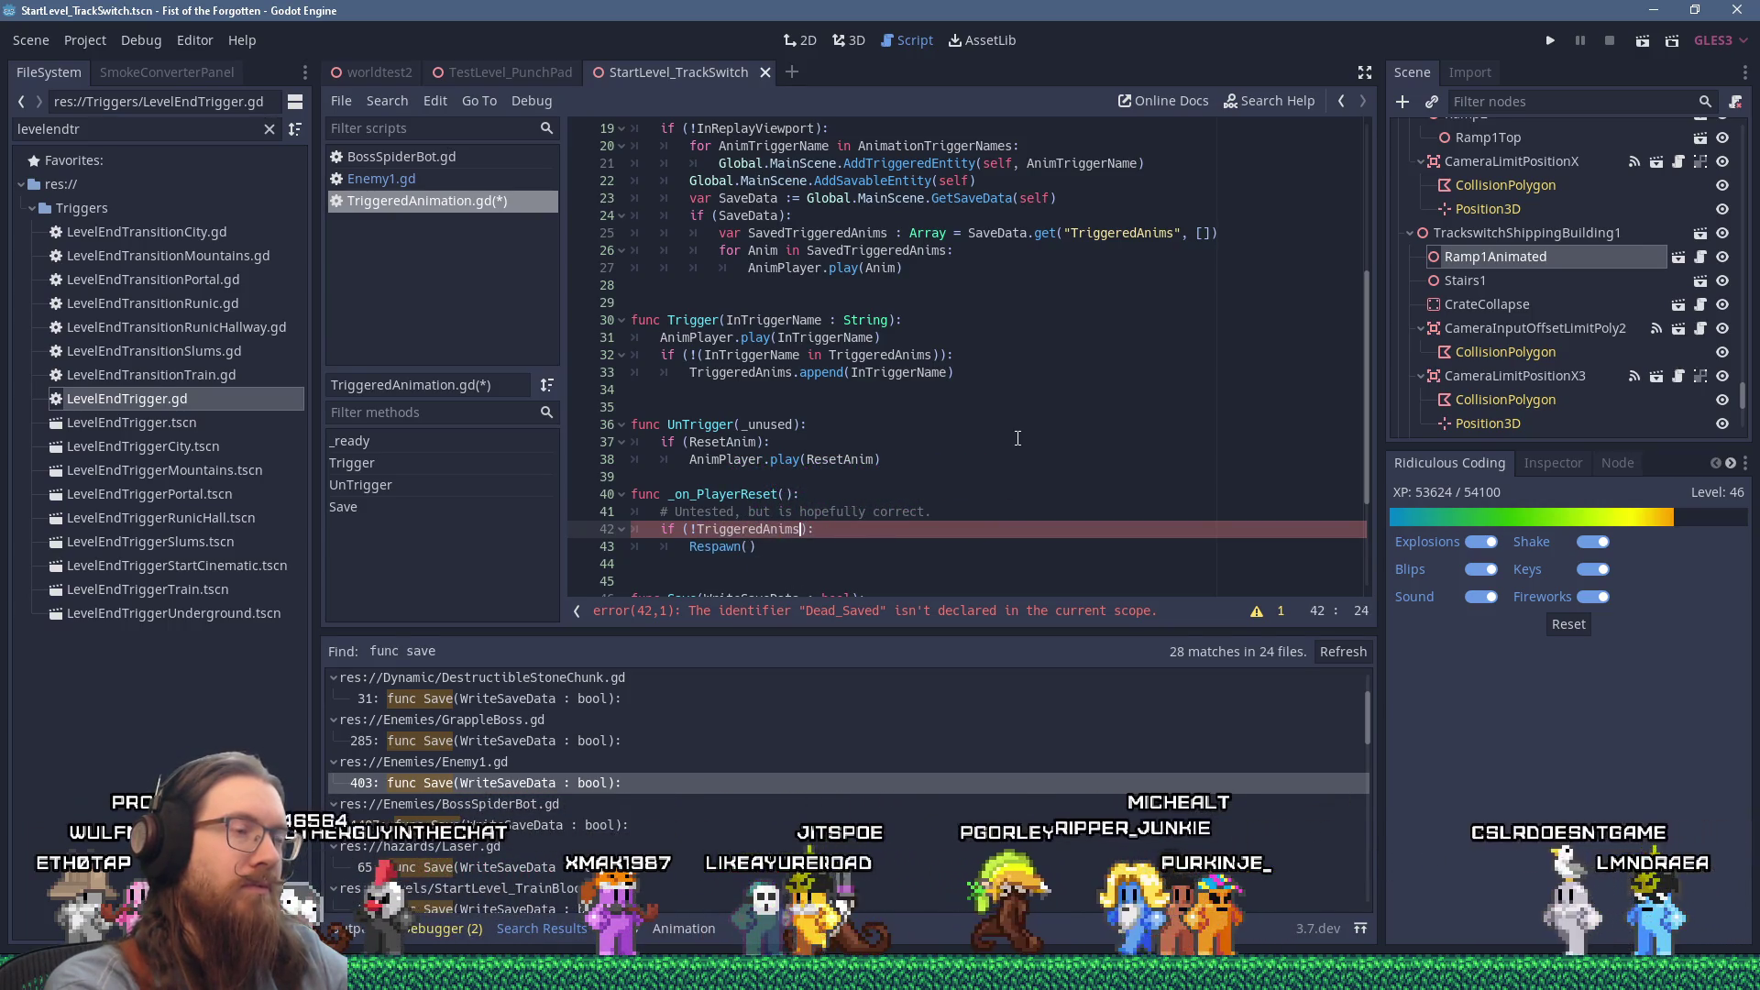
{"action": "key", "text": "Right"}
{"action": "key", "text": "Right"}
{"action": "key", "text": "Right"}
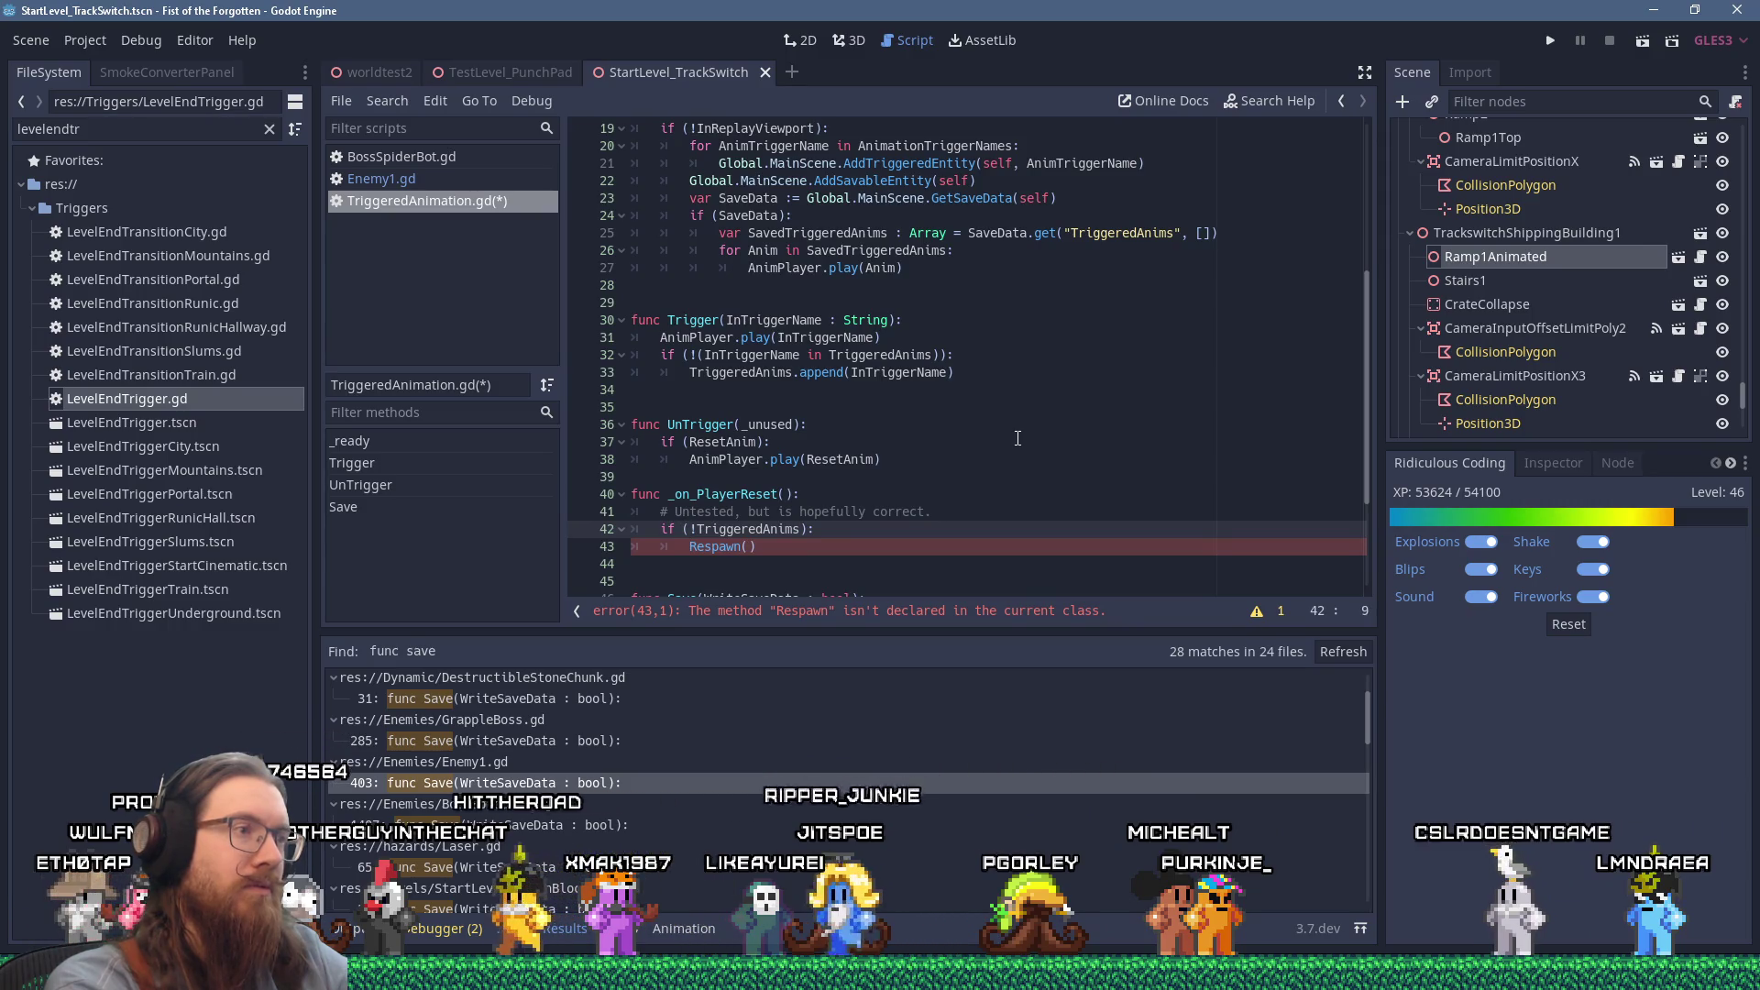
{"action": "key", "text": "Delete"}
{"action": "key", "text": "End"}
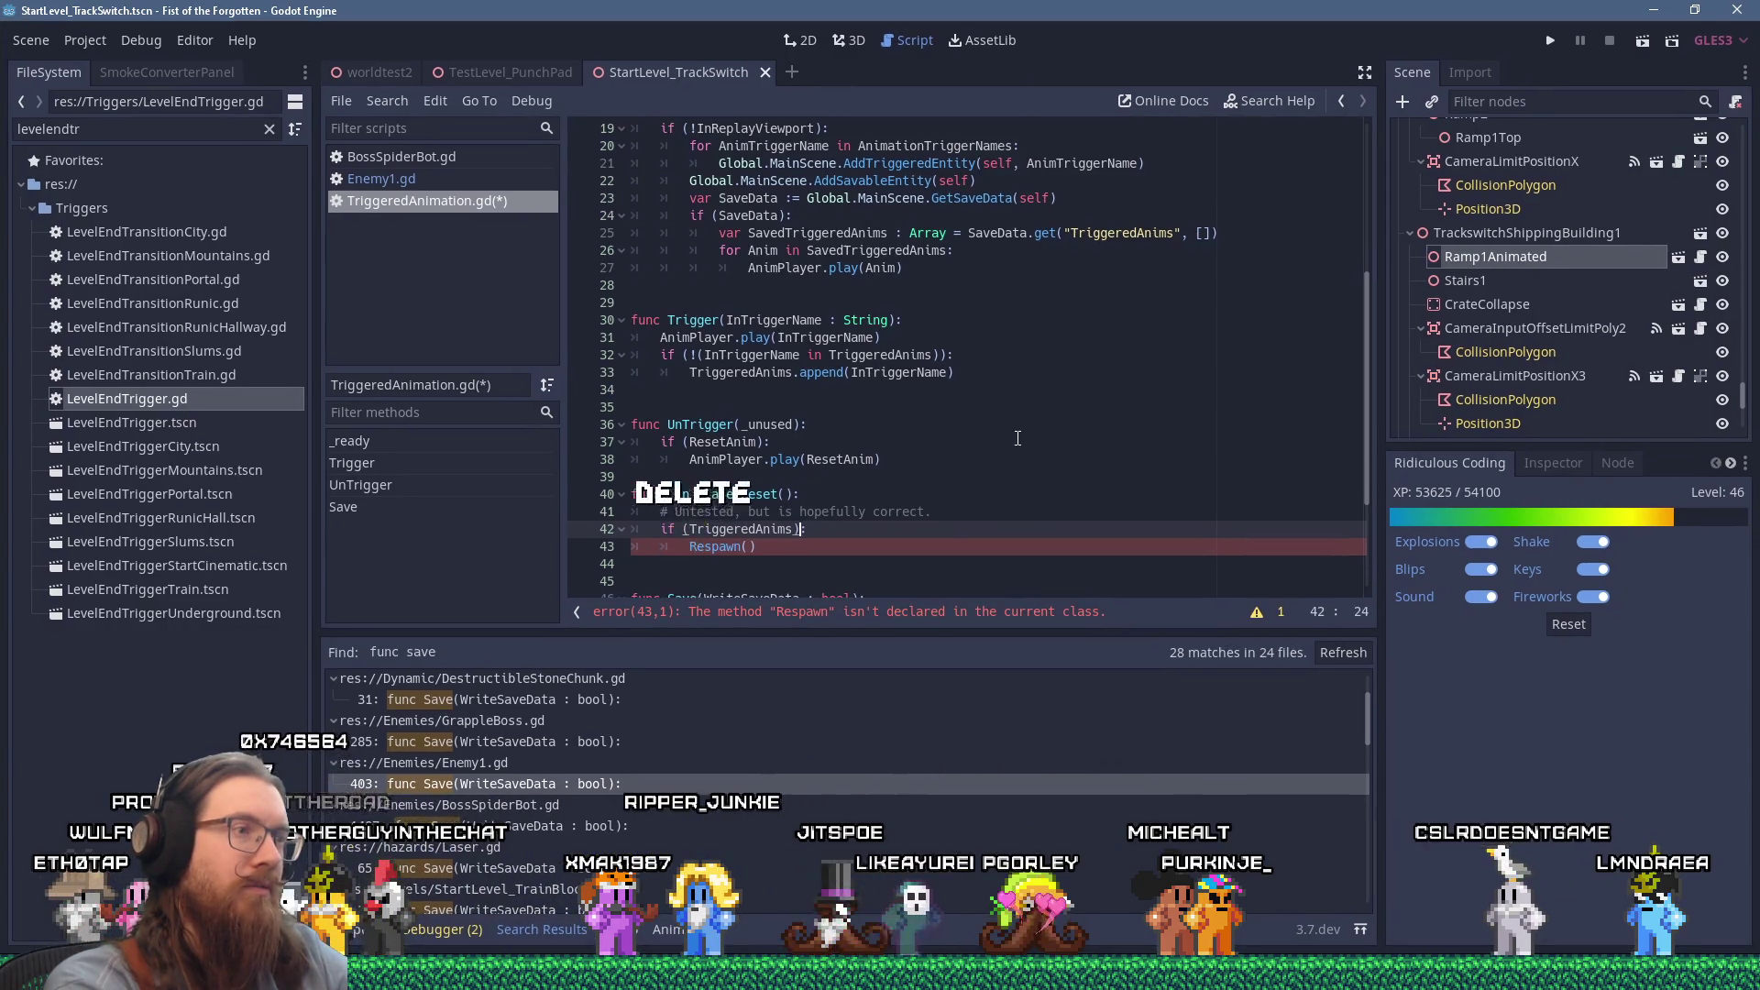
{"action": "type", "text": ".size"}
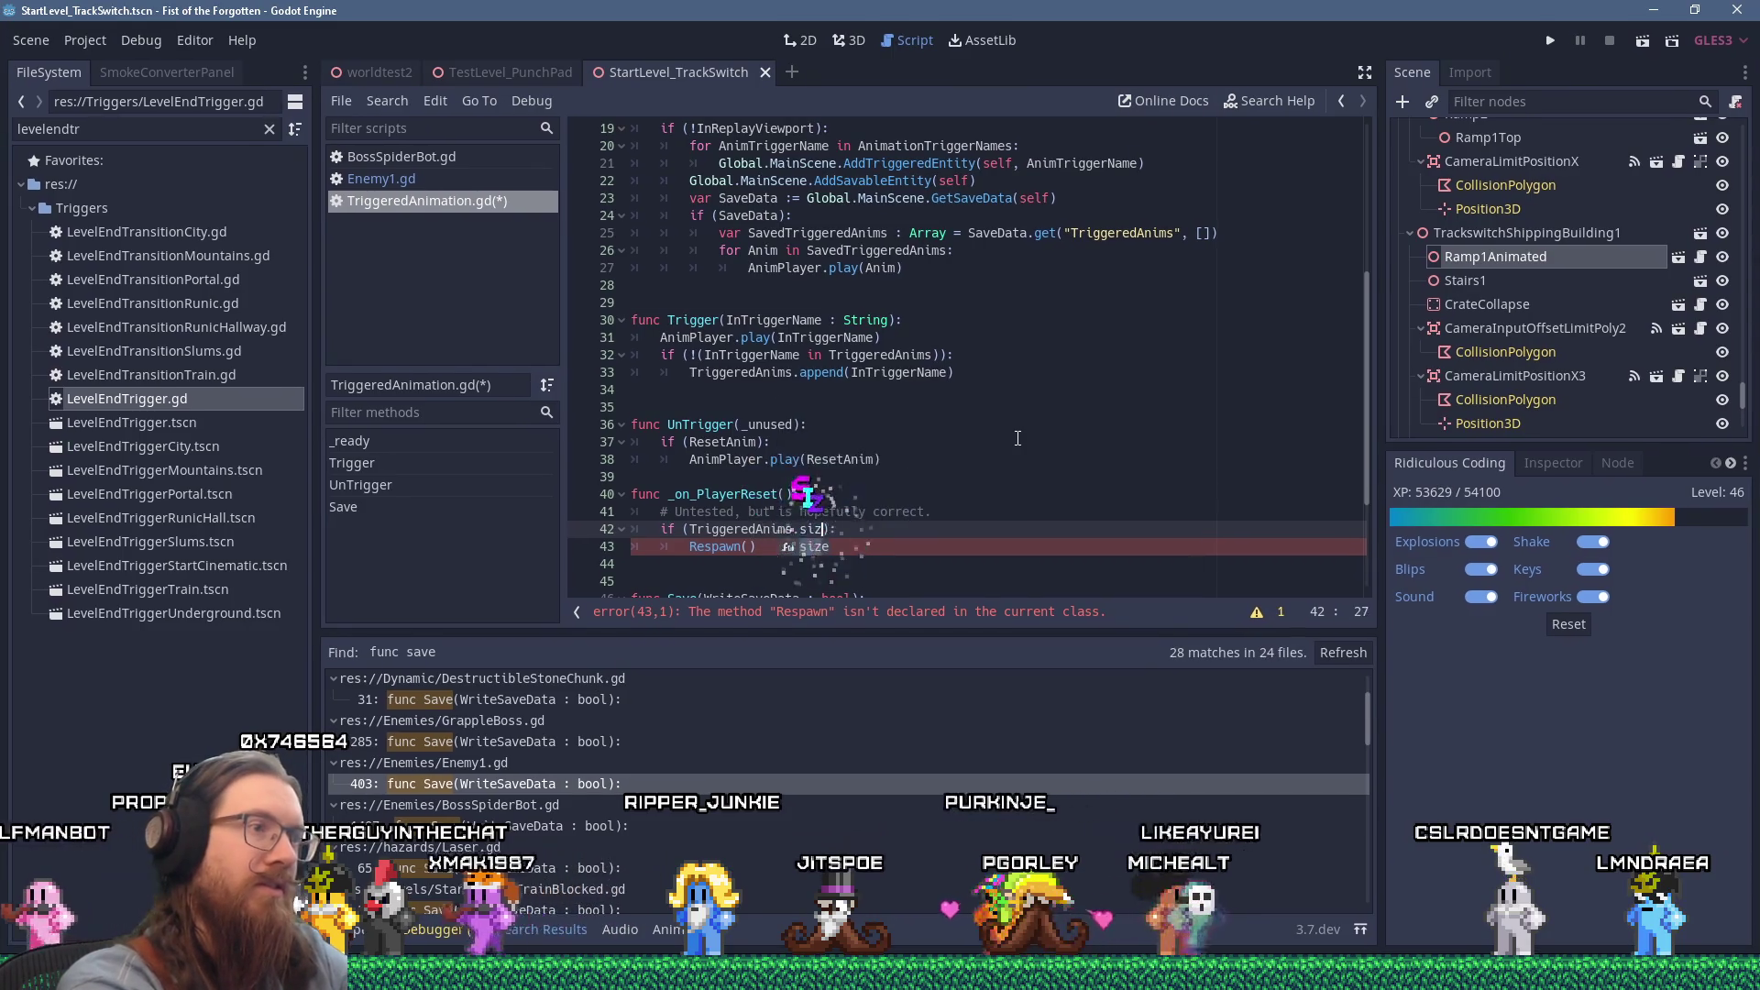
{"action": "type", "text": "()"}
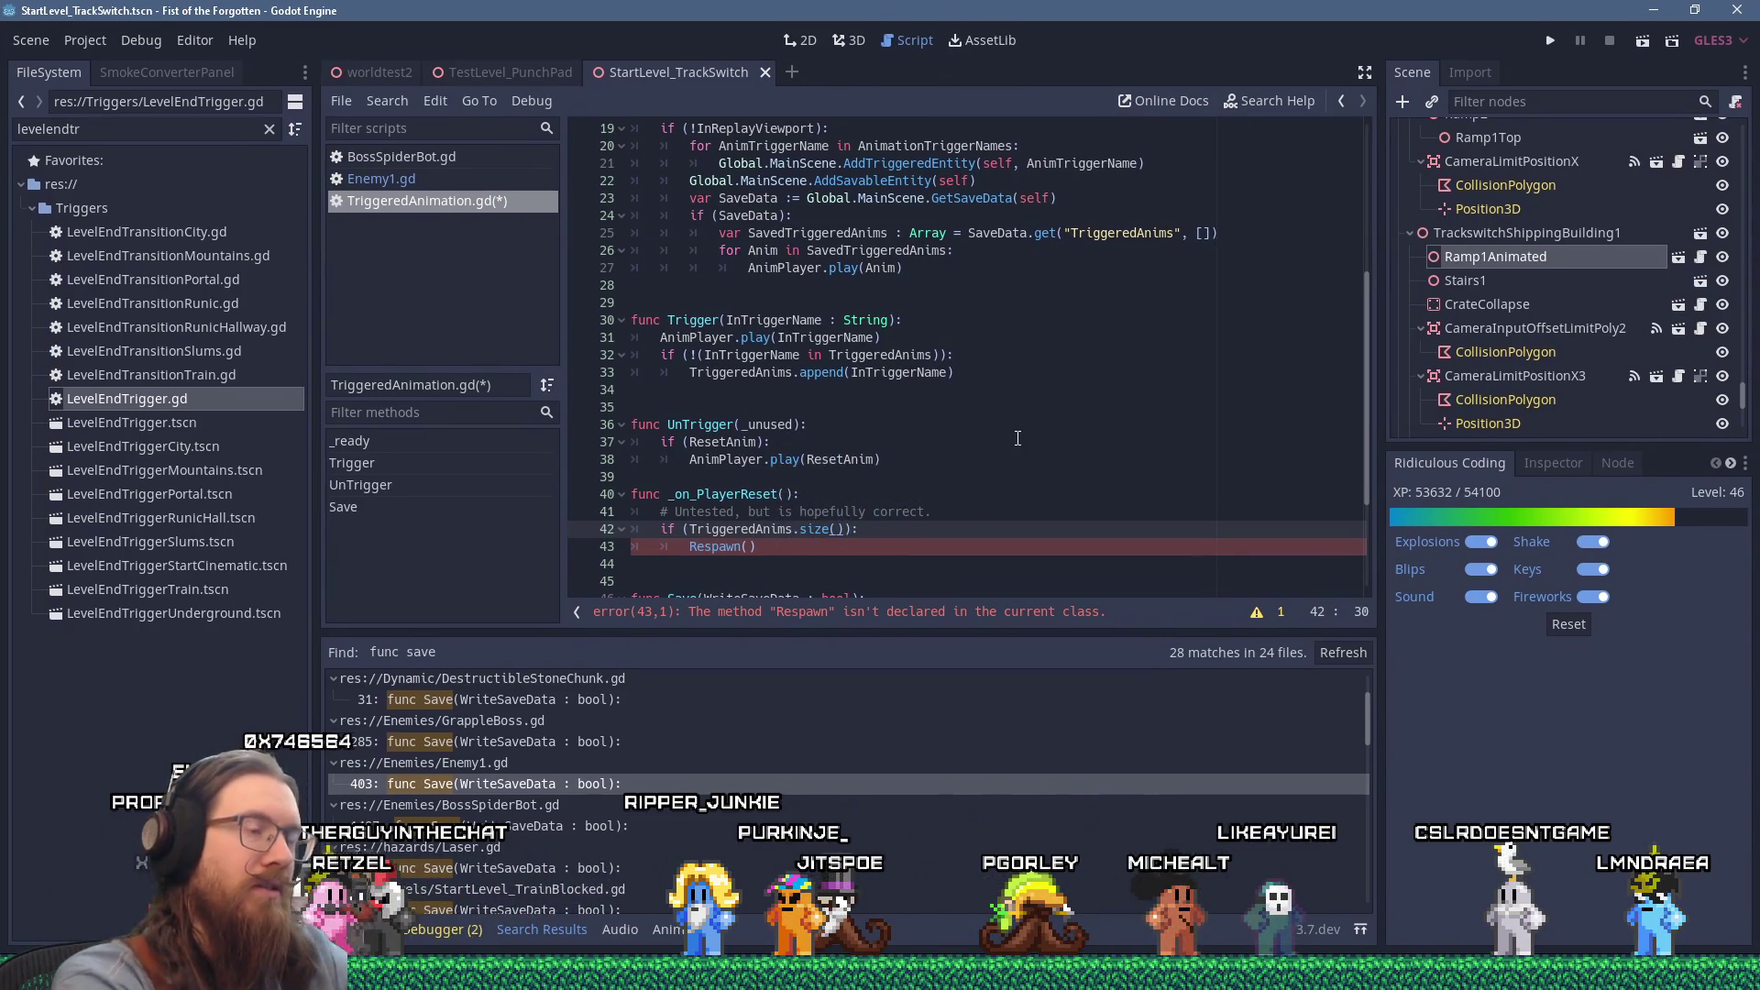
Step: Play ResetAnim via AnimPlayer.play(ResetAnim) inside the reset condition
{"action": "key", "text": "Return"}
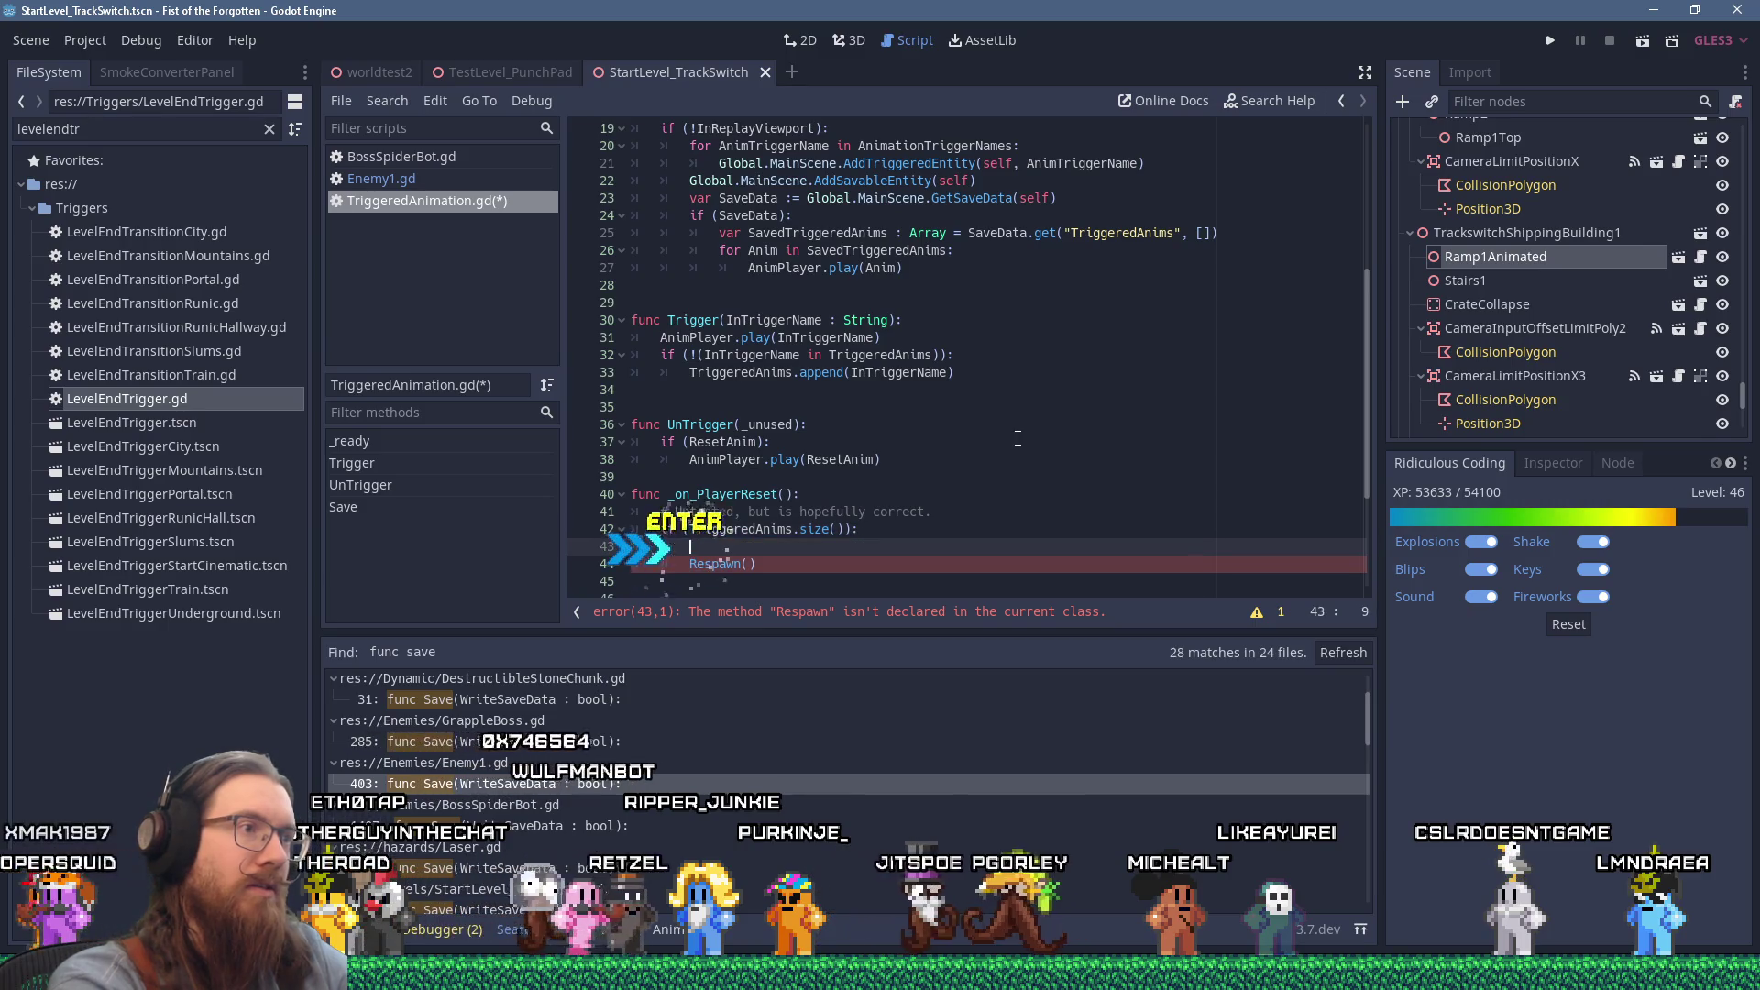
{"action": "type", "text": "AnimPlayer."}
{"action": "key", "text": "Return"}
{"action": "type", "text": ".play("}
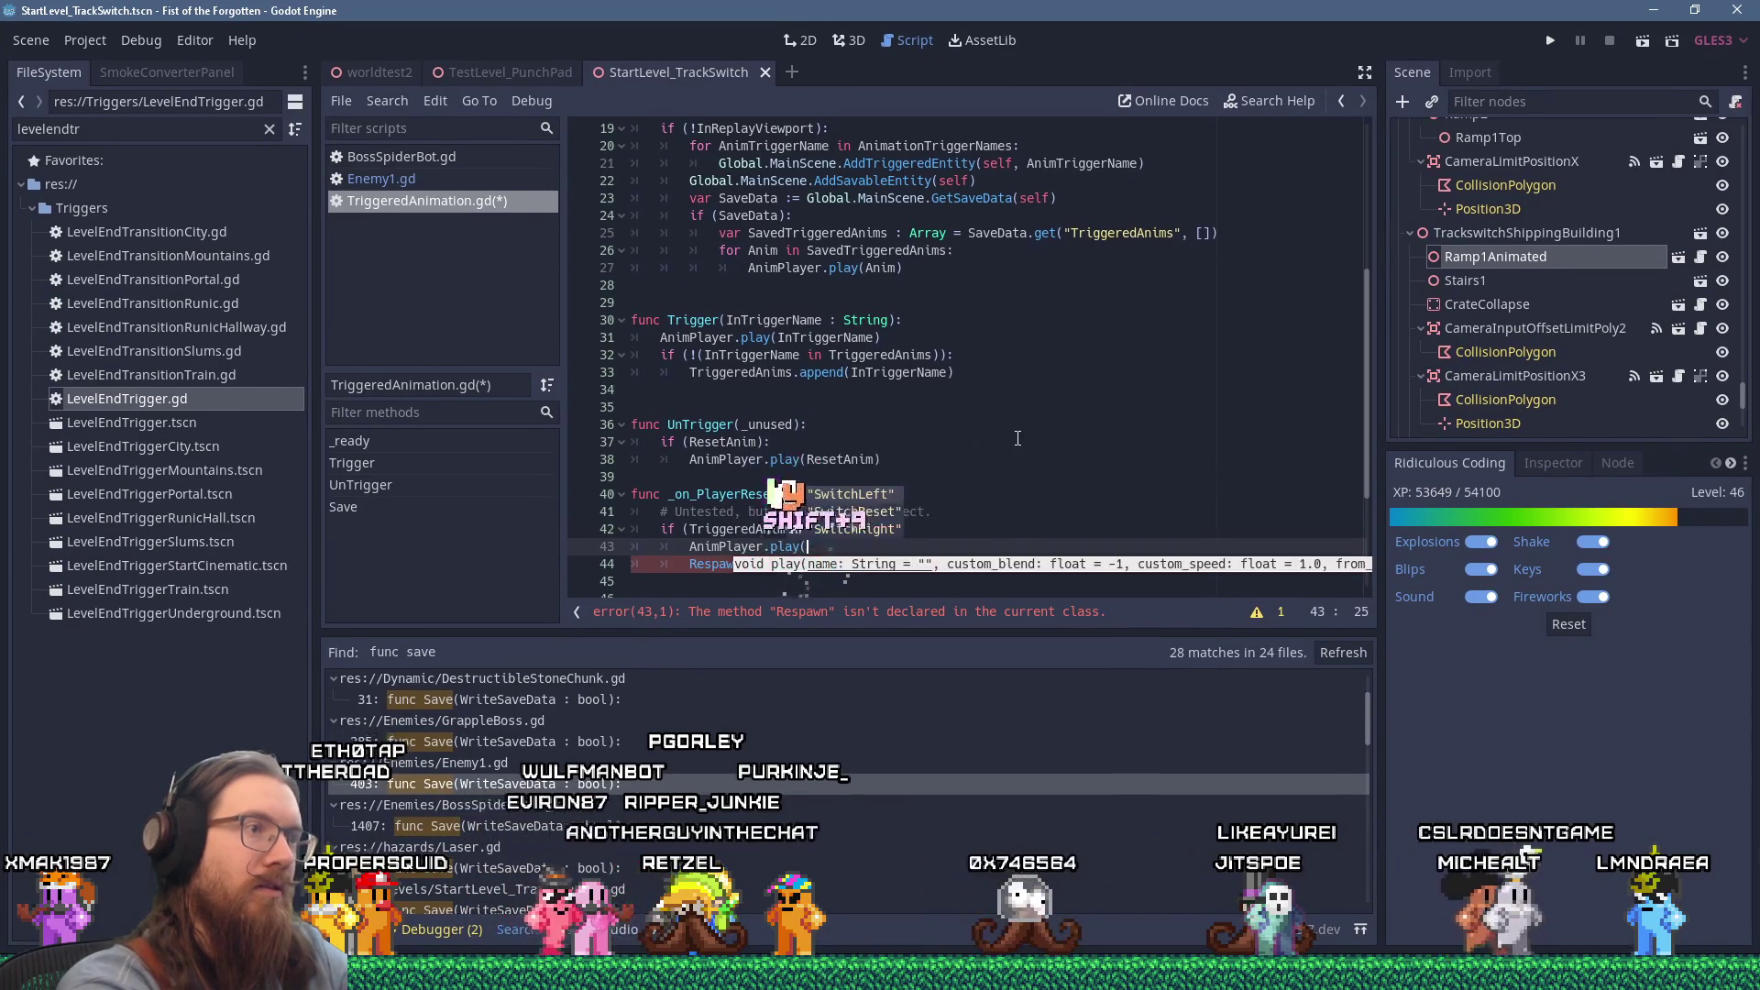
{"action": "type", "text": "ResetAnim)"}
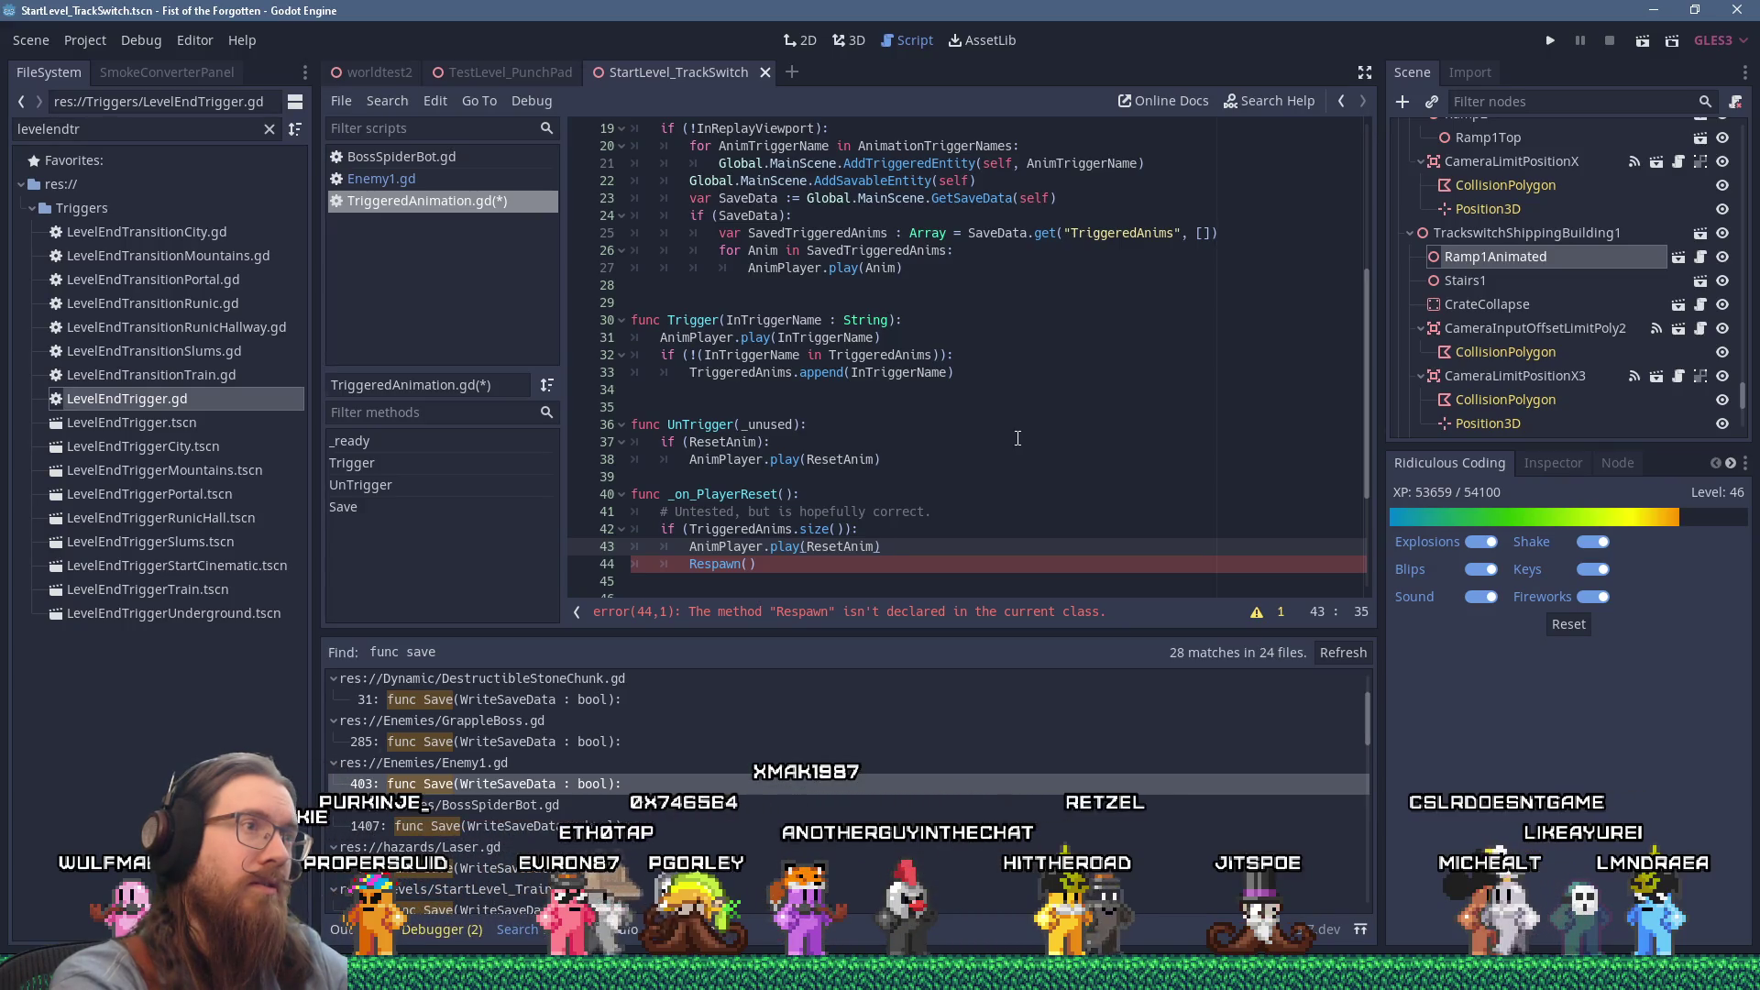
{"action": "key", "text": "Up"}
{"action": "key", "text": "Up"}
{"action": "key", "text": "Up"}
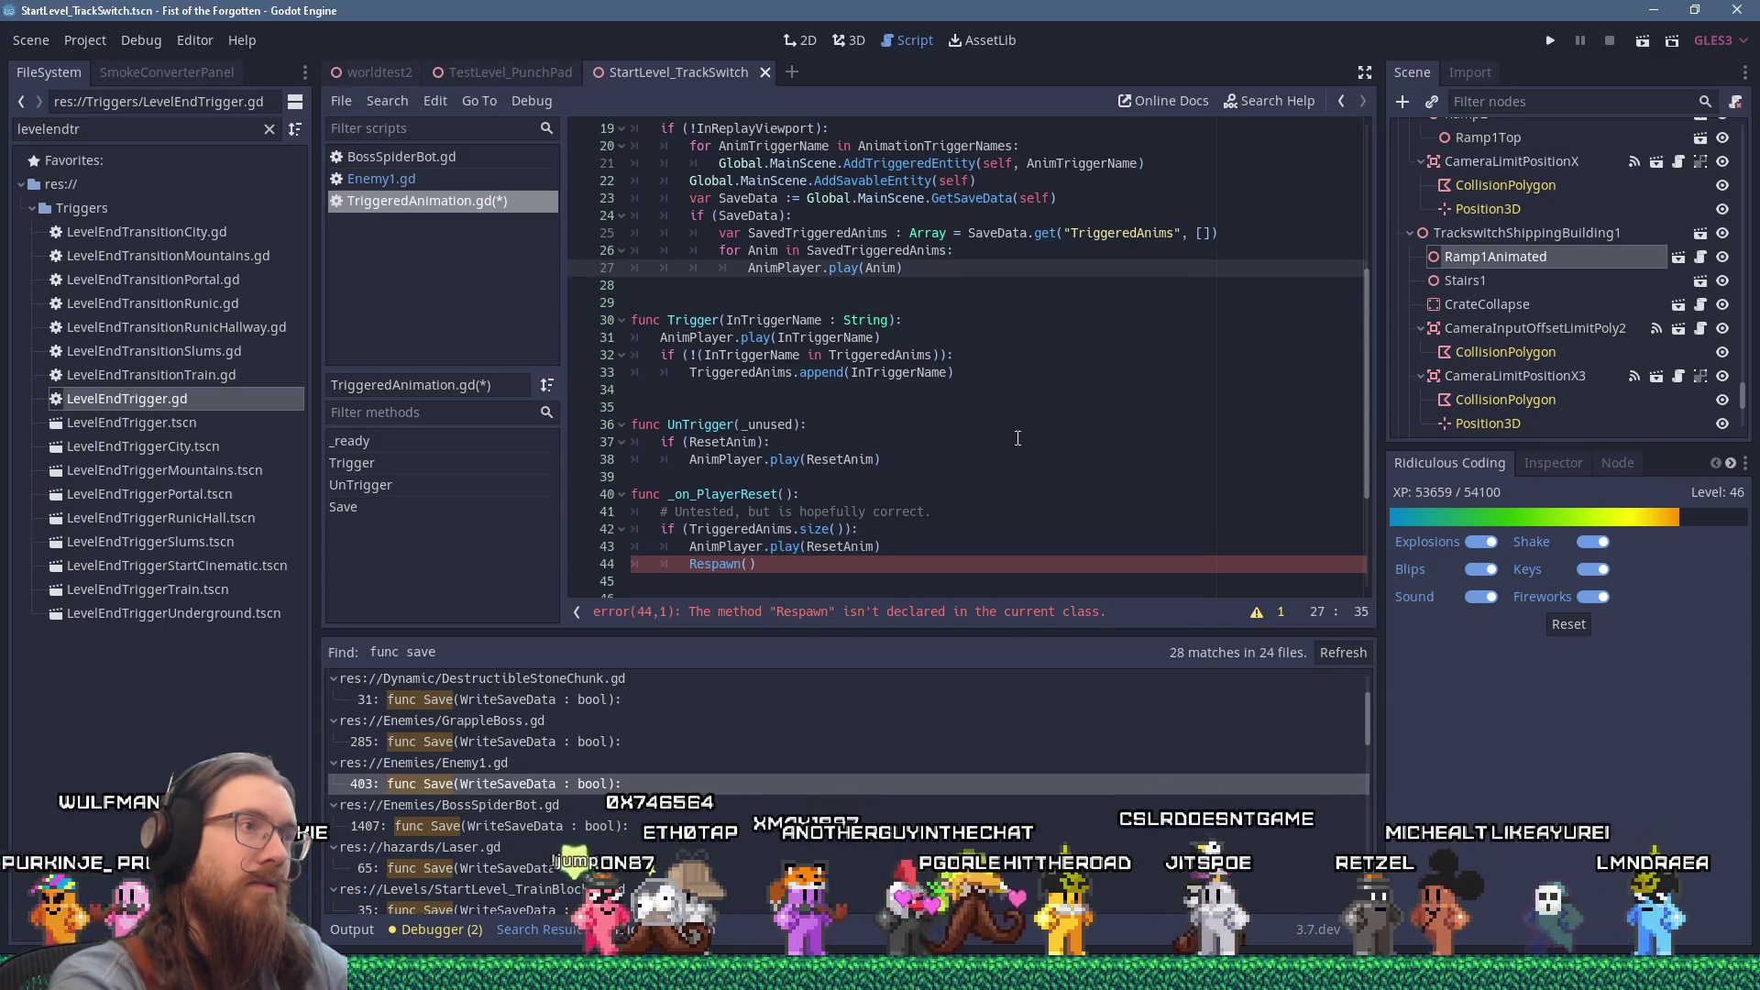
{"action": "key", "text": "Up"}
{"action": "key", "text": "Up"}
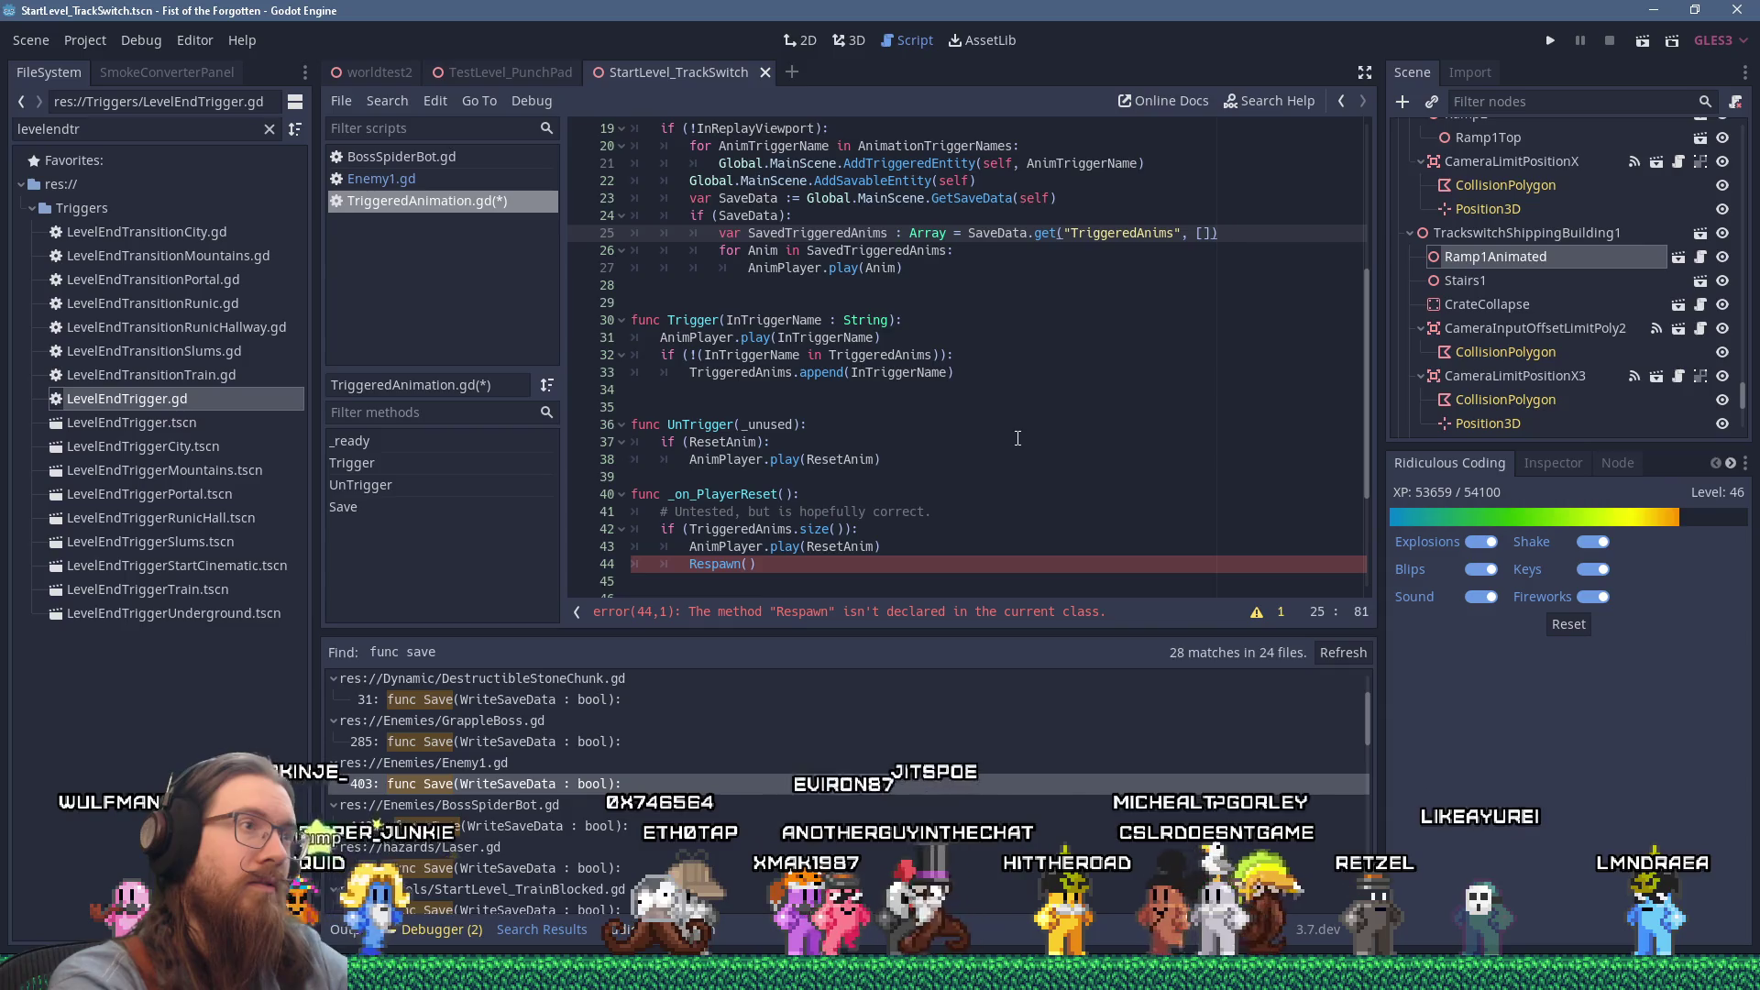
Step: Call PlaySavedAnims() under the SaveData check and move the replay loop into a new PlaySavedAnims function
{"action": "key", "text": "Return"}
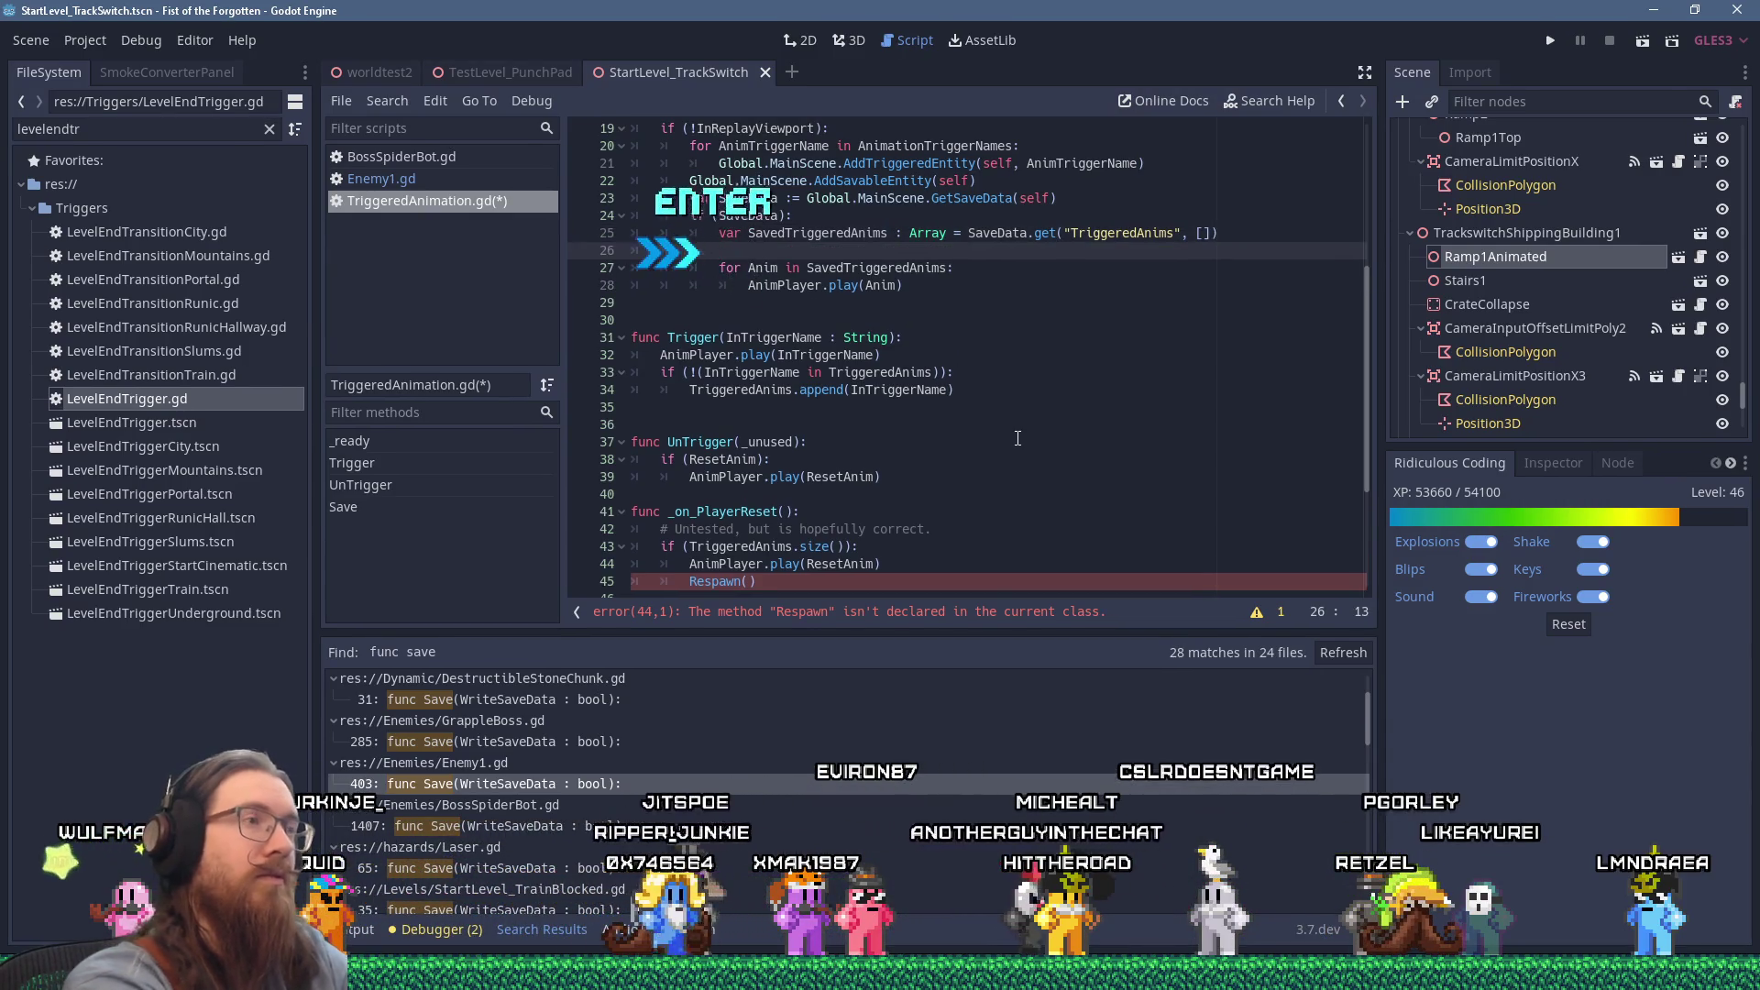
{"action": "type", "text": "PlaySaved"}
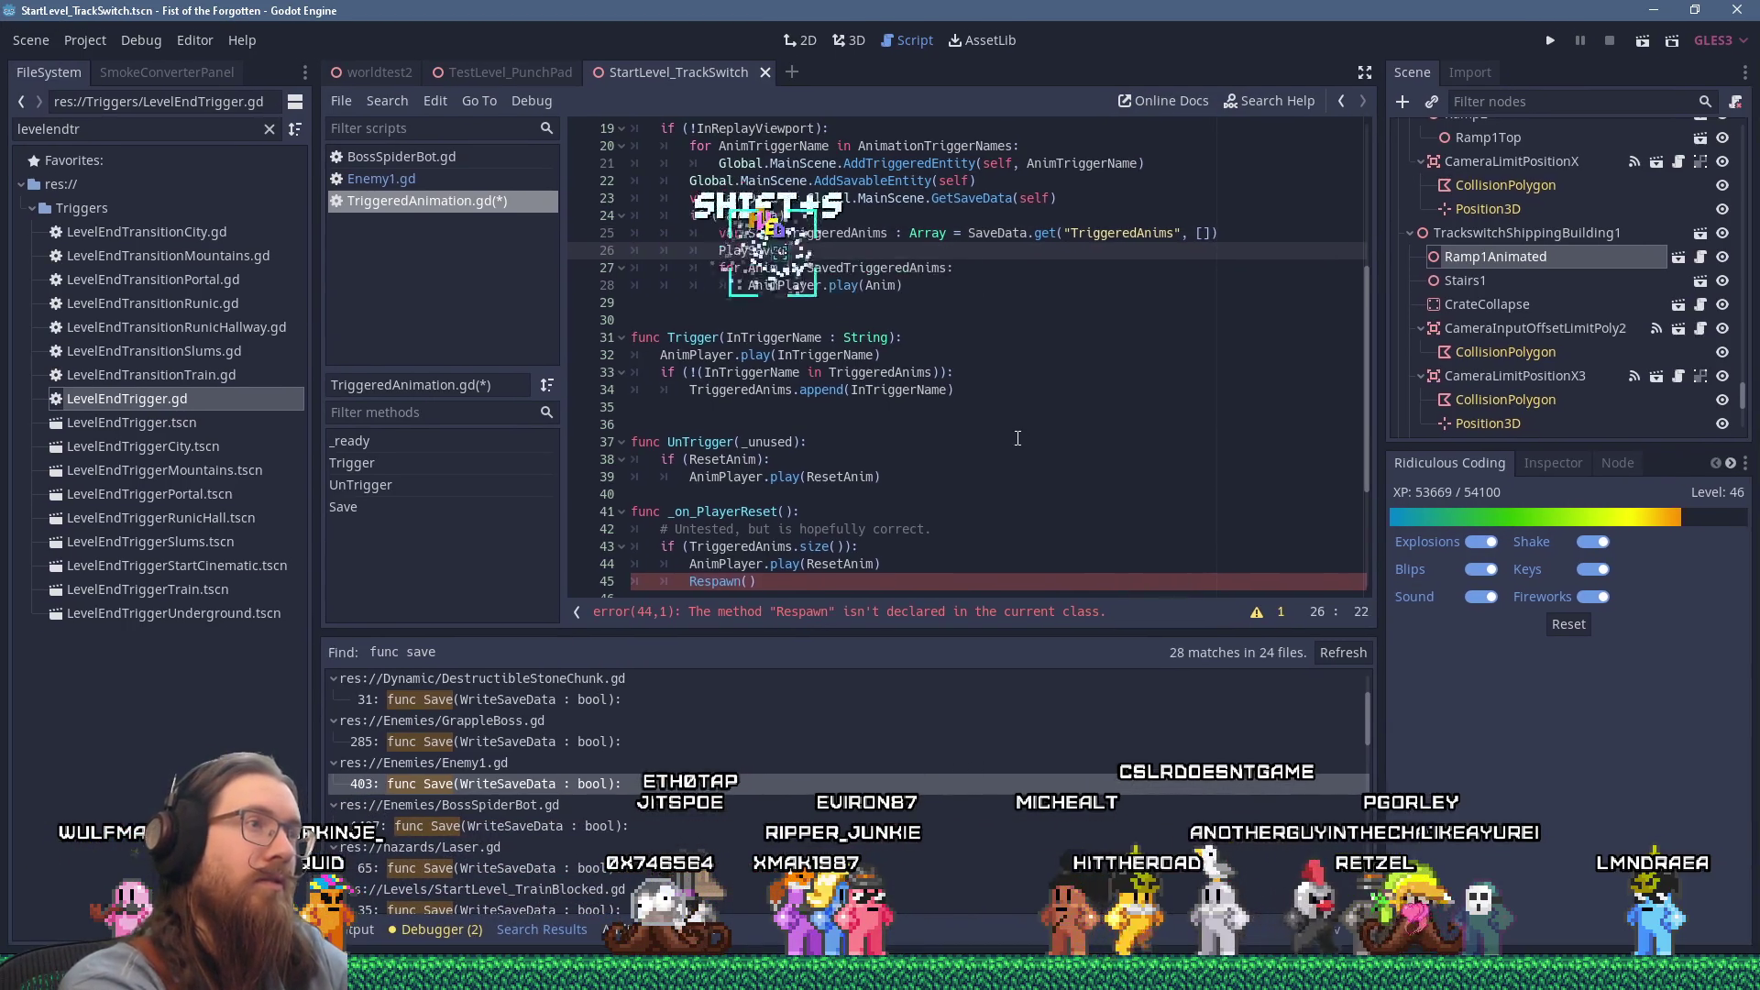
{"action": "type", "text": "Anims()"}
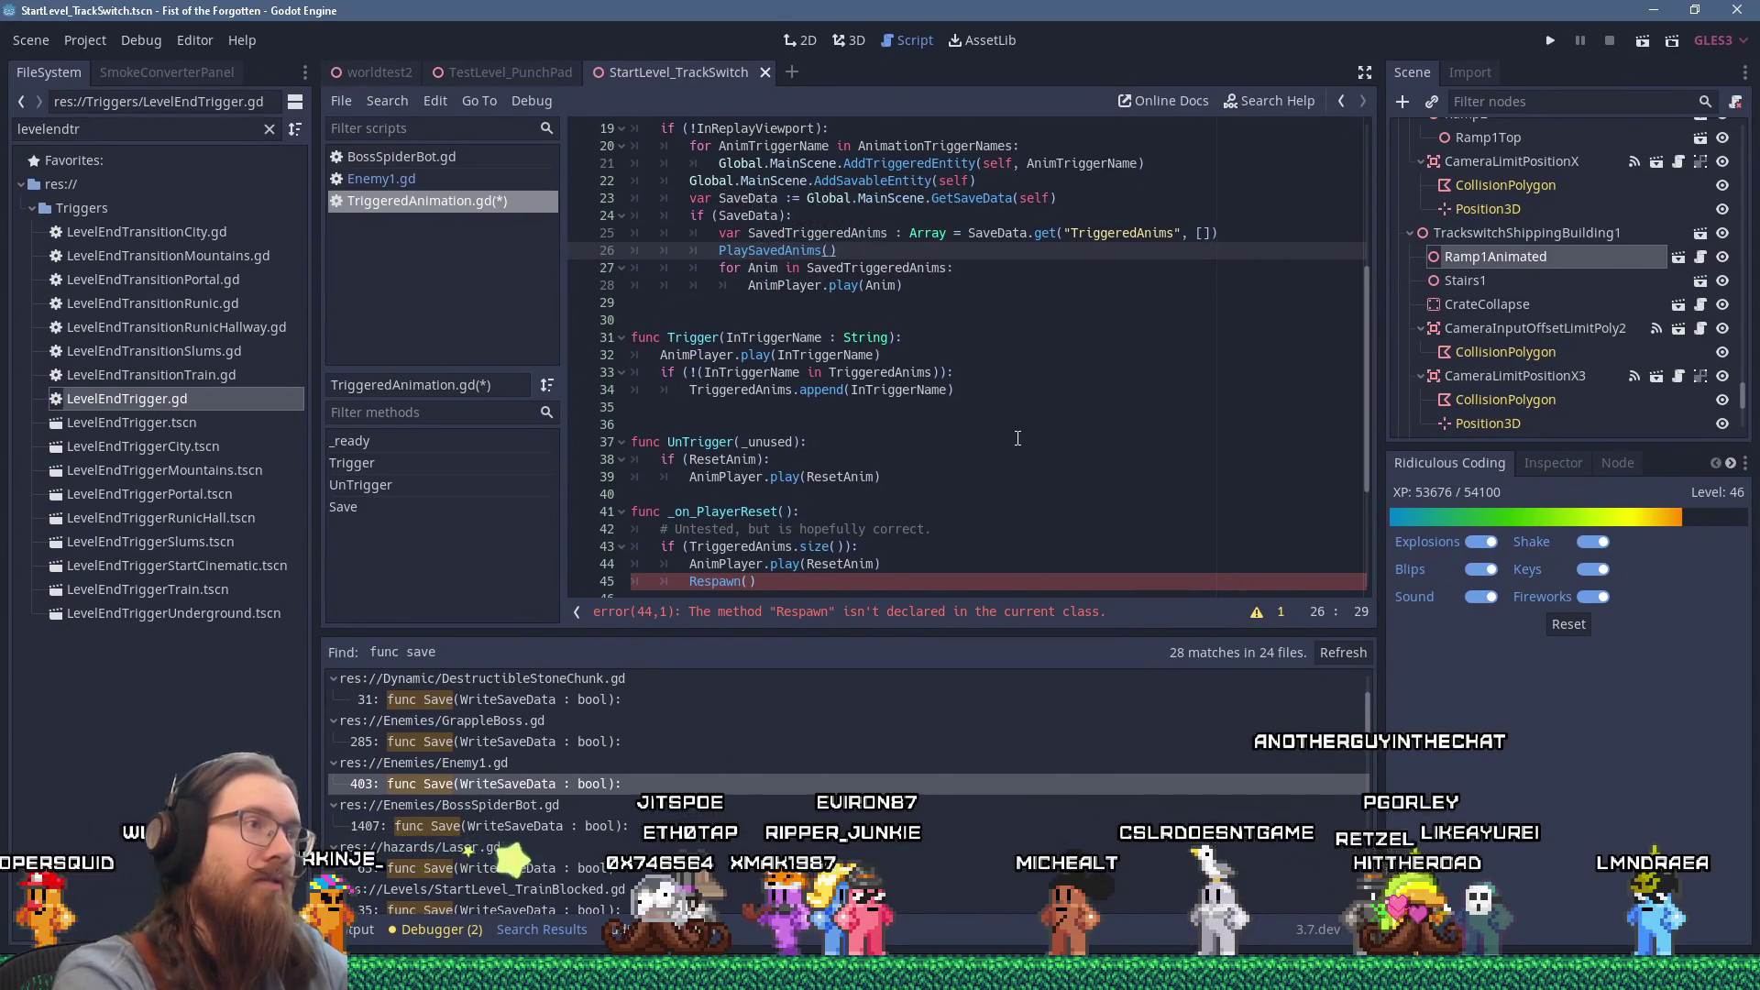
{"action": "key", "text": "Return"}
{"action": "key", "text": "Return"}
{"action": "key", "text": "Return"}
{"action": "key", "text": "space"}
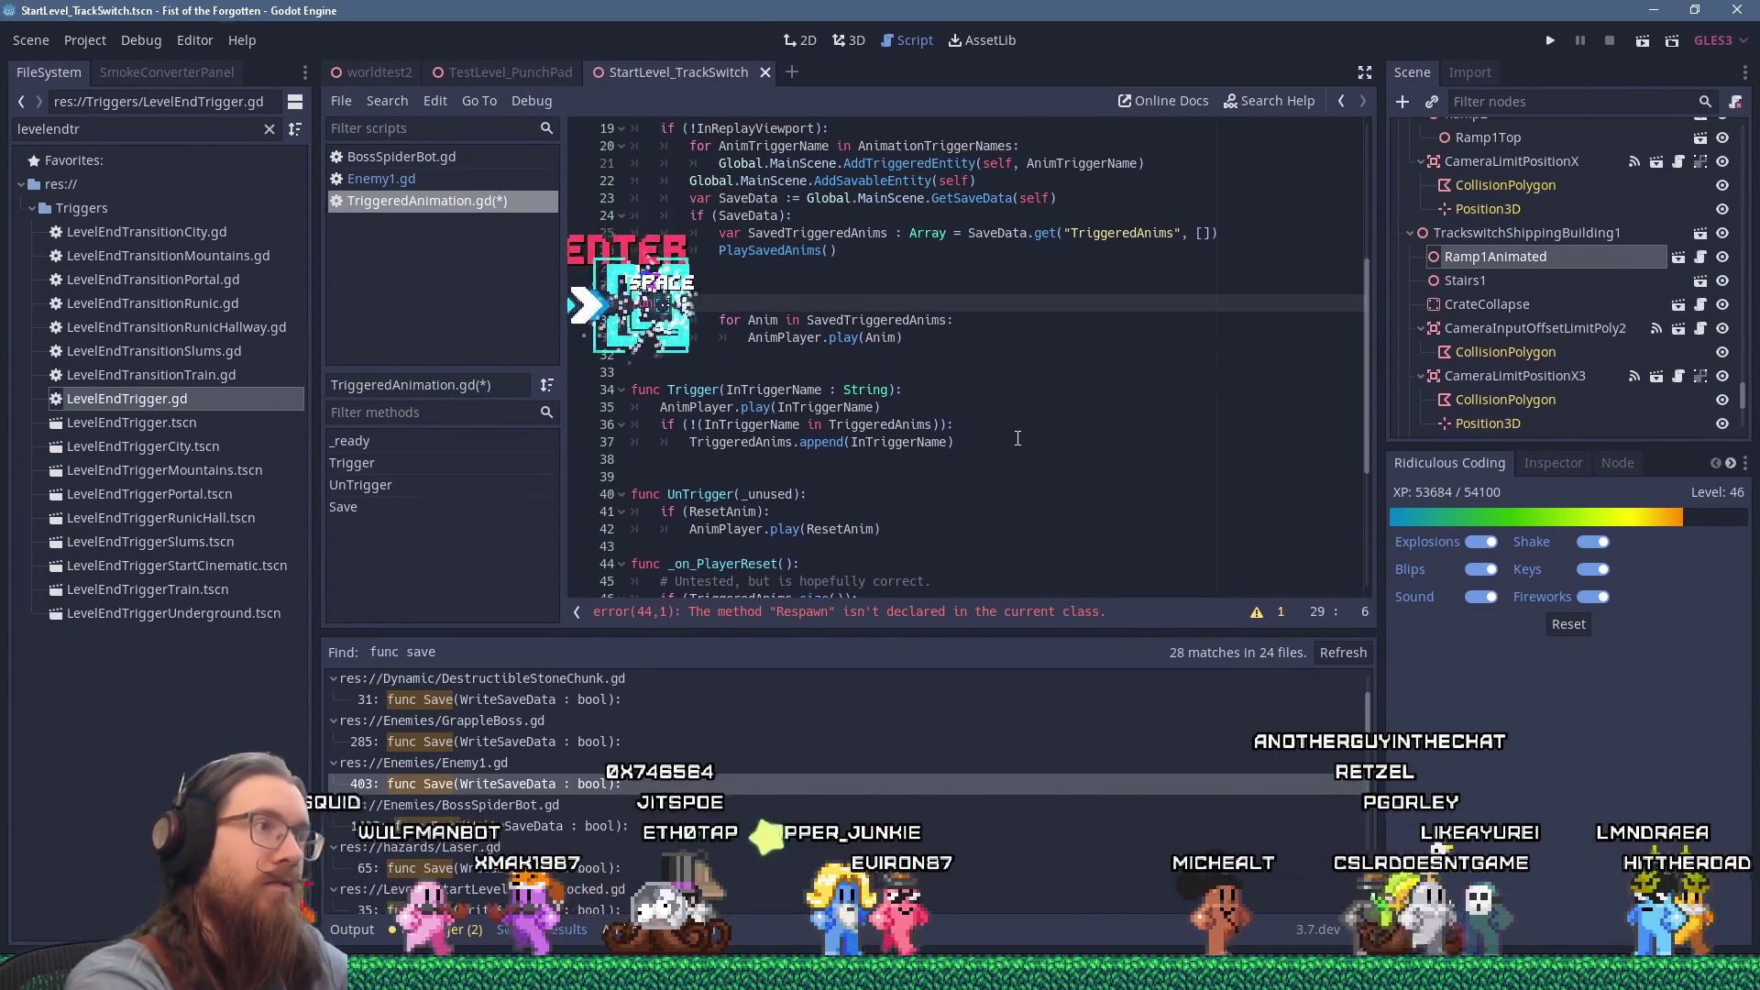
{"action": "type", "text": "playPlaySaved"}
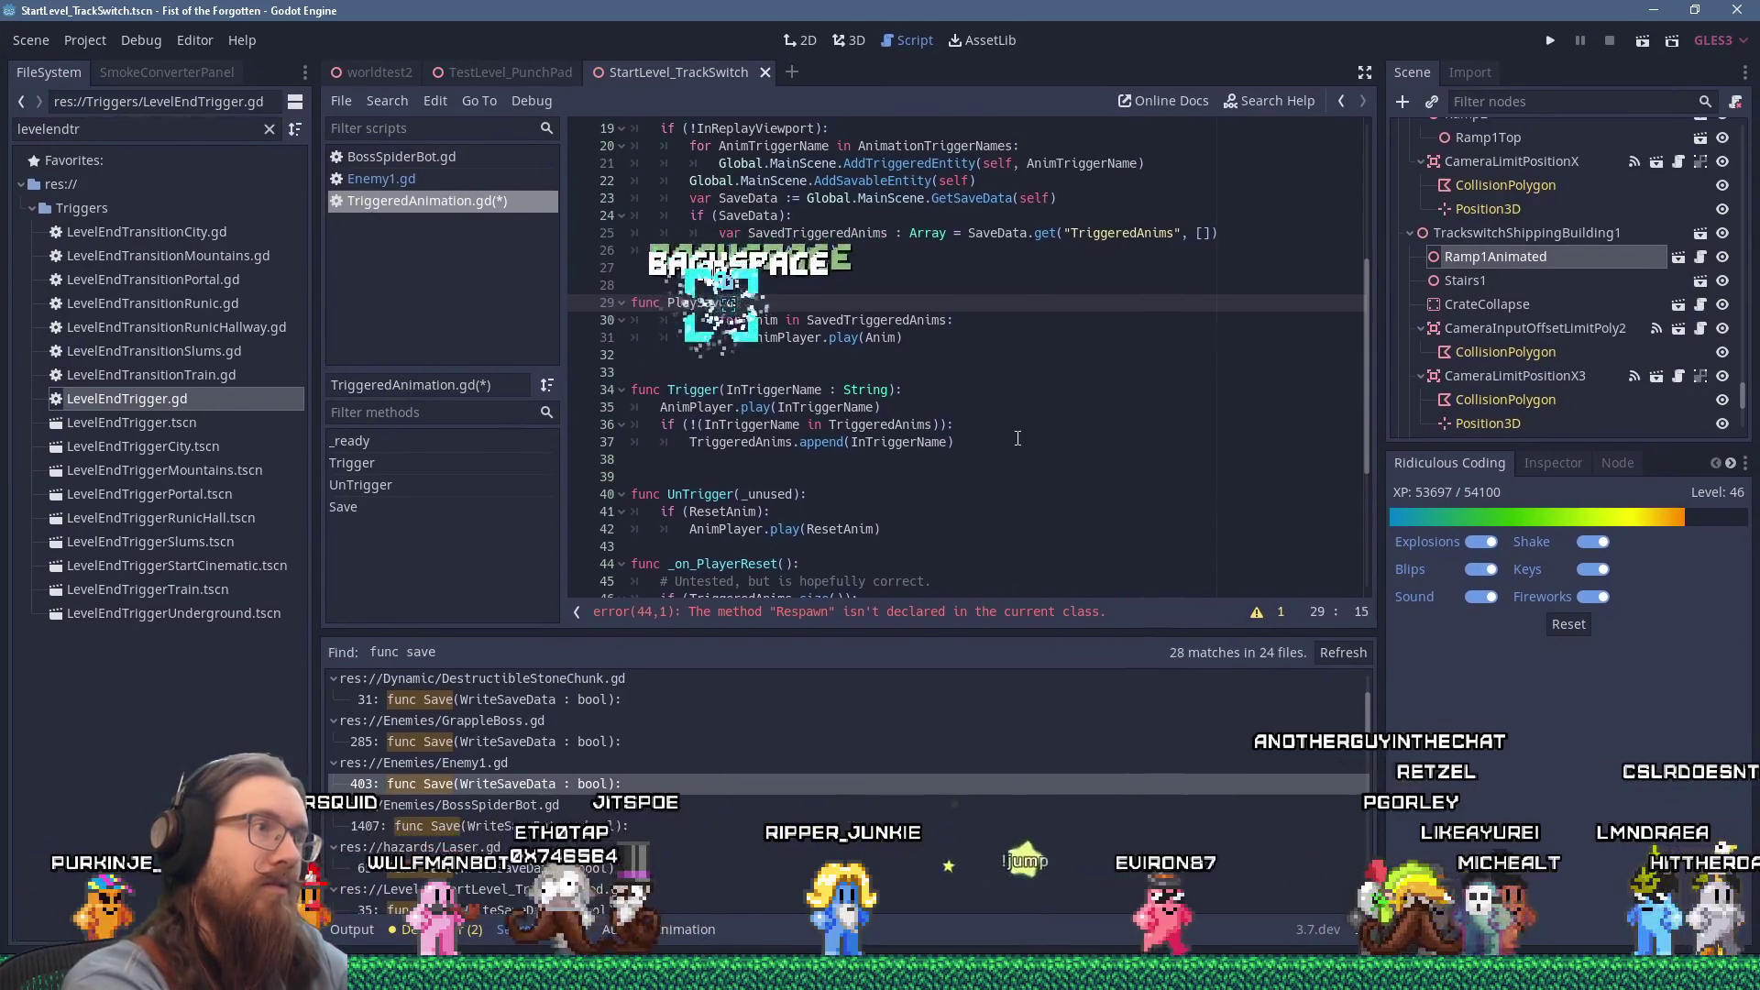
{"action": "type", "text": "Anims():"}
{"action": "key", "text": "Down"}
{"action": "key", "text": "shift+Down"}
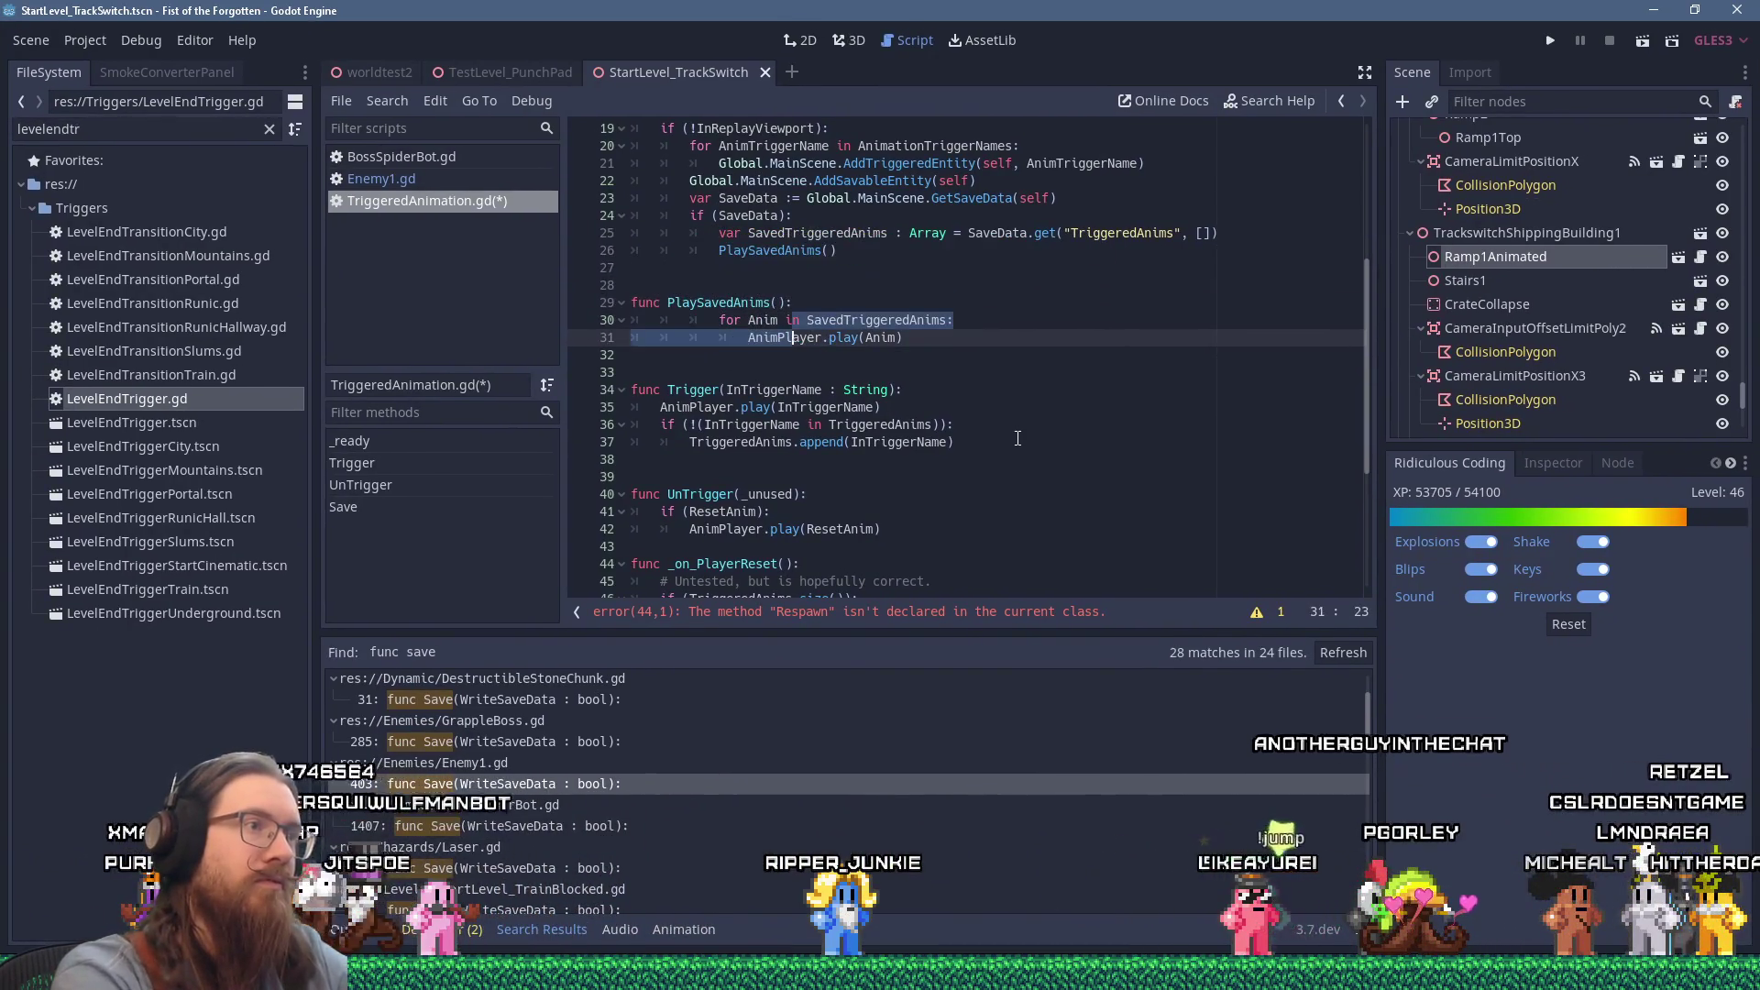
{"action": "key", "text": "shift+Tab"}
{"action": "key", "text": "shift+Tab"}
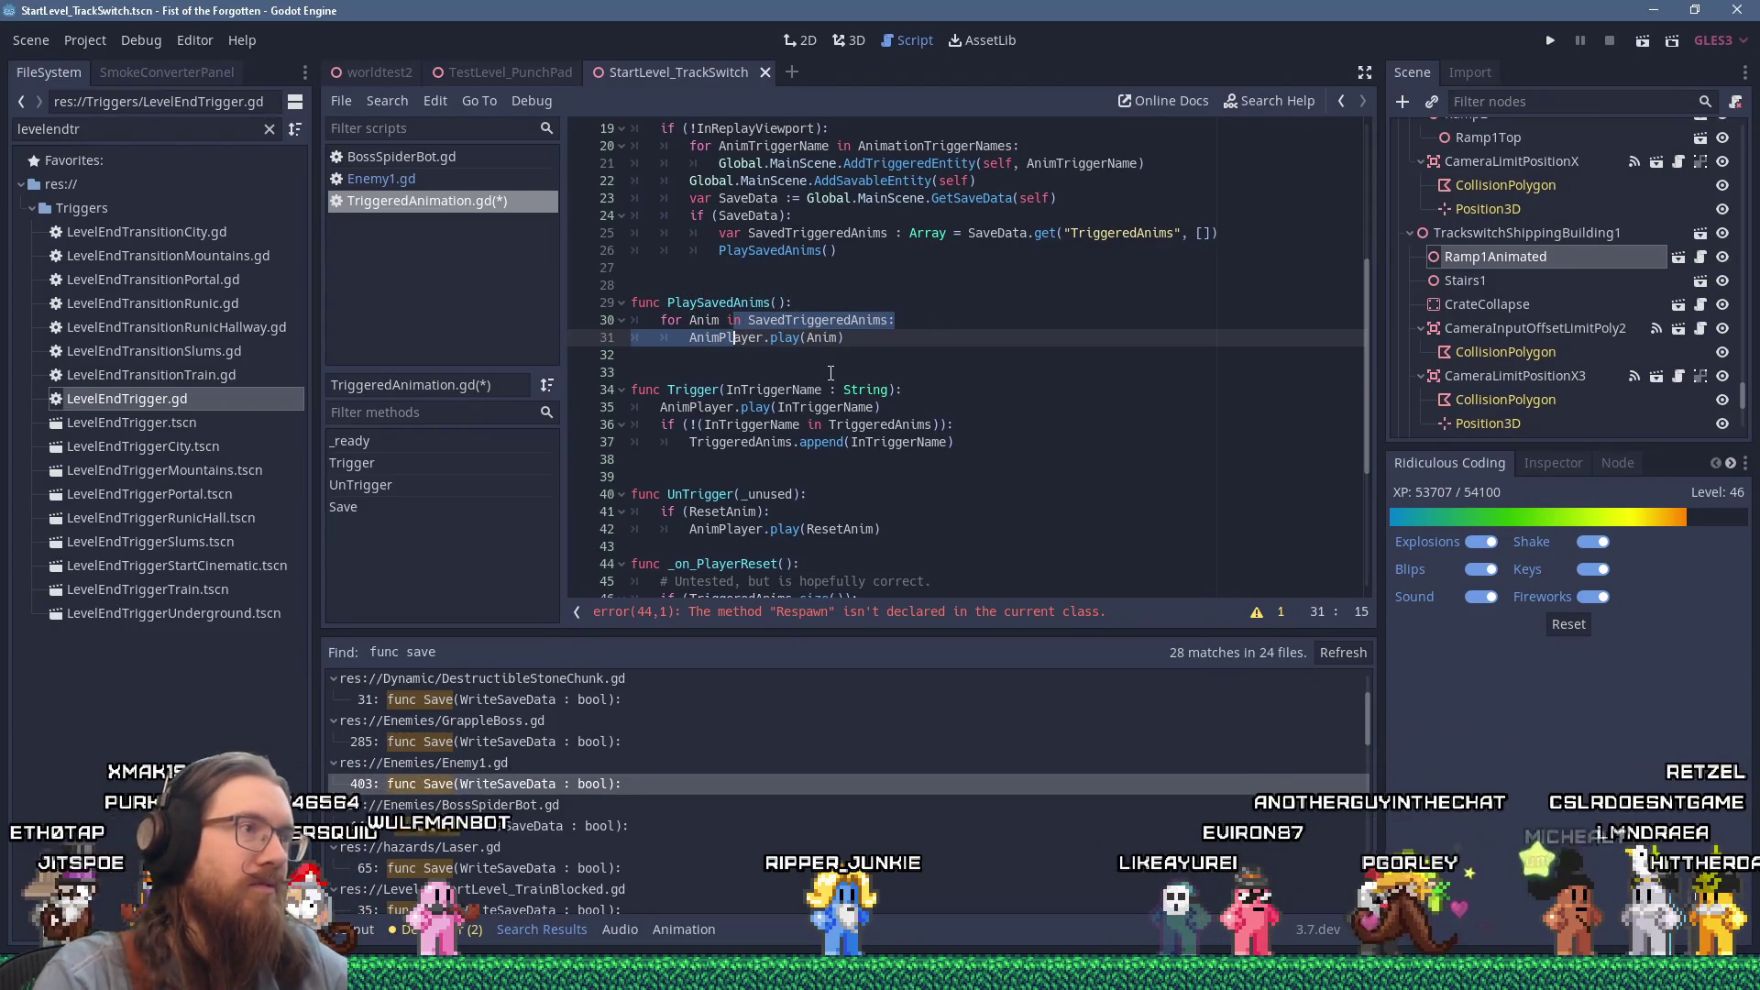
Step: Select the Respawn() call in the player-reset handler
{"action": "left_click", "coordinate": [831, 373]}
{"action": "scroll", "coordinate": [871, 367], "scroll_direction": "down", "scroll_amount": 3}
{"action": "left_click", "coordinate": [812, 477]}
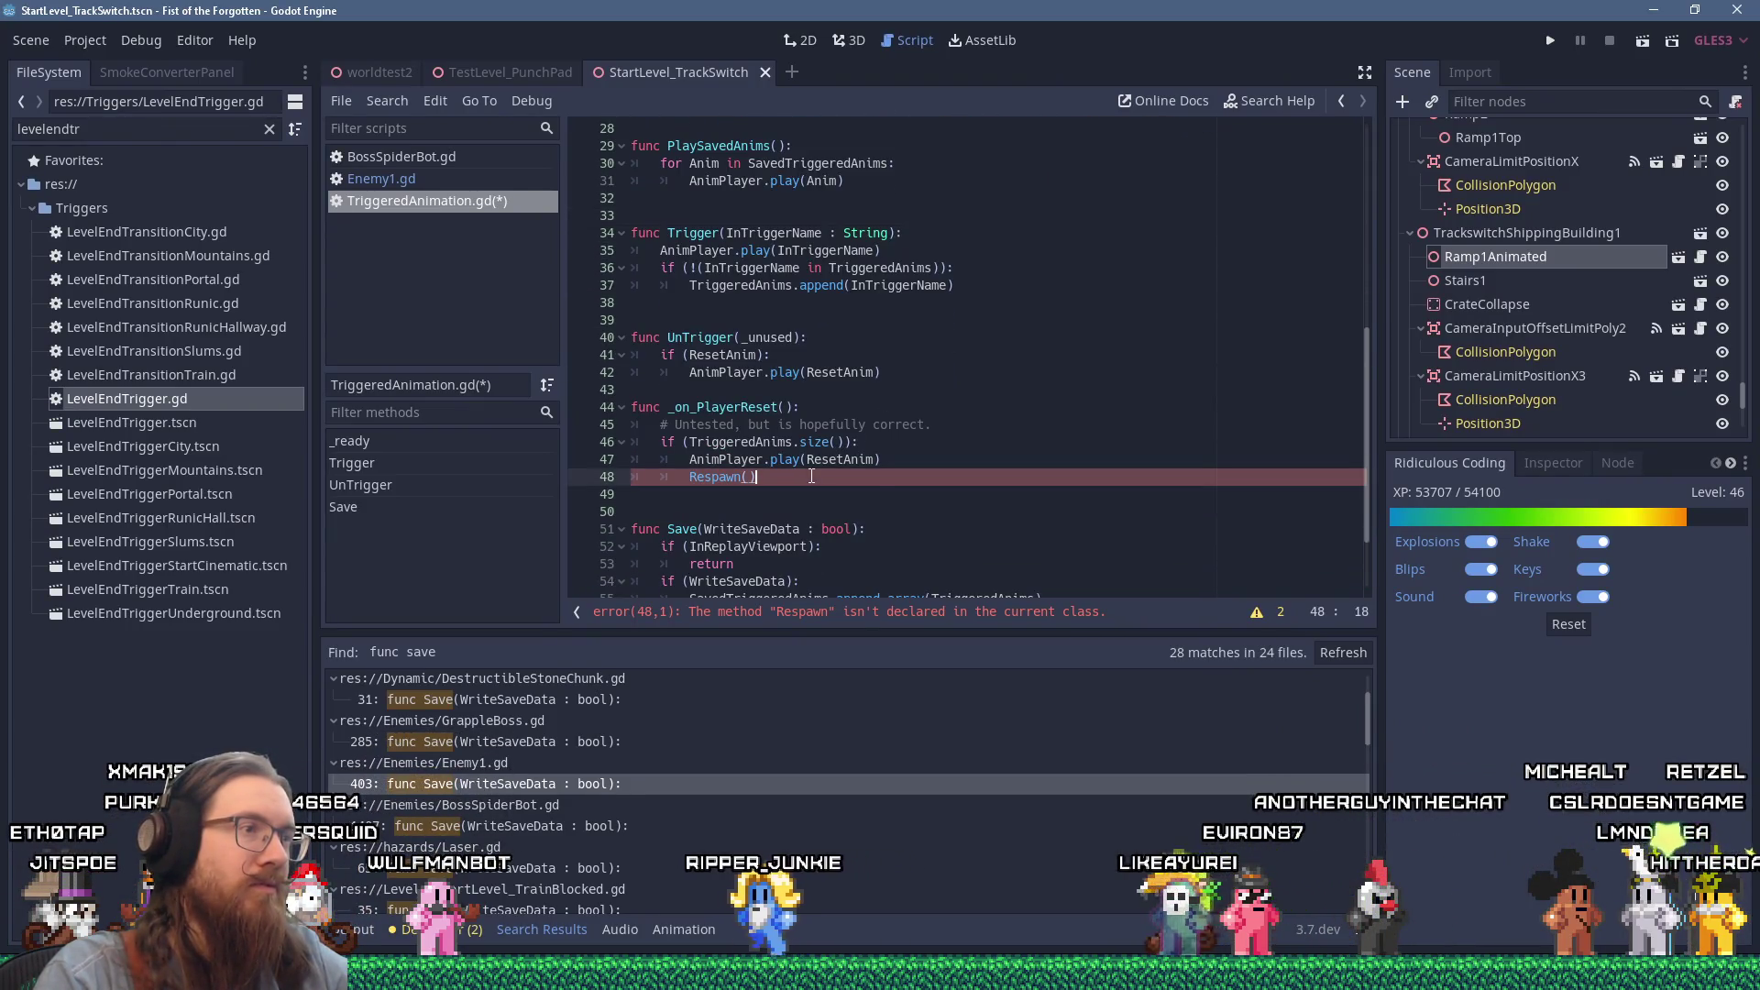
{"action": "key", "text": "shift+Home"}
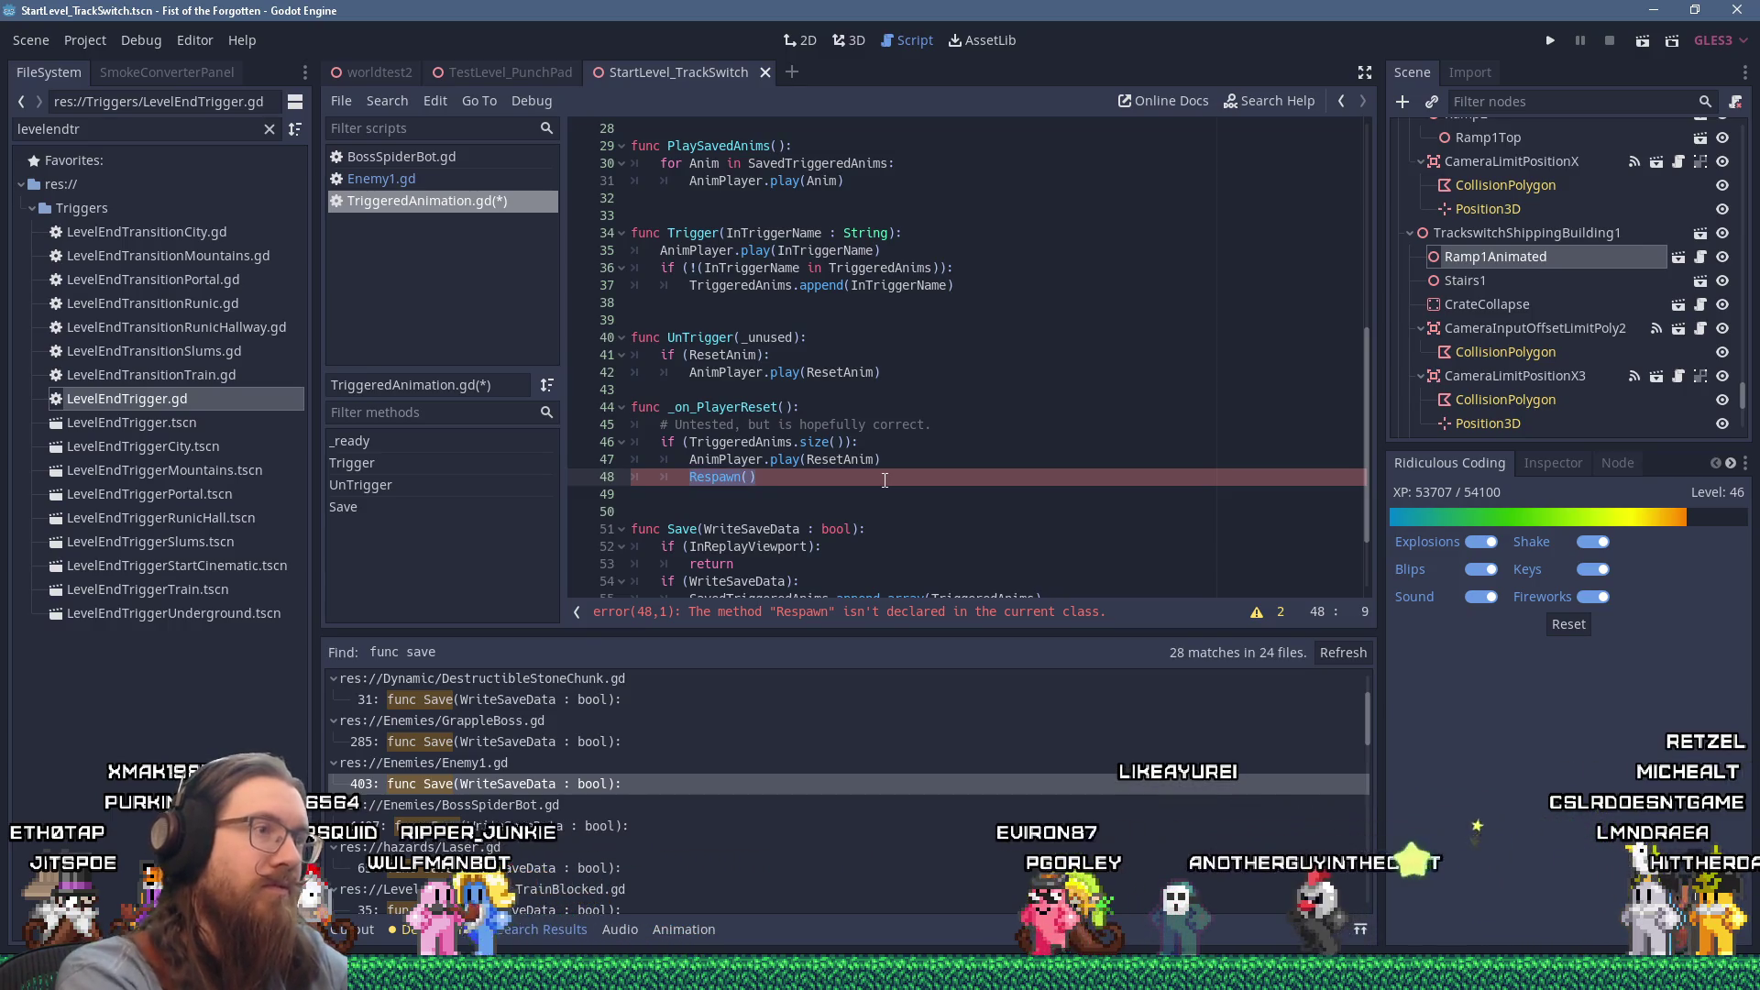
Step: Replace Respawn() with PlaySavedAnims() and add a blank line above _on_PlayerReset
{"action": "key", "text": "Delete"}
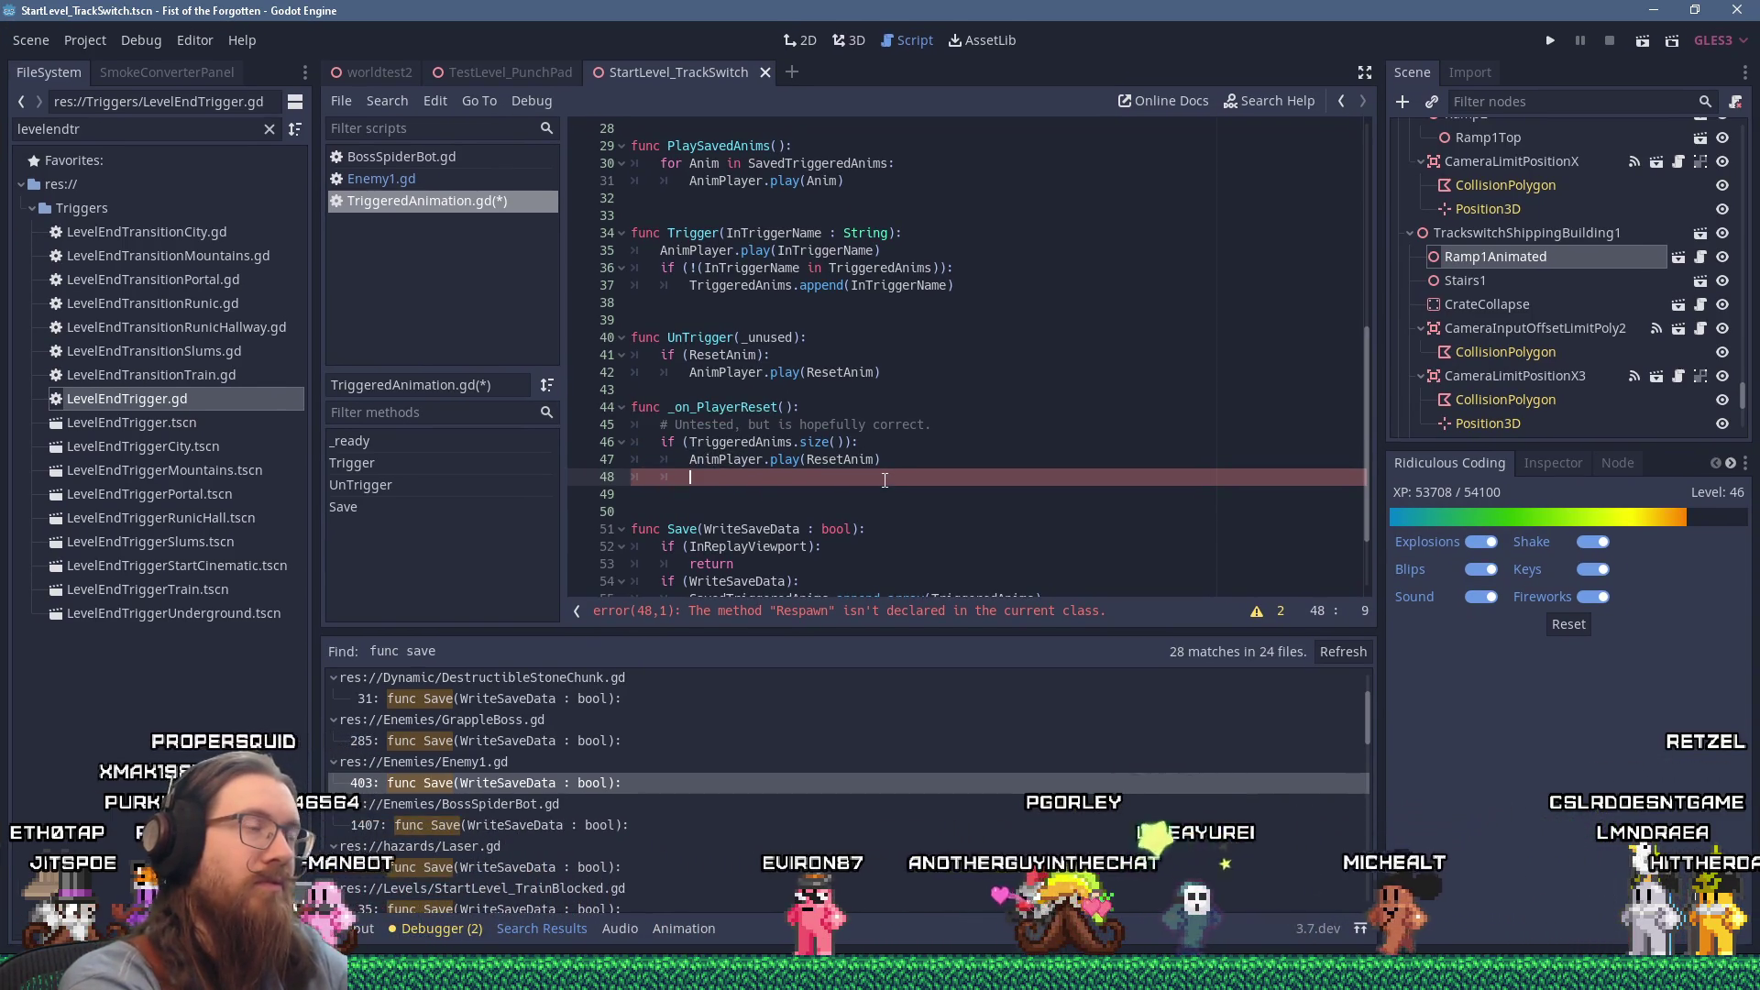
{"action": "type", "text": "PlaySaved"}
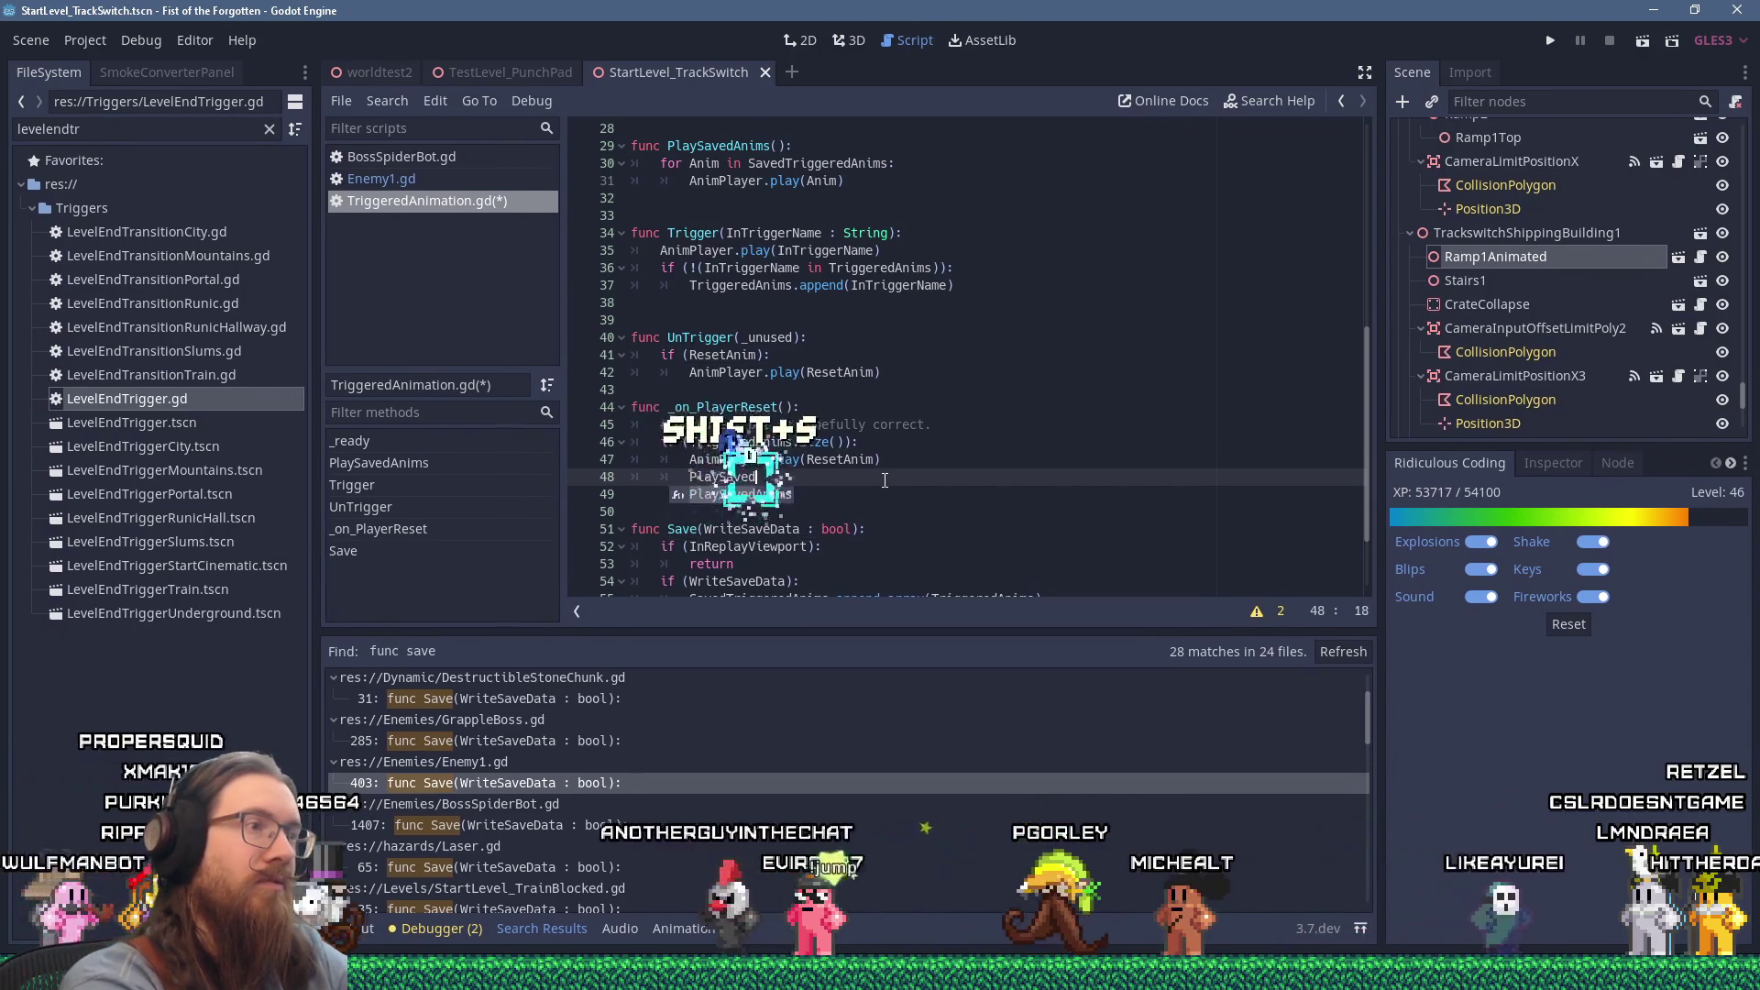
{"action": "key", "text": "Return"}
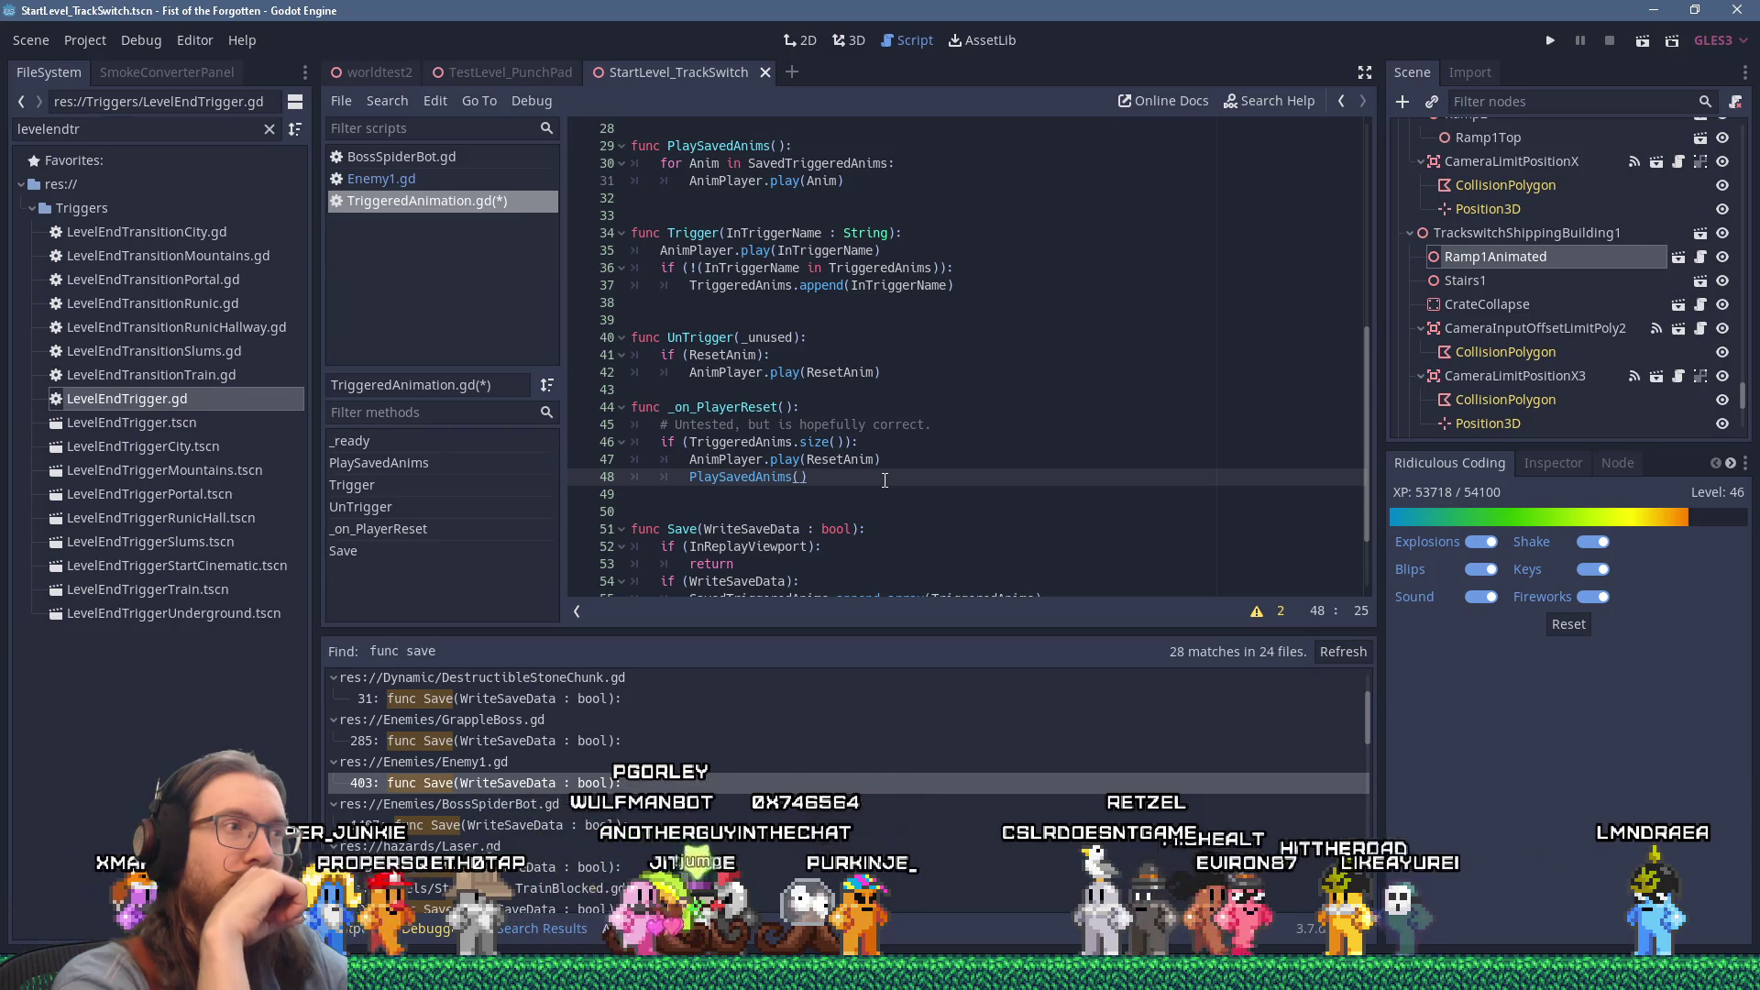
{"action": "key", "text": "Up"}
{"action": "key", "text": "Up"}
{"action": "key", "text": "Up"}
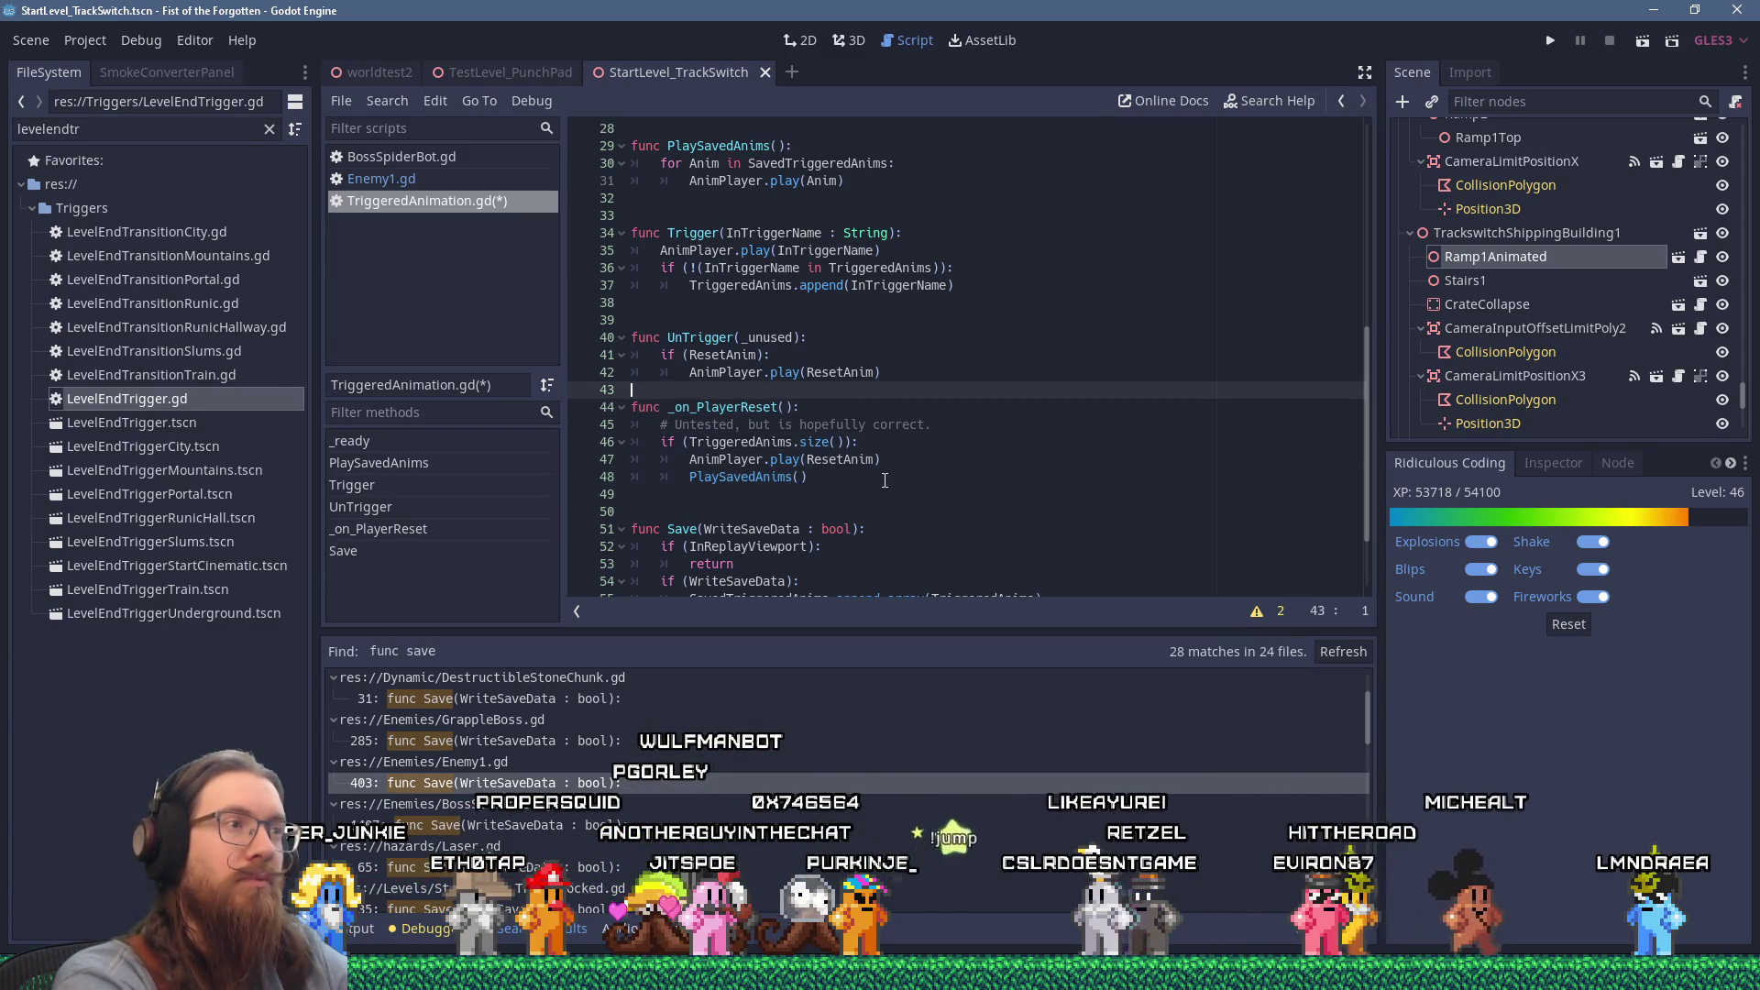
{"action": "key", "text": "Return"}
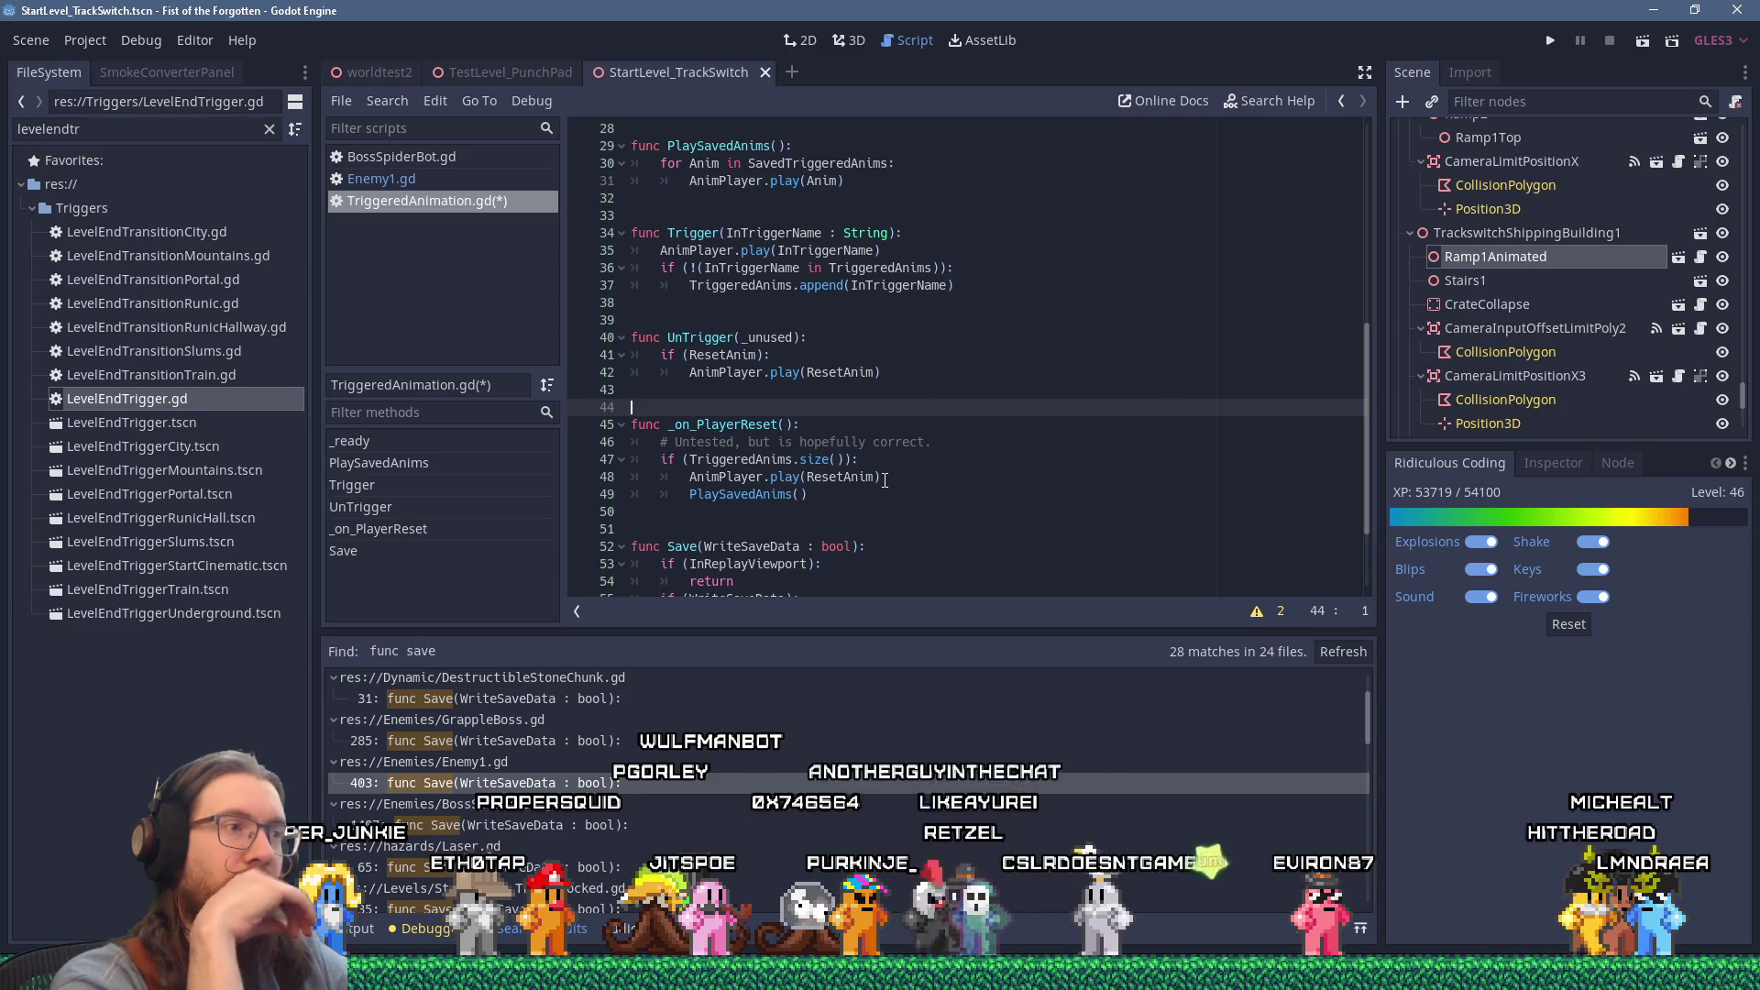
Step: Add TriggeredAnims.clear() inside the TriggeredAnims size check and run the game
{"action": "key", "text": "Down"}
{"action": "key", "text": "Down"}
{"action": "key", "text": "Down"}
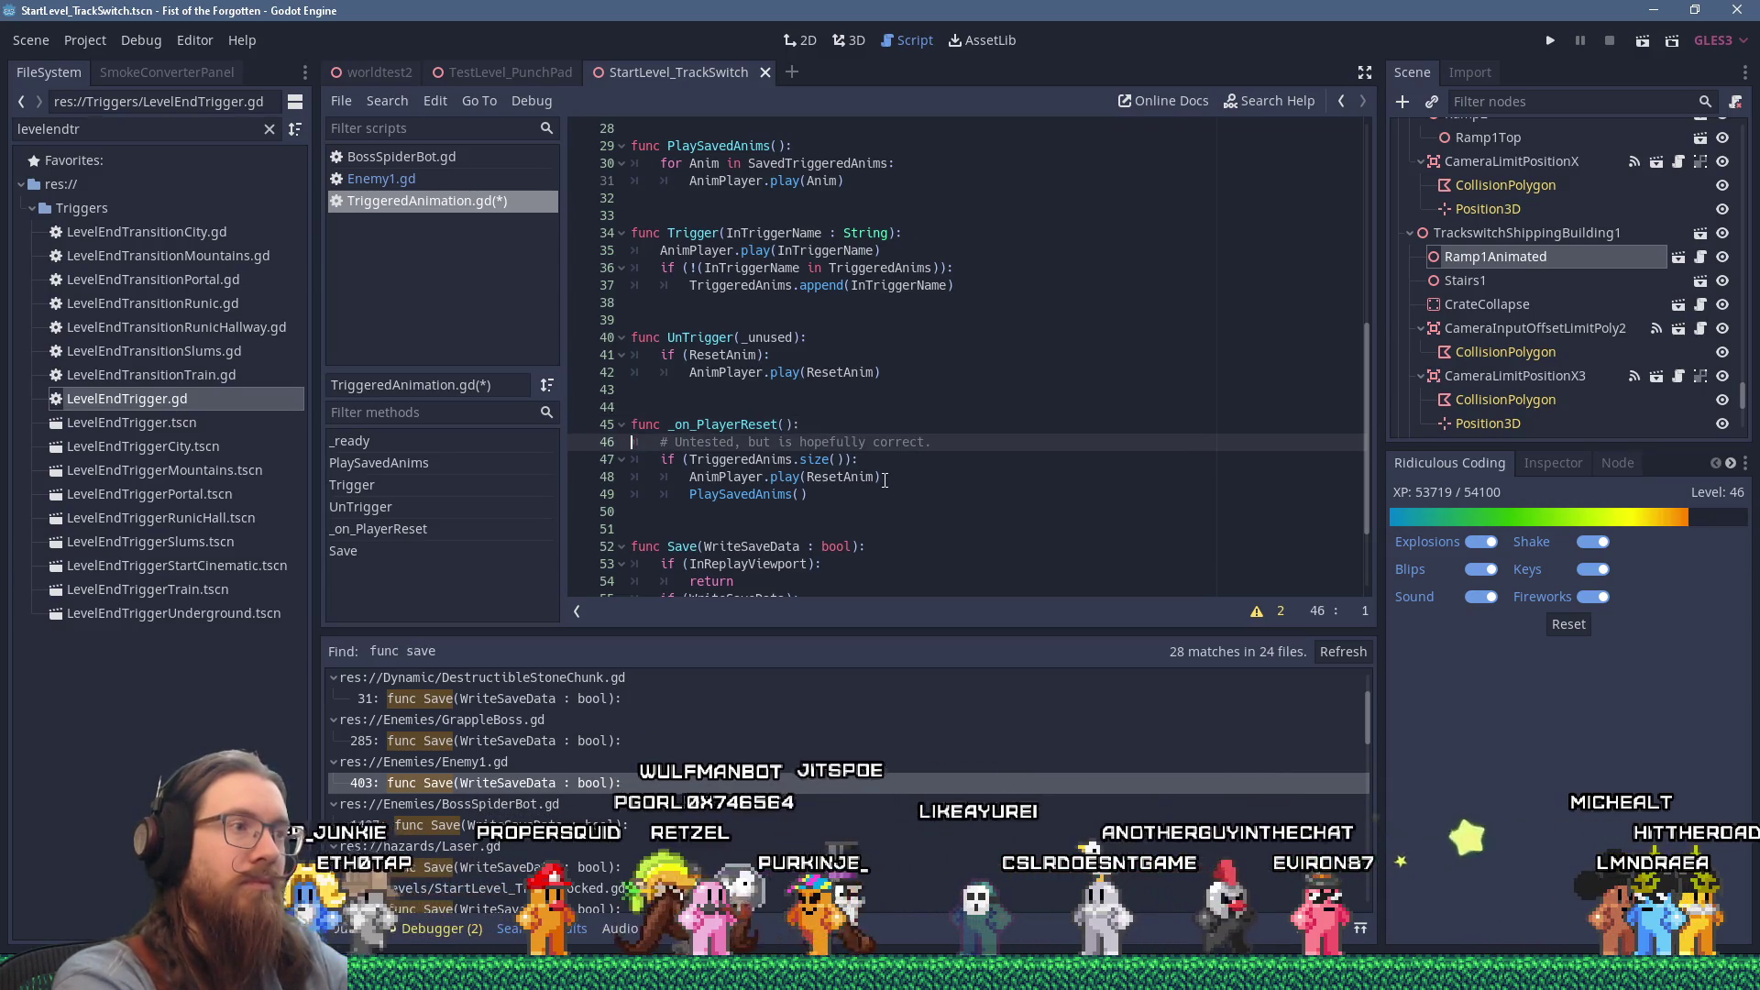
{"action": "key", "text": "Up"}
{"action": "key", "text": "End"}
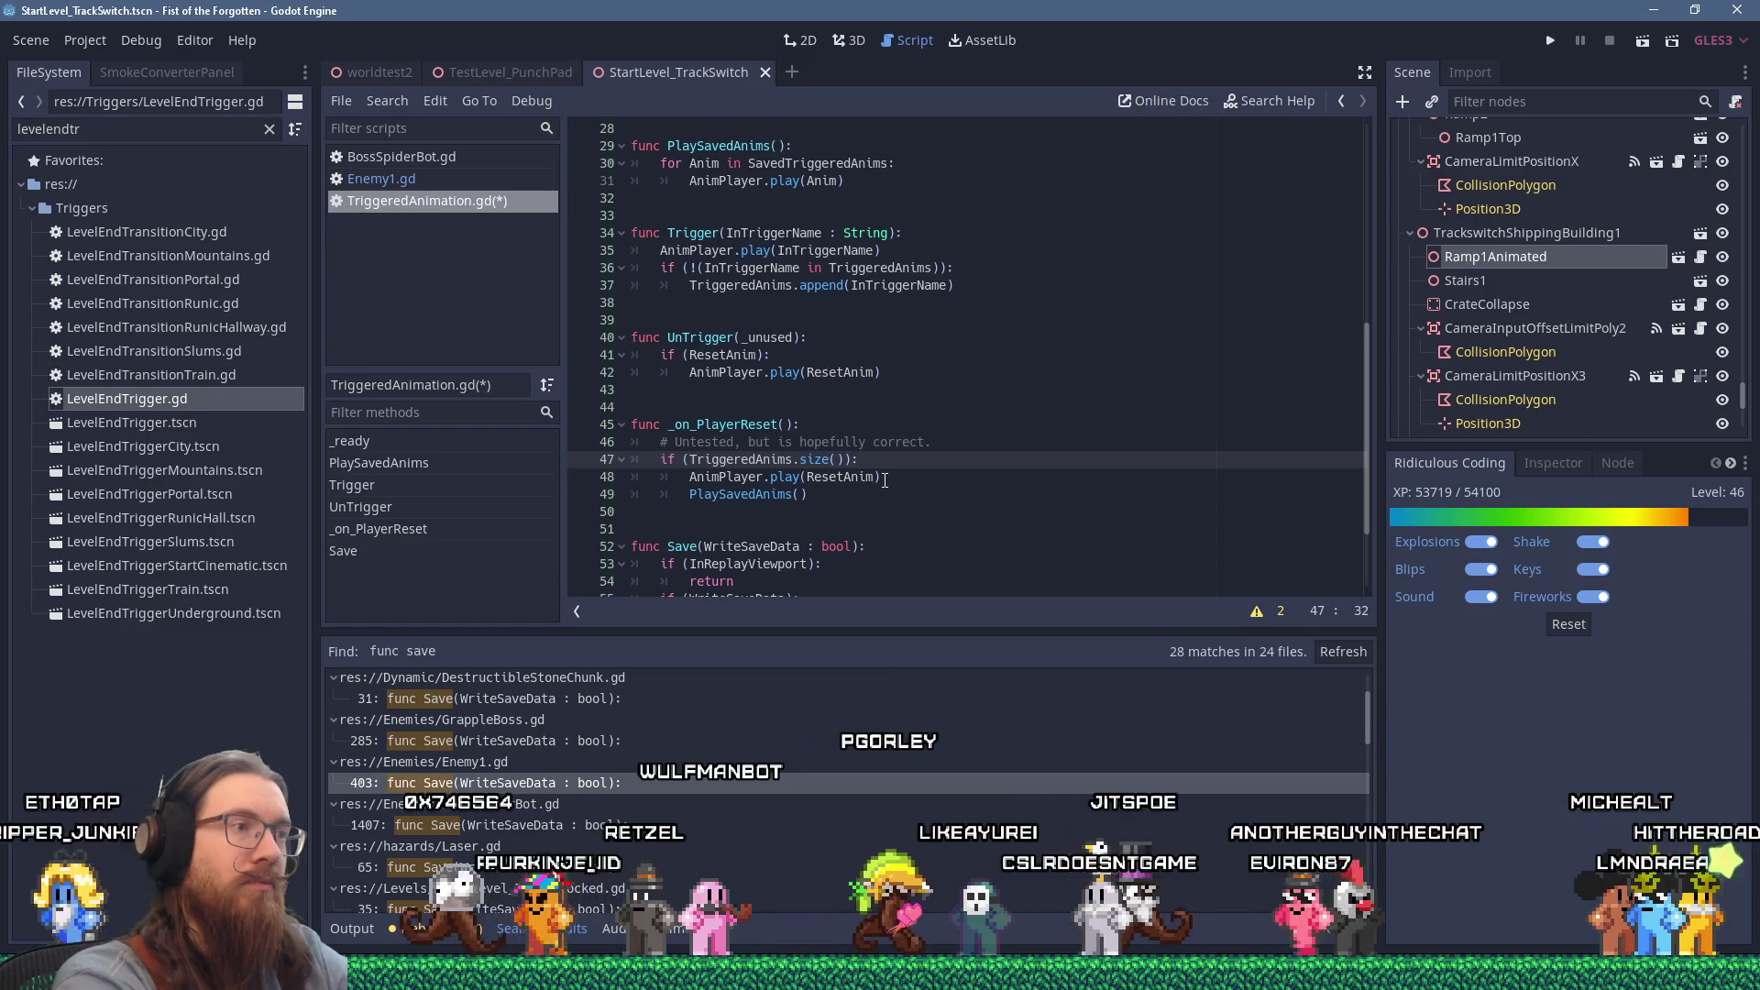
{"action": "key", "text": "Return"}
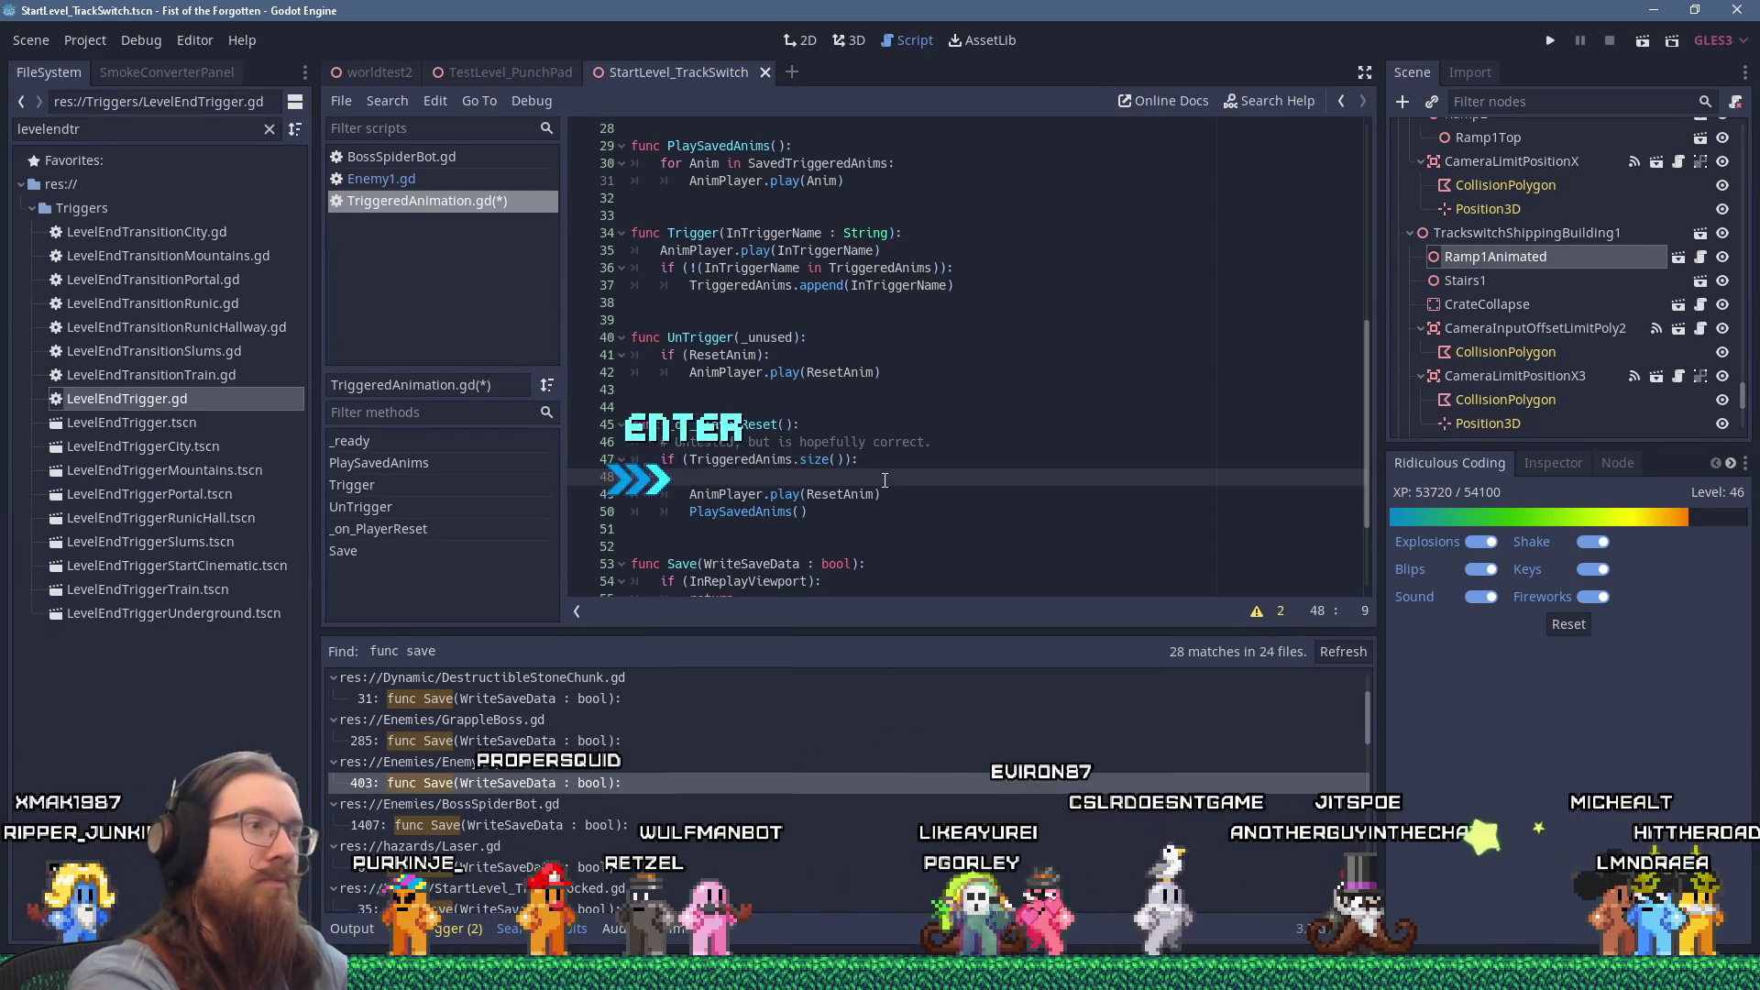
{"action": "type", "text": "TriggeredA"}
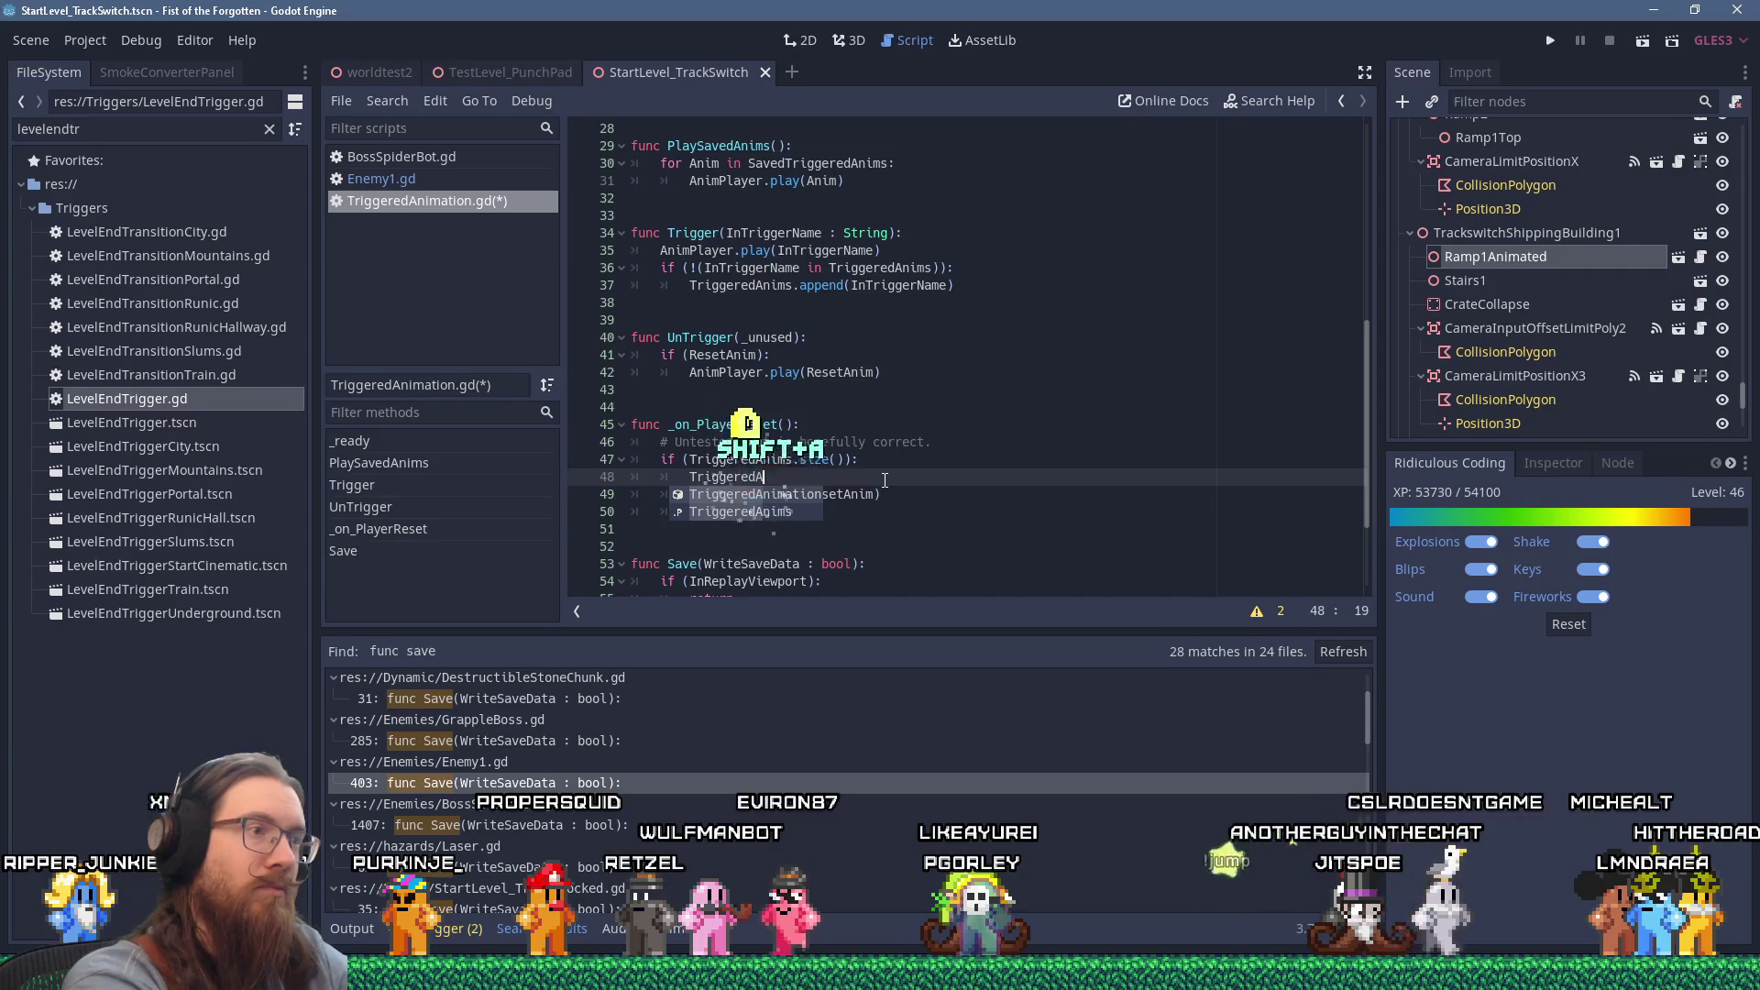
{"action": "type", "text": "nims.clear("}
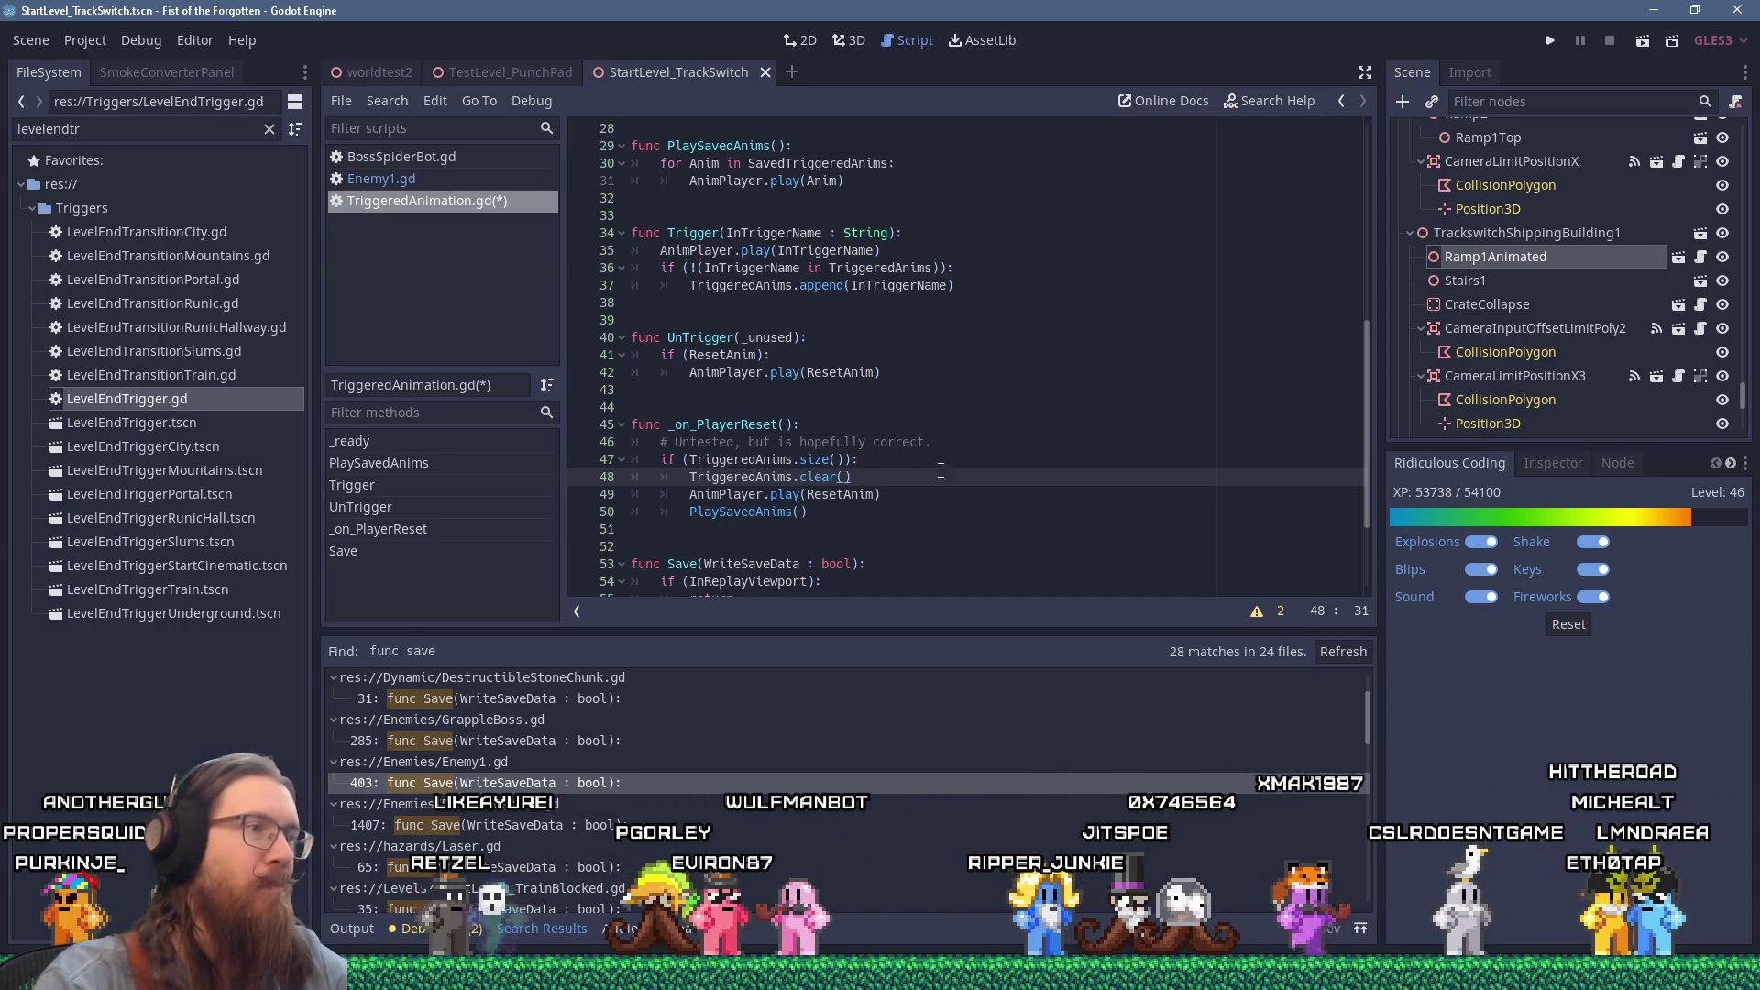
{"action": "scroll", "coordinate": [941, 471], "scroll_direction": "down", "scroll_amount": 3}
{"action": "left_click", "coordinate": [1550, 42]}
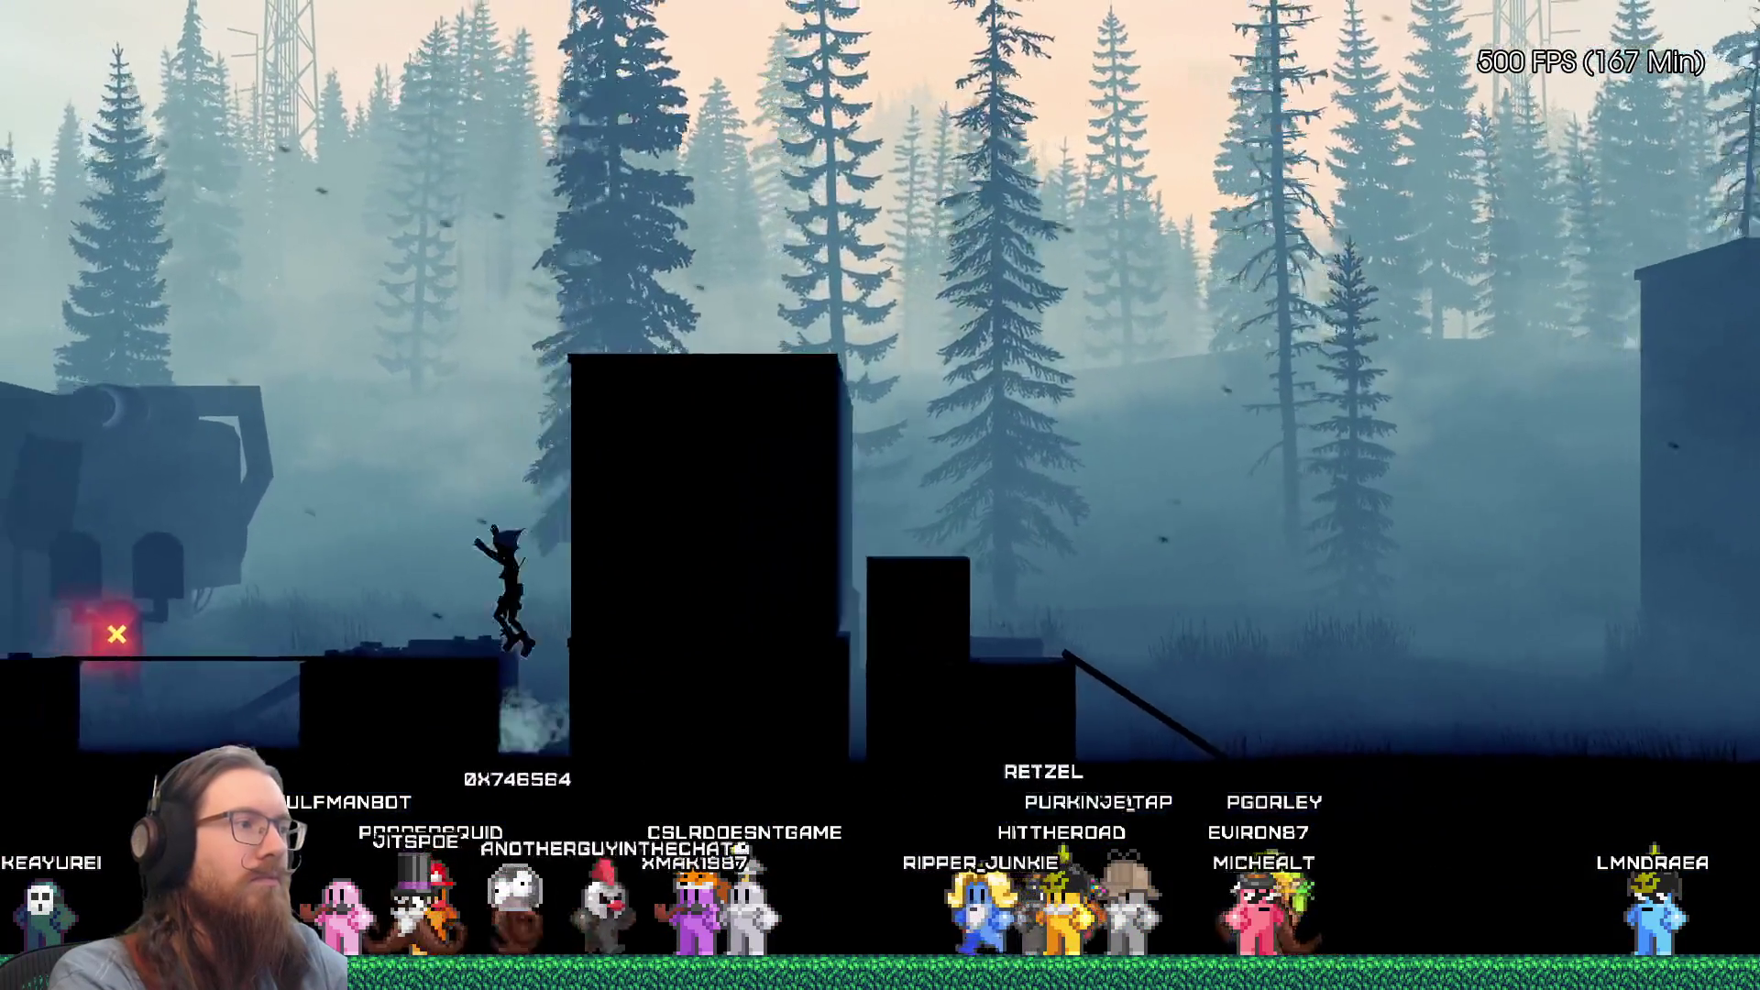
Step: Reload StartLevel_TrackSwitch with the rmap command from the development console
{"action": "key", "text": "grave"}
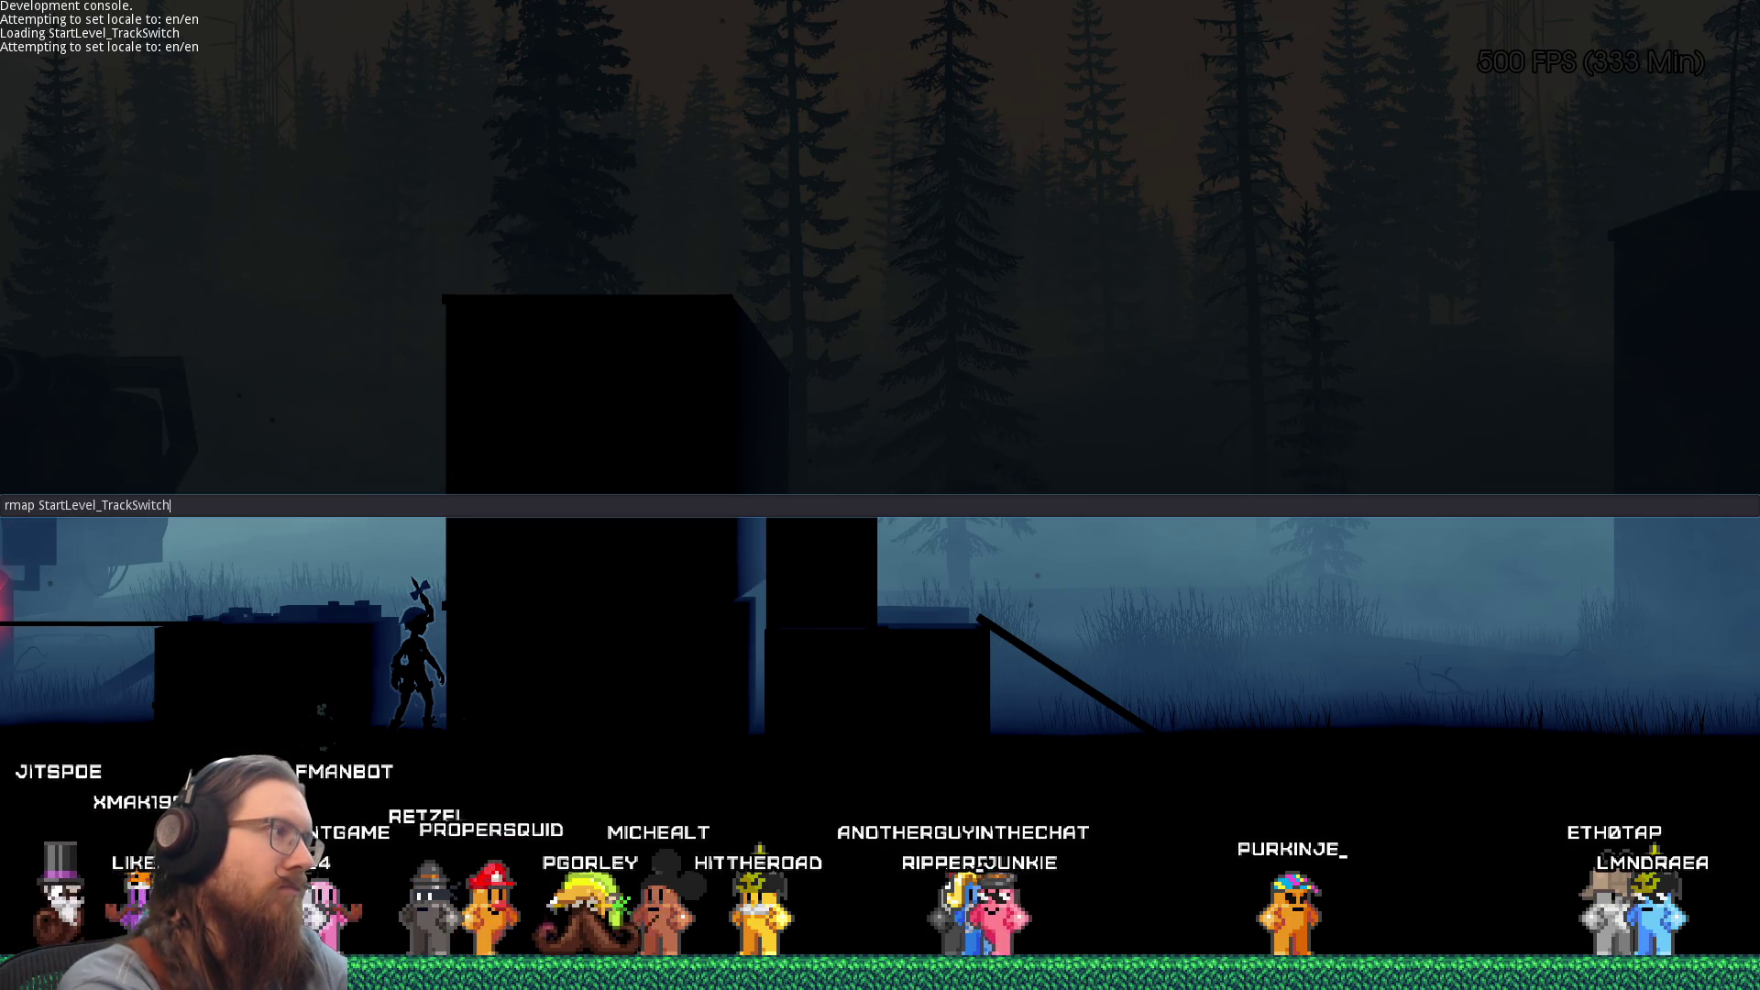
{"action": "key", "text": "Return"}
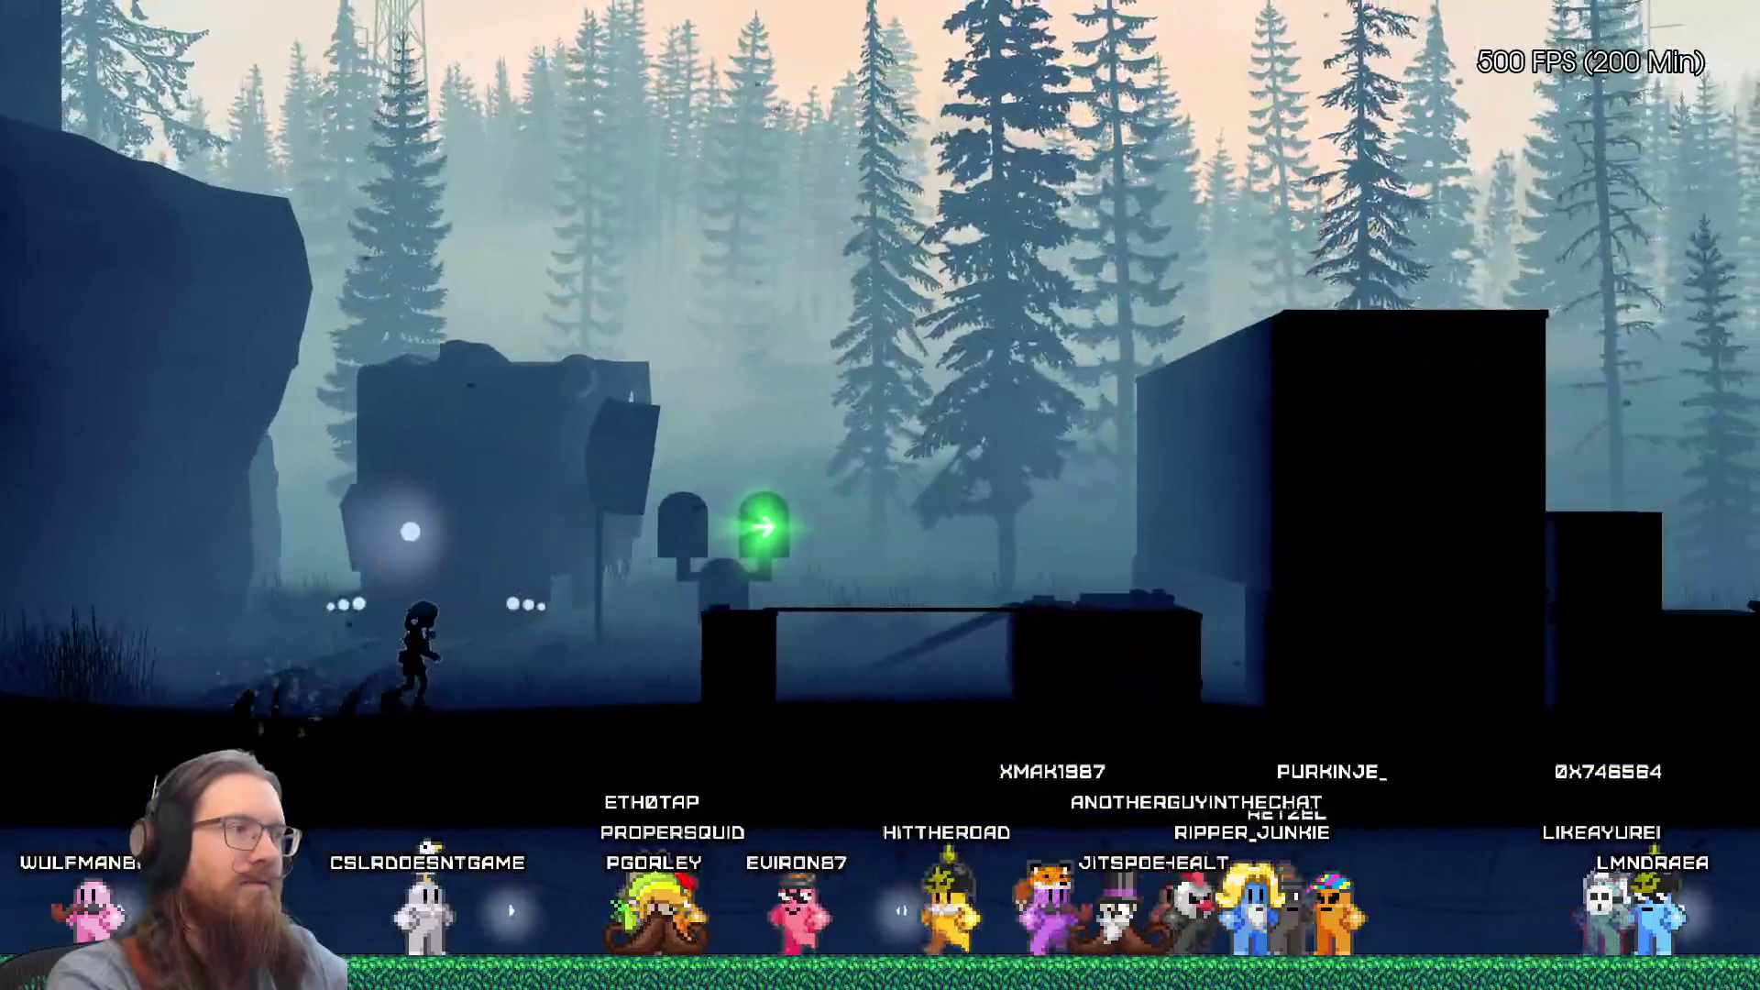
Step: Restart the level, relaunch the game with F5, and return to the Godot editor
{"action": "key", "text": "r"}
{"action": "key", "text": "grave"}
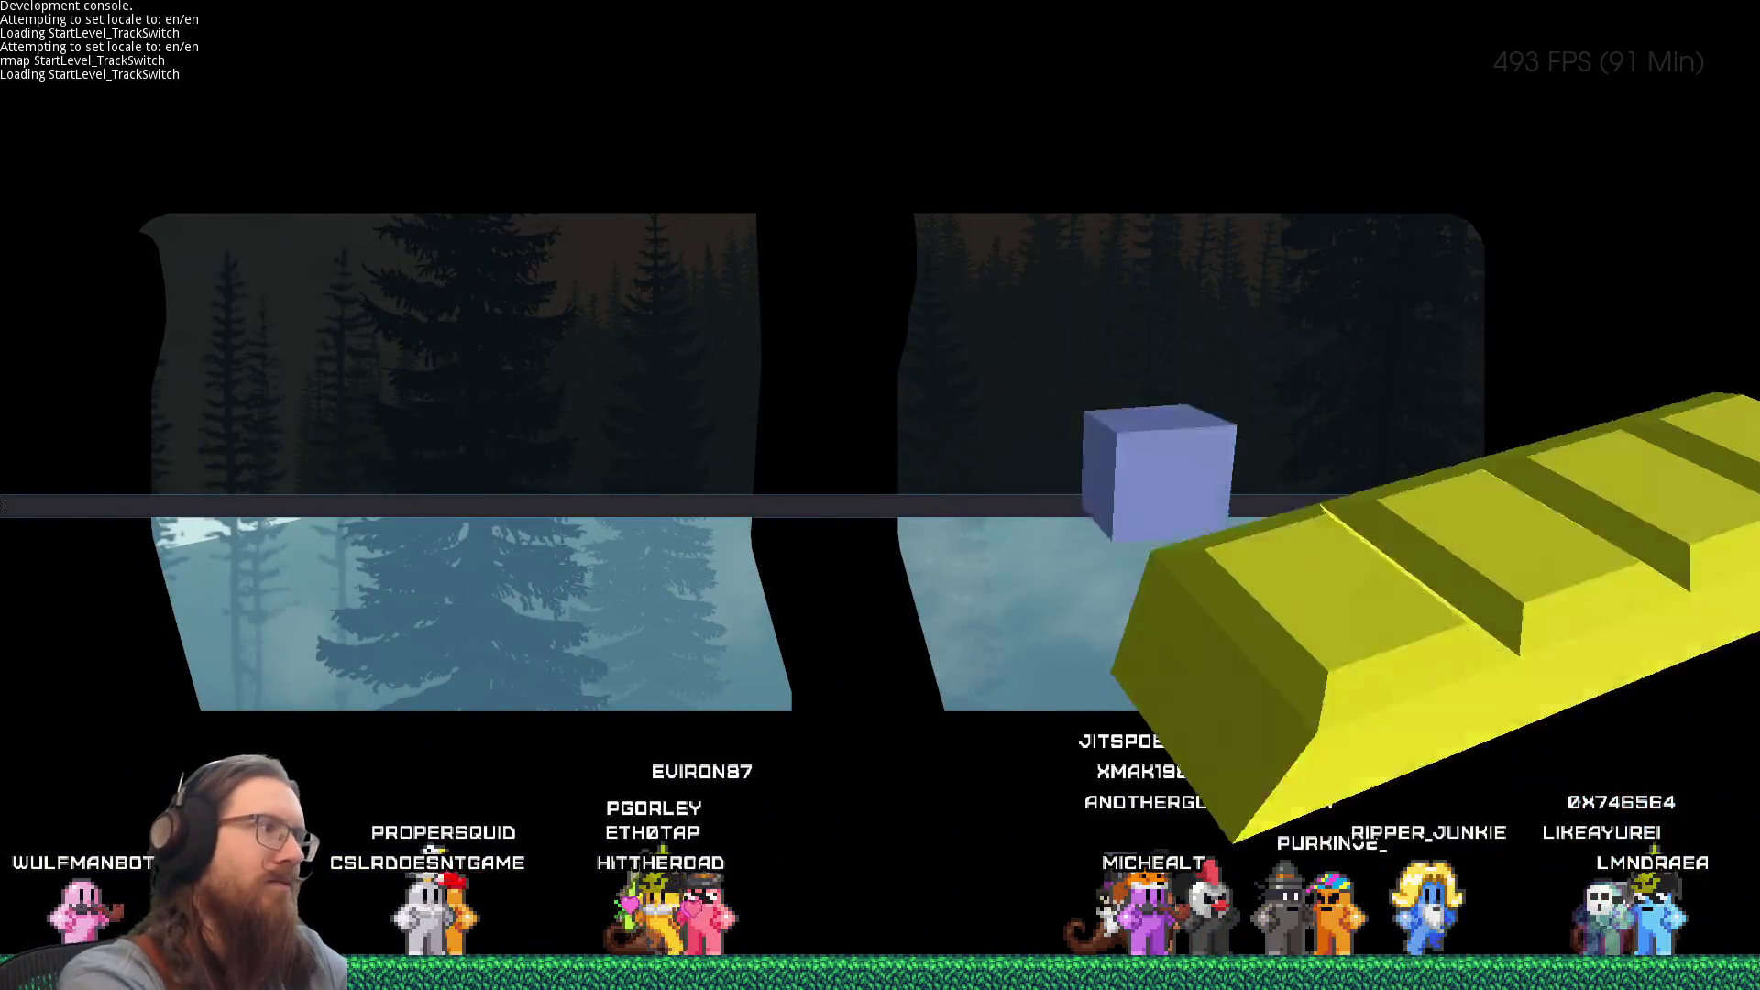
{"action": "key", "text": "grave"}
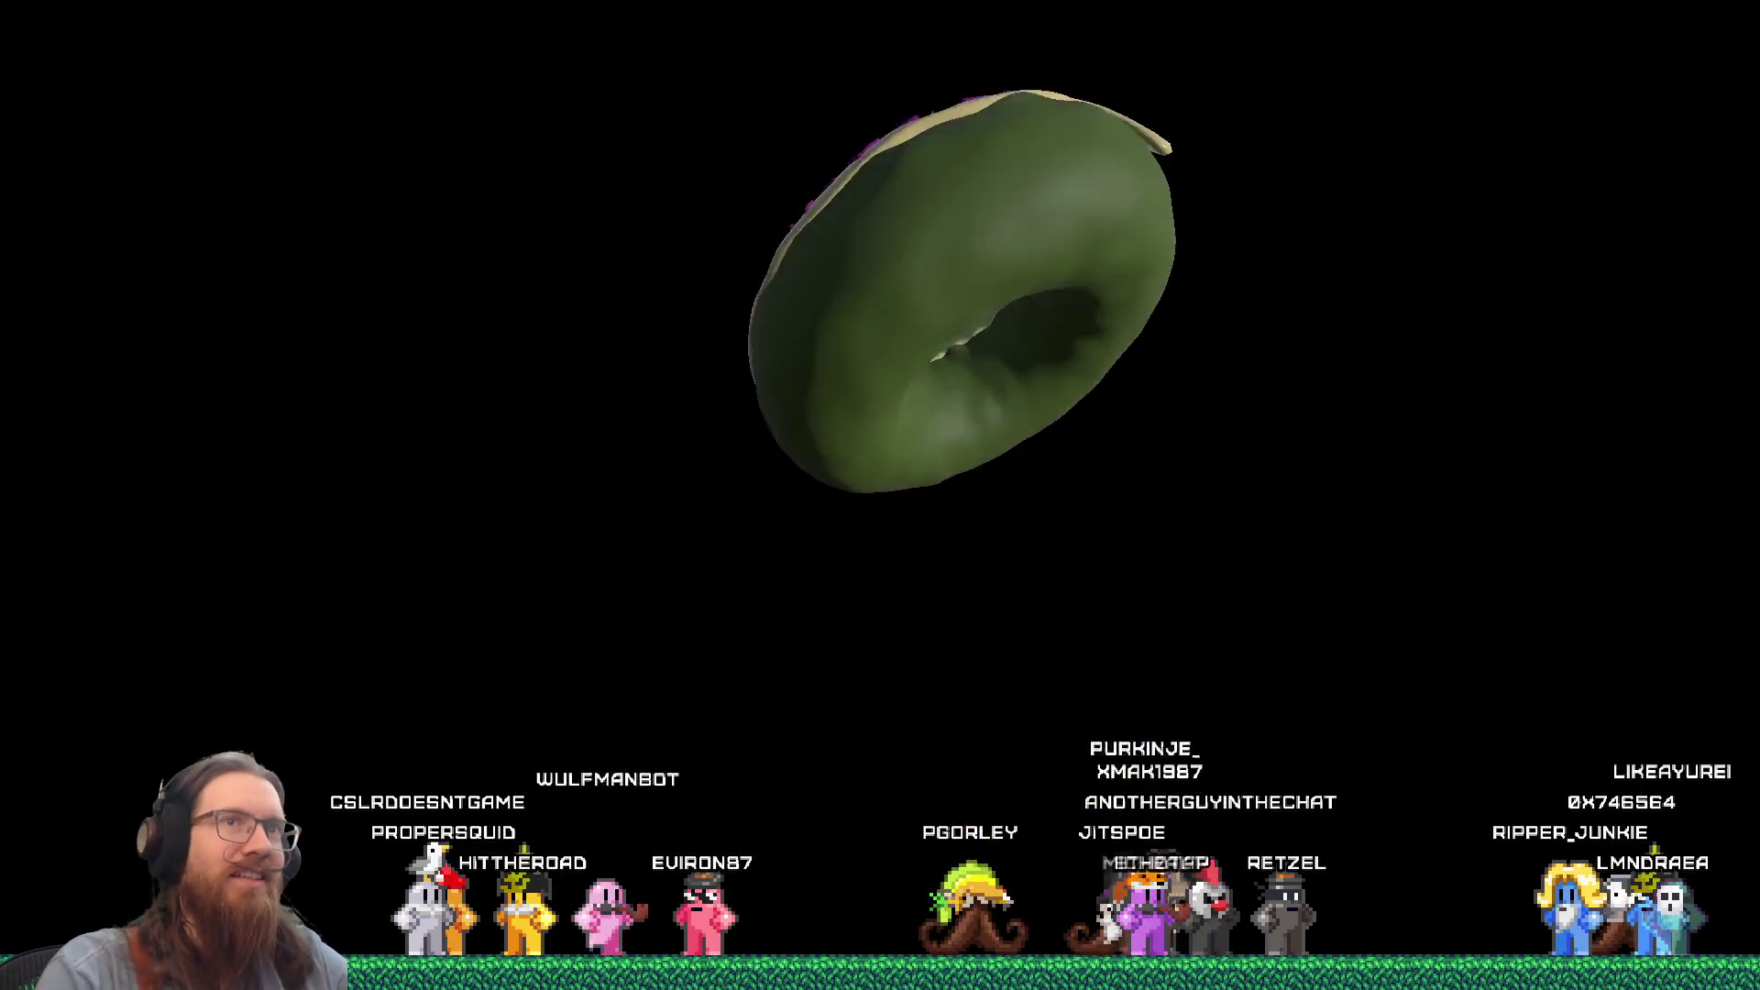
{"action": "key", "text": "F5"}
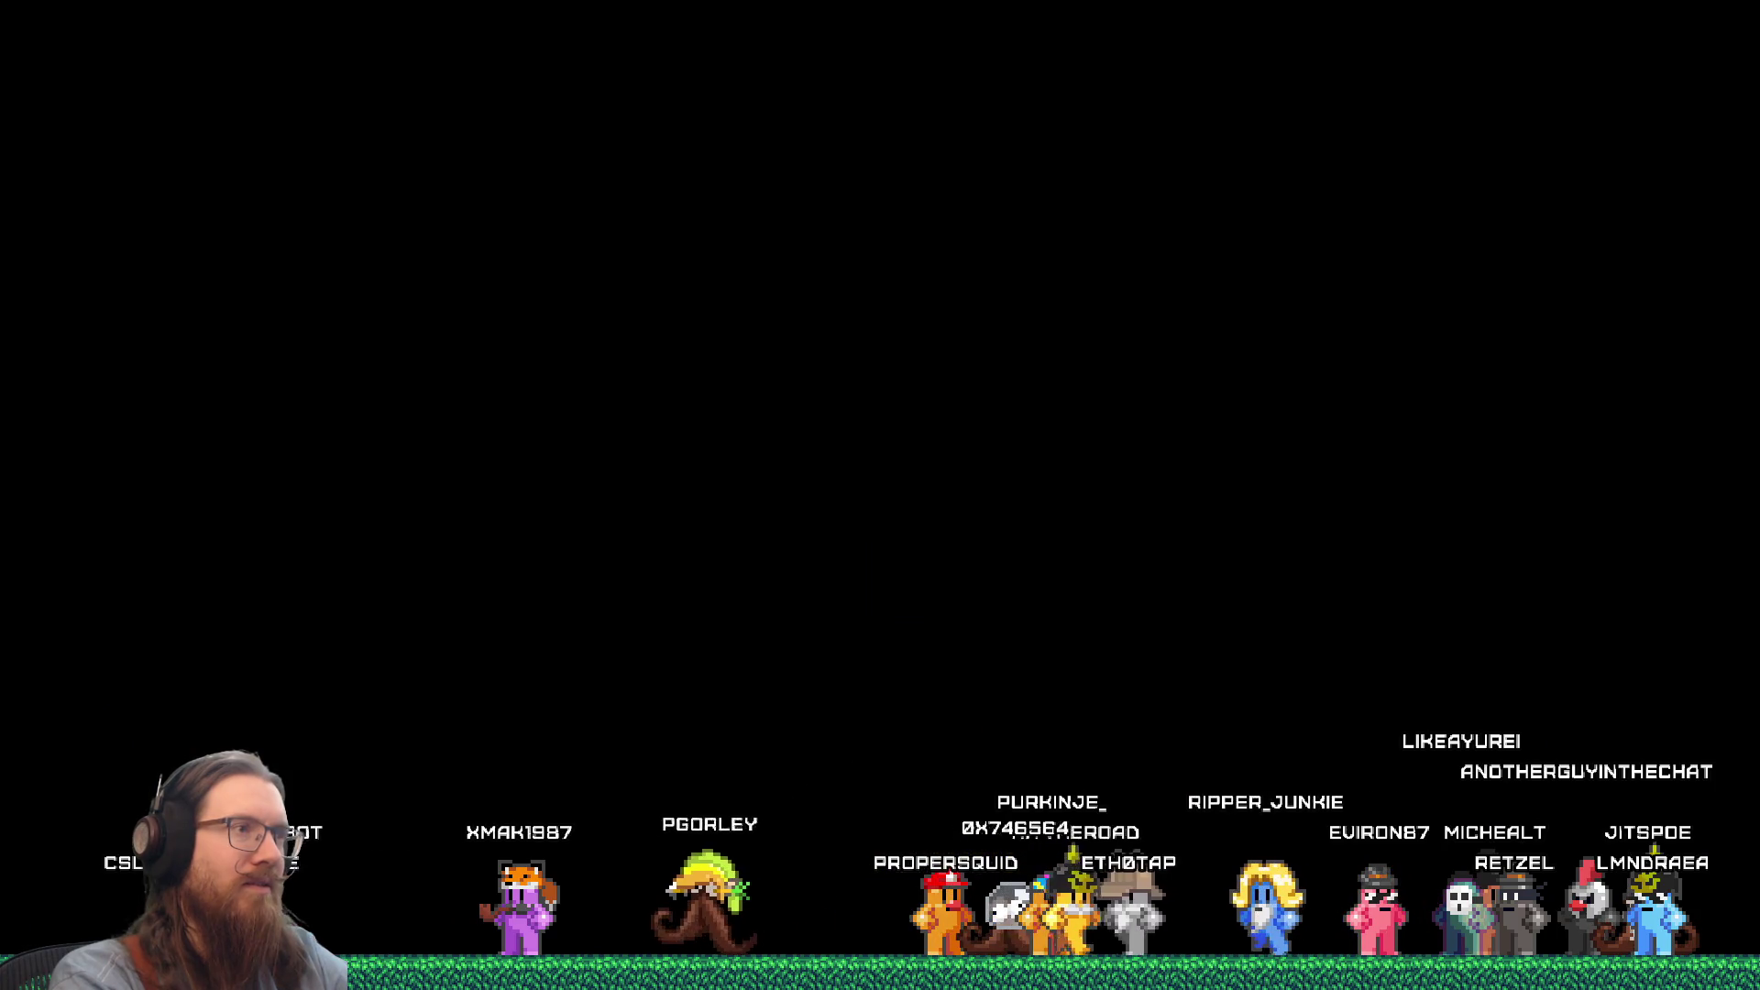
{"action": "key", "text": "alt+Tab"}
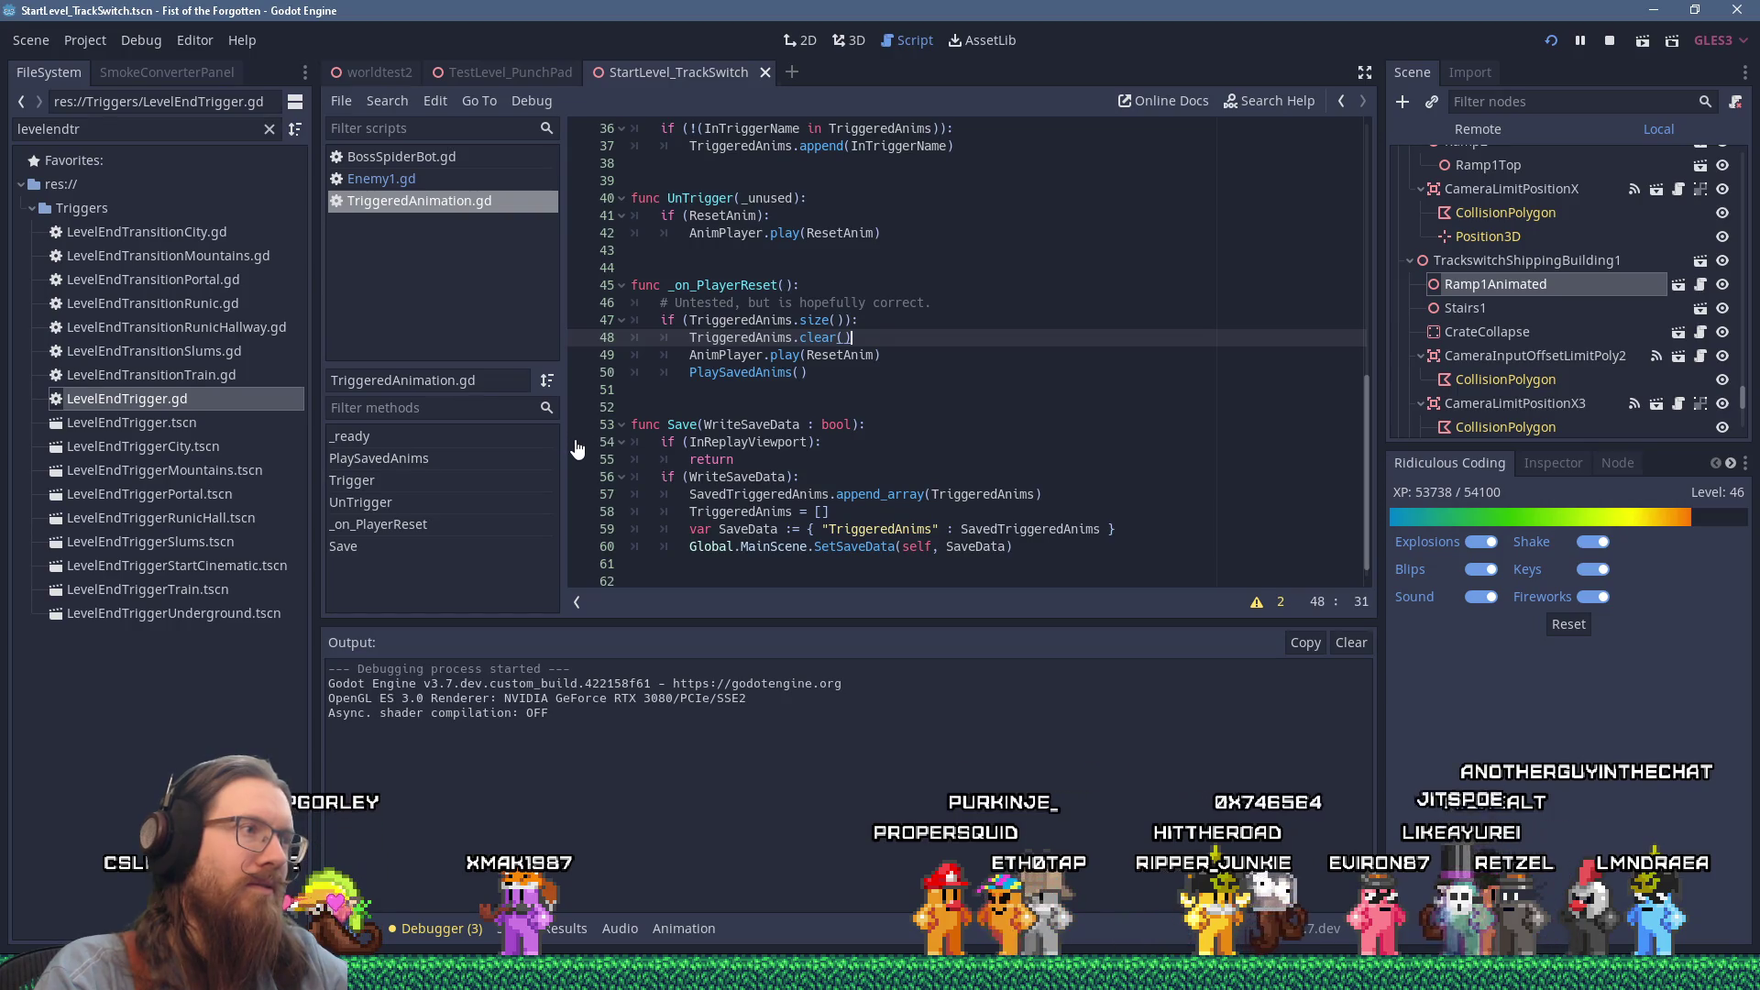
Step: Run 'map StartLevel_TrackSwitch' from the console, then relaunch the game with the debugger attached
{"action": "key", "text": "alt+Tab"}
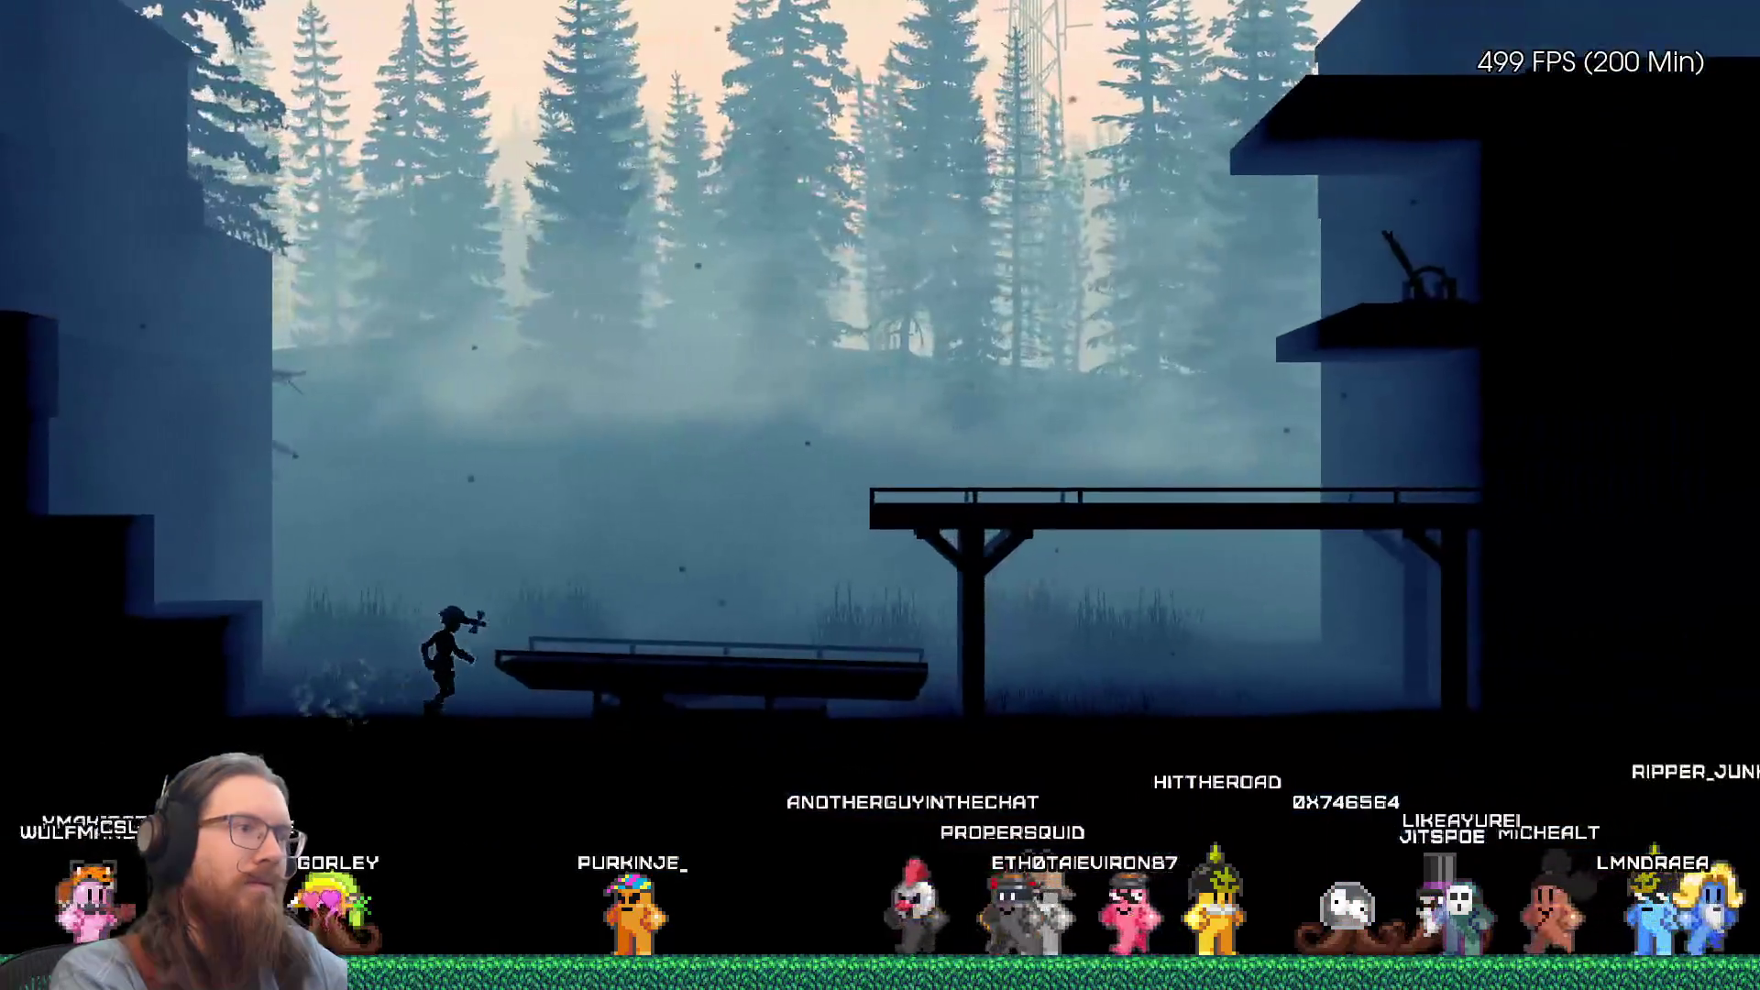
{"action": "key", "text": "grave"}
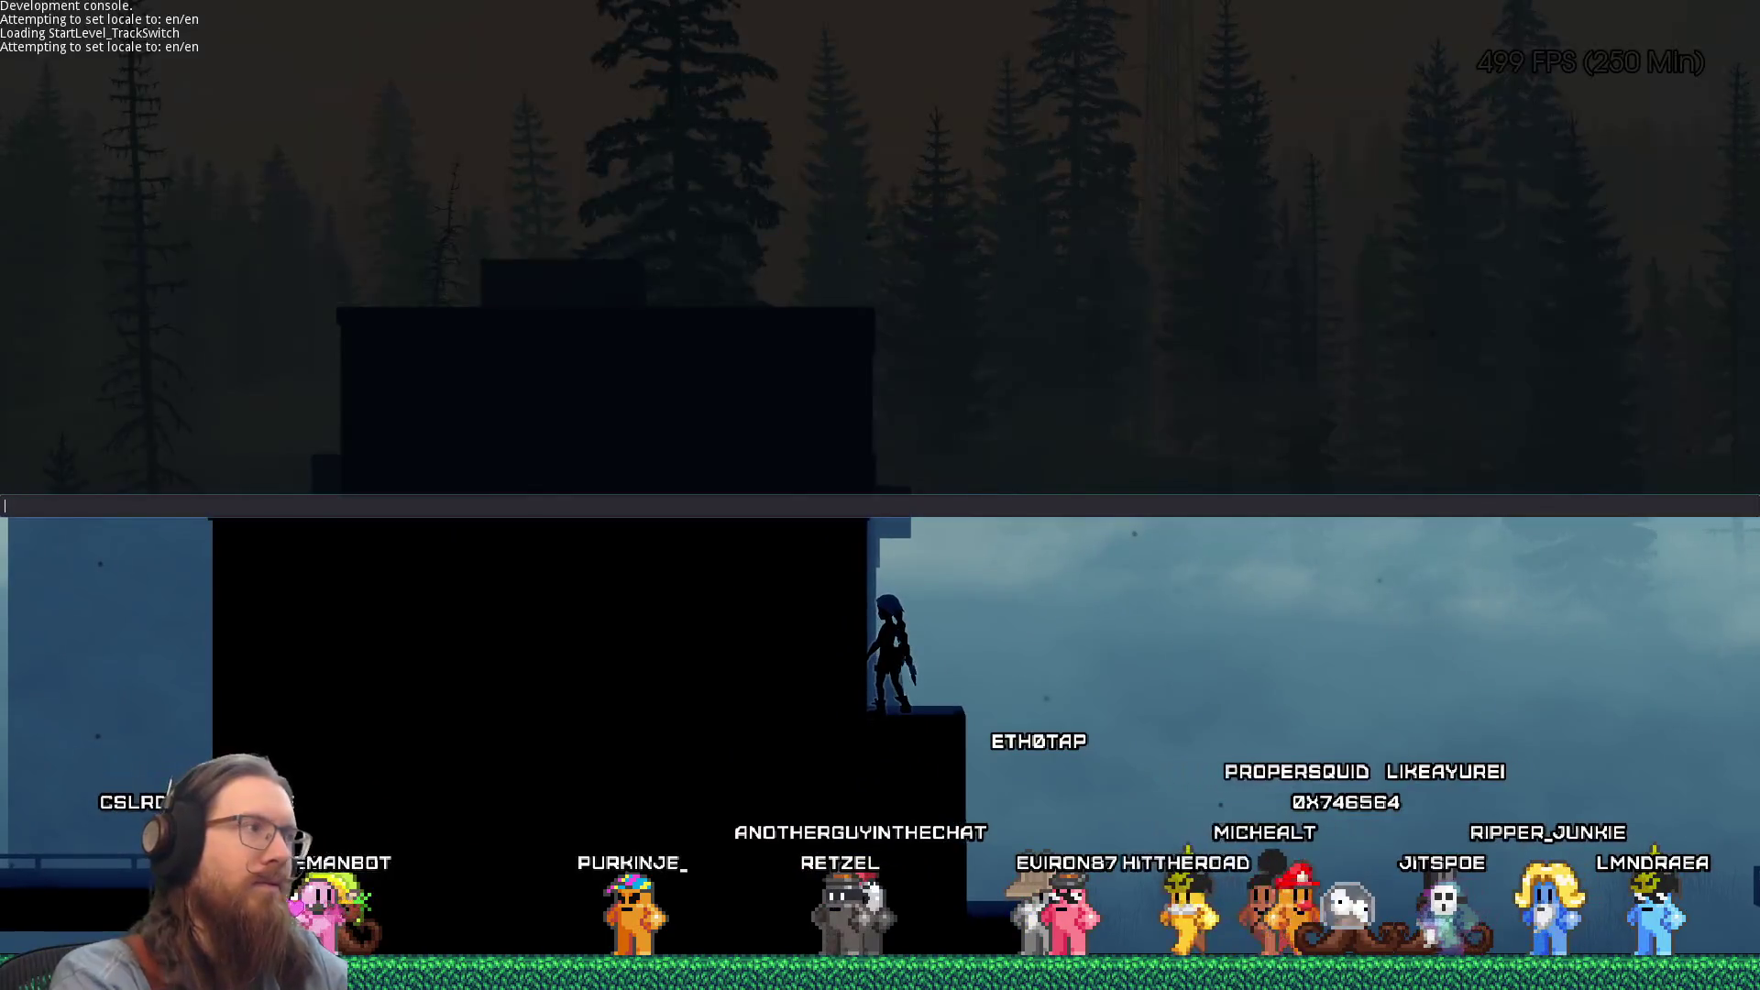
{"action": "type", "text": "rmap StartLevel_TrackSwitch"}
{"action": "key", "text": "Home"}
{"action": "key", "text": "Delete"}
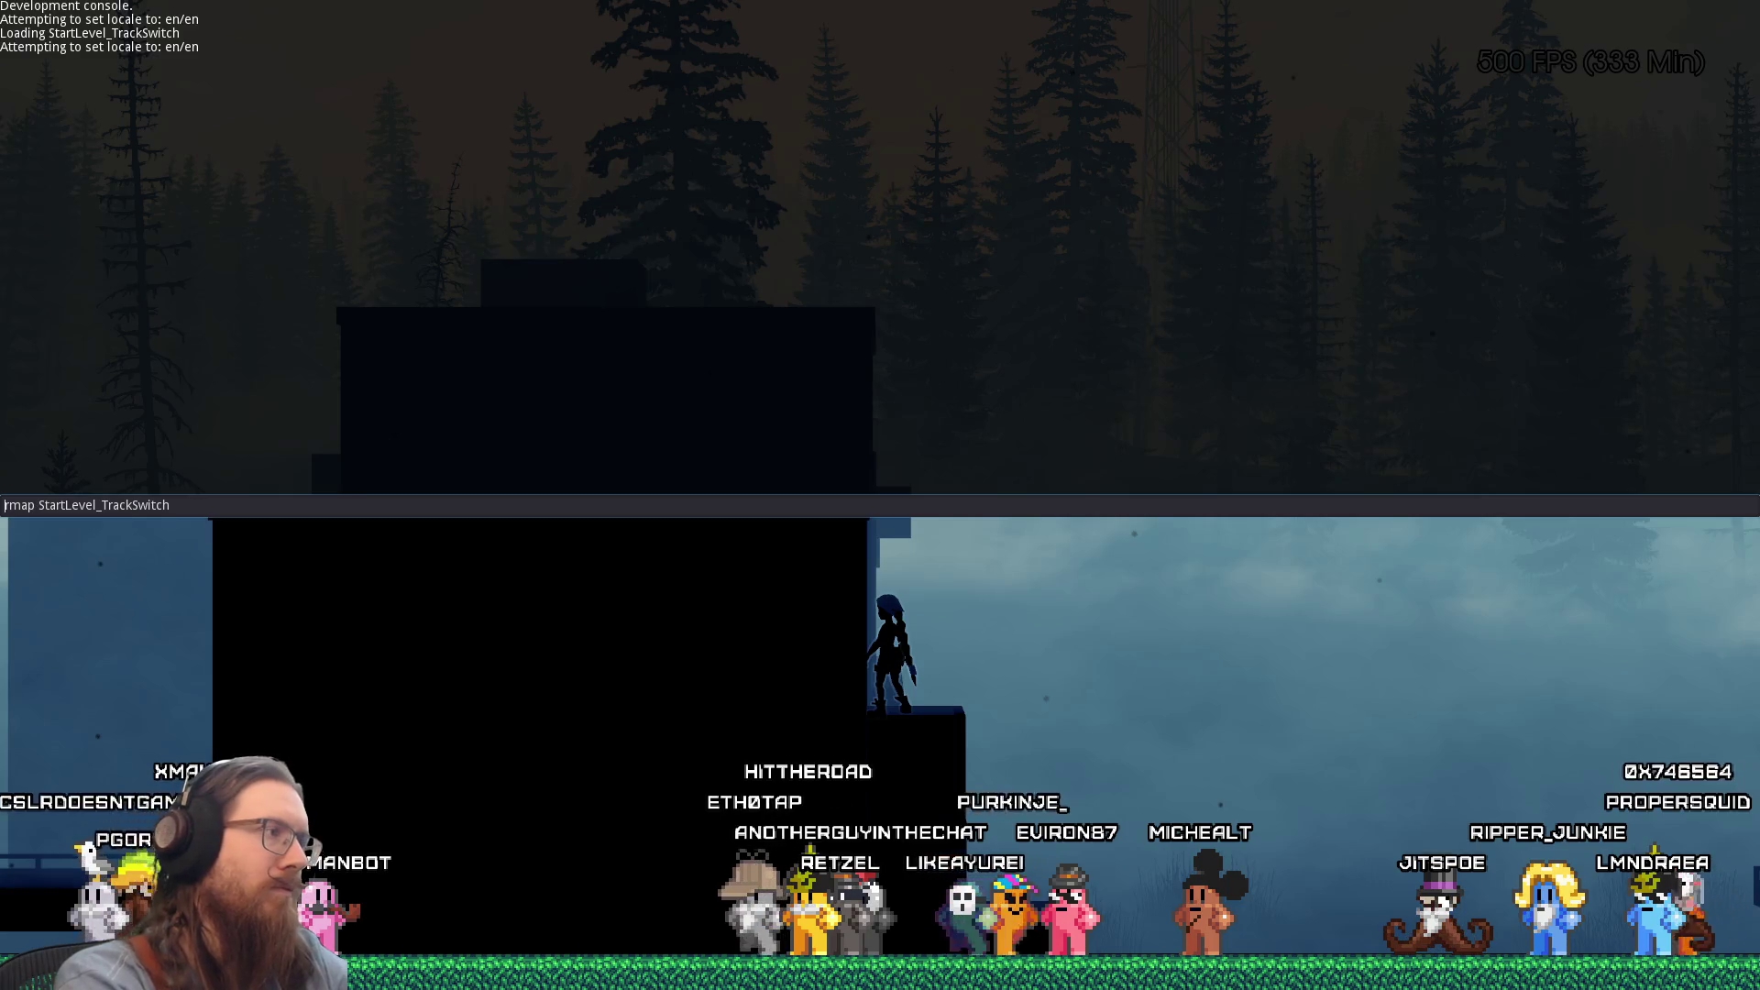
{"action": "key", "text": "Return"}
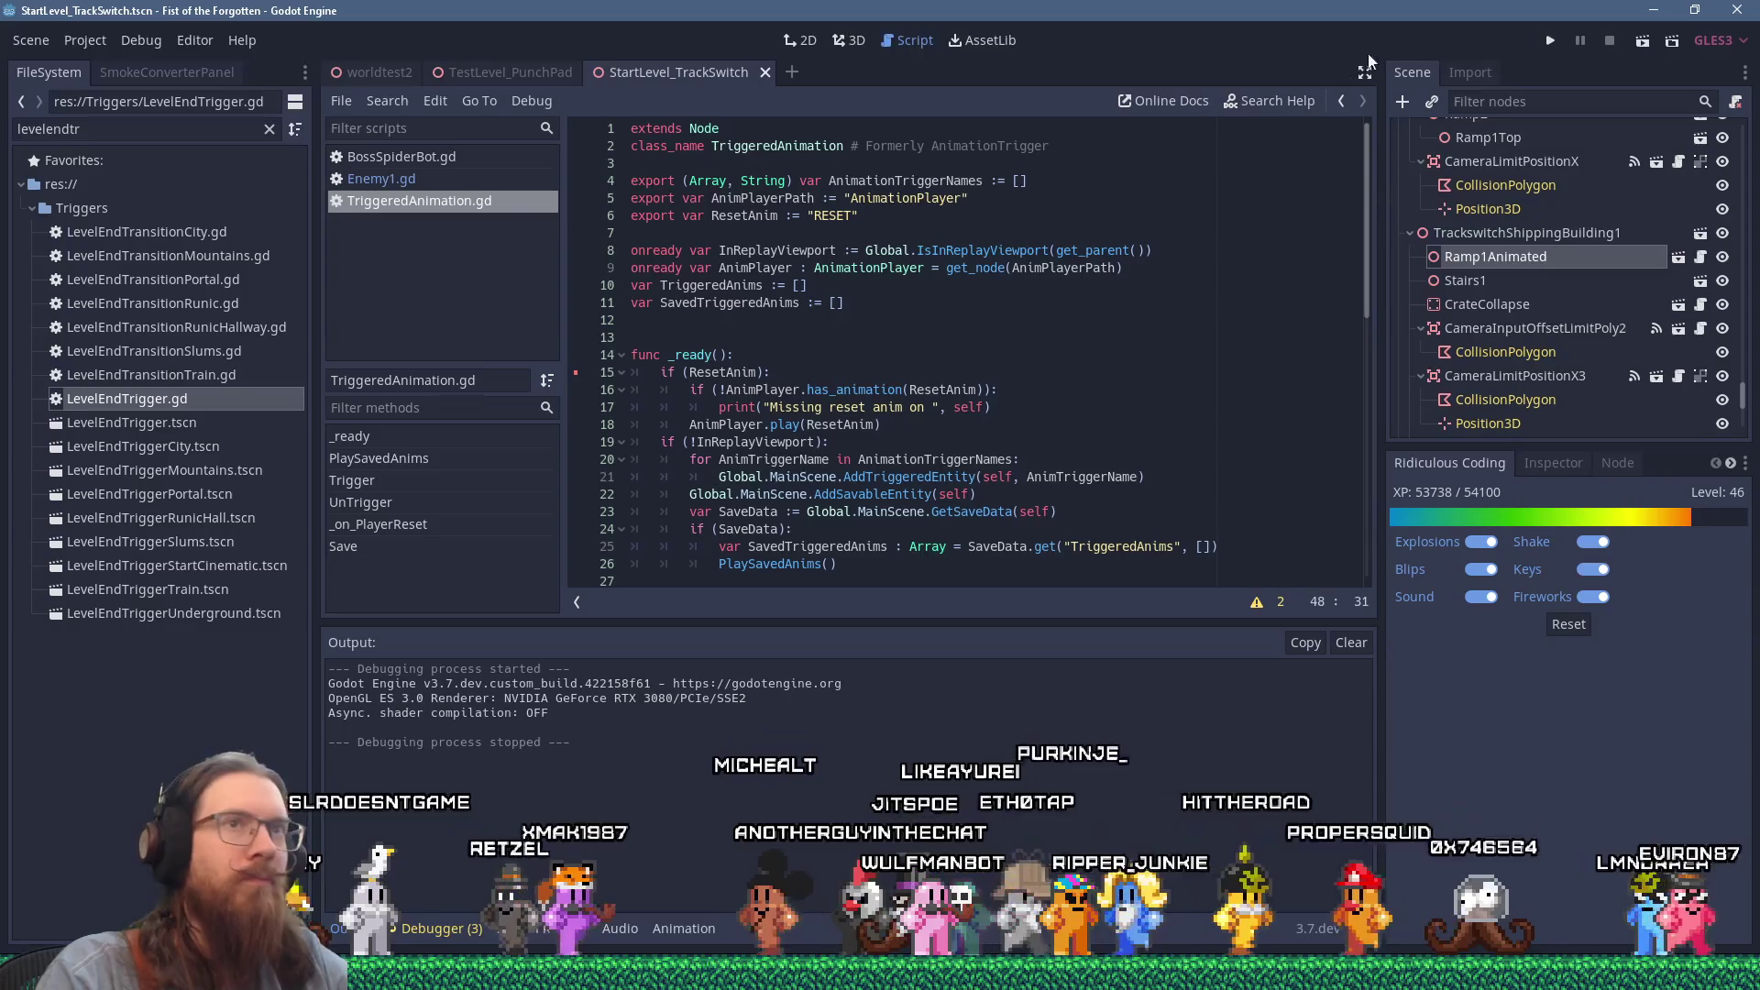
{"action": "left_click", "coordinate": [1559, 42]}
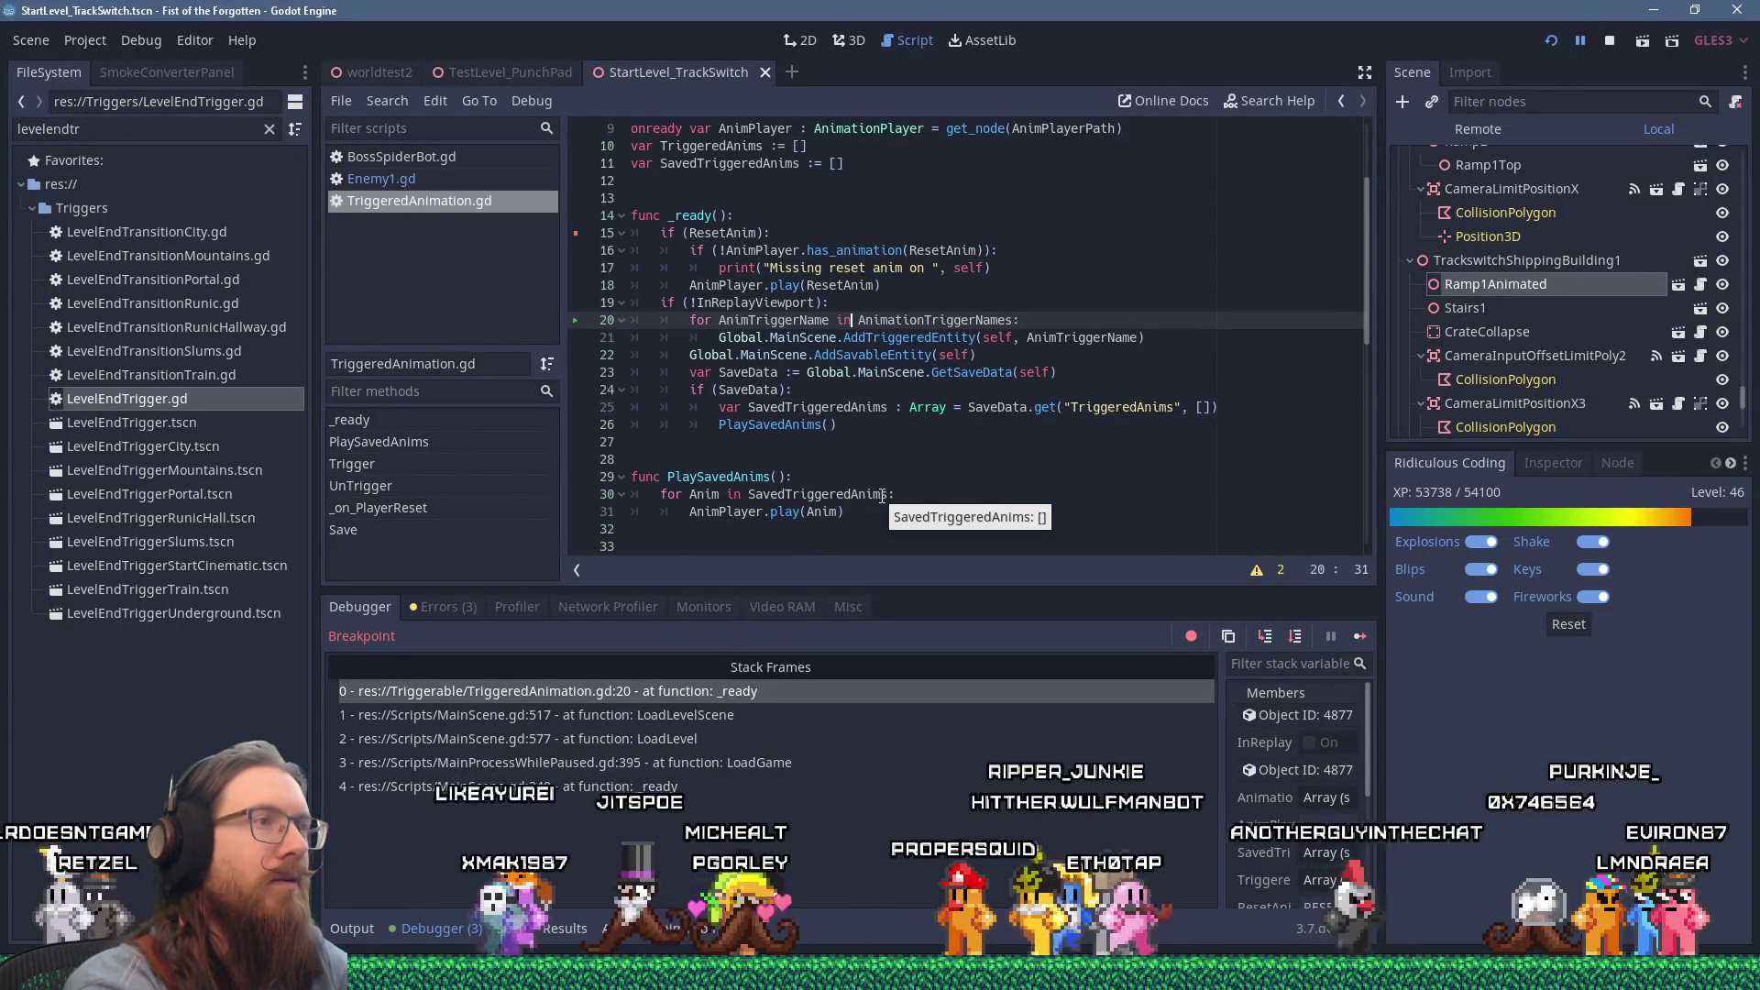
Step: Step over lines 20–24 of _ready, inspect SaveData and SavedTriggeredAnims, then continue
{"action": "key", "text": "F10"}
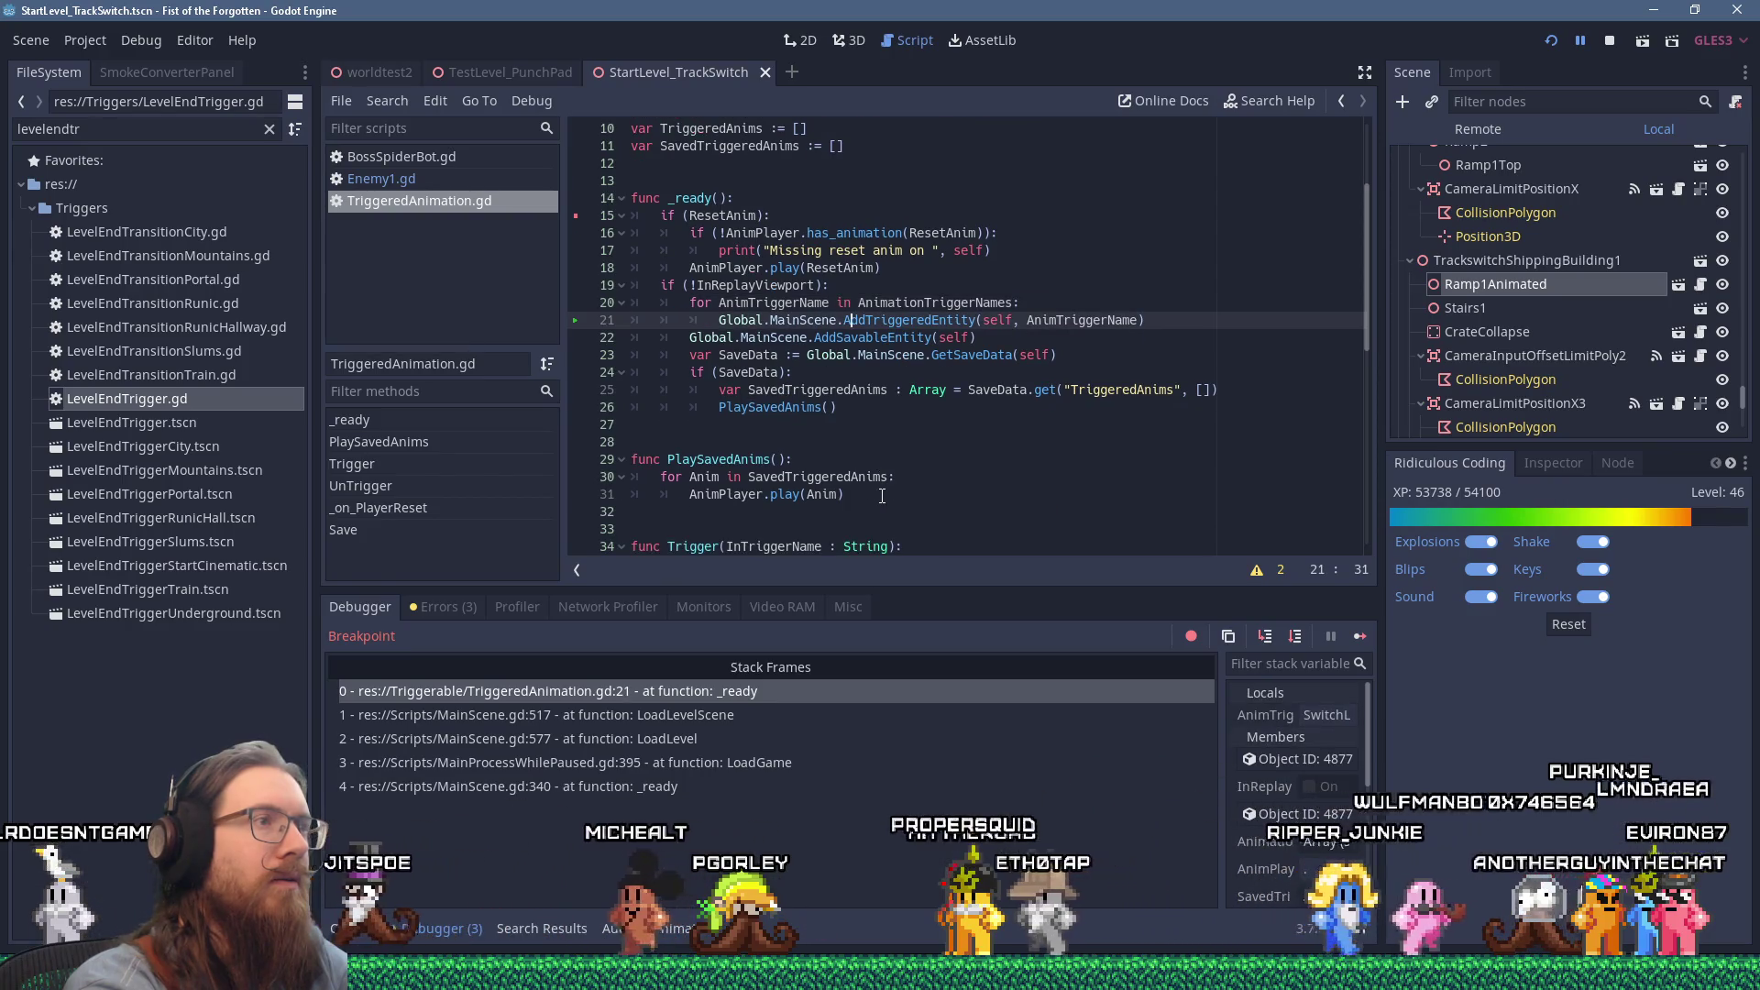
{"action": "key", "text": "F10"}
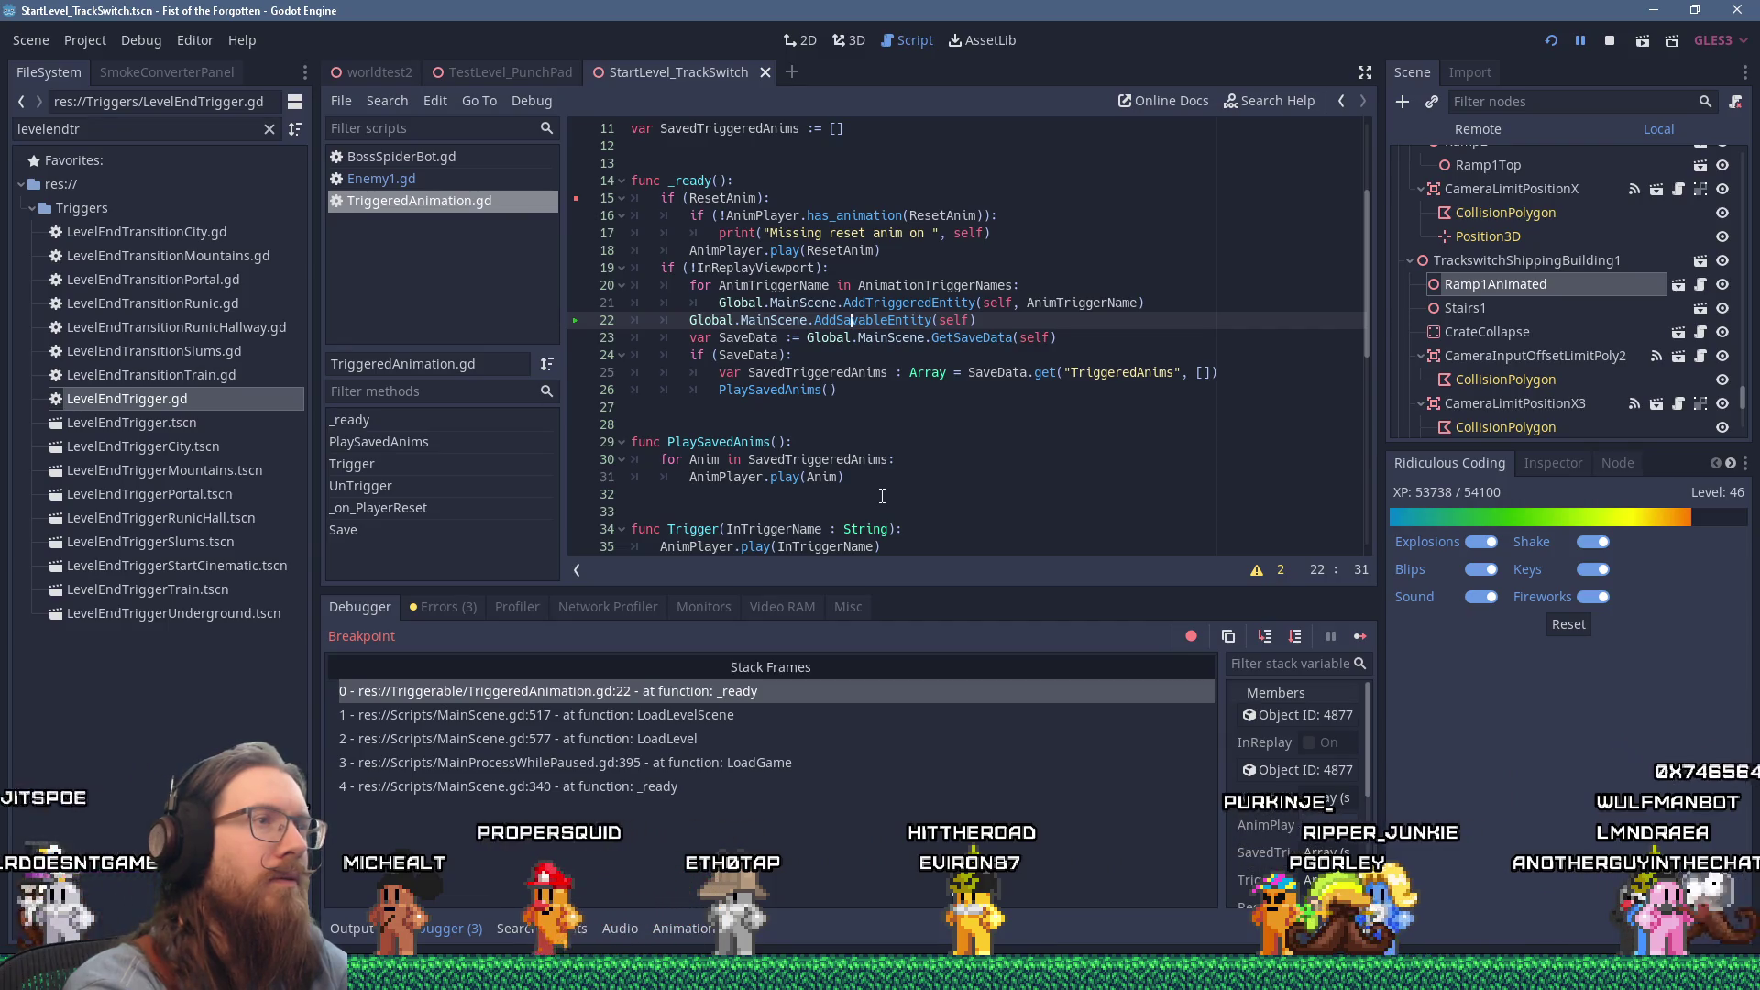
{"action": "key", "text": "F10"}
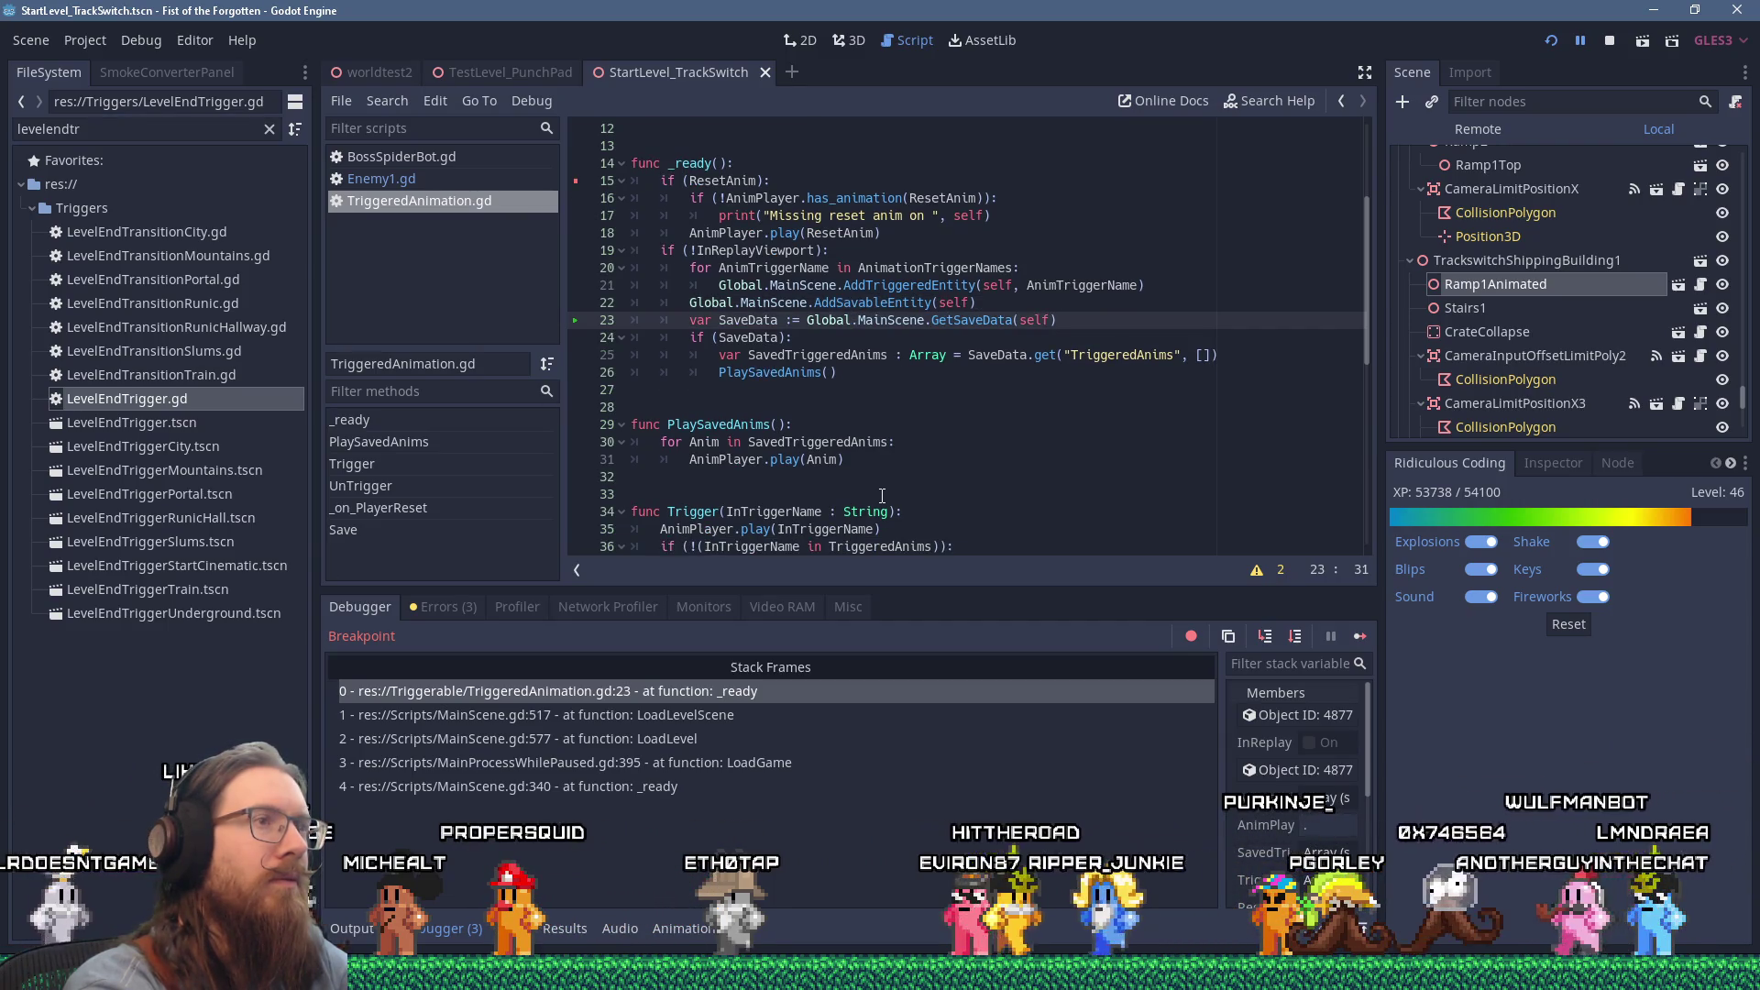
{"action": "key", "text": "F10"}
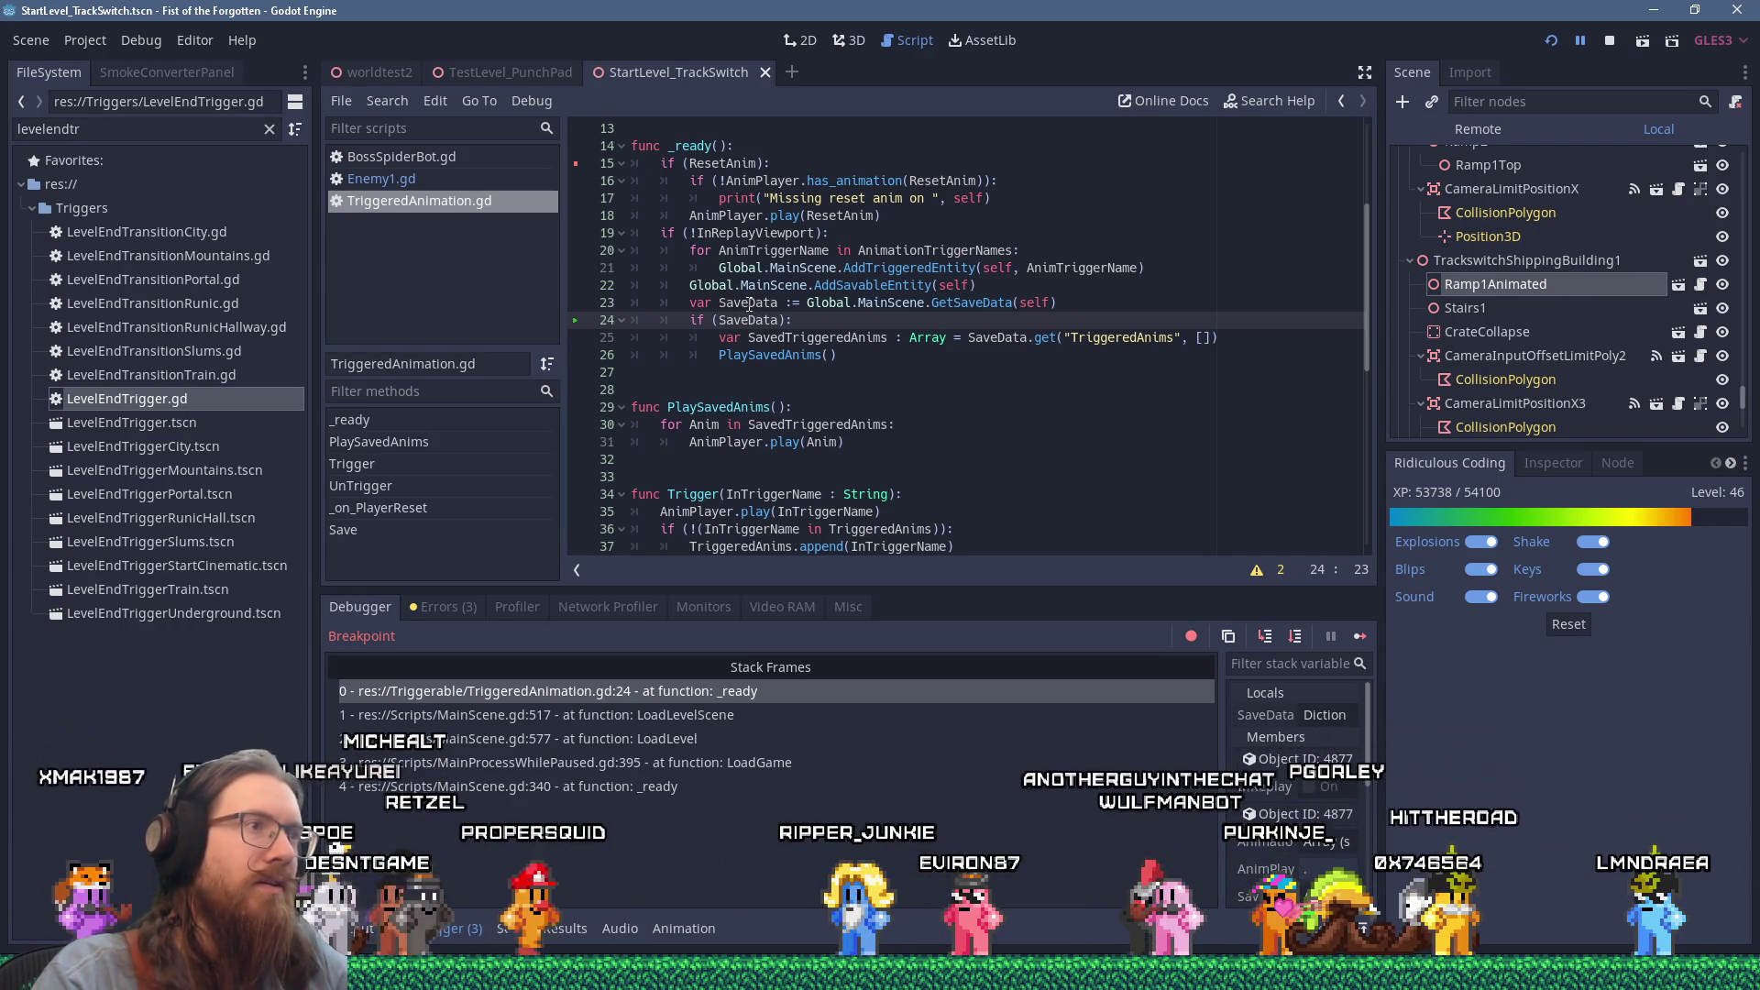
{"action": "mouse_move", "coordinate": [749, 303]}
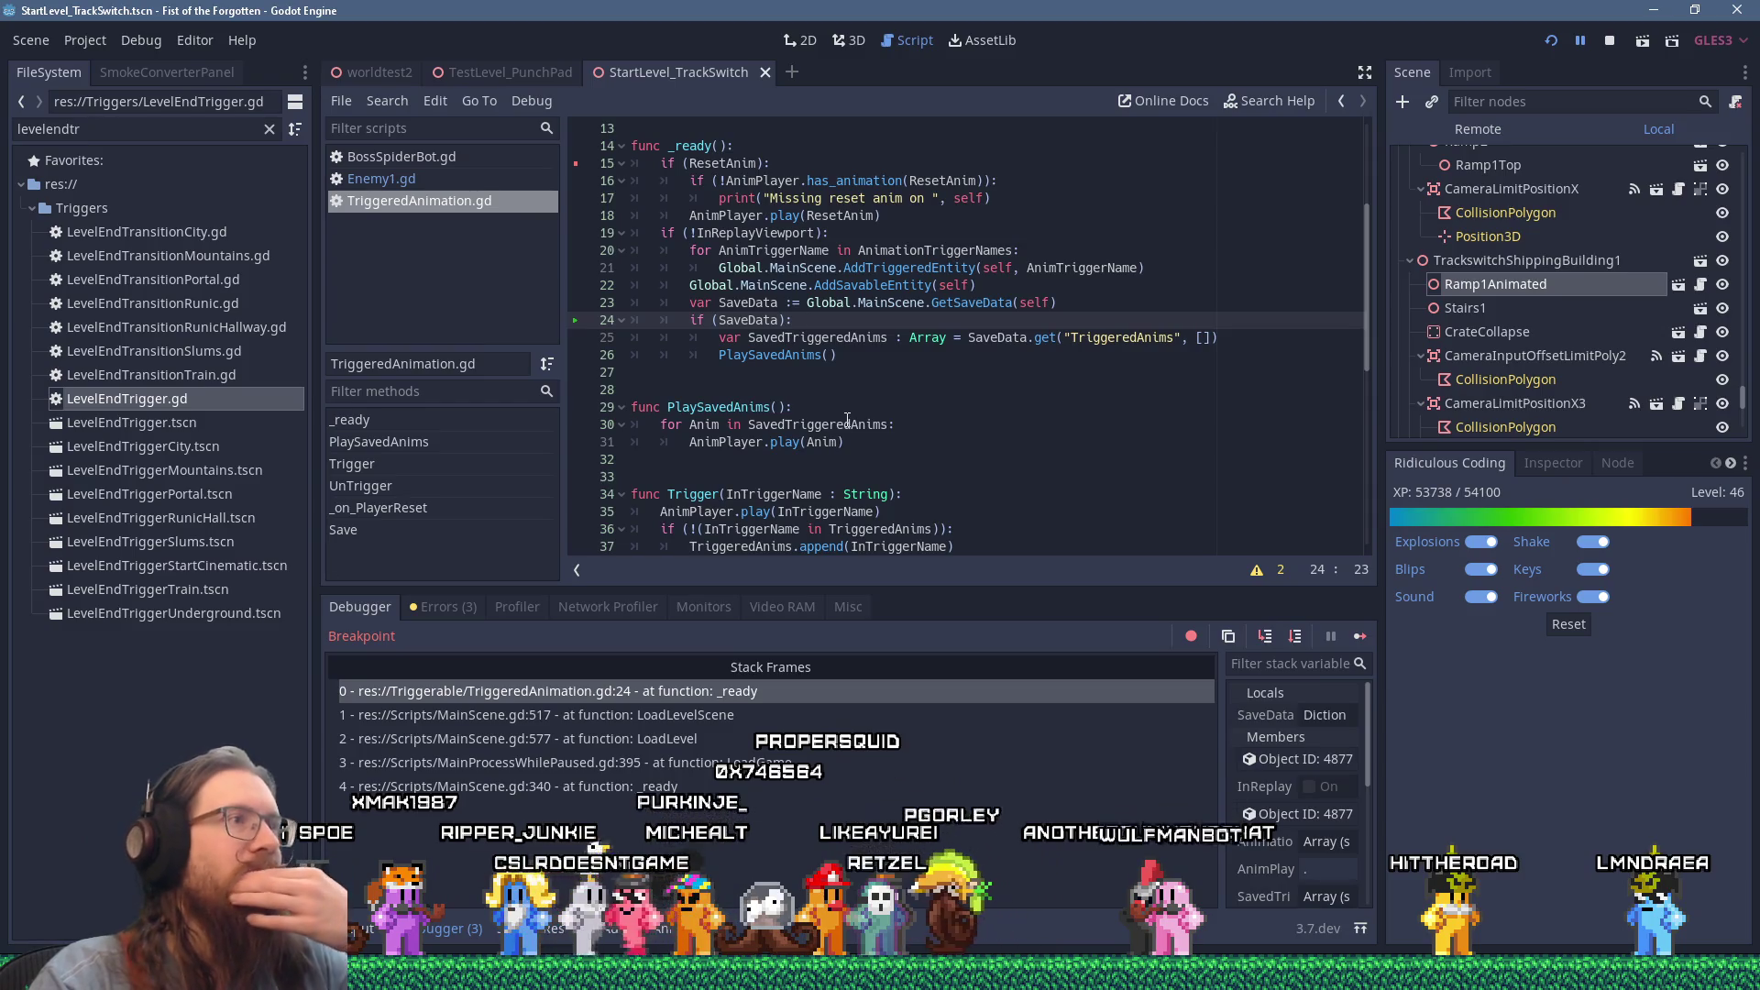
{"action": "mouse_move", "coordinate": [853, 419]}
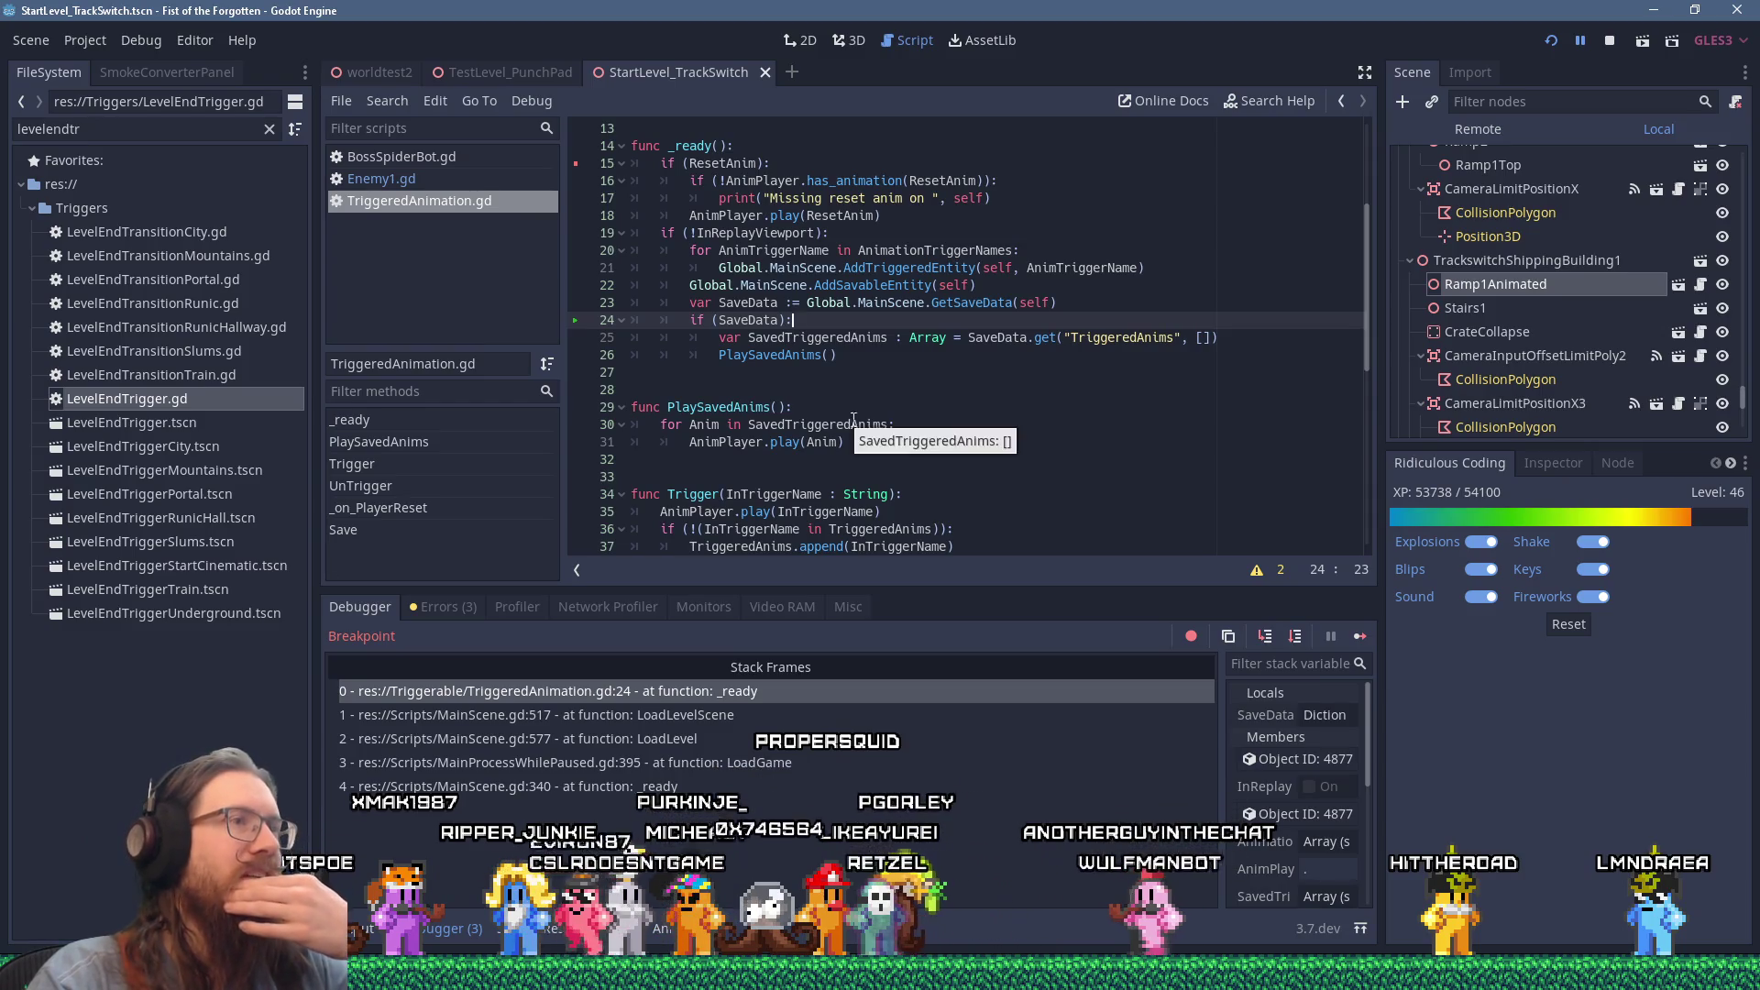
{"action": "left_click", "coordinate": [1361, 635]}
Step: Step to the trigger registration line, inspect its value, and continue to the next trigger
{"action": "key", "text": "F10"}
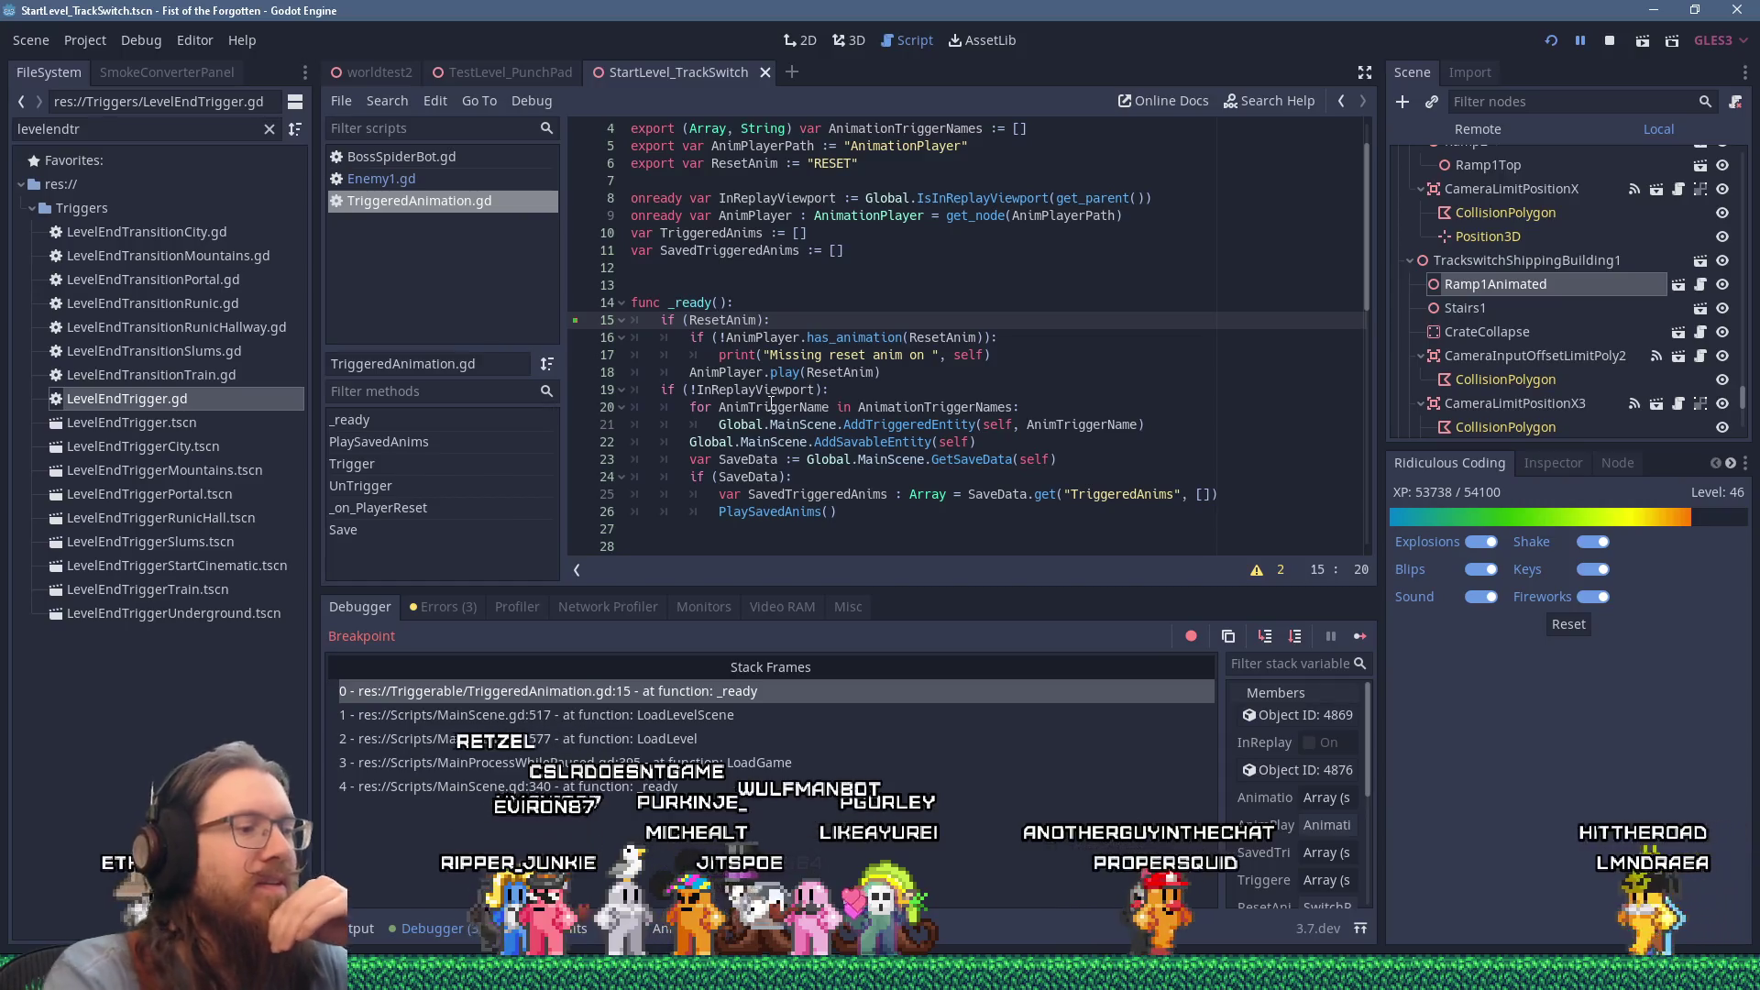
{"action": "key", "text": "F10"}
{"action": "key", "text": "F10"}
{"action": "key", "text": "F10"}
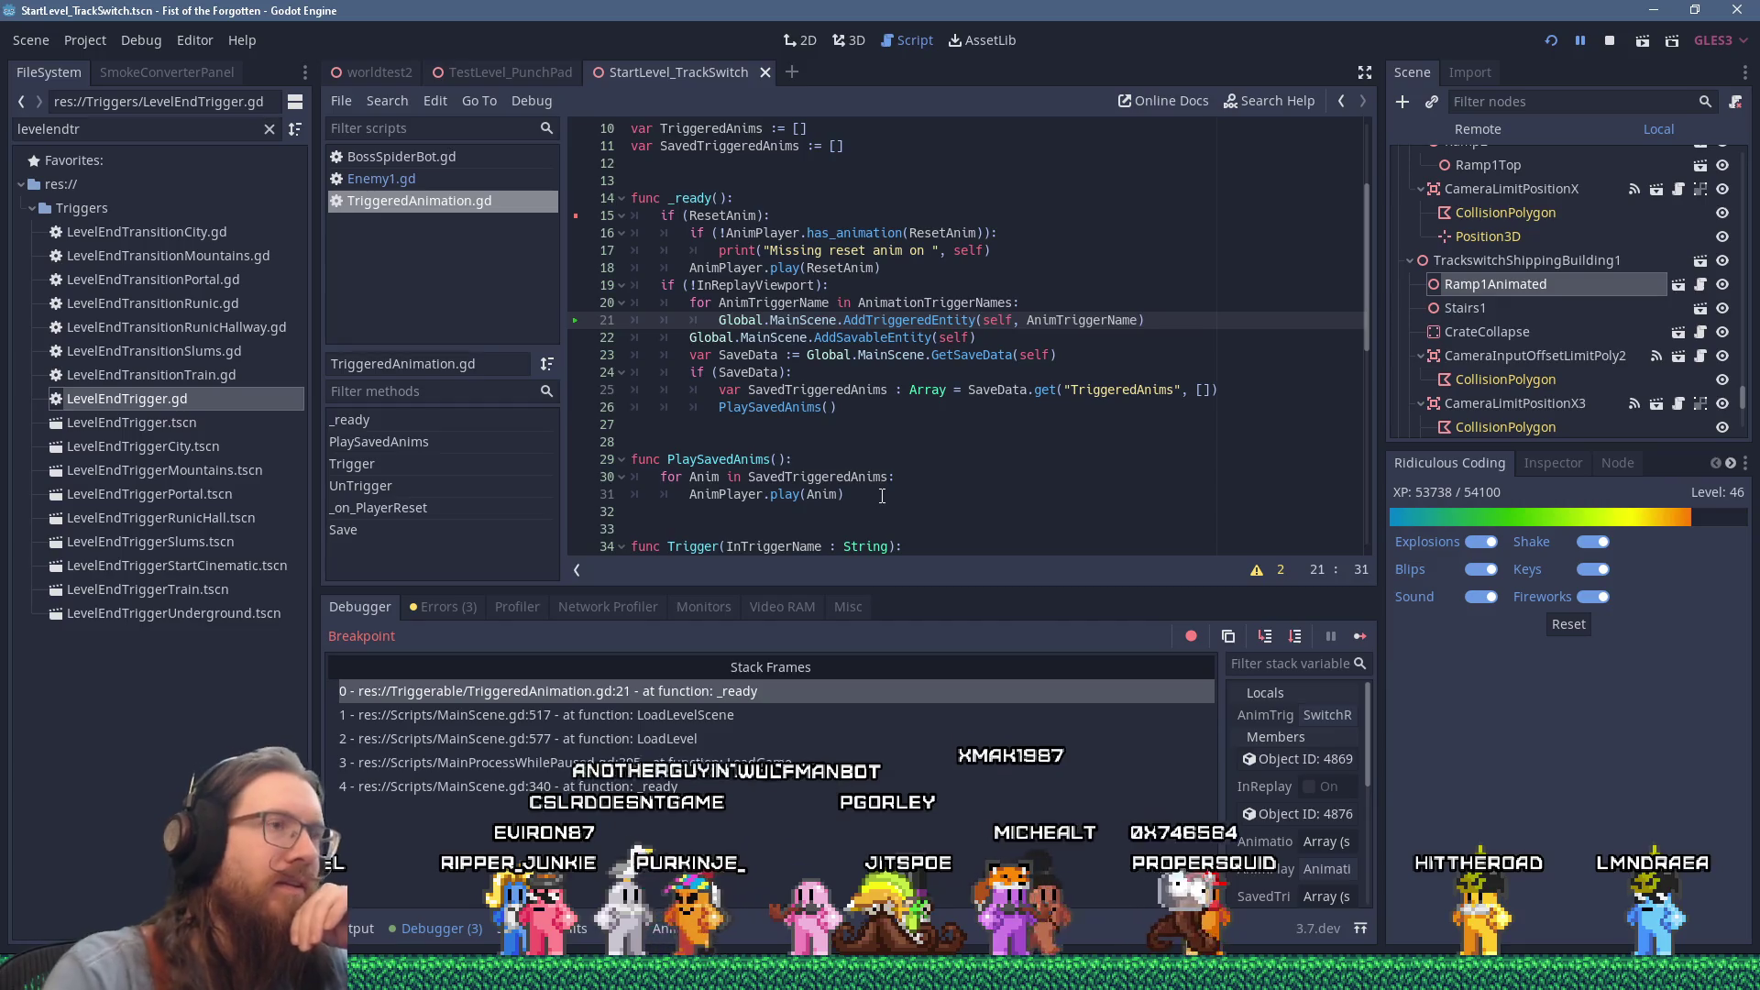
{"action": "mouse_move", "coordinate": [975, 305]}
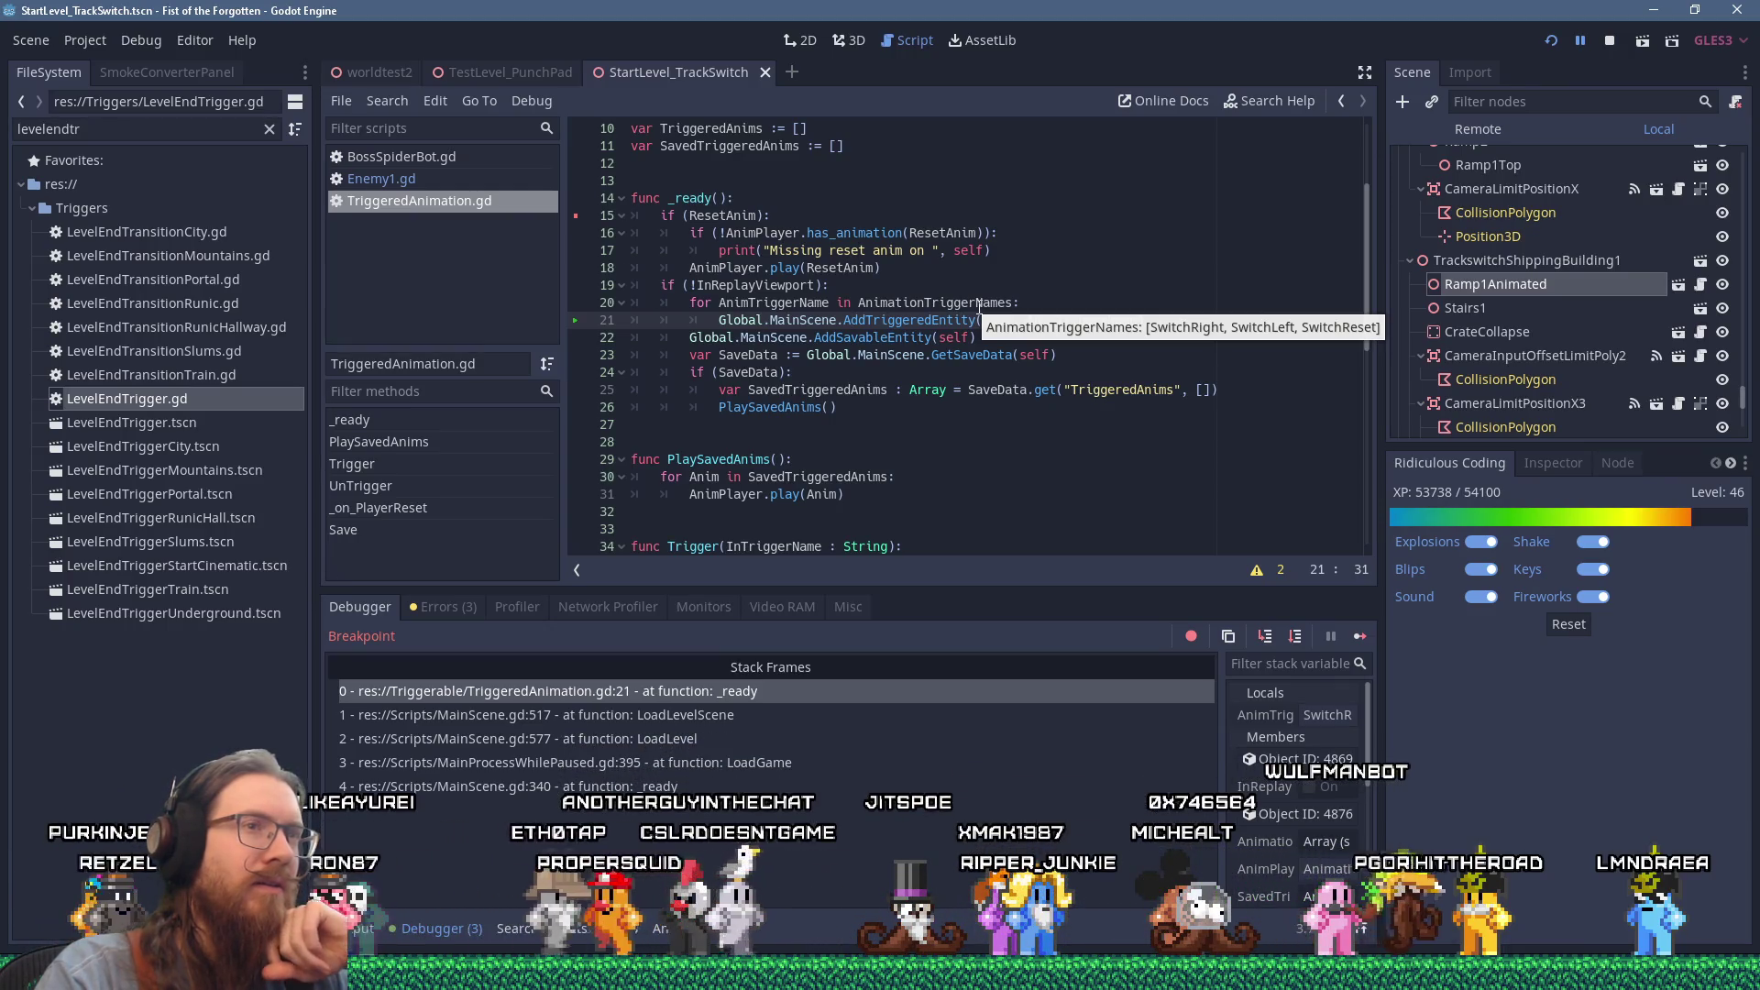
{"action": "left_click", "coordinate": [1359, 636]}
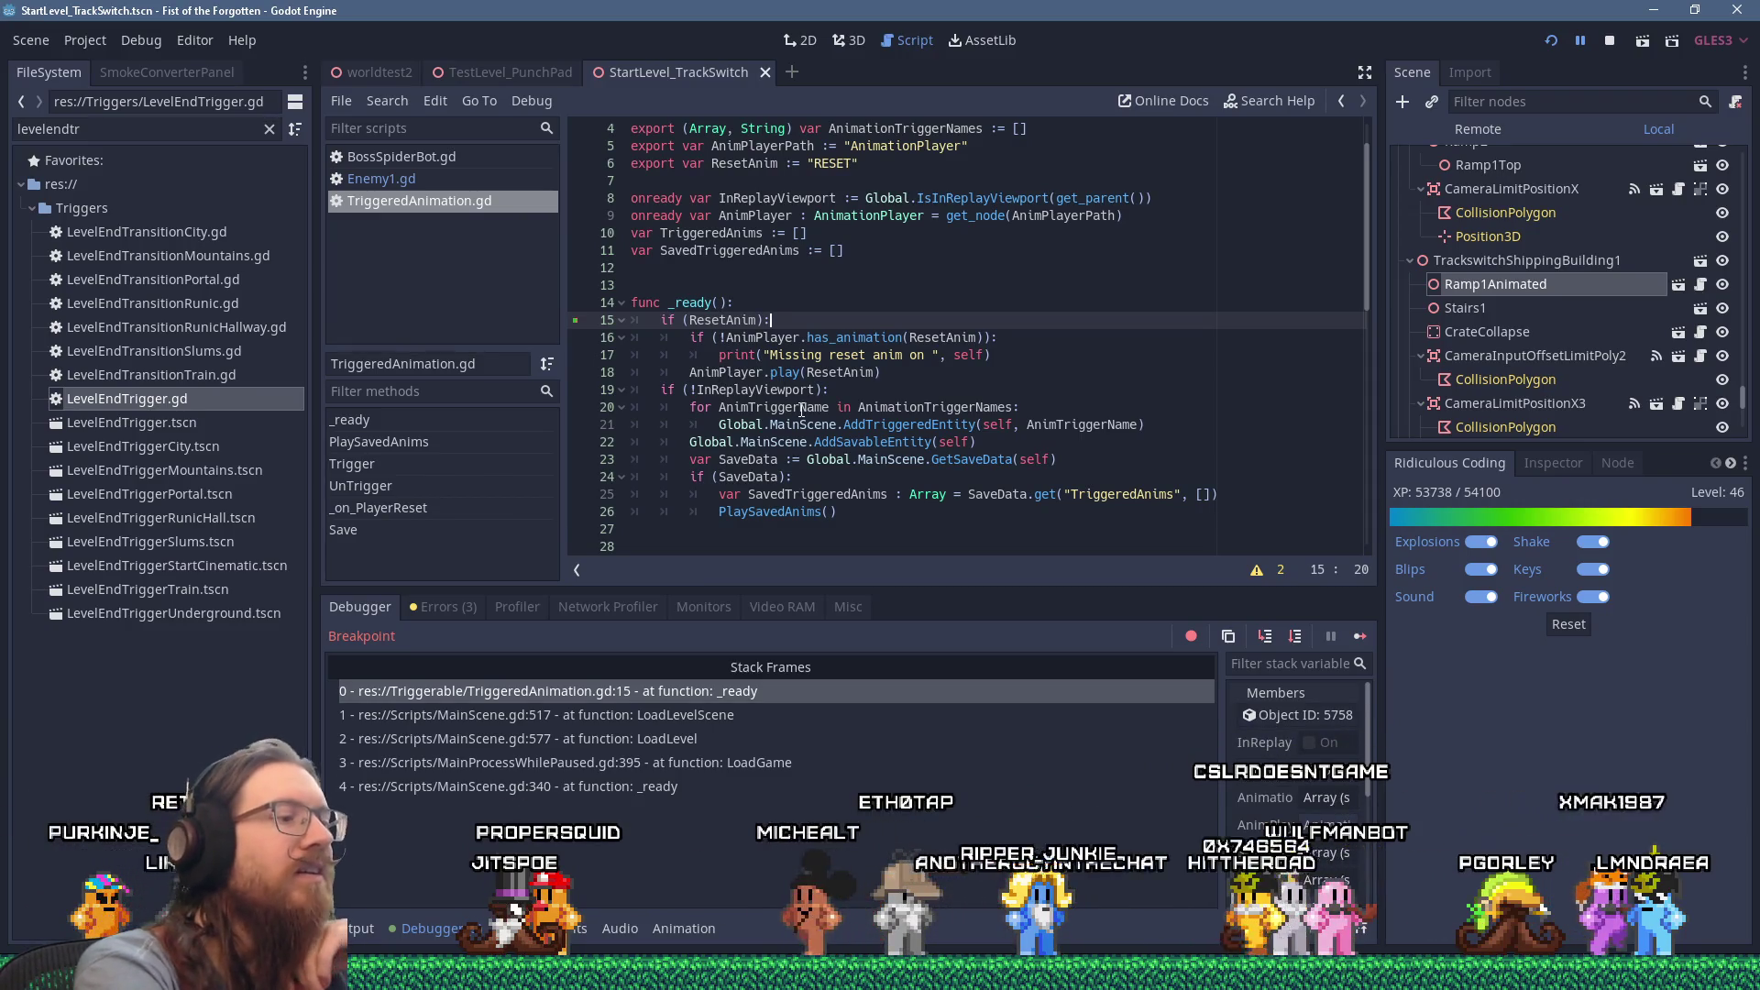
Step: Step to the SaveData check, inspecting AnimationTriggerNames and the RampLift save data
{"action": "key", "text": "F10"}
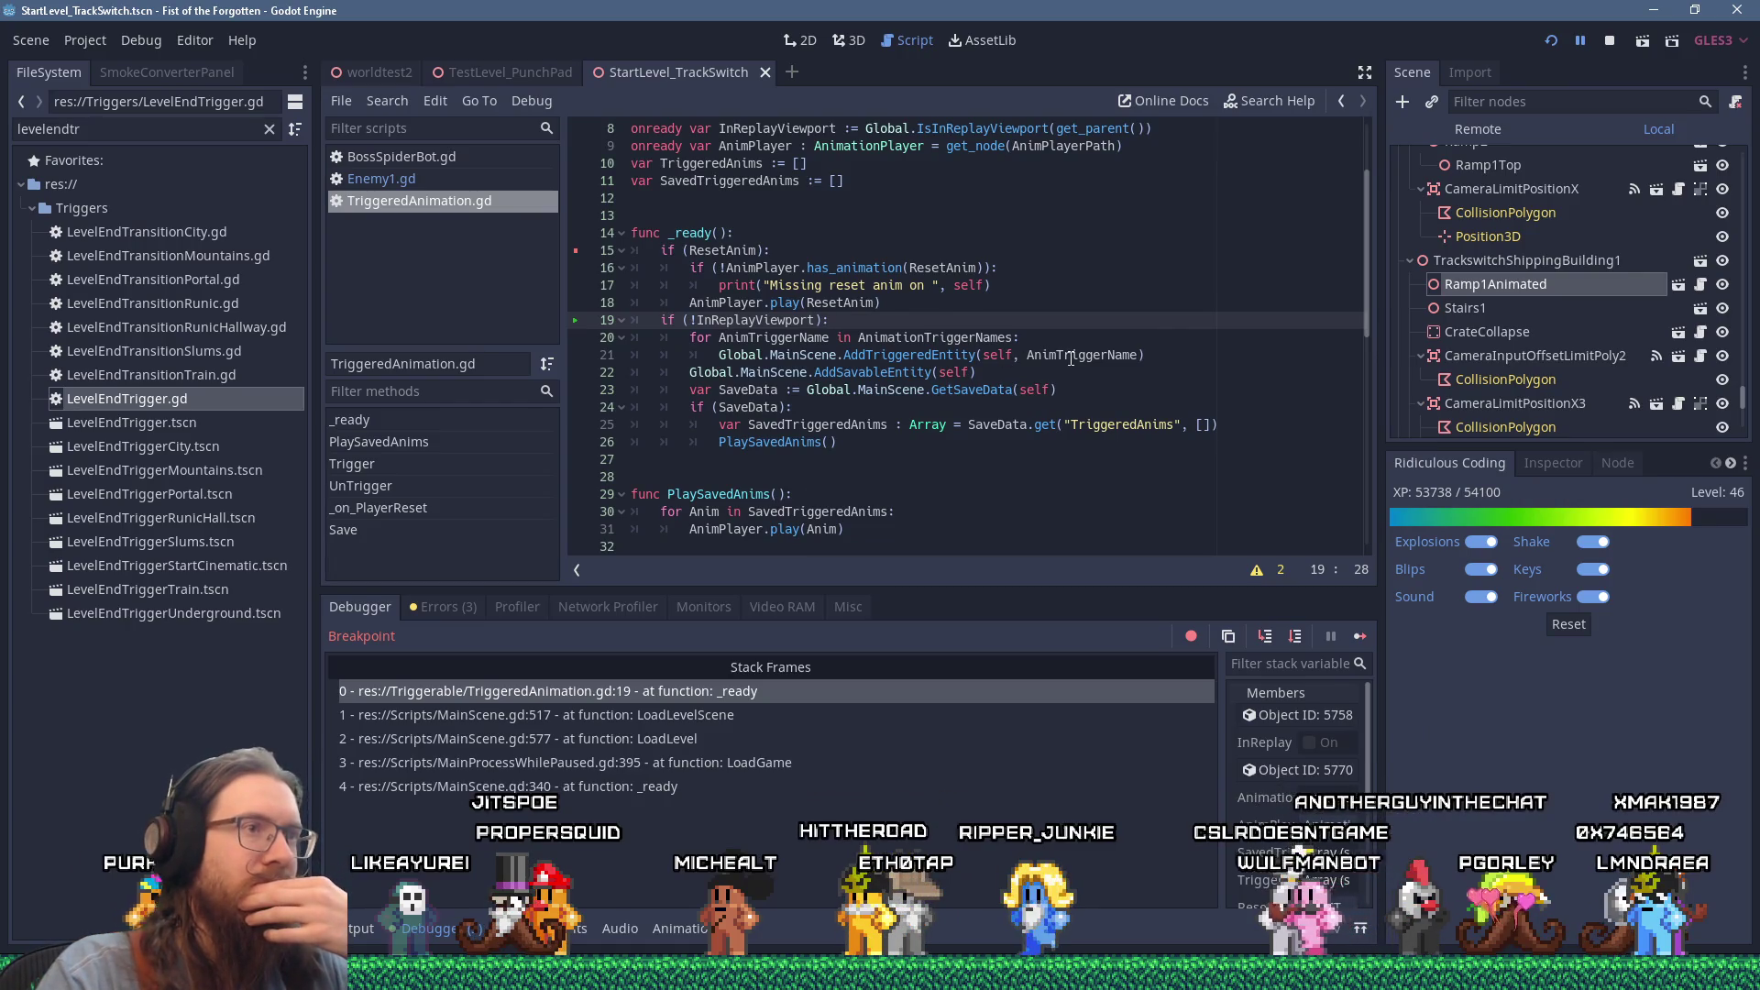
{"action": "mouse_move", "coordinate": [913, 335]}
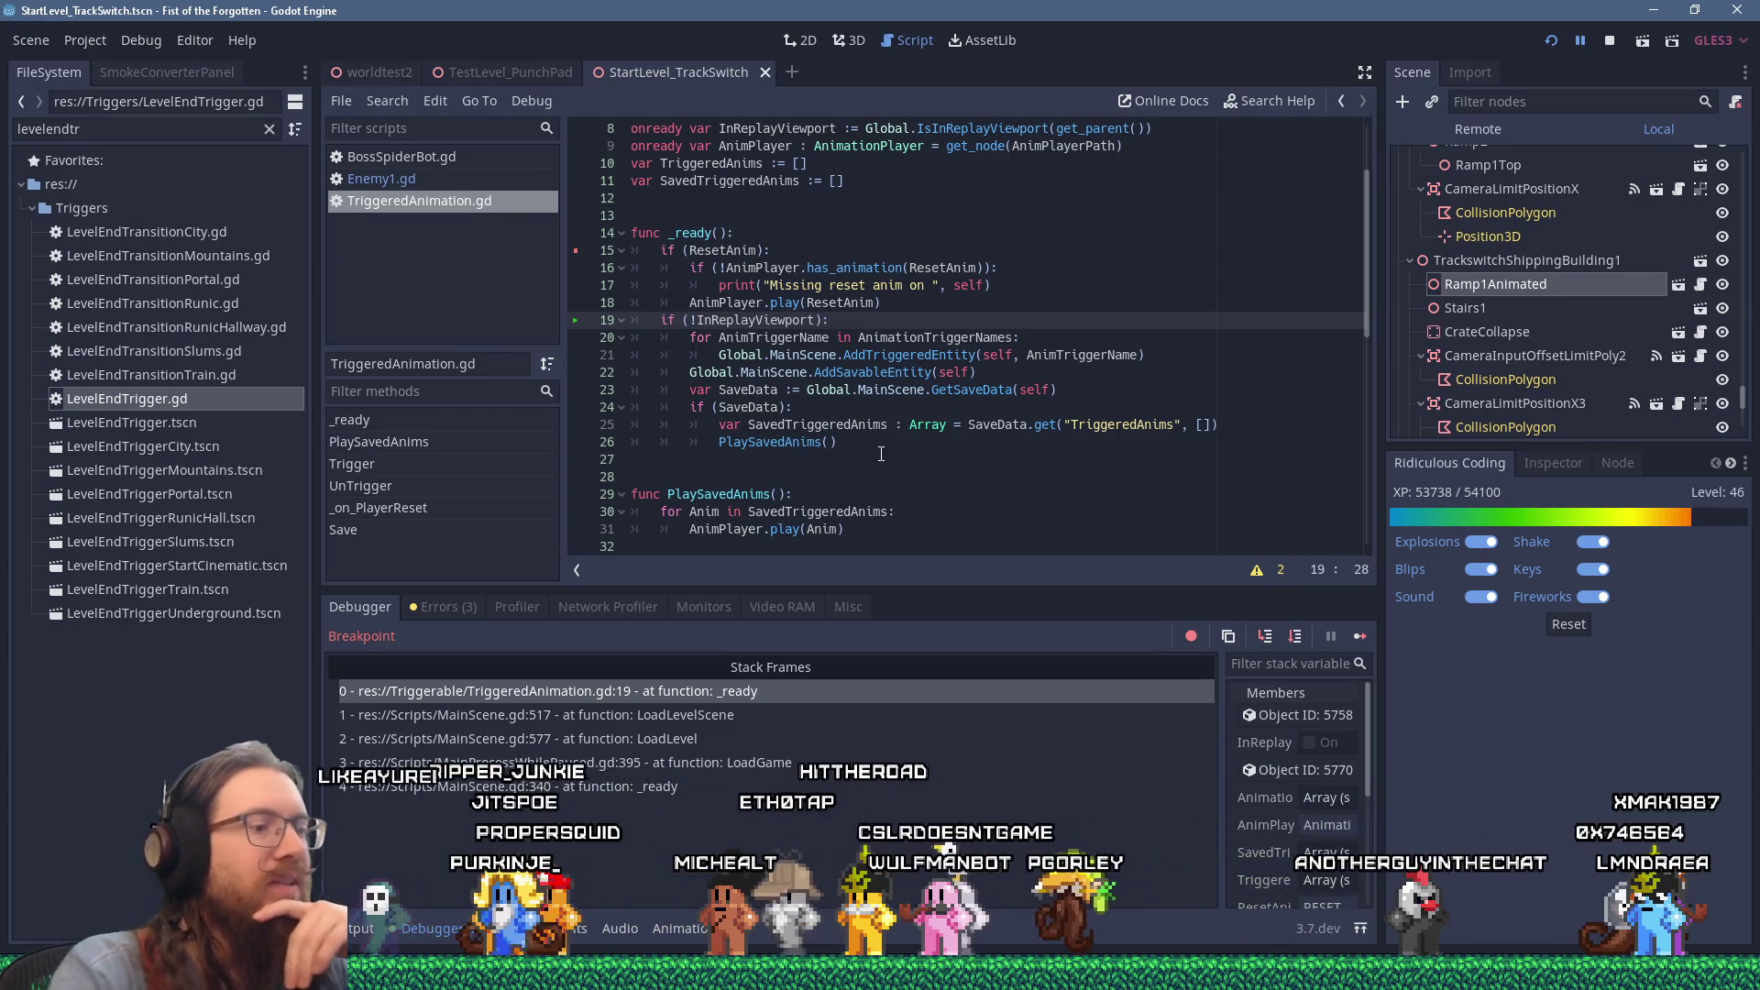
{"action": "key", "text": "F10"}
{"action": "key", "text": "F10"}
{"action": "key", "text": "F10"}
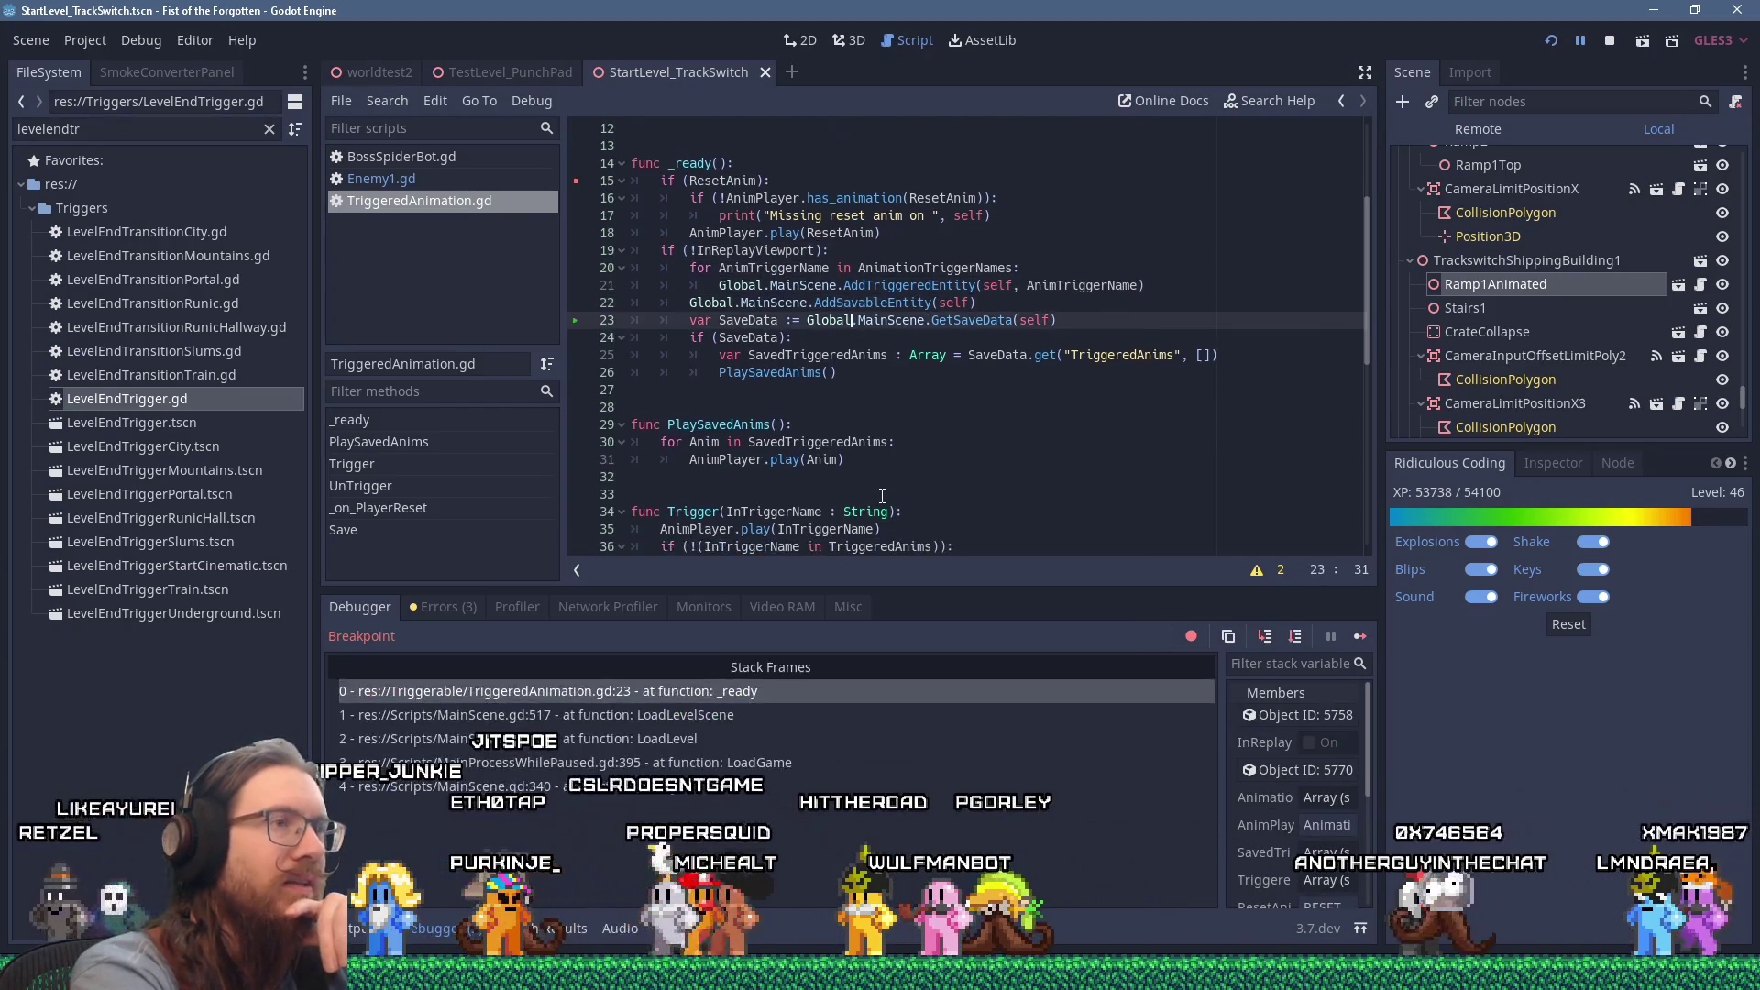
{"action": "key", "text": "F10"}
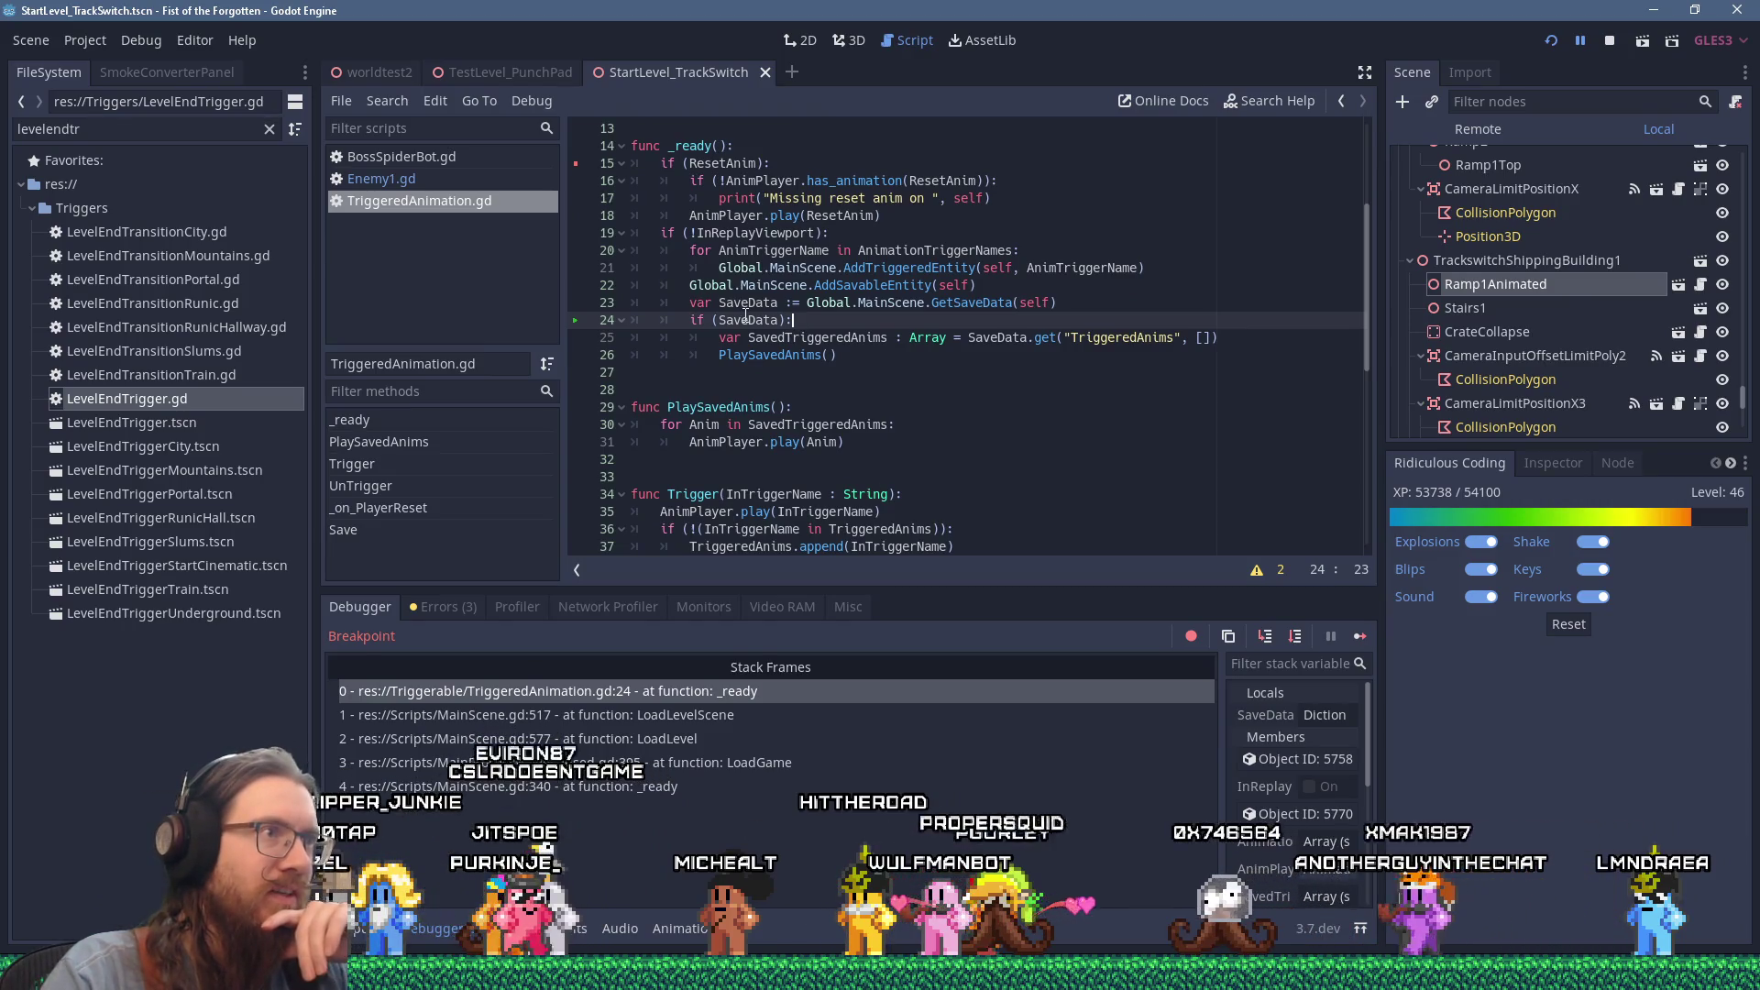
{"action": "mouse_move", "coordinate": [744, 316]}
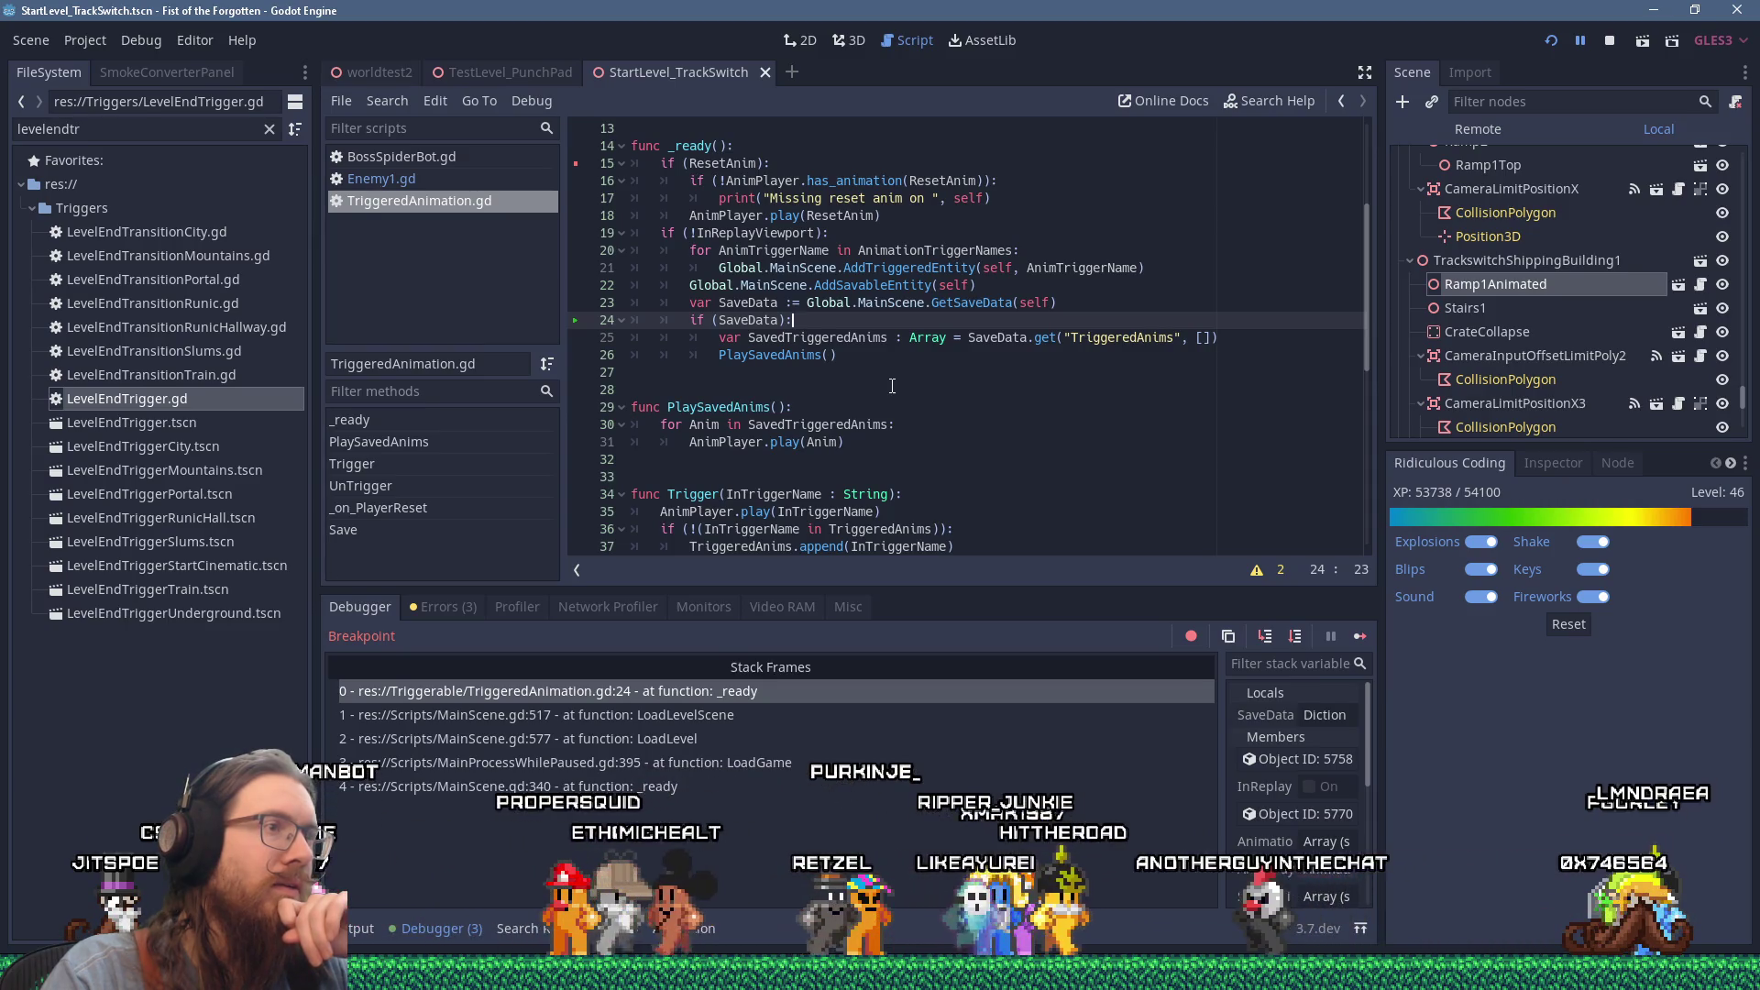
Step: Step into PlaySavedAnims and back to line 27, confirming SavedTriggeredAnims is still empty
{"action": "key", "text": "F10"}
{"action": "key", "text": "F10"}
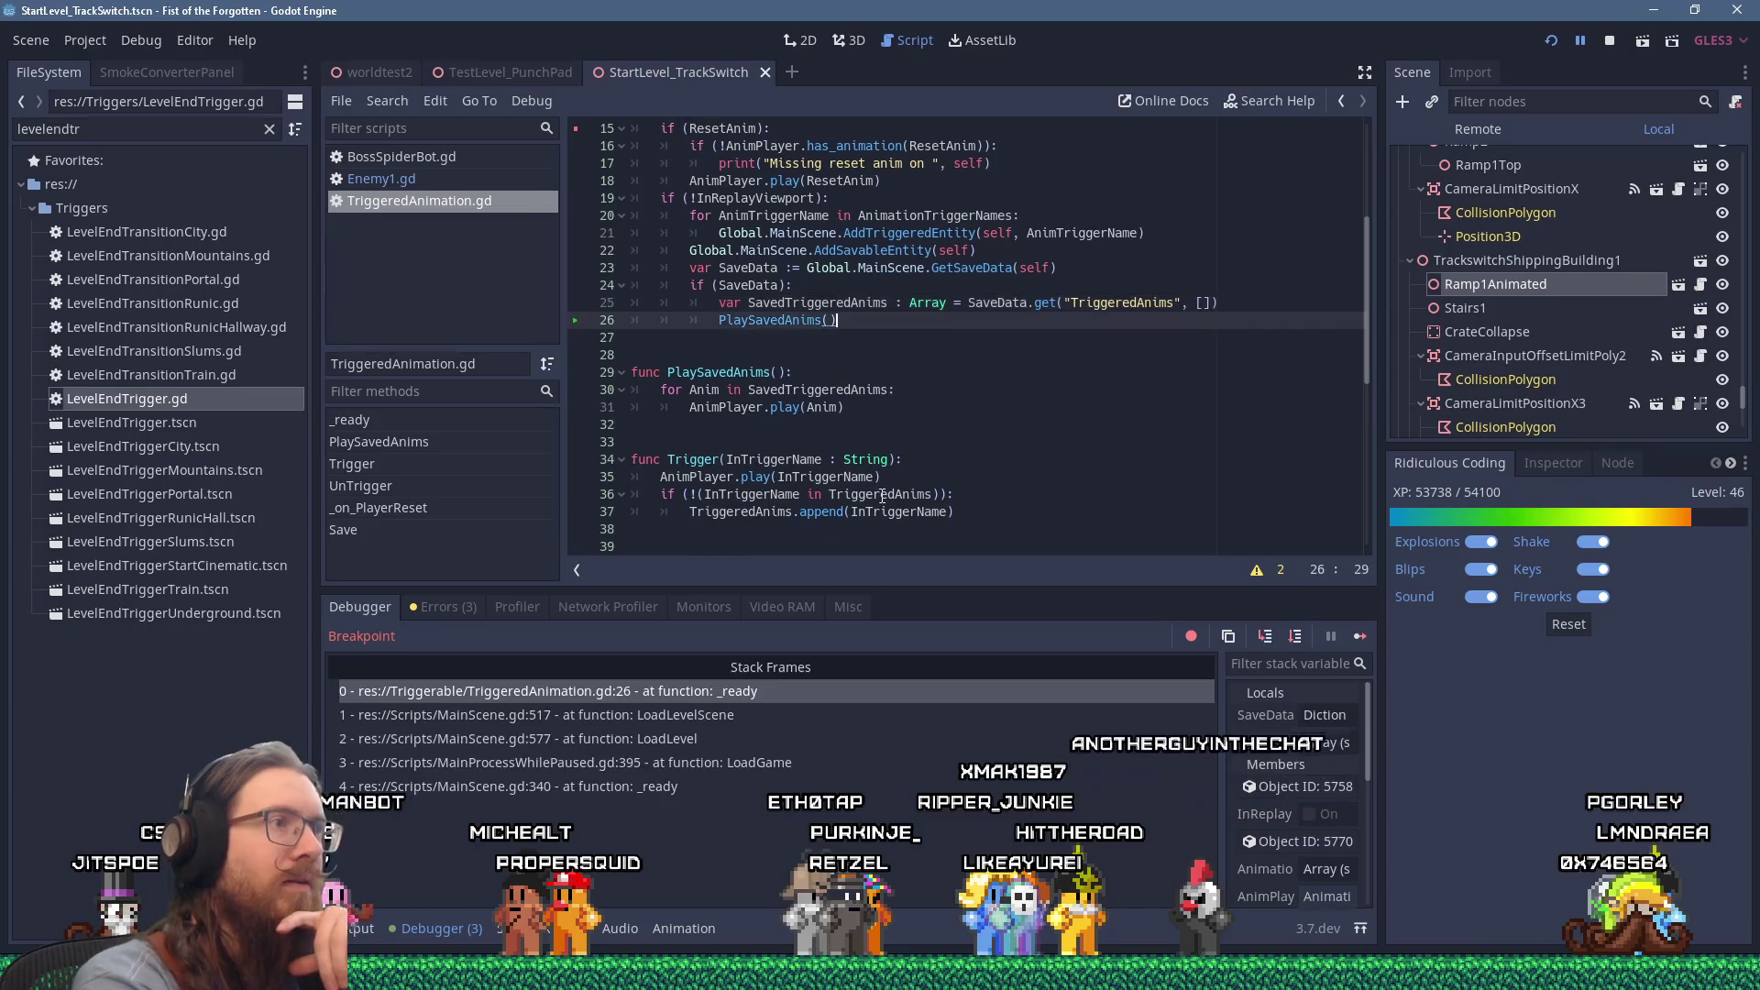
{"action": "key", "text": "F11"}
{"action": "key", "text": "F10"}
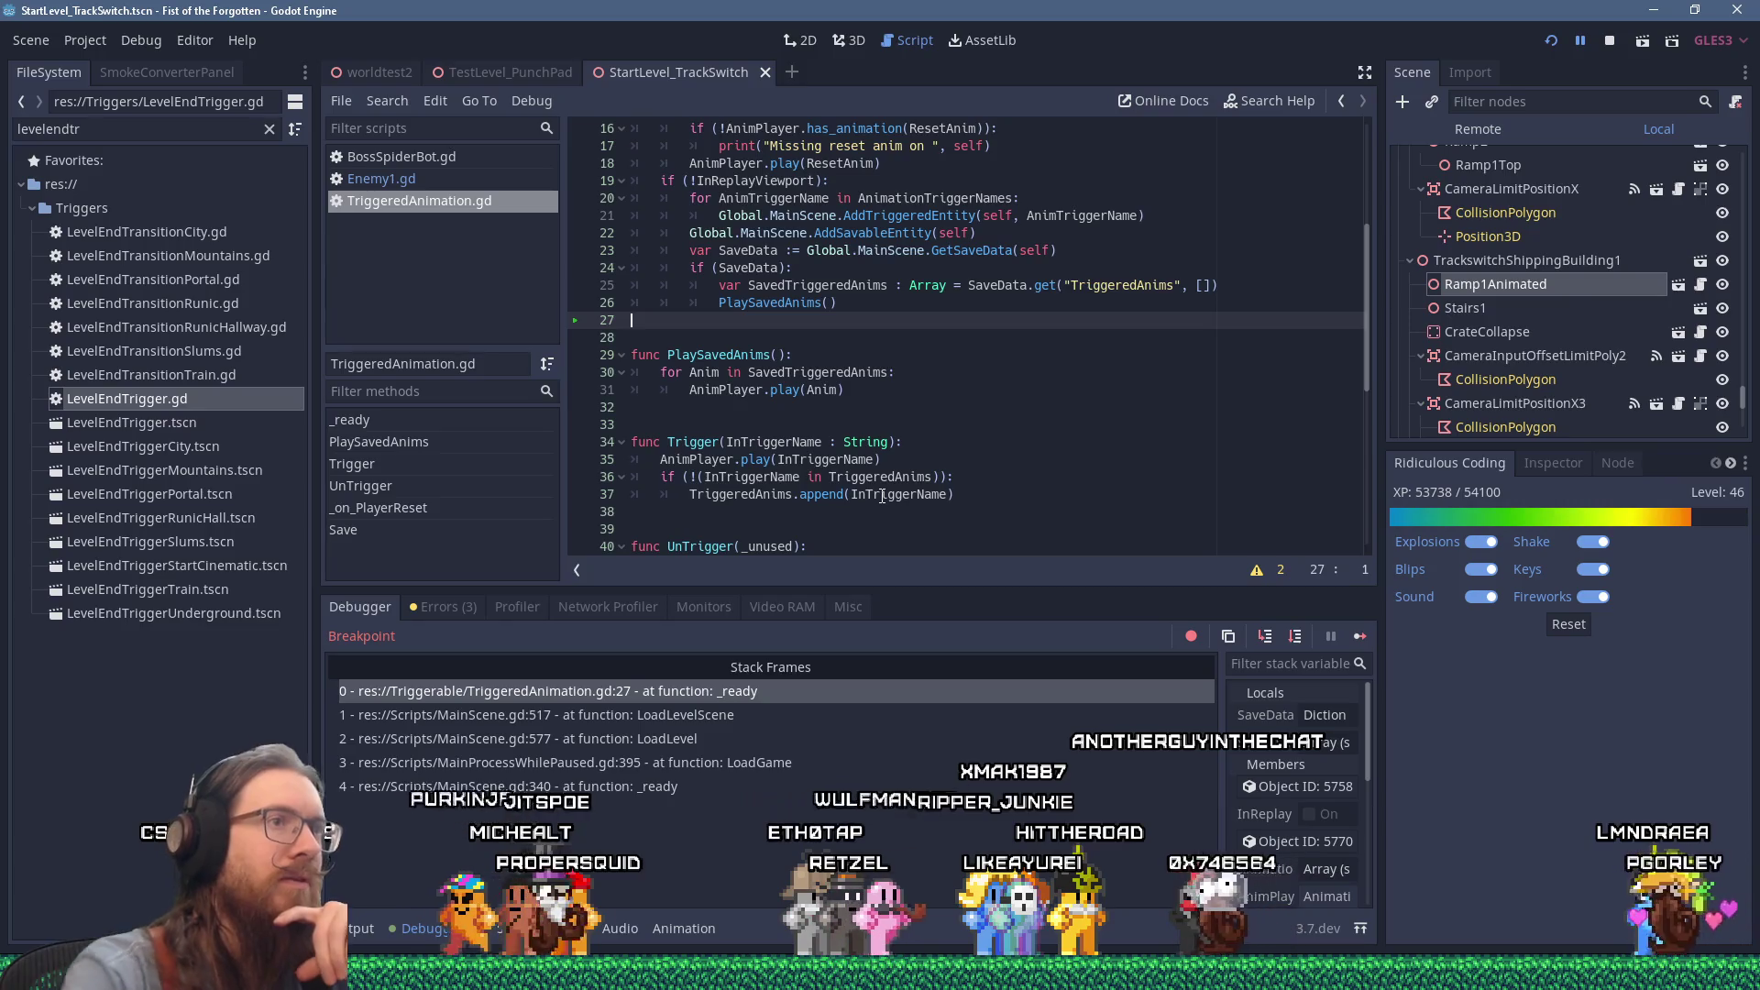
{"action": "mouse_move", "coordinate": [837, 286]}
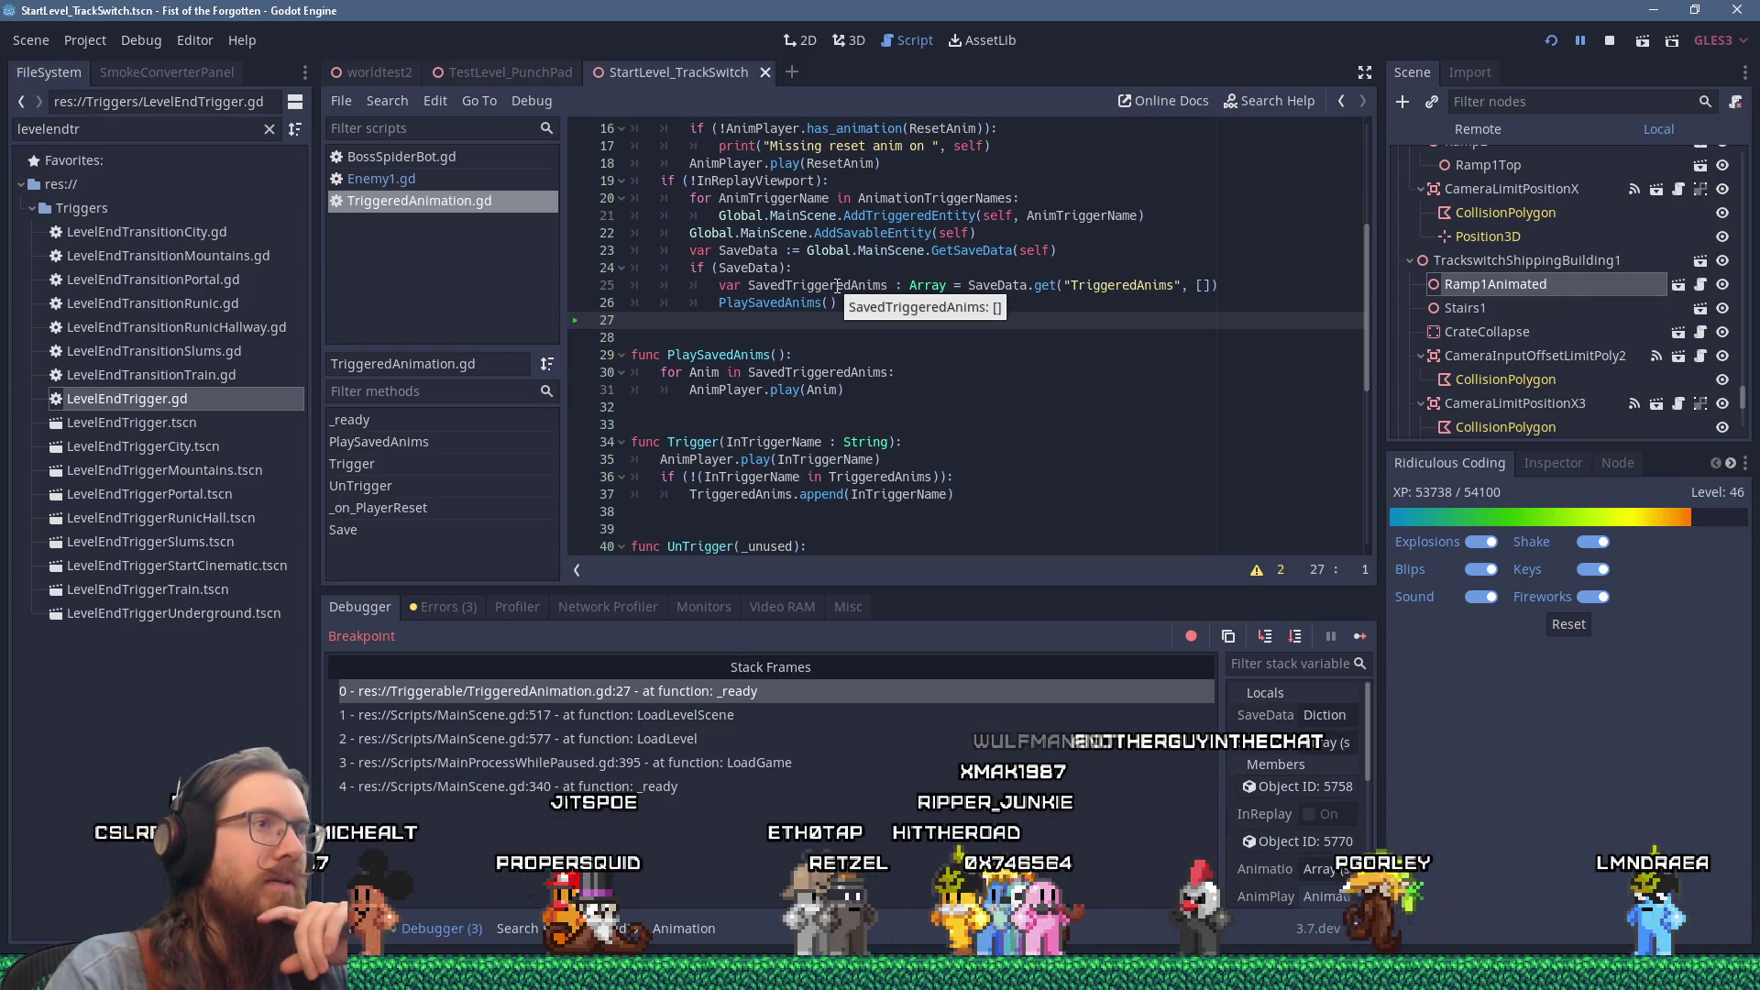
{"action": "scroll", "coordinate": [898, 496], "scroll_direction": "down", "scroll_amount": 5}
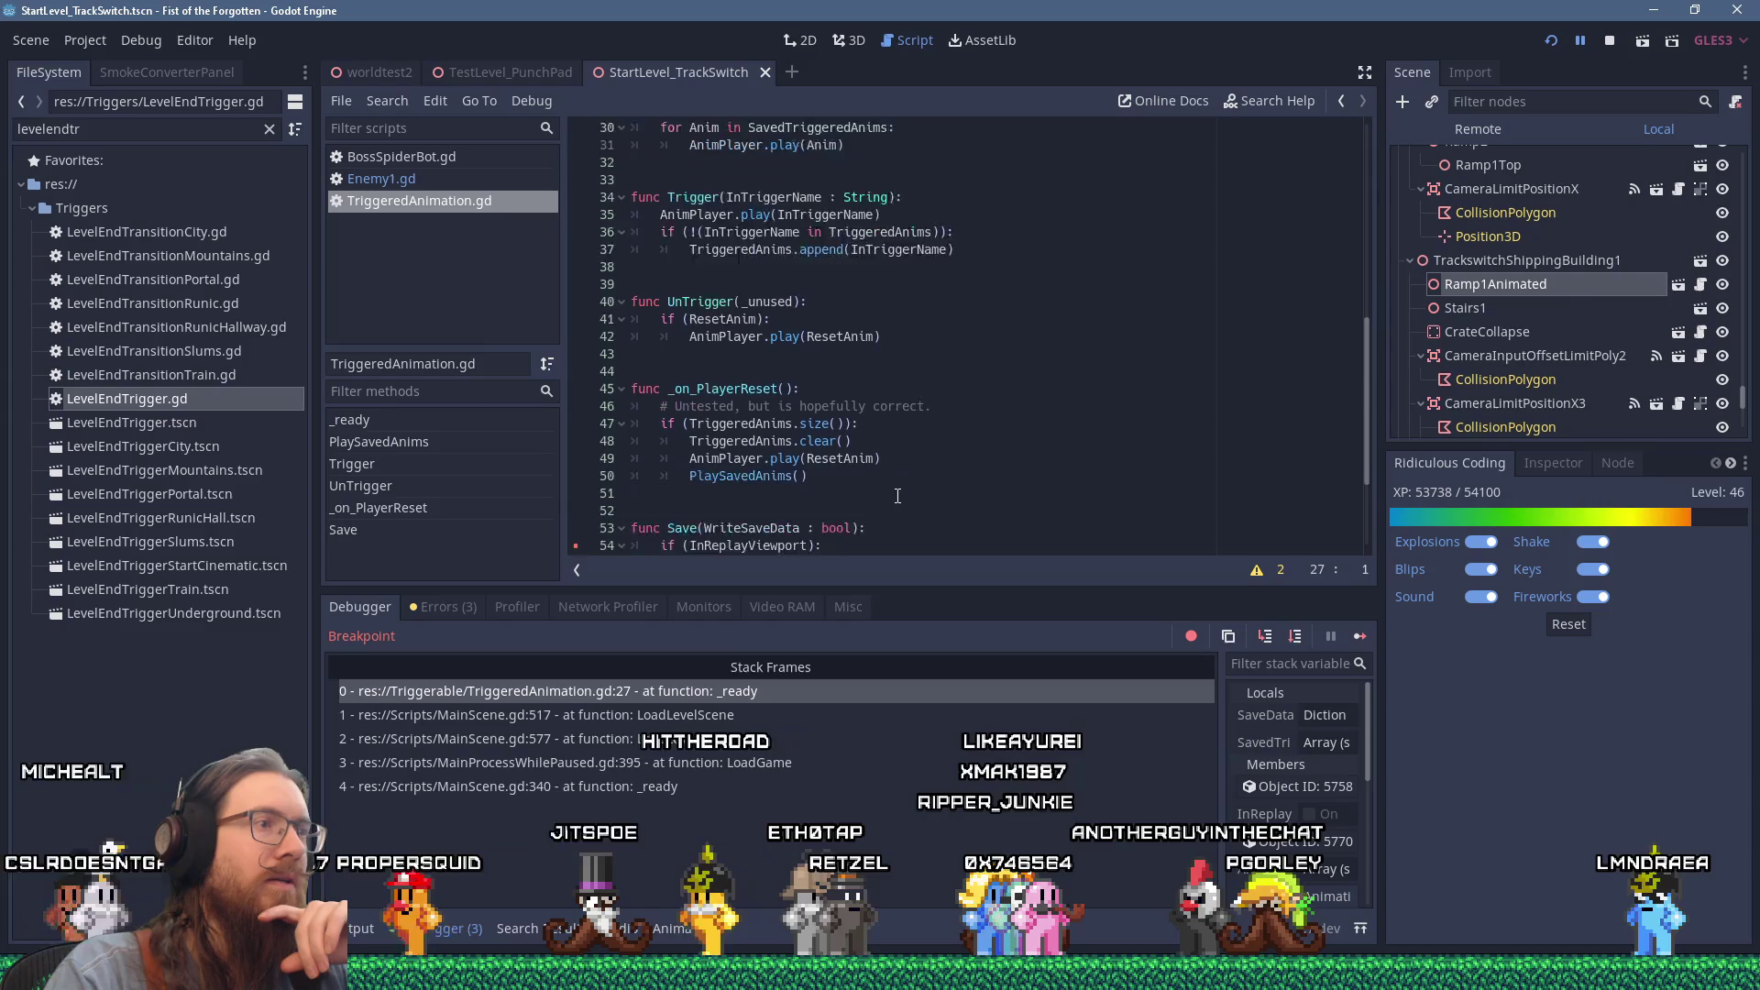
{"action": "scroll", "coordinate": [898, 496], "scroll_direction": "down", "scroll_amount": 2}
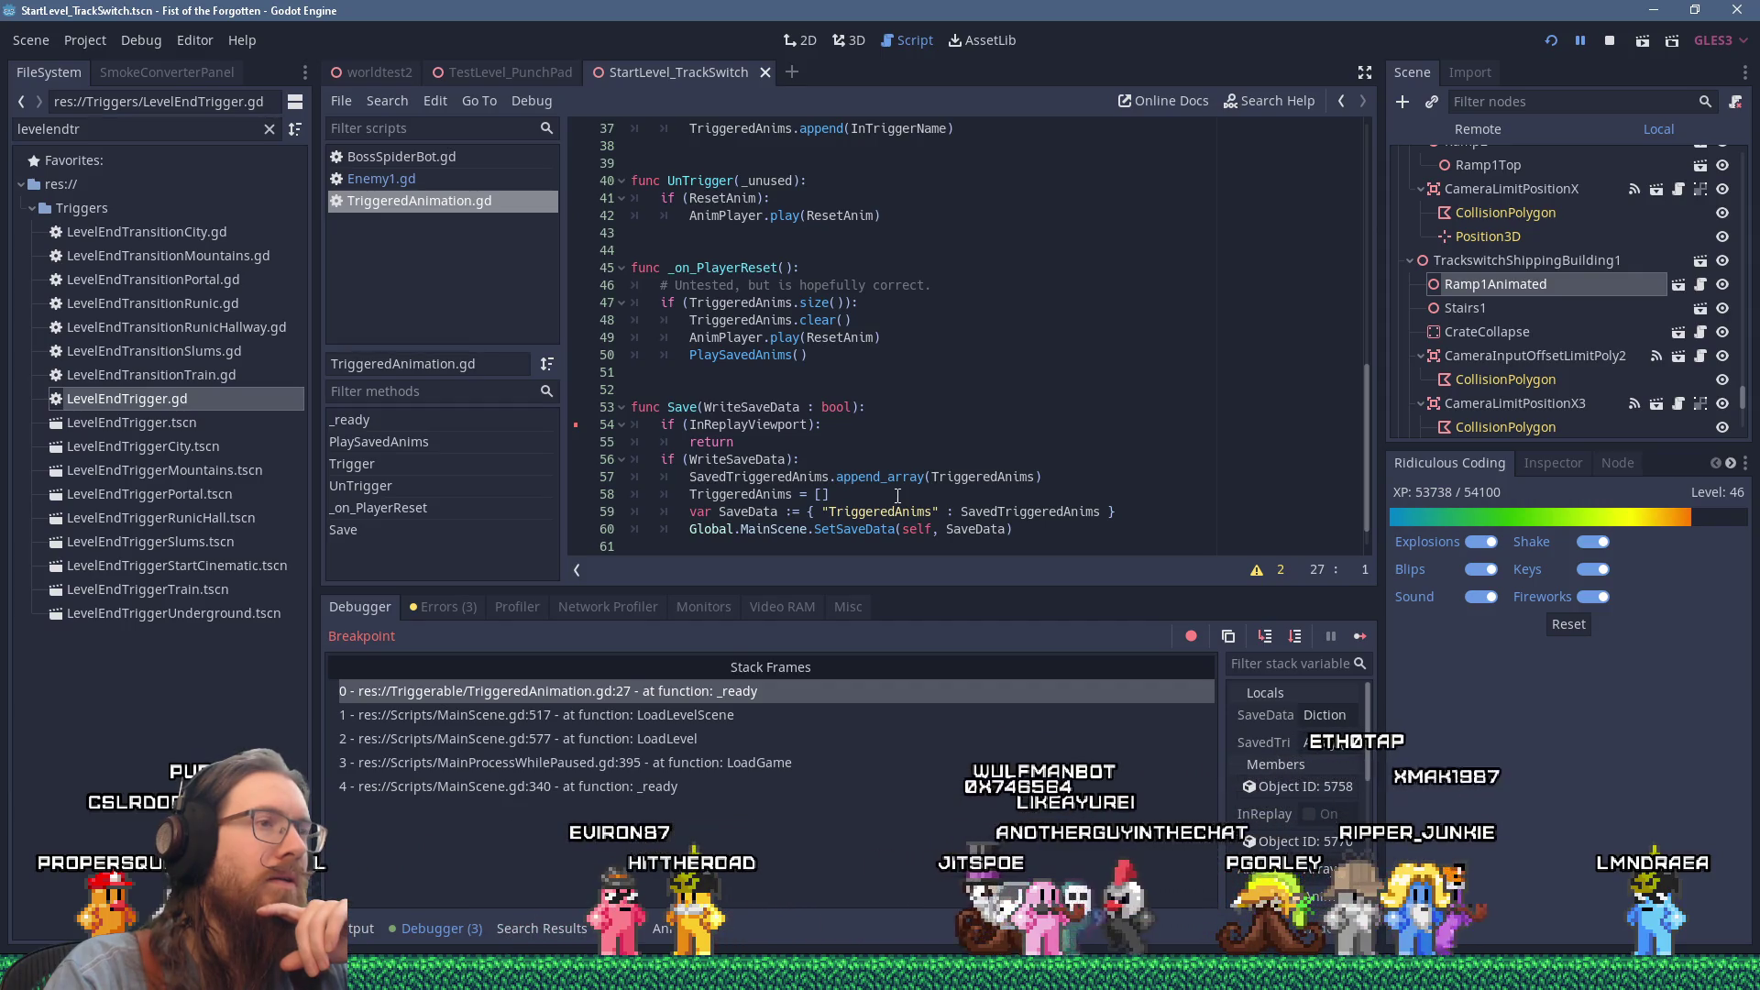
{"action": "scroll", "coordinate": [898, 496], "scroll_direction": "up", "scroll_amount": 4}
{"action": "scroll", "coordinate": [897, 496], "scroll_direction": "up", "scroll_amount": 2}
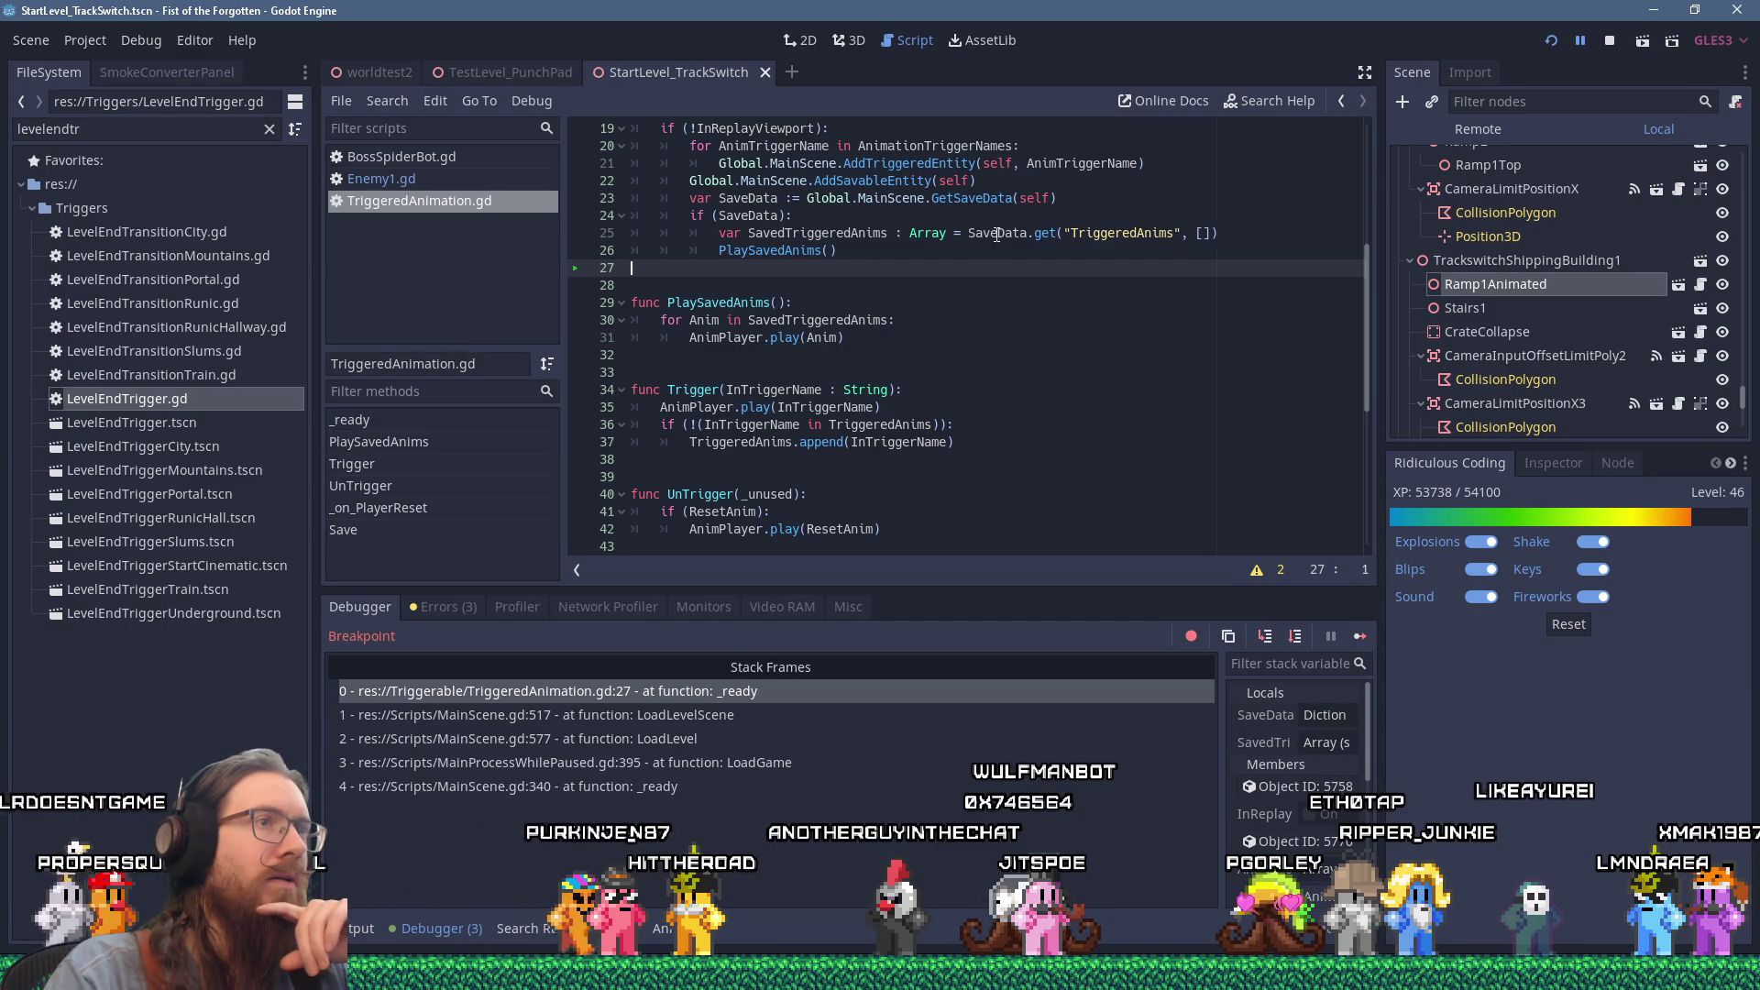
{"action": "mouse_move", "coordinate": [997, 236]}
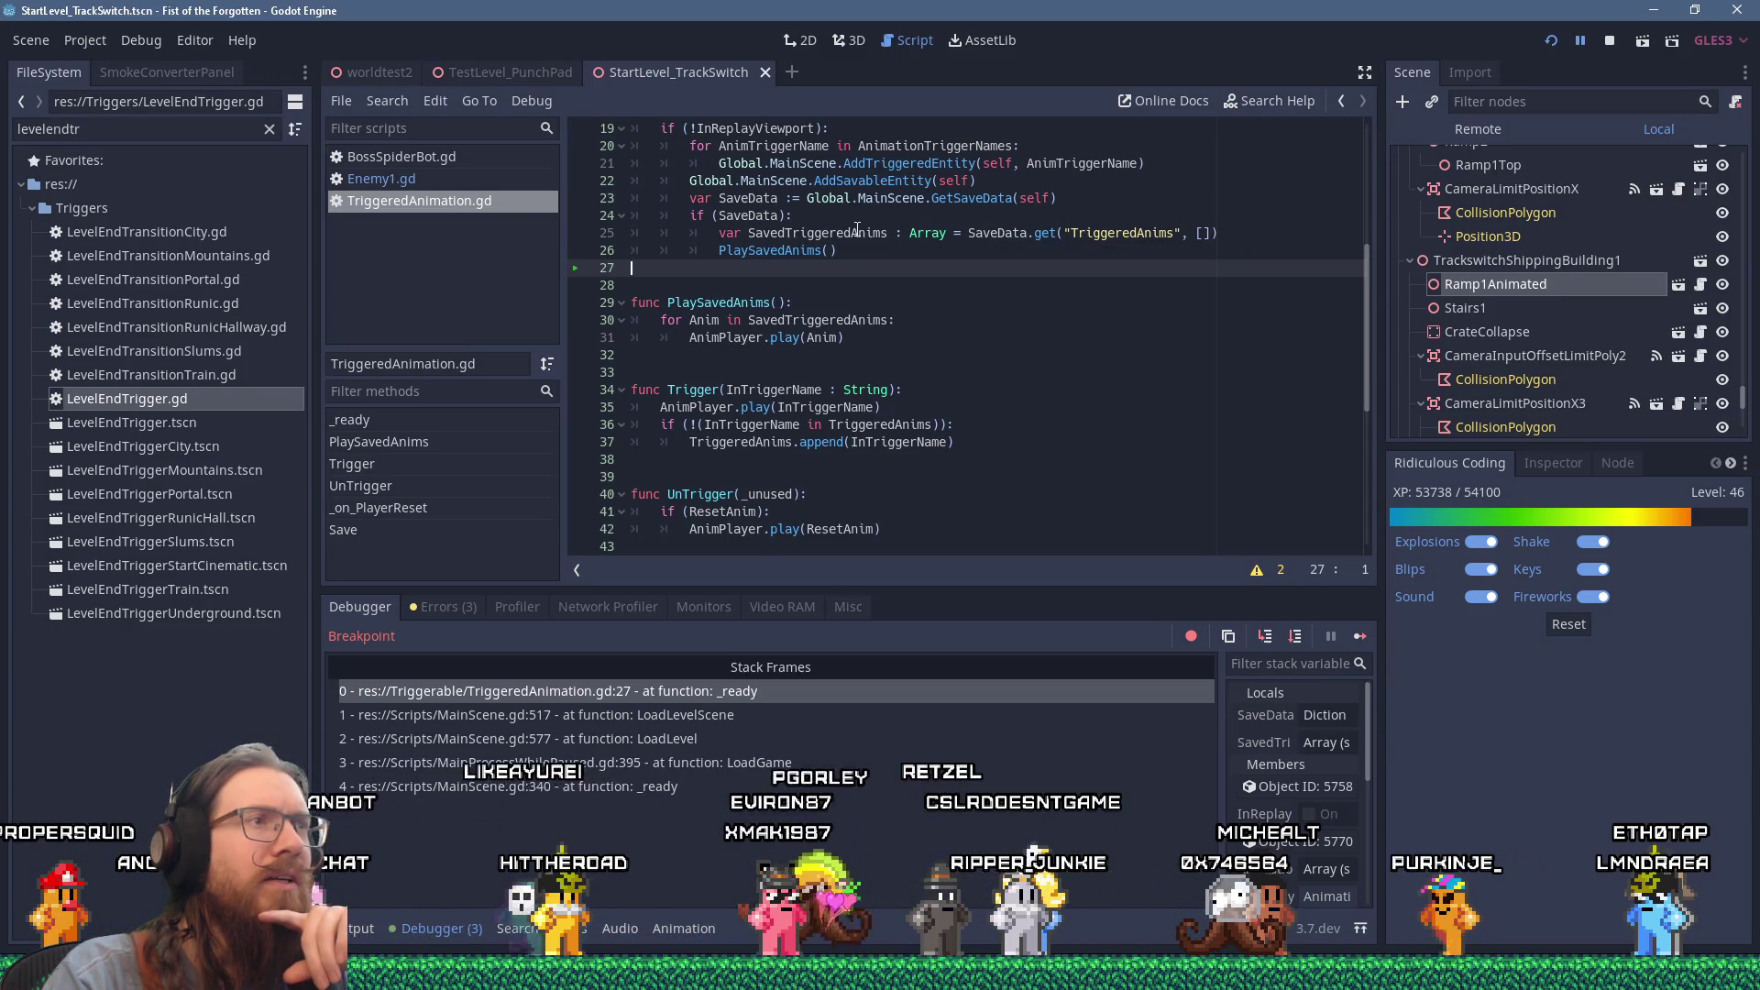
{"action": "mouse_move", "coordinate": [857, 229]}
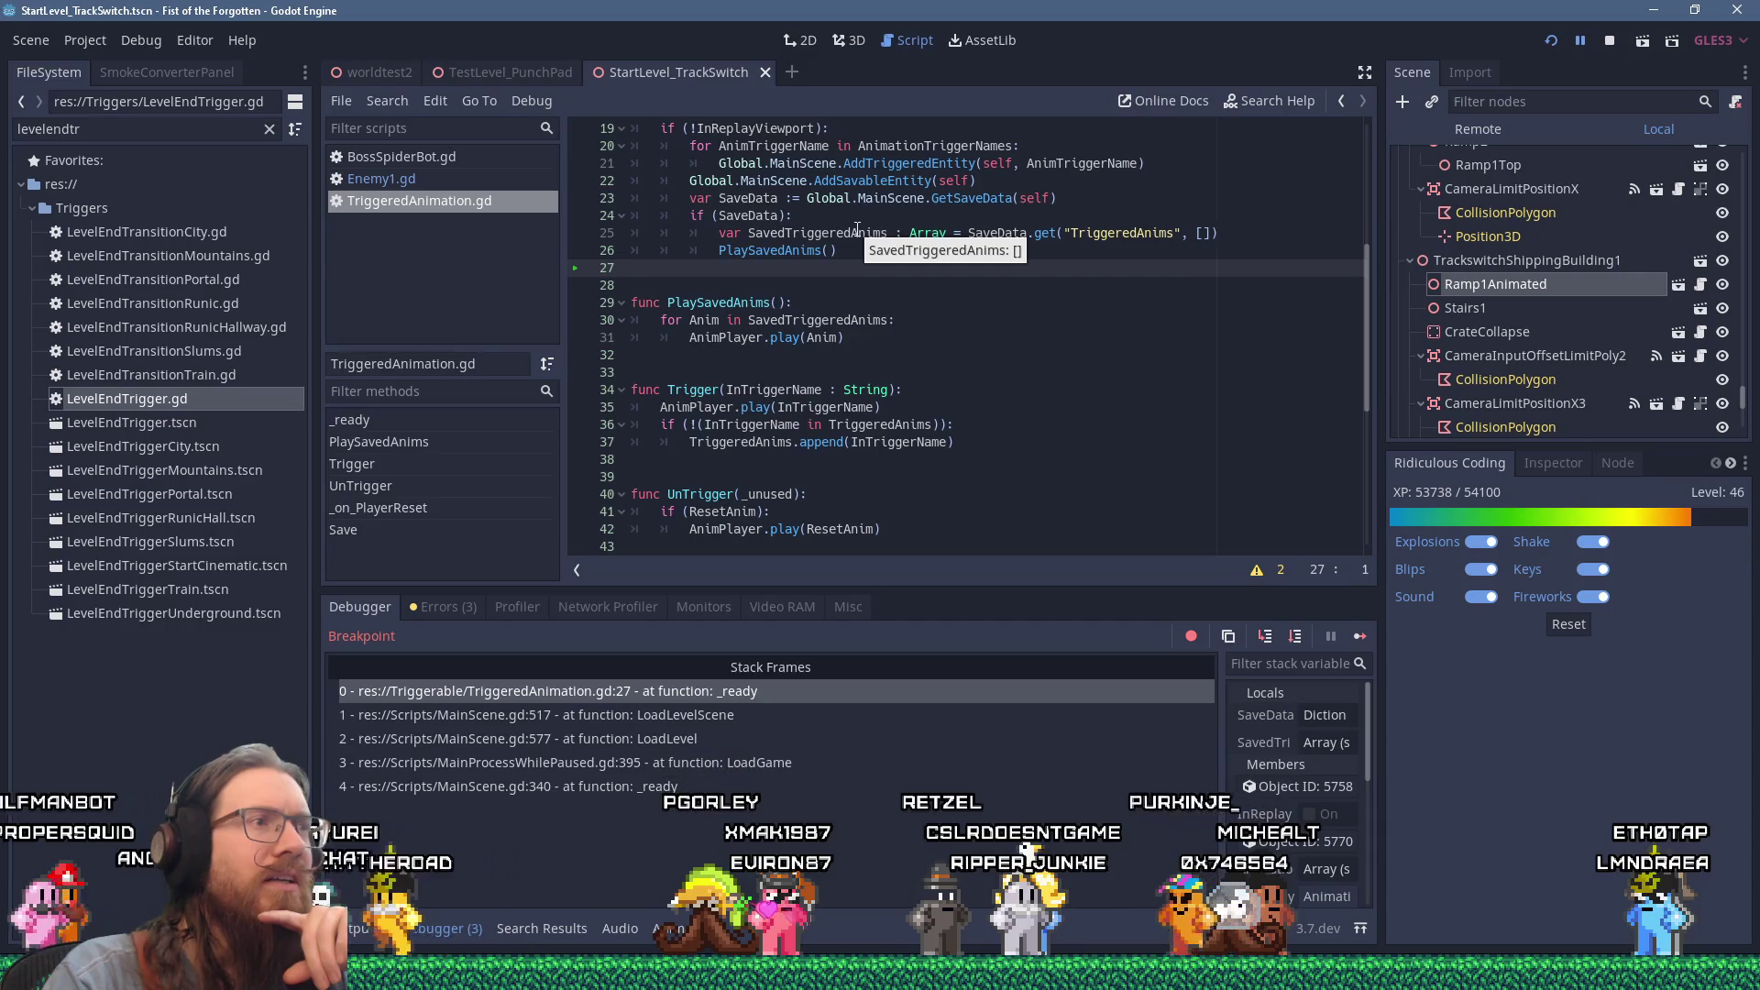
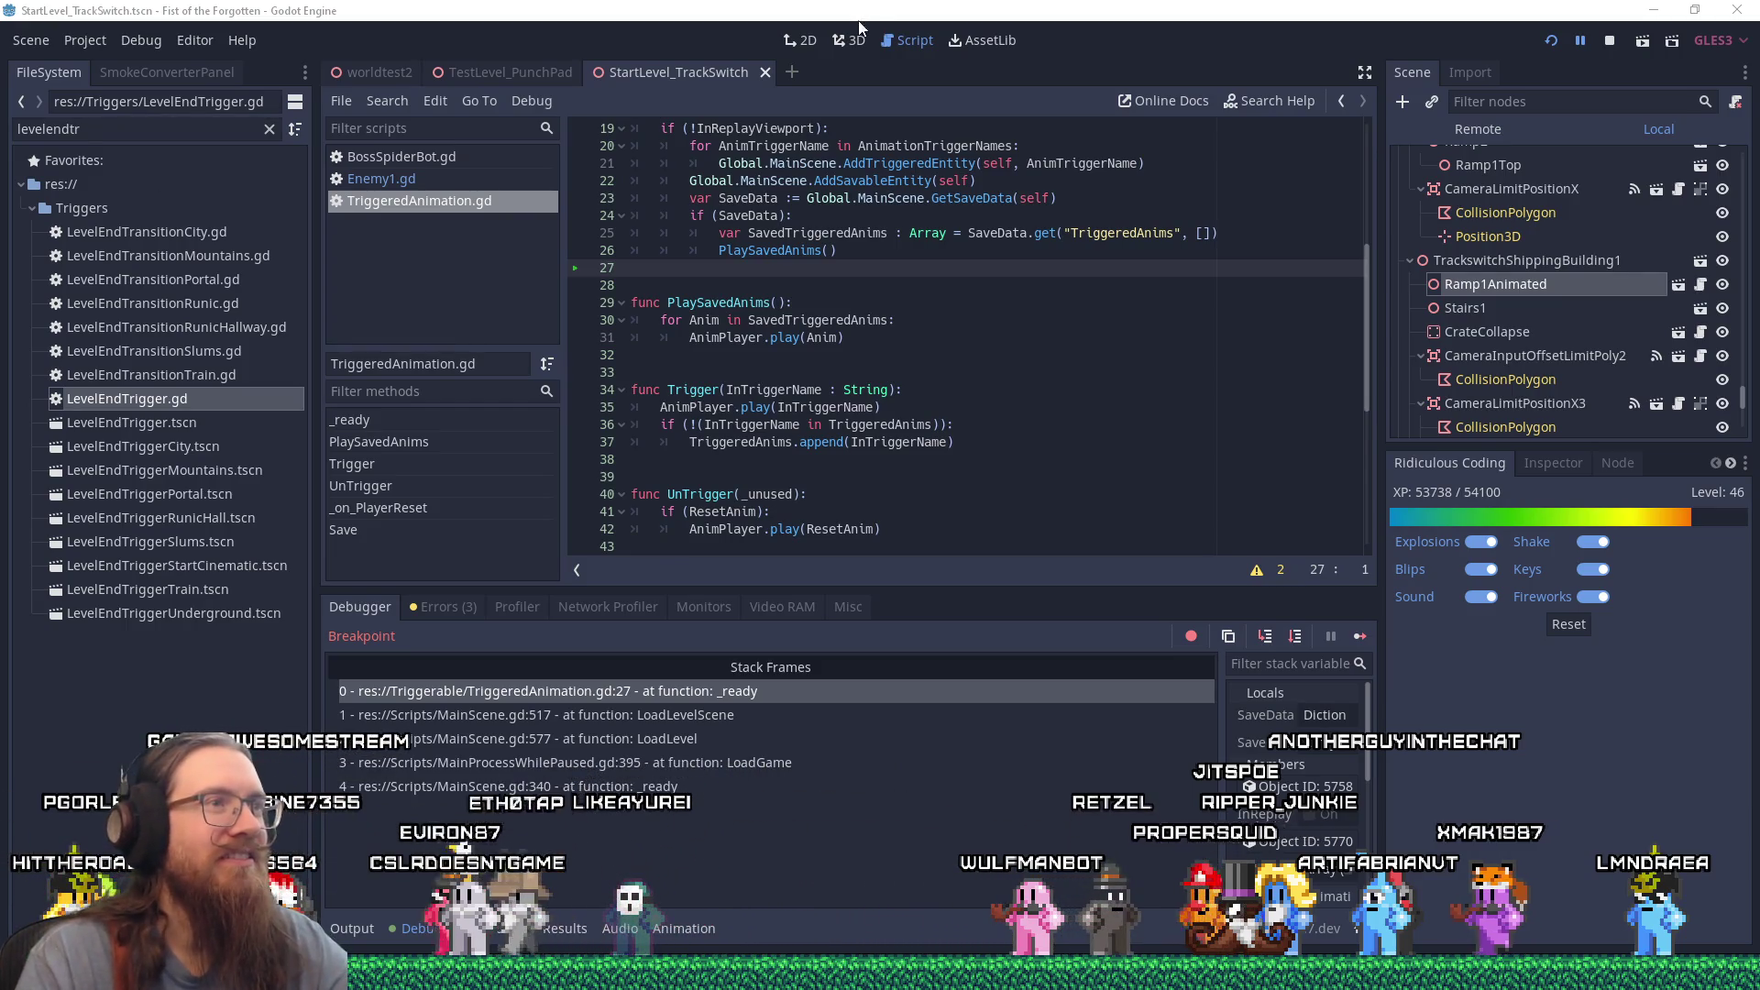
Step: Review the PlaySavedAnims line and the empty line below _ready in the script
{"action": "left_click", "coordinate": [908, 244]}
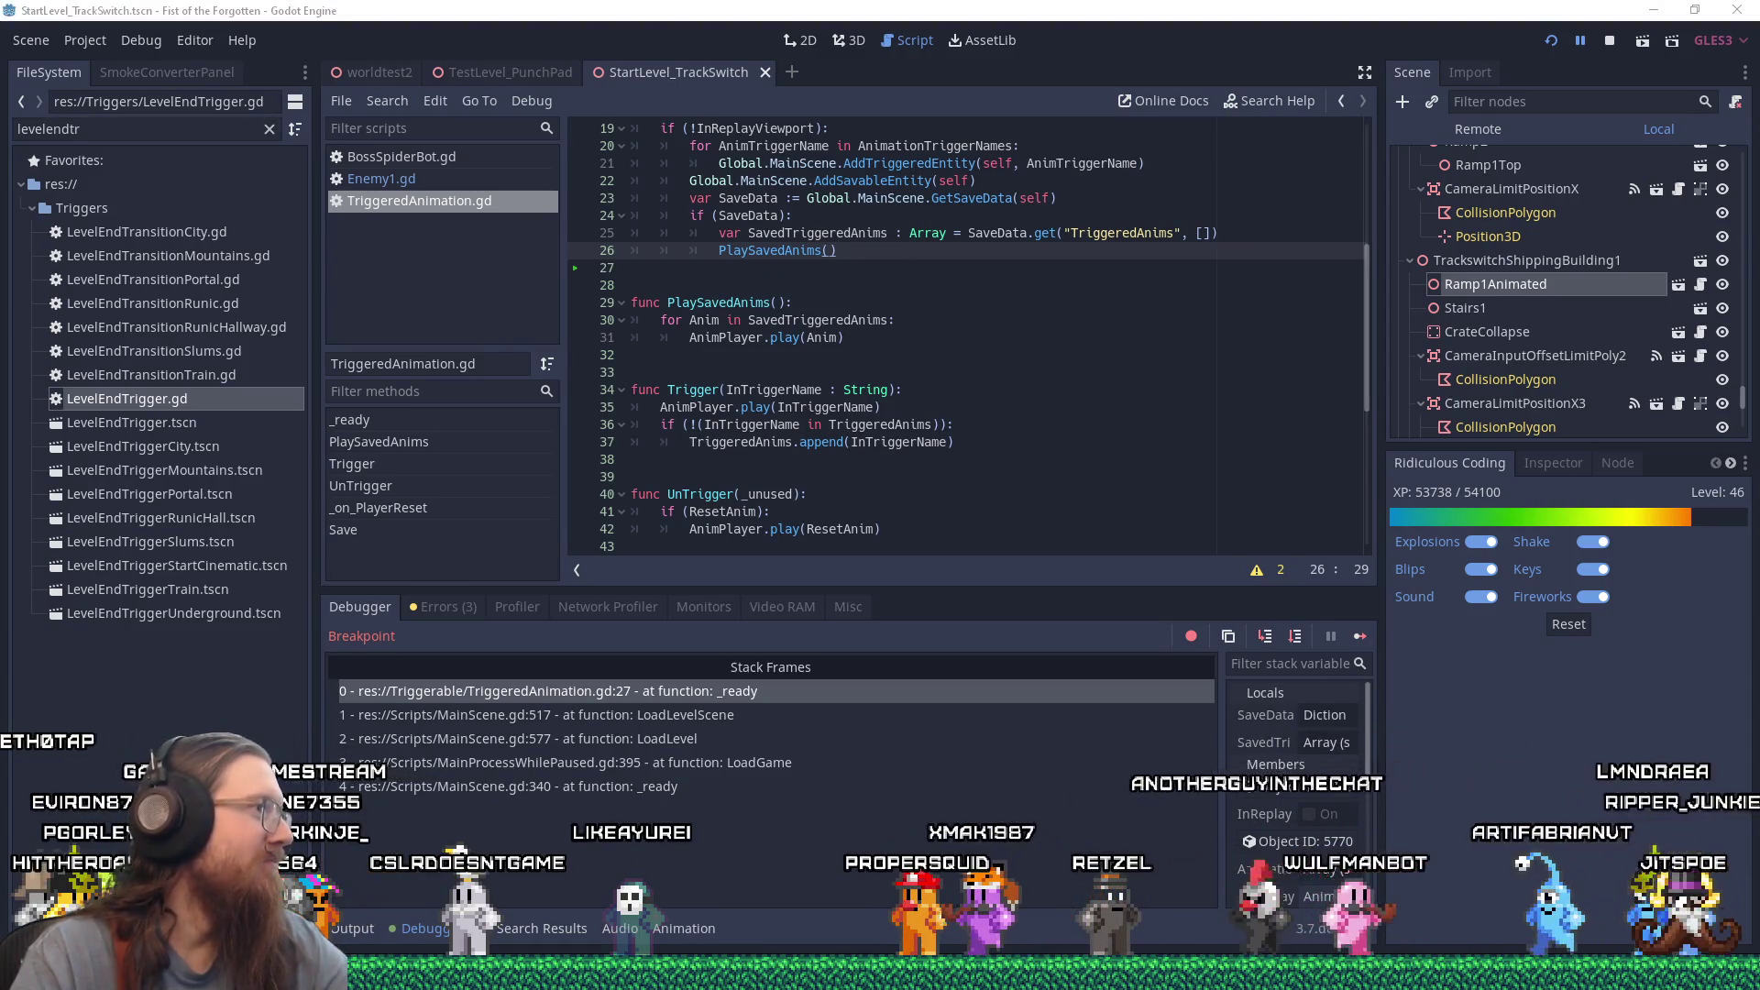
{"action": "left_click", "coordinate": [995, 284]}
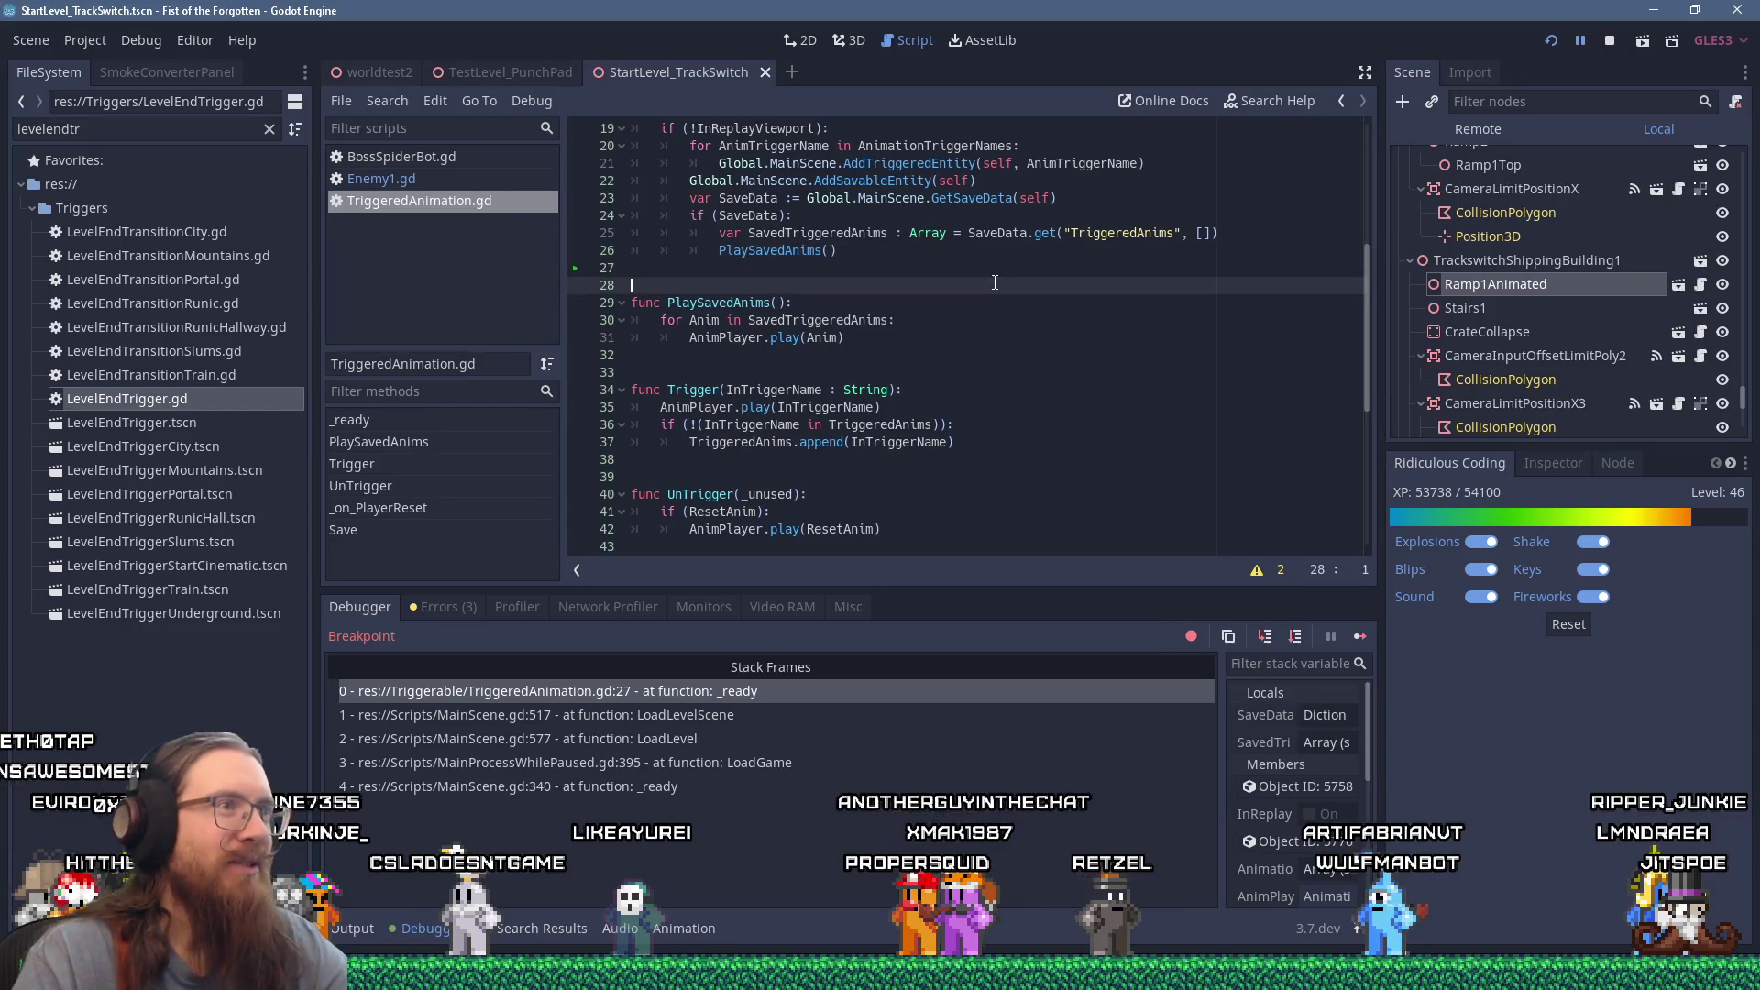
{"action": "scroll", "coordinate": [902, 278], "scroll_direction": "up", "scroll_amount": 5}
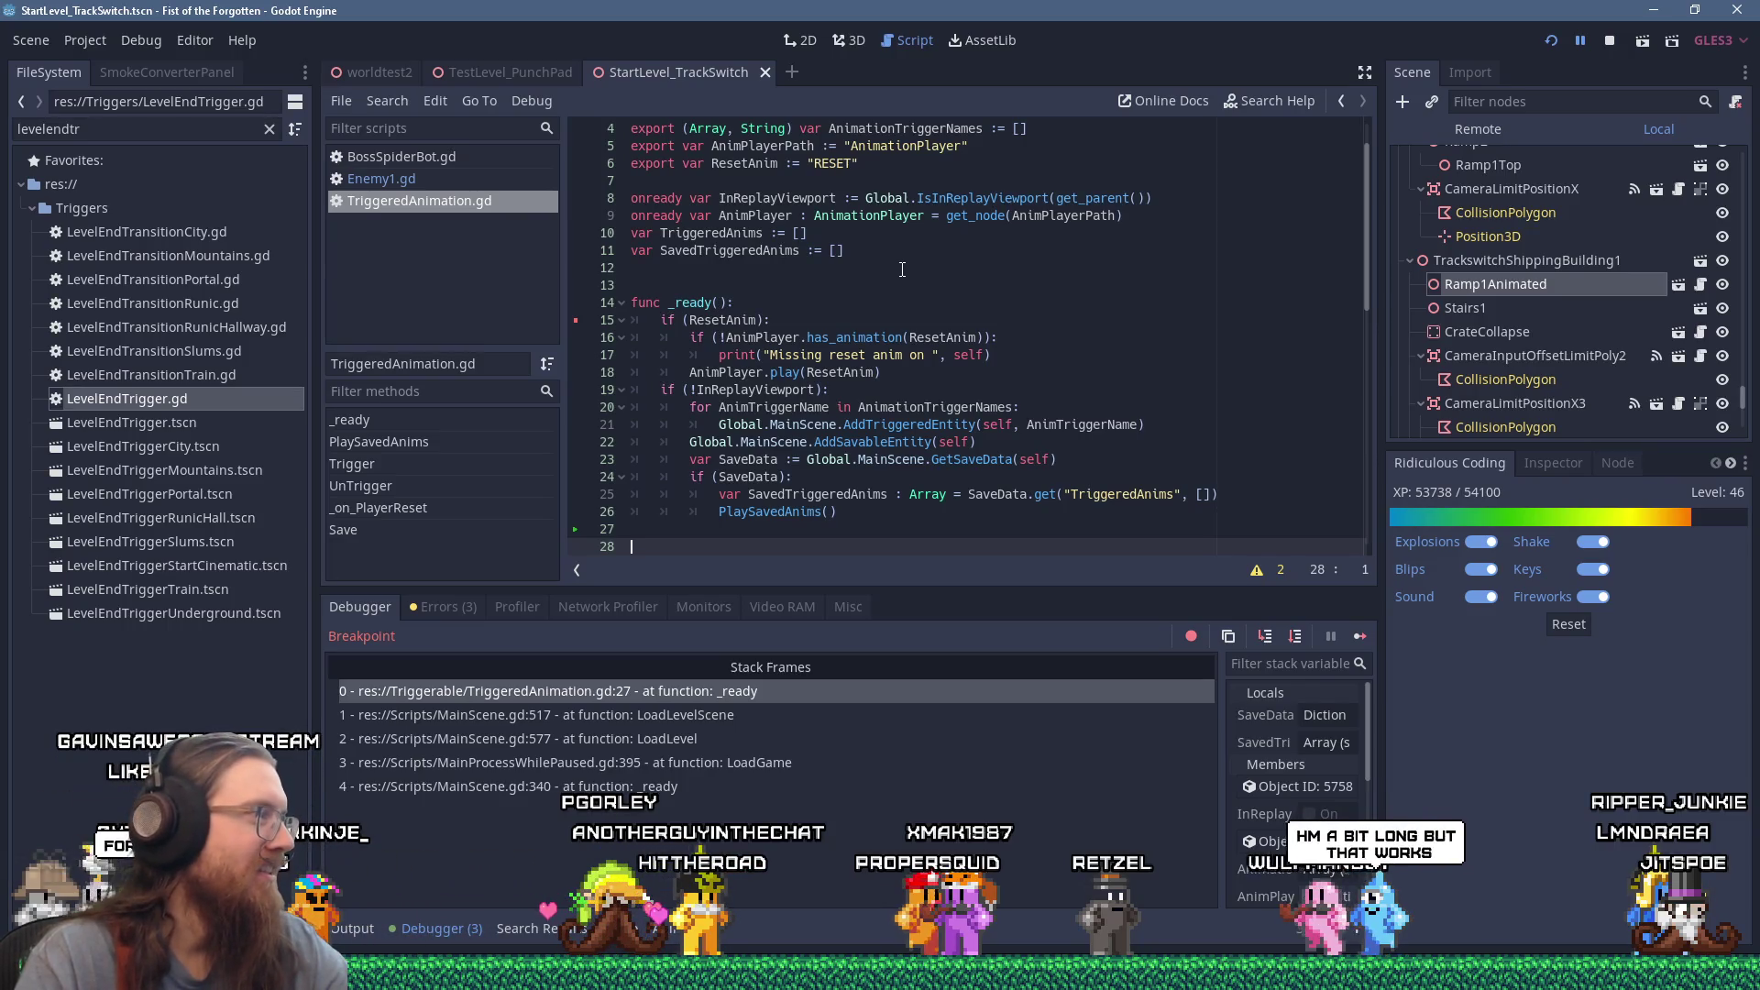
{"action": "scroll", "coordinate": [902, 269], "scroll_direction": "down", "scroll_amount": 2}
{"action": "left_click", "coordinate": [927, 405]}
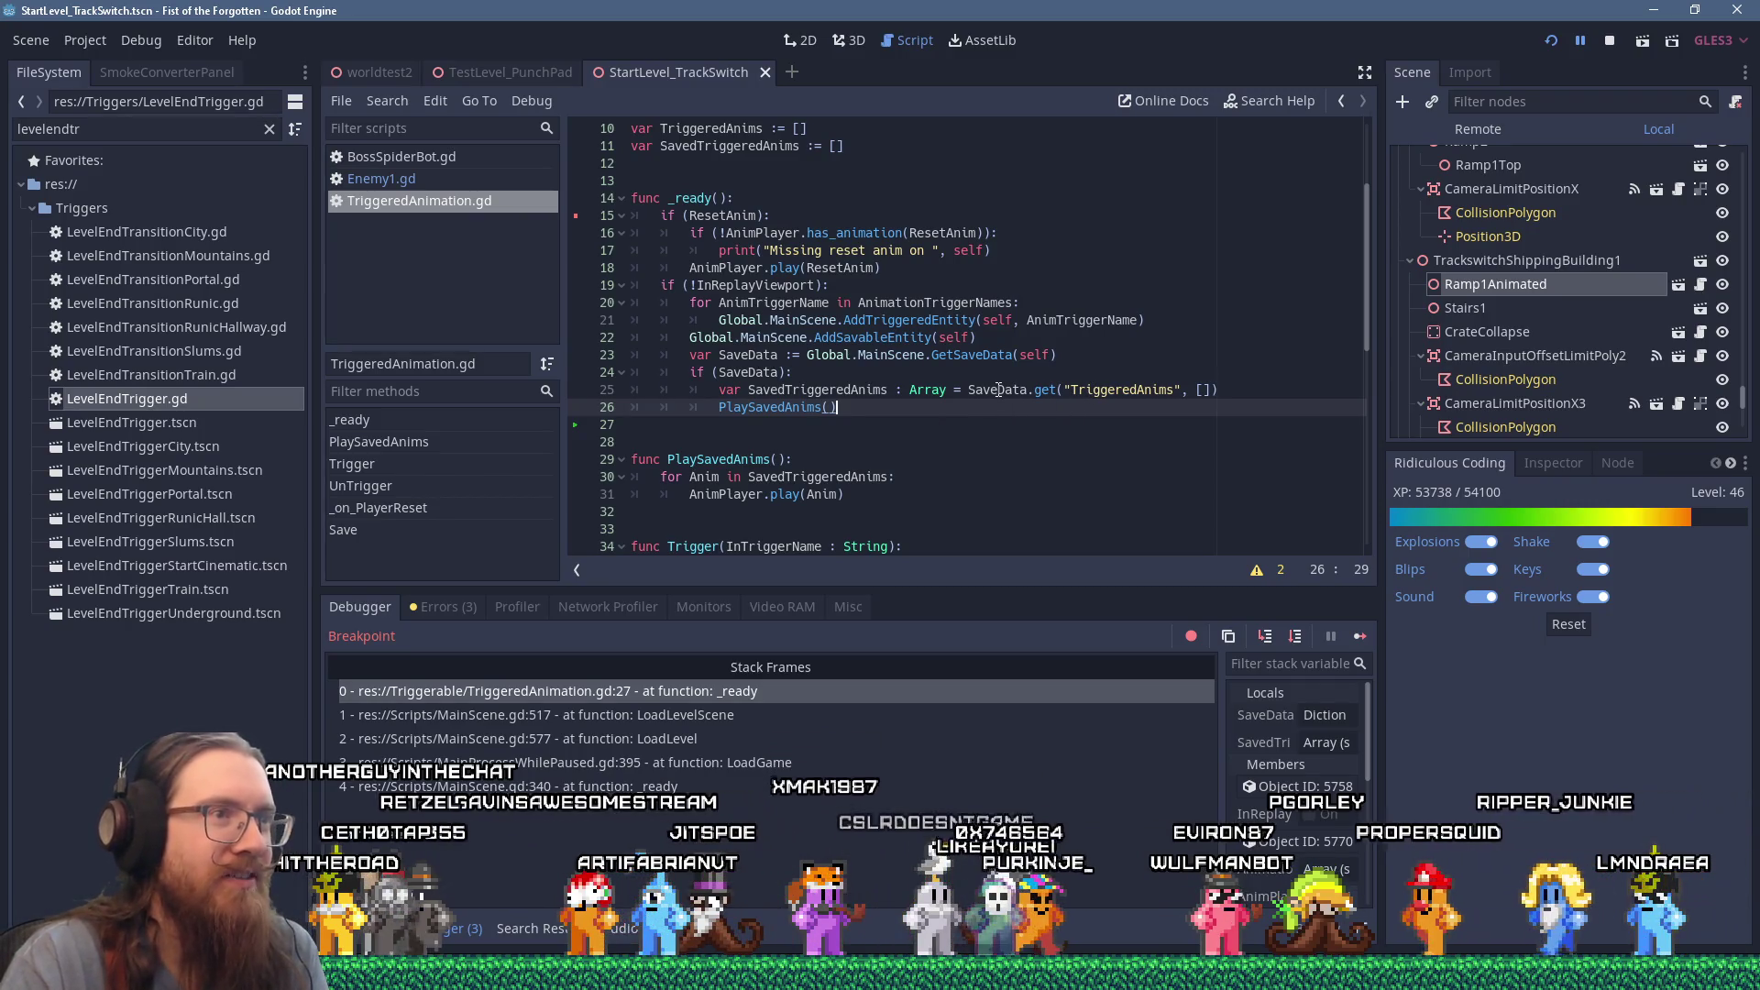
{"action": "mouse_move", "coordinate": [998, 389]}
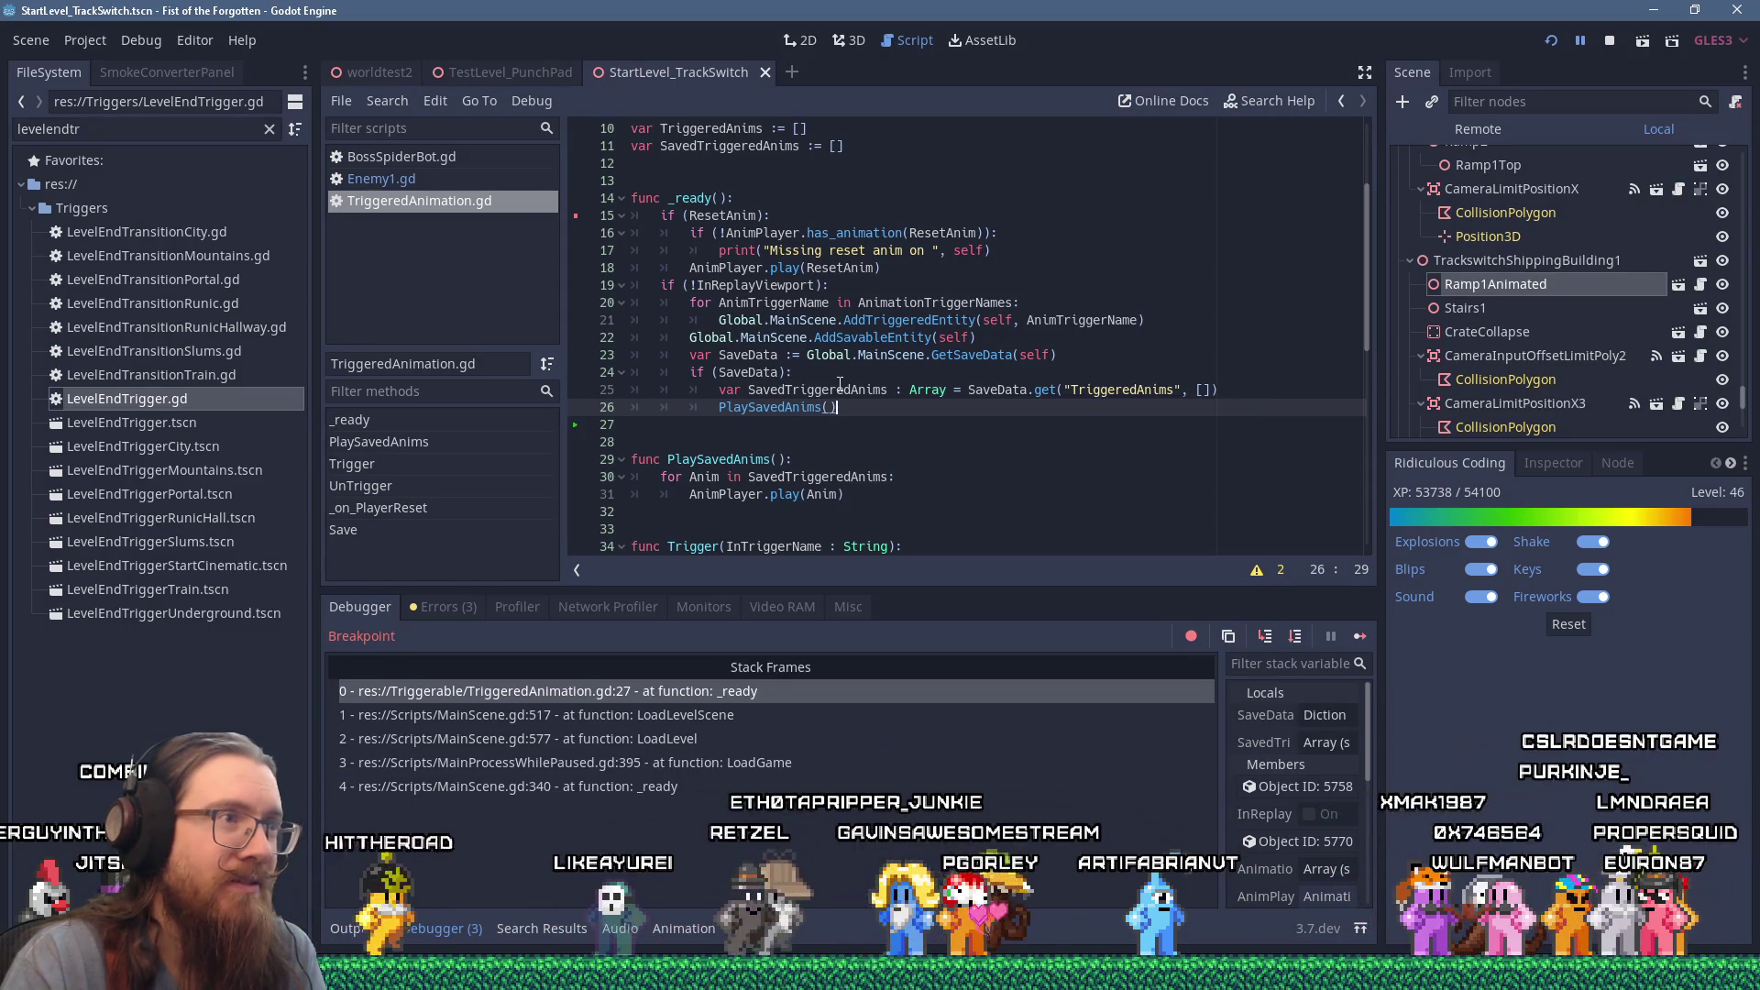
{"action": "mouse_move", "coordinate": [840, 385]}
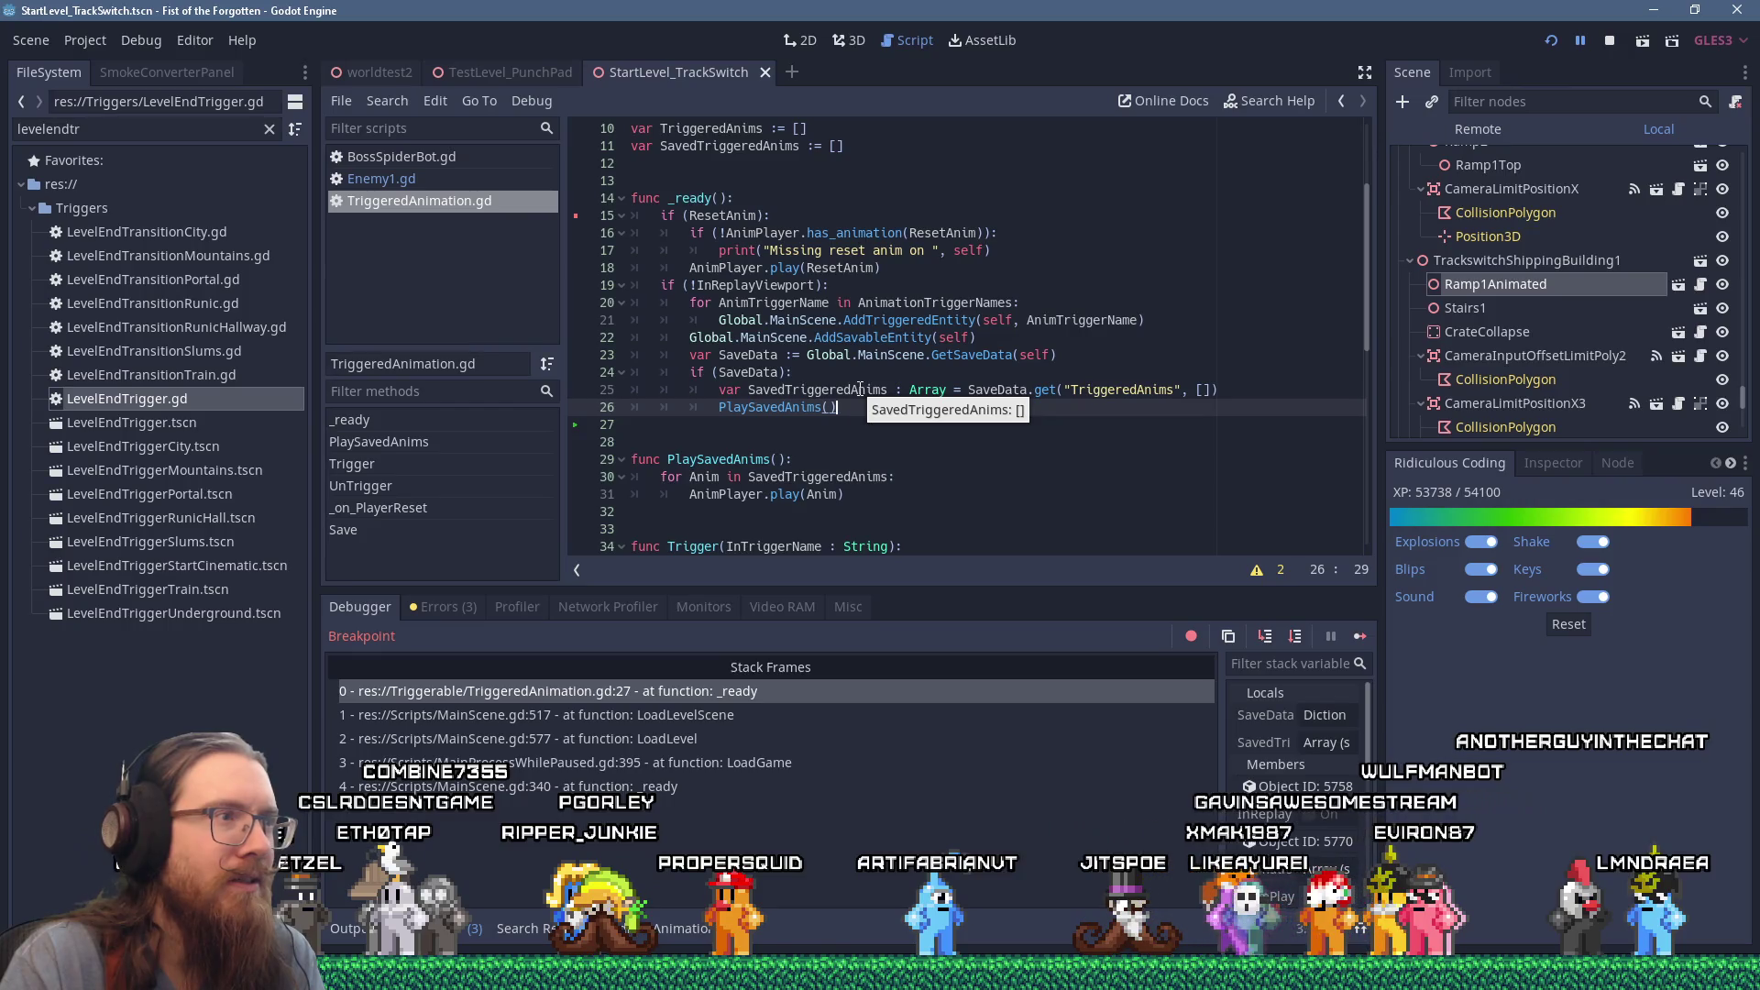
Step: Remove 'var' and ': Array' from line 25 so it assigns SavedTriggeredAnims
{"action": "scroll", "coordinate": [853, 385], "scroll_direction": "up", "scroll_amount": 3}
{"action": "scroll", "coordinate": [811, 360], "scroll_direction": "down", "scroll_amount": 3}
{"action": "left_click", "coordinate": [735, 391]}
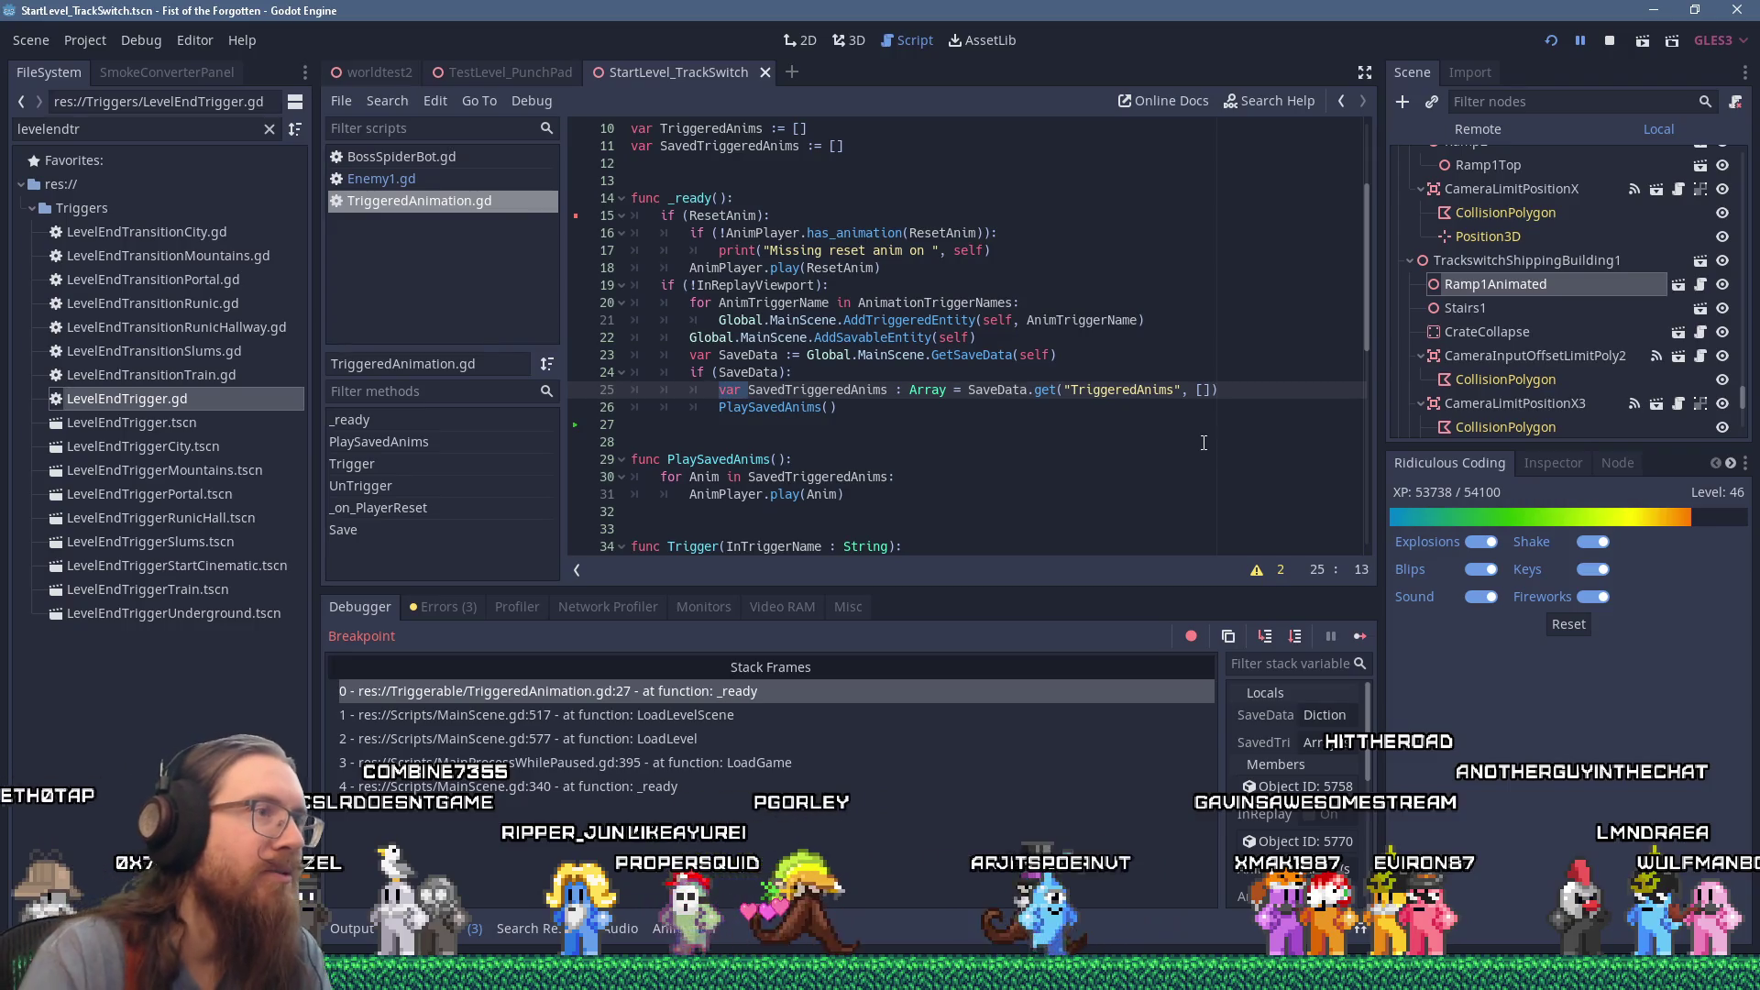
{"action": "key", "text": "Delete"}
{"action": "key", "text": "Right"}
{"action": "key", "text": "Right"}
{"action": "key", "text": "Right"}
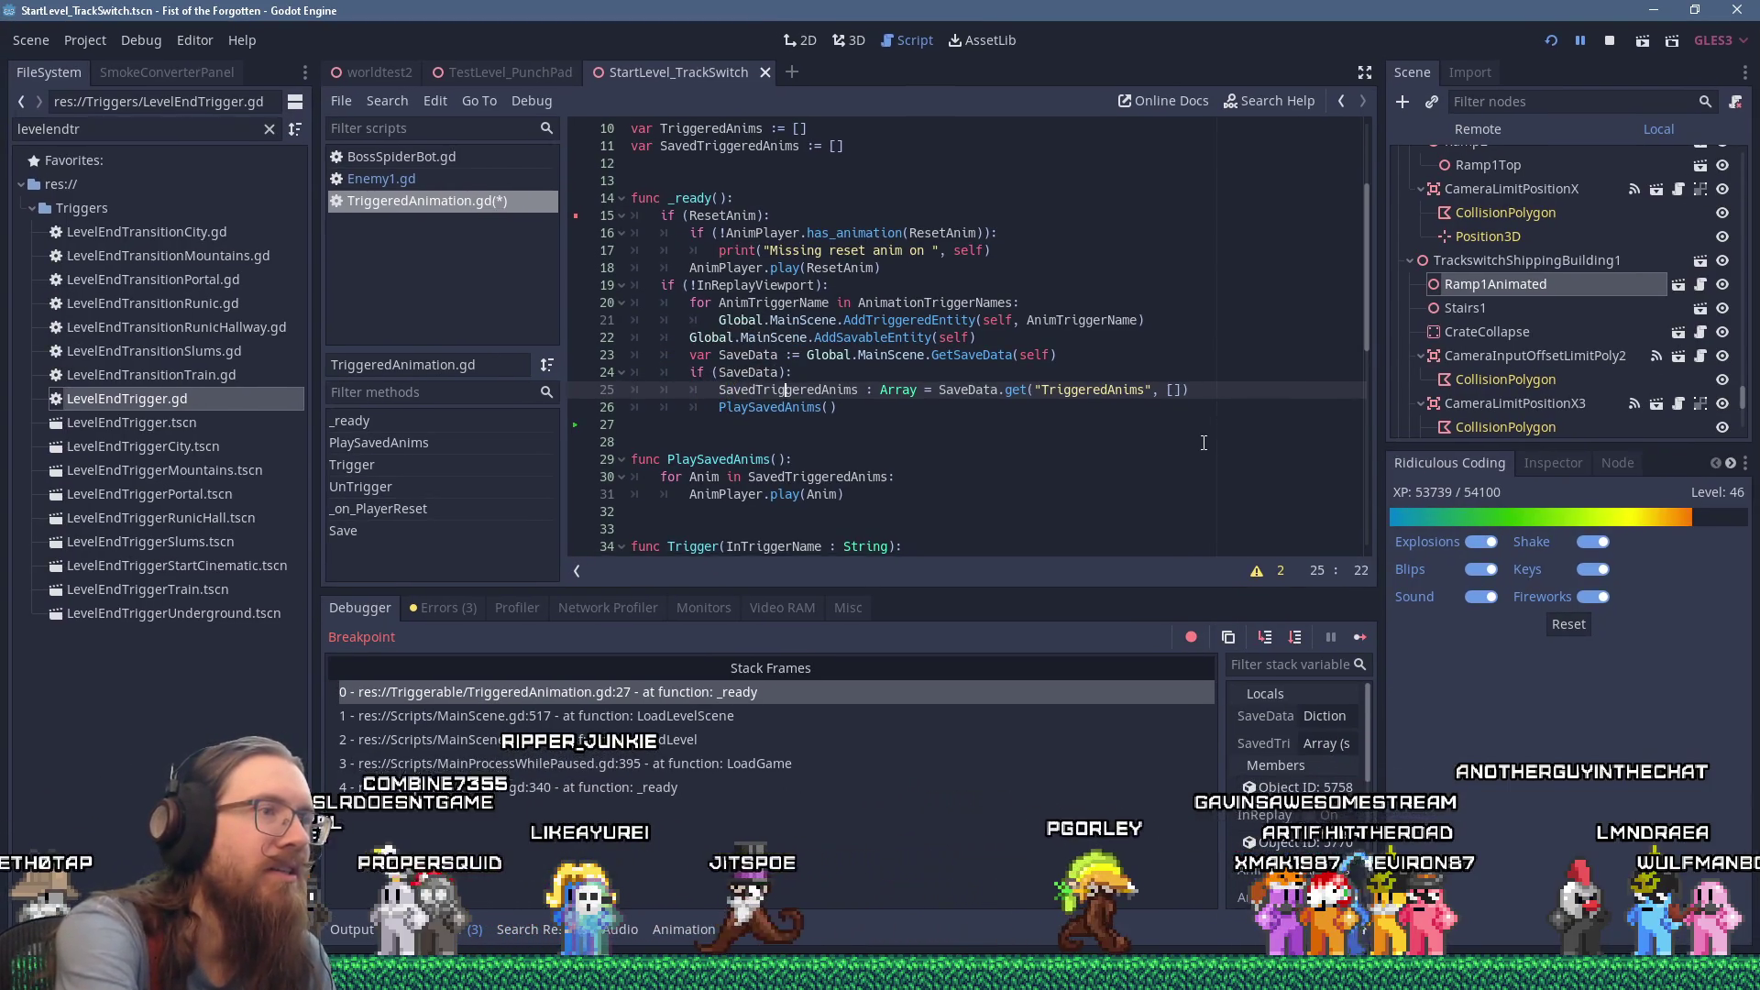
{"action": "key", "text": "Right"}
{"action": "key", "text": "Delete"}
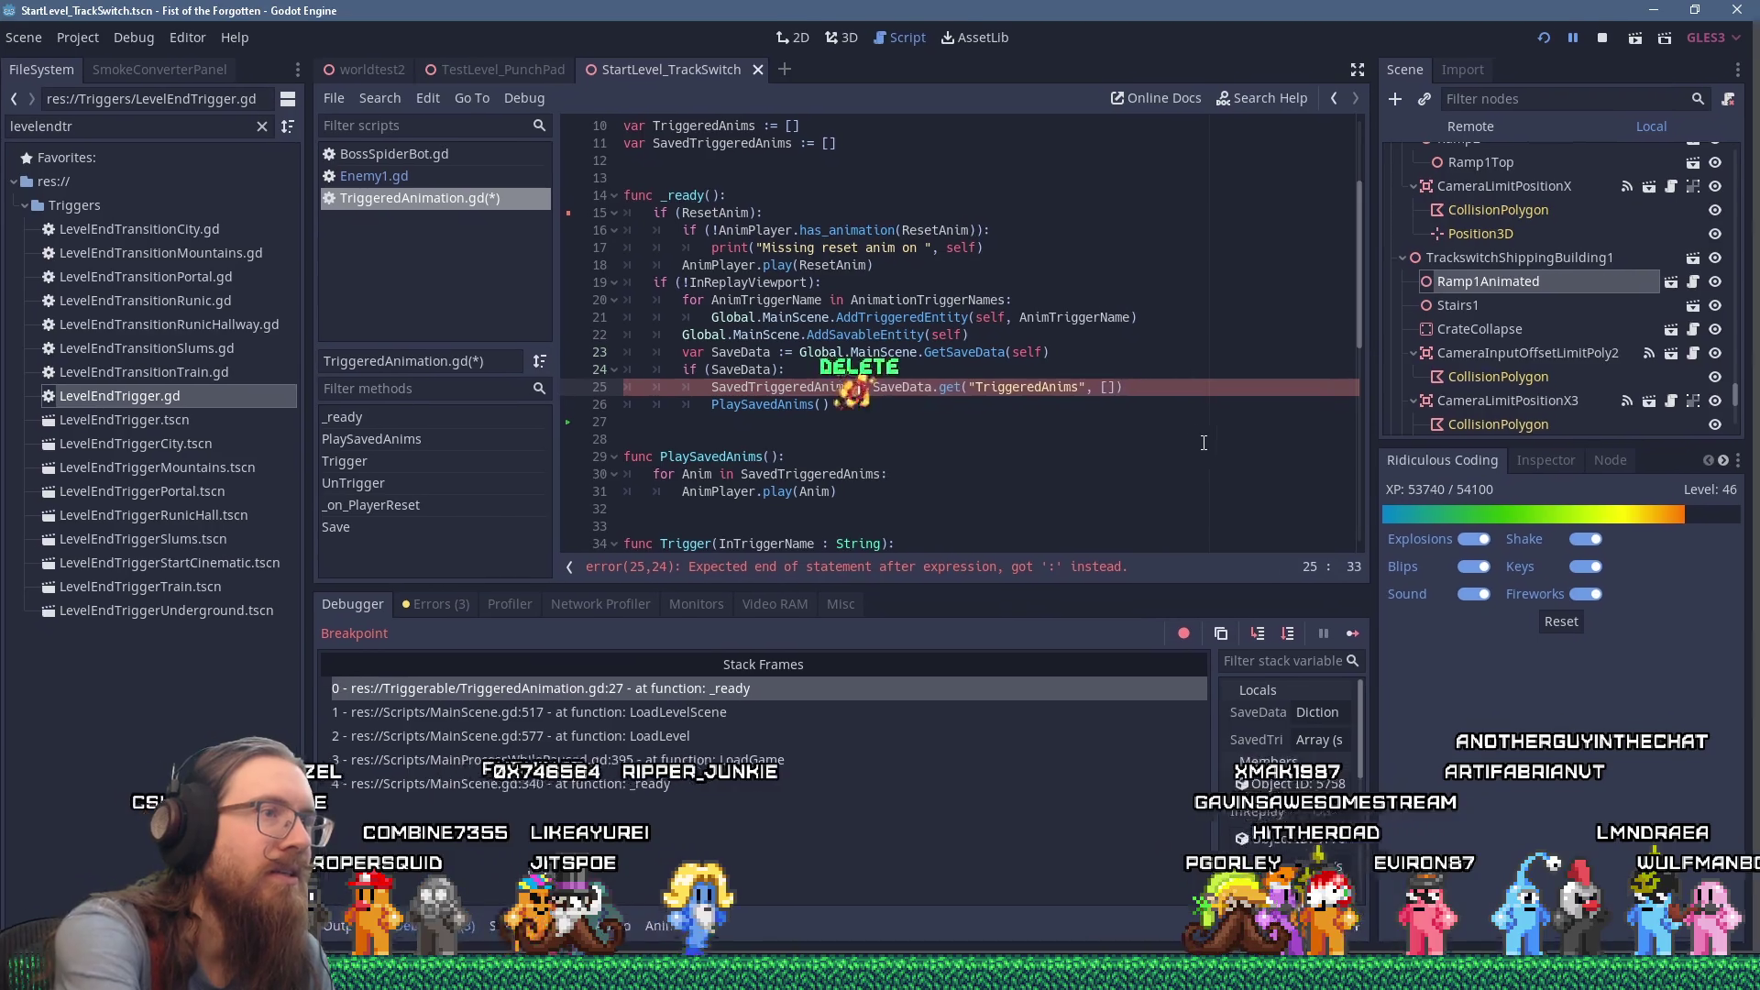
{"action": "left_click", "coordinate": [879, 410]}
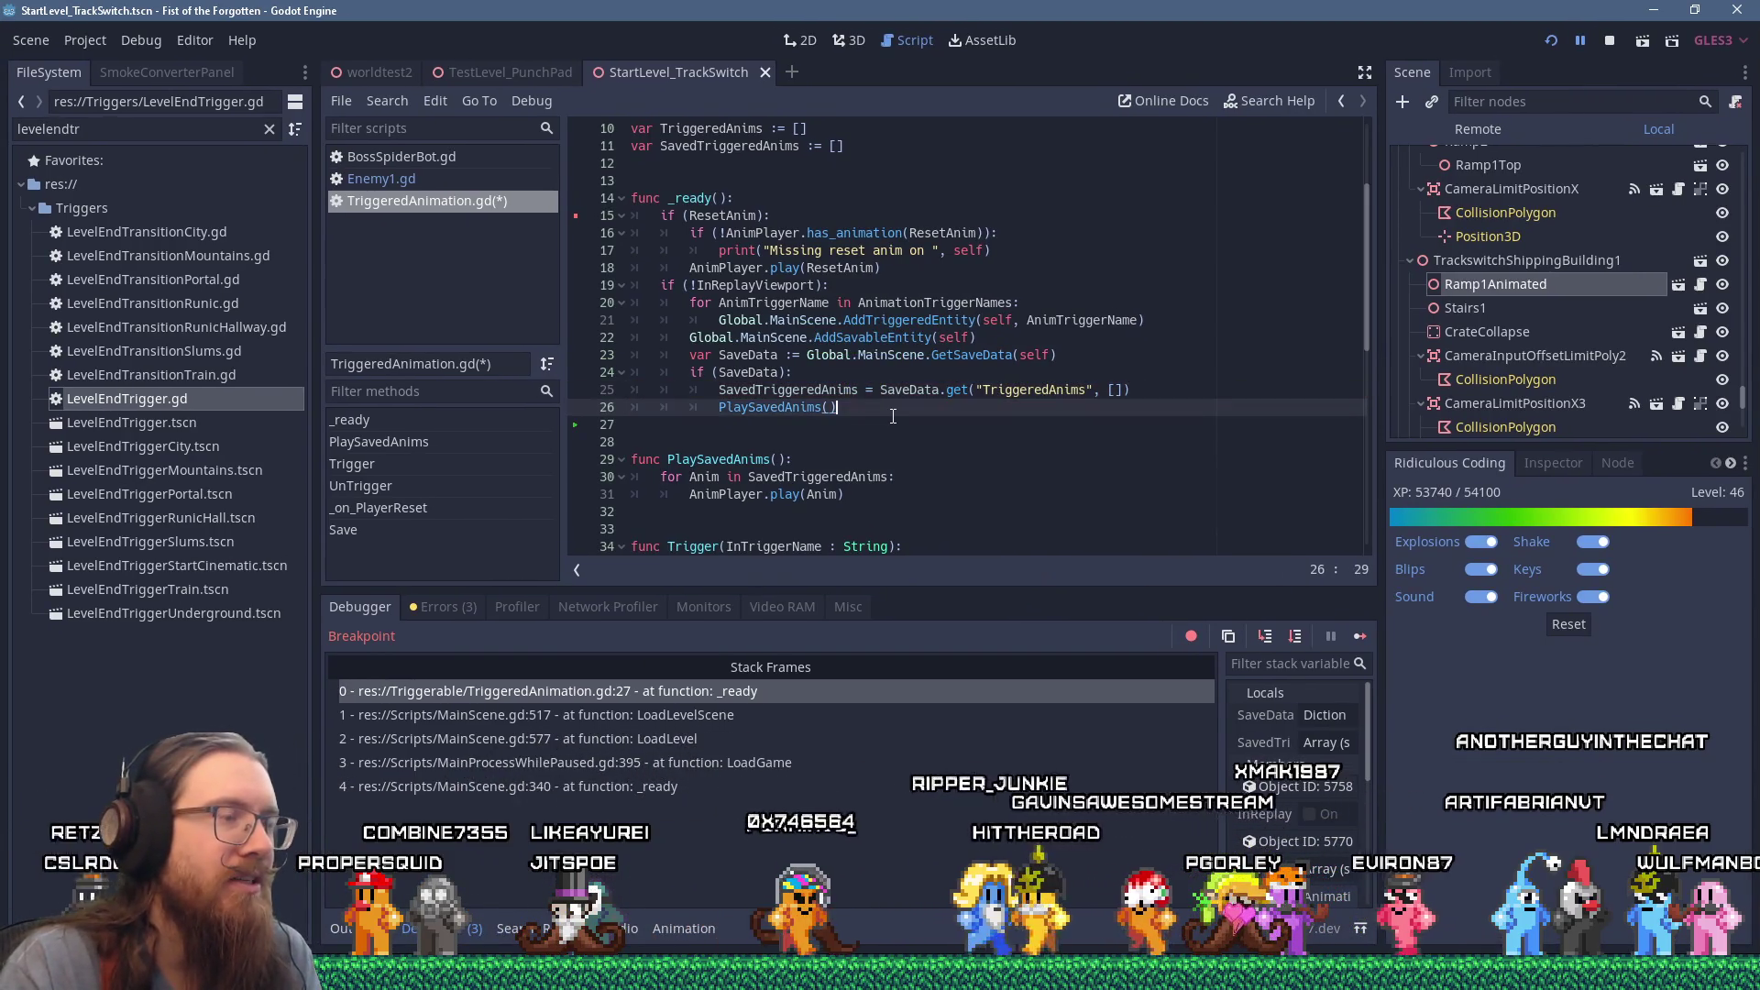
Step: Relaunch the game and continue past the debugger breakpoint
{"action": "left_click", "coordinate": [1550, 33]}
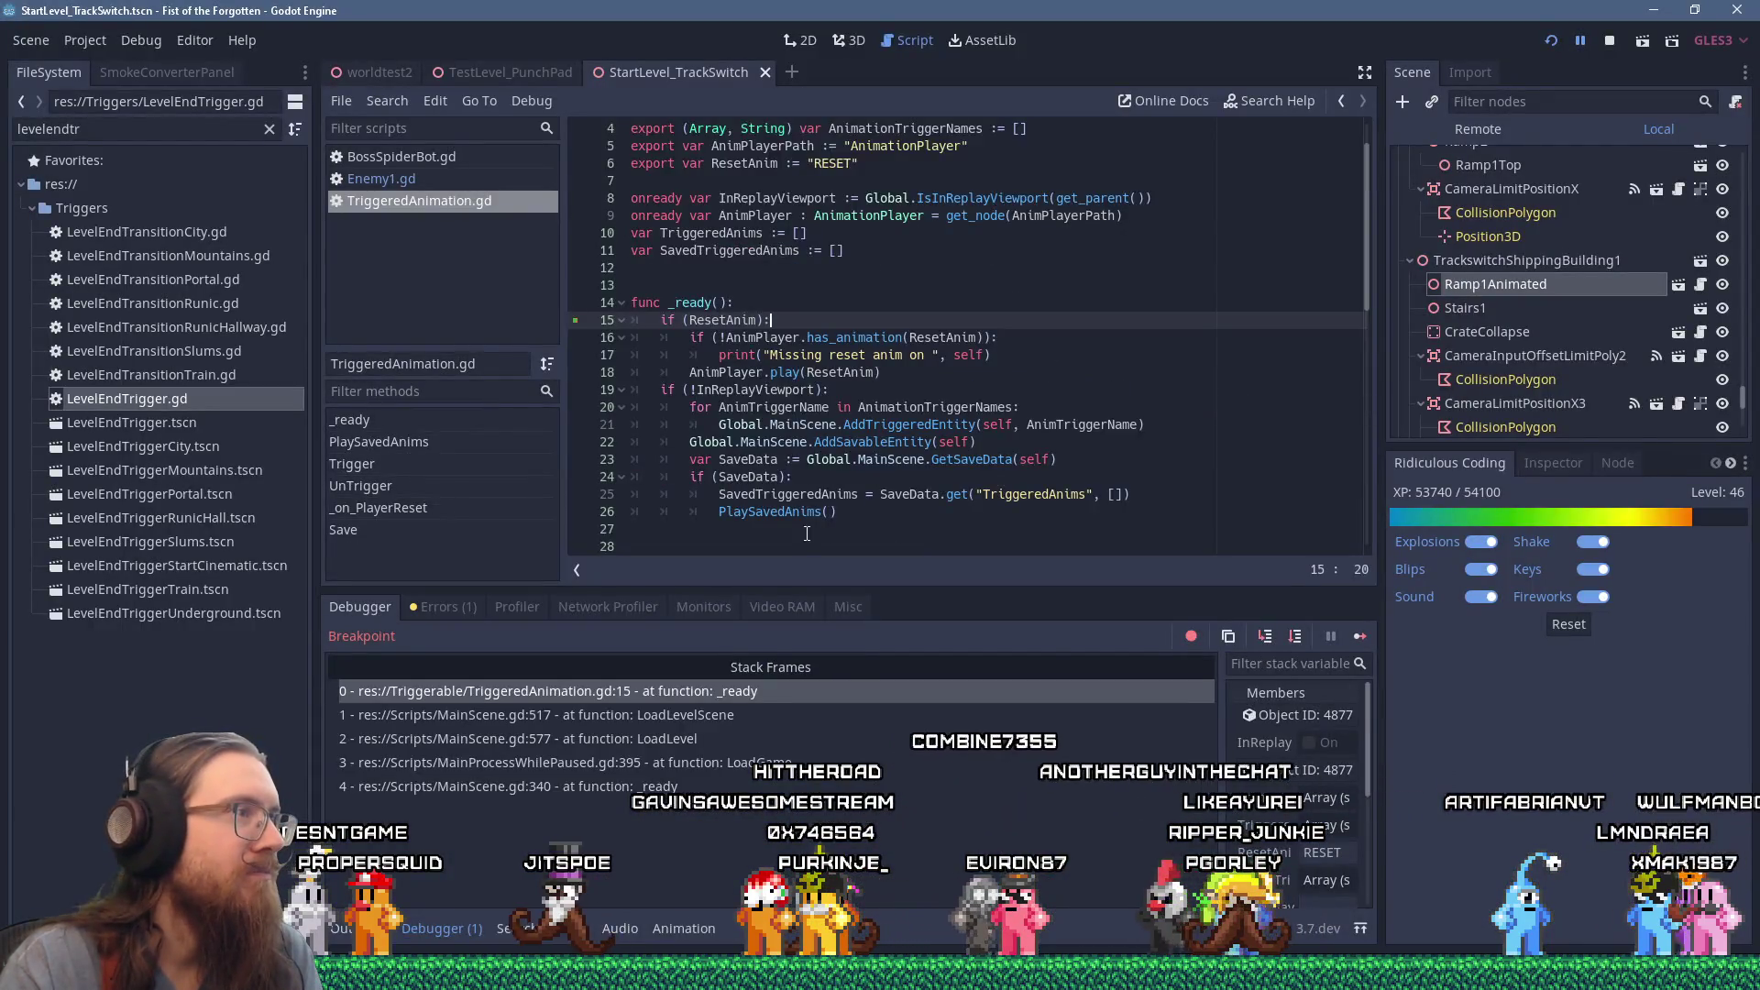
{"action": "scroll", "coordinate": [807, 534], "scroll_direction": "down", "scroll_amount": 3}
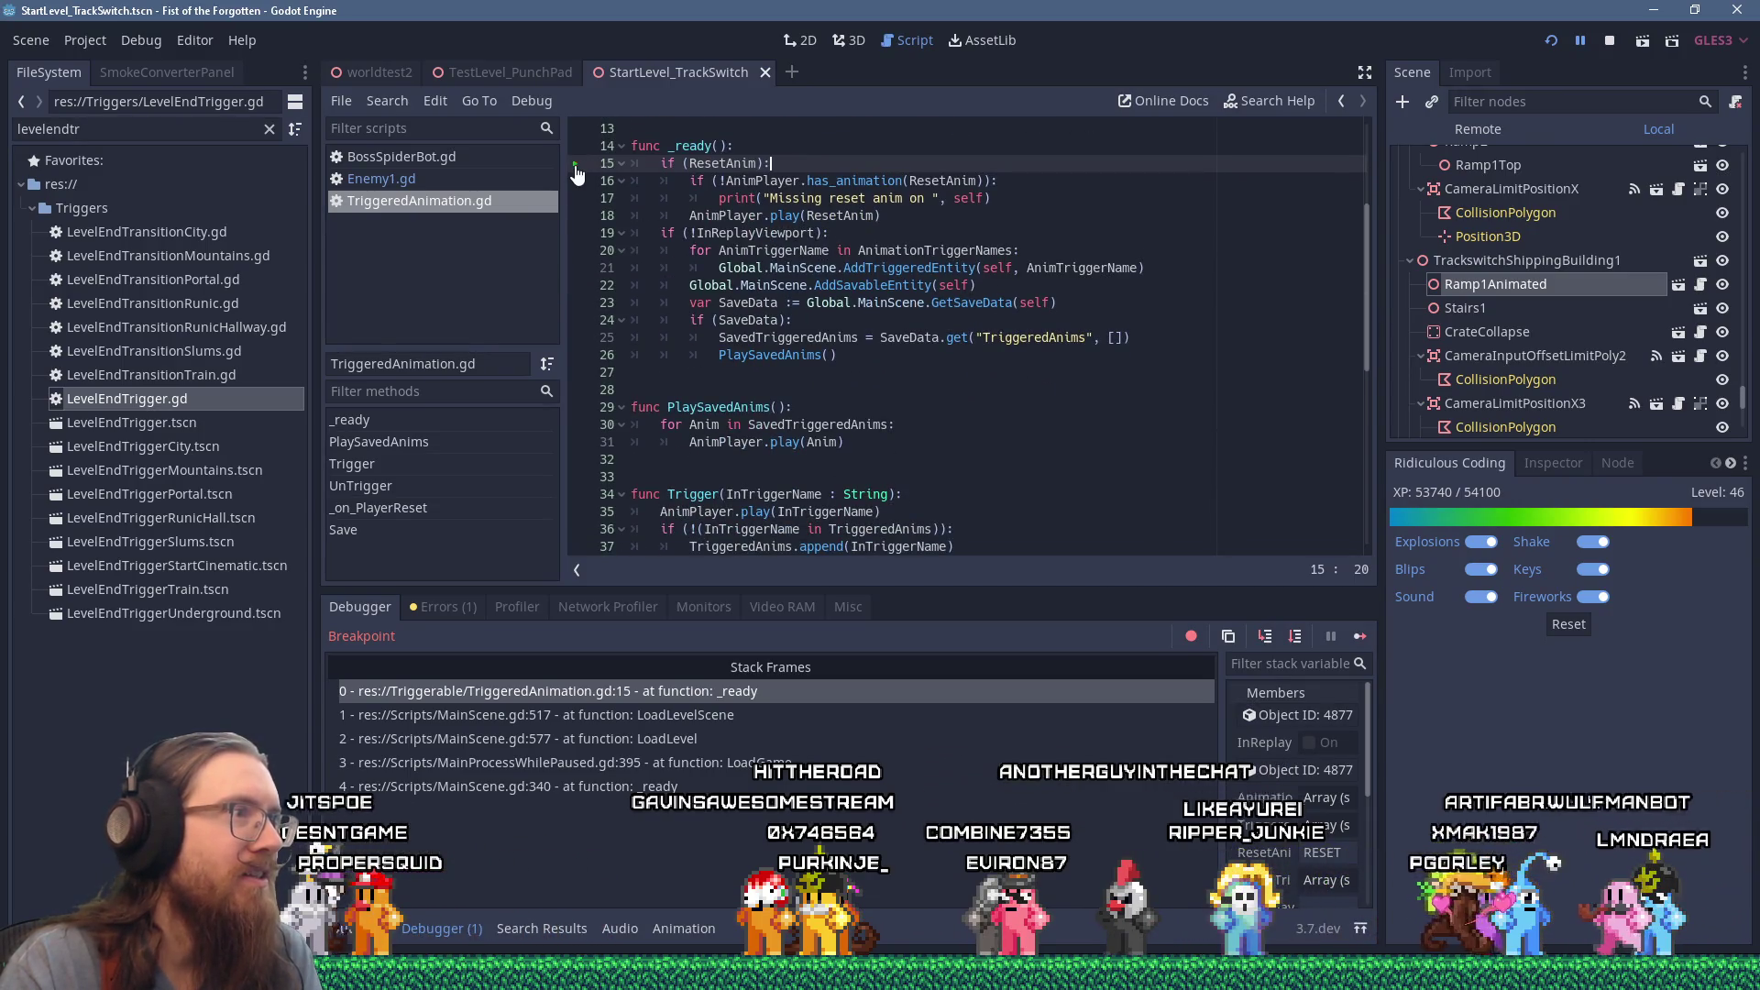
{"action": "left_click", "coordinate": [1357, 639]}
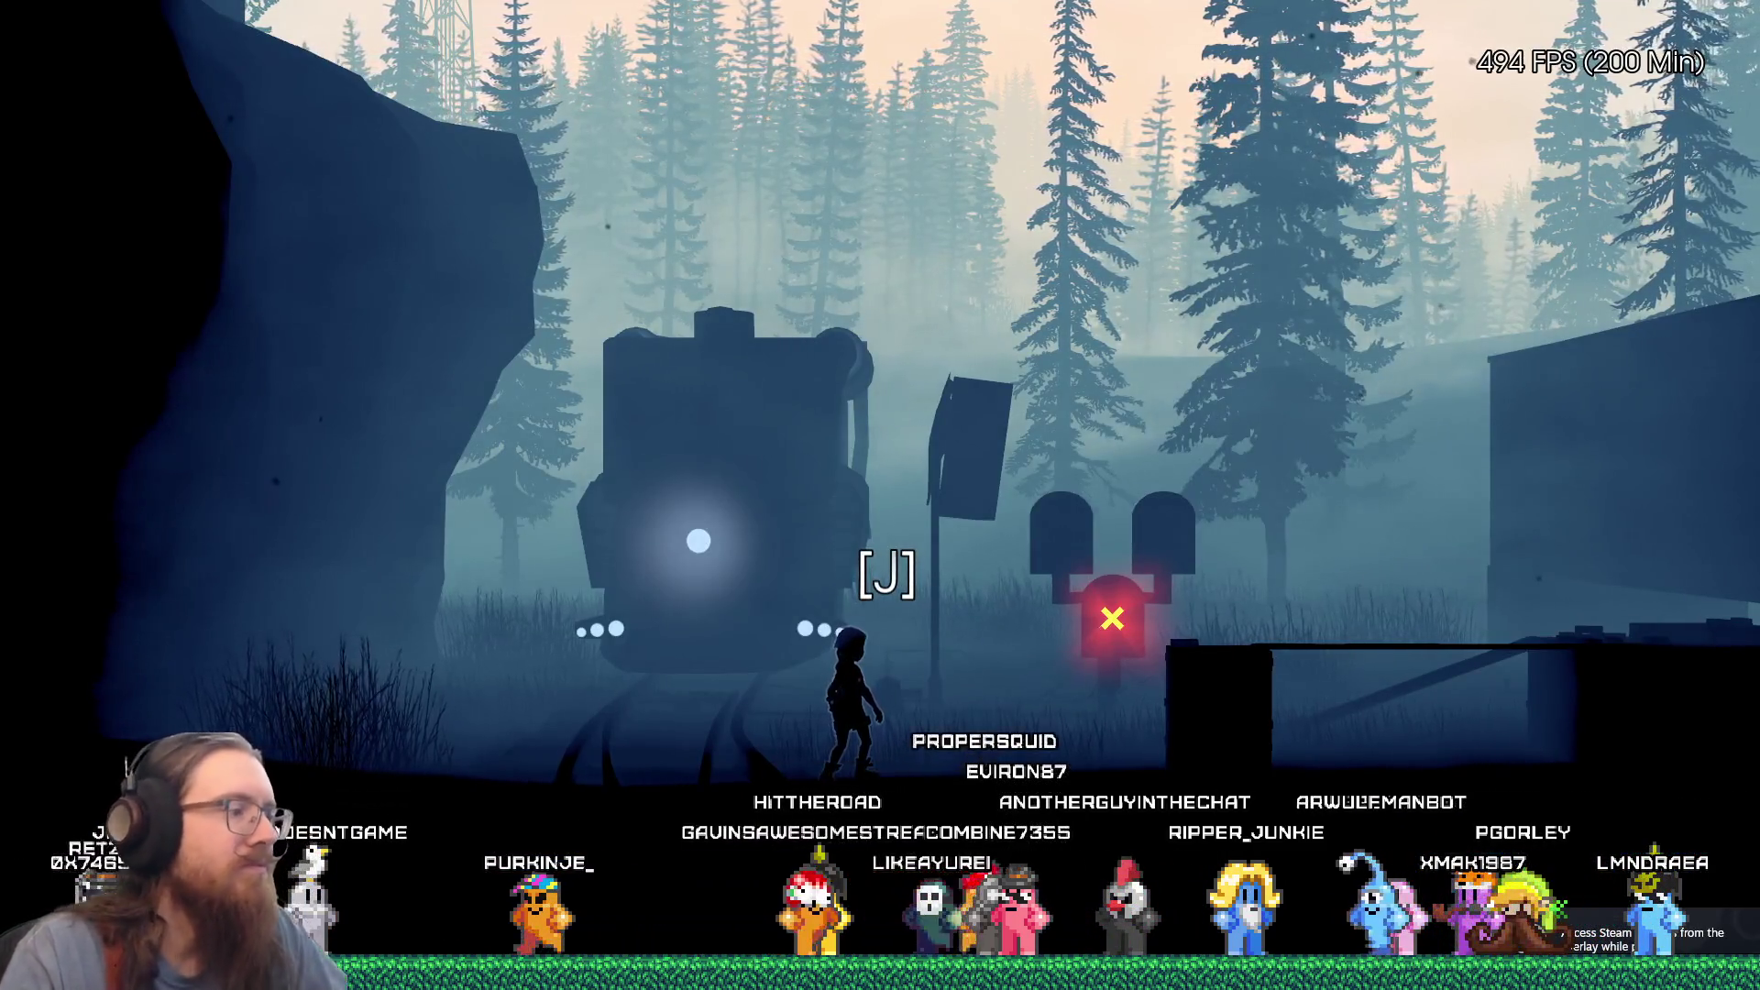
Step: Run and jump right up the ramp, across ledges and rooftops to the building stairs
{"action": "key", "text": "a"}
{"action": "key", "text": "space"}
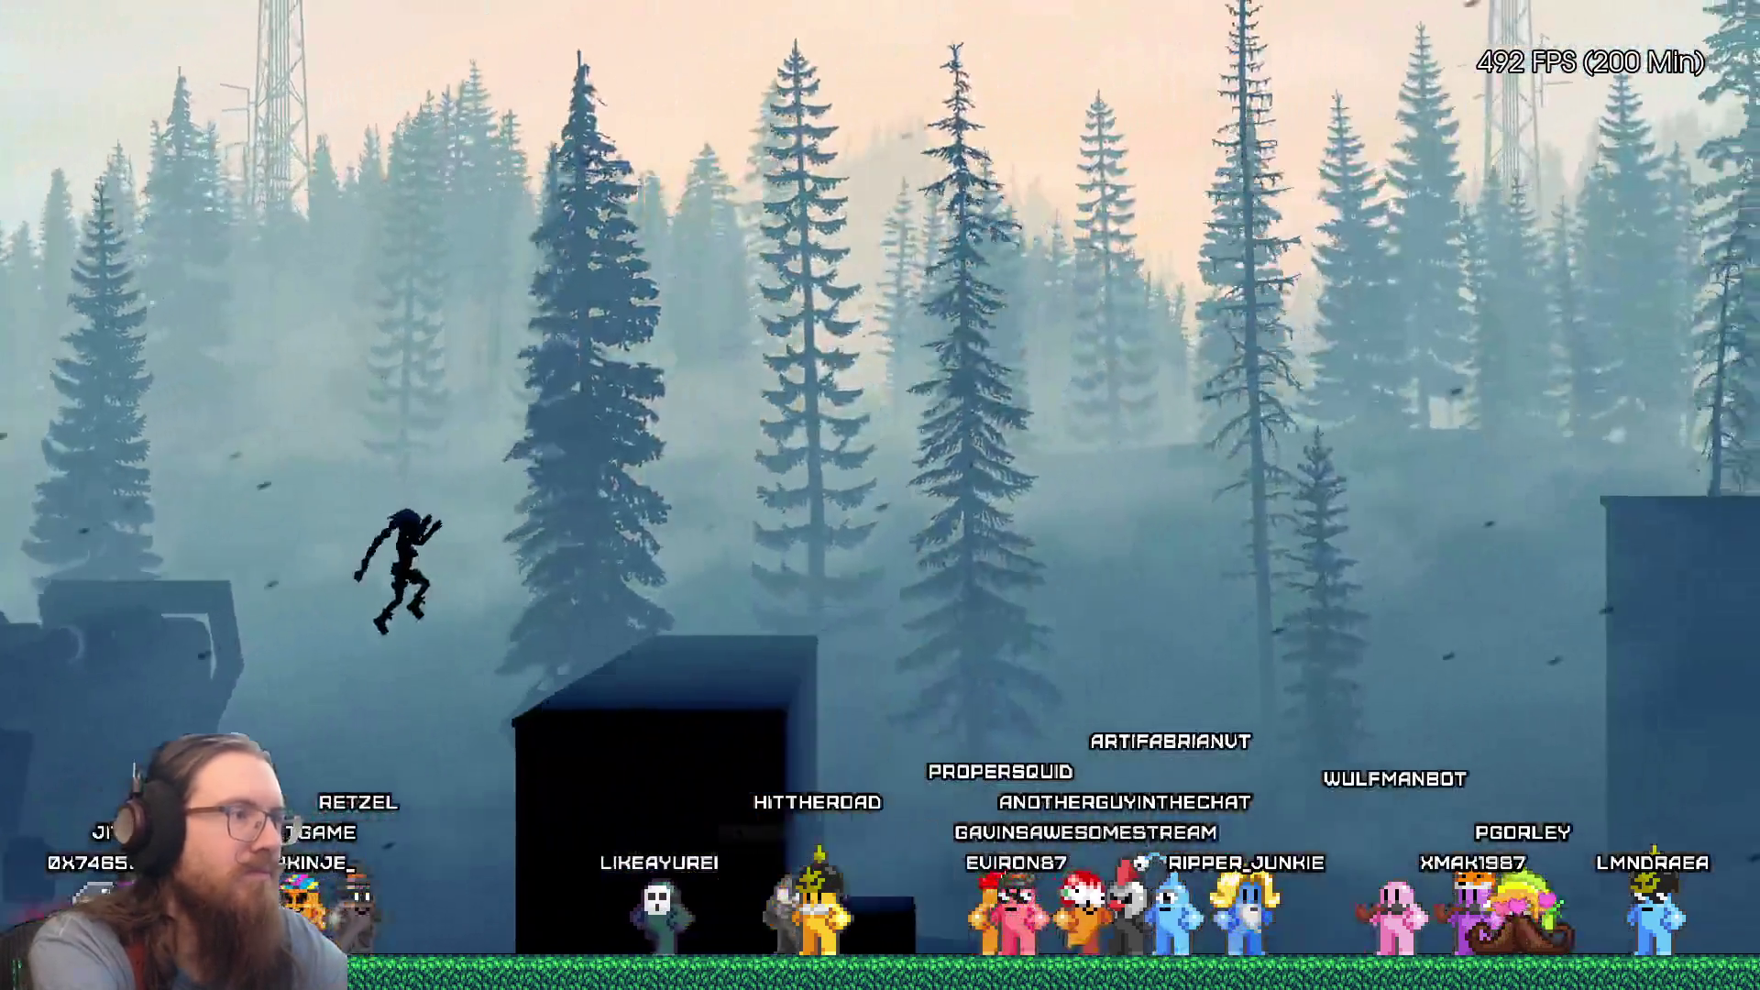
{"action": "key", "text": "d"}
{"action": "key", "text": "space"}
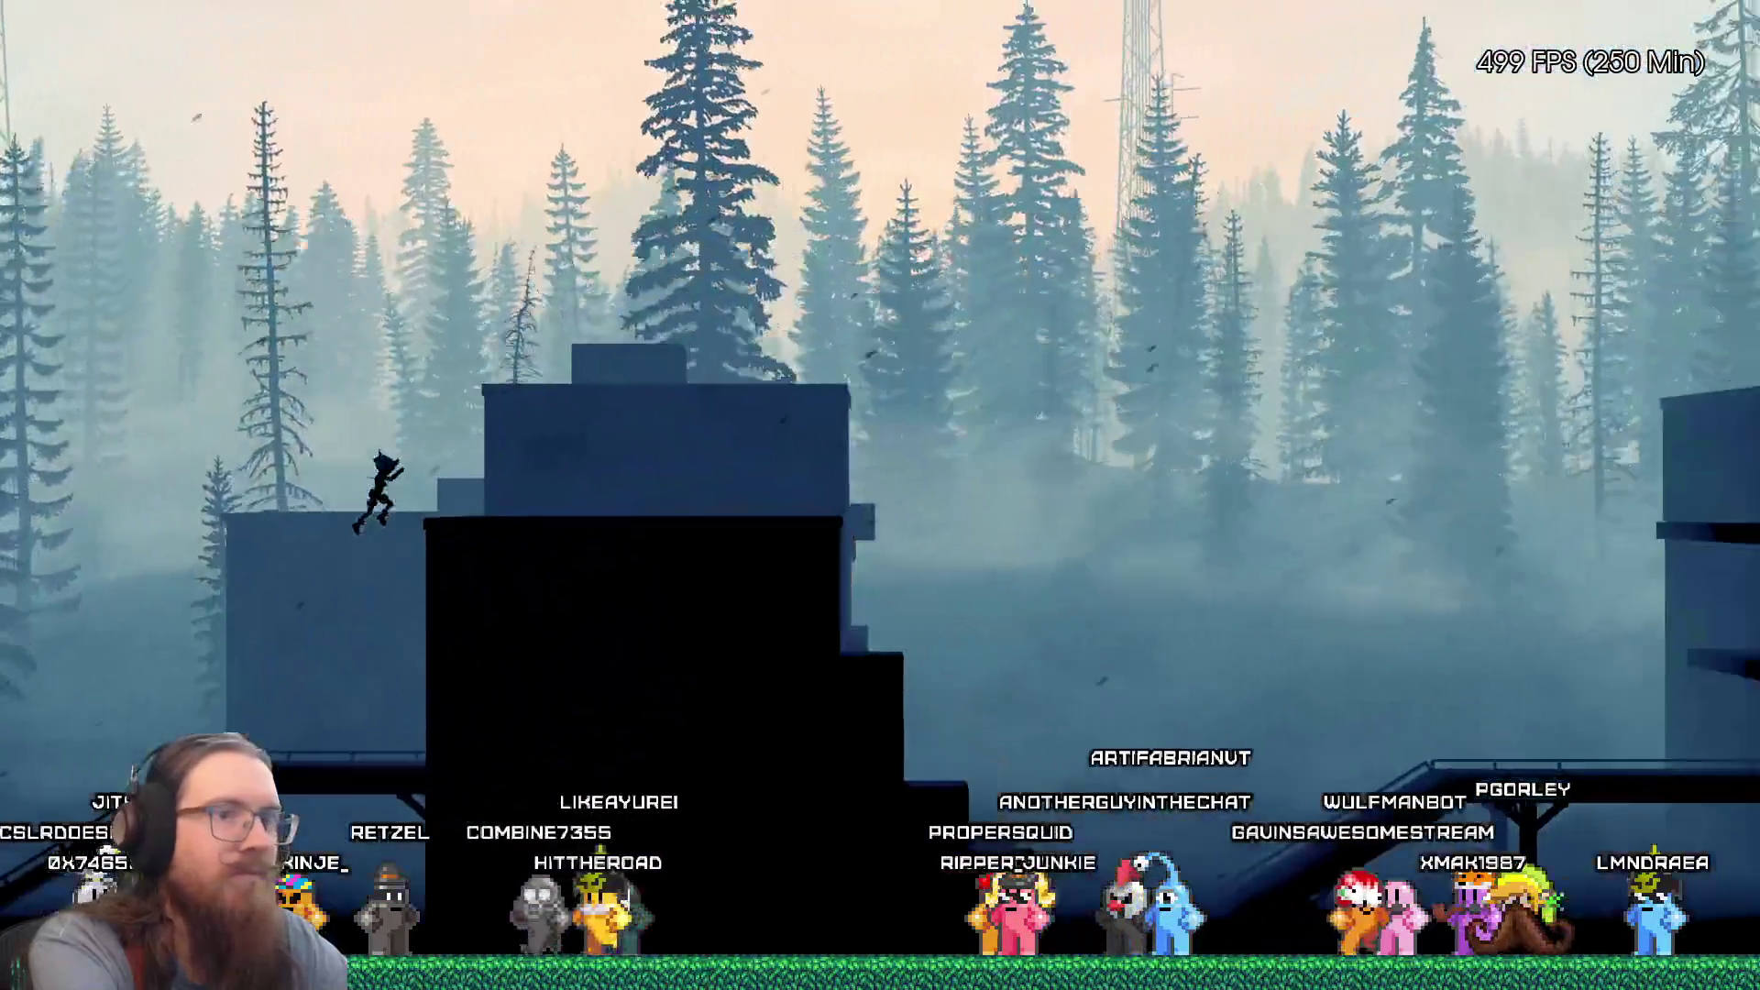
{"action": "key", "text": "d"}
{"action": "key", "text": "space"}
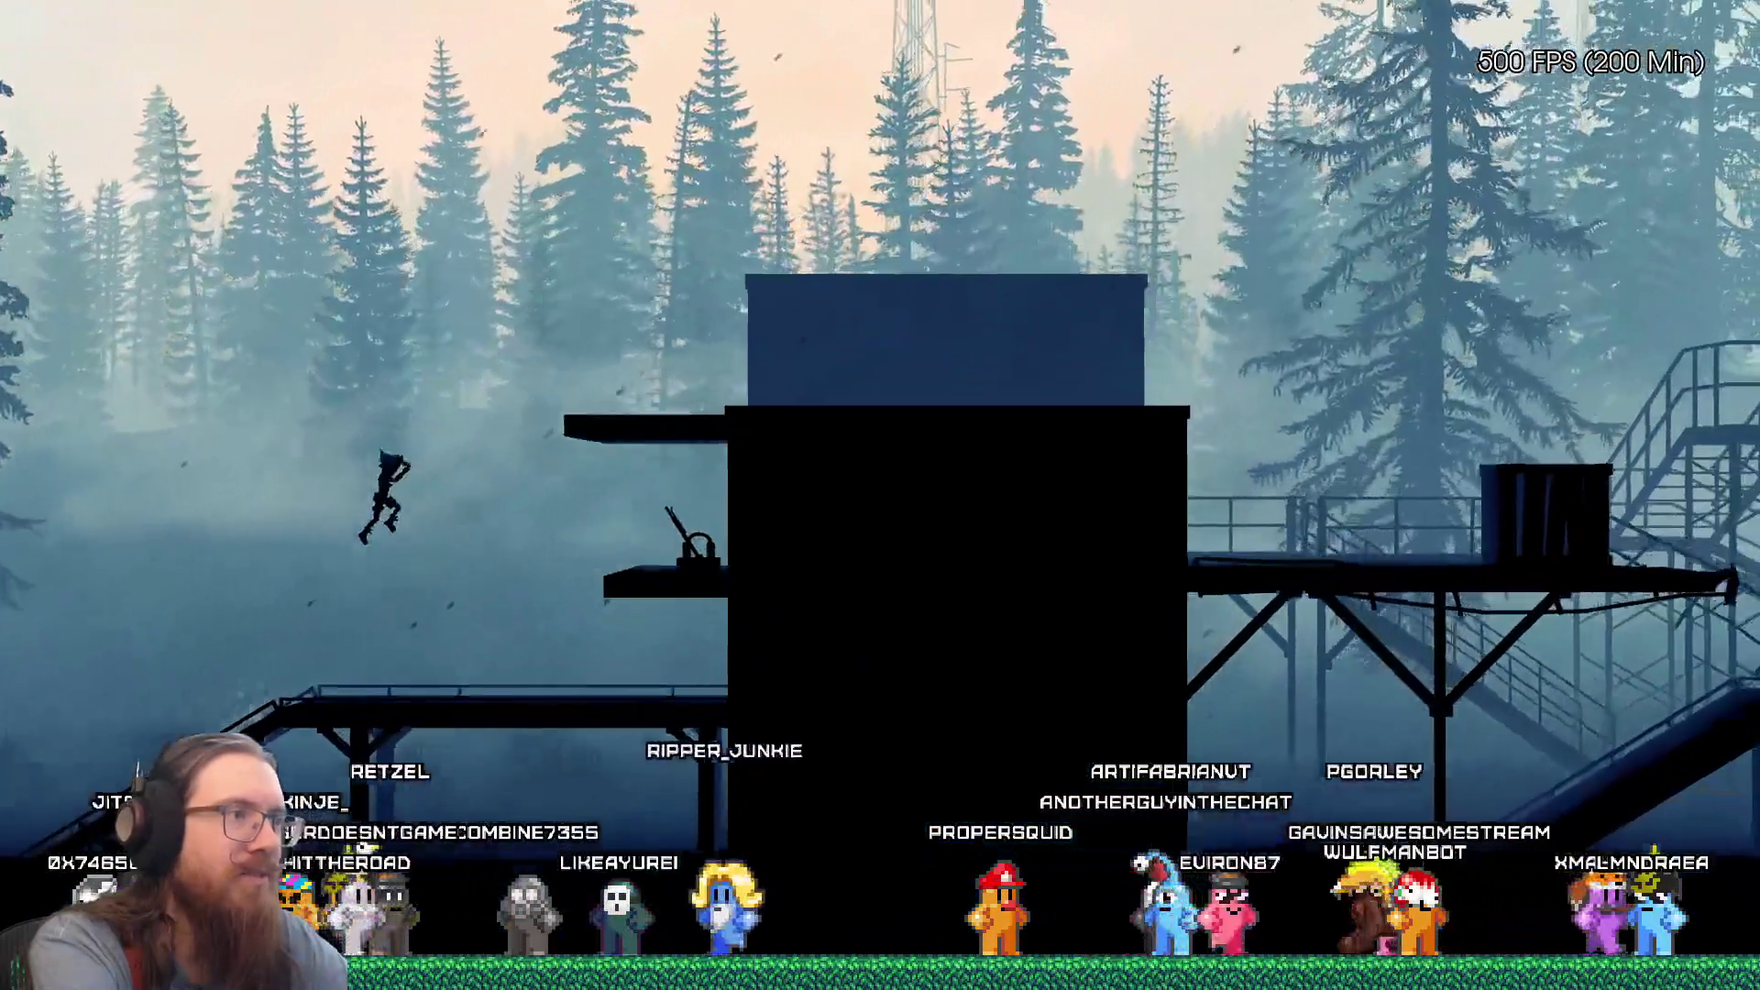
{"action": "key", "text": "d"}
{"action": "key", "text": "space"}
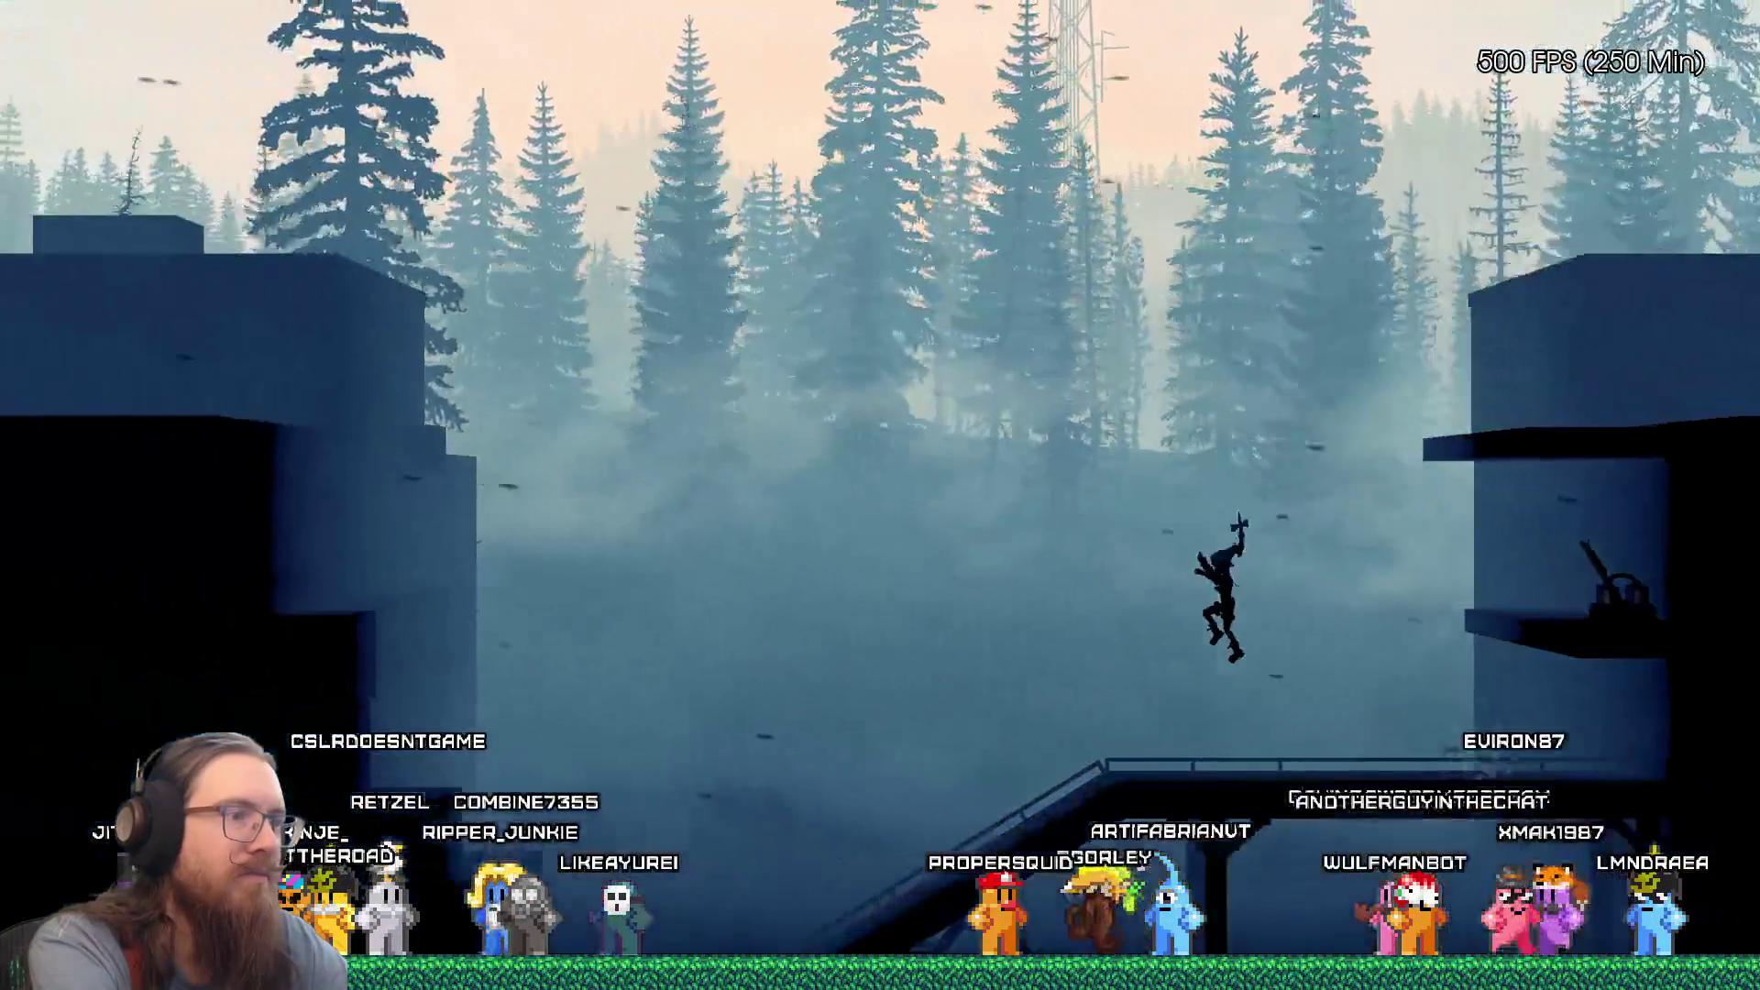
{"action": "key", "text": "d"}
{"action": "key", "text": "space"}
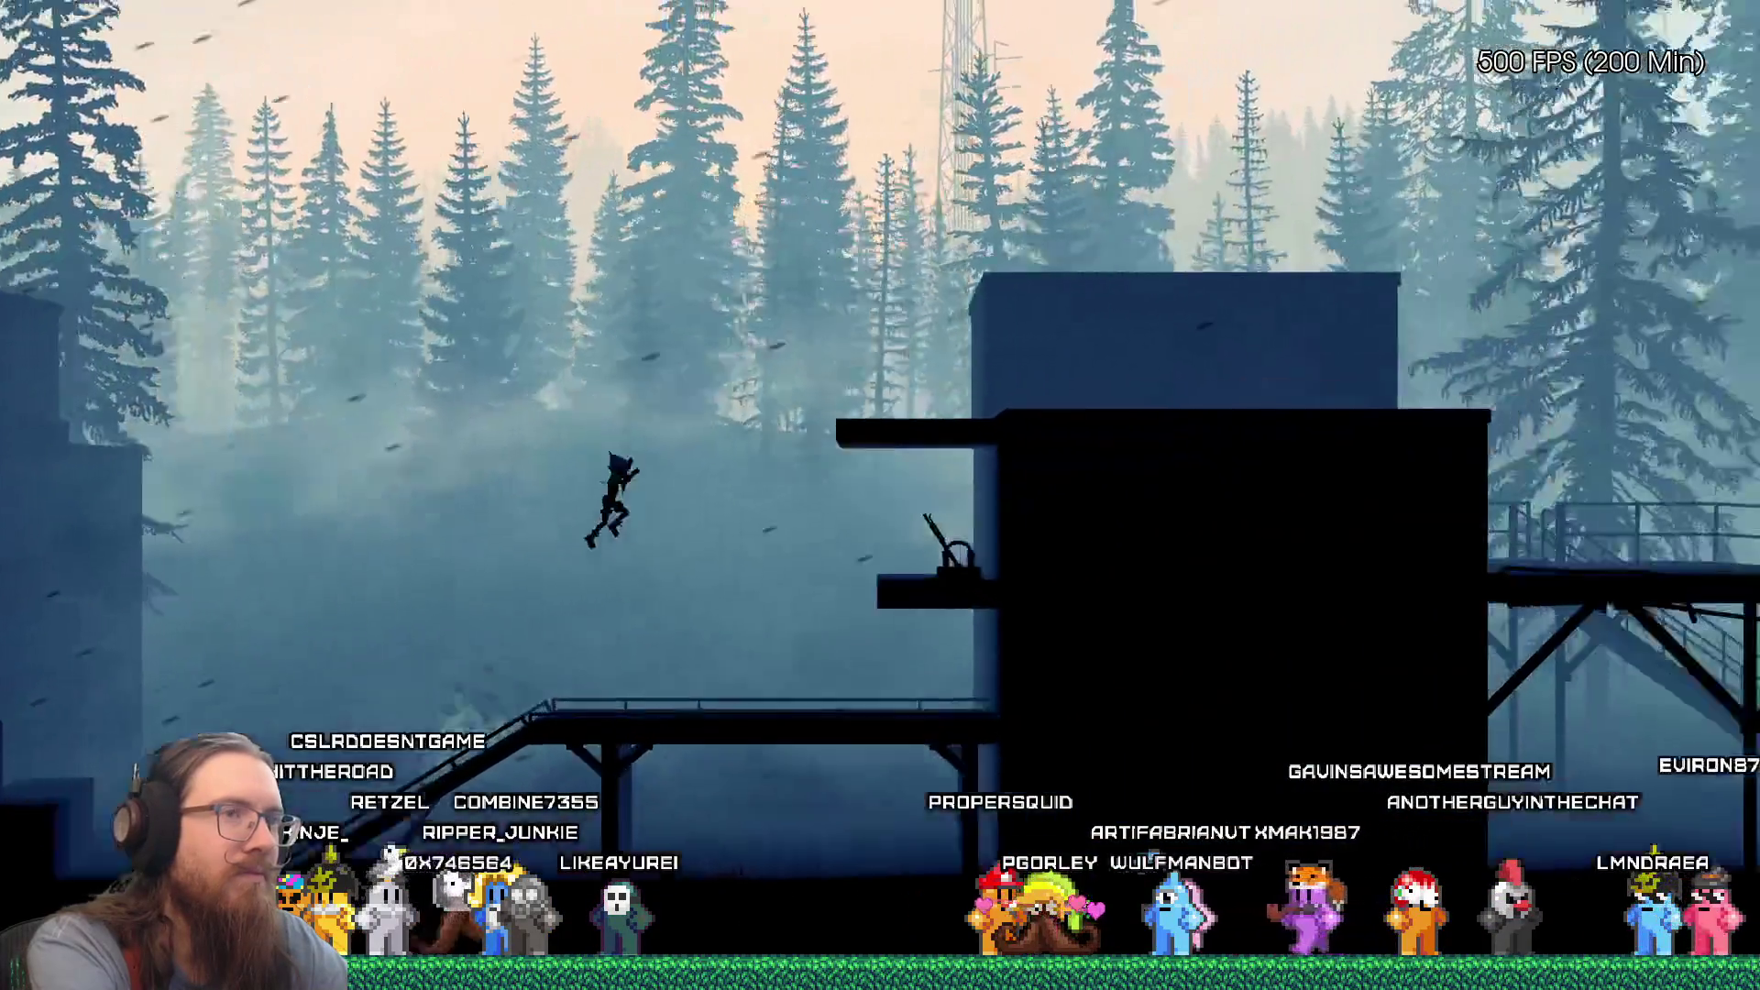
{"action": "key", "text": "d"}
{"action": "key", "text": "space"}
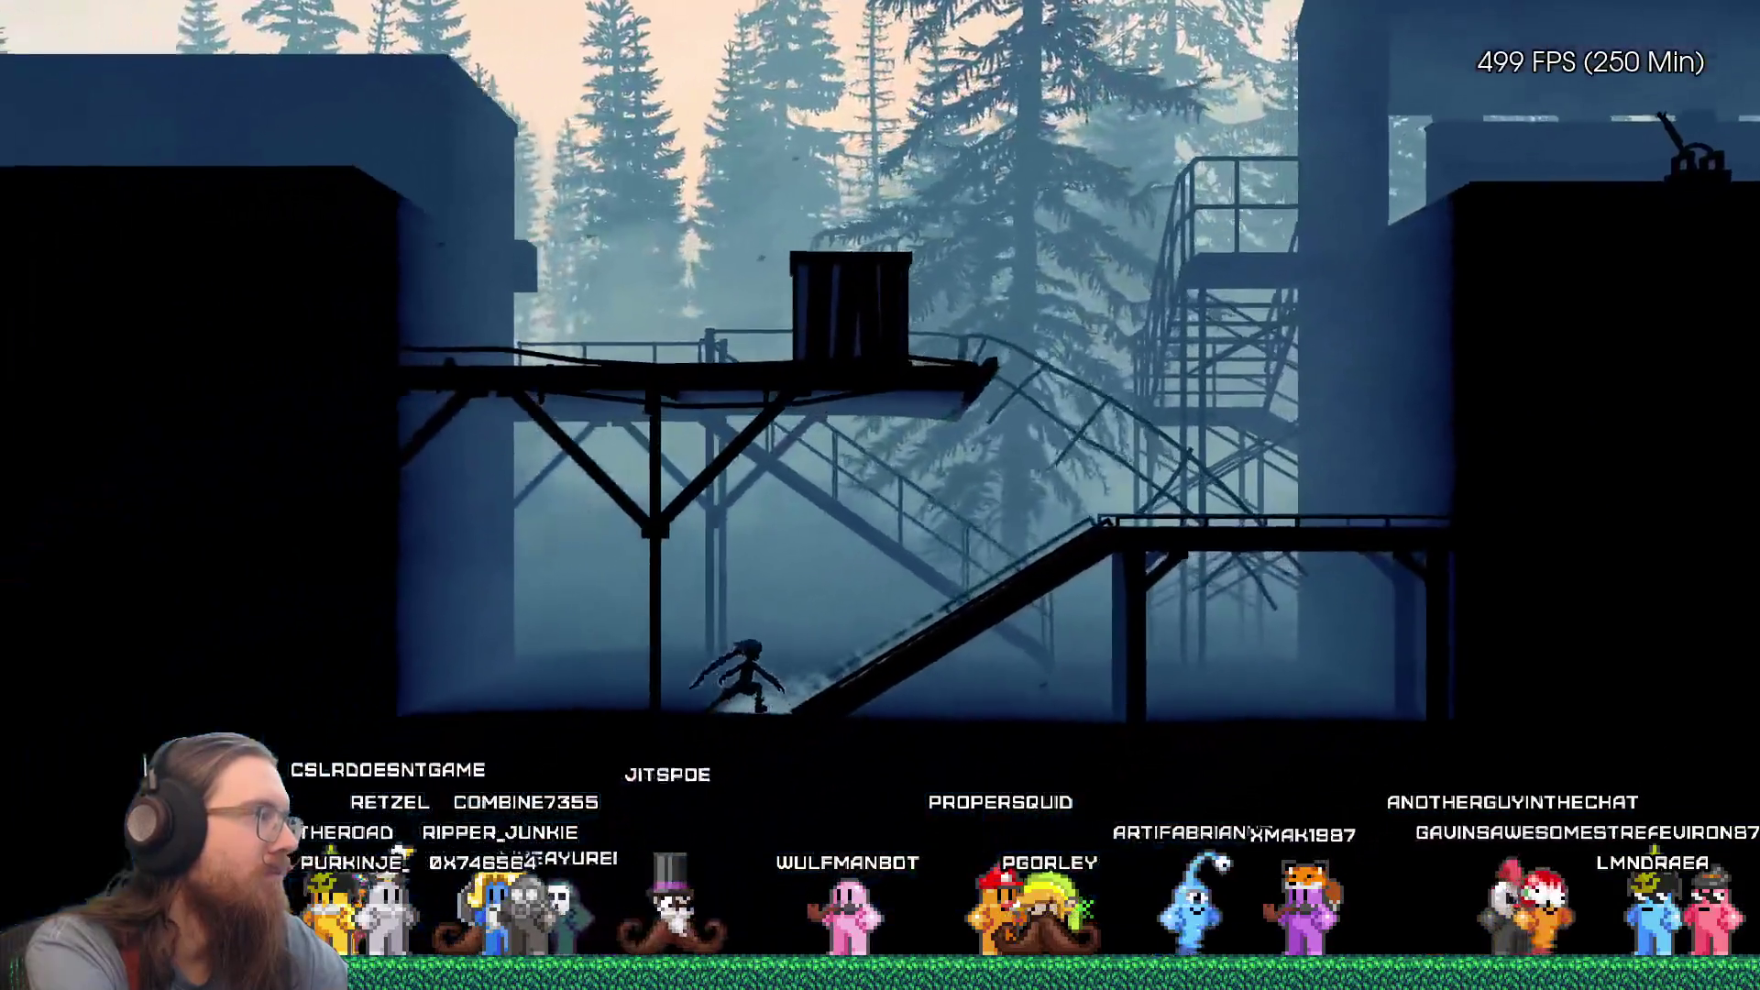
{"action": "key", "text": "d"}
{"action": "key", "text": "space"}
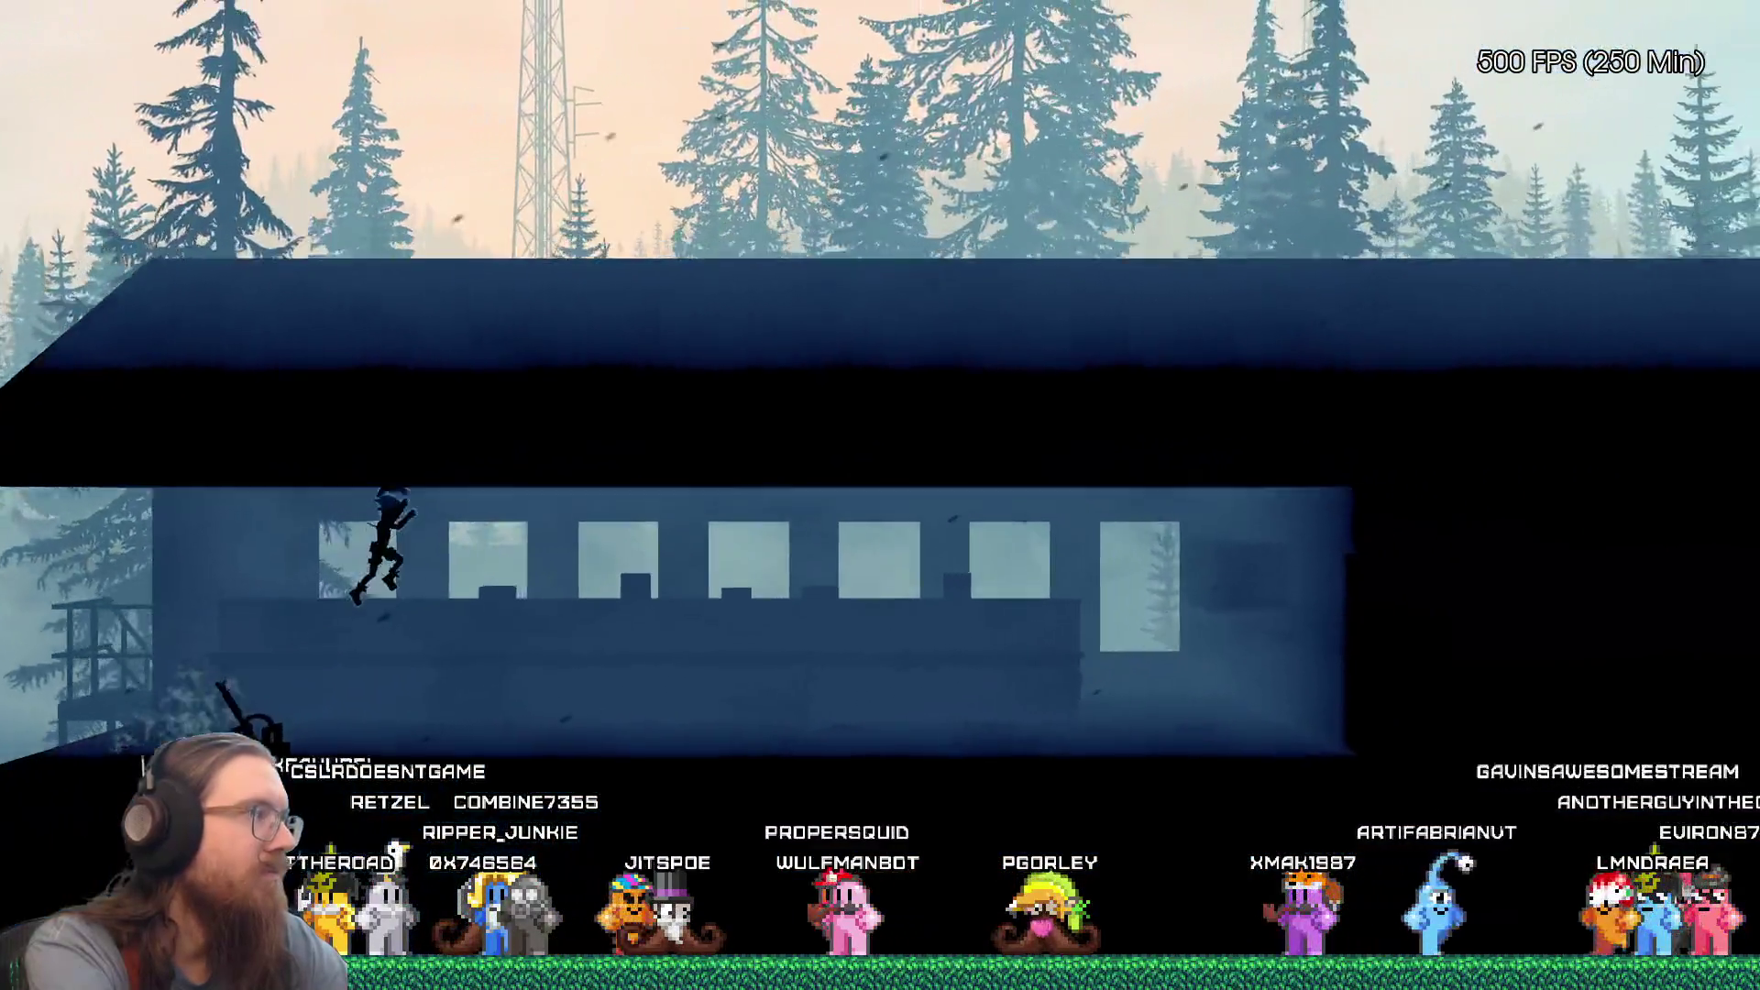
Step: Run through the dark building outdoors, back left past the signal, then right past the house
{"action": "key", "text": "d"}
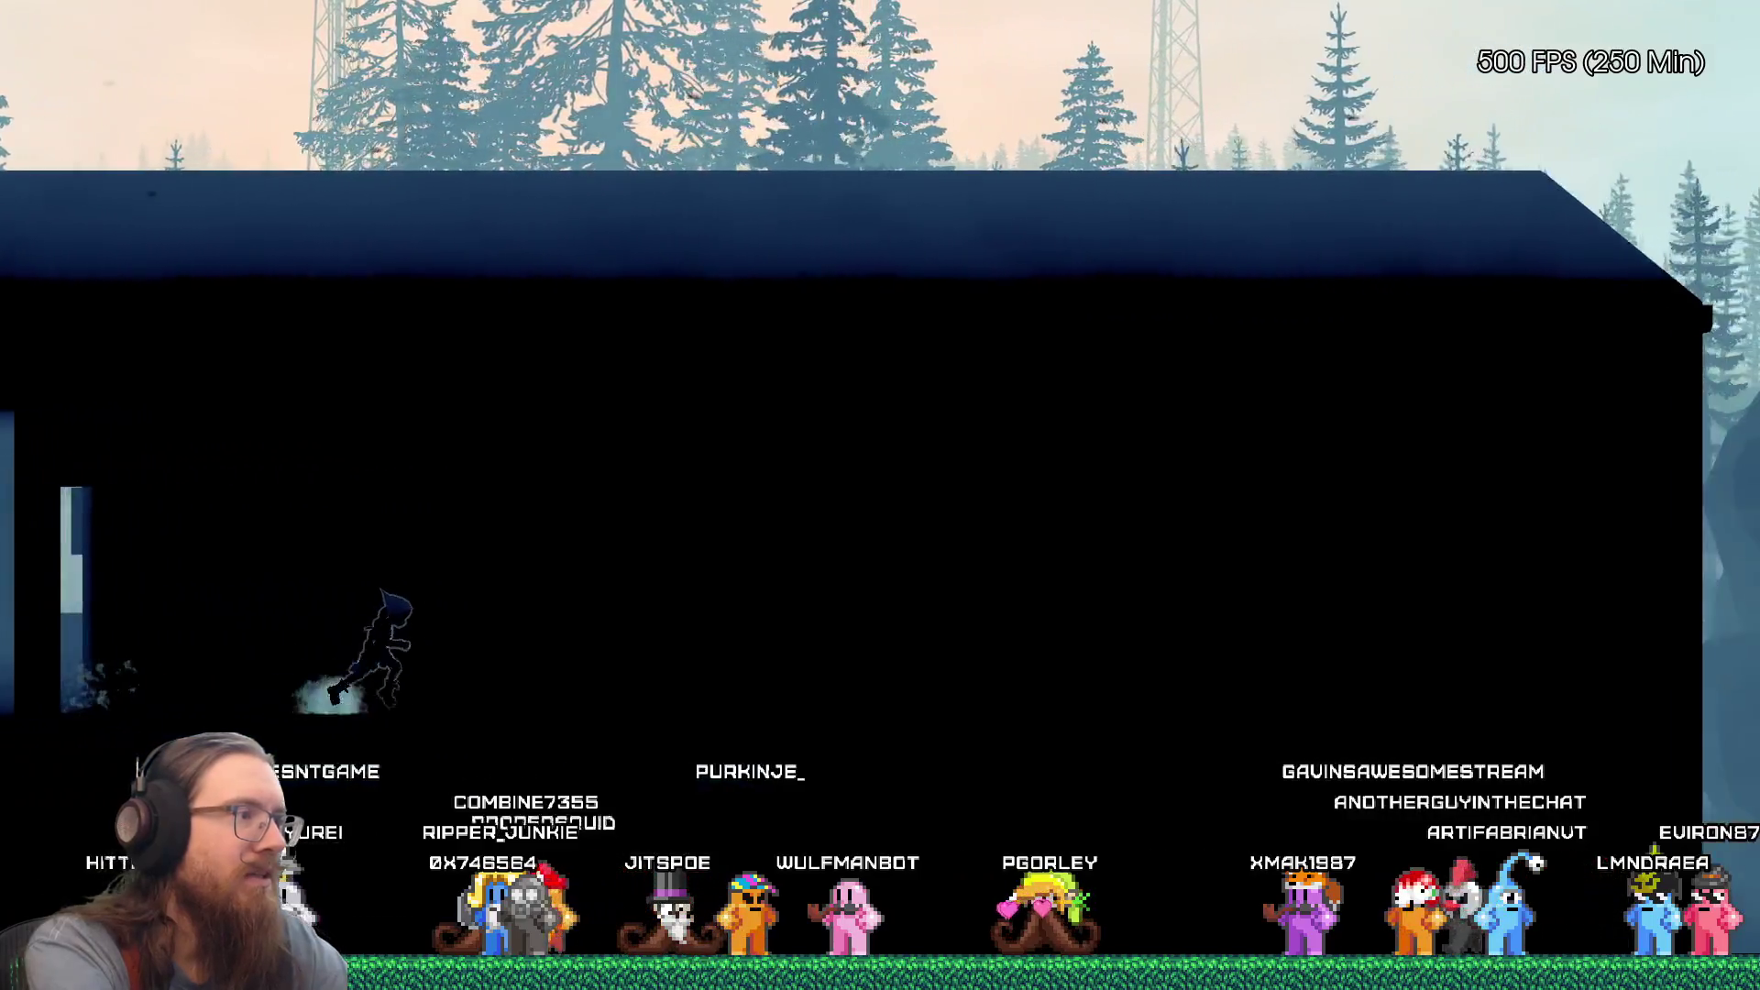
{"action": "key", "text": "d"}
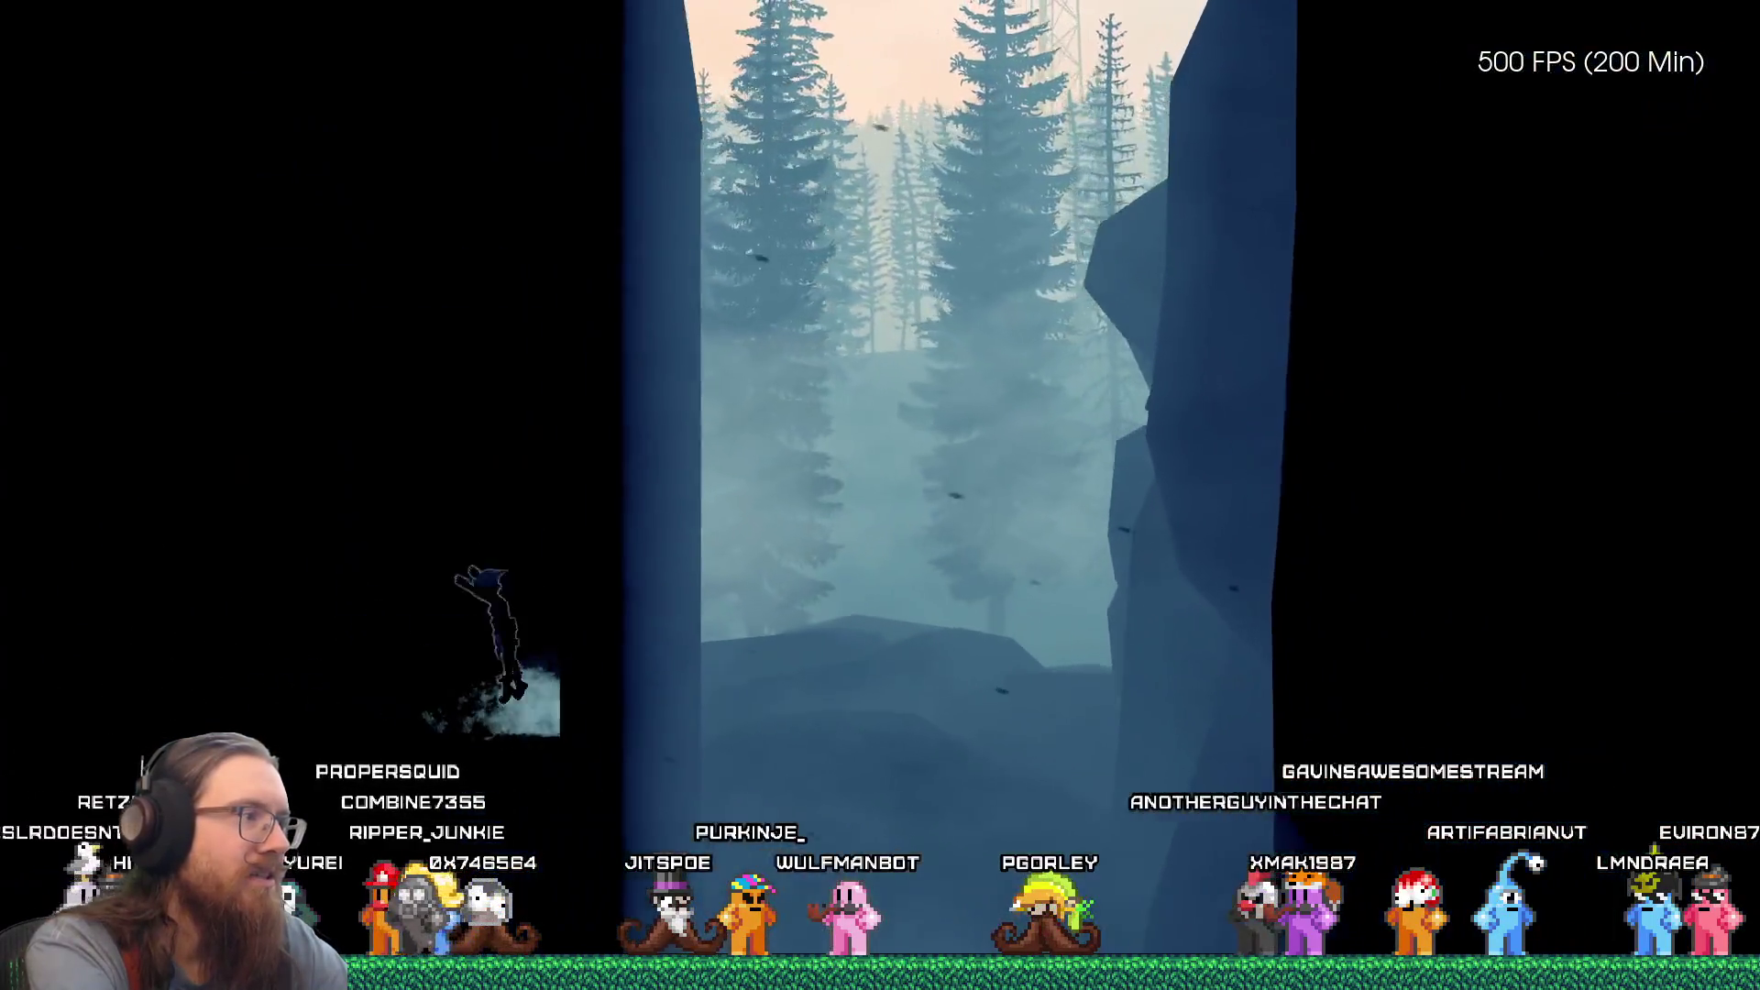
{"action": "key", "text": "d"}
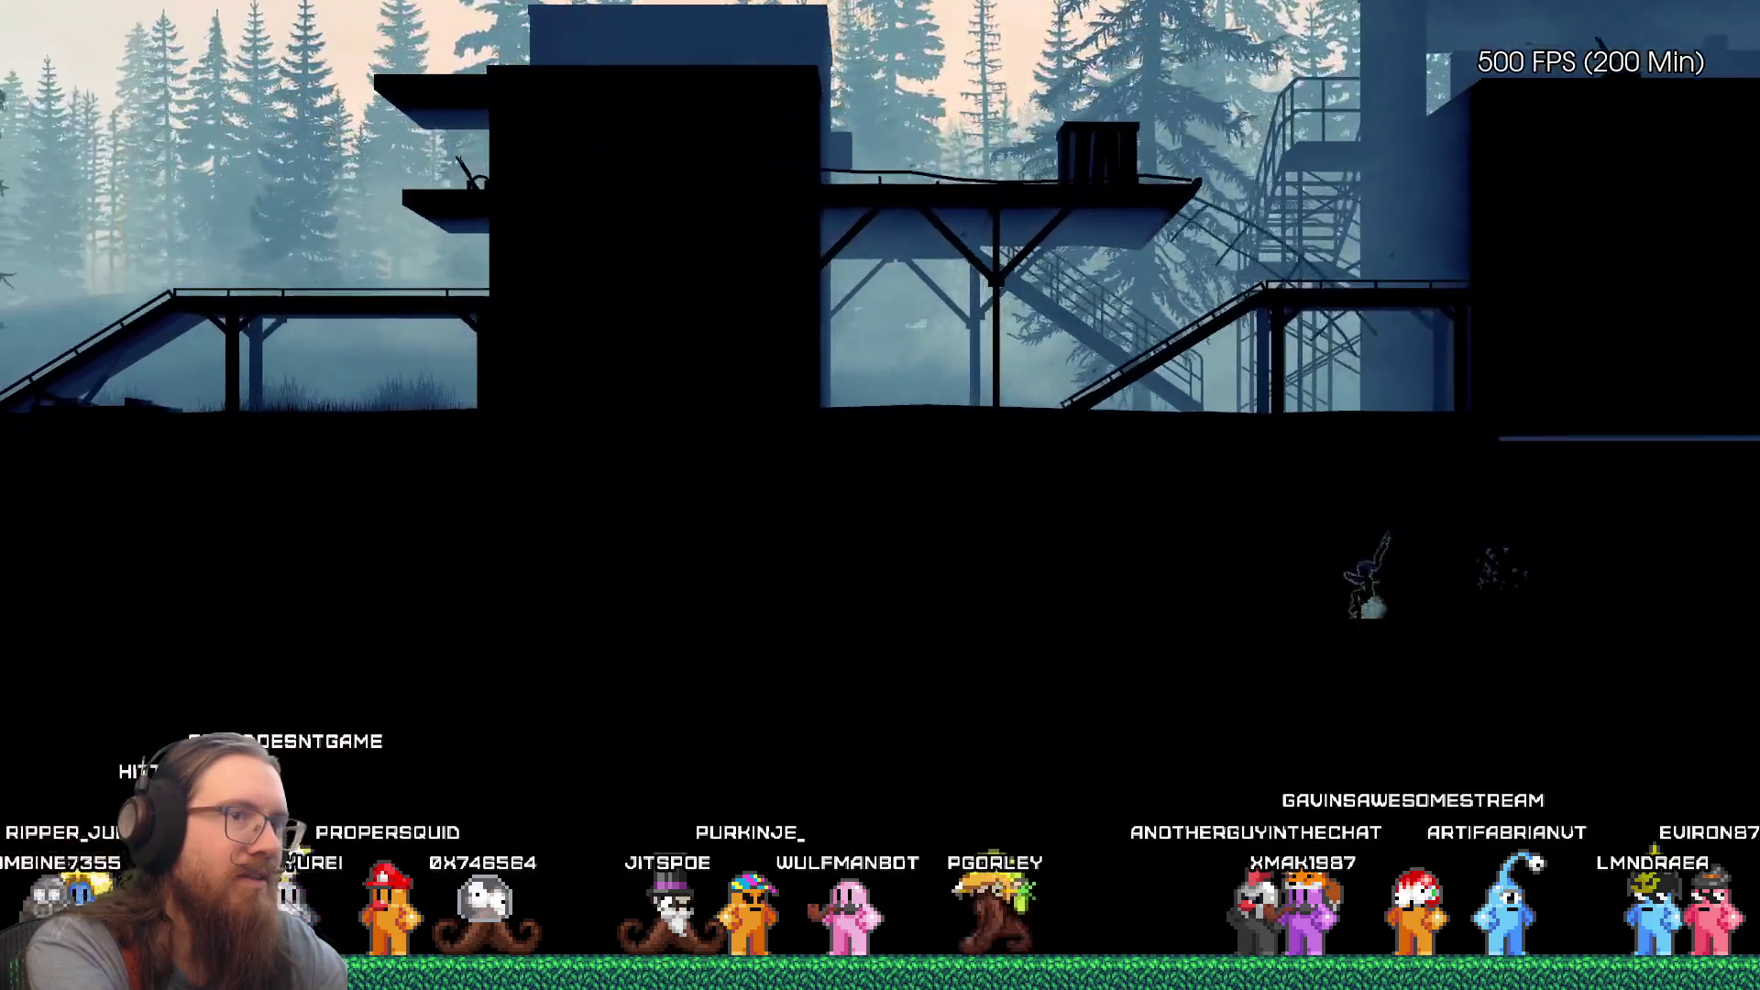
{"action": "key", "text": "a"}
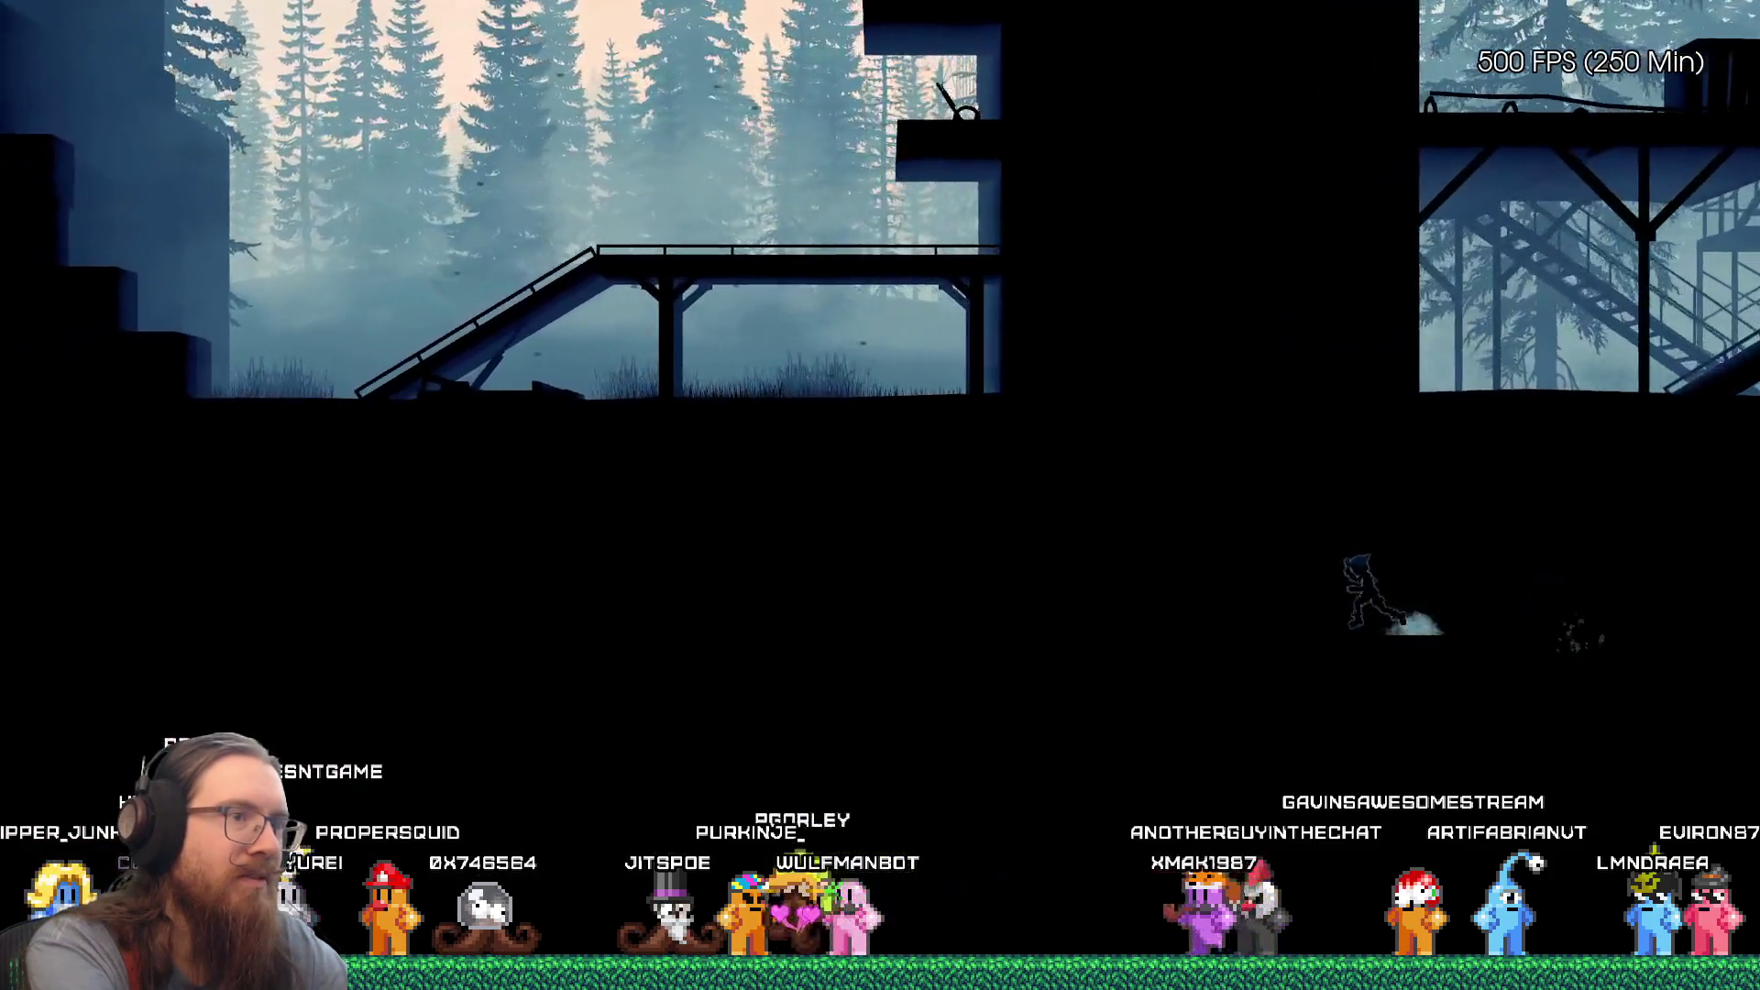
{"action": "key", "text": "a"}
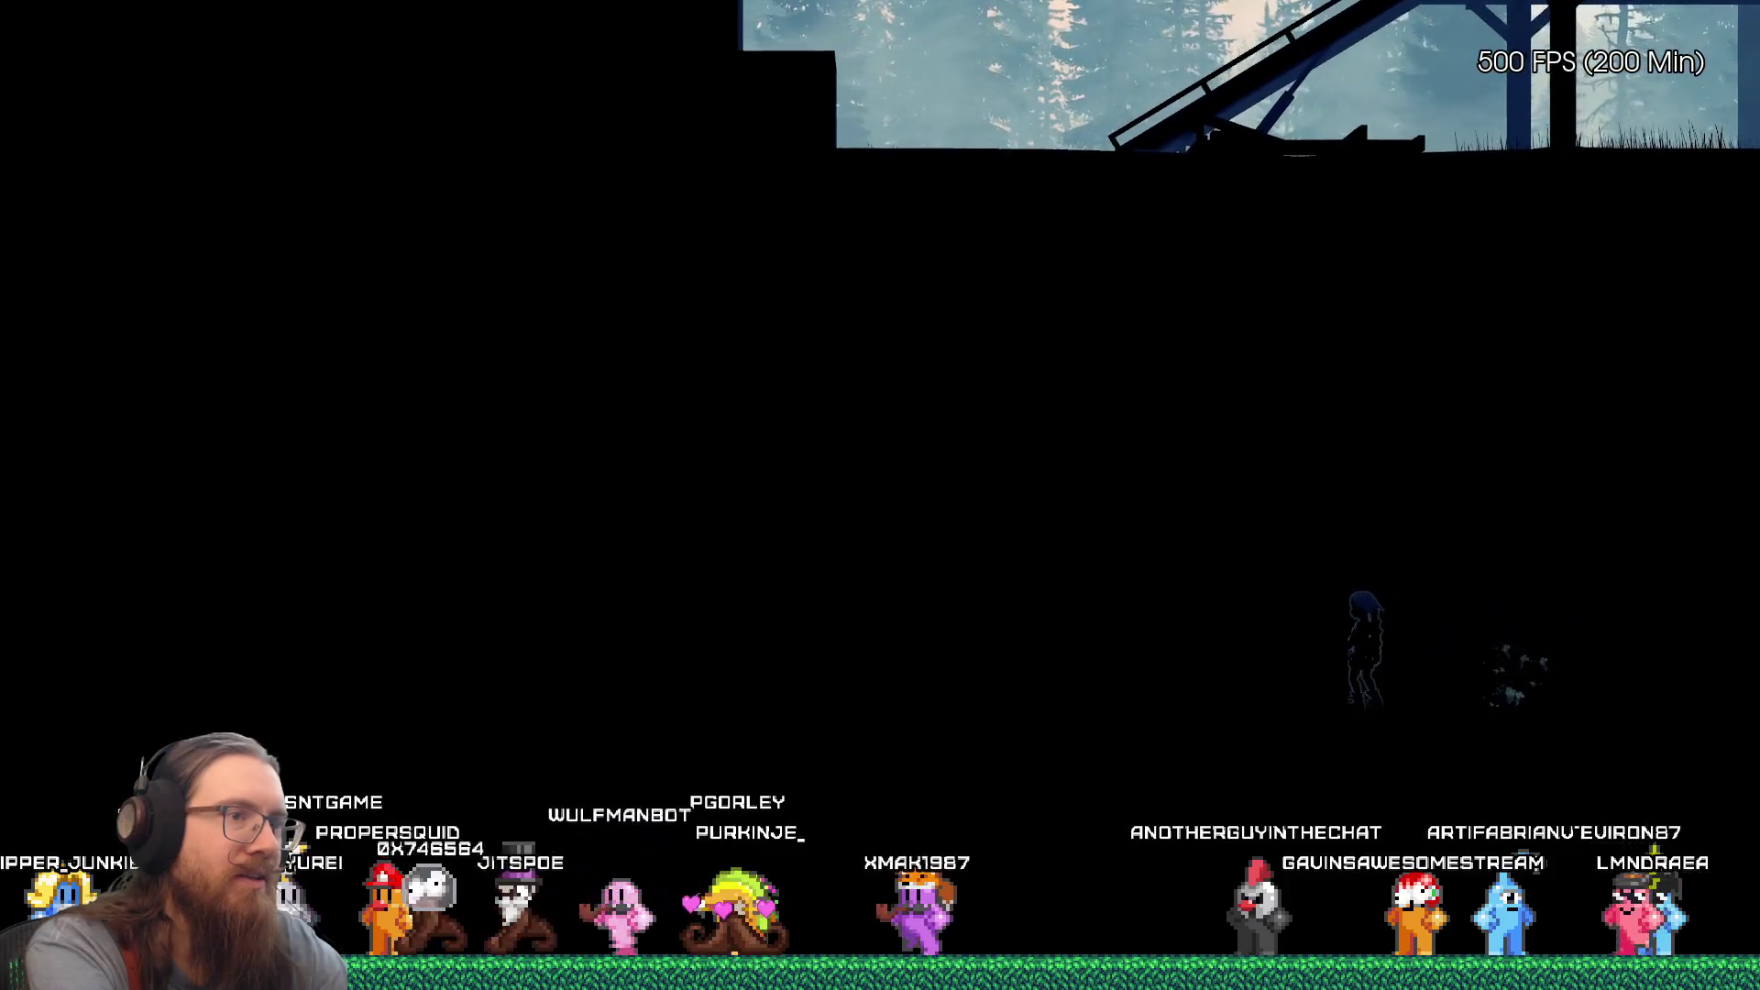
{"action": "key", "text": "a"}
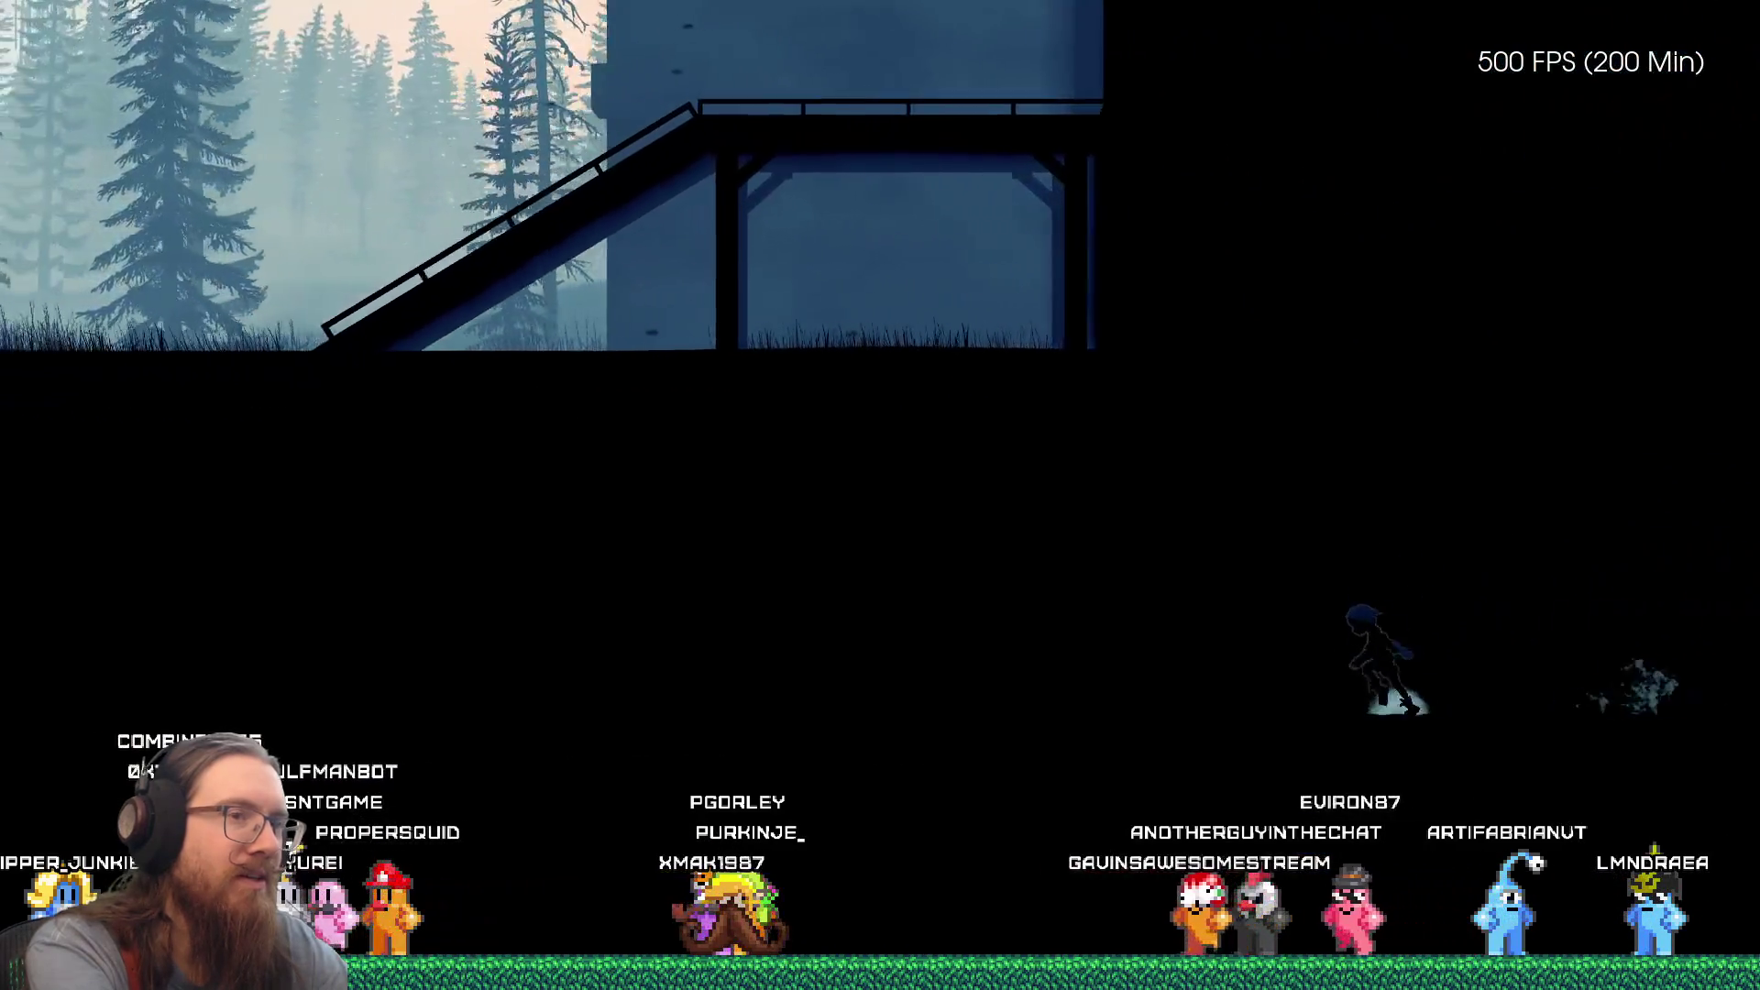
{"action": "key", "text": "a"}
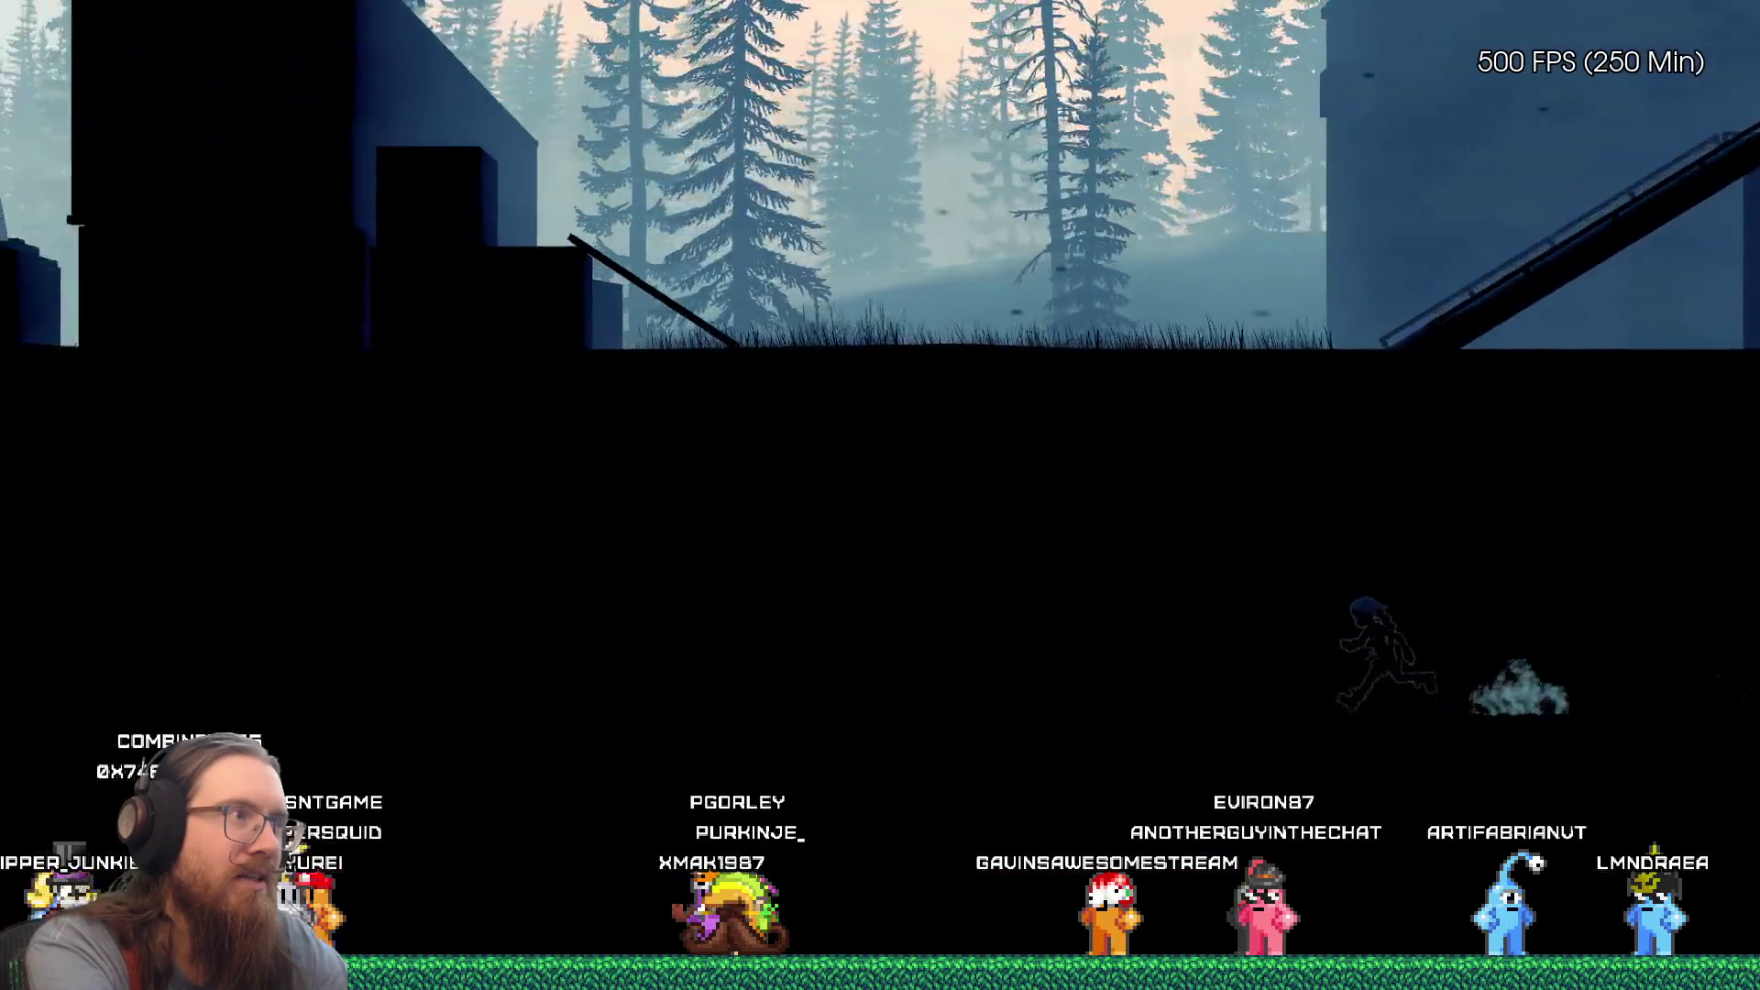
{"action": "key", "text": "a"}
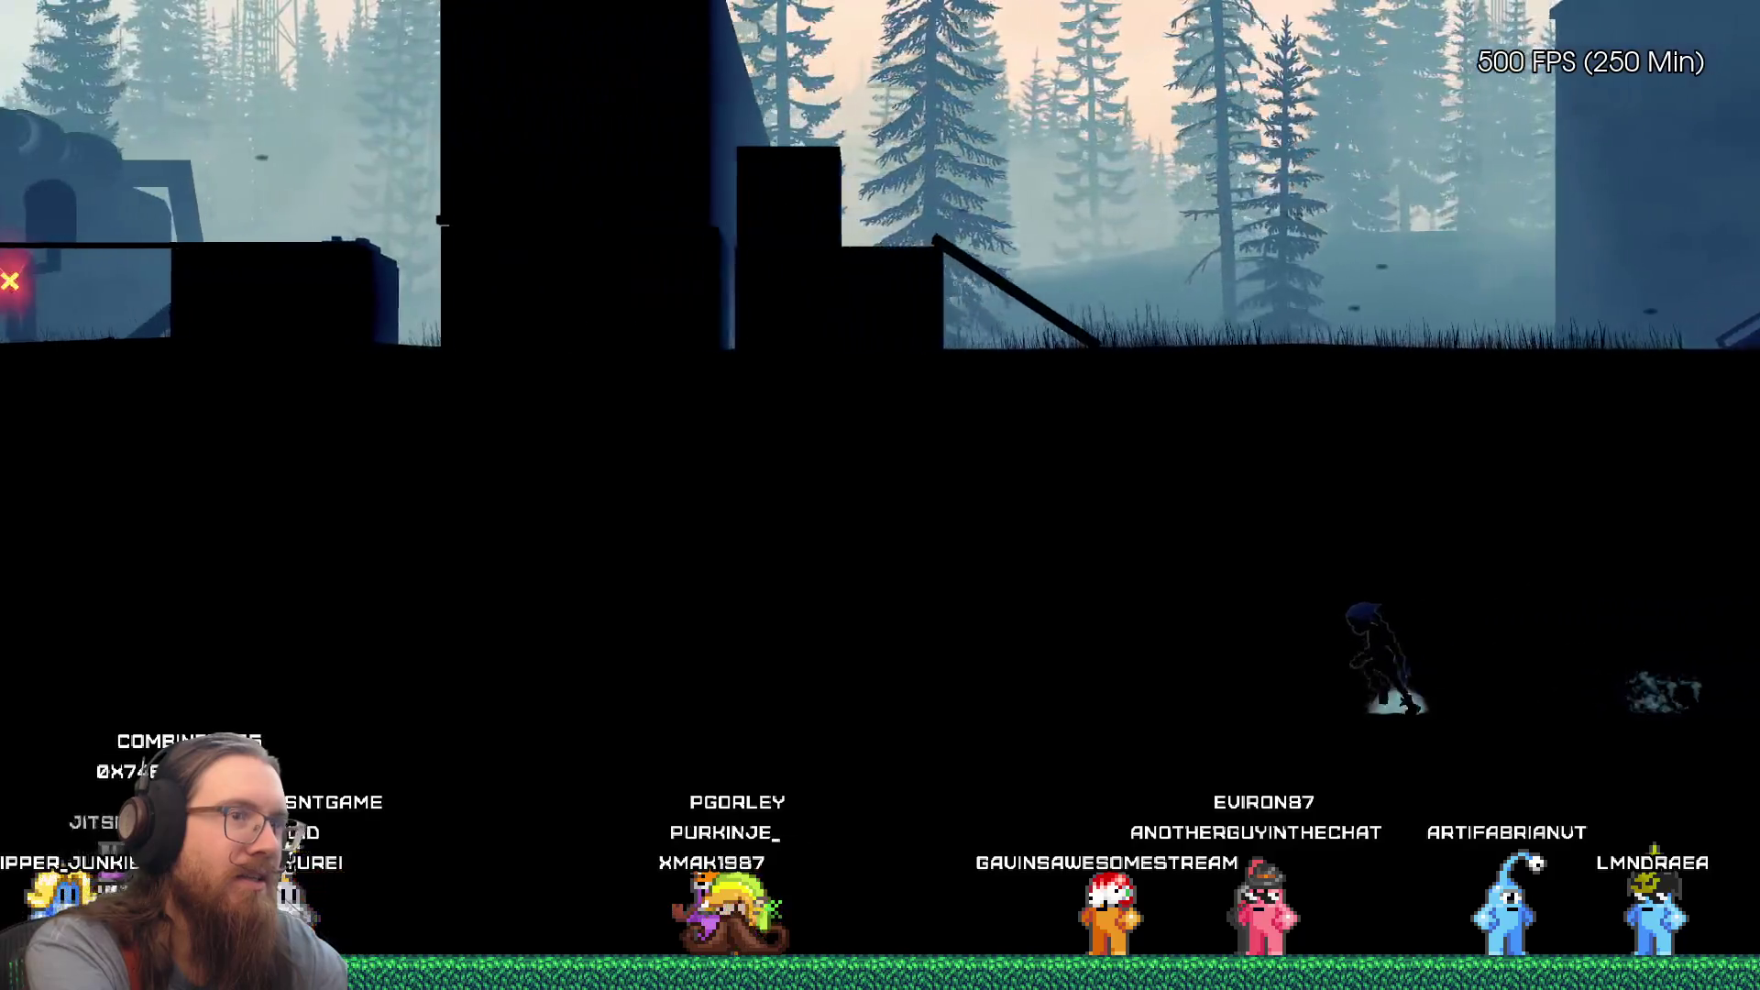
{"action": "key", "text": "a"}
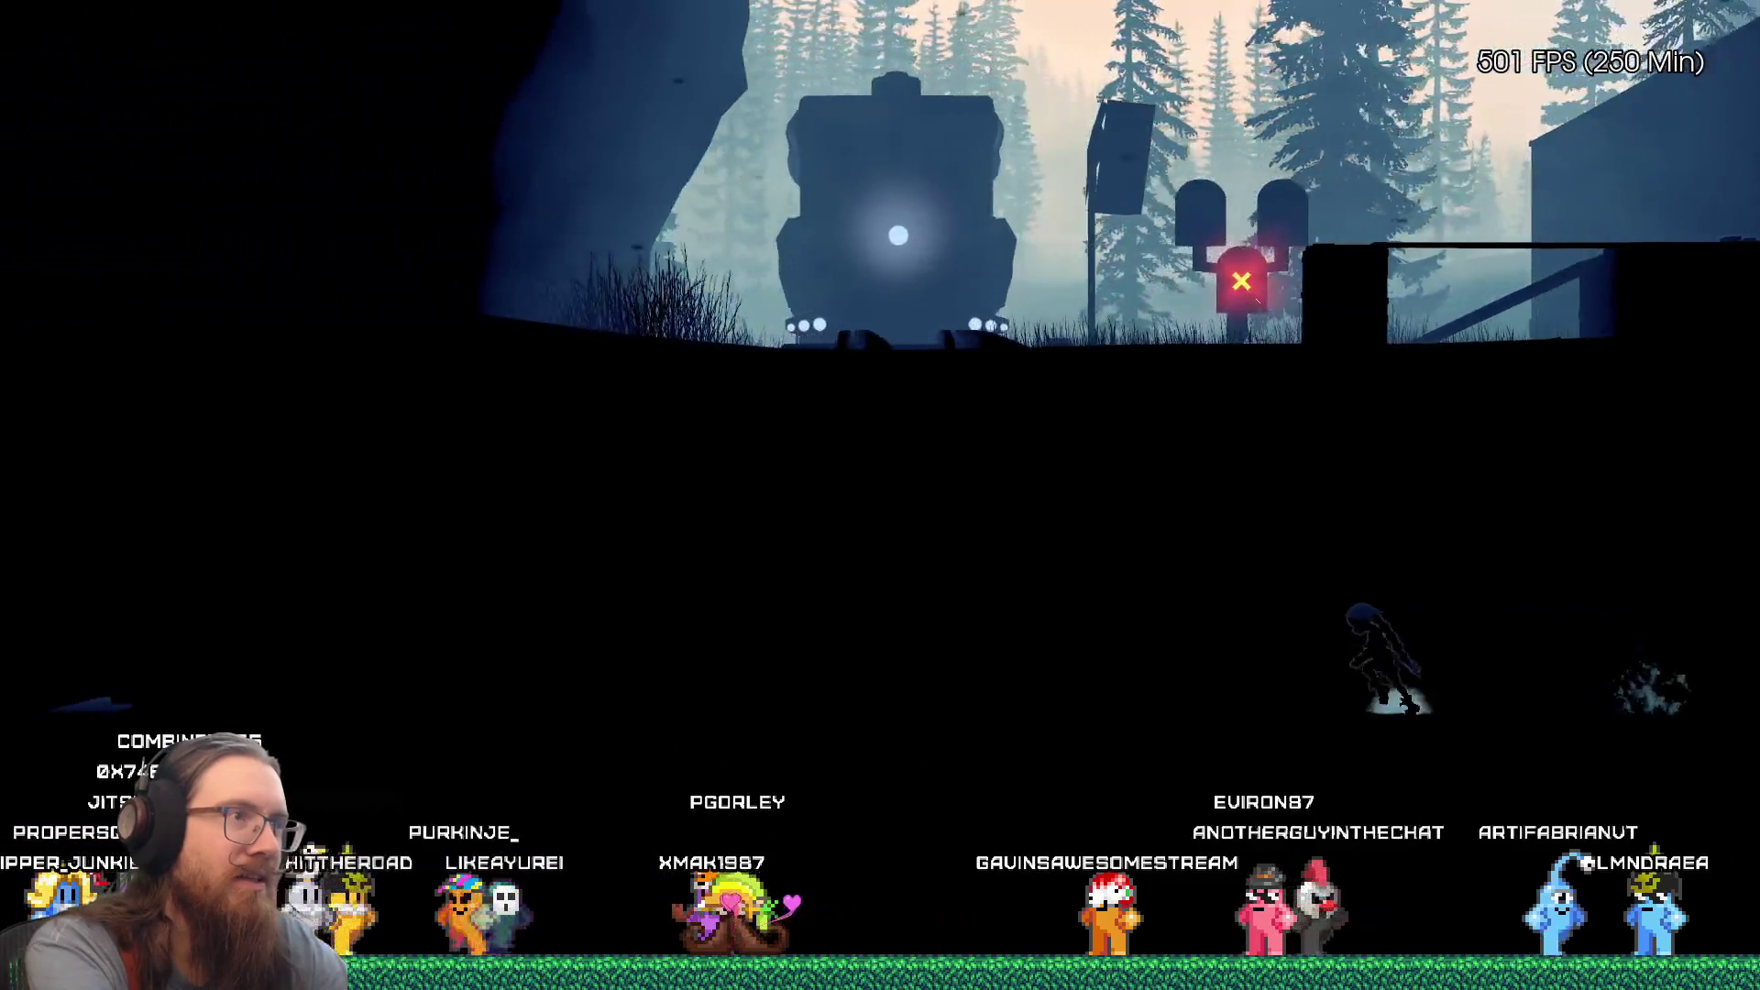
{"action": "key", "text": "a"}
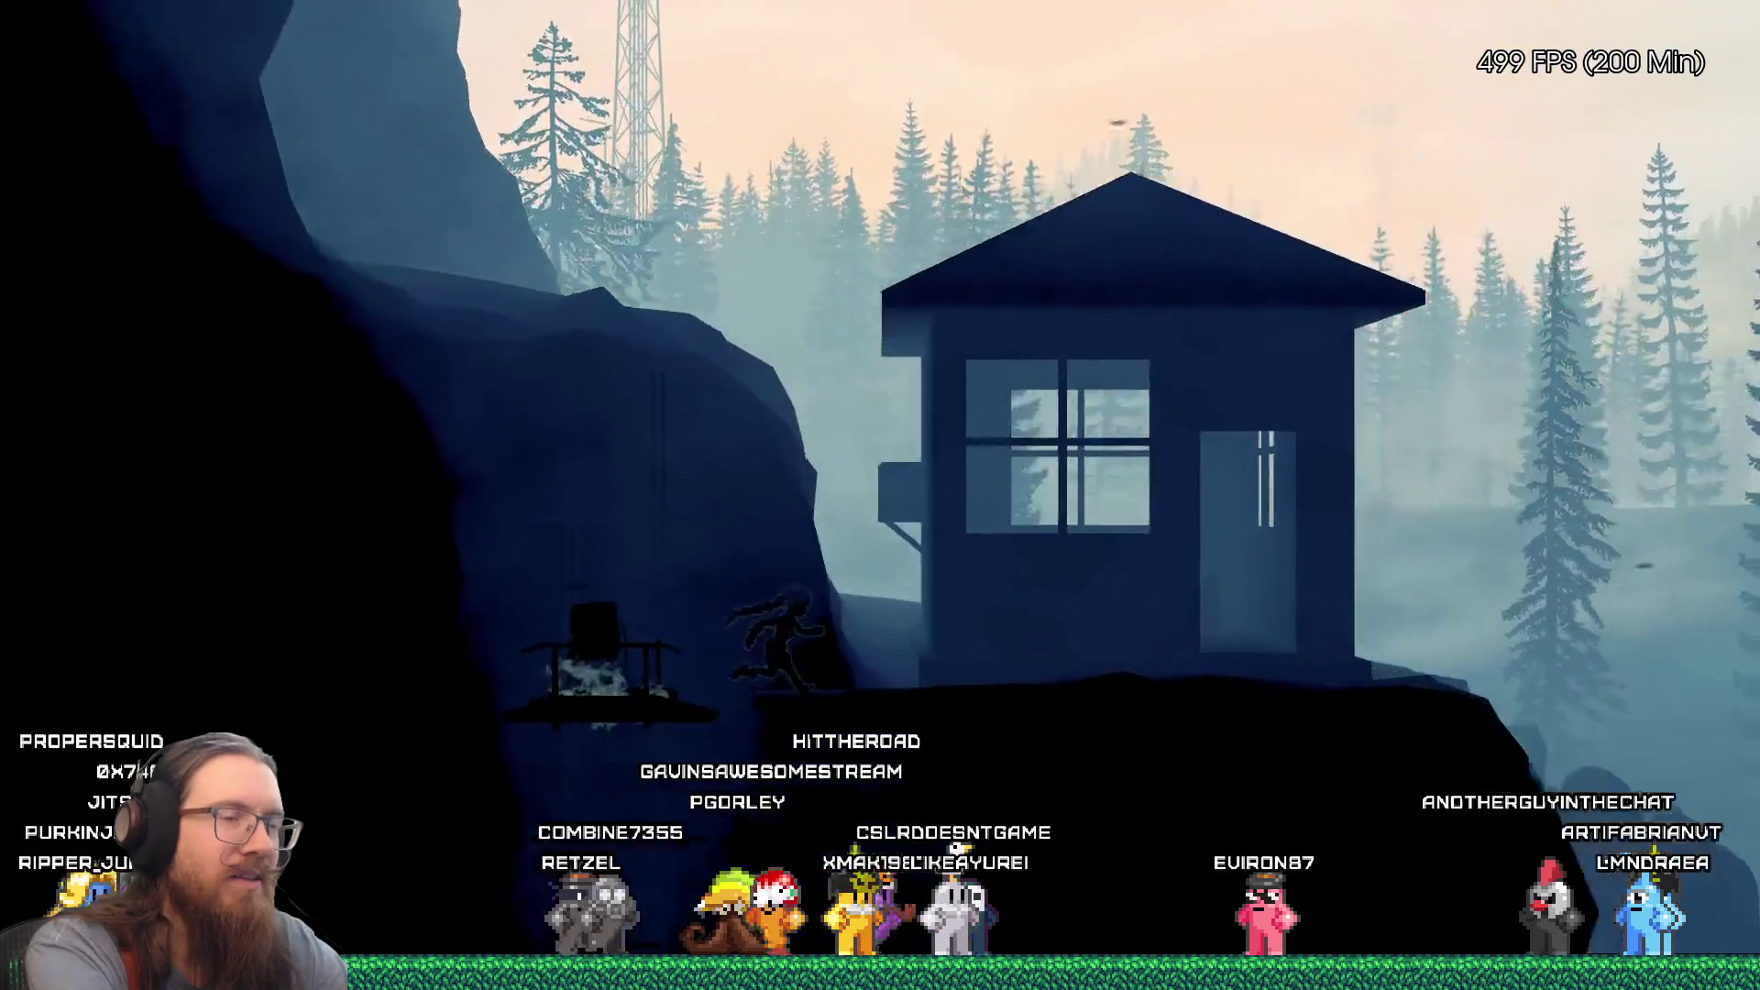
{"action": "key", "text": "d"}
{"action": "key", "text": "d"}
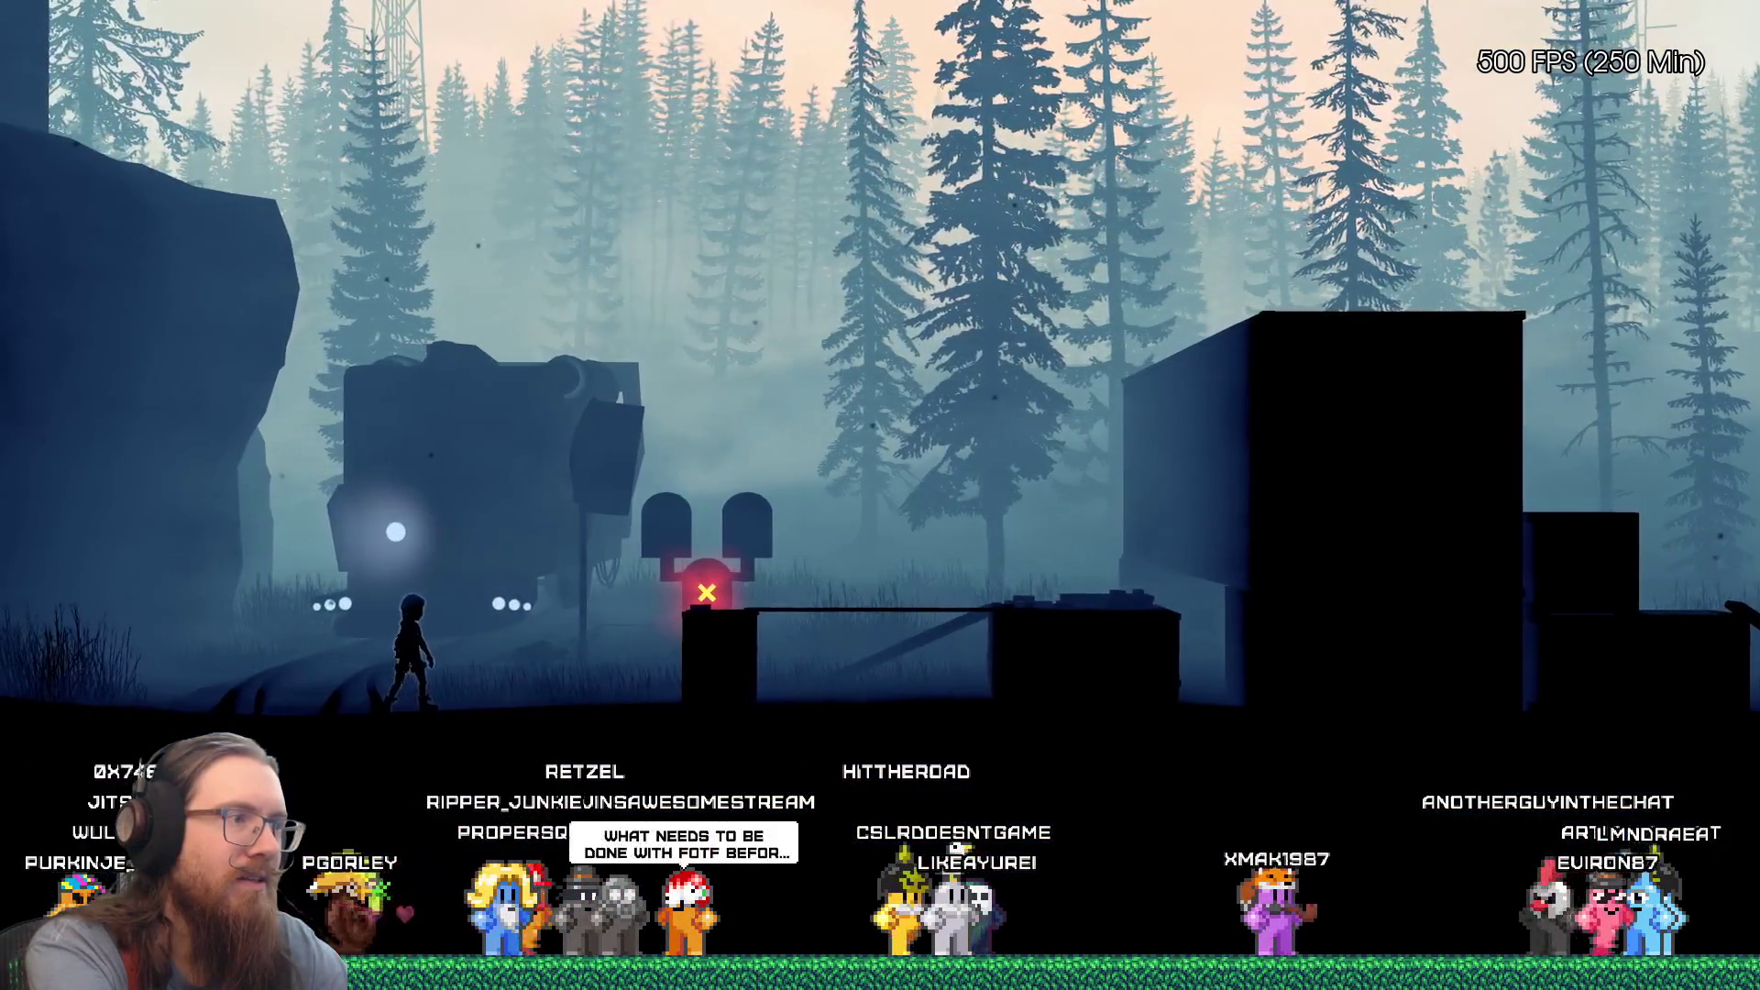
{"action": "key", "text": "d"}
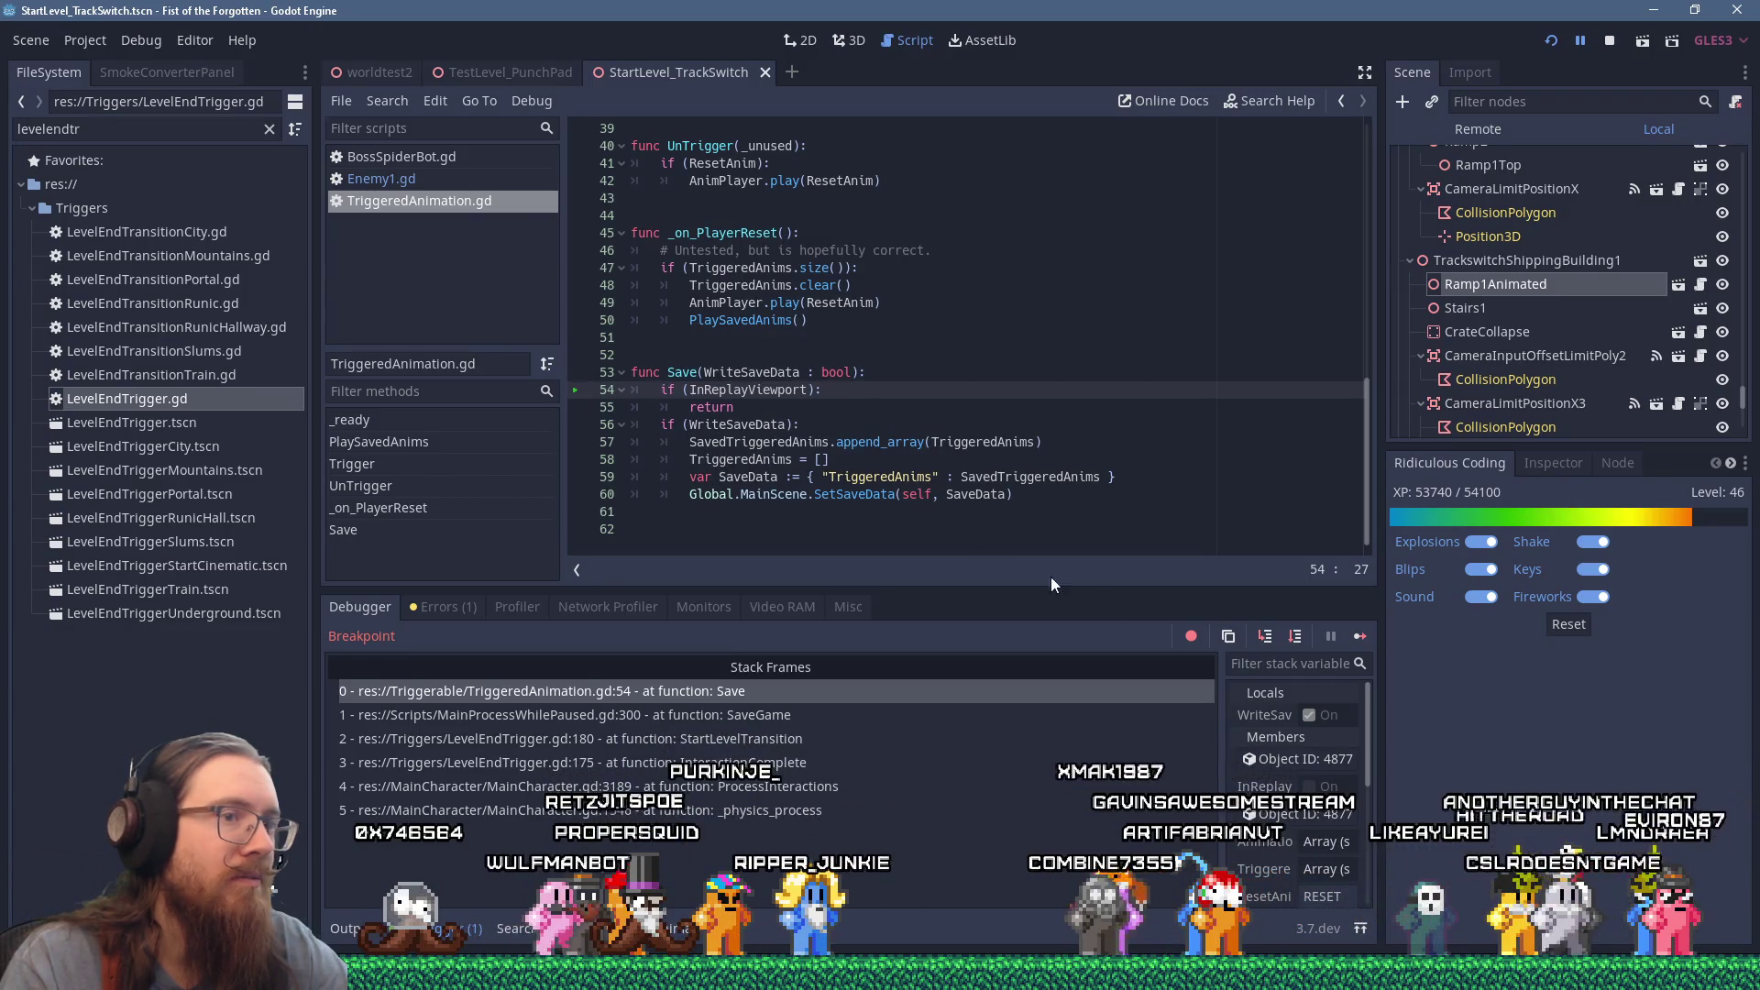
Step: Resume from the breakpoint, run right through the forest, and open the development console
{"action": "left_click", "coordinate": [1357, 636]}
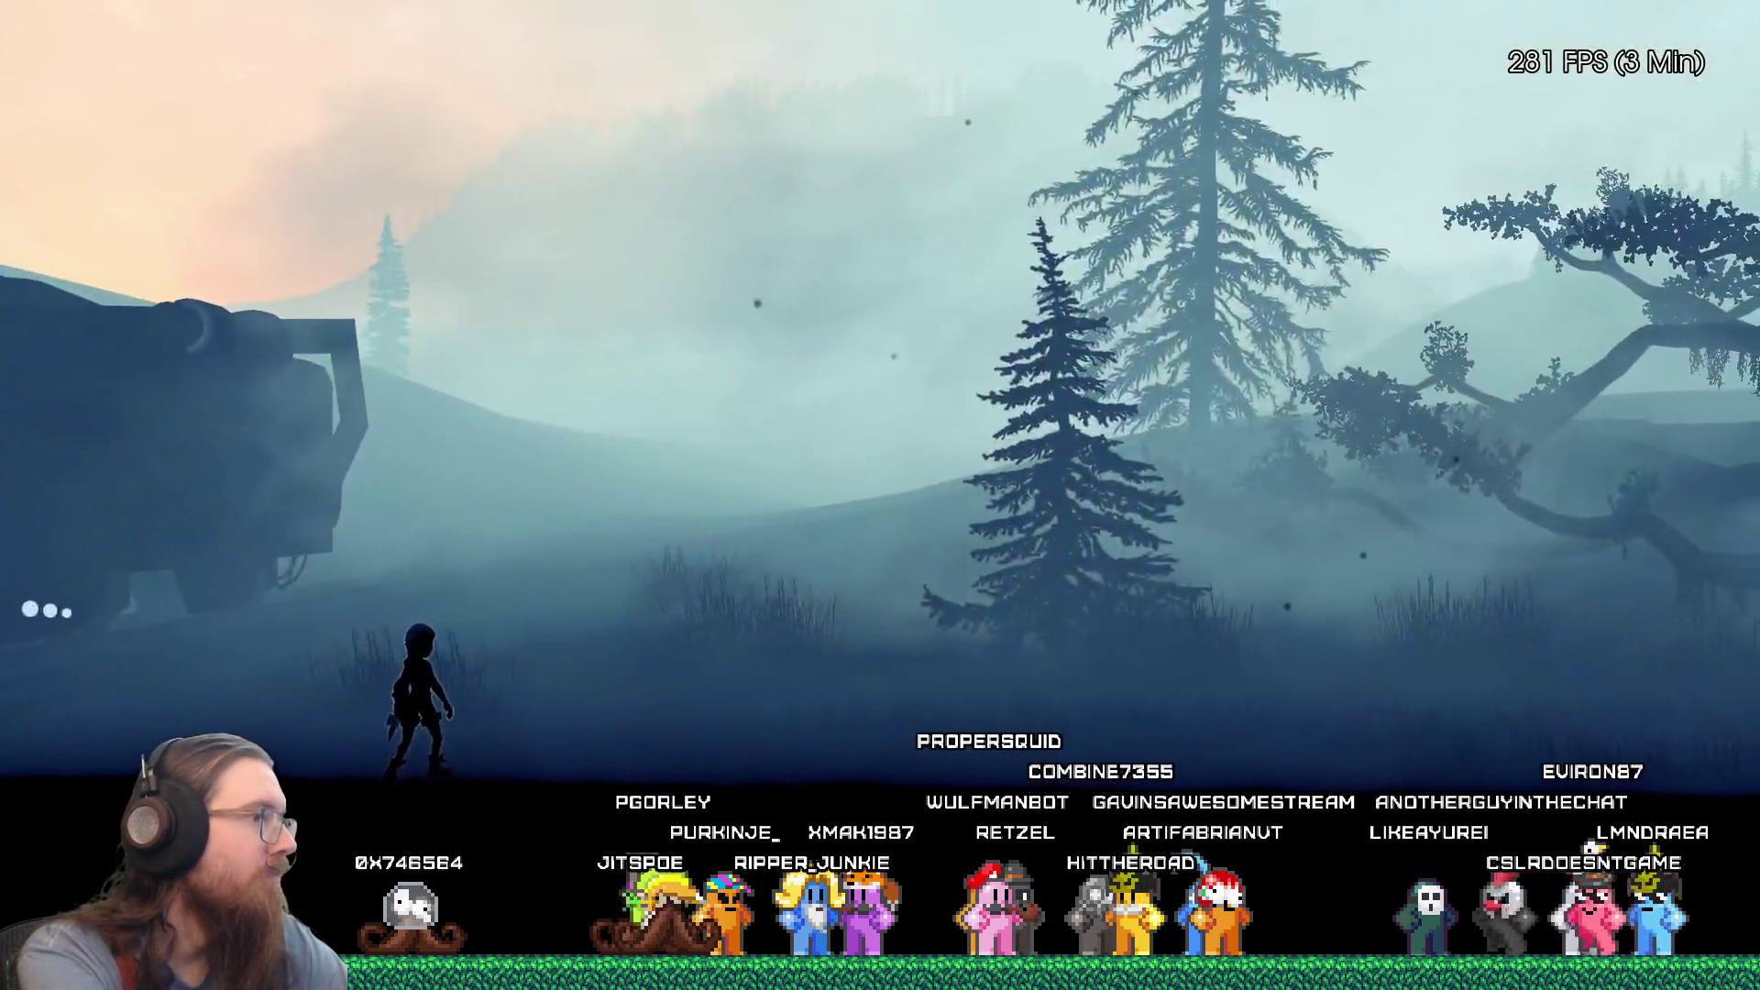
{"action": "key", "text": "Right"}
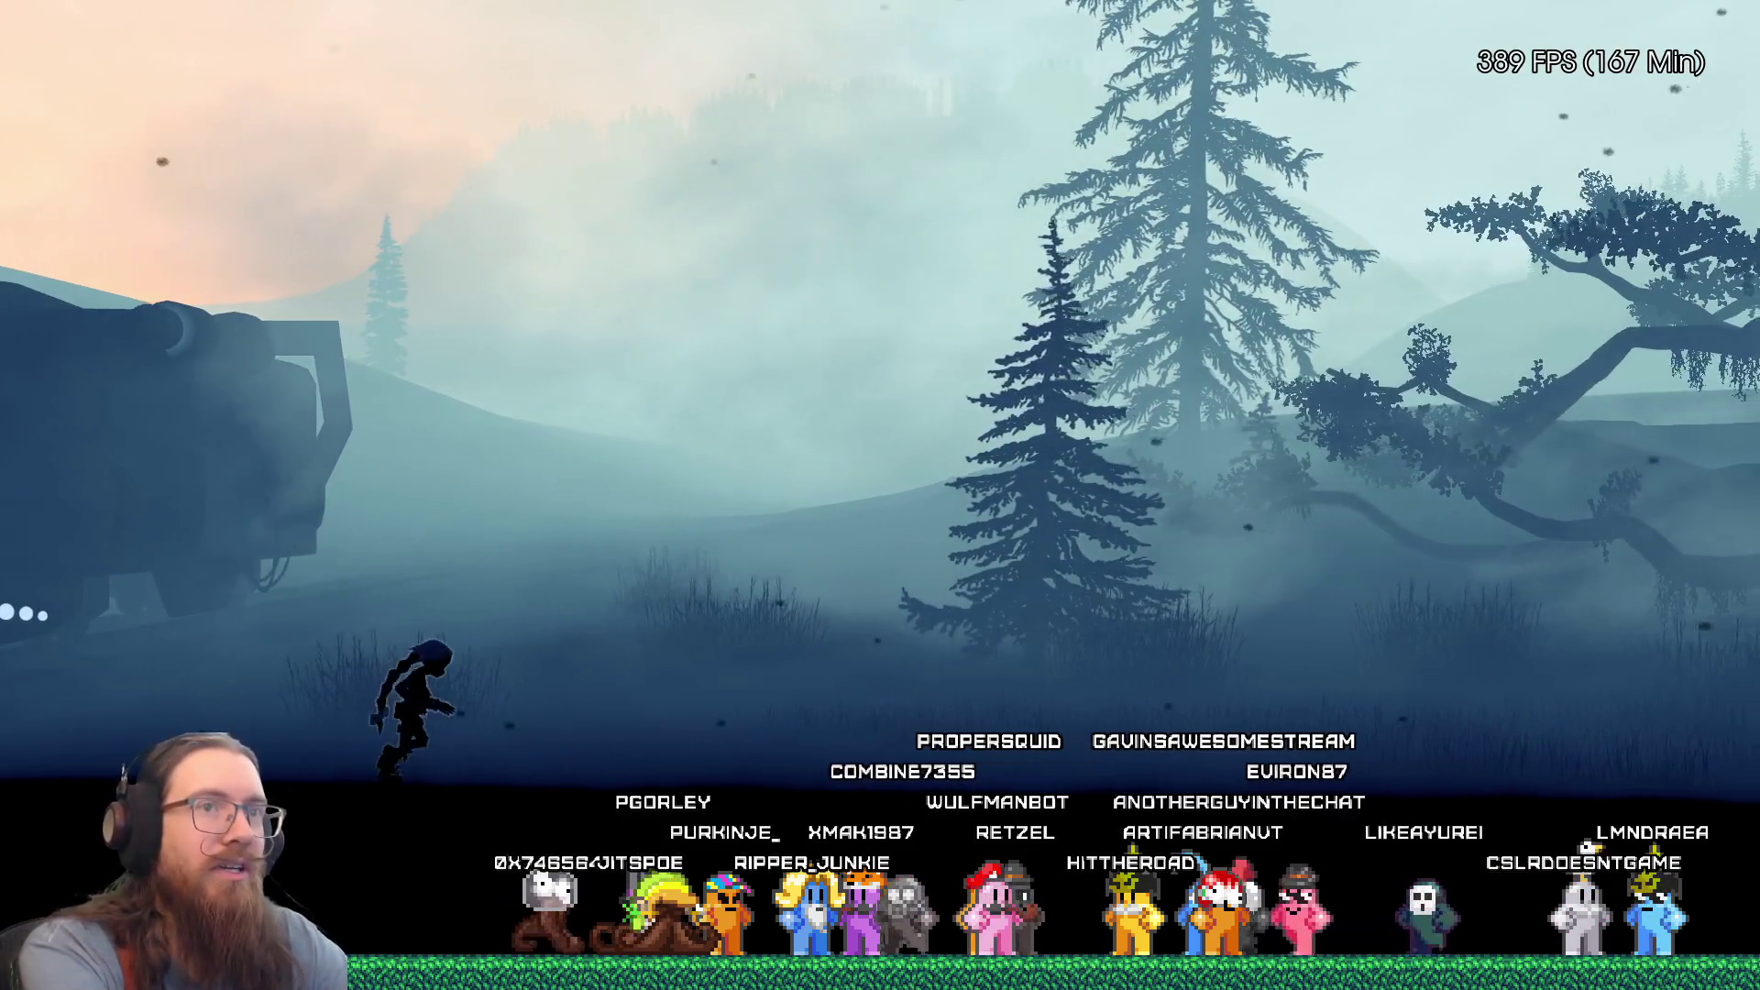
{"action": "key", "text": "space"}
{"action": "key", "text": "grave"}
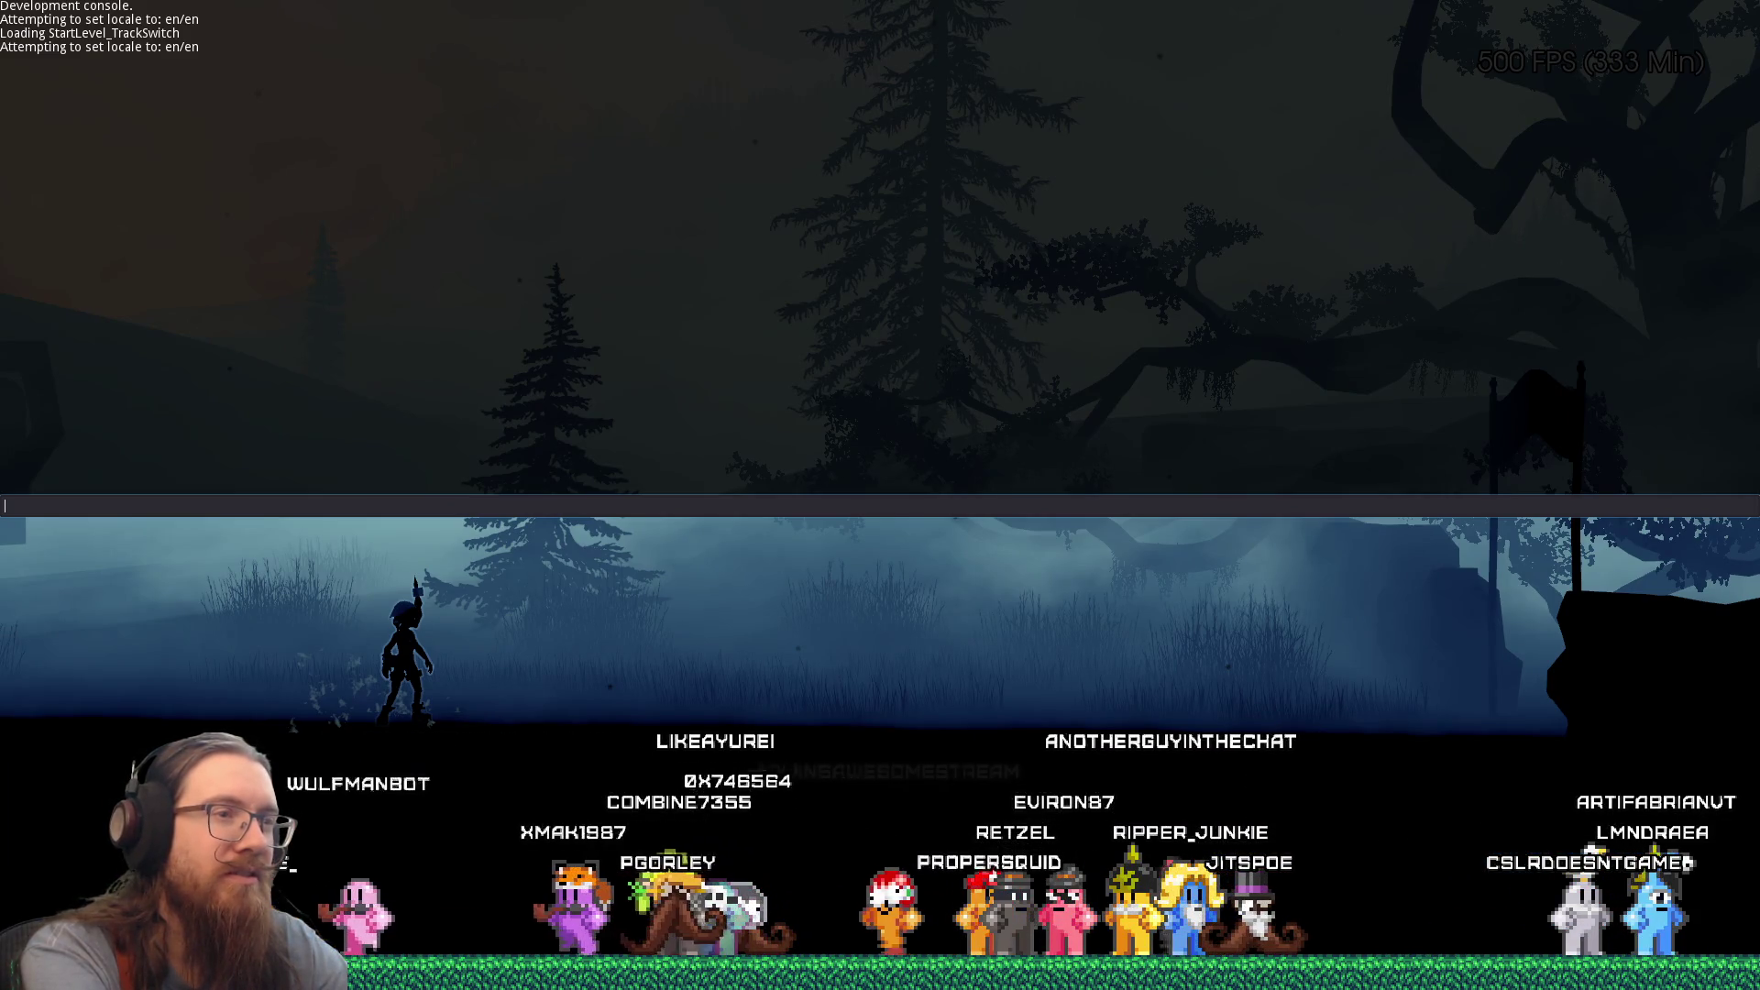
{"action": "key", "text": "grave"}
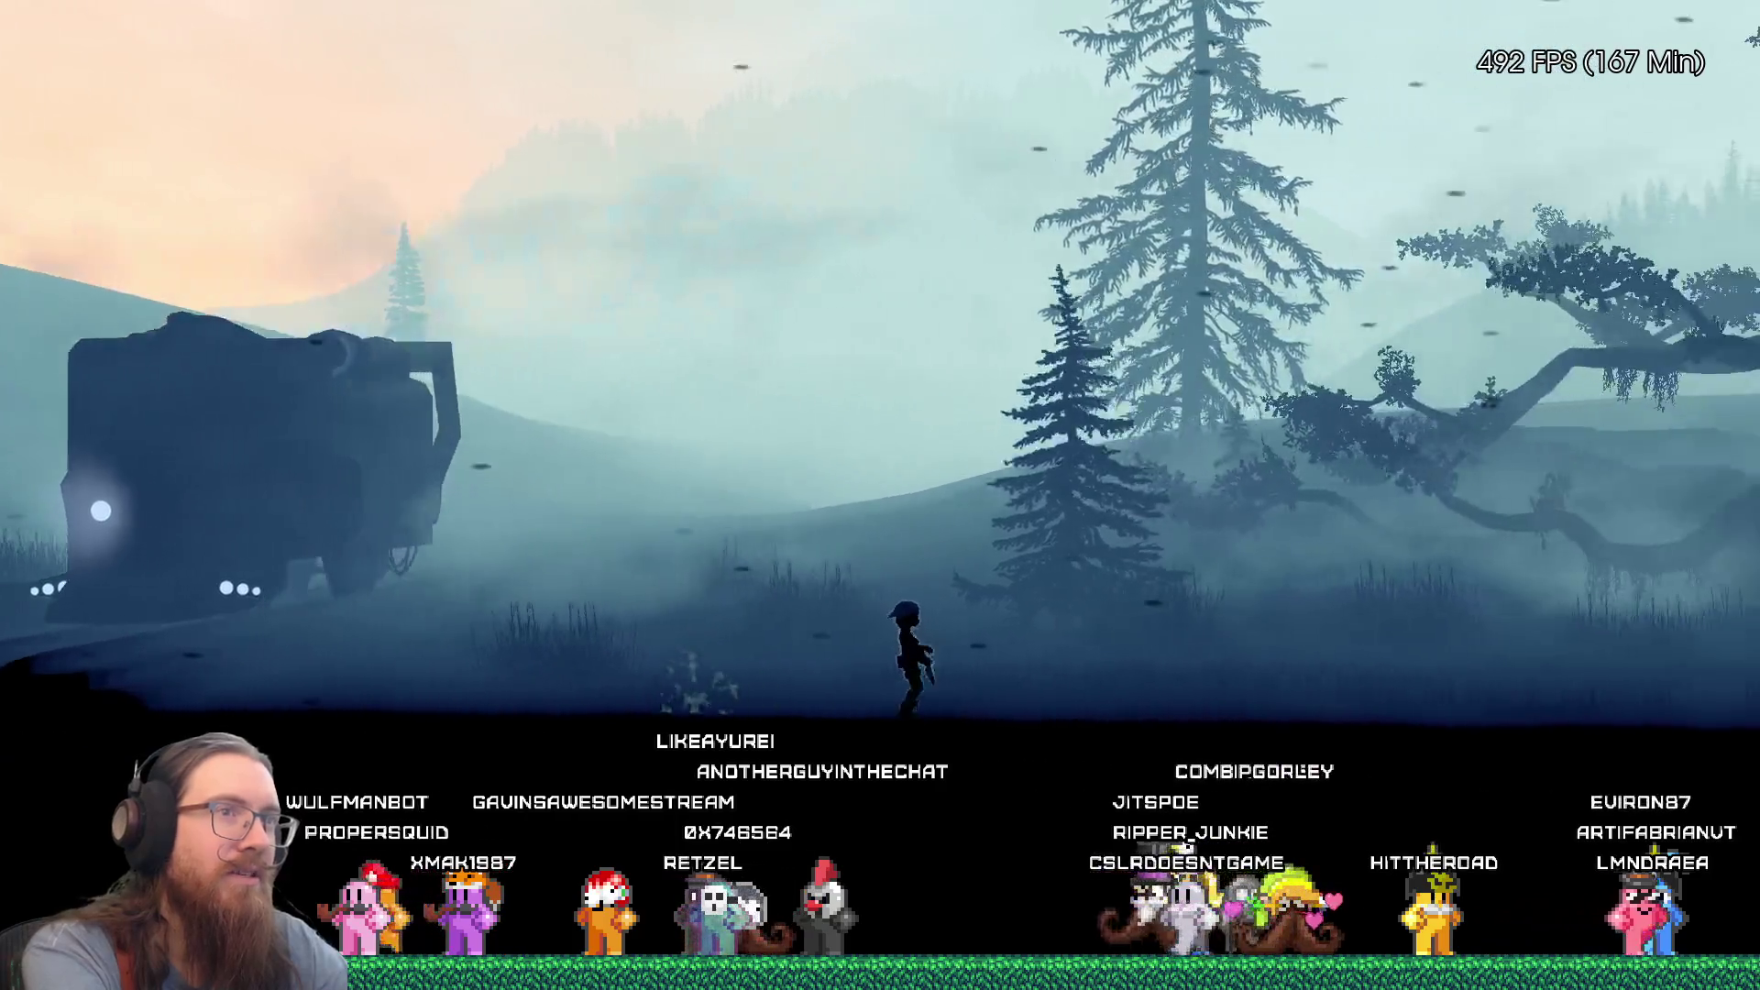
{"action": "key", "text": "grave"}
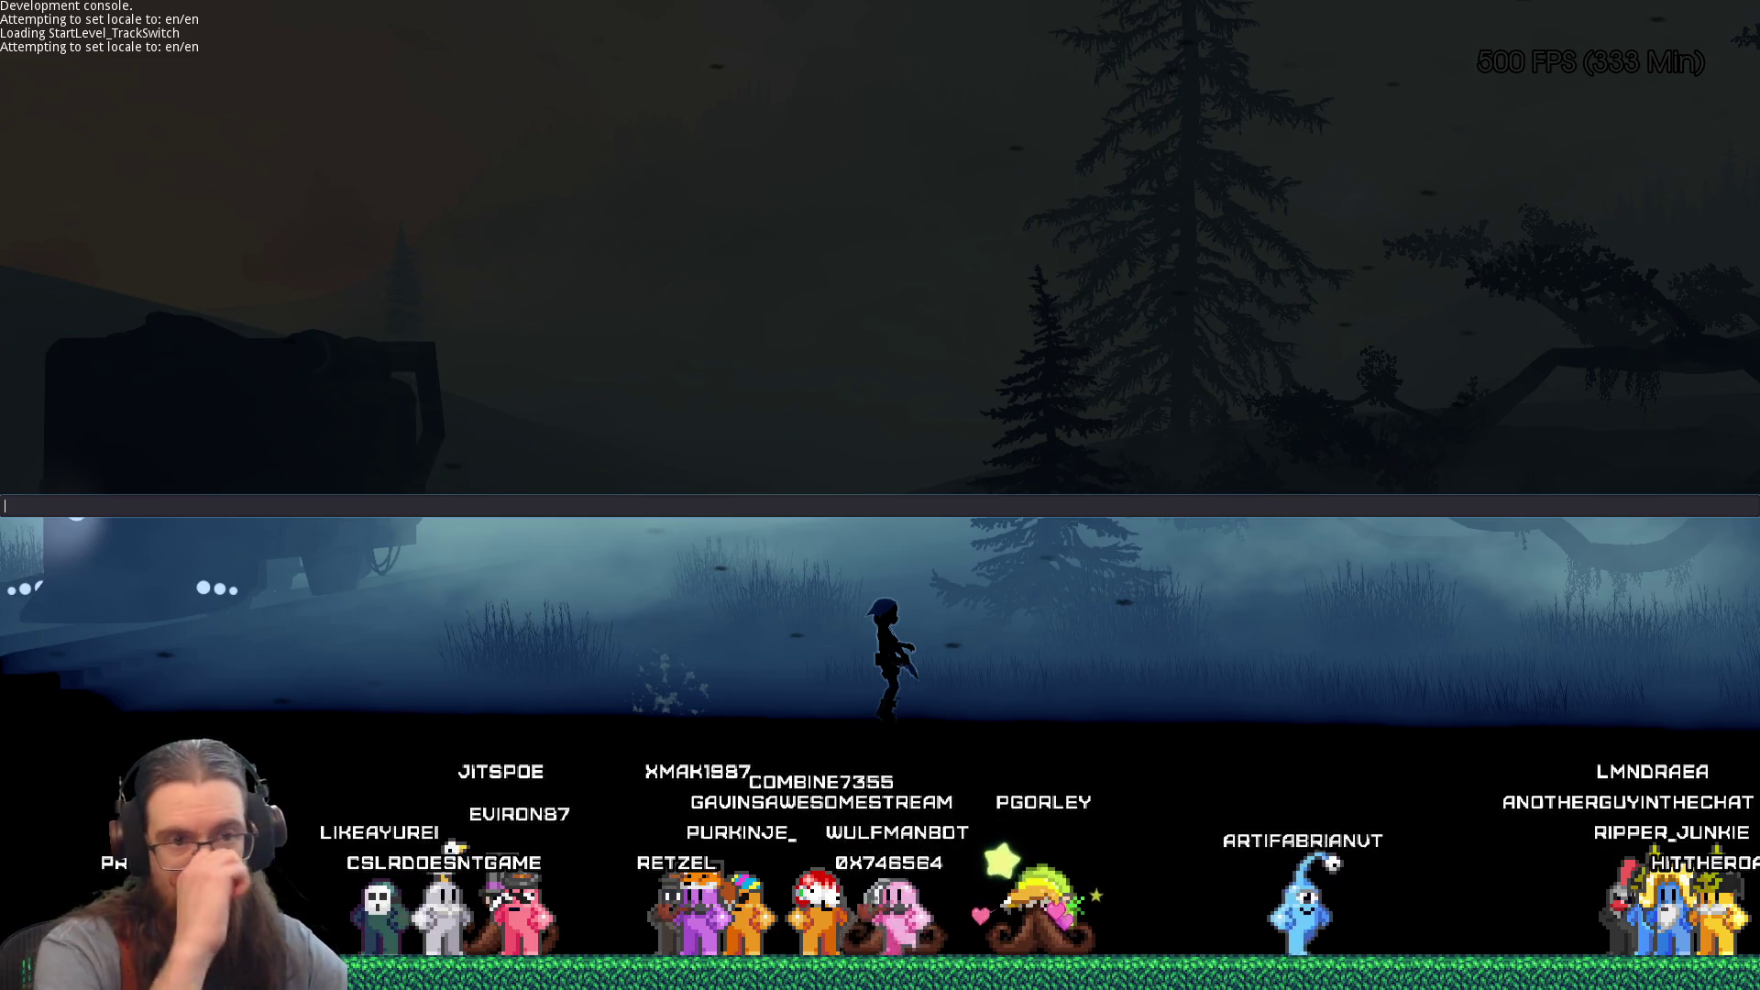
Step: Play on to the cave, quit via the console, and switch to the Notepad++ feedback report
{"action": "key", "text": "grave"}
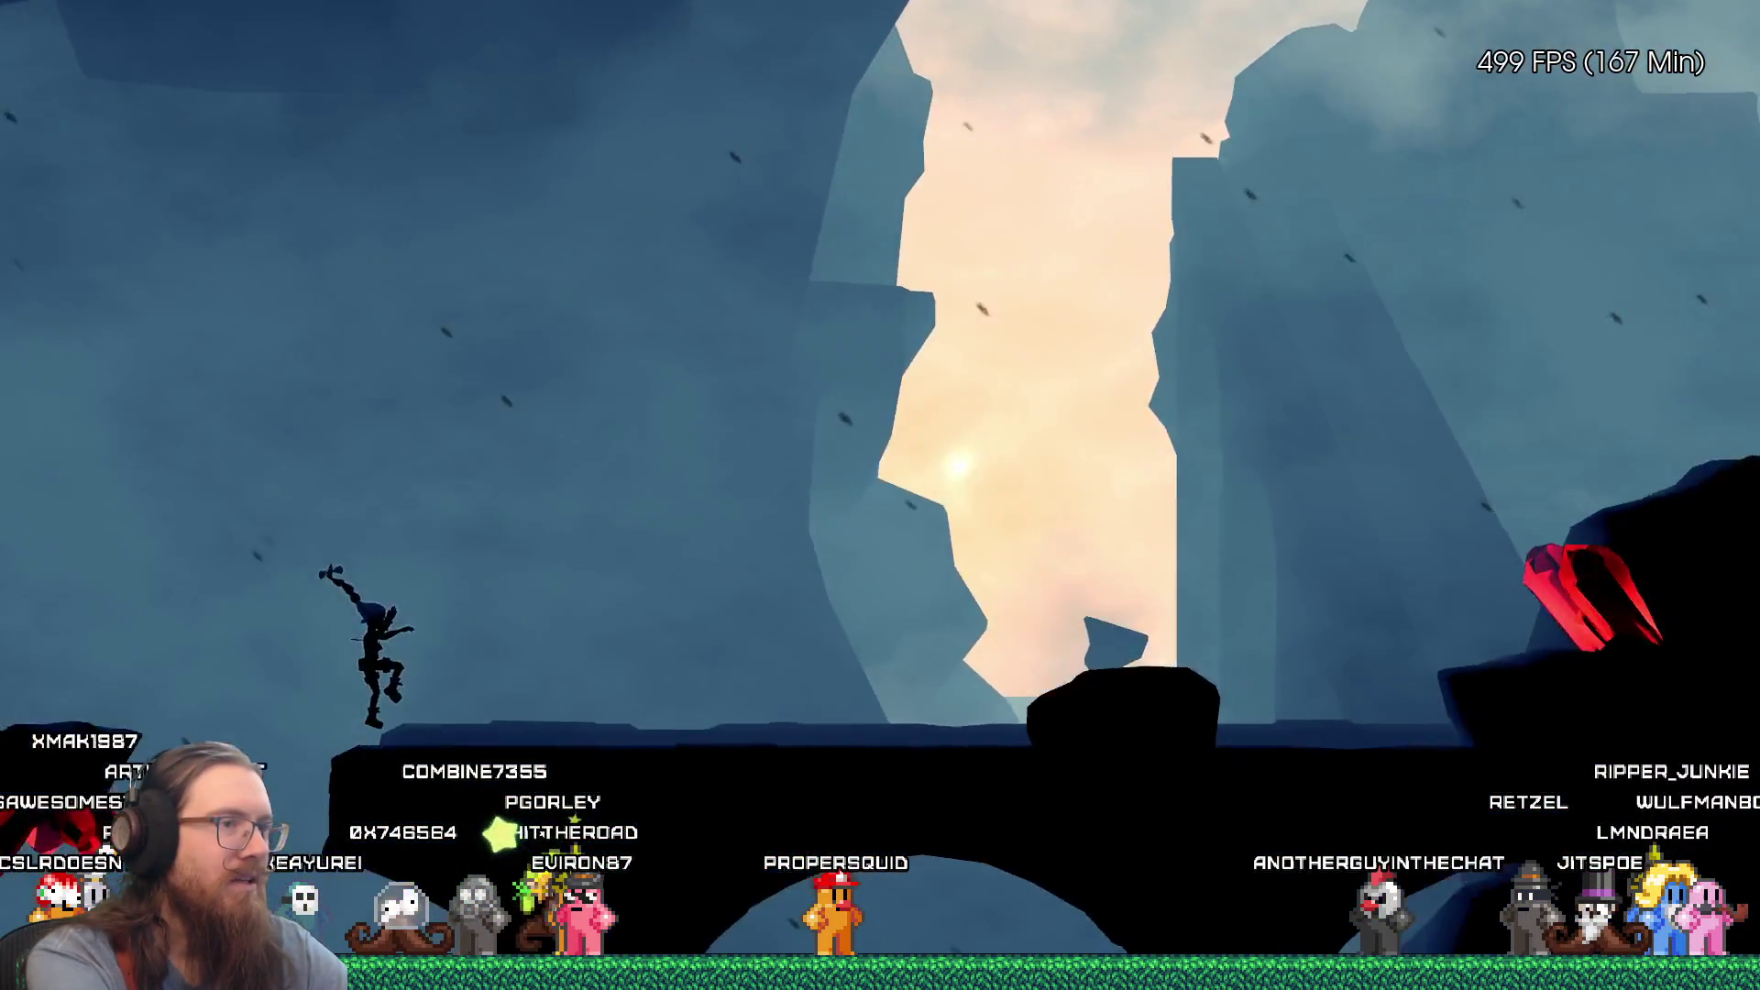
{"action": "key", "text": "grave"}
{"action": "type", "text": "qui"}
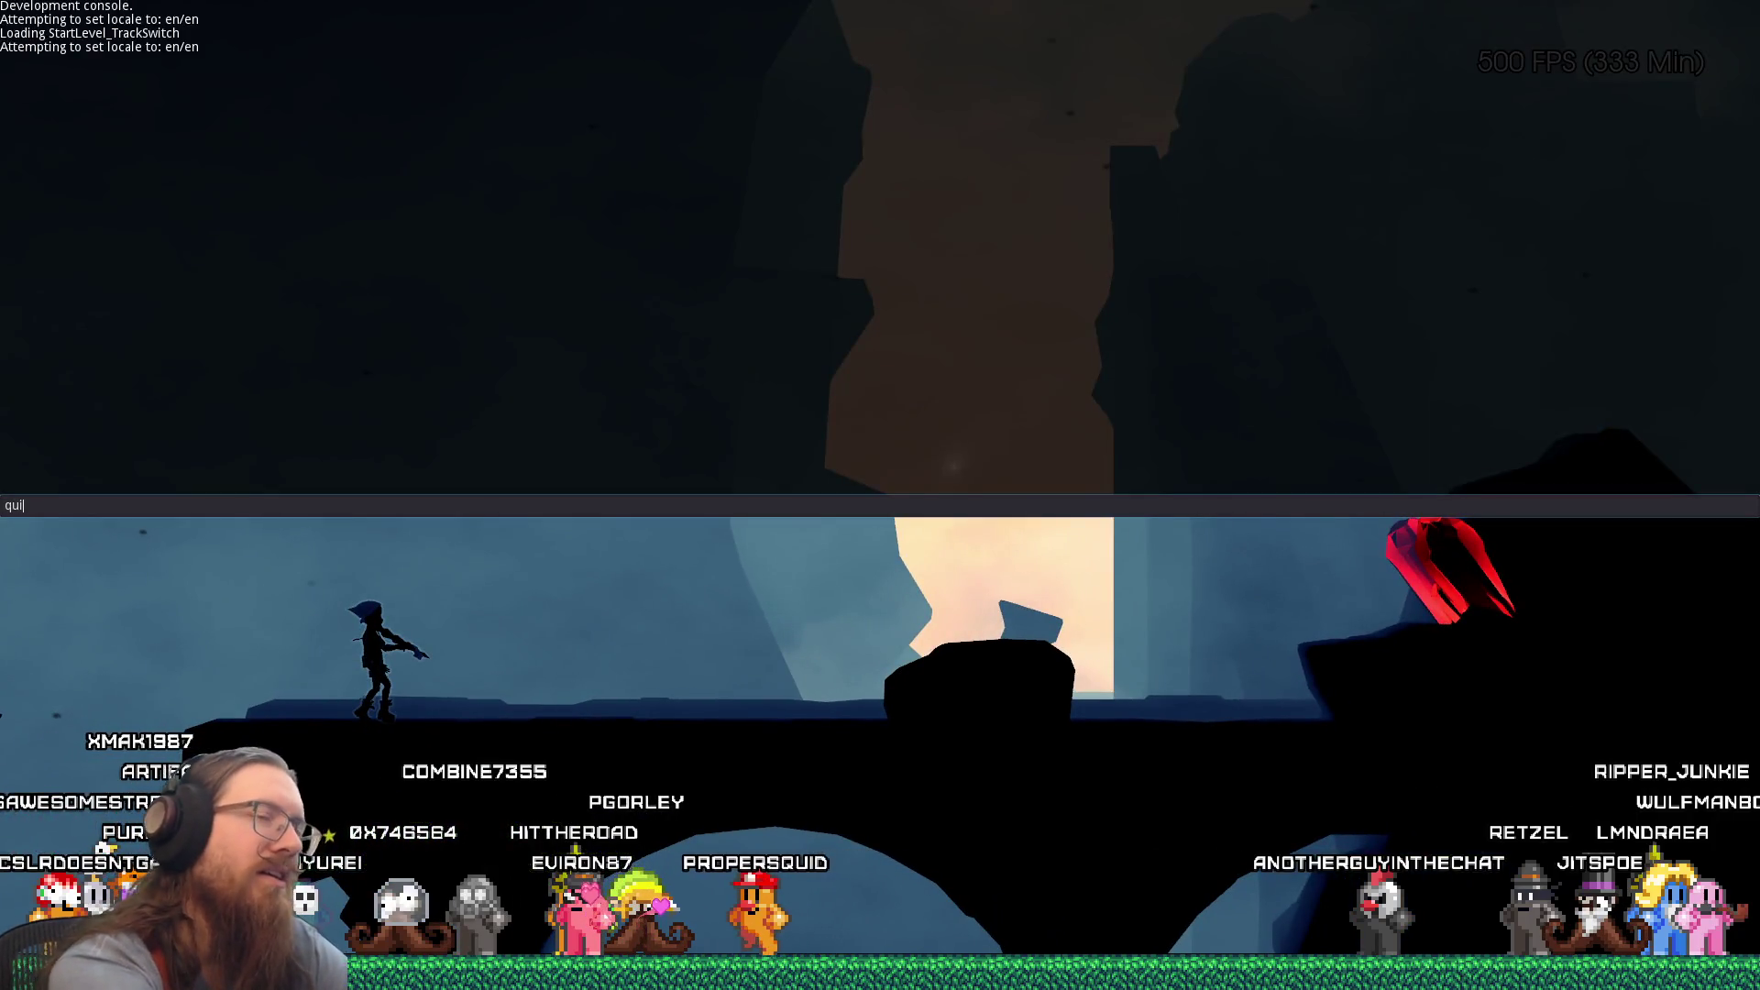
{"action": "type", "text": "t"}
{"action": "key", "text": "Return"}
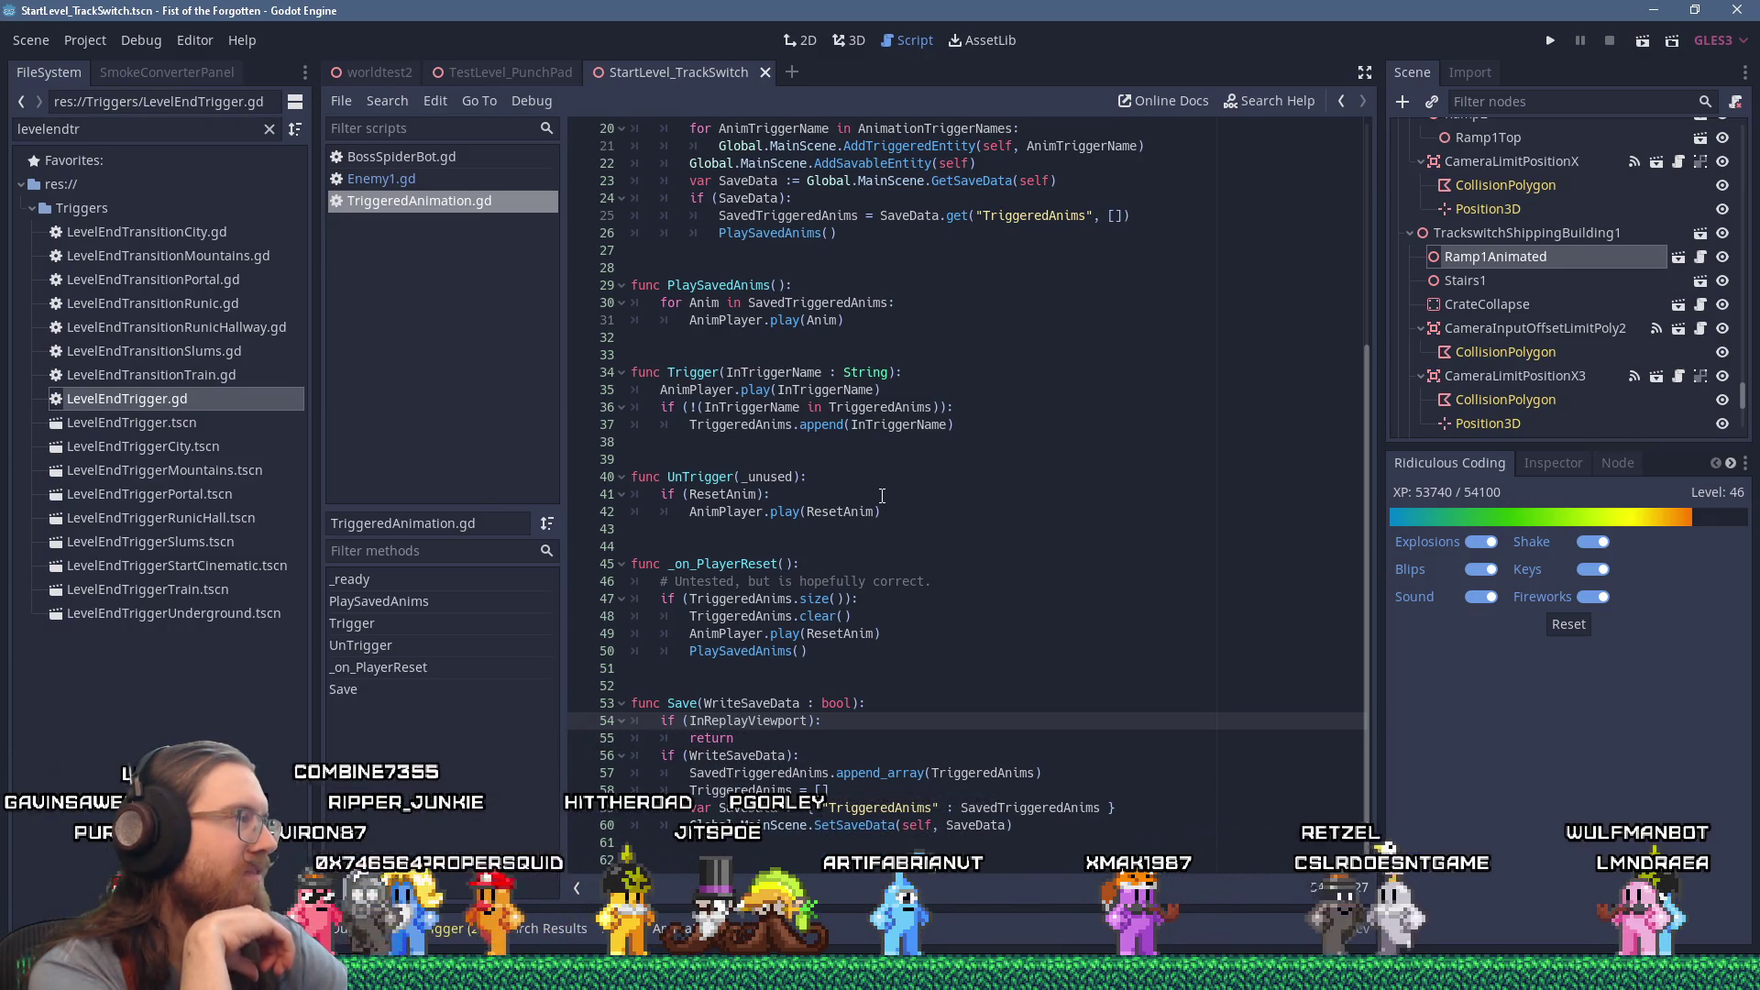
{"action": "key", "text": "alt+Tab"}
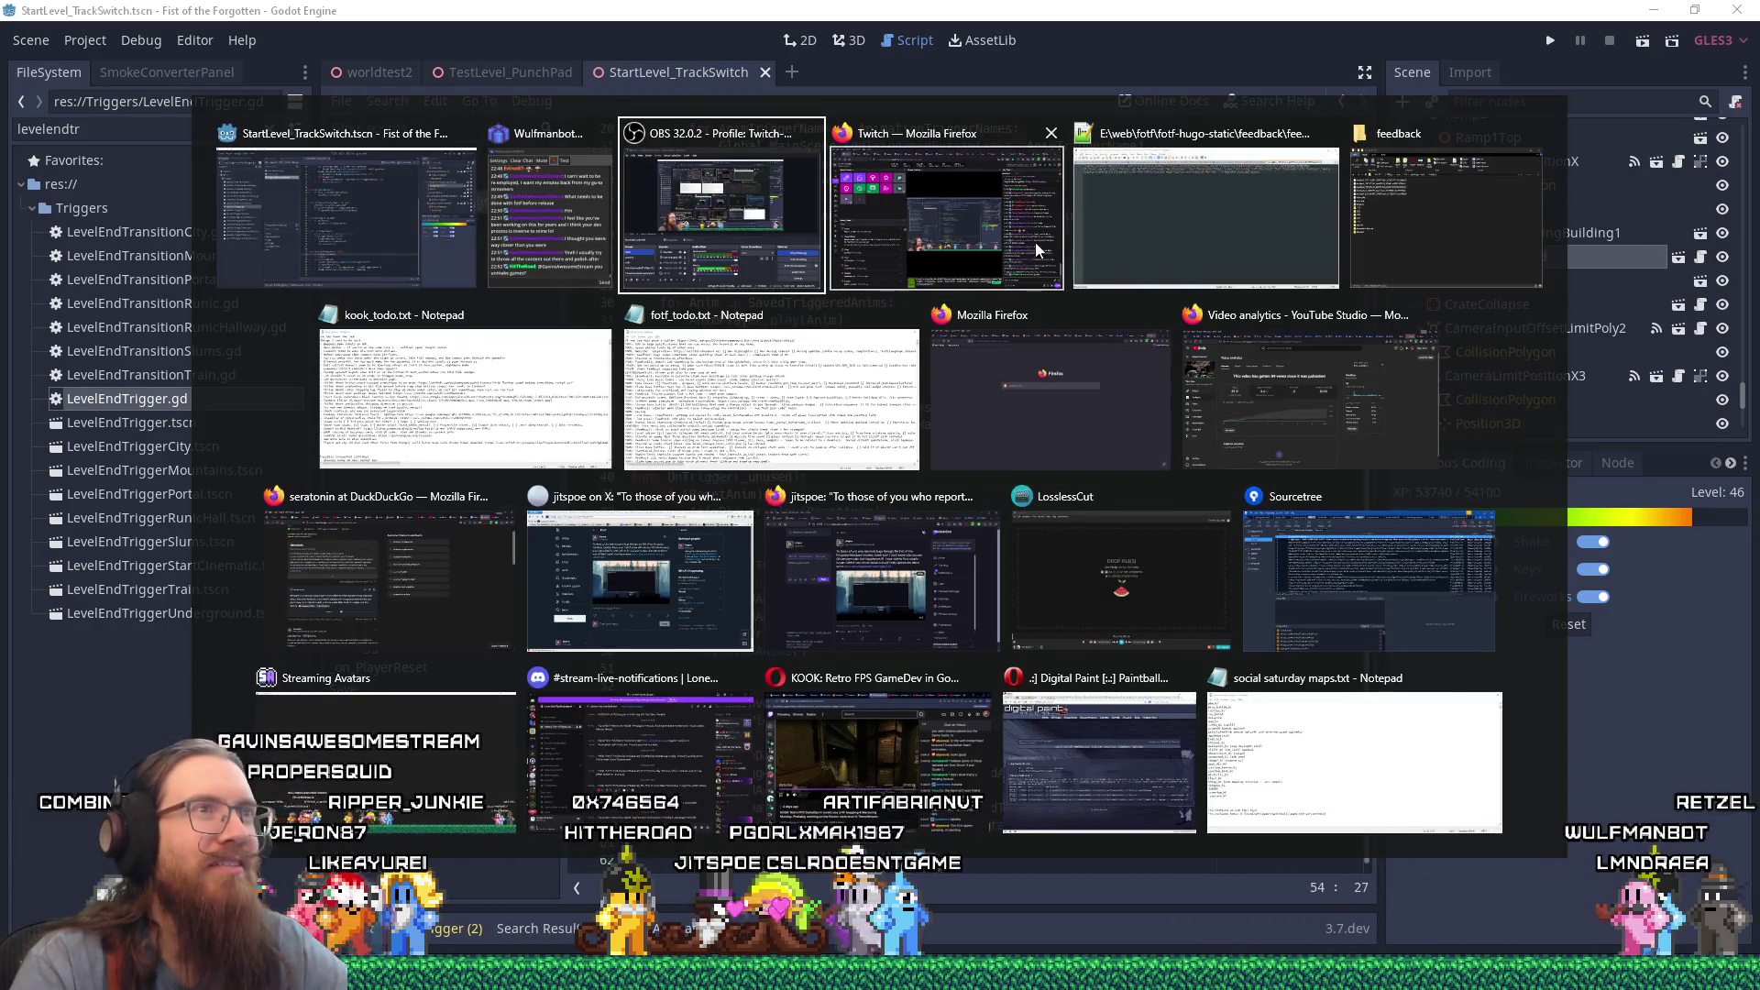
{"action": "key", "text": "Tab"}
{"action": "key", "text": "Tab"}
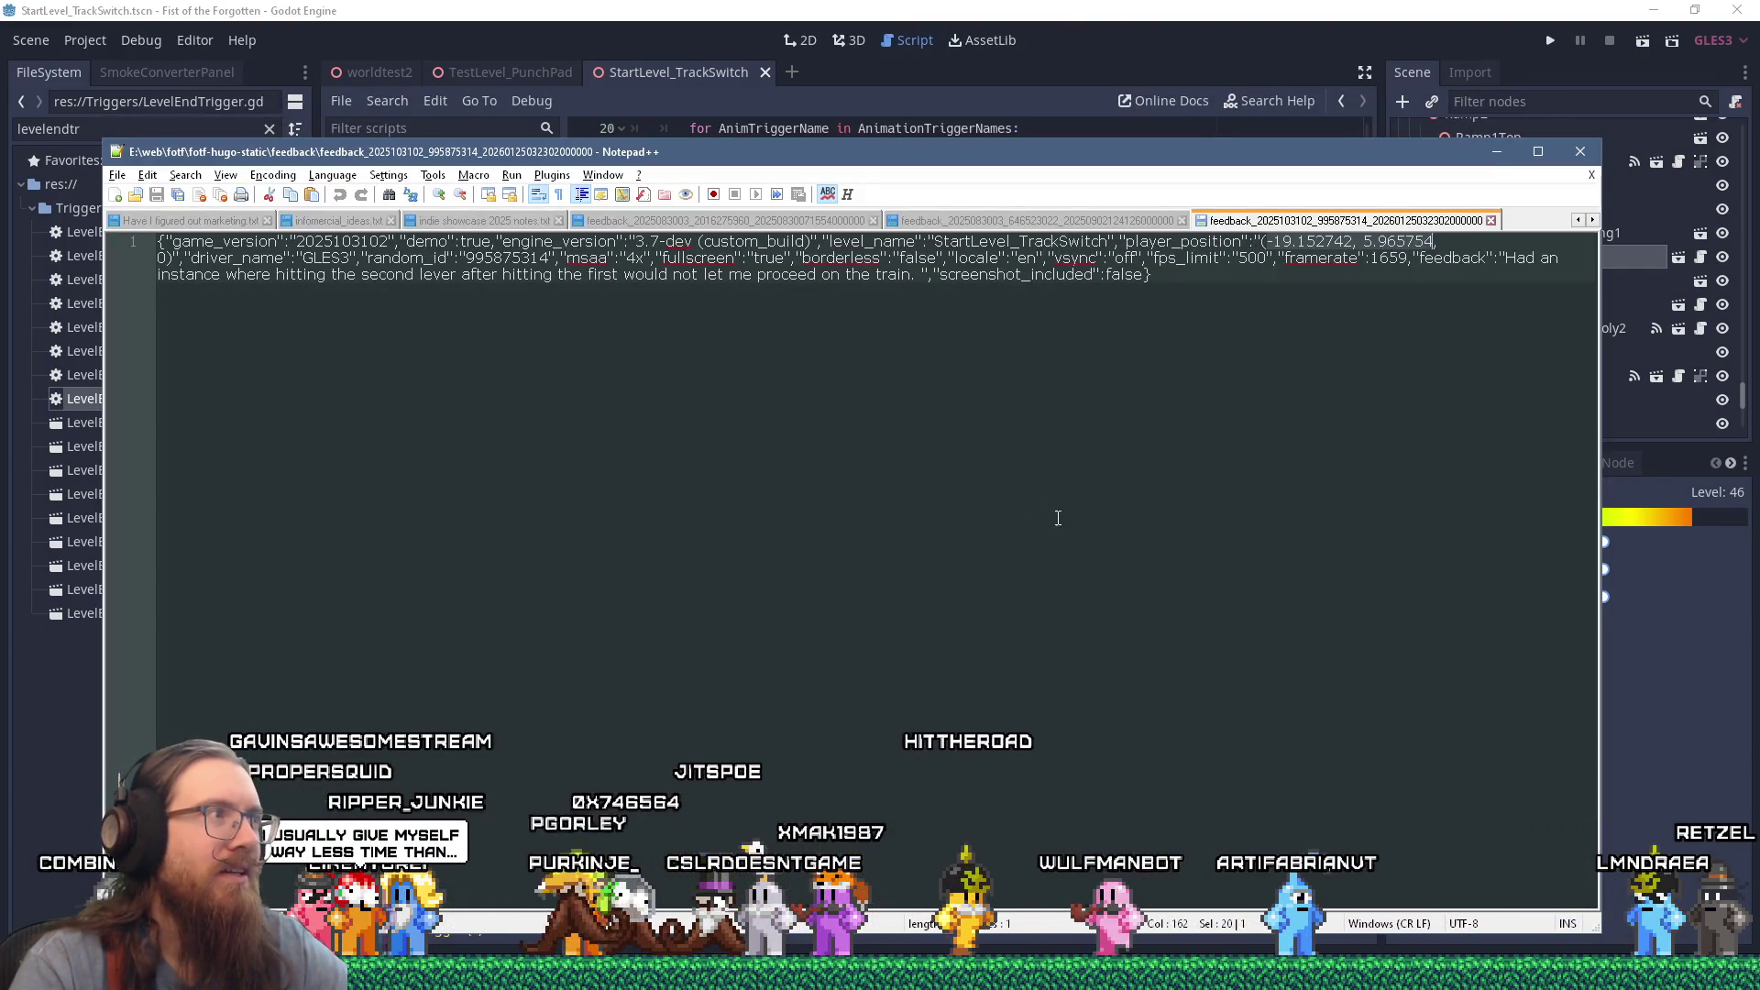
Step: Read the second-lever report line, then switch to the feedback folder in File Explorer
{"action": "left_click_drag", "start_coordinate": [383, 257], "coordinate": [582, 290]}
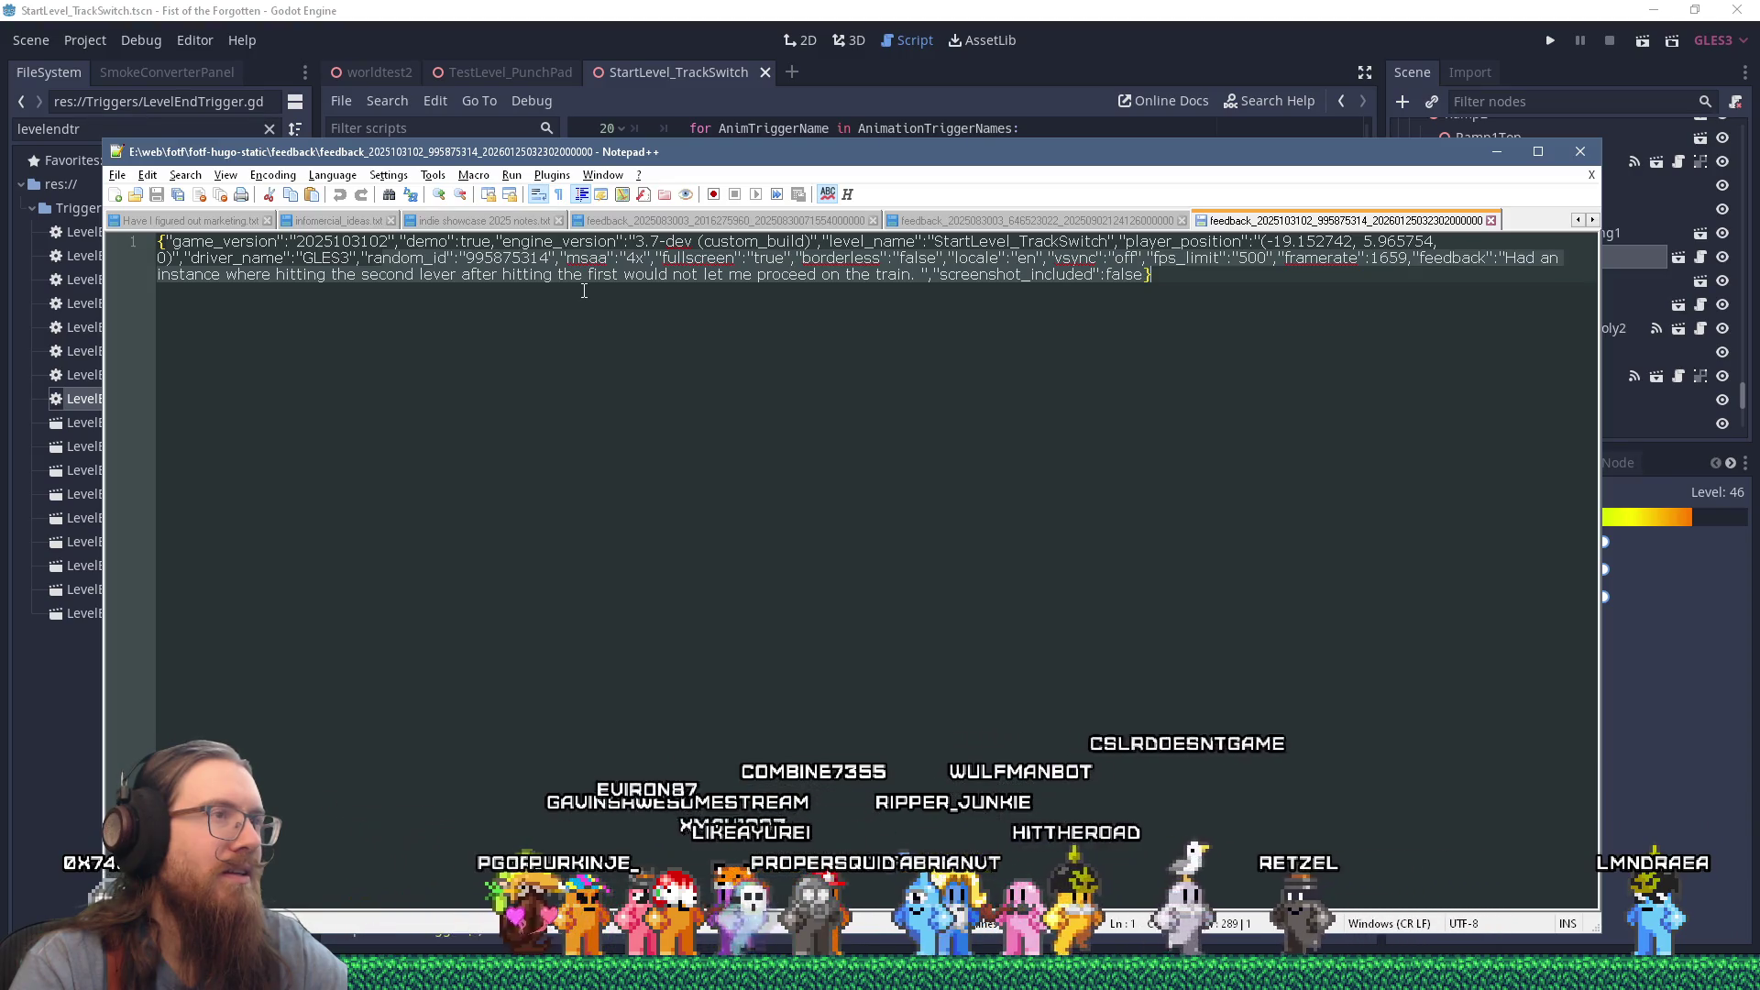
{"action": "key", "text": "alt+Tab"}
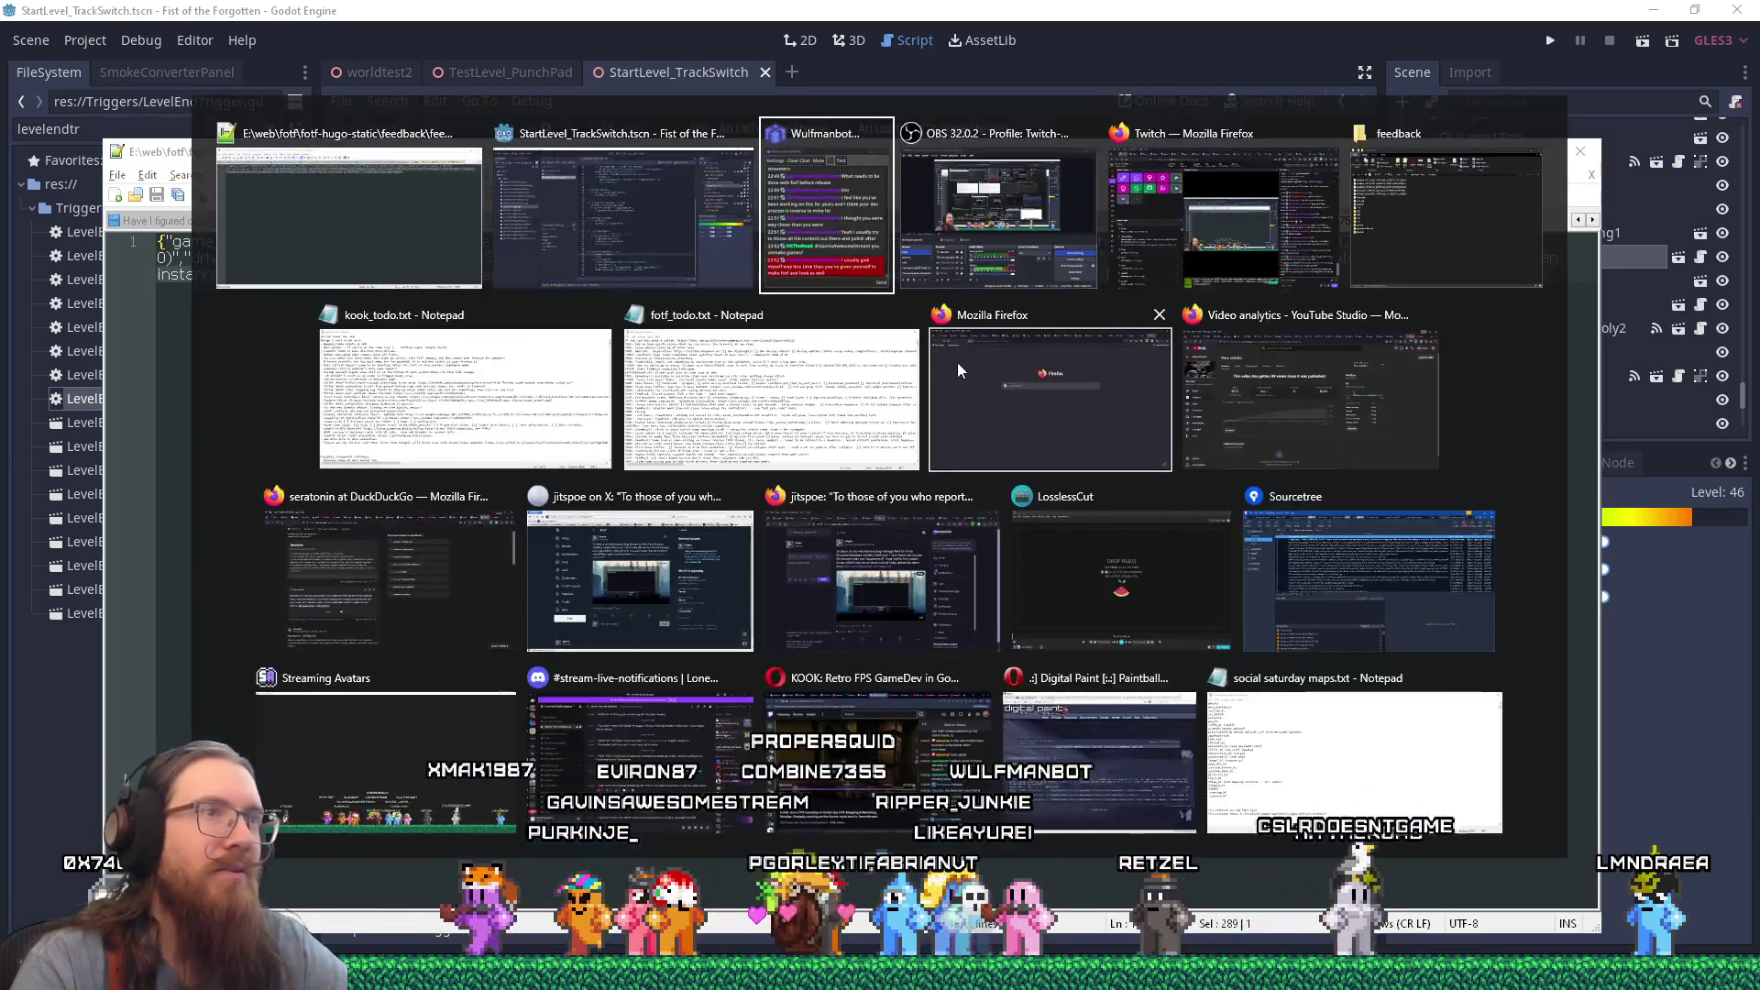
{"action": "key", "text": "alt+shift+Tab"}
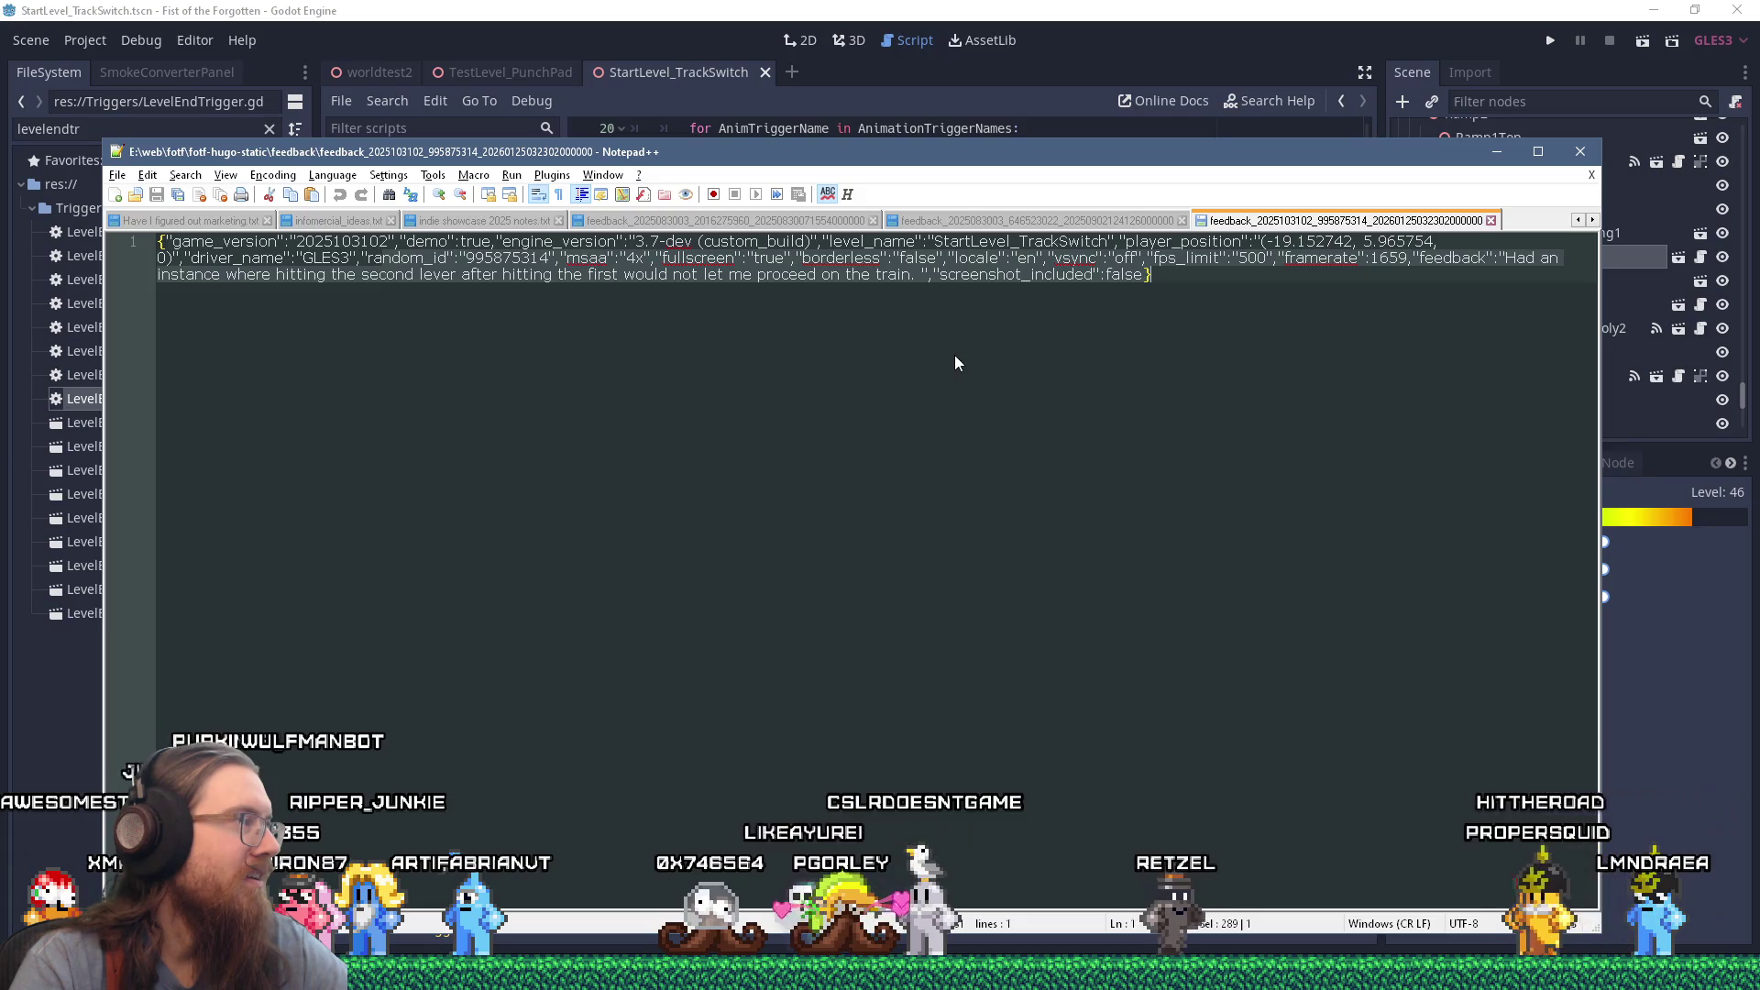
{"action": "key", "text": "alt+Tab"}
{"action": "key", "text": "Tab"}
{"action": "key", "text": "Tab"}
{"action": "key", "text": "Tab"}
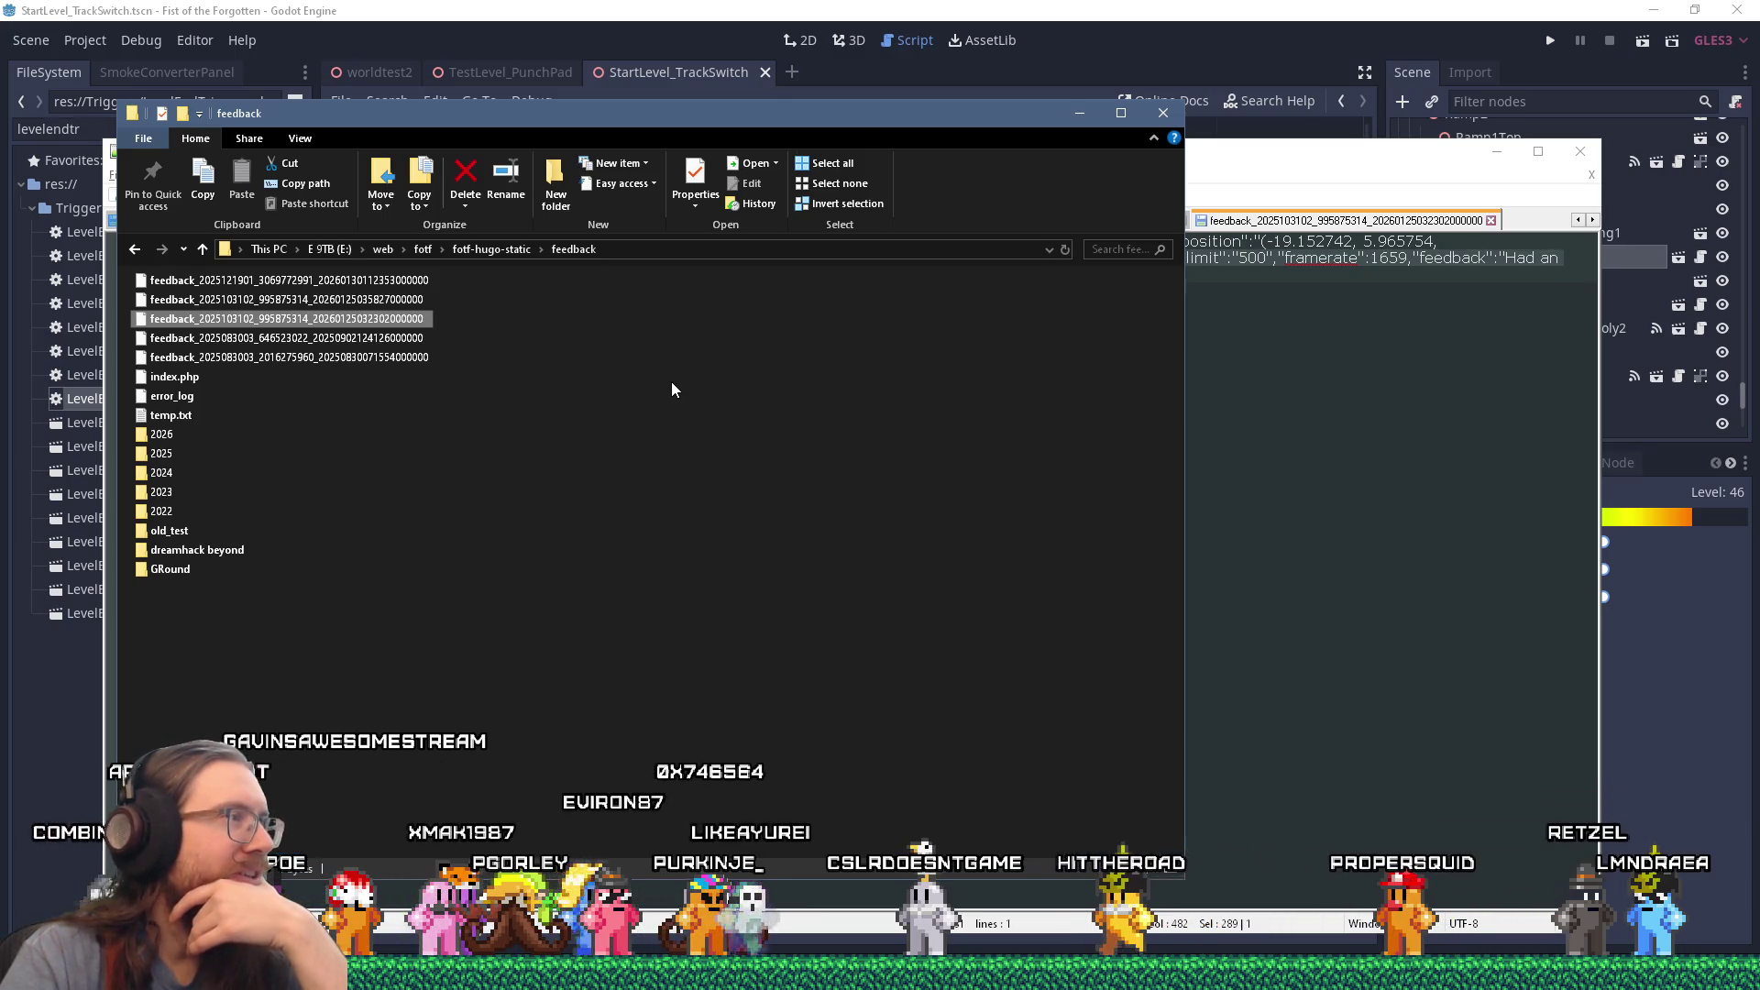
Step: Check the lever feedback file's properties, then drag it into a year folder
{"action": "mouse_move", "coordinate": [987, 118]}
{"action": "left_mouse_down"}
{"action": "mouse_move", "coordinate": [1018, 431]}
{"action": "mouse_move", "coordinate": [1047, 404]}
{"action": "mouse_move", "coordinate": [1044, 37]}
{"action": "mouse_move", "coordinate": [1069, 36]}
{"action": "left_mouse_up"}
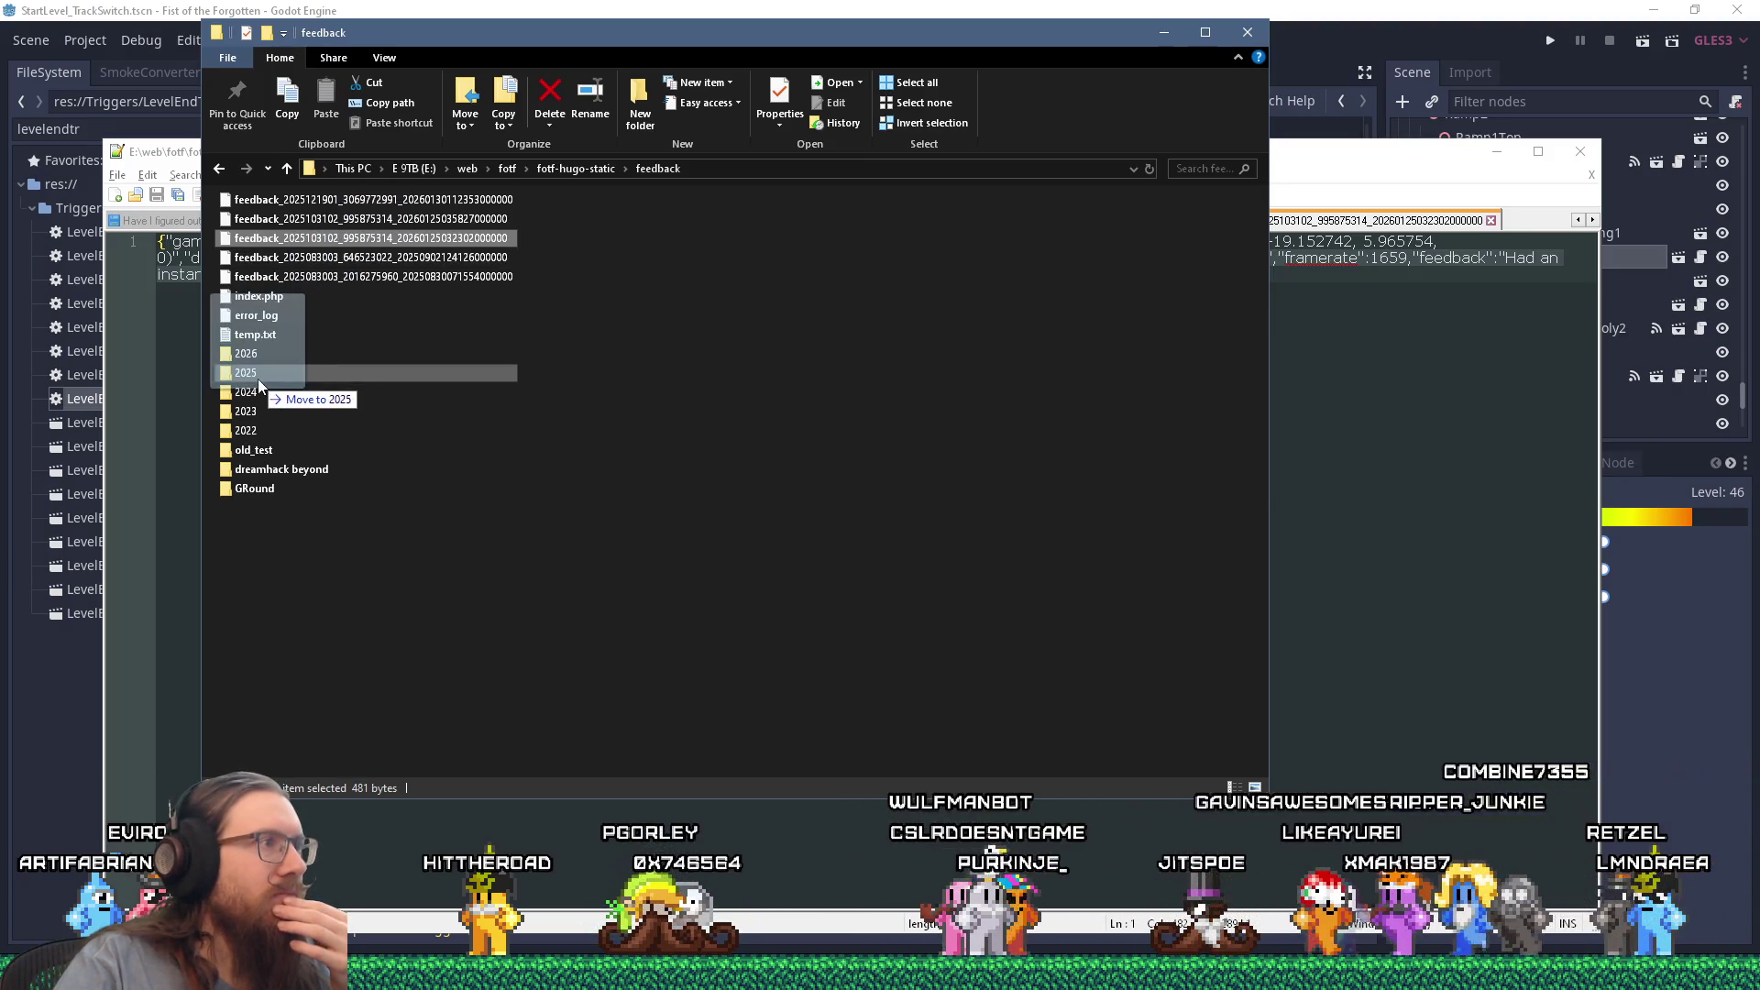
{"action": "right_click", "coordinate": [392, 244]}
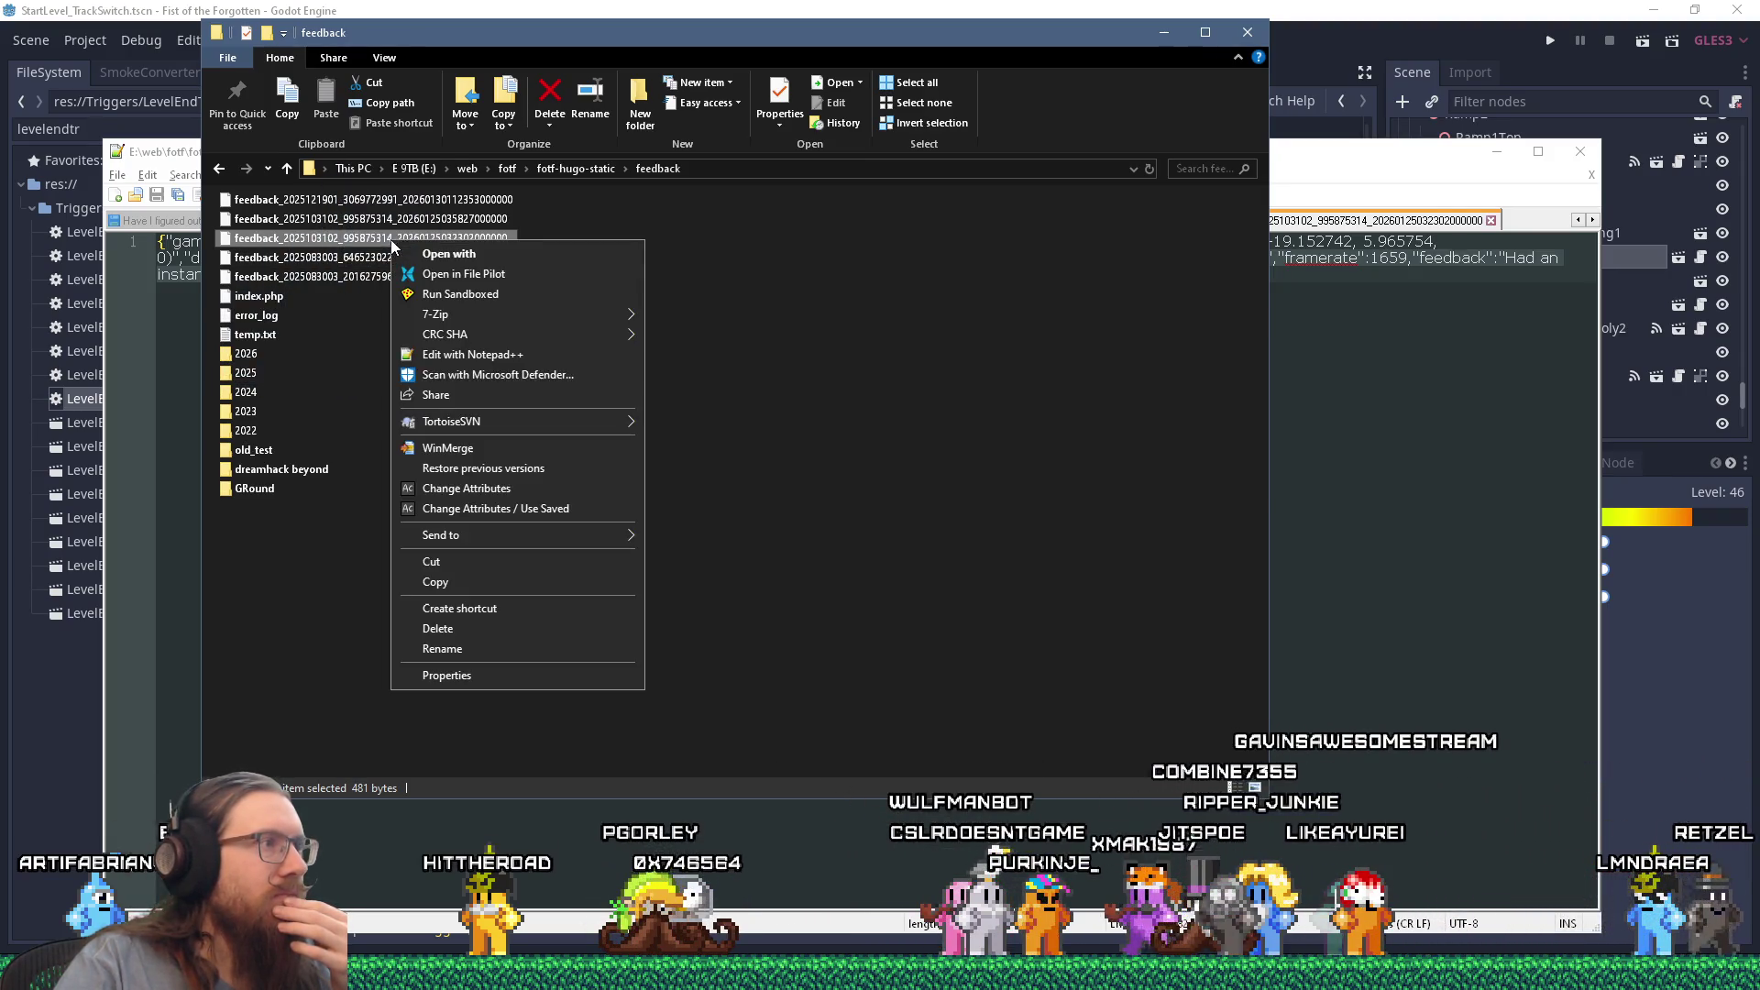
{"action": "left_click", "coordinate": [482, 676]}
{"action": "left_click", "coordinate": [632, 686]}
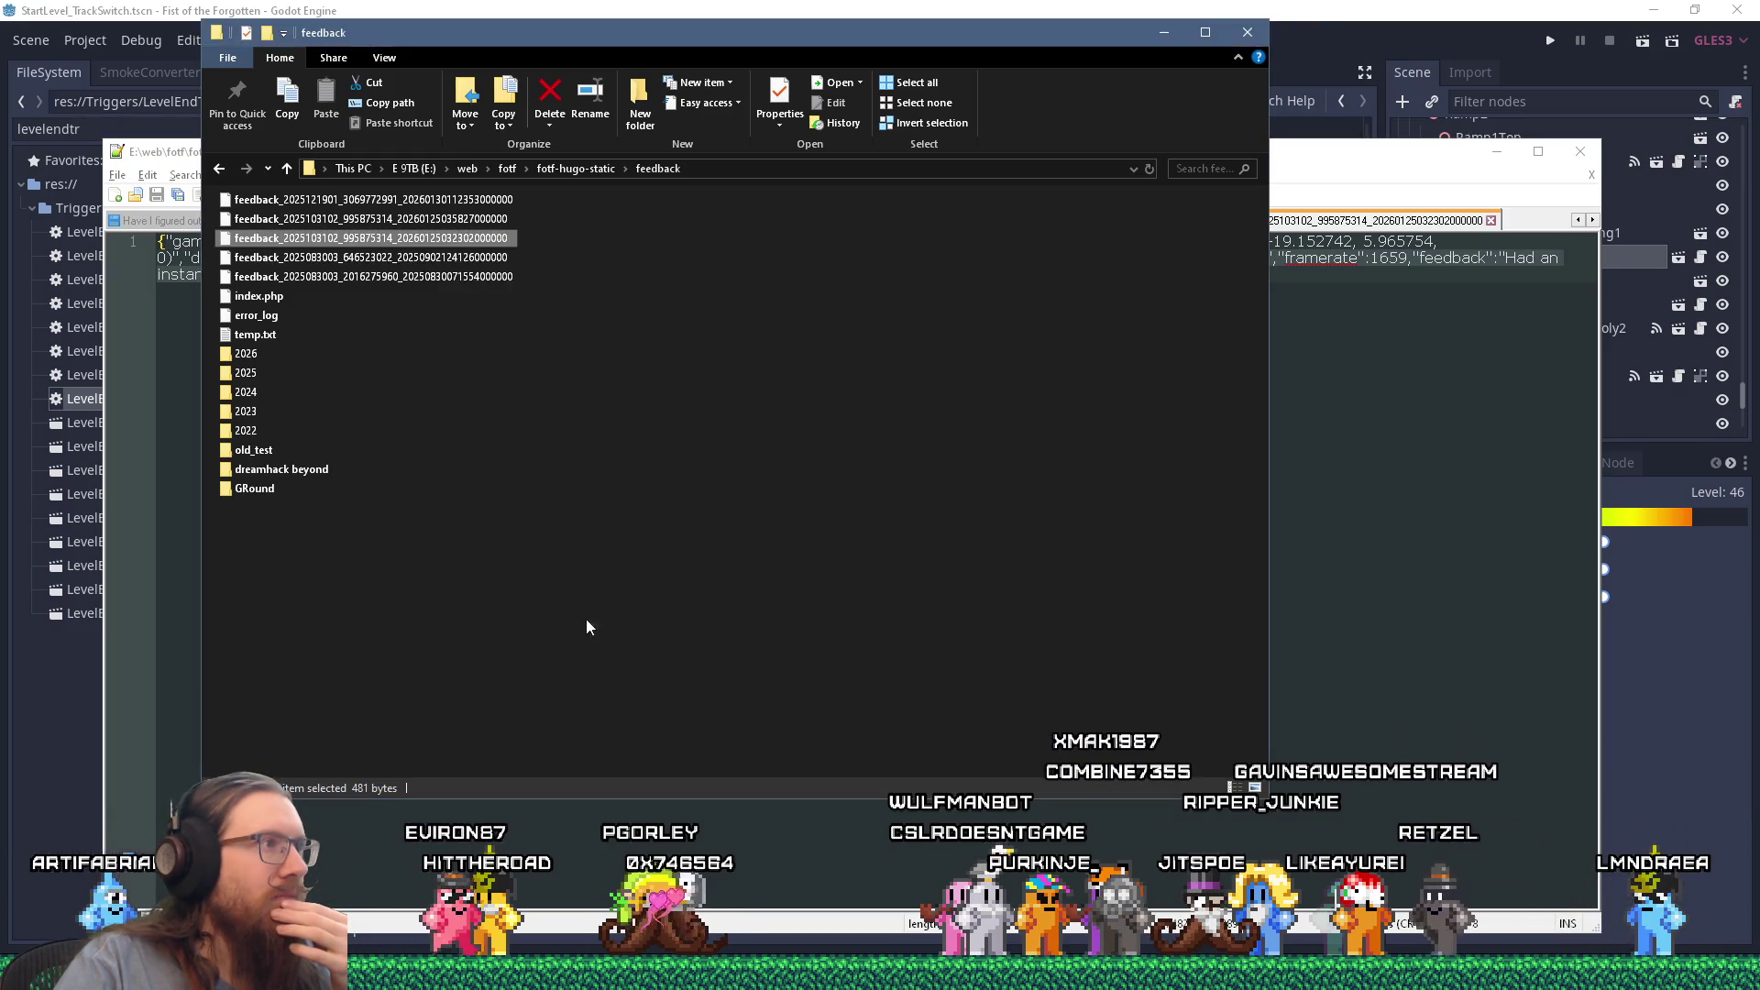
{"action": "mouse_move", "coordinate": [383, 246]}
{"action": "left_mouse_down"}
{"action": "mouse_move", "coordinate": [278, 394]}
{"action": "mouse_move", "coordinate": [283, 361]}
{"action": "left_mouse_up"}
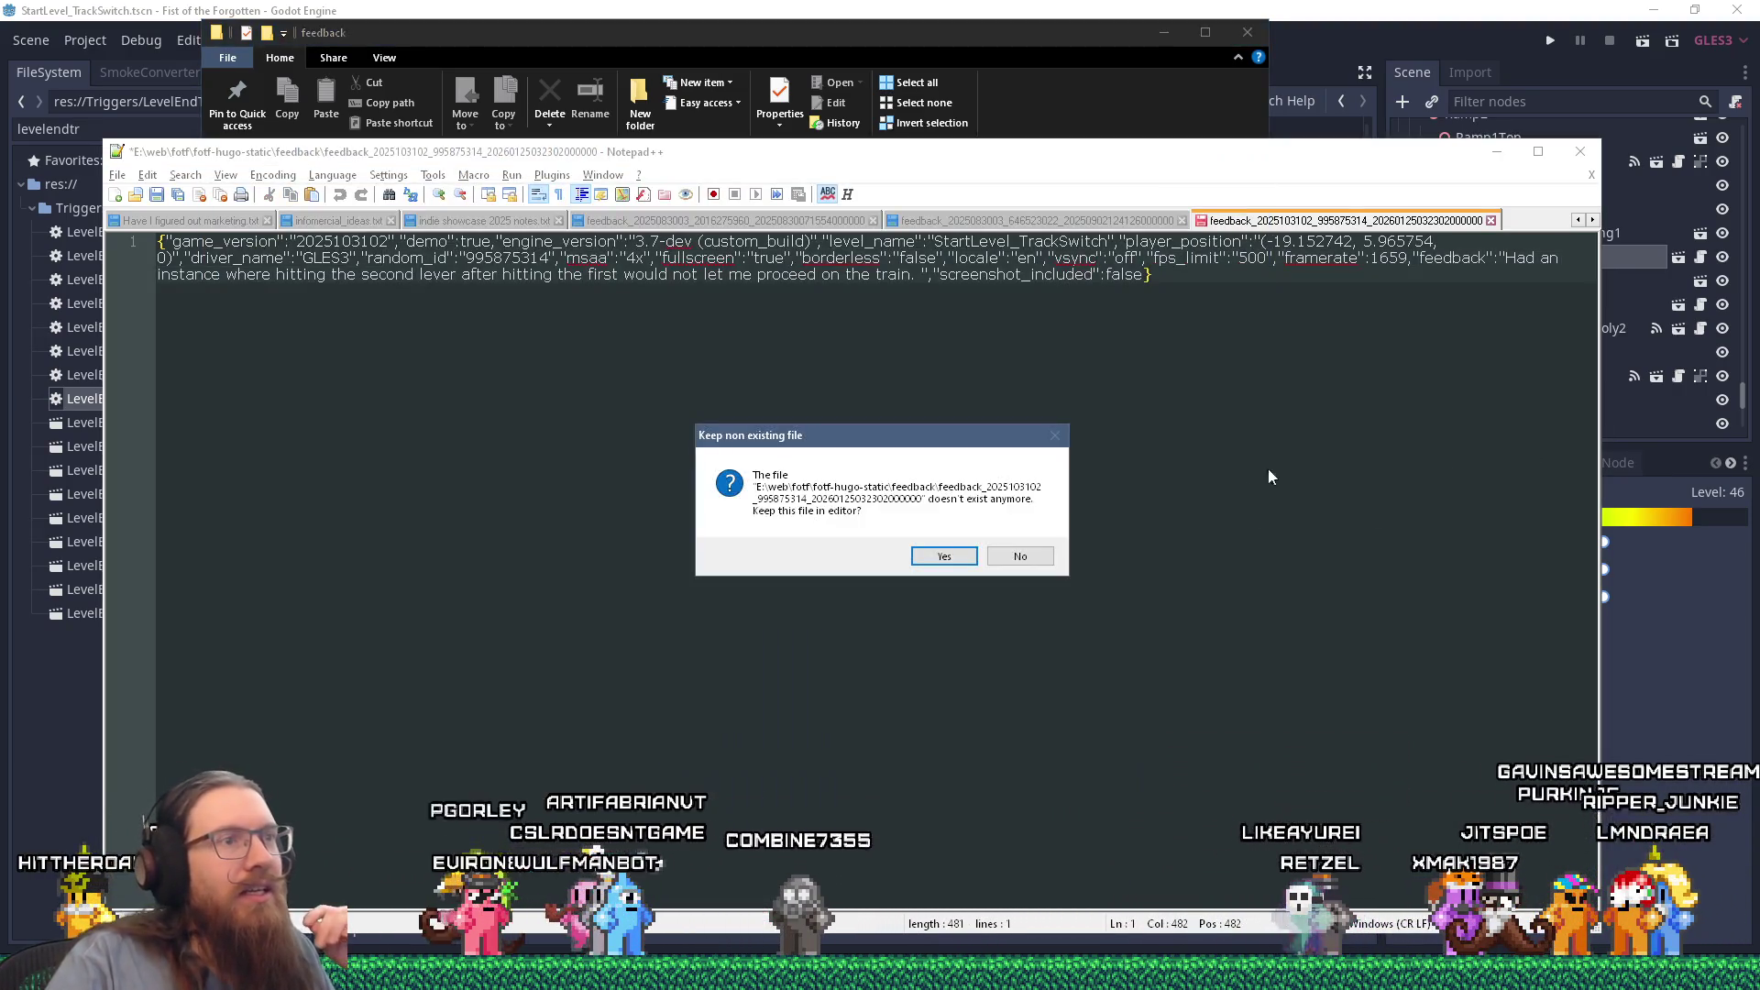
Step: Keep the moved file, close its Notepad++ tab without saving, and return to the folder
{"action": "left_click", "coordinate": [964, 552]}
{"action": "key", "text": "ctrl+w"}
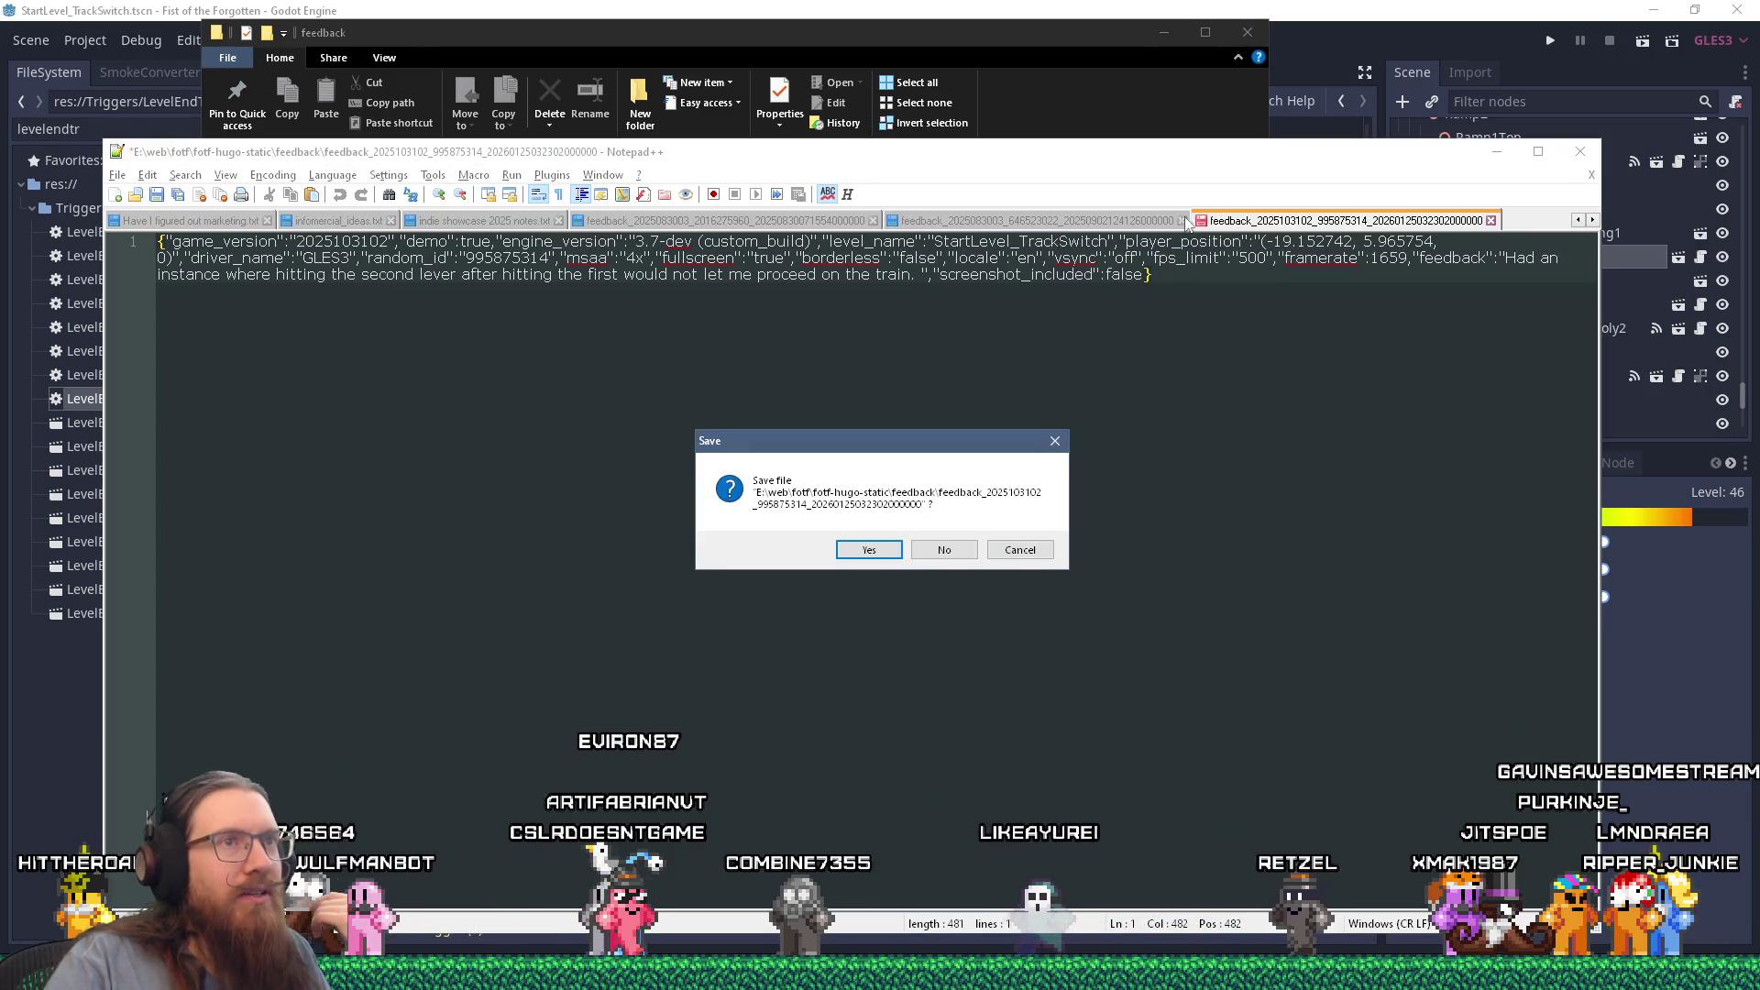
{"action": "key", "text": "n"}
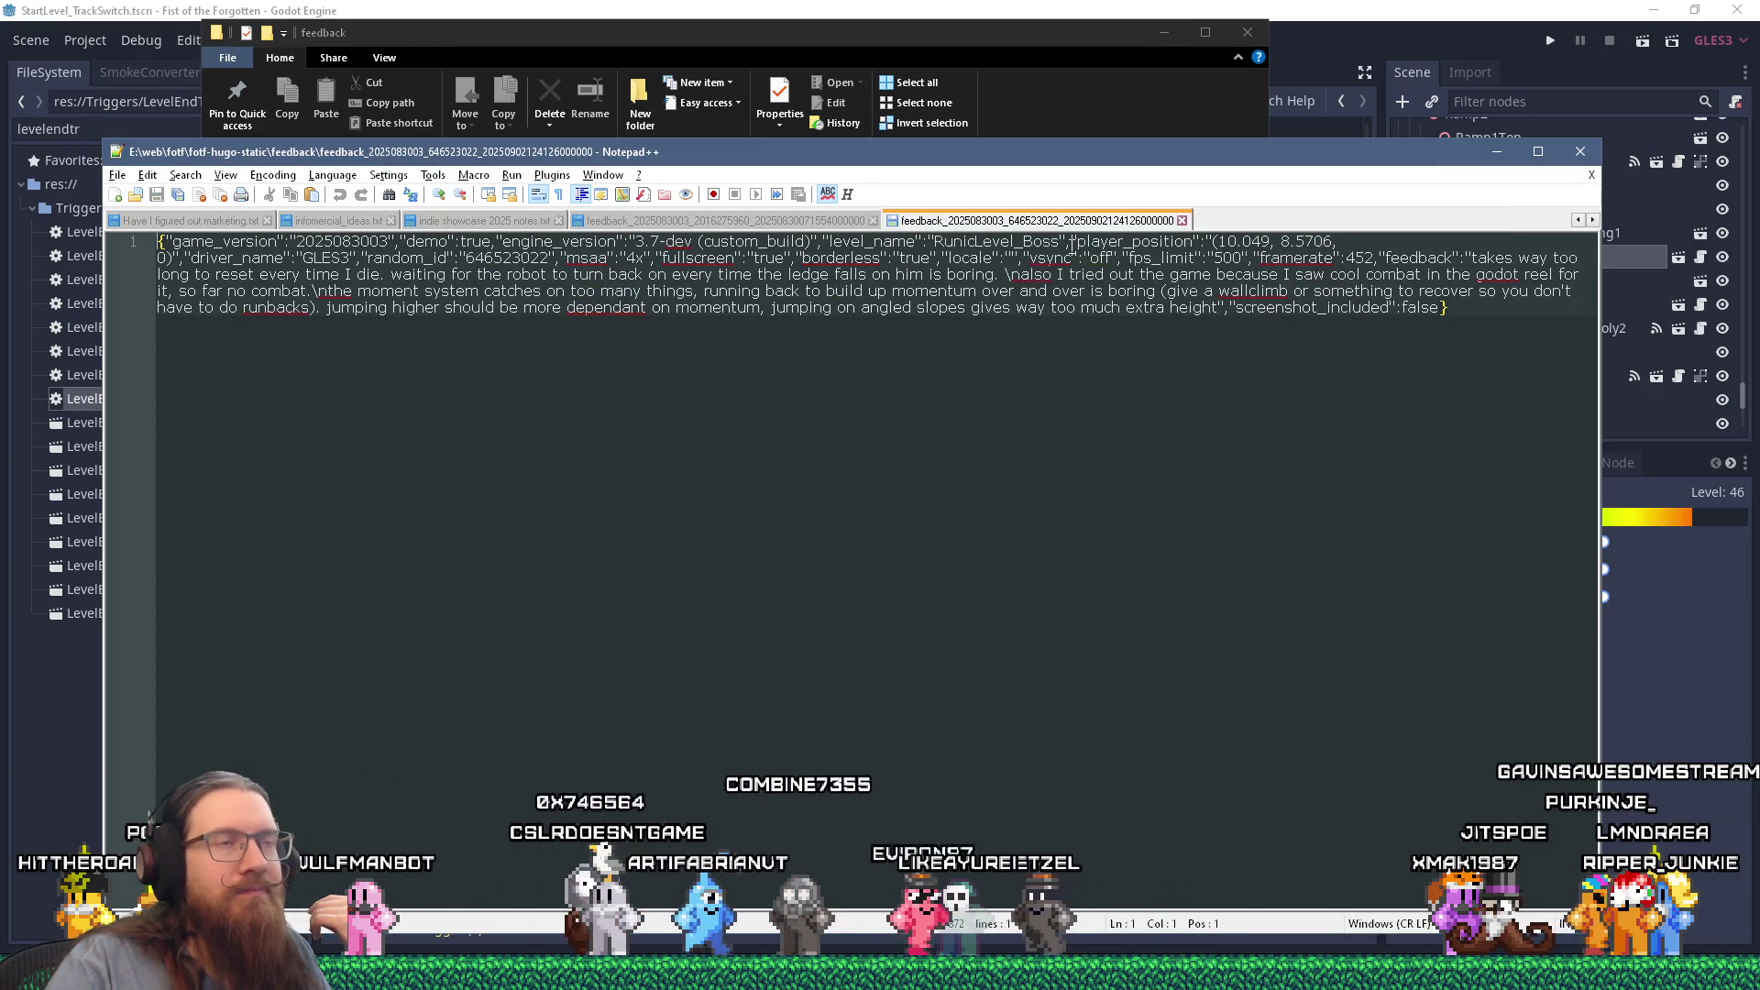
{"action": "left_click", "coordinate": [911, 34]}
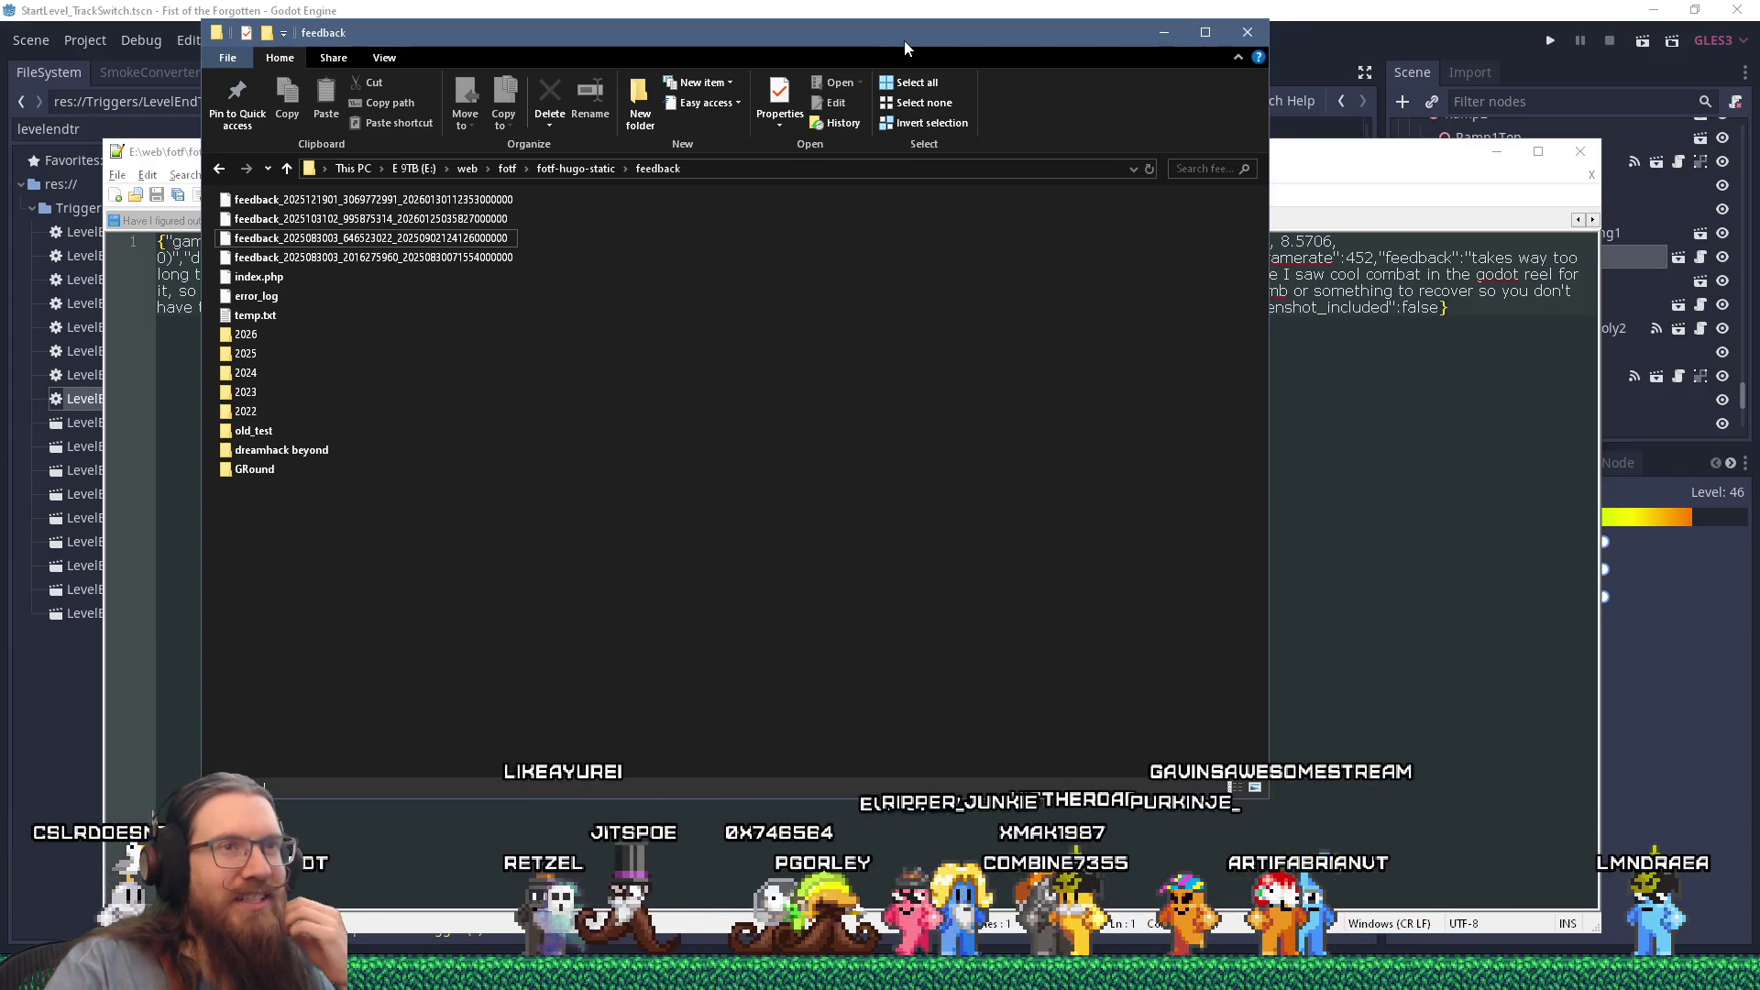
Step: Minimise Notepad++ and delete the first feedback file from the folder
{"action": "mouse_move", "coordinate": [904, 41]}
{"action": "left_mouse_down"}
{"action": "mouse_move", "coordinate": [983, 299]}
{"action": "mouse_move", "coordinate": [895, 40]}
{"action": "left_mouse_up"}
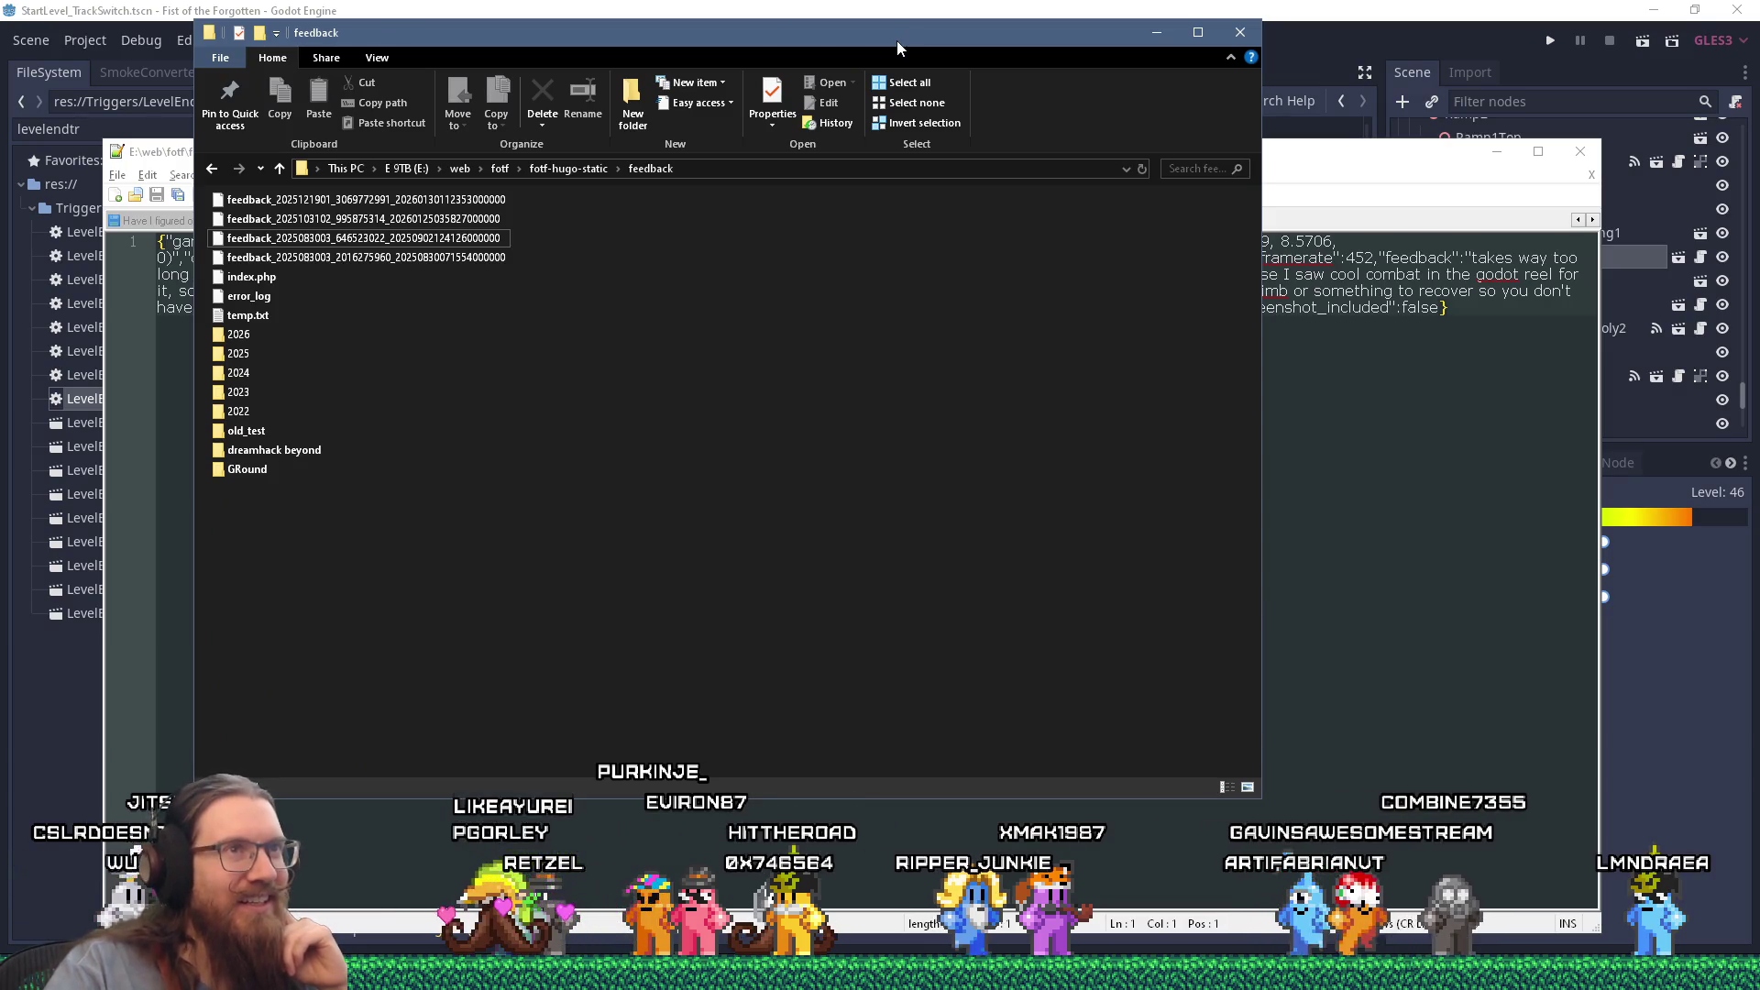
{"action": "left_click", "coordinate": [1285, 154]}
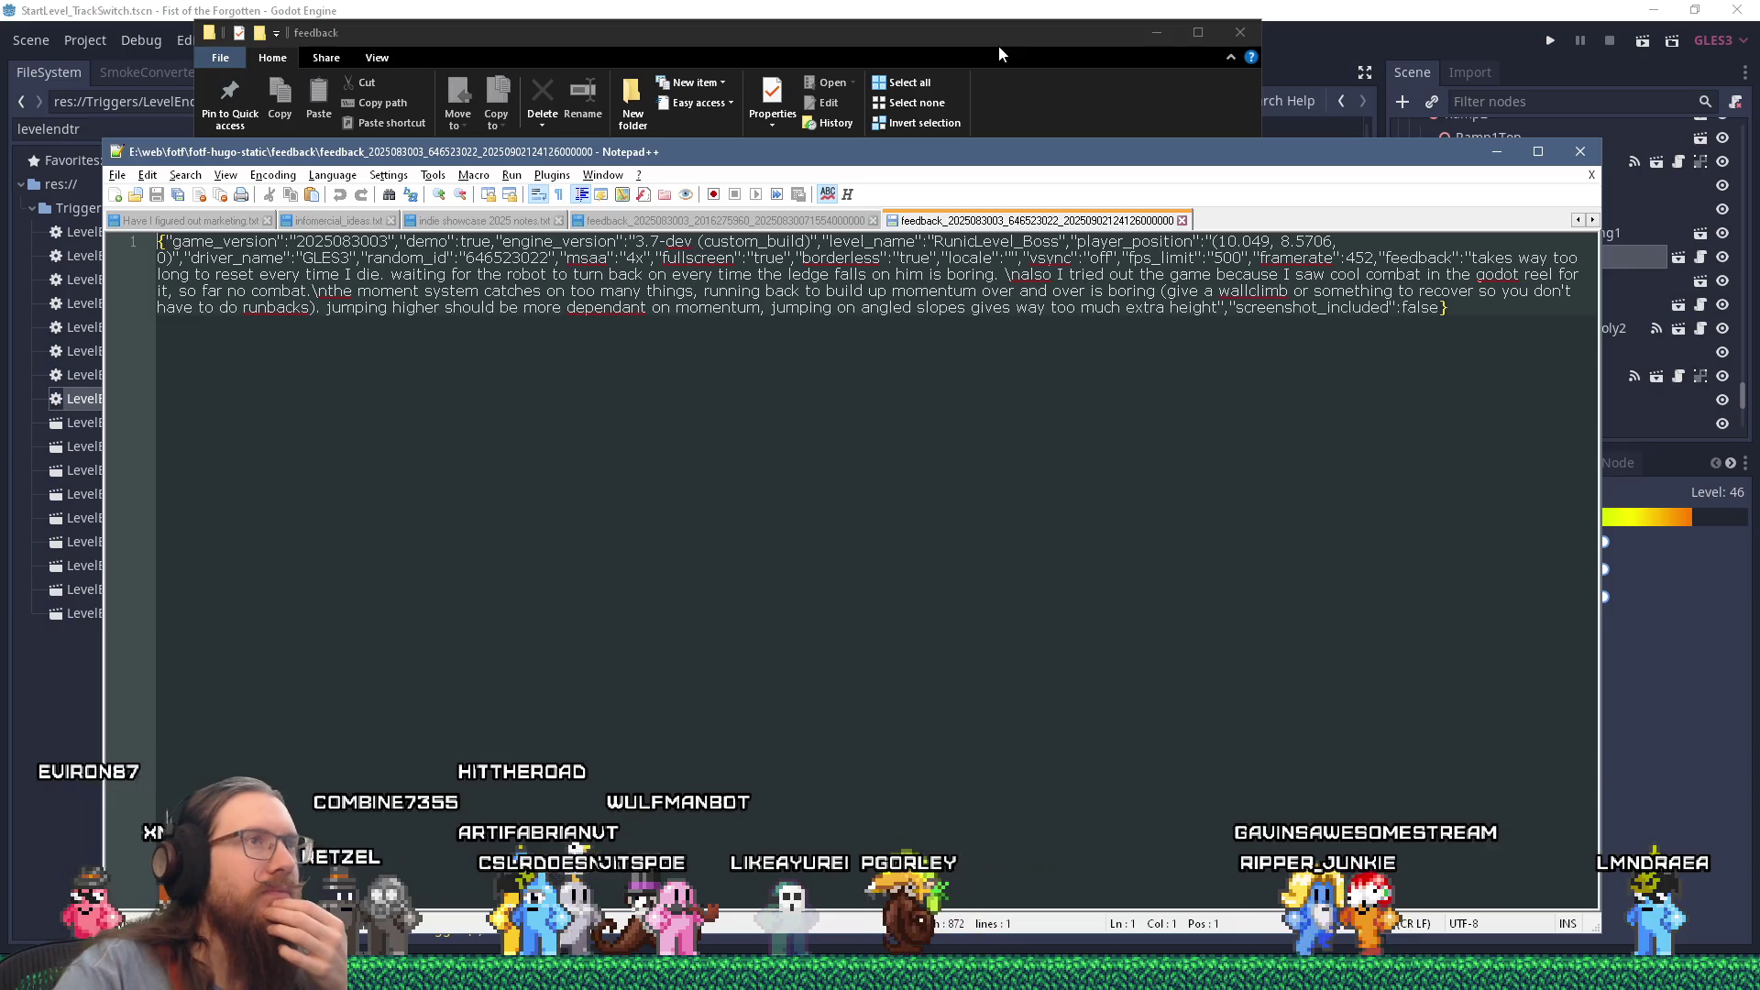
{"action": "left_click", "coordinate": [999, 45]}
{"action": "left_click", "coordinate": [1497, 152]}
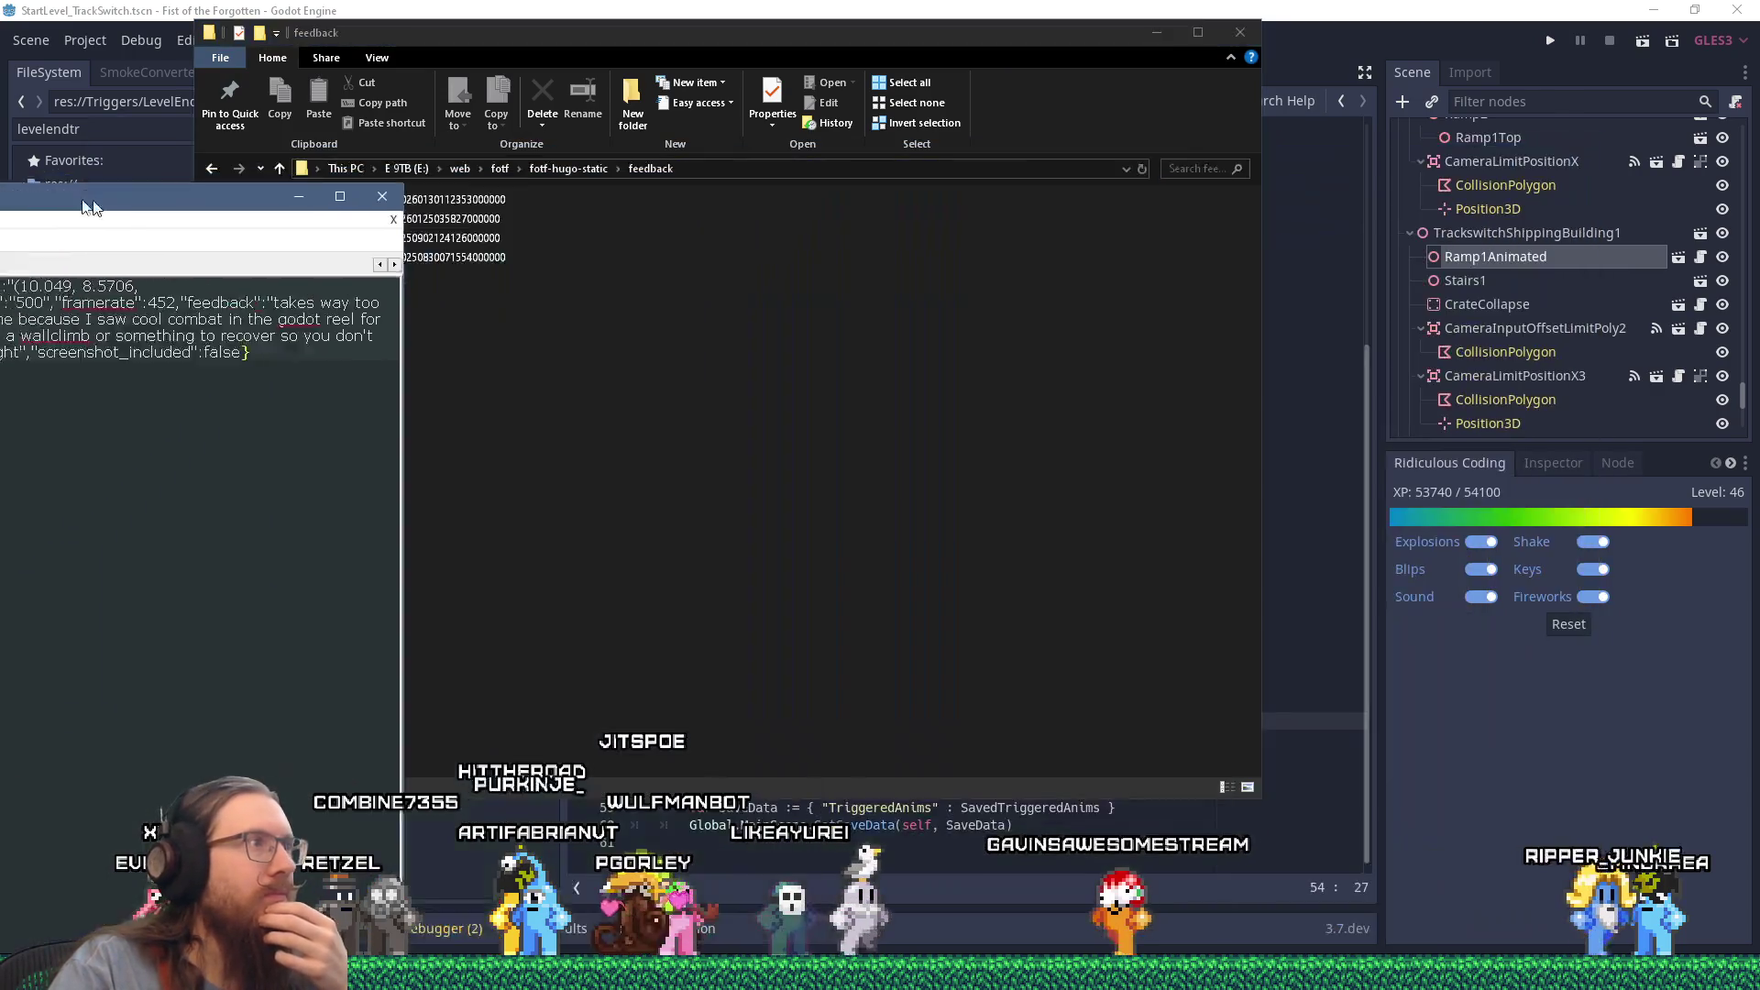
{"action": "left_click", "coordinate": [338, 200]}
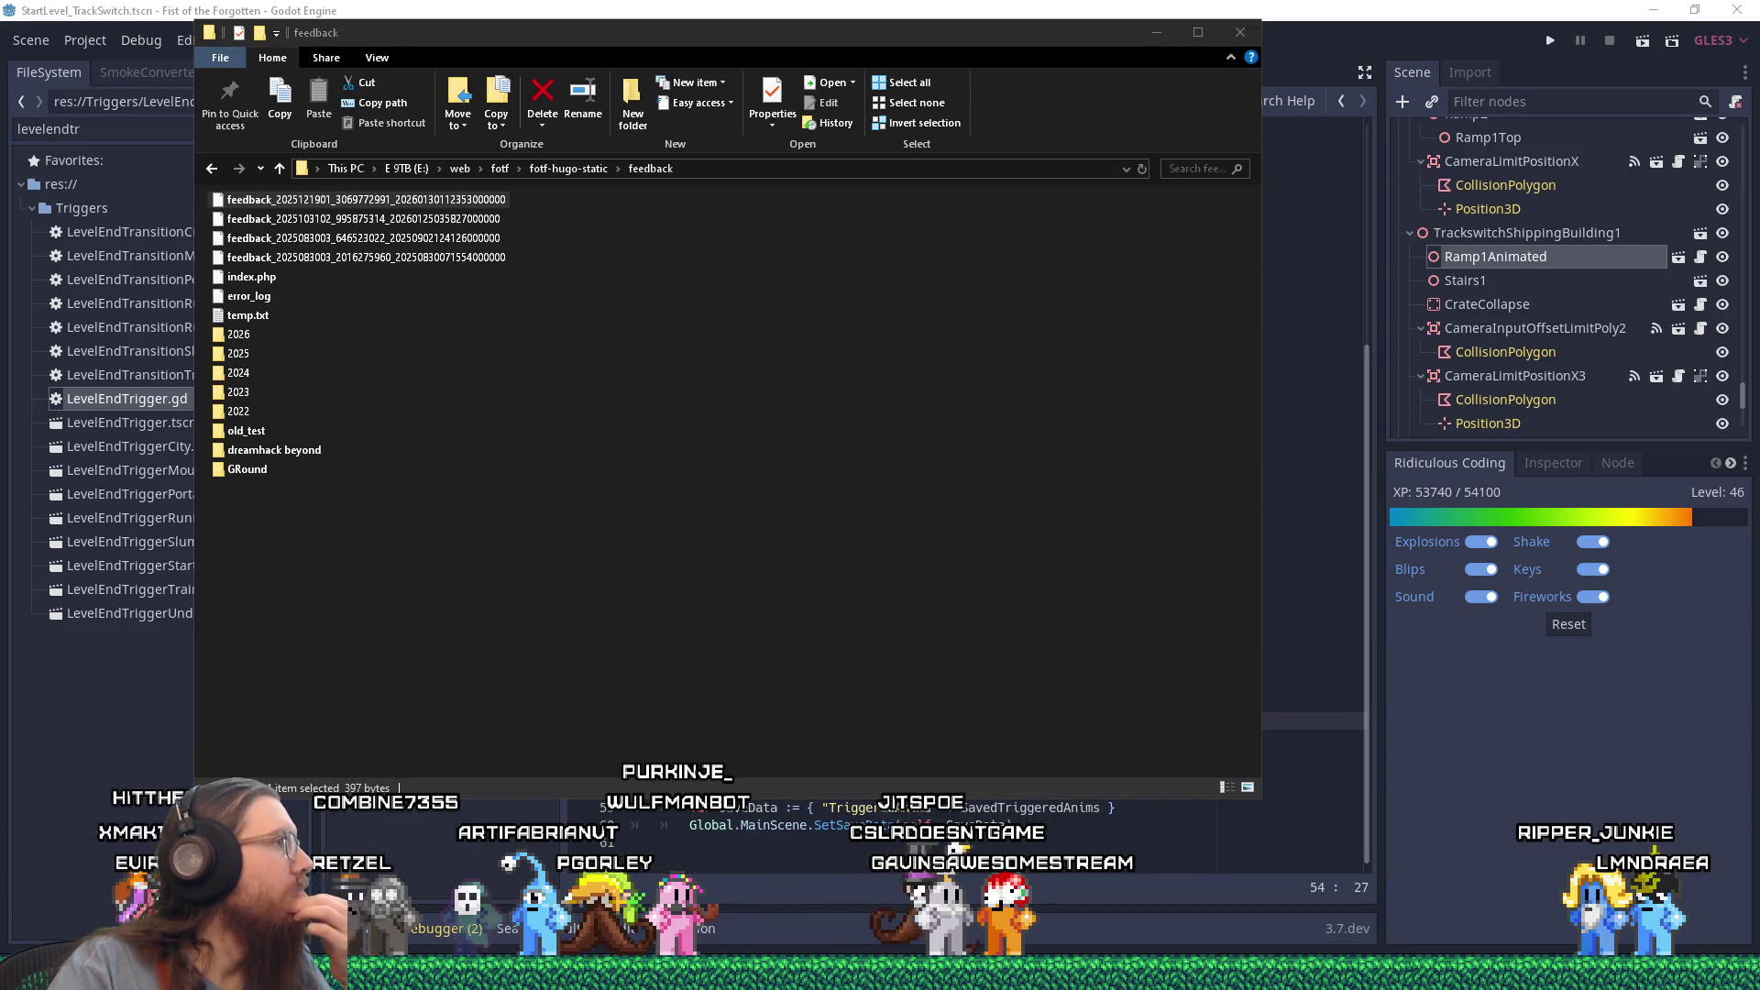
{"action": "right_click", "coordinate": [395, 205]}
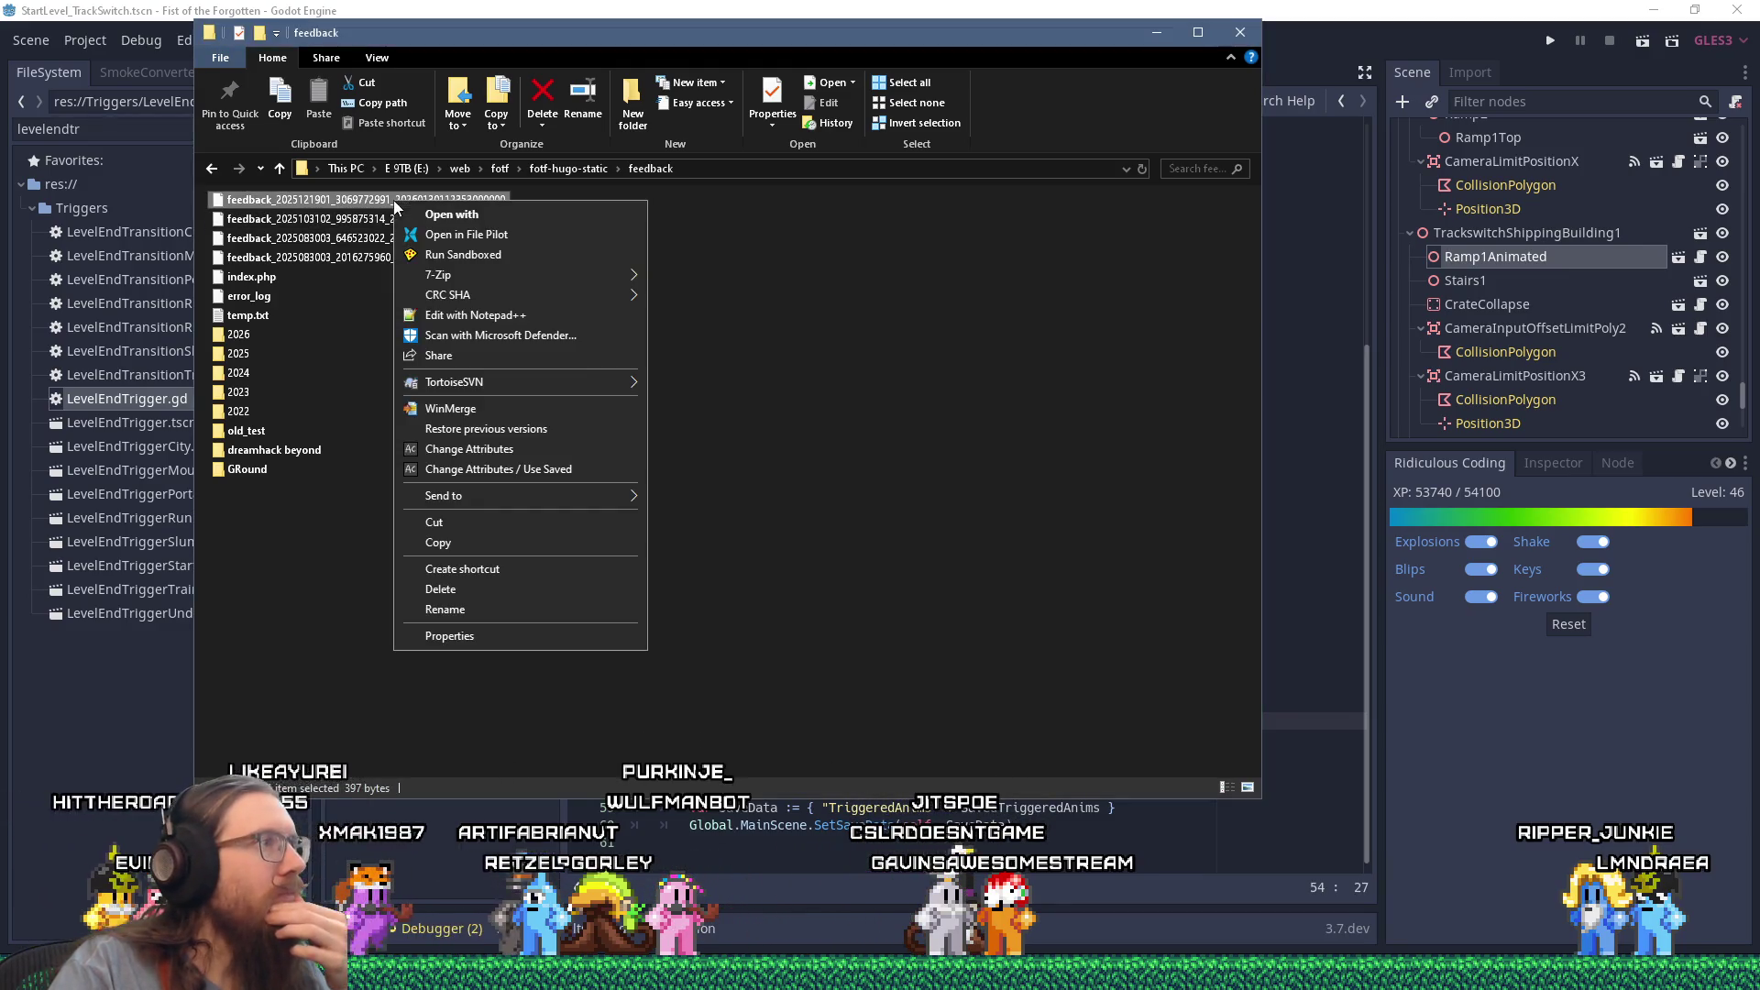
{"action": "left_click", "coordinate": [530, 590]}
{"action": "left_click_drag", "start_coordinate": [367, 200], "coordinate": [52, 249]}
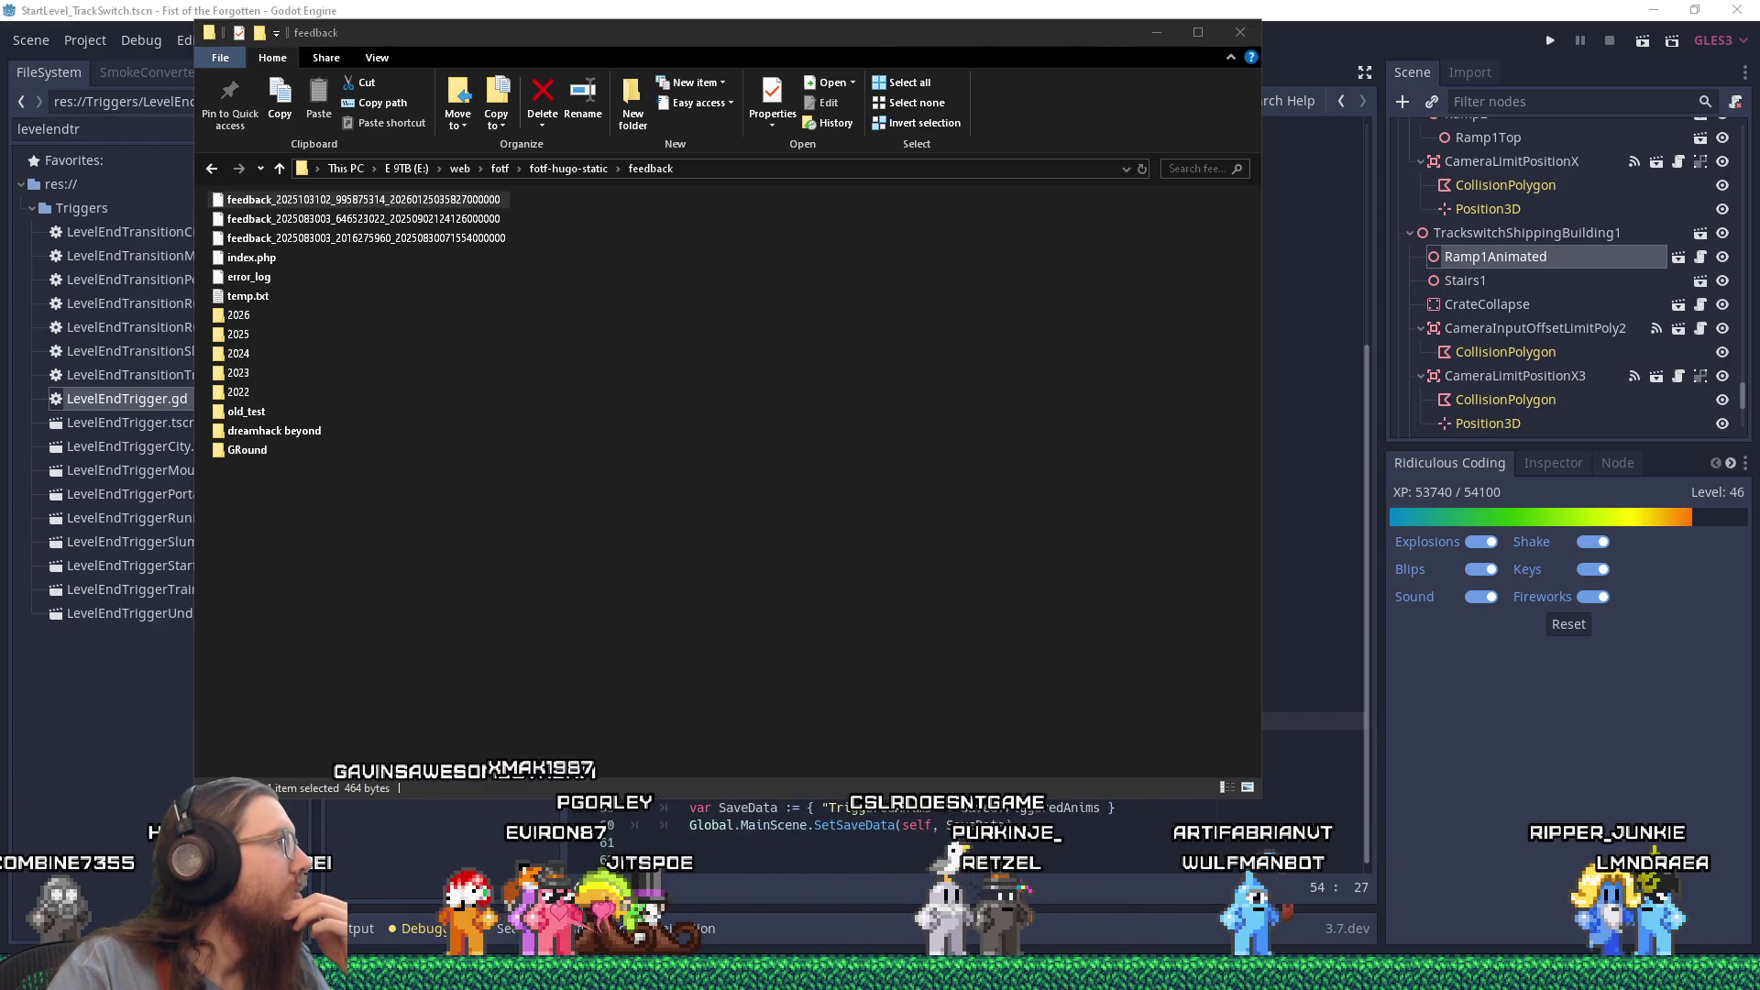
Step: Open the spider feedback report, copy its player_position values, and run the game from Godot
{"action": "double_click", "coordinate": [363, 199]}
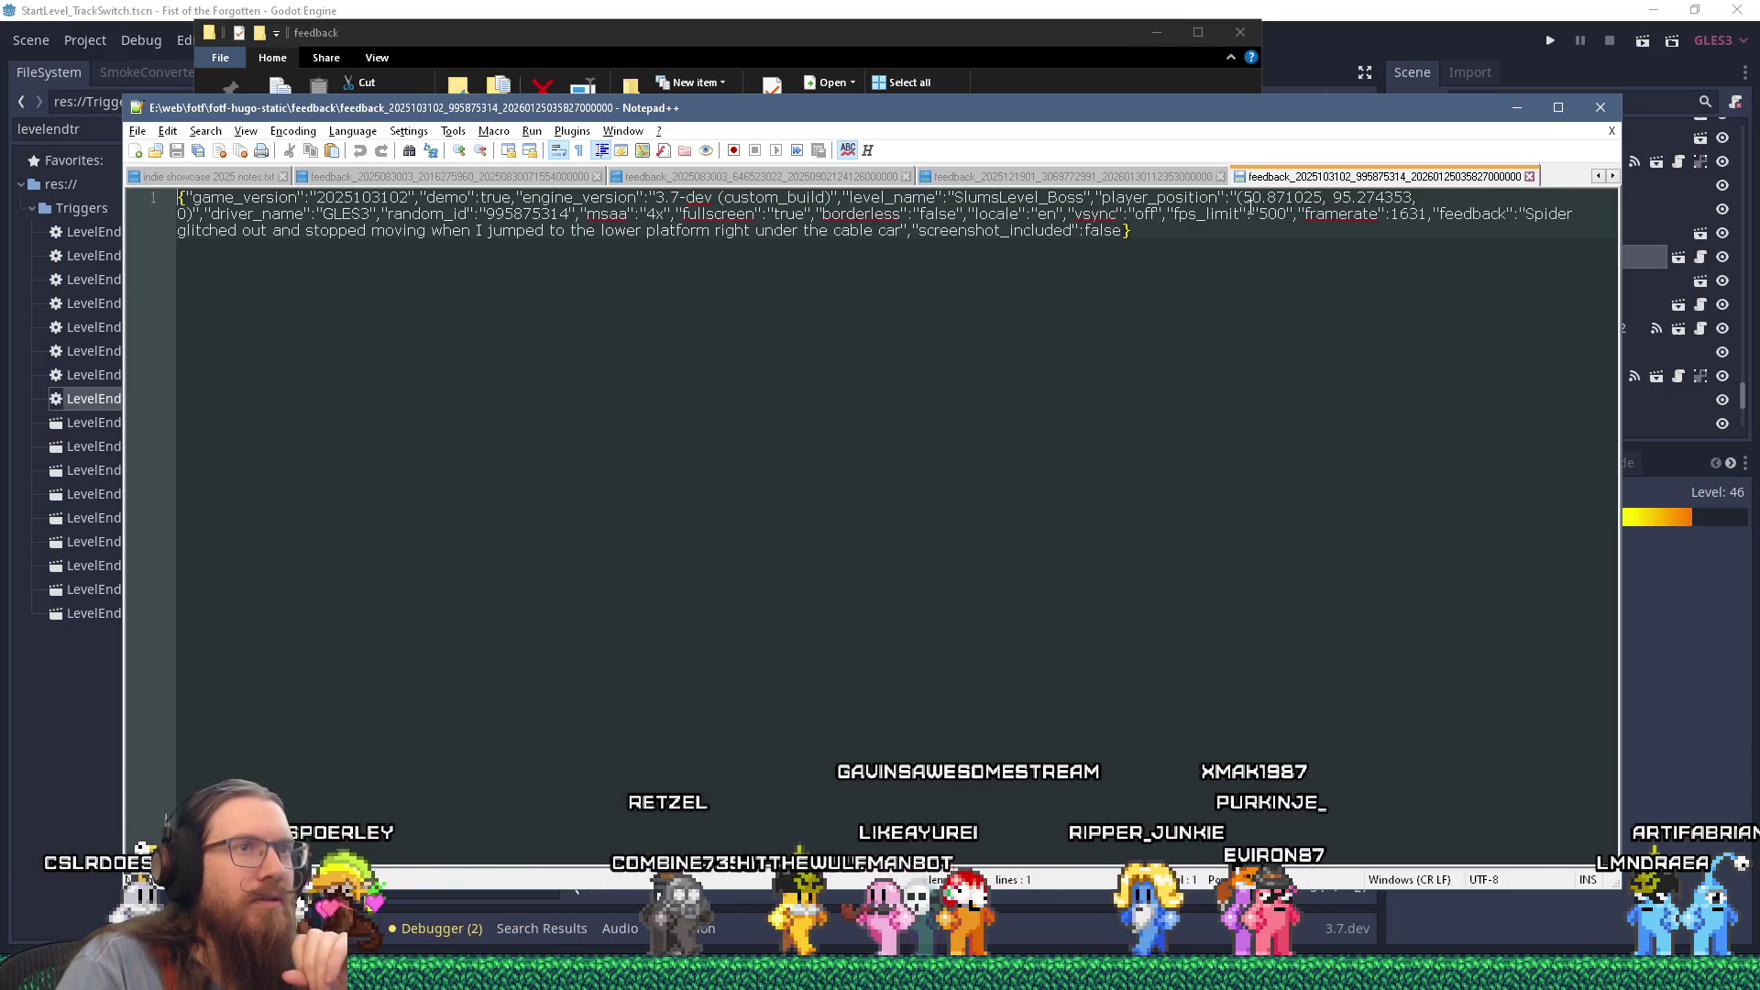
{"action": "right_click", "coordinate": [1401, 212]}
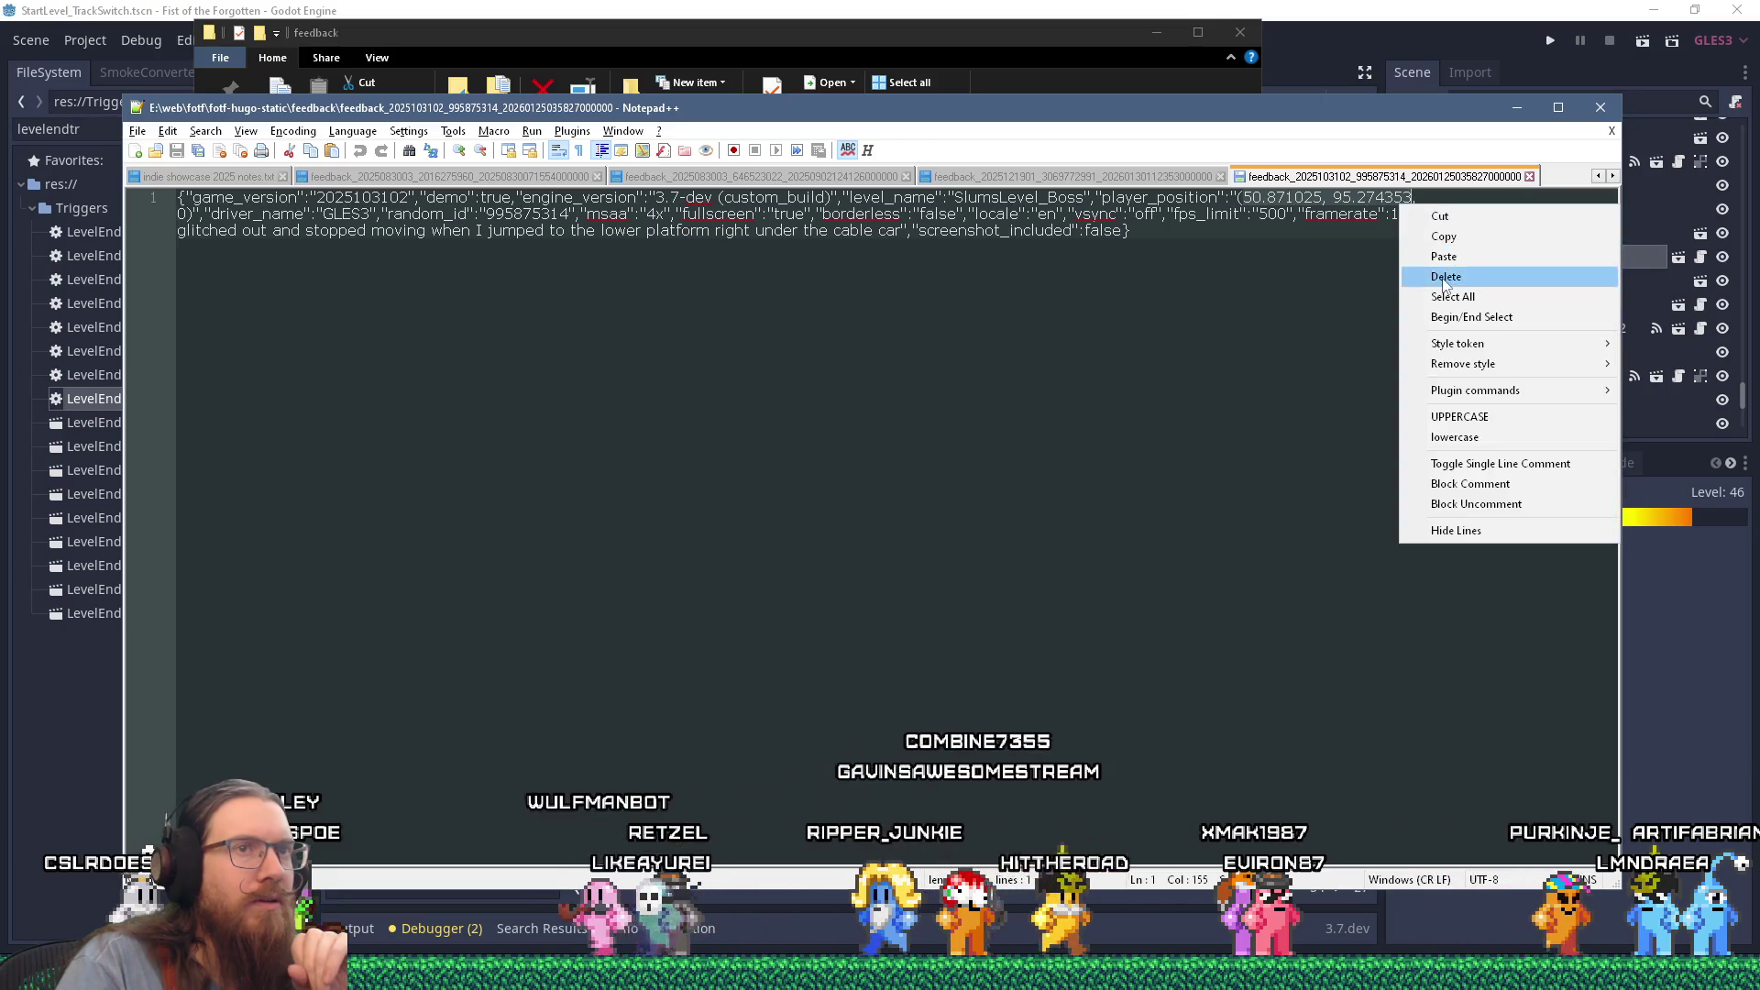
{"action": "left_click", "coordinate": [1463, 244]}
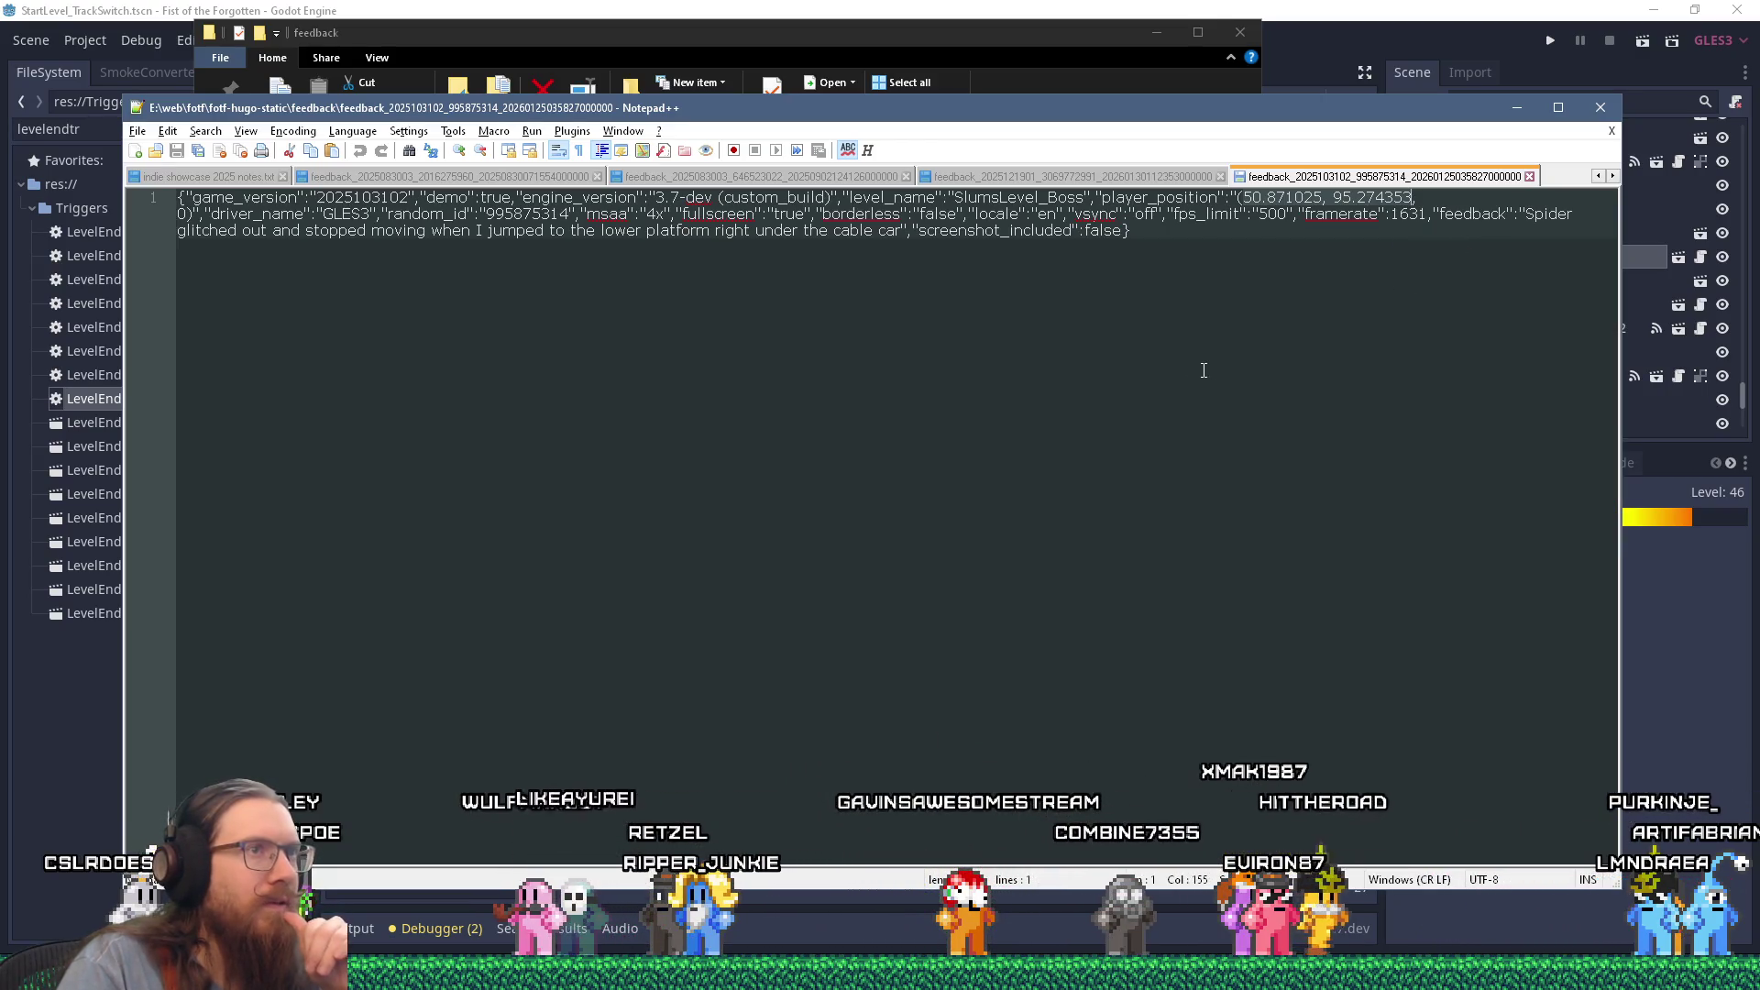
{"action": "left_click", "coordinate": [1391, 8]}
{"action": "left_click", "coordinate": [1548, 42]}
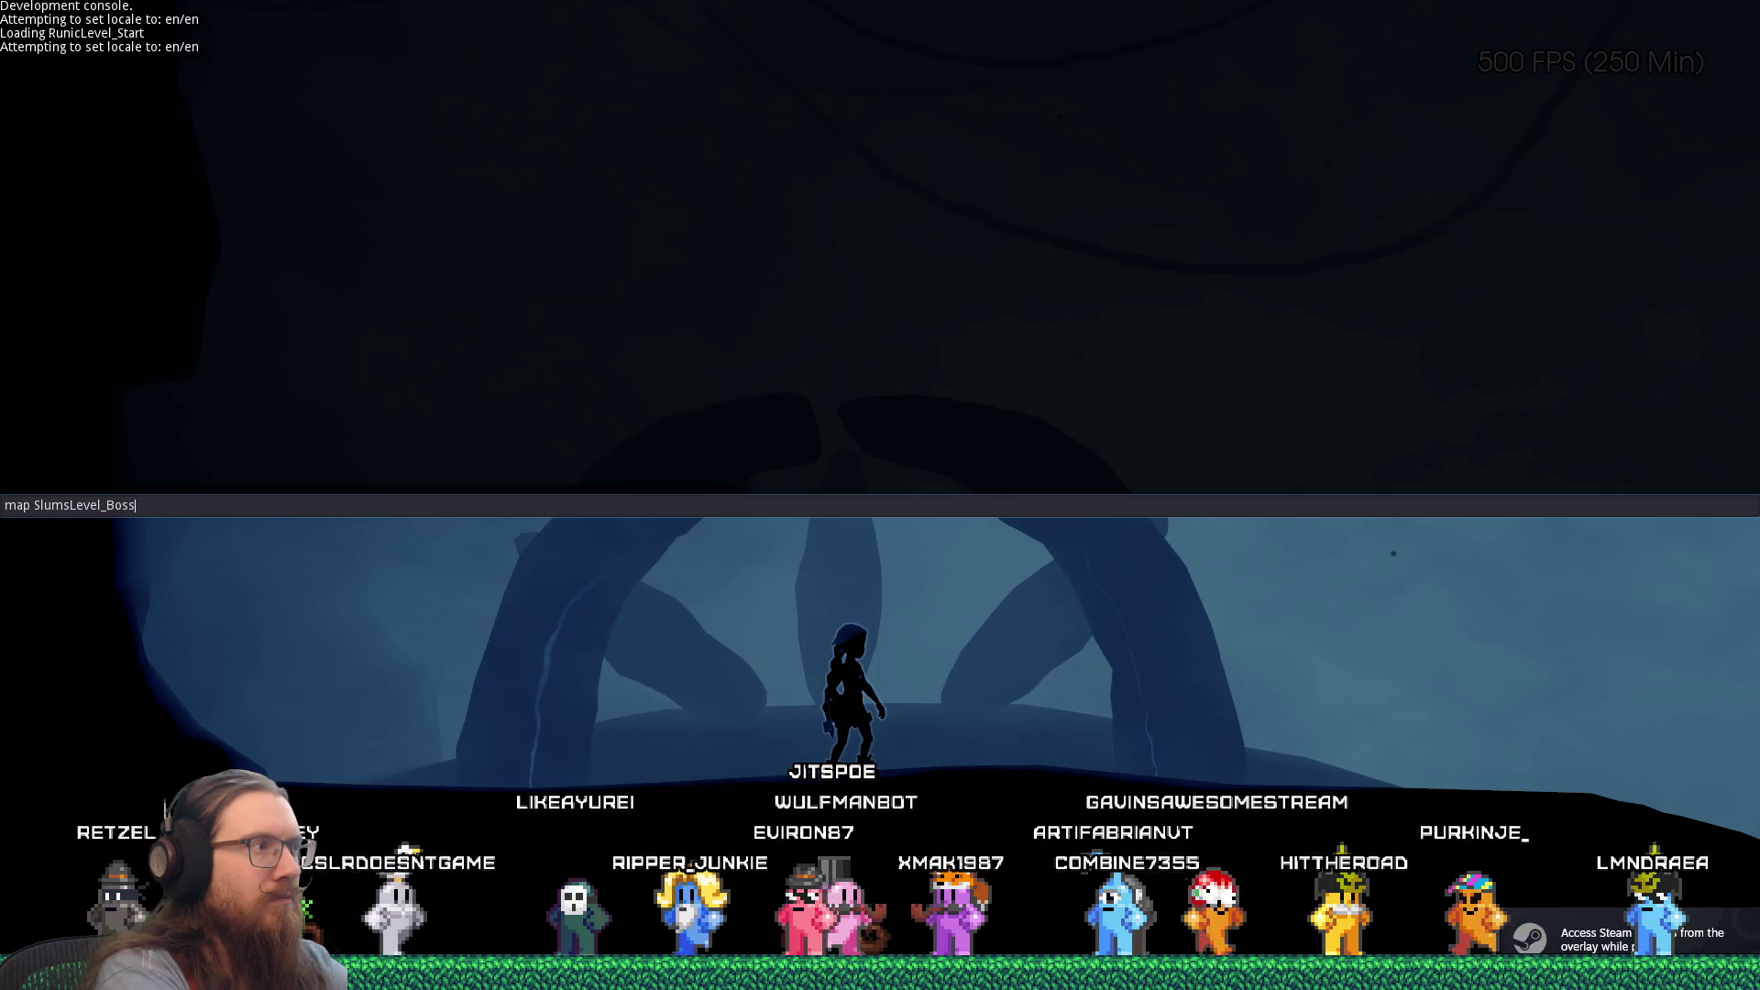
Step: Load SlumsLevel_Boss and enable godmode from the console
{"action": "key", "text": "Return"}
{"action": "type", "text": "odmode"}
{"action": "key", "text": "Return"}
{"action": "key", "text": "grave"}
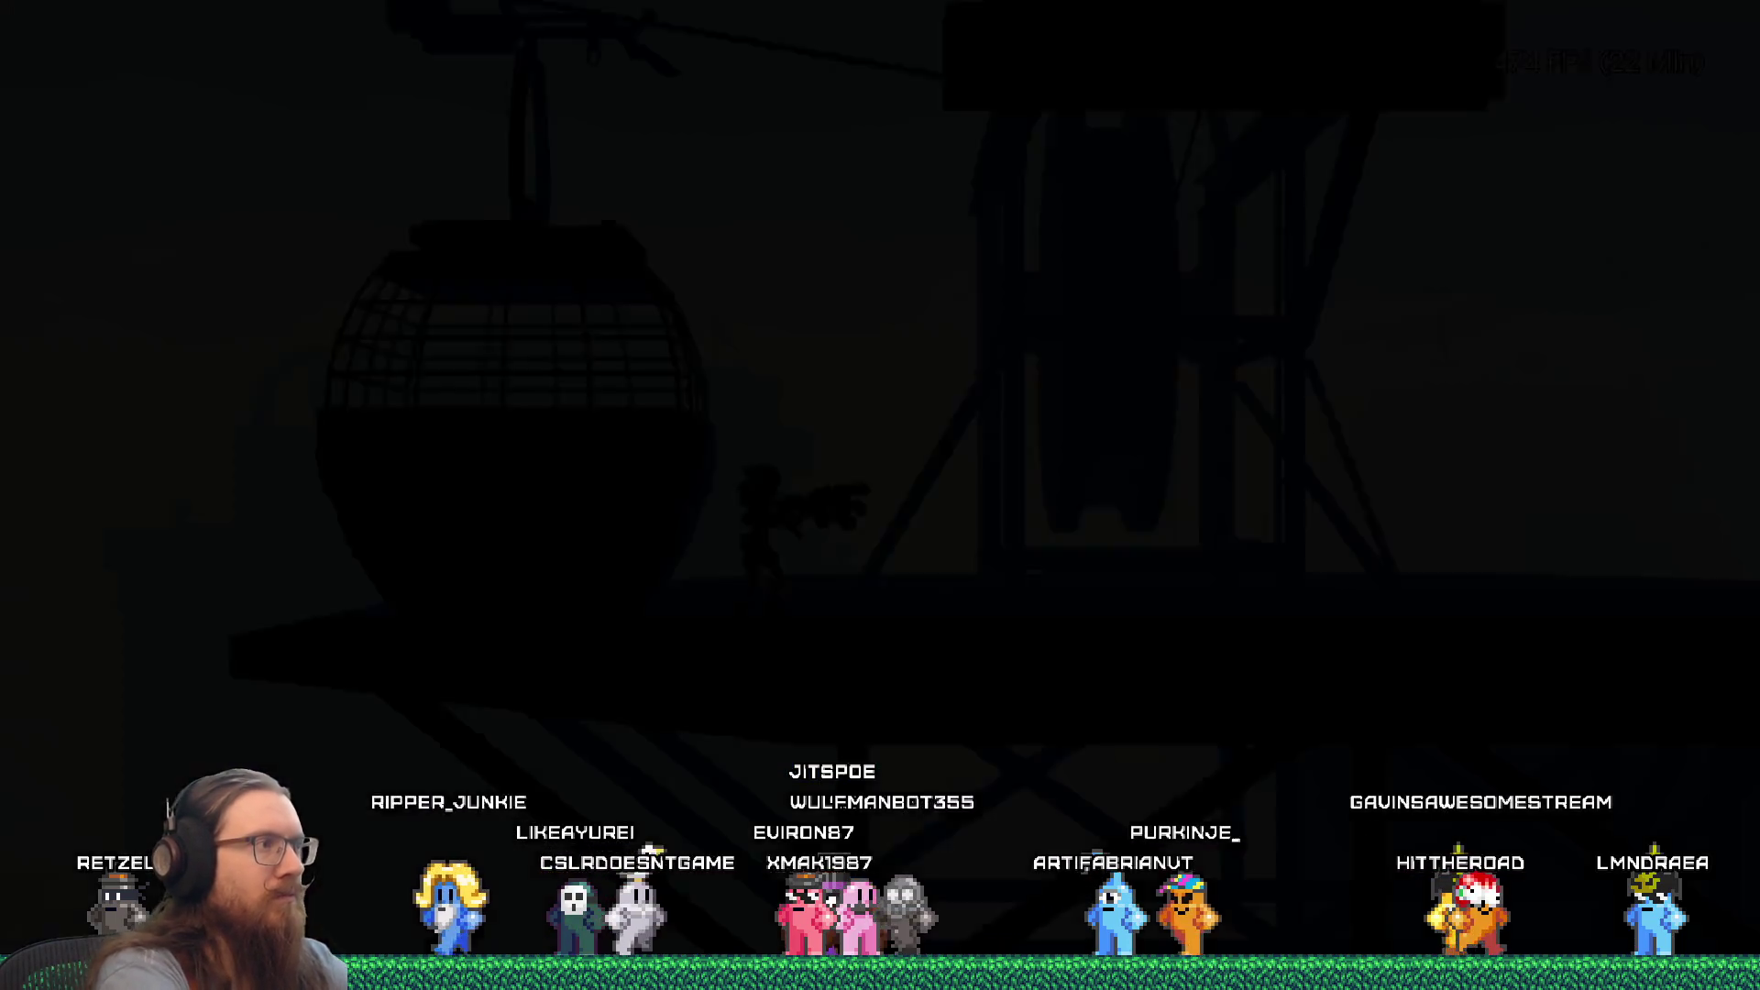
Step: Run right over the rooftops to the satellite dish, then teleport via the console
{"action": "key", "text": "d"}
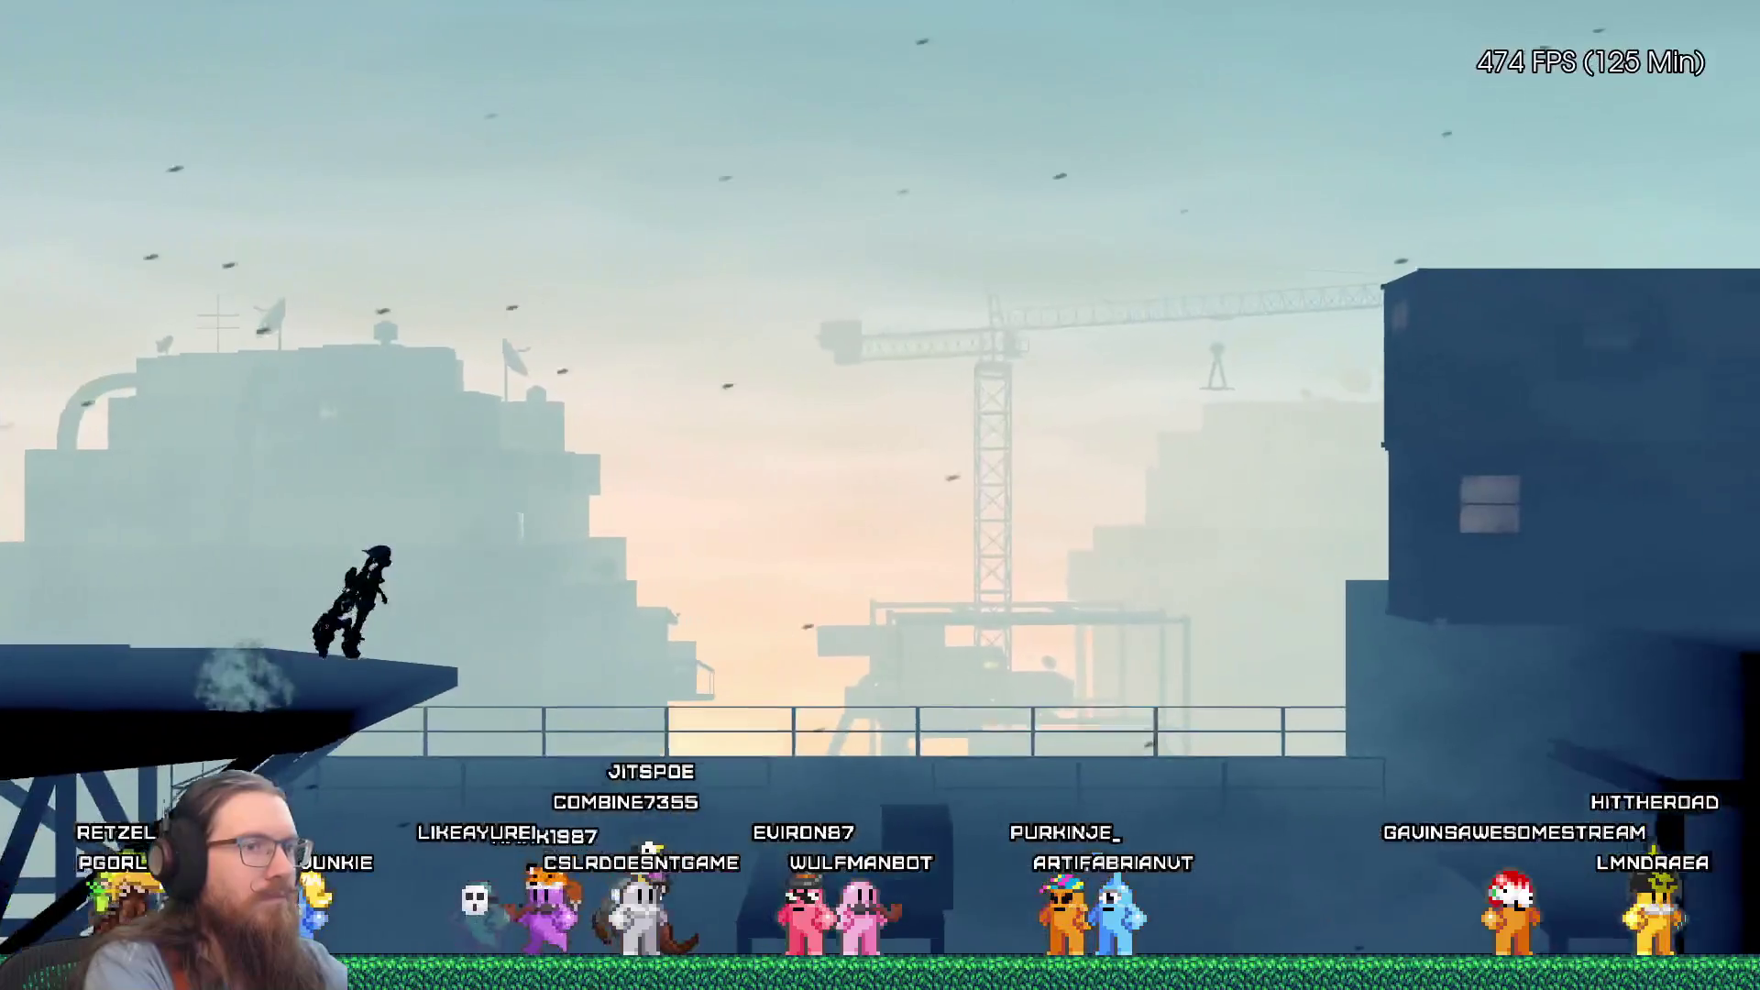
{"action": "key", "text": "d"}
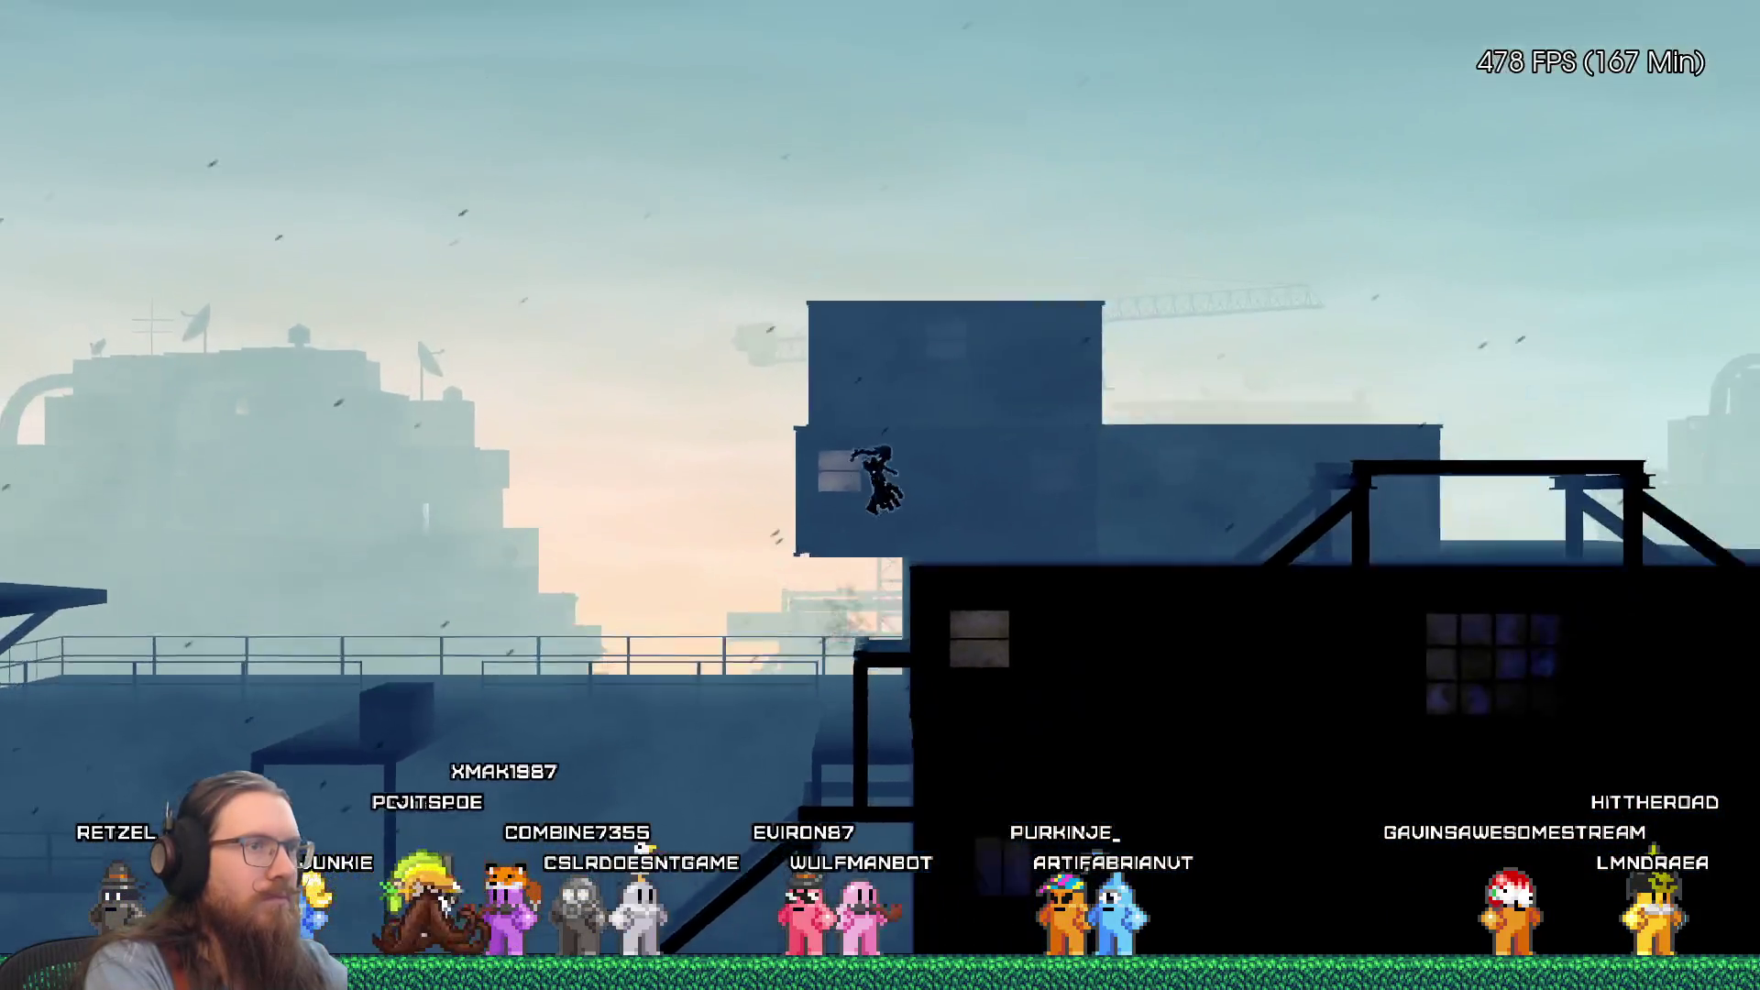
{"action": "key", "text": "d"}
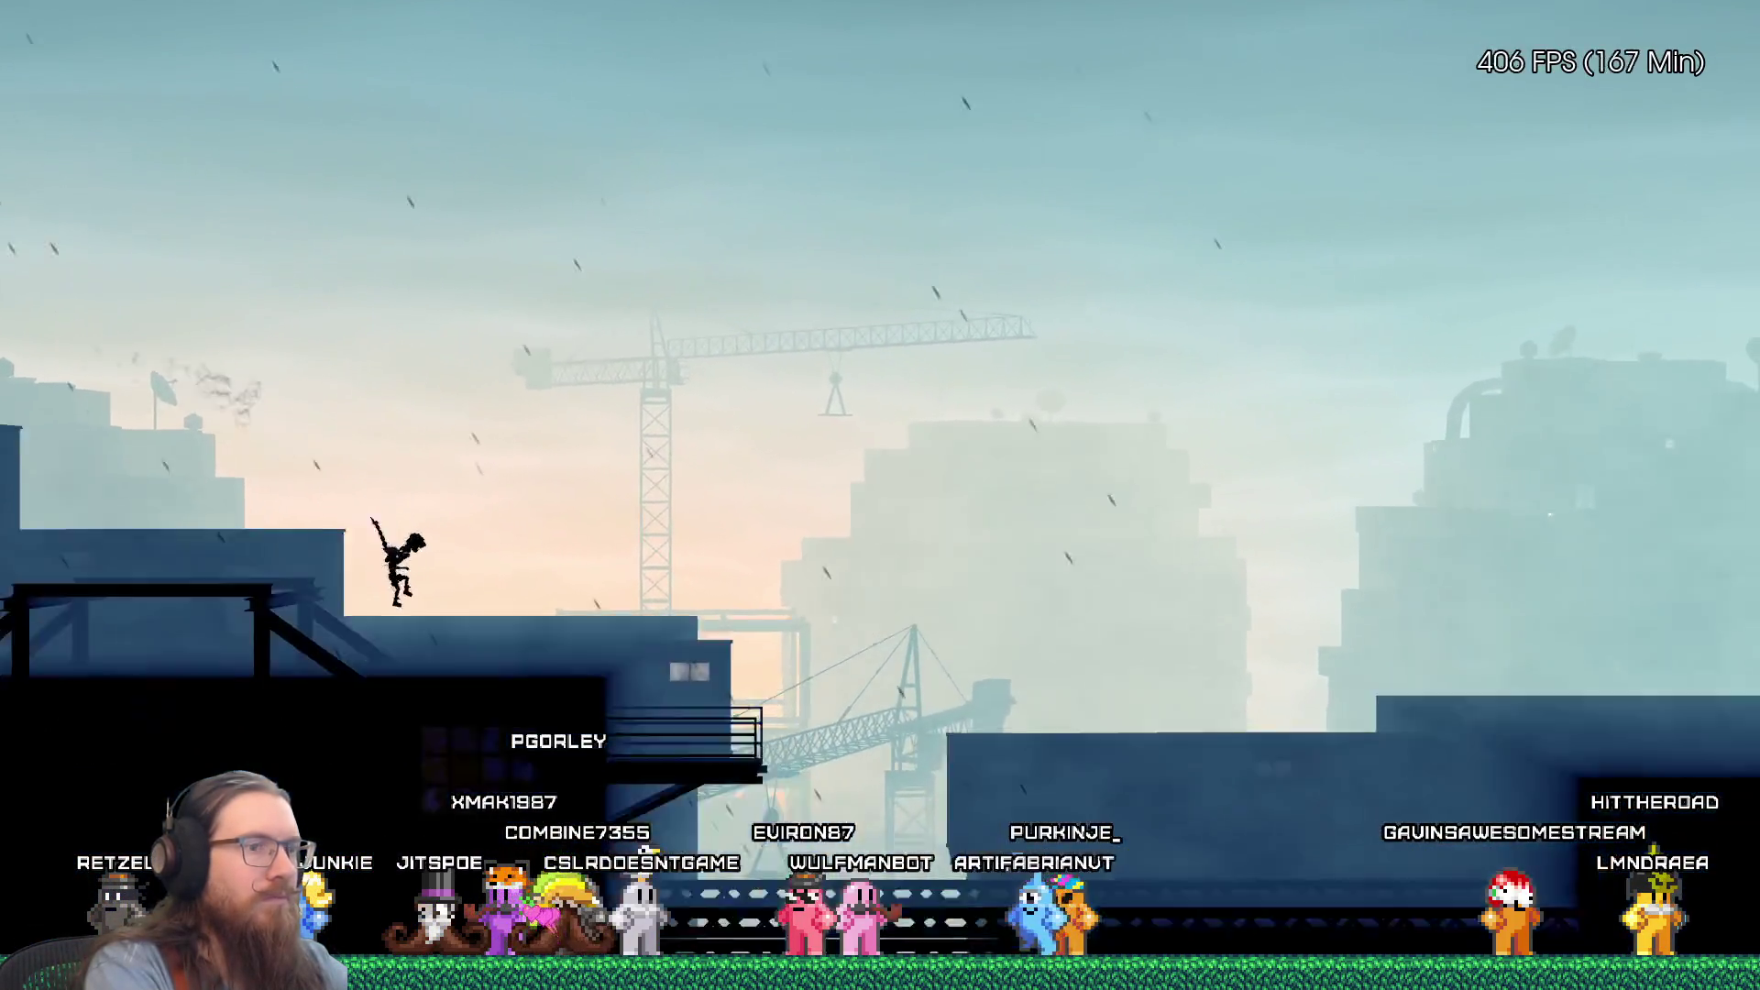
{"action": "key", "text": "d"}
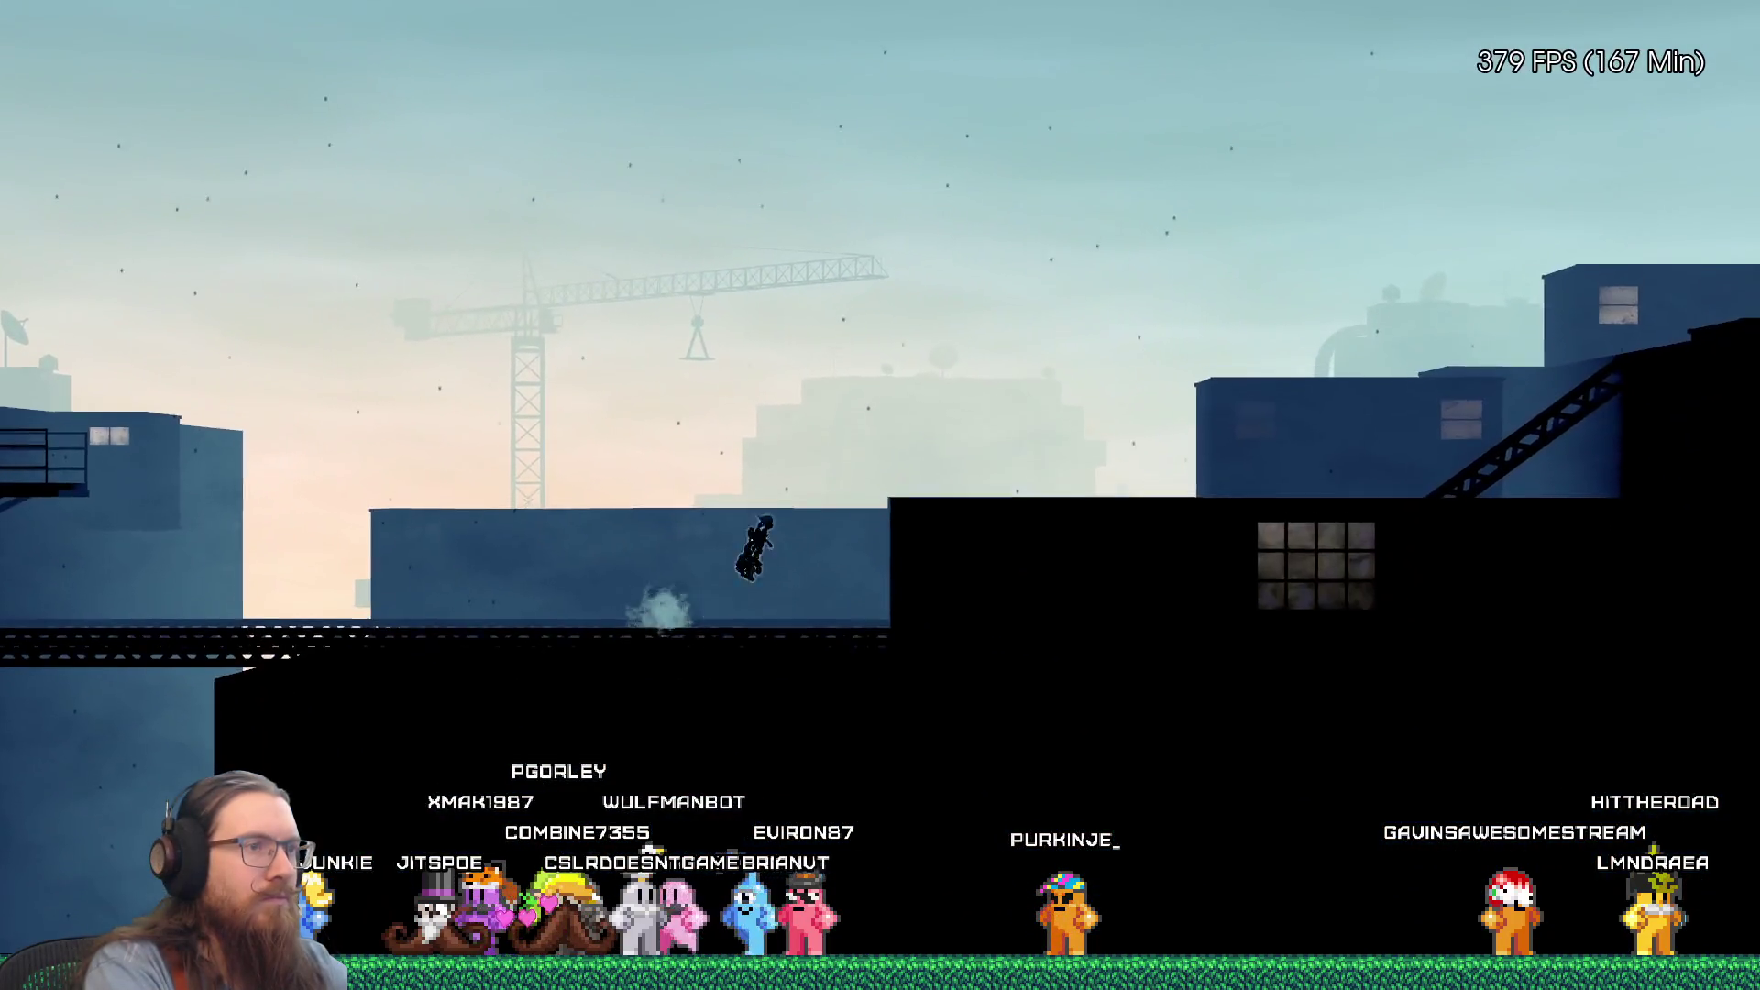
{"action": "key", "text": "d"}
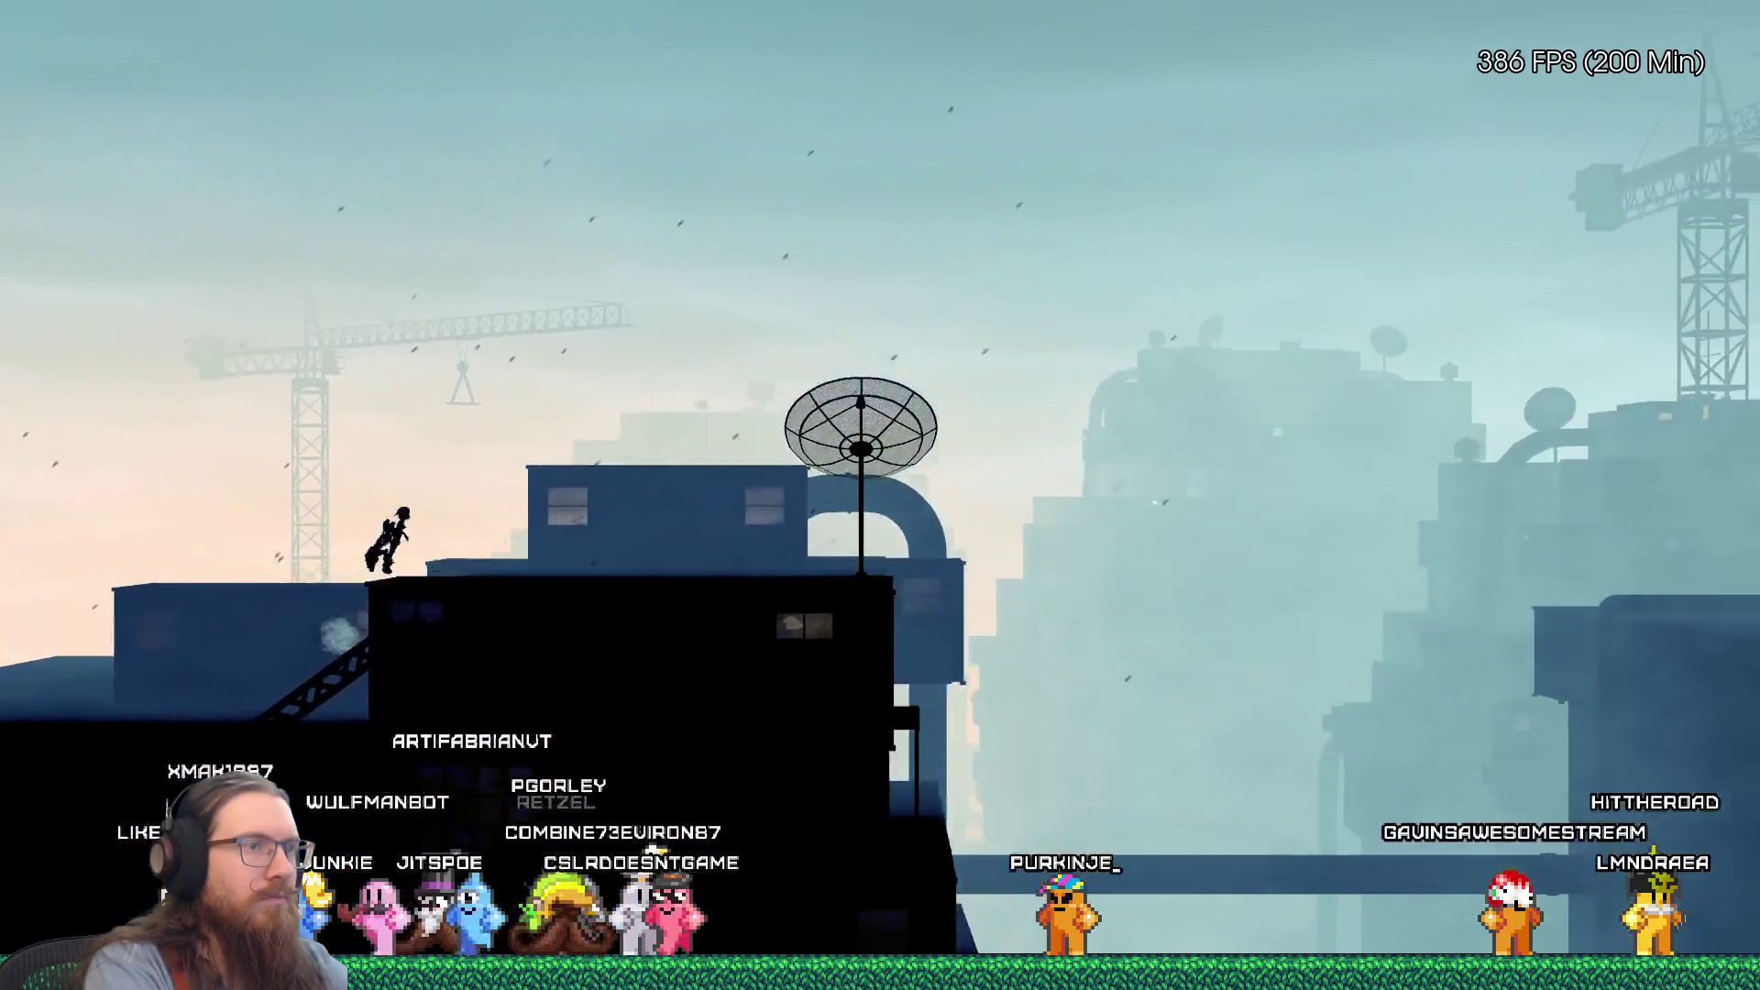
{"action": "key", "text": "d"}
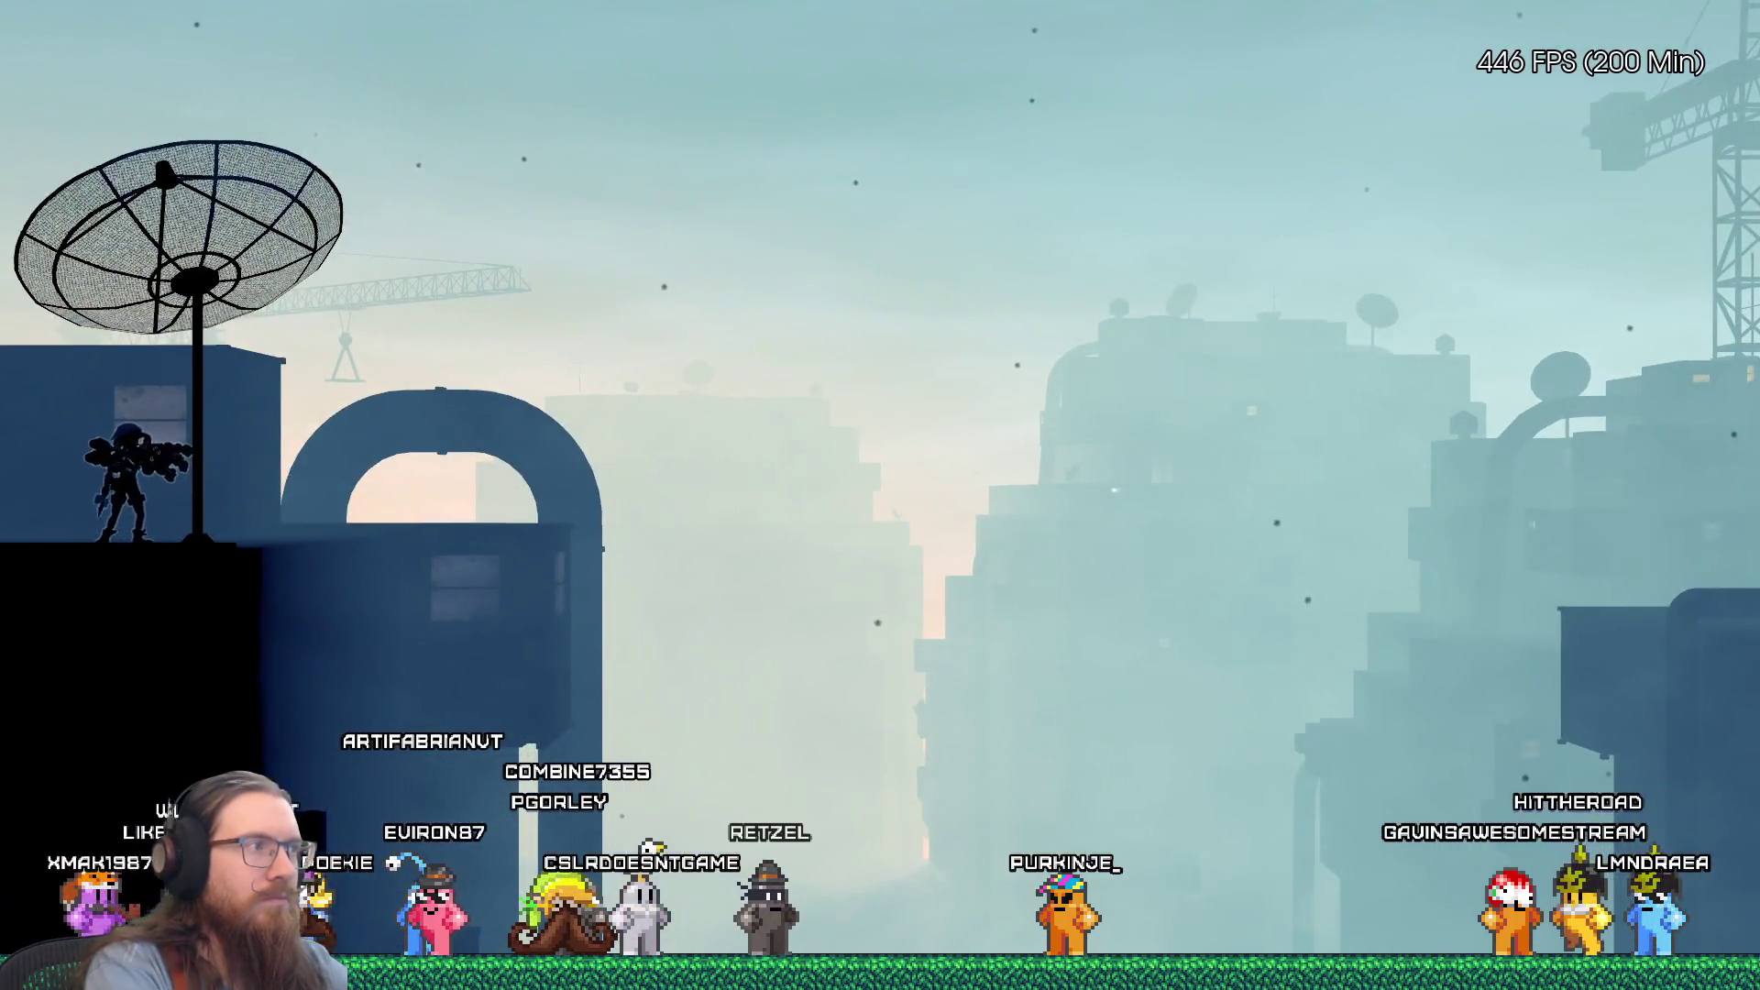
{"action": "key", "text": "grave"}
{"action": "type", "text": "teleport"}
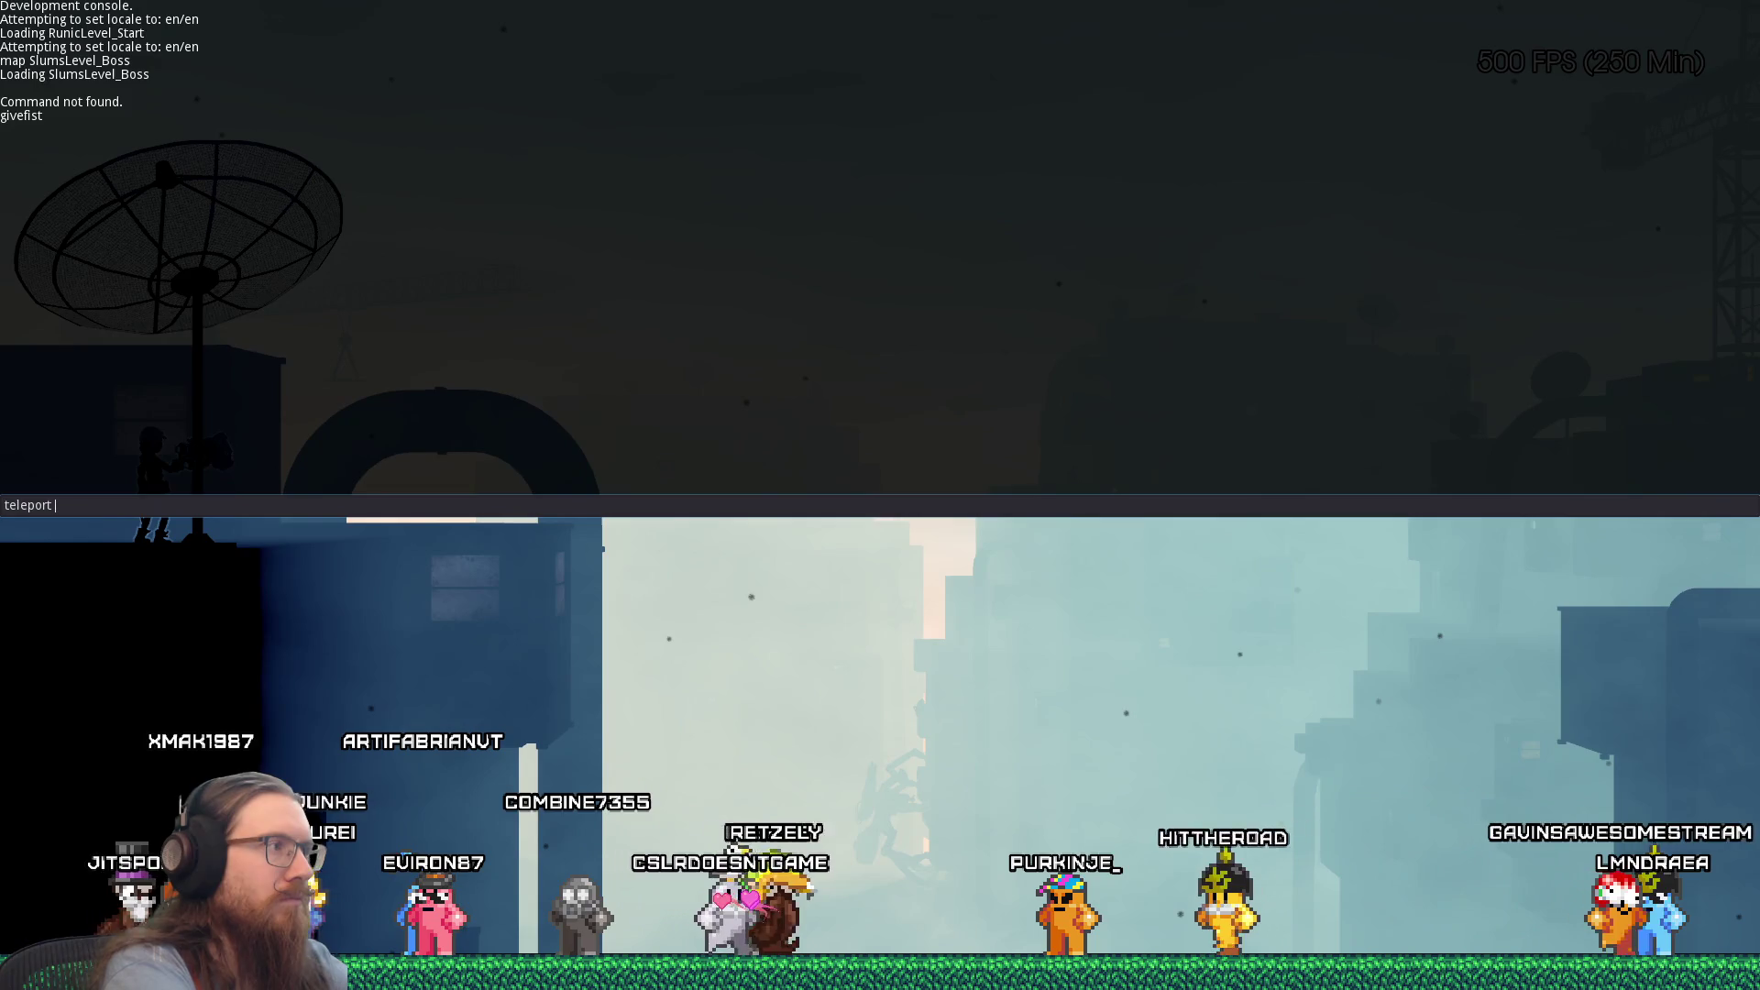
{"action": "key", "text": "Return"}
{"action": "key", "text": "grave"}
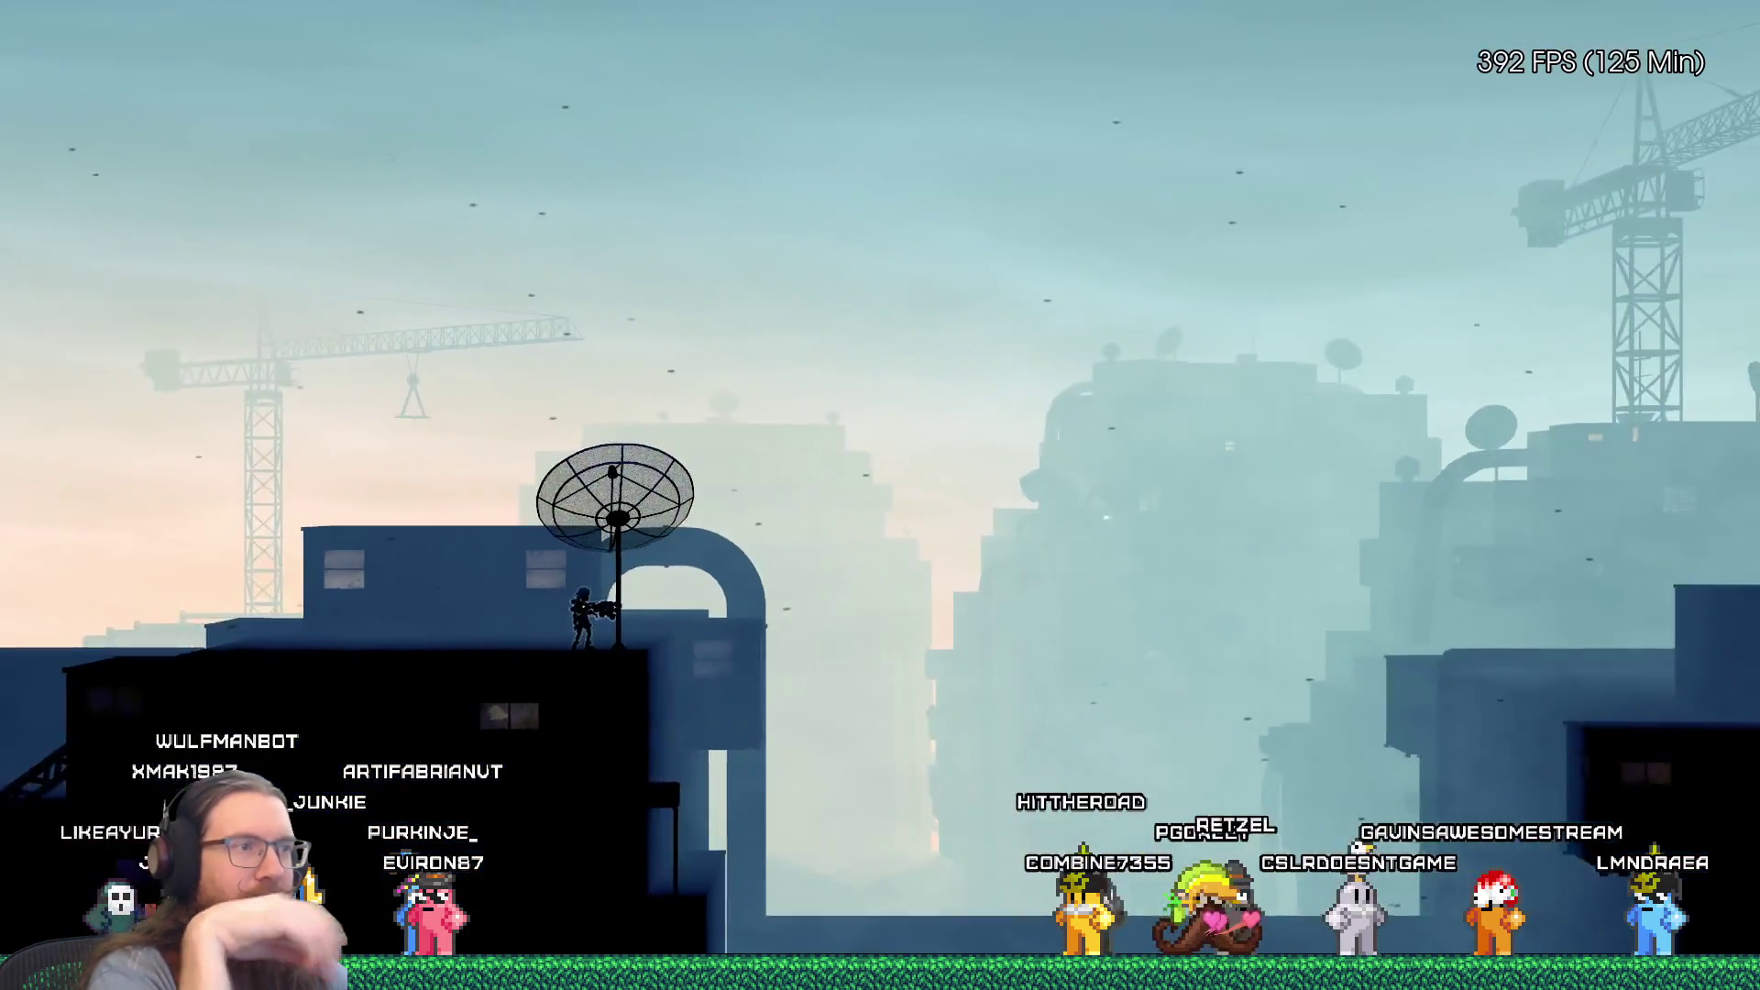
Step: Teleport to the reported position 50.871025, 95.274353 by recalling the previous console command
{"action": "key", "text": "grave"}
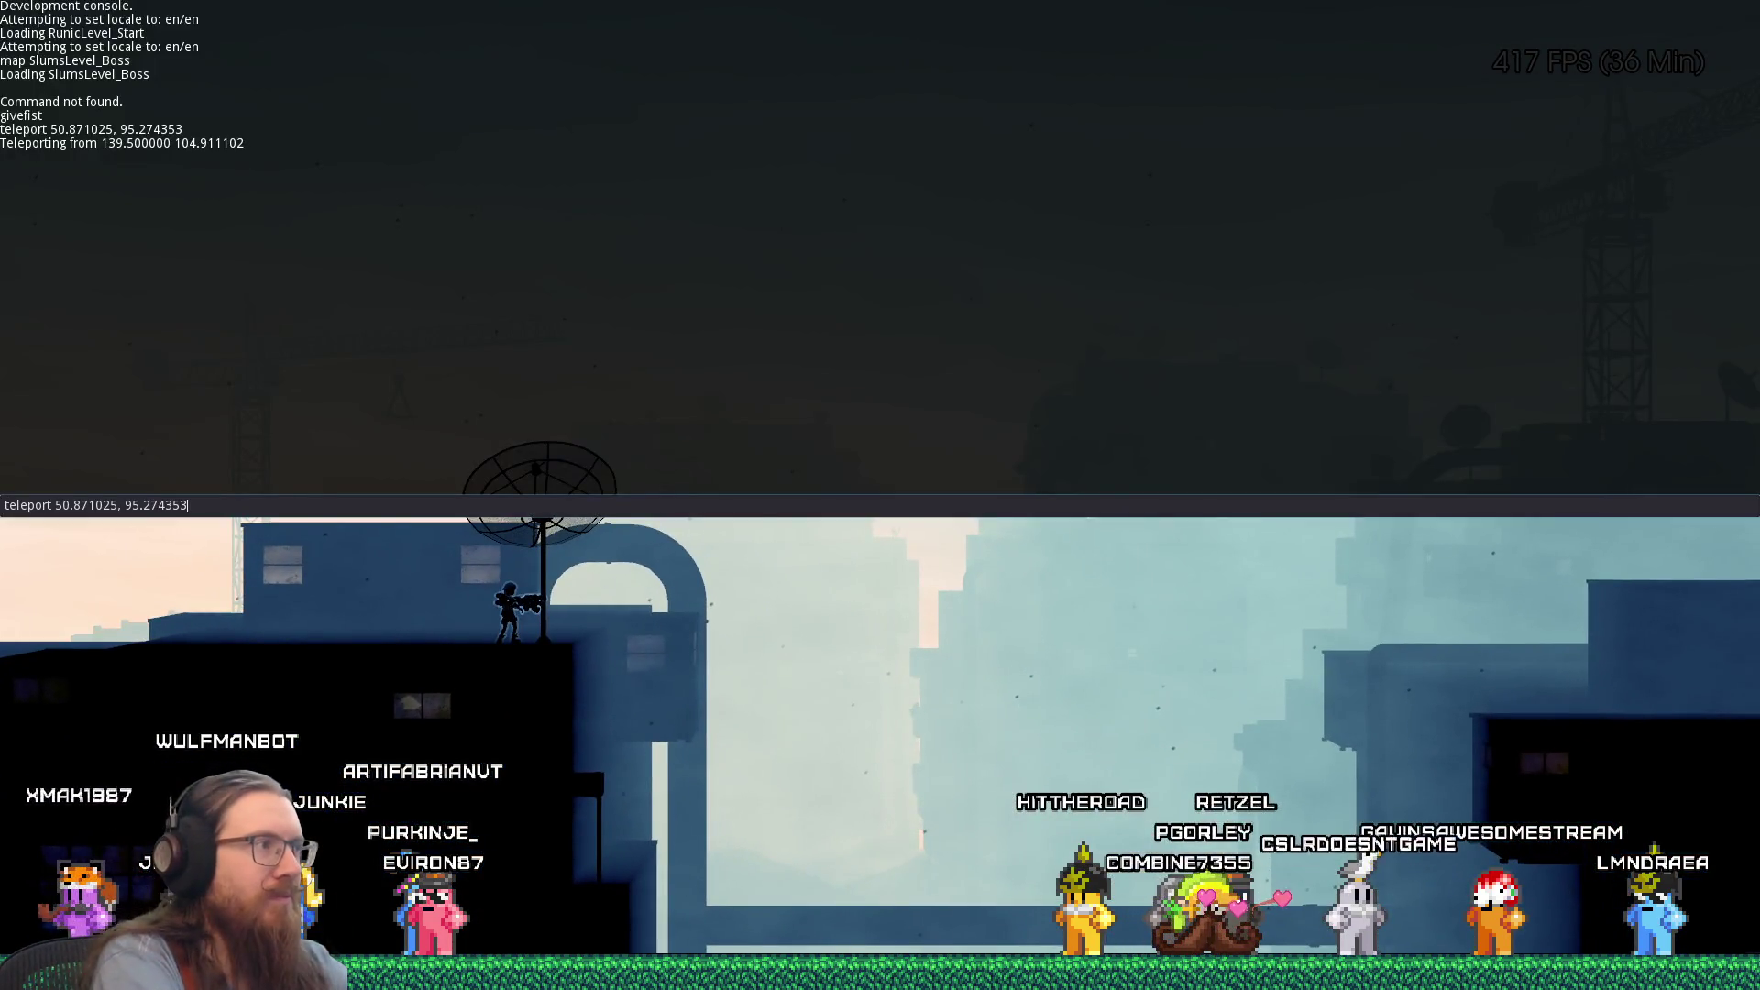
{"action": "key", "text": "Return"}
{"action": "key", "text": "grave"}
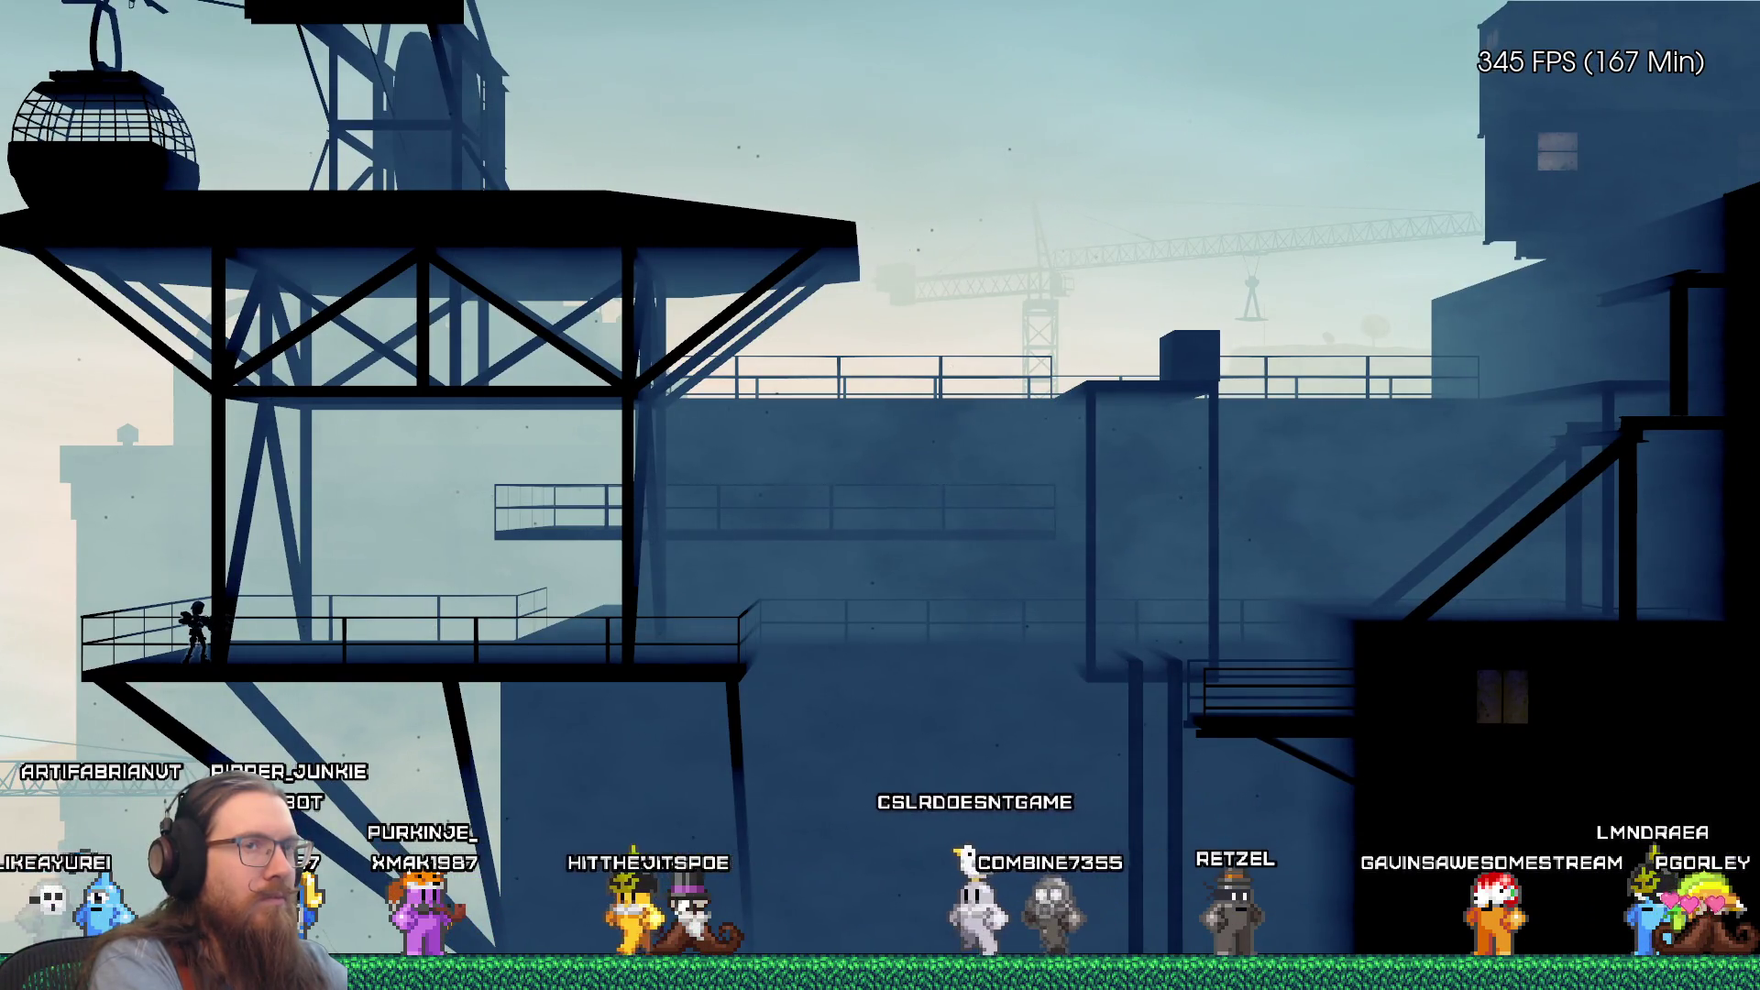
Step: Walk right along the walkway and jump up onto the building's rooftop edge
{"action": "key", "text": "d"}
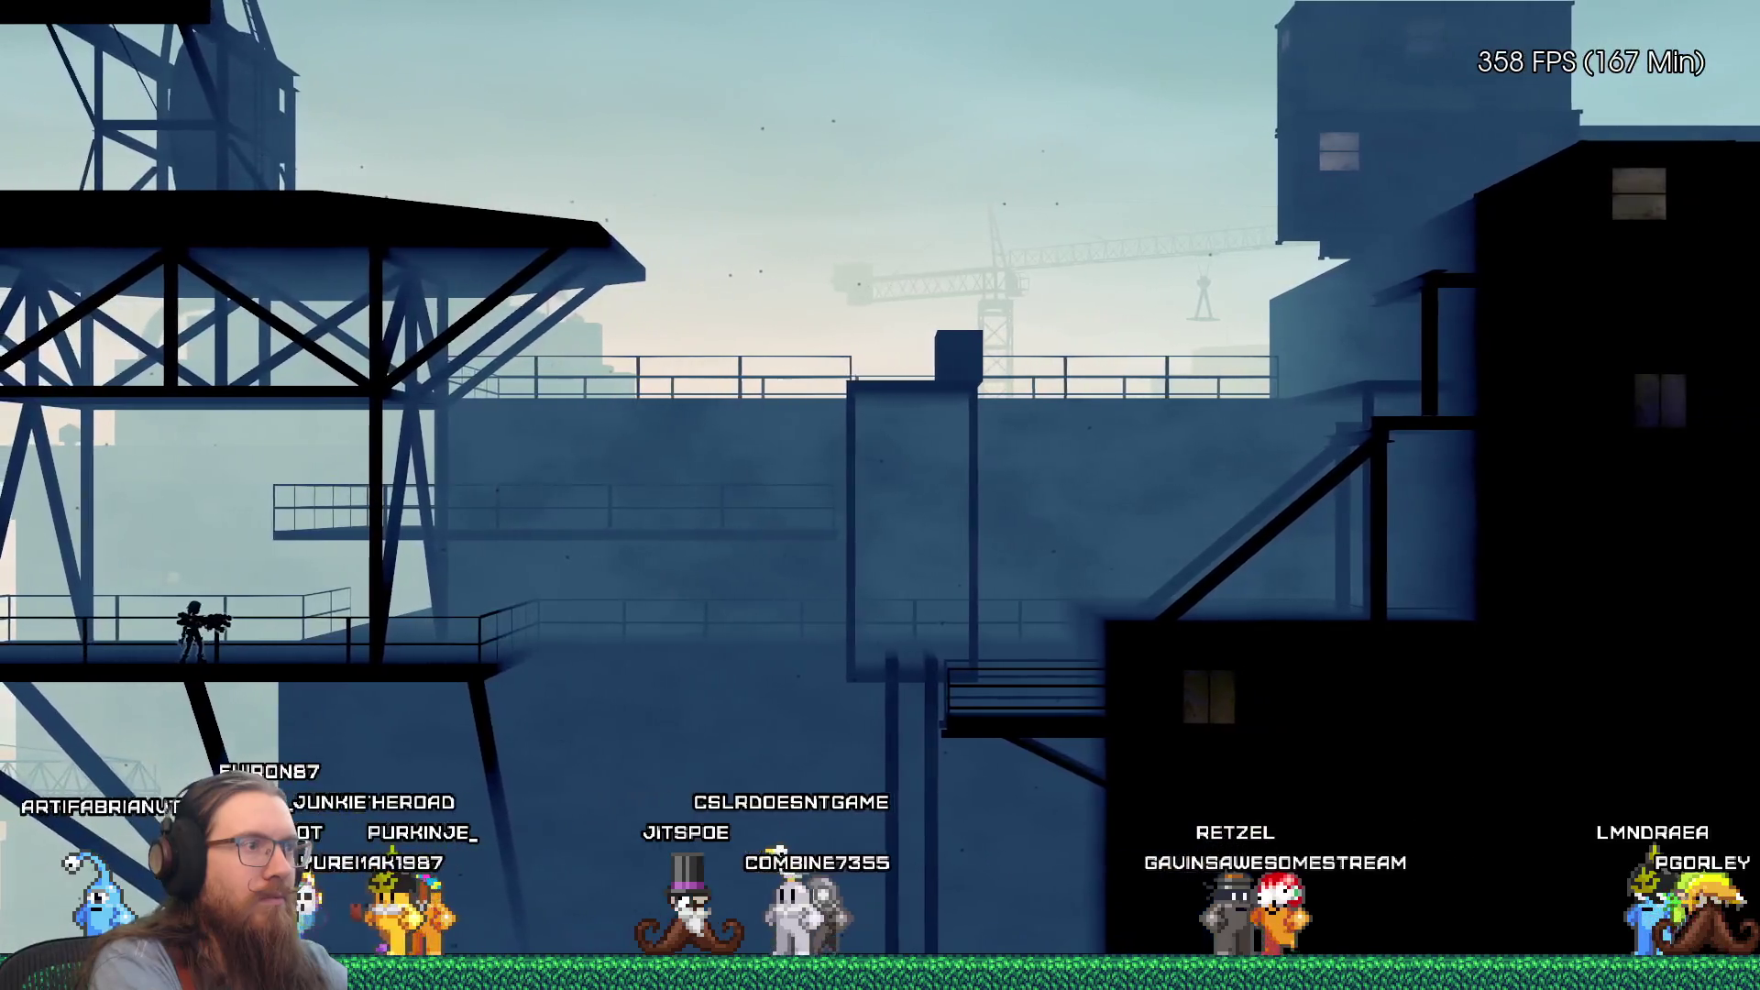
{"action": "key", "text": "d"}
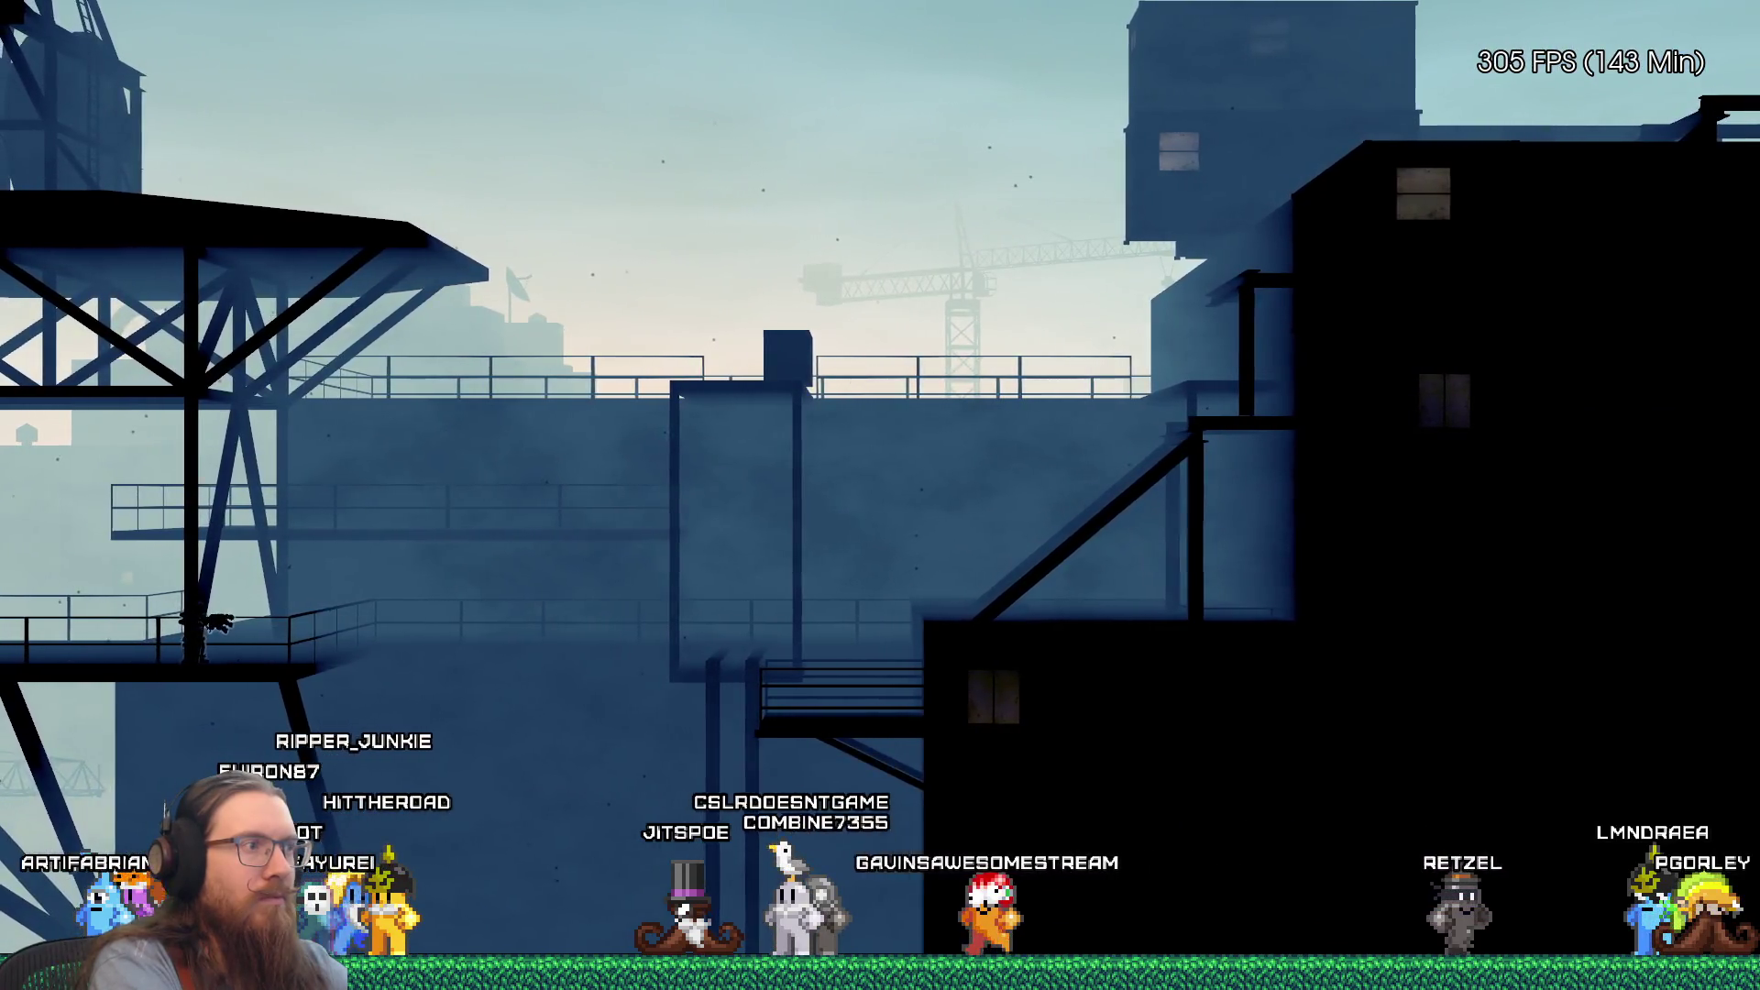
{"action": "key", "text": "d"}
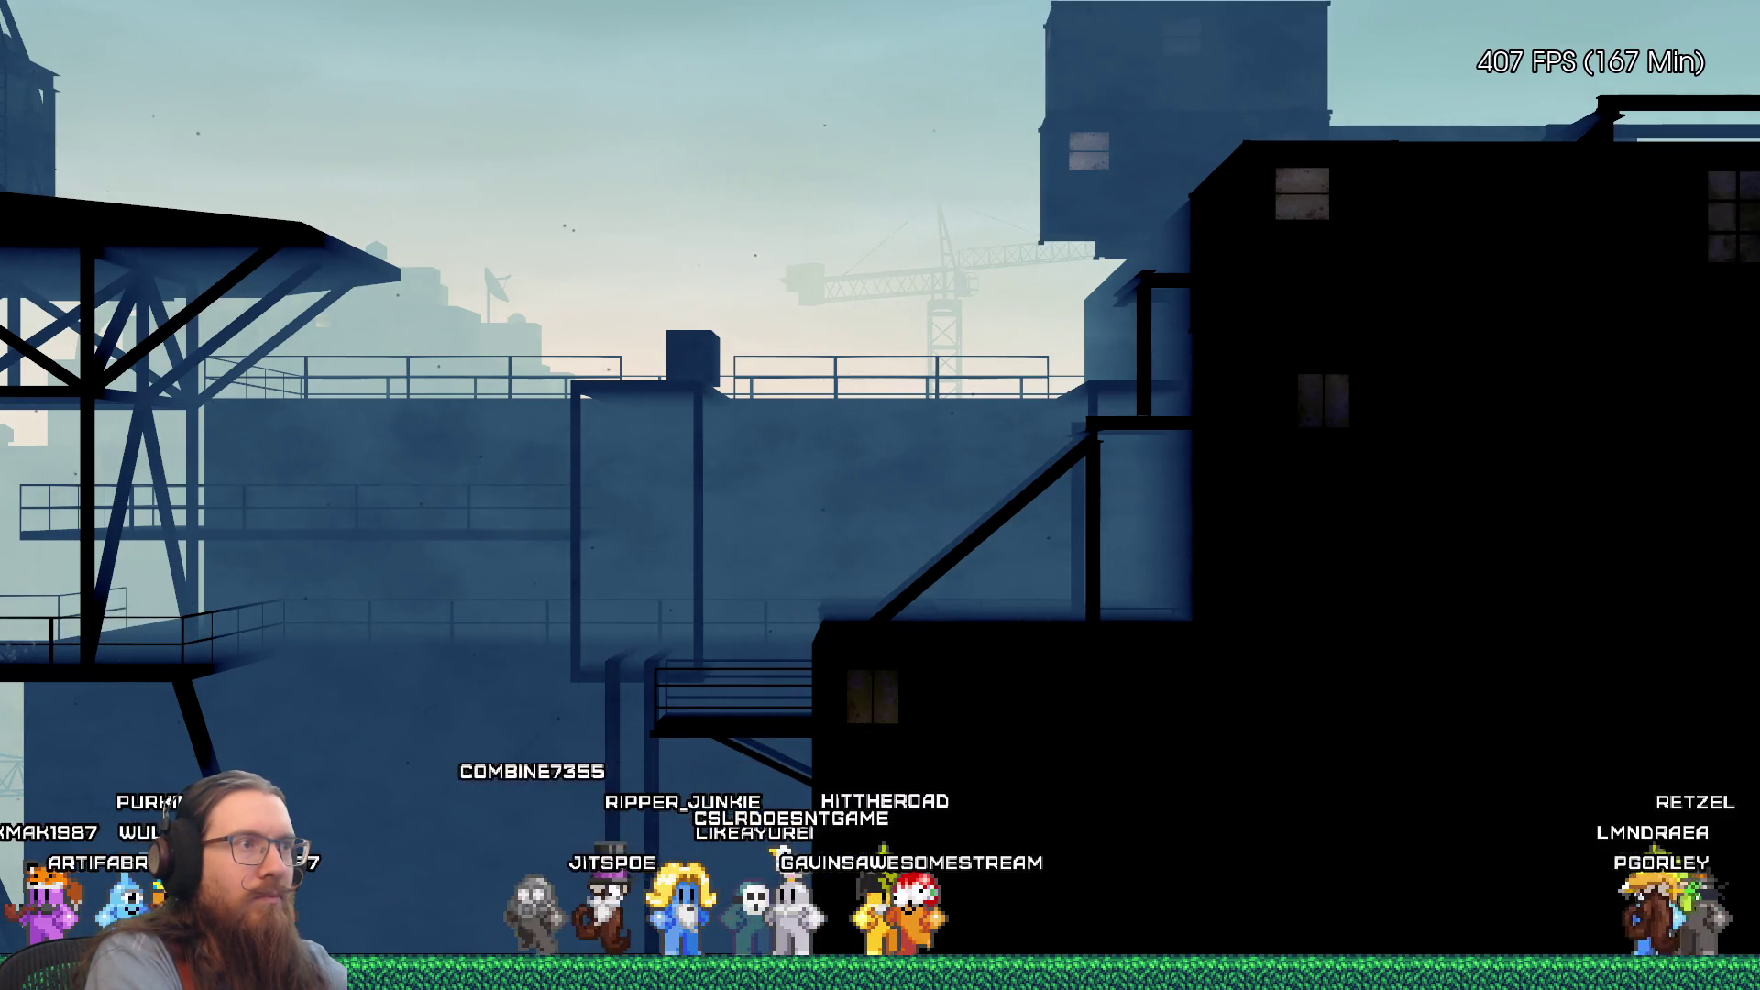
{"action": "key", "text": "d"}
{"action": "key", "text": "d"}
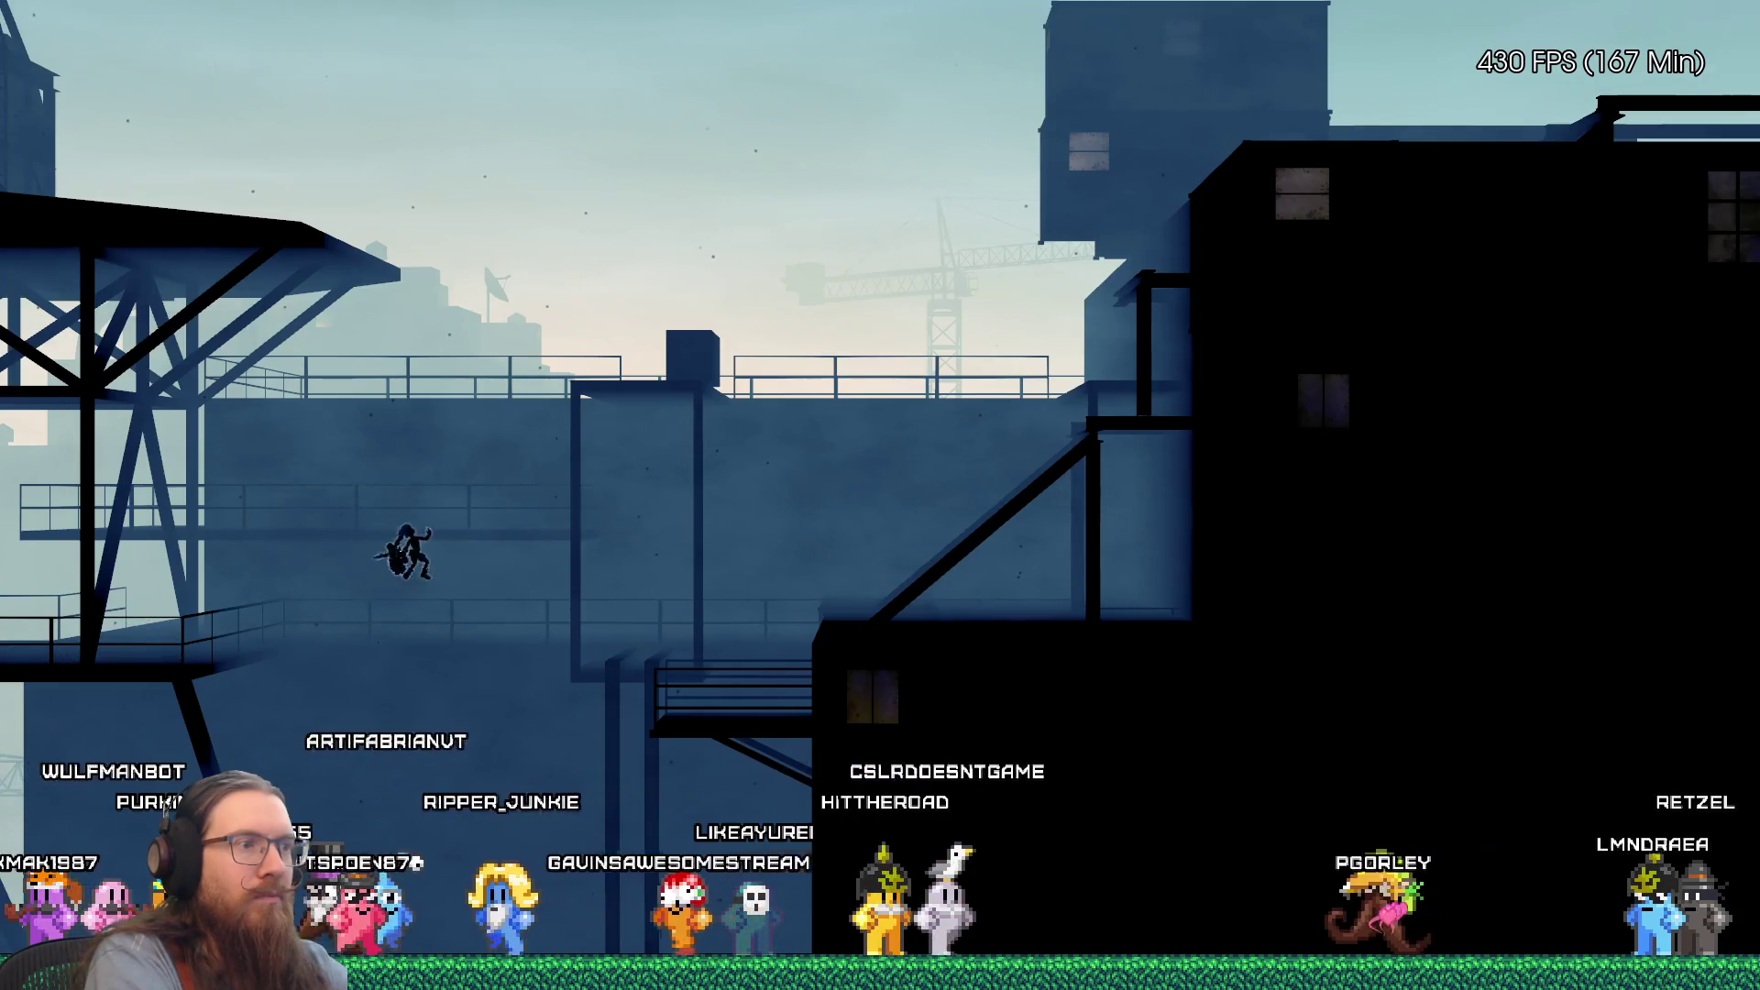
{"action": "key", "text": "d"}
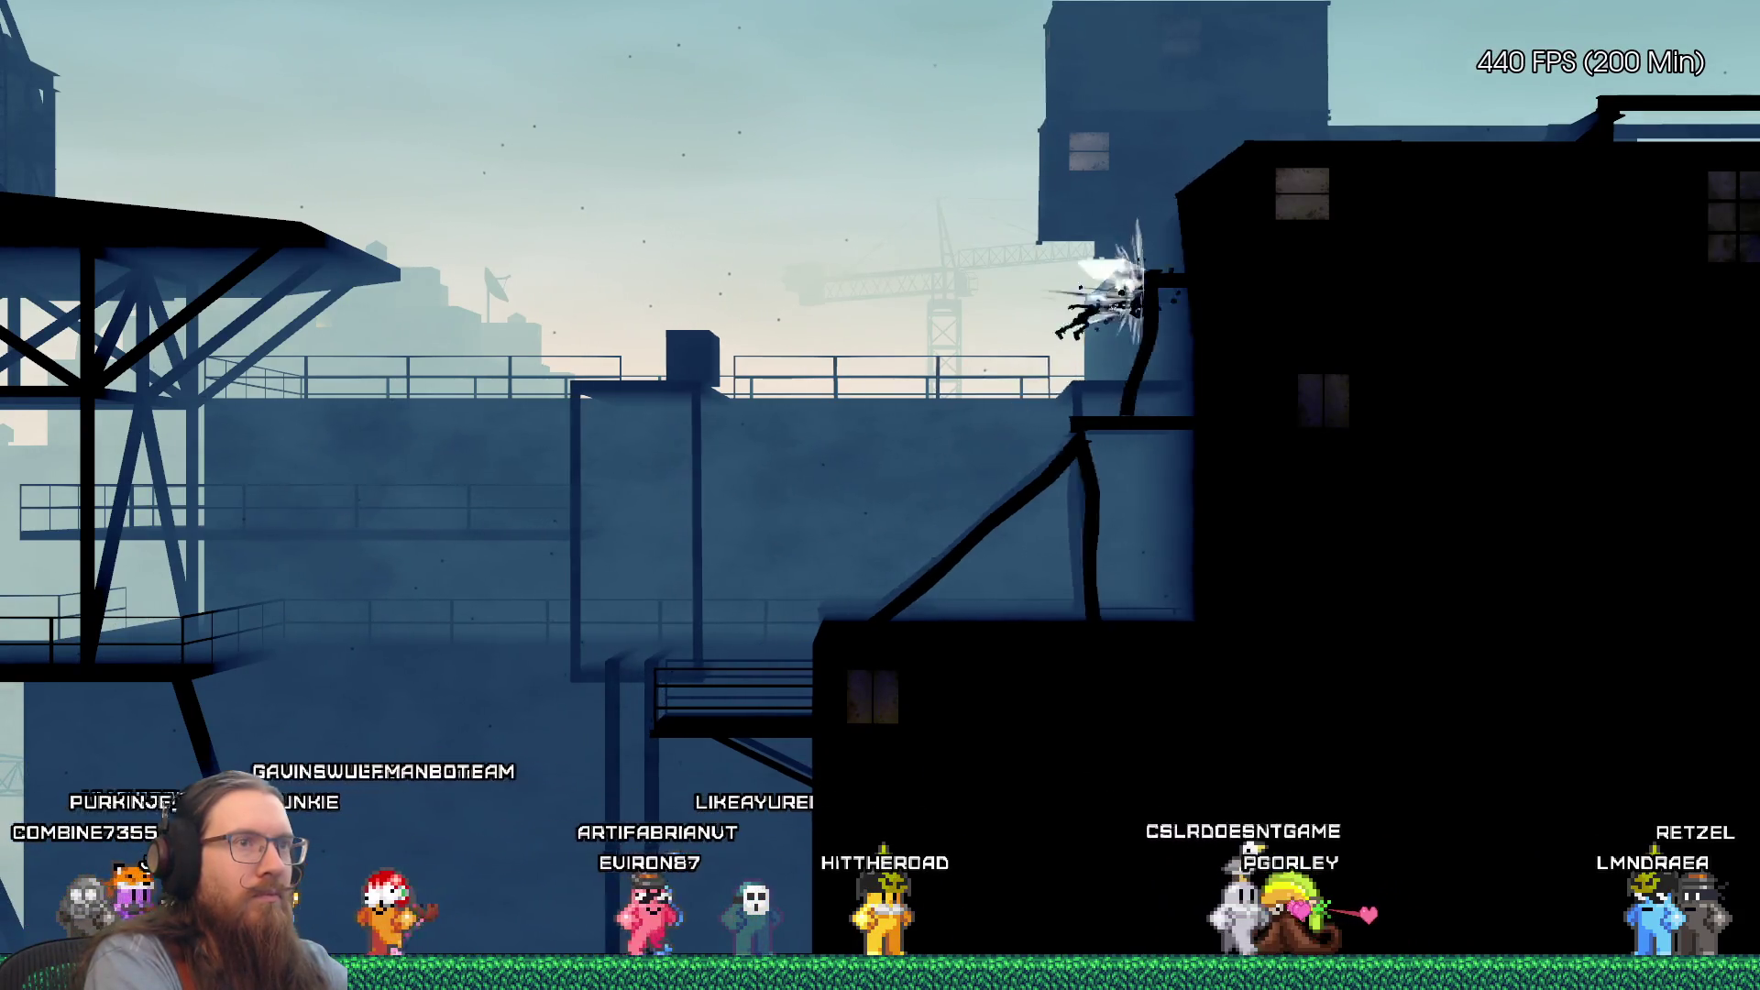
{"action": "key", "text": "a"}
{"action": "key", "text": "d"}
{"action": "key", "text": "d"}
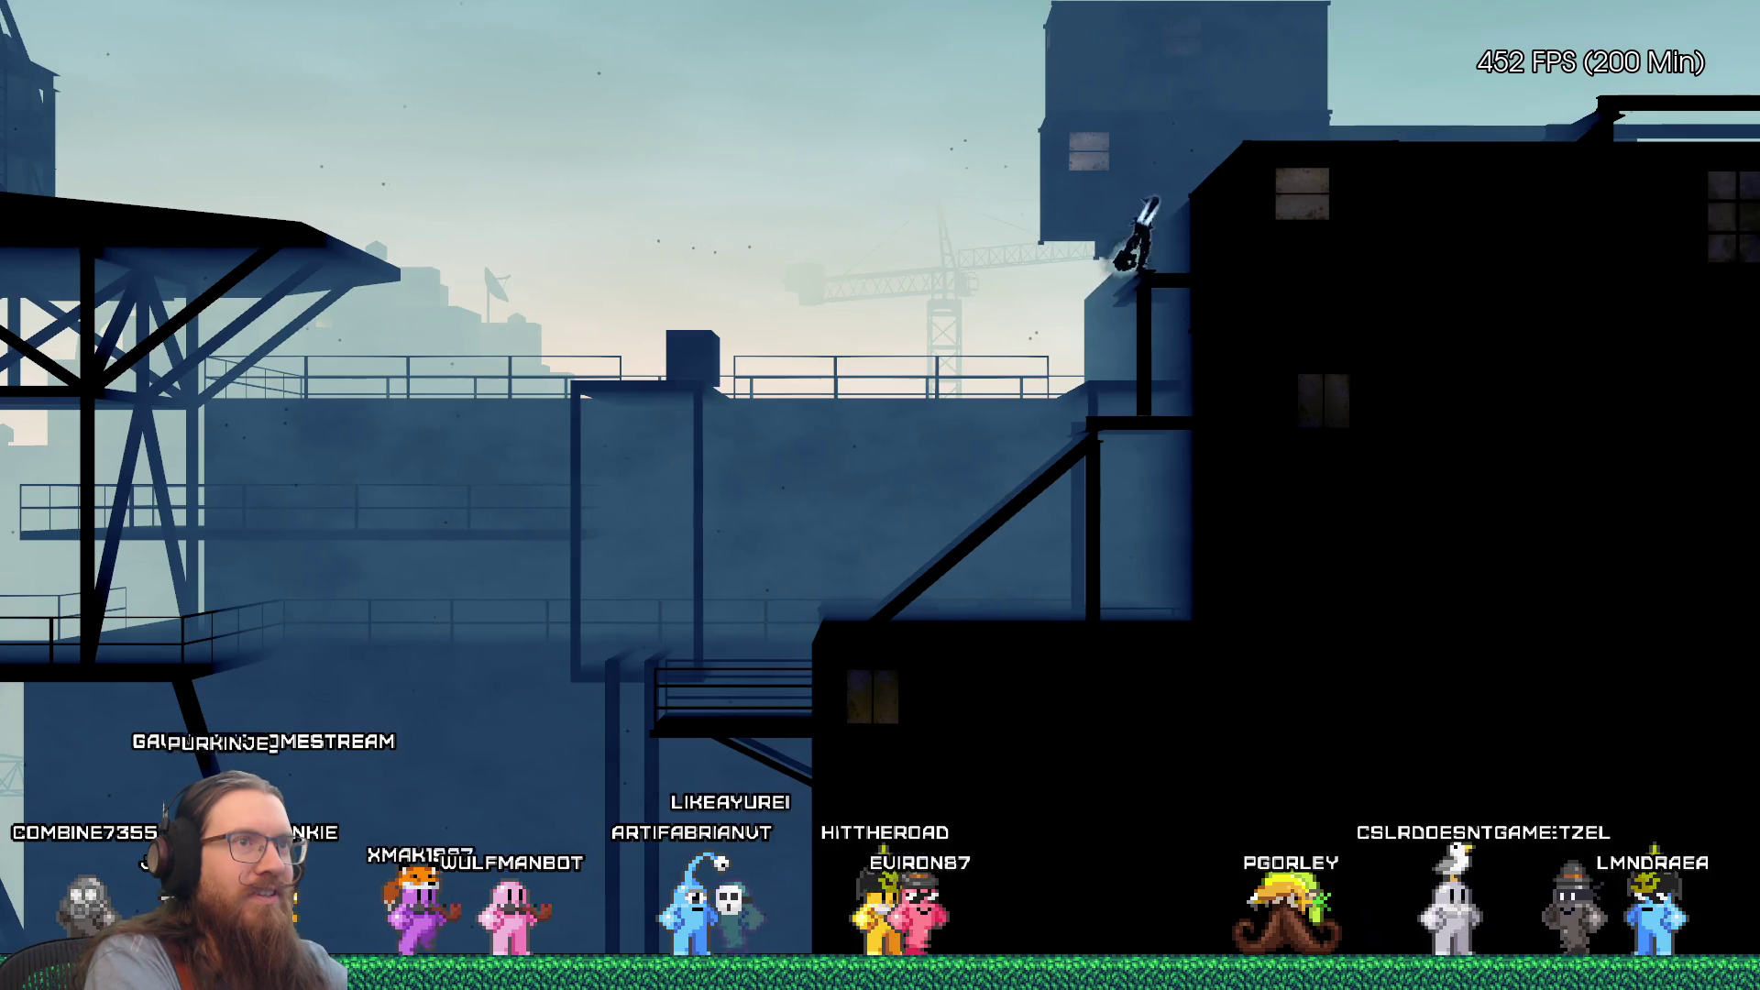
{"action": "key", "text": "d"}
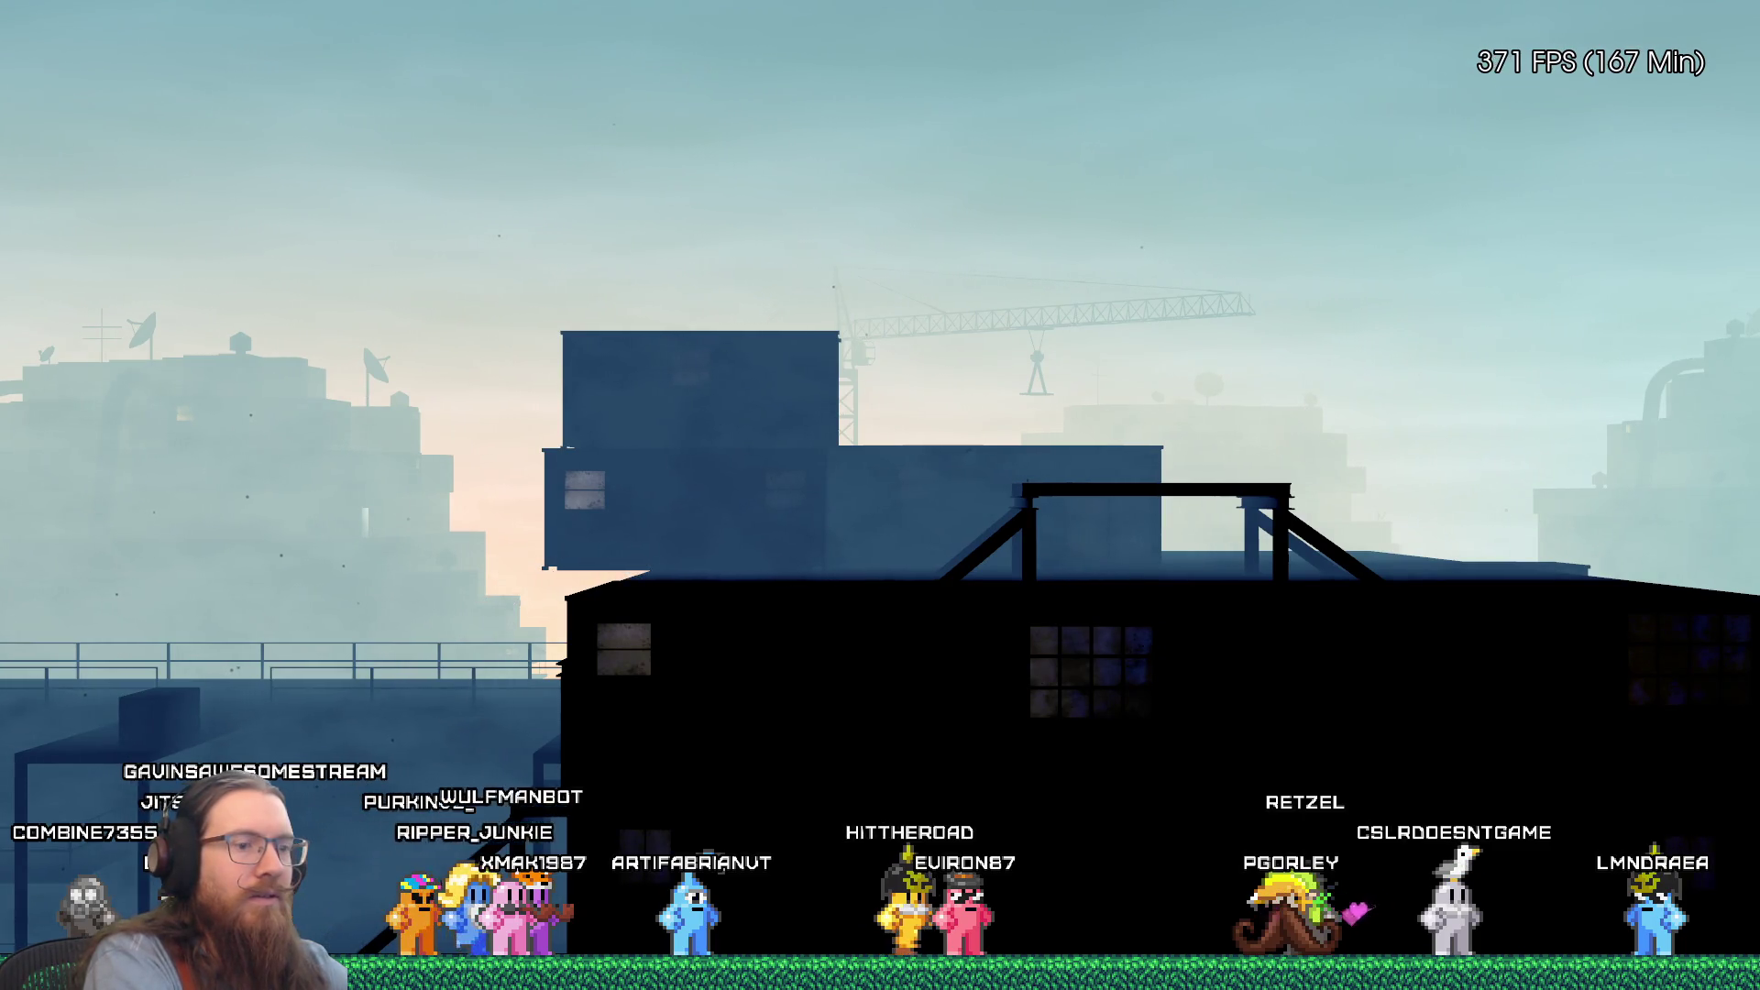
Step: Drop off the rooftop, teleport back to the reported spot, and run left to the walkway railing
{"action": "key", "text": "a"}
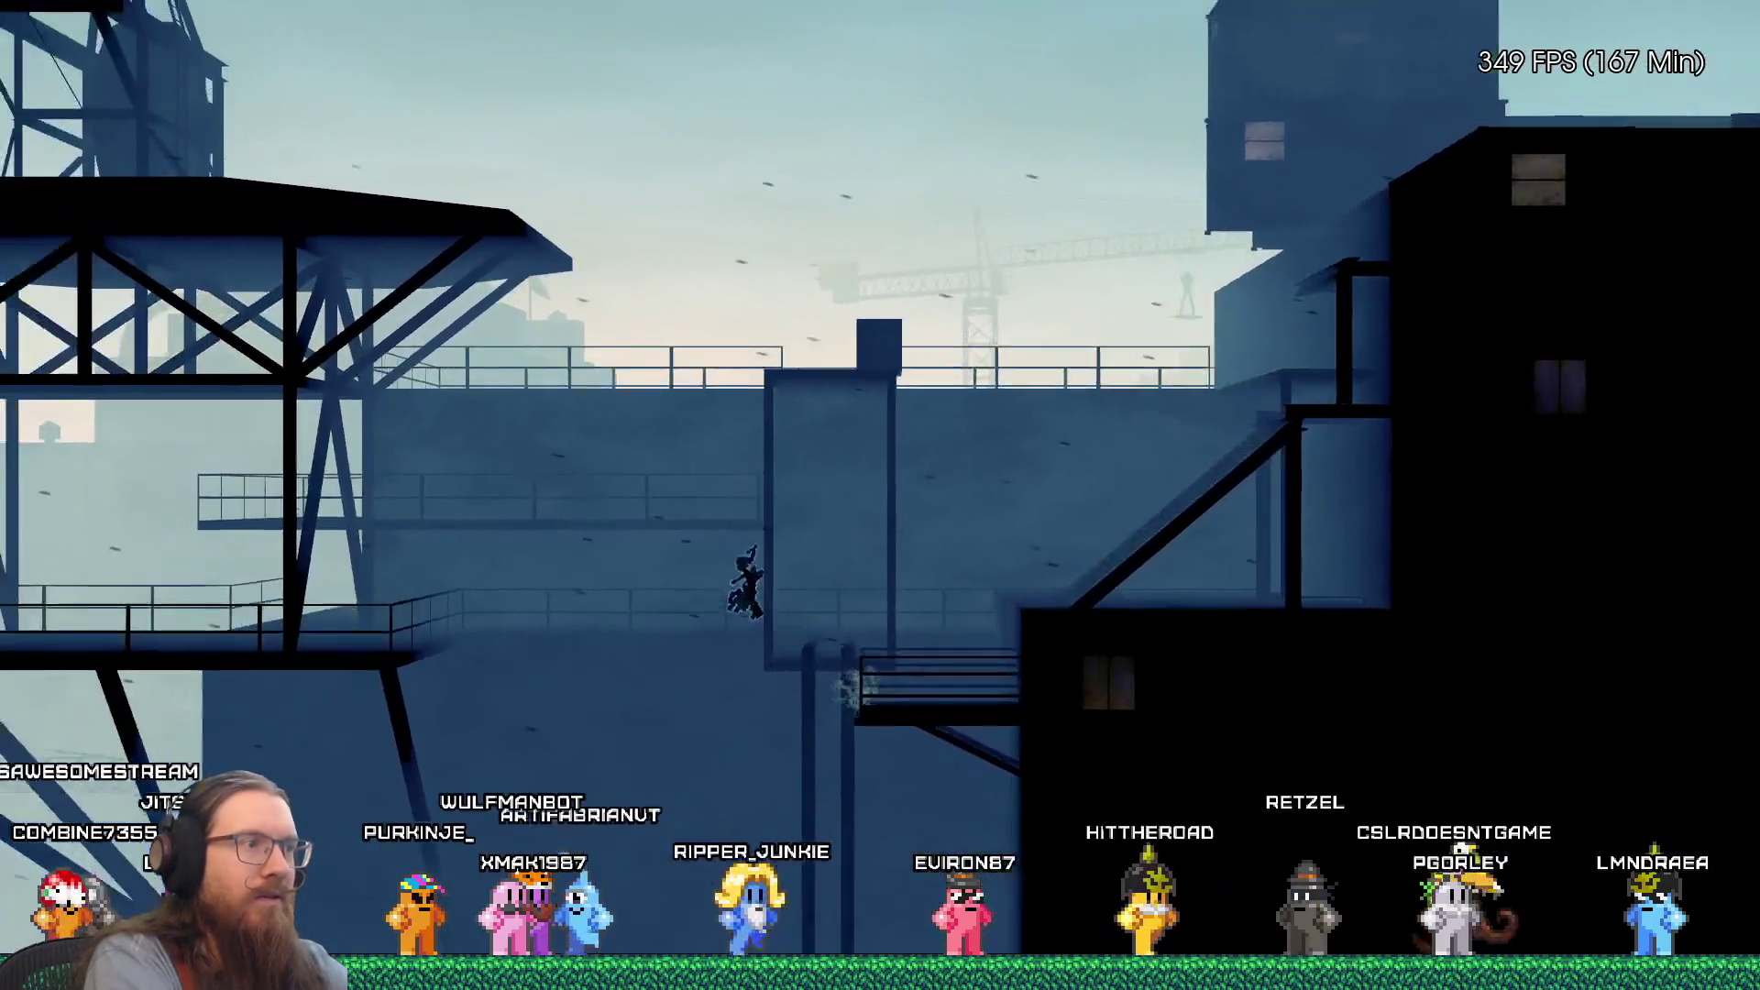
{"action": "key", "text": "space"}
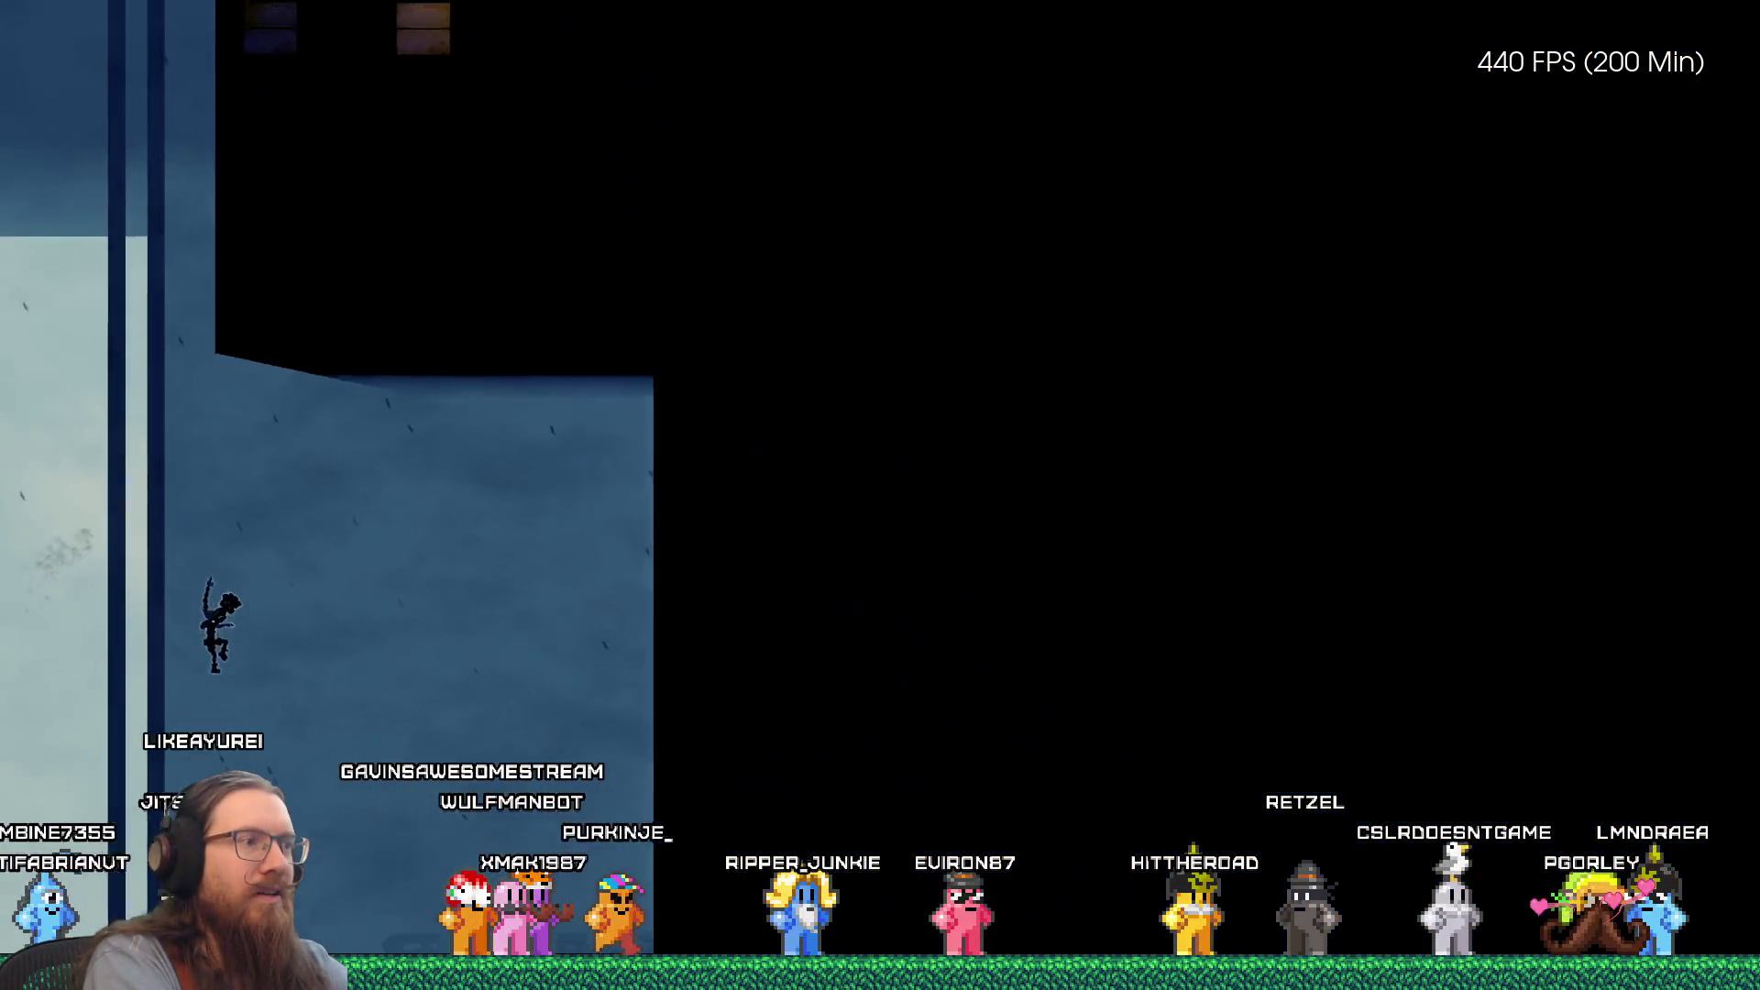
{"action": "key", "text": "grave"}
{"action": "key", "text": "grave"}
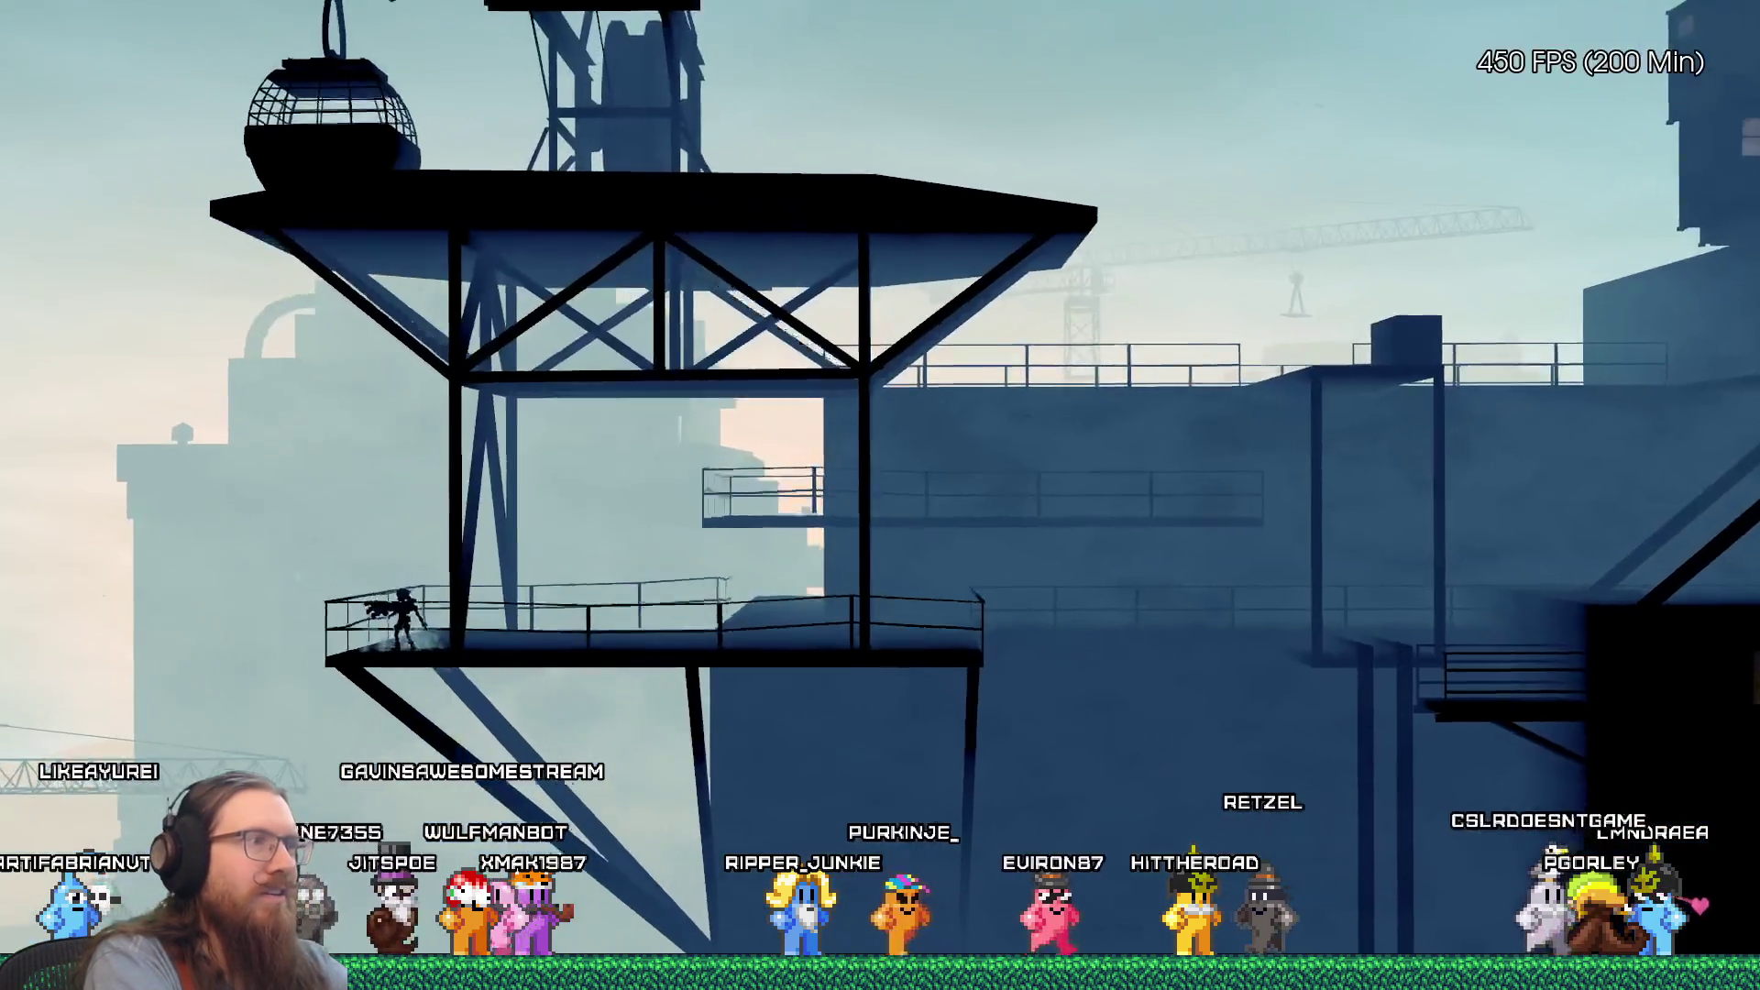
{"action": "key", "text": "Left"}
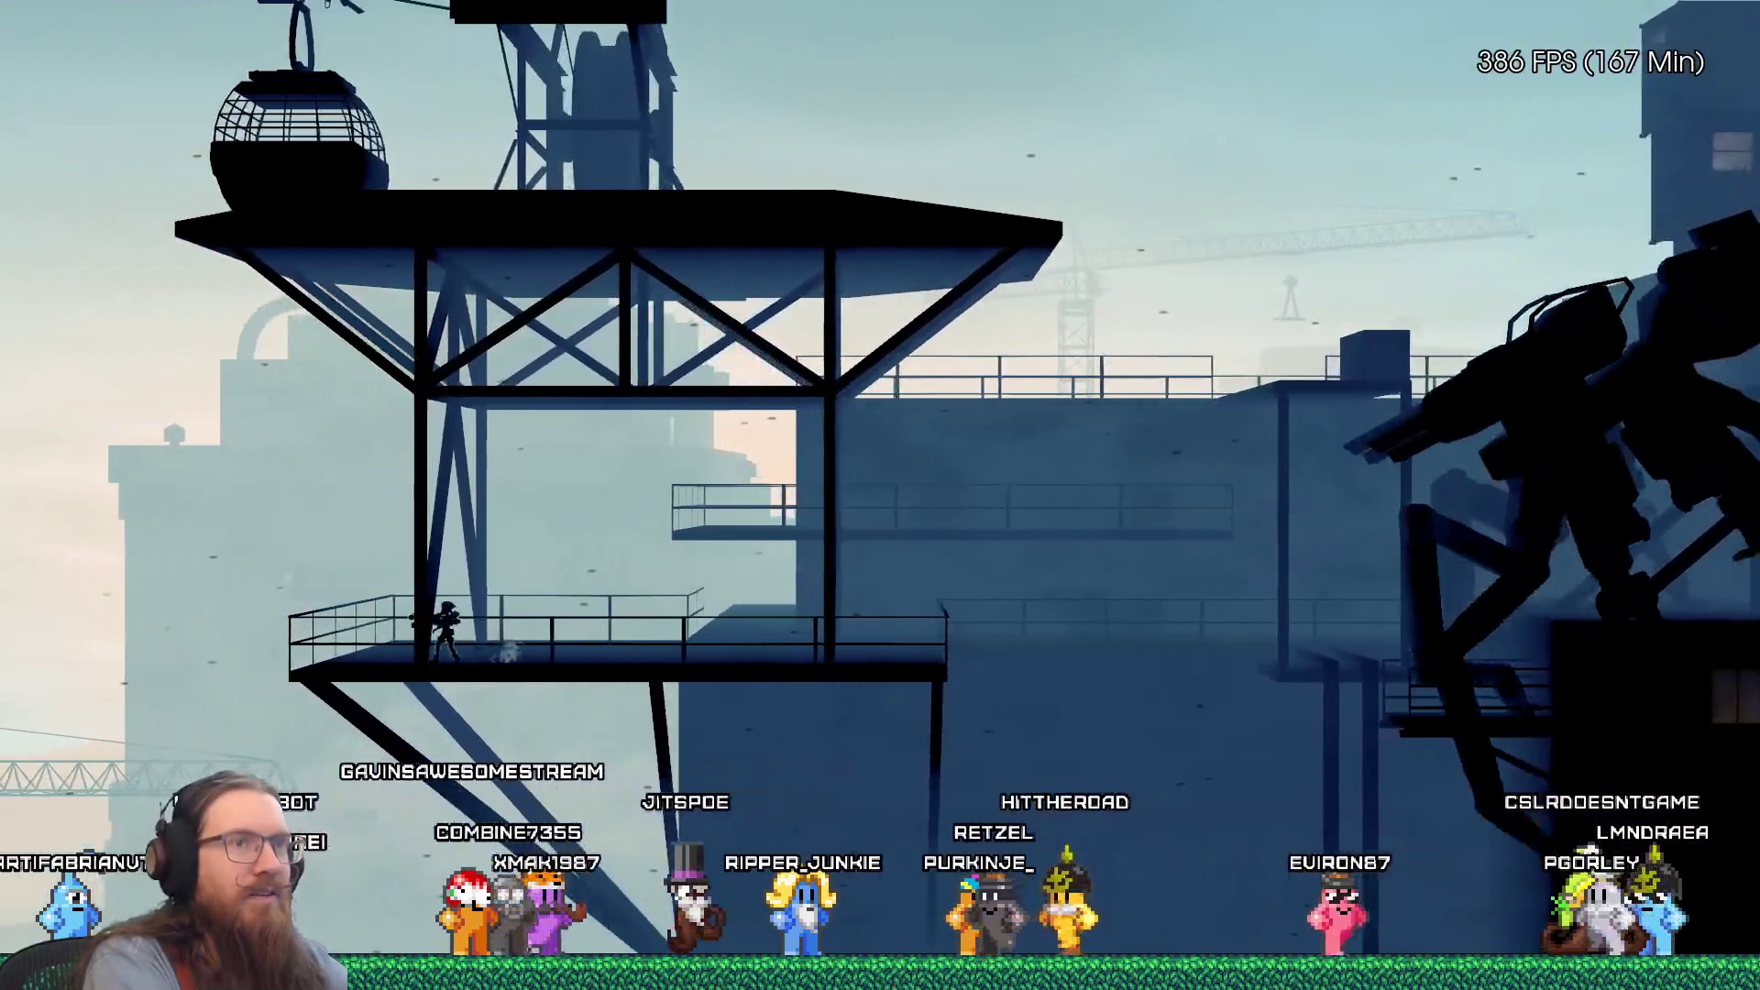